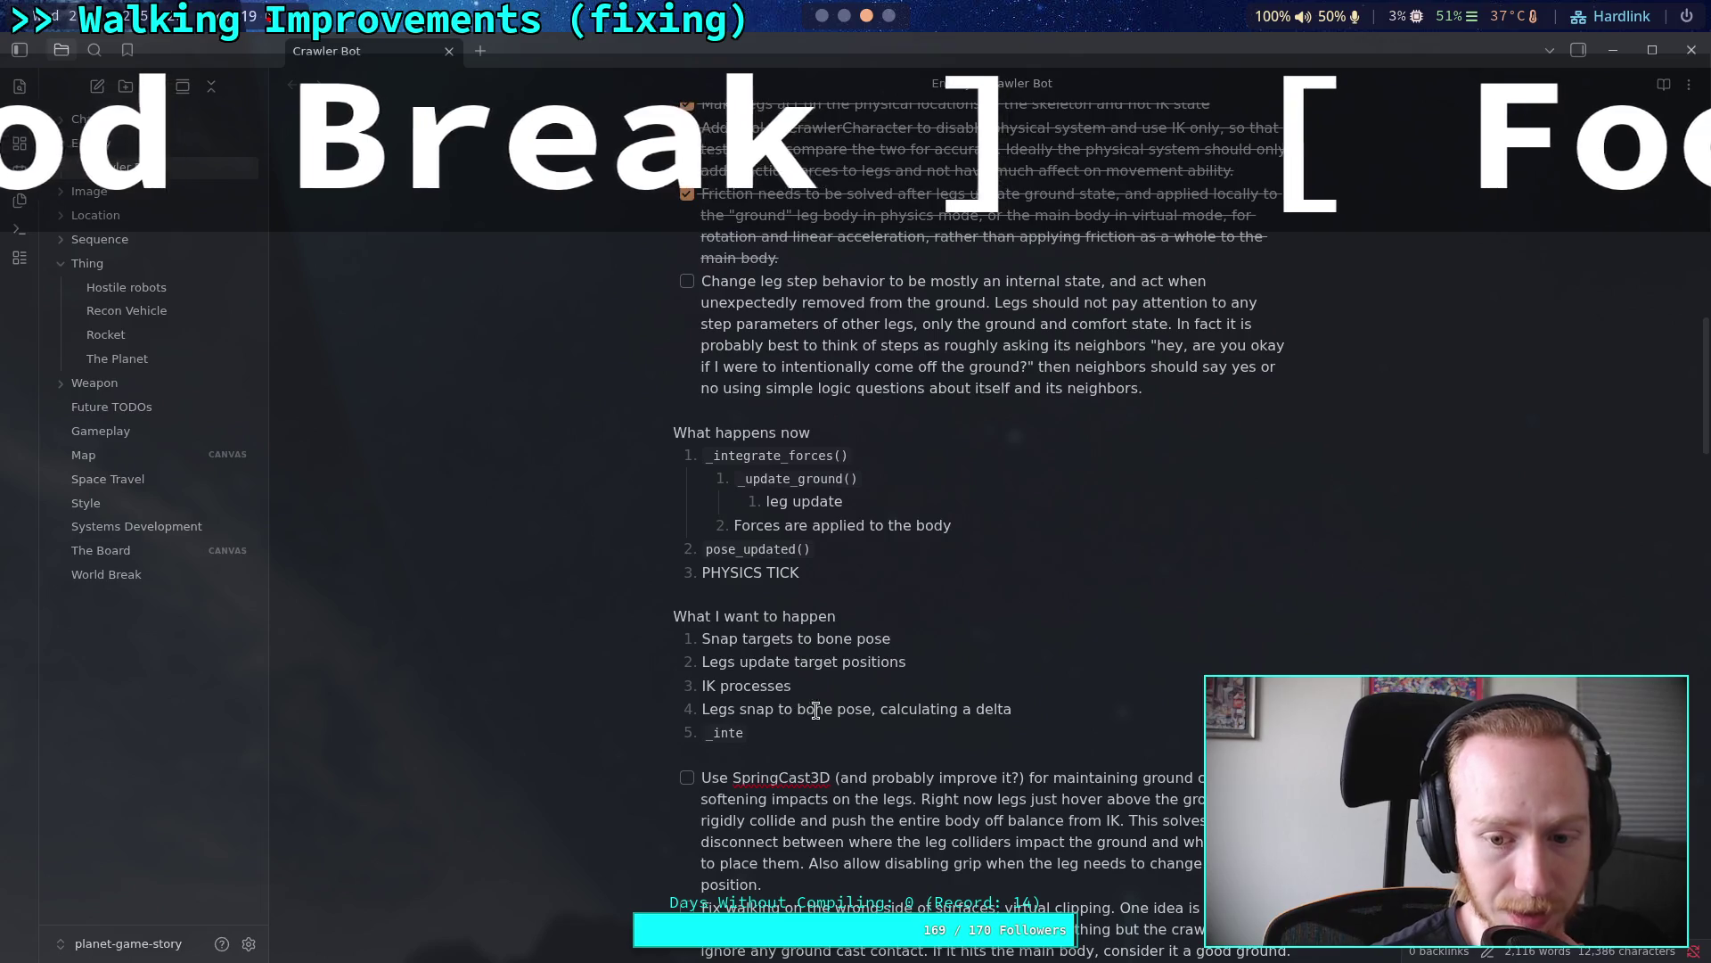
# Step: Reword the leg-snap step so it ends 'calculating the change in position'
pyautogui.click(1016, 707)
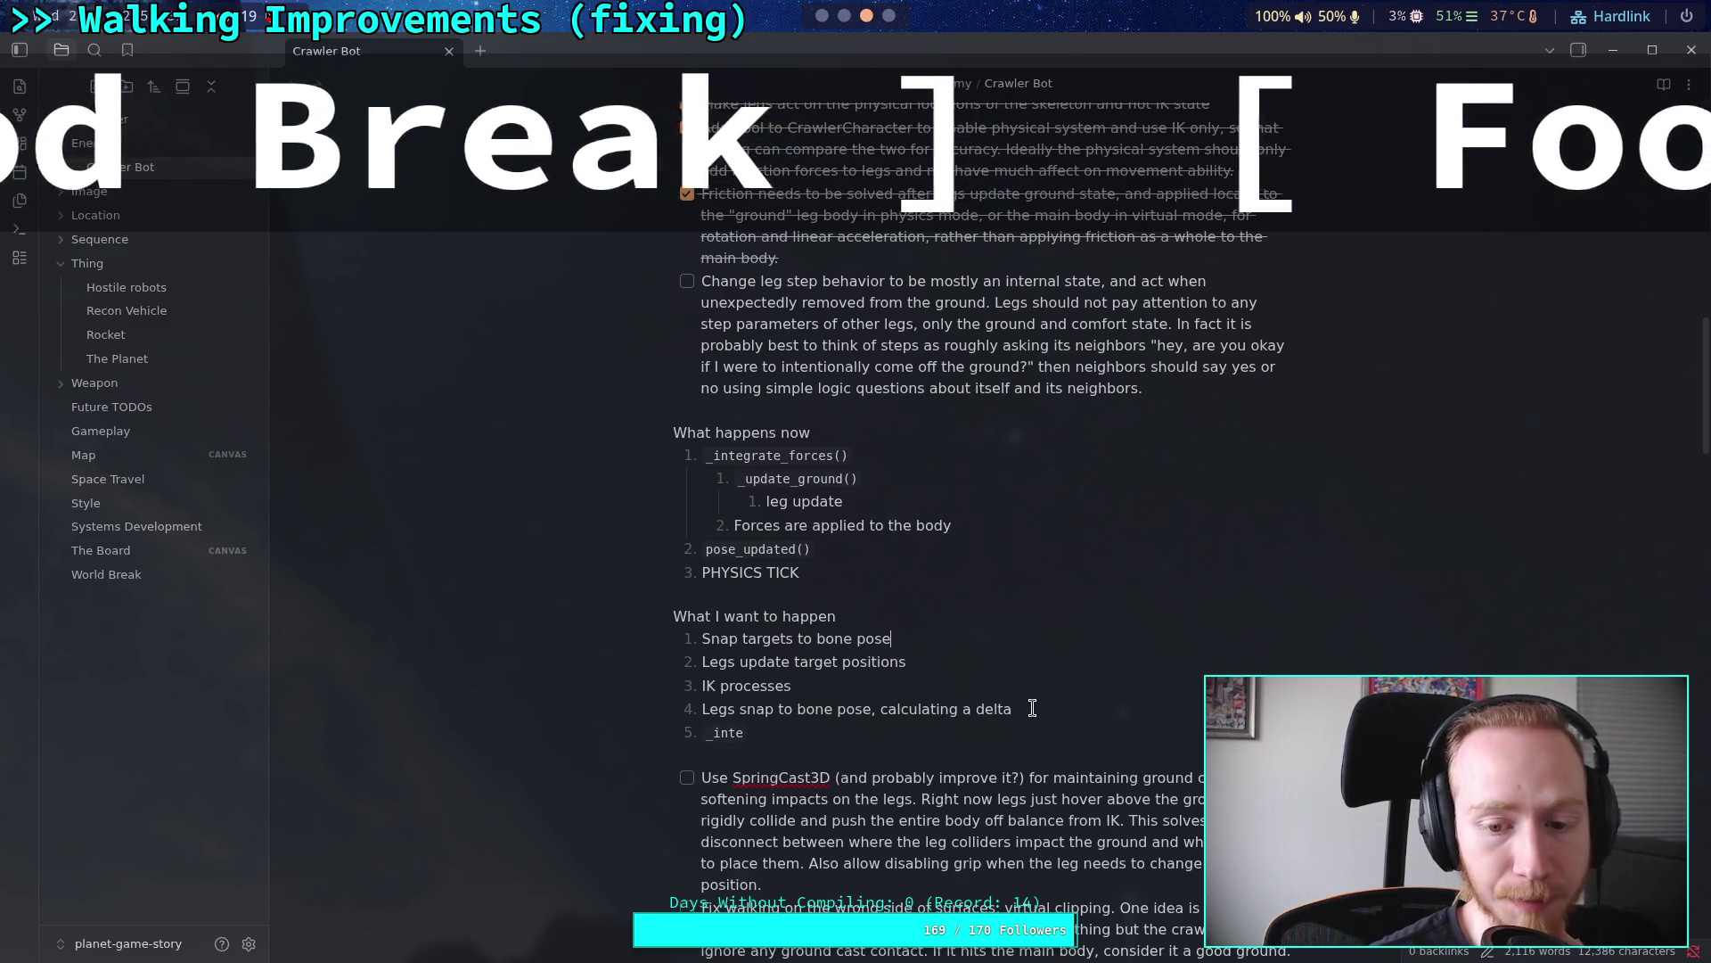
pyautogui.scroll(-1, 1043, 694)
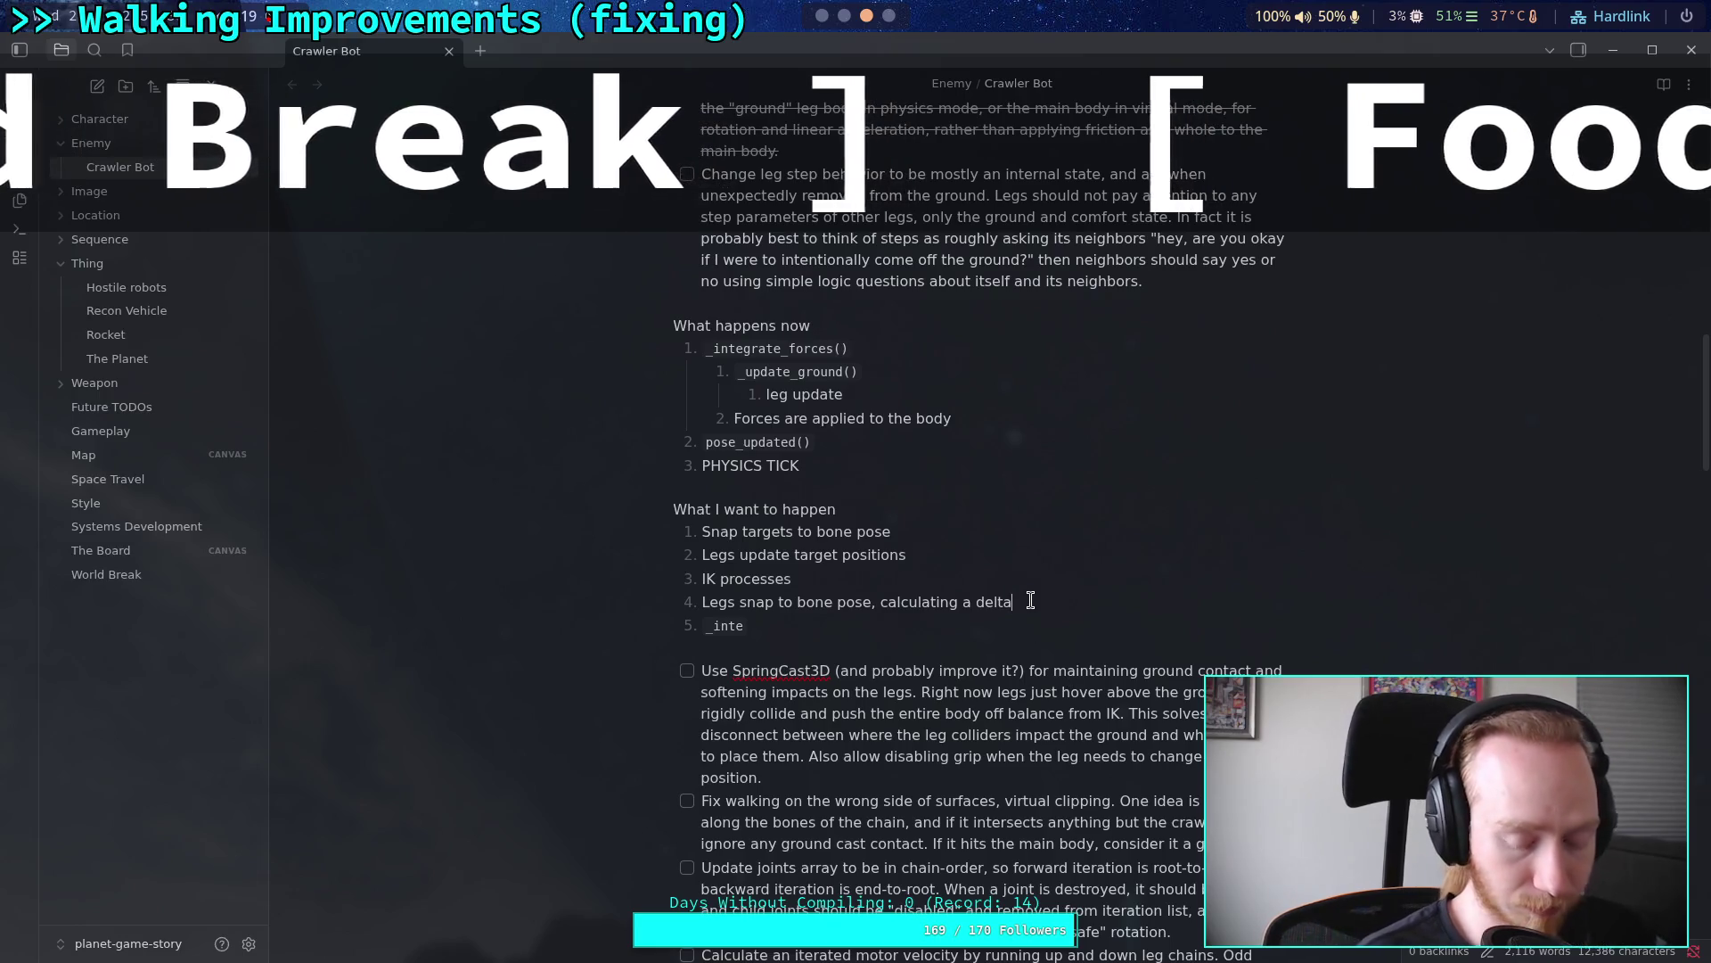
pyautogui.press('BackSpace')
pyautogui.press('BackSpace')
pyautogui.press('BackSpace')
pyautogui.press('BackSpace')
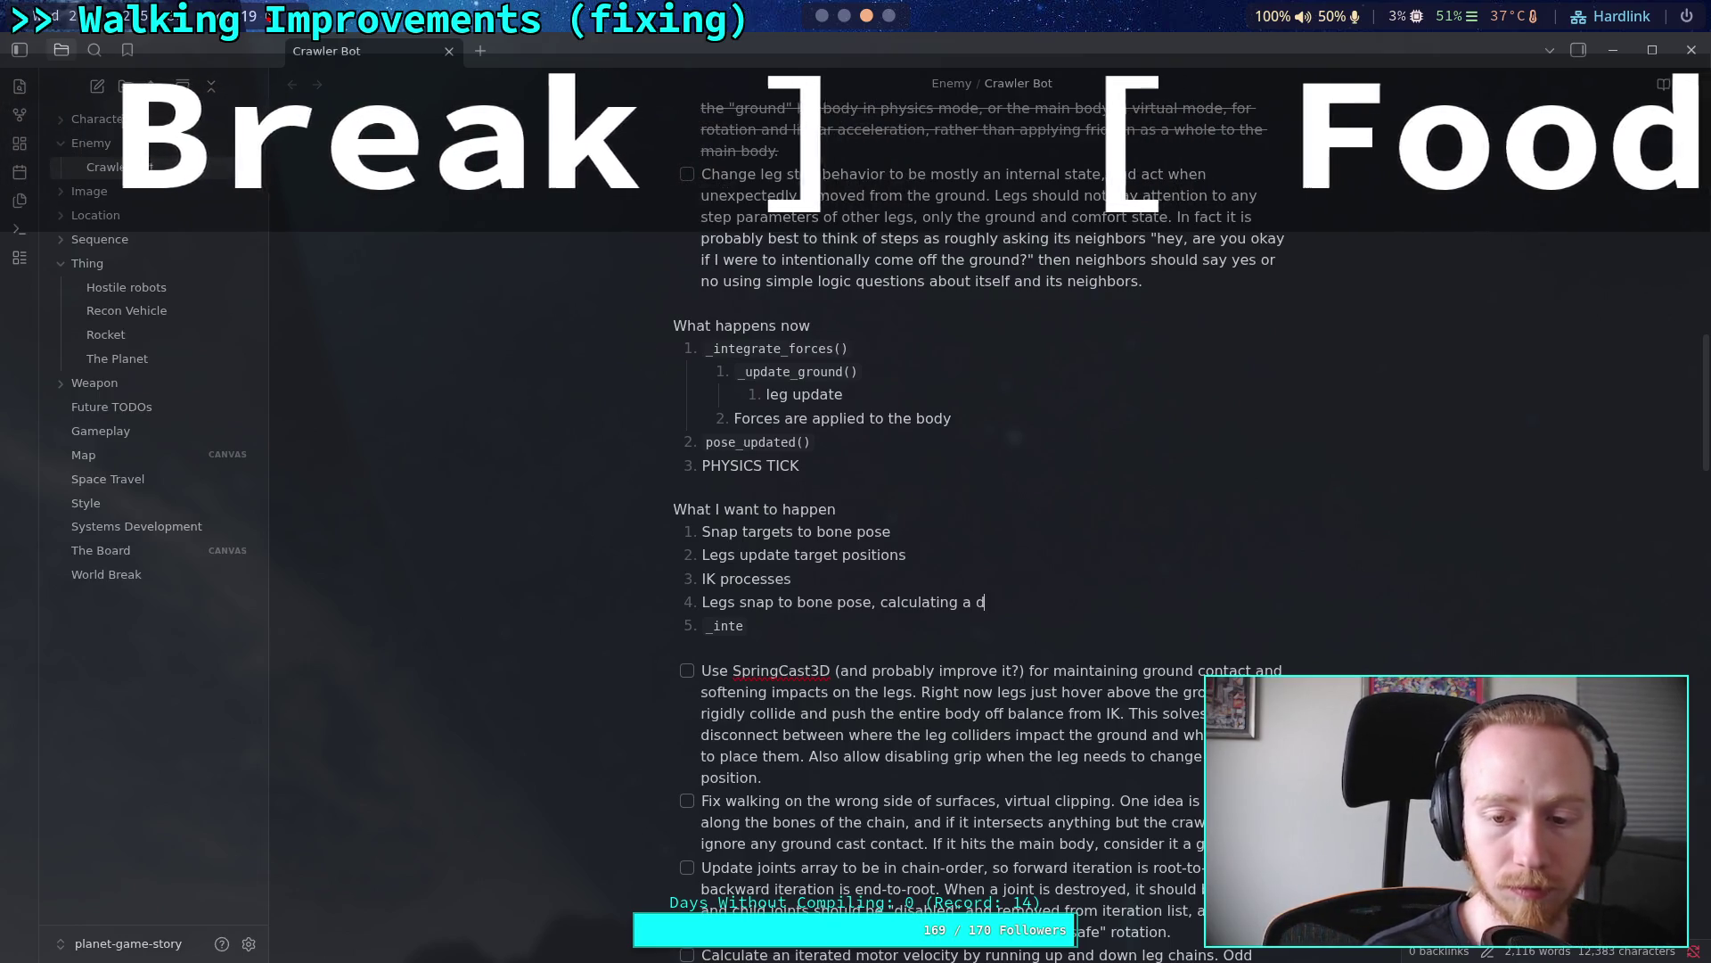
pyautogui.write('the change')
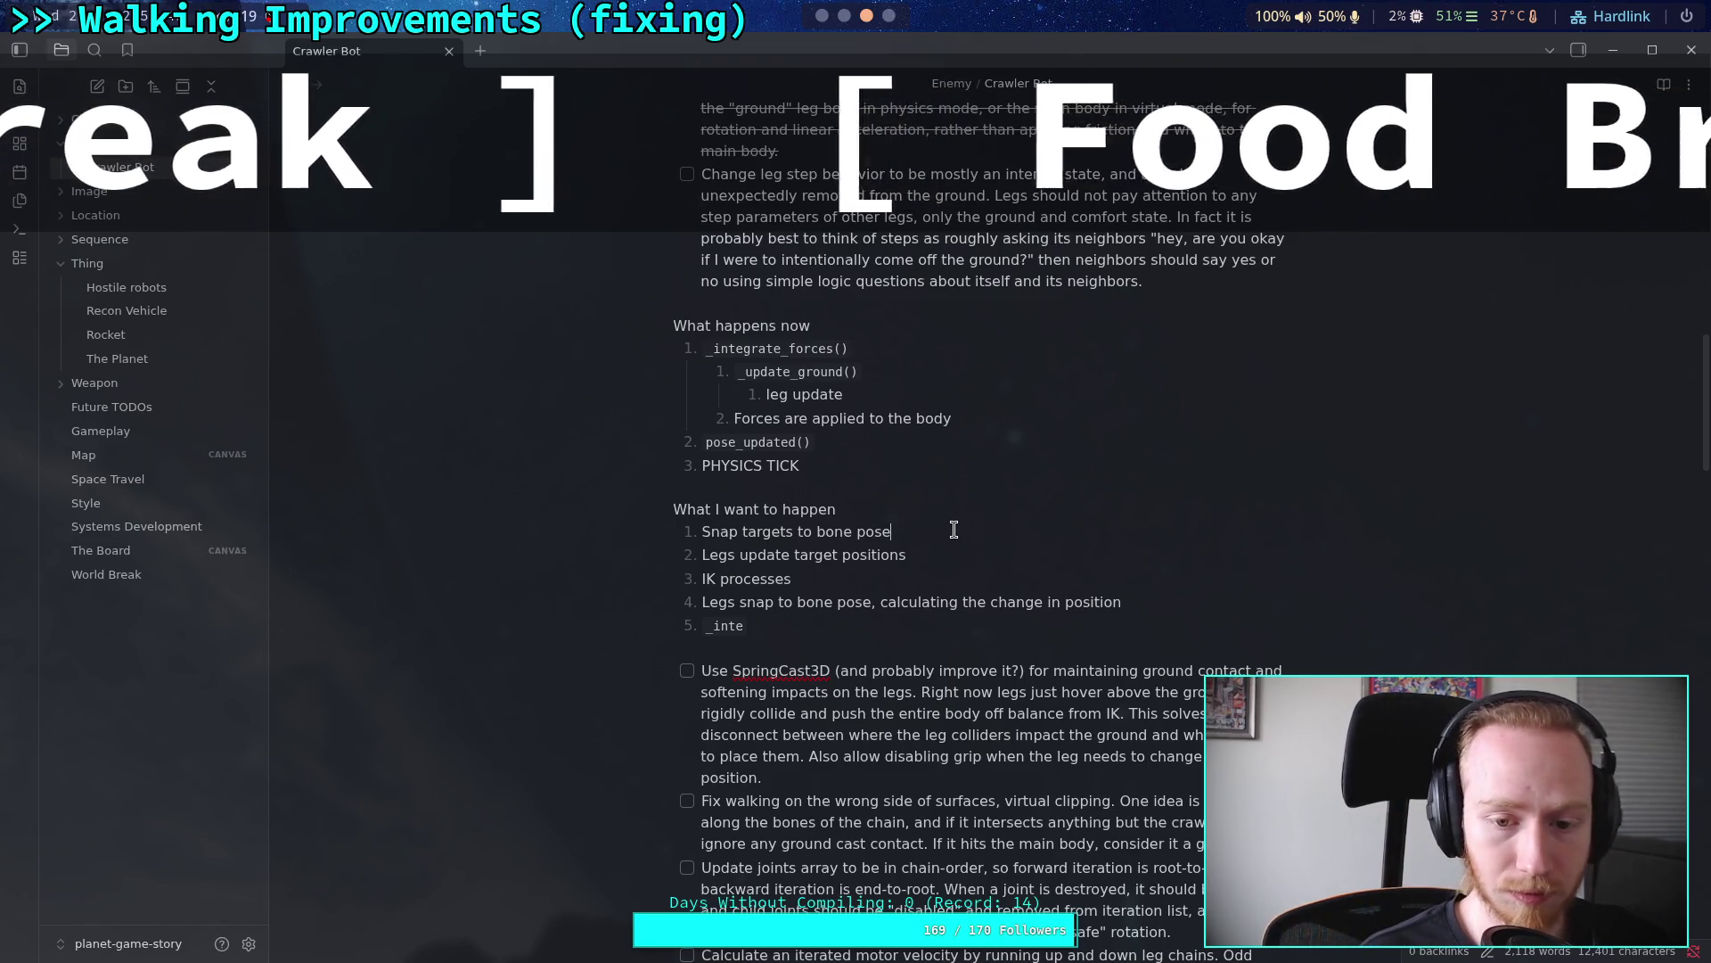
# Step: Add a 'Cache global position' step after 'Snap targets to bone pose'
pyautogui.press('Return')
pyautogui.write('Save global position')
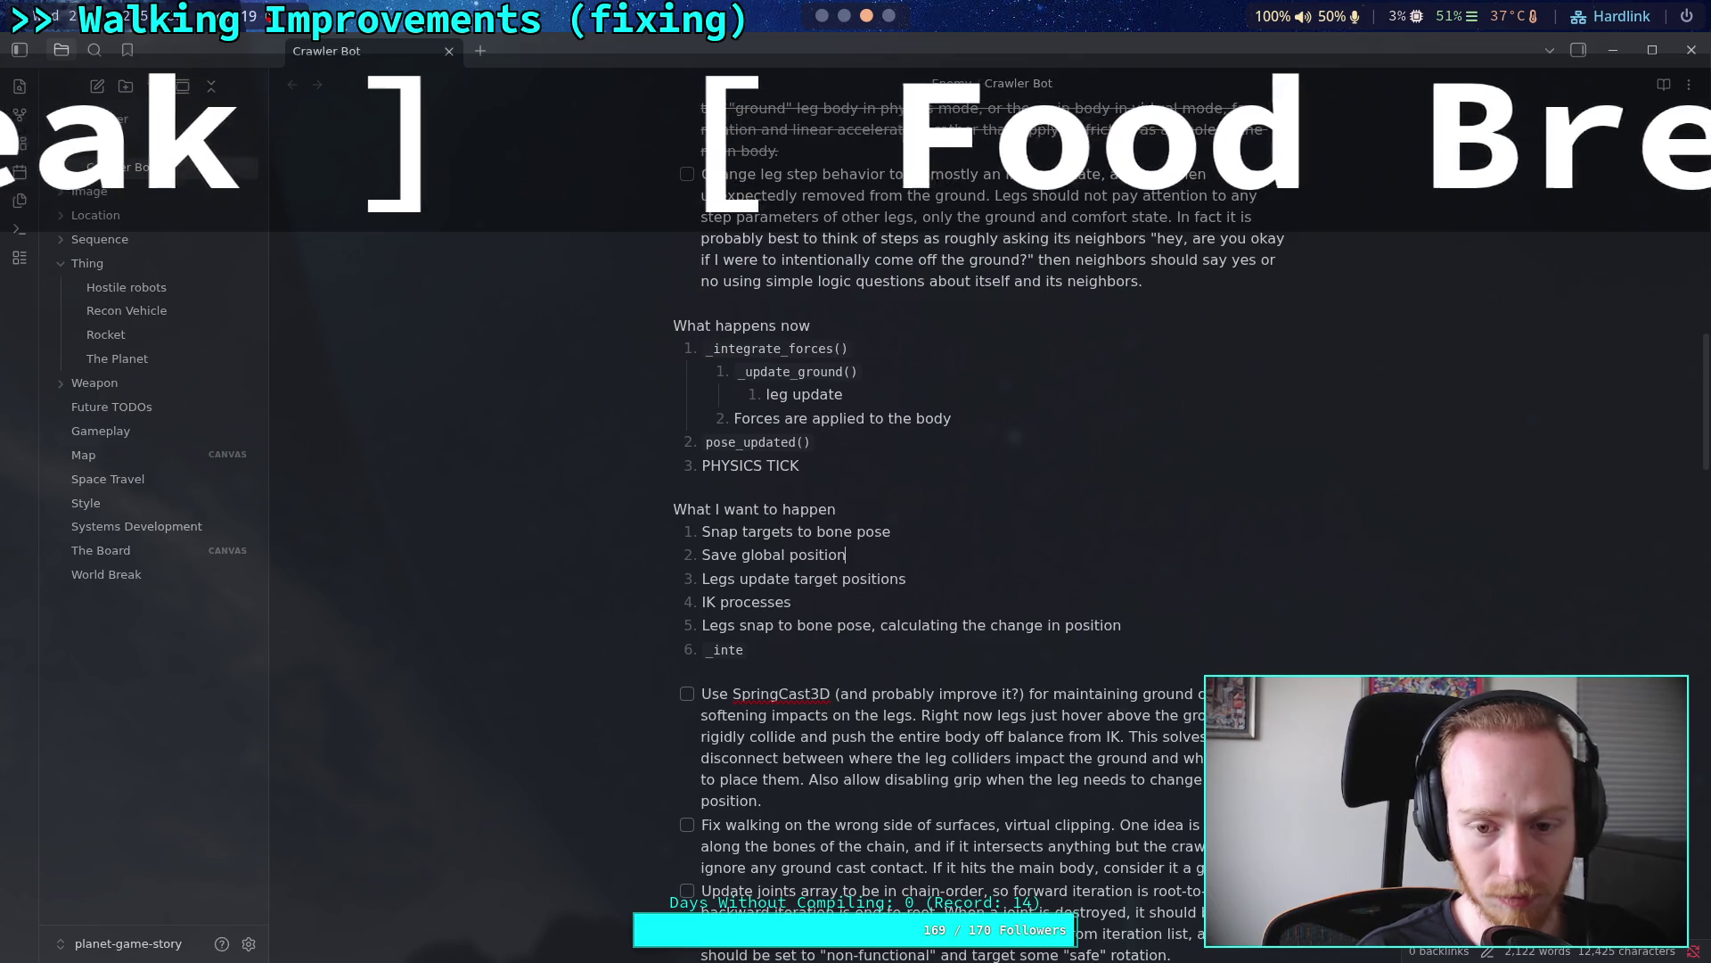
pyautogui.write('Cache')
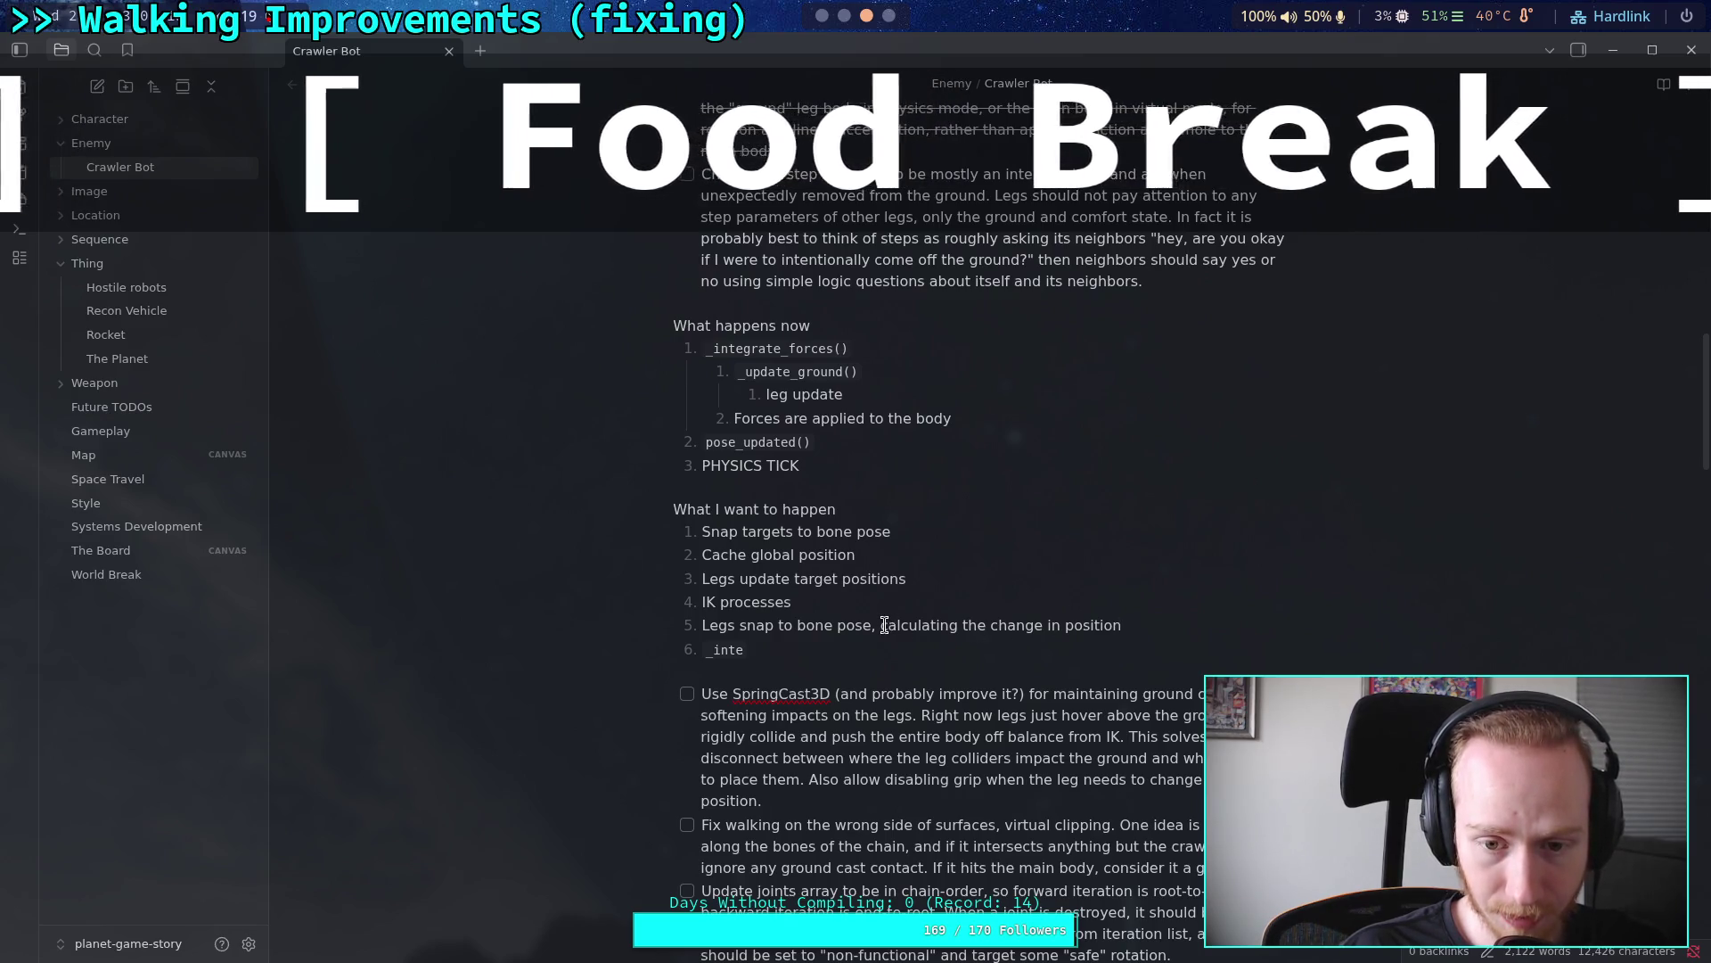
pyautogui.click(1151, 628)
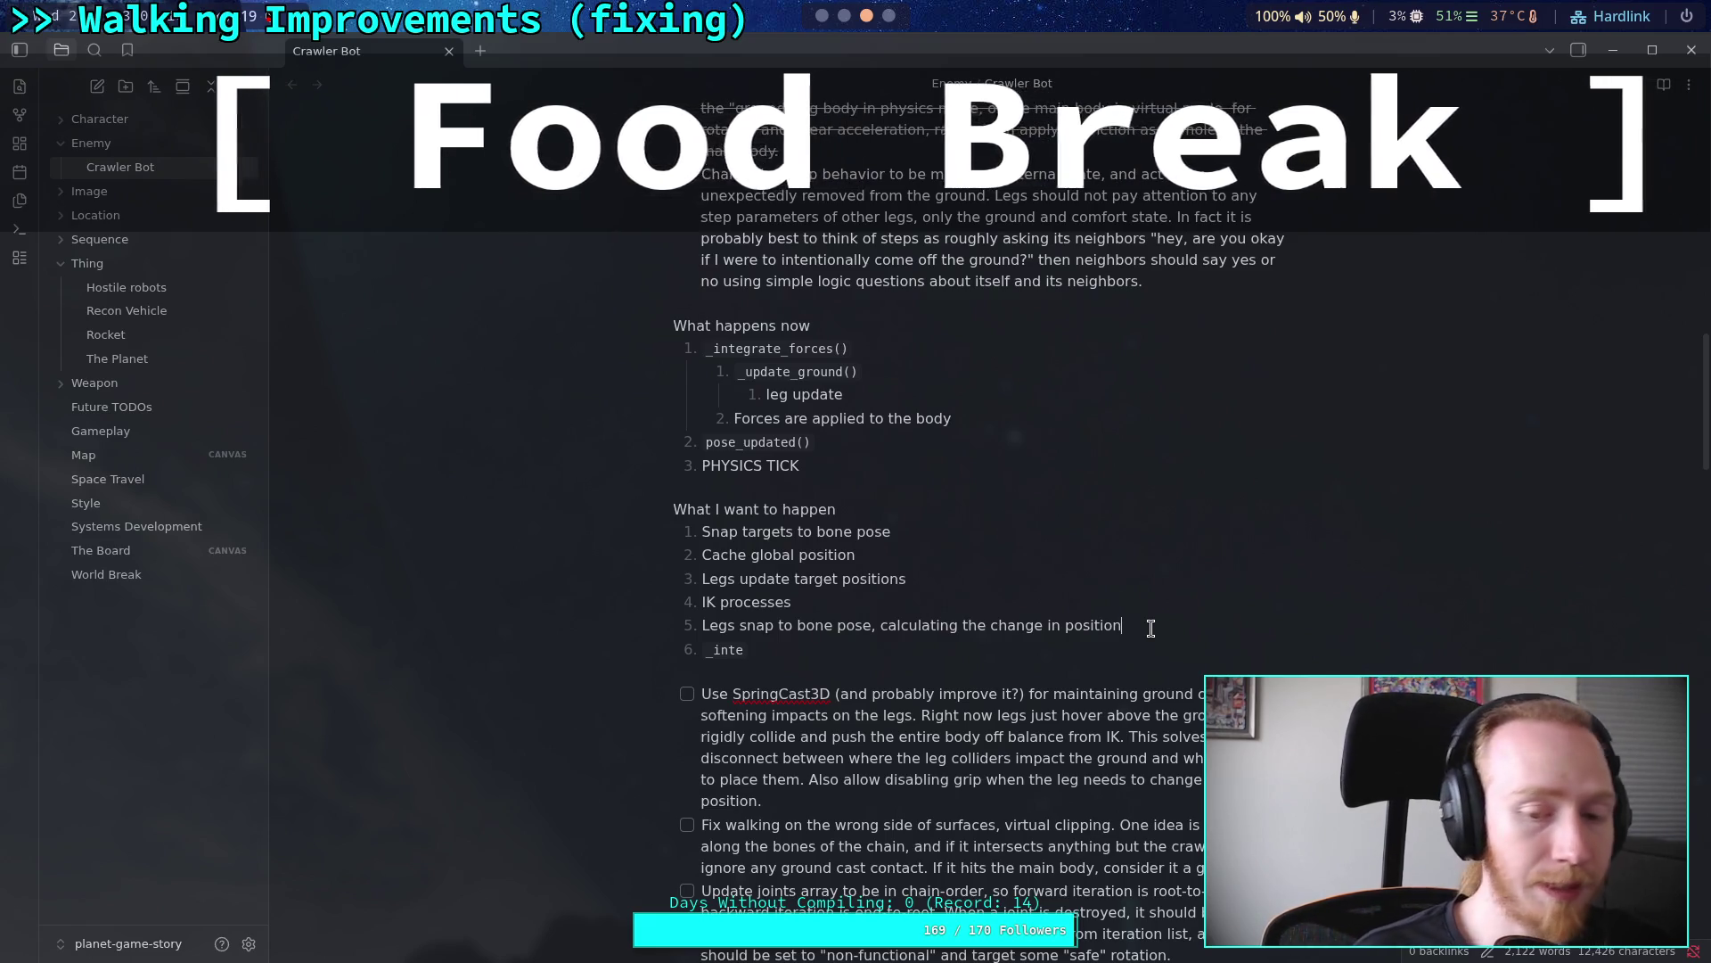
# Step: Finish the sixth step as `_integrate_forces()`, then add a 'PHYSICS TICK' step and an empty item
pyautogui.press('Down')
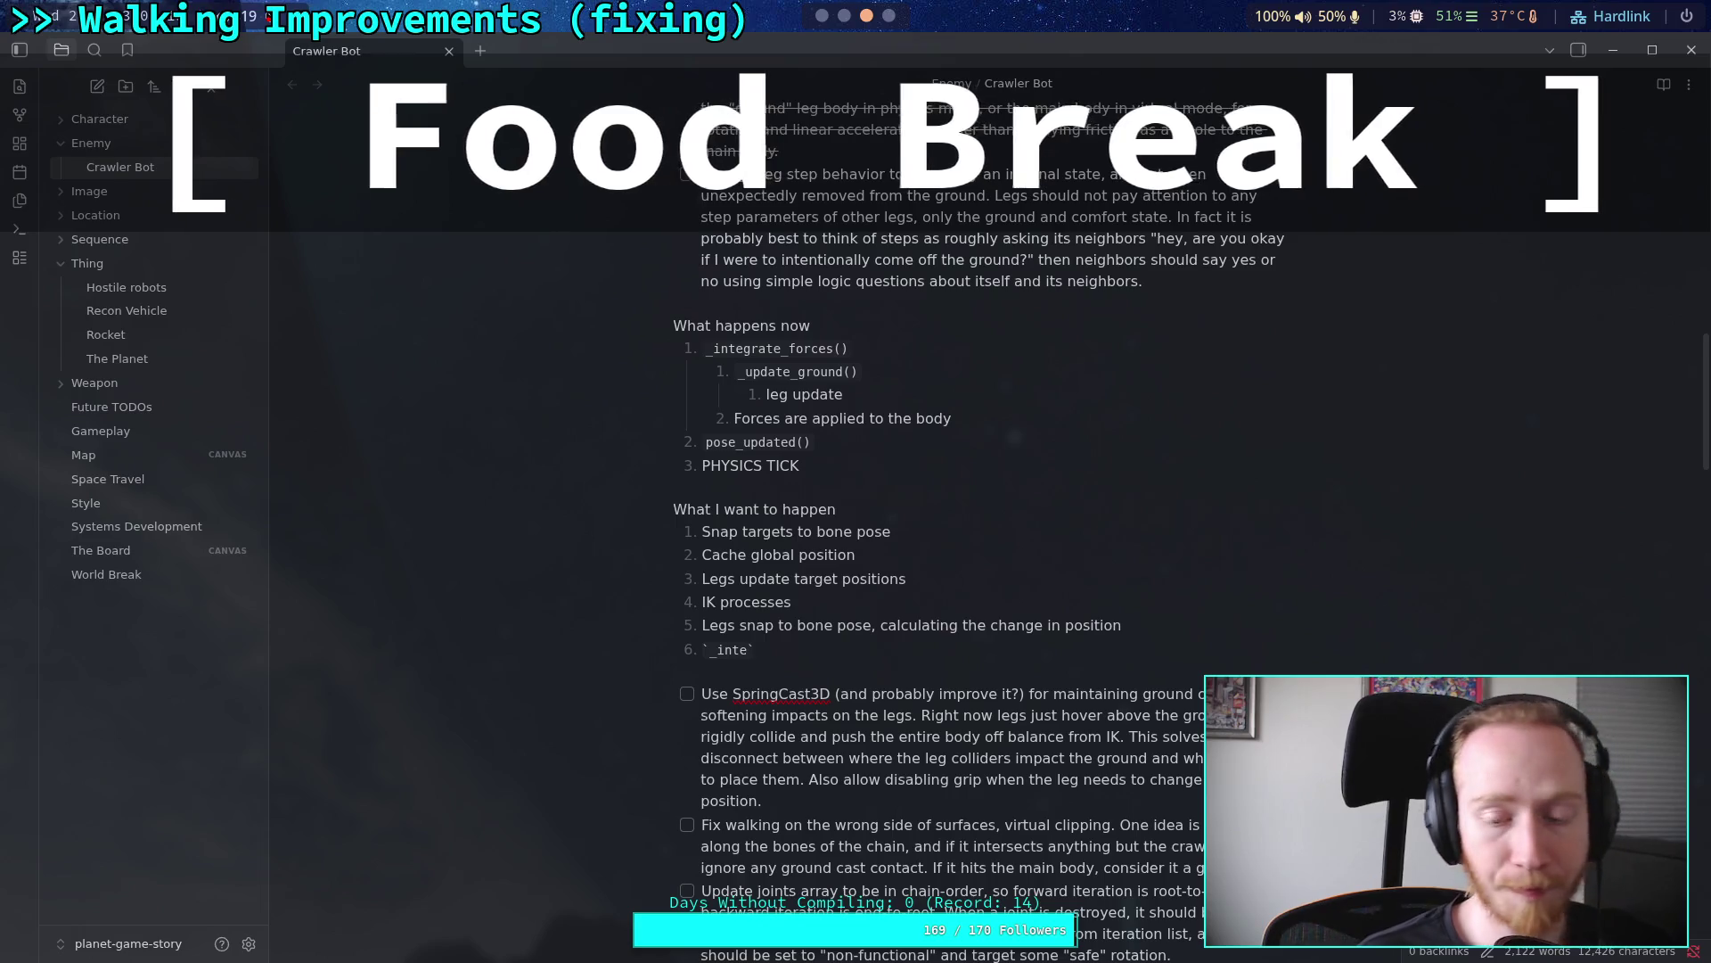
pyautogui.write('grate')
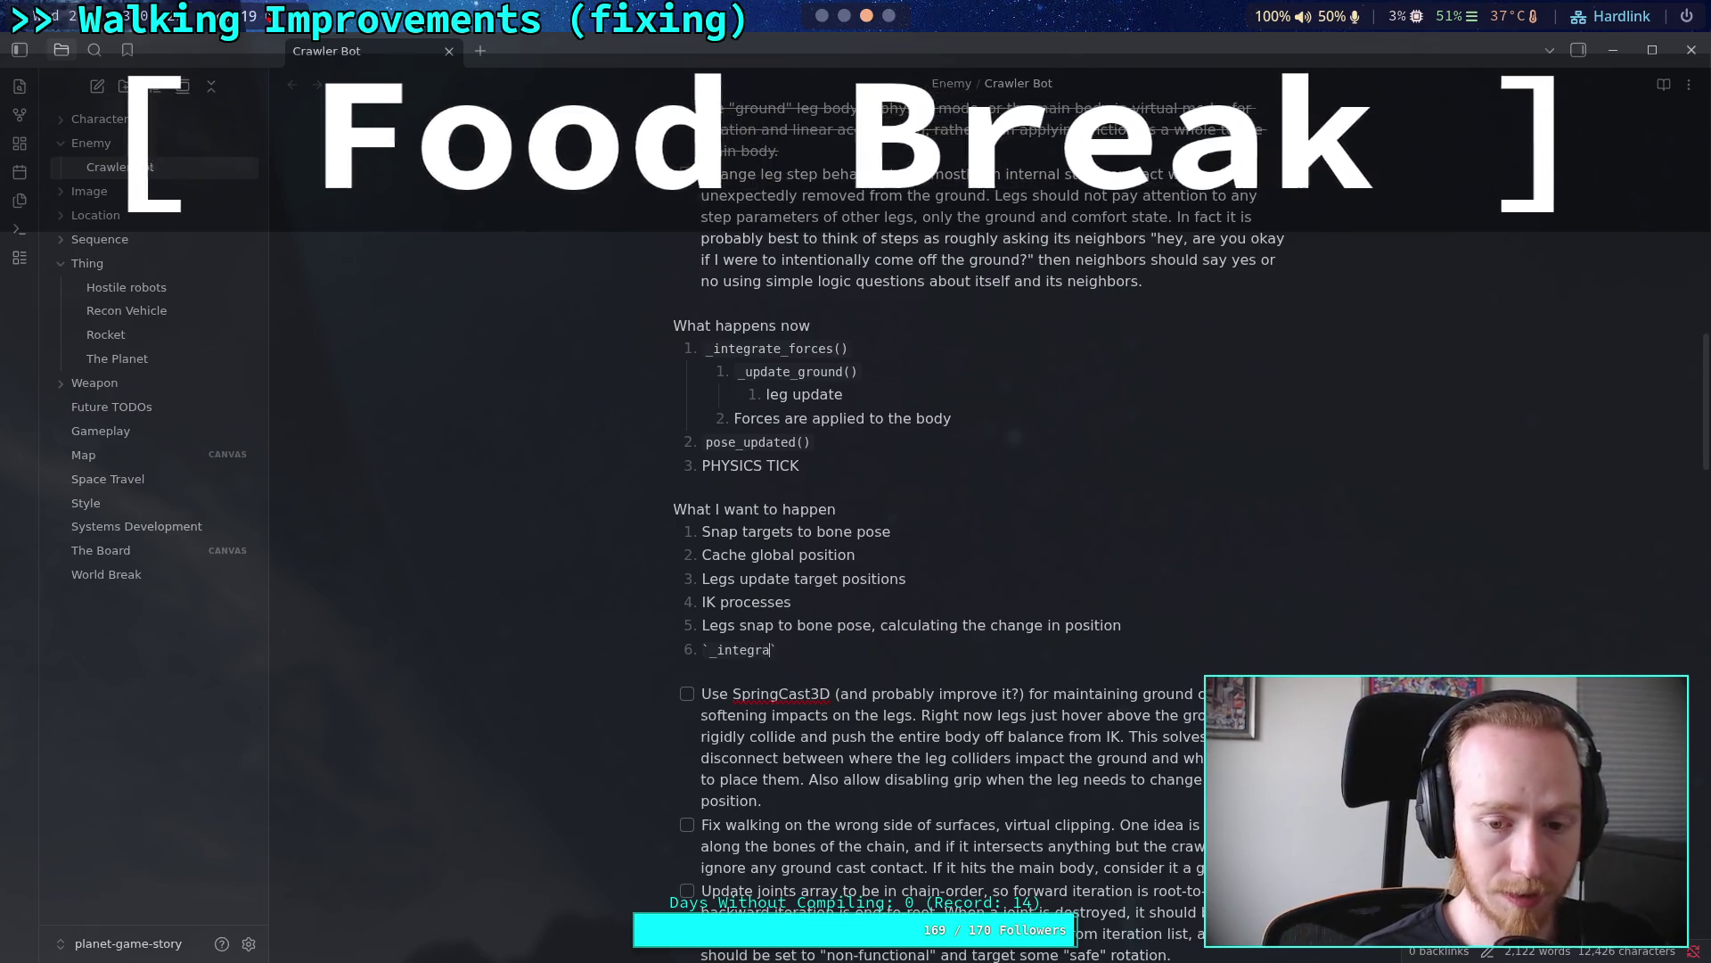
pyautogui.write('_forces')
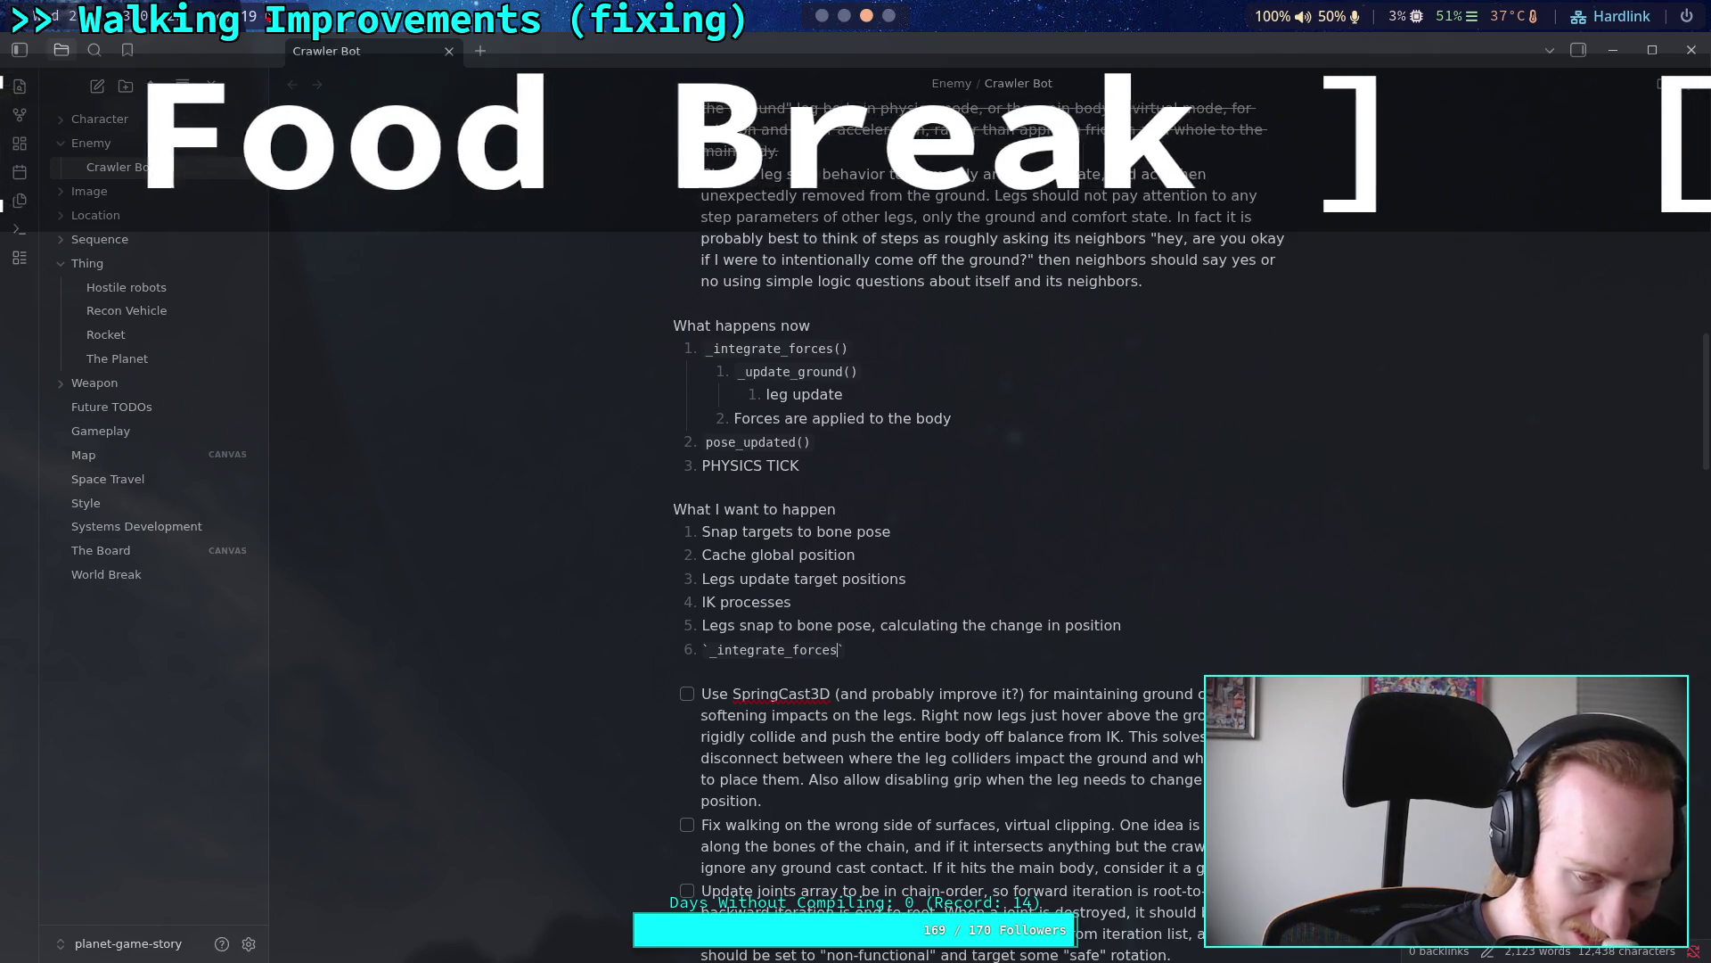
pyautogui.write('()`')
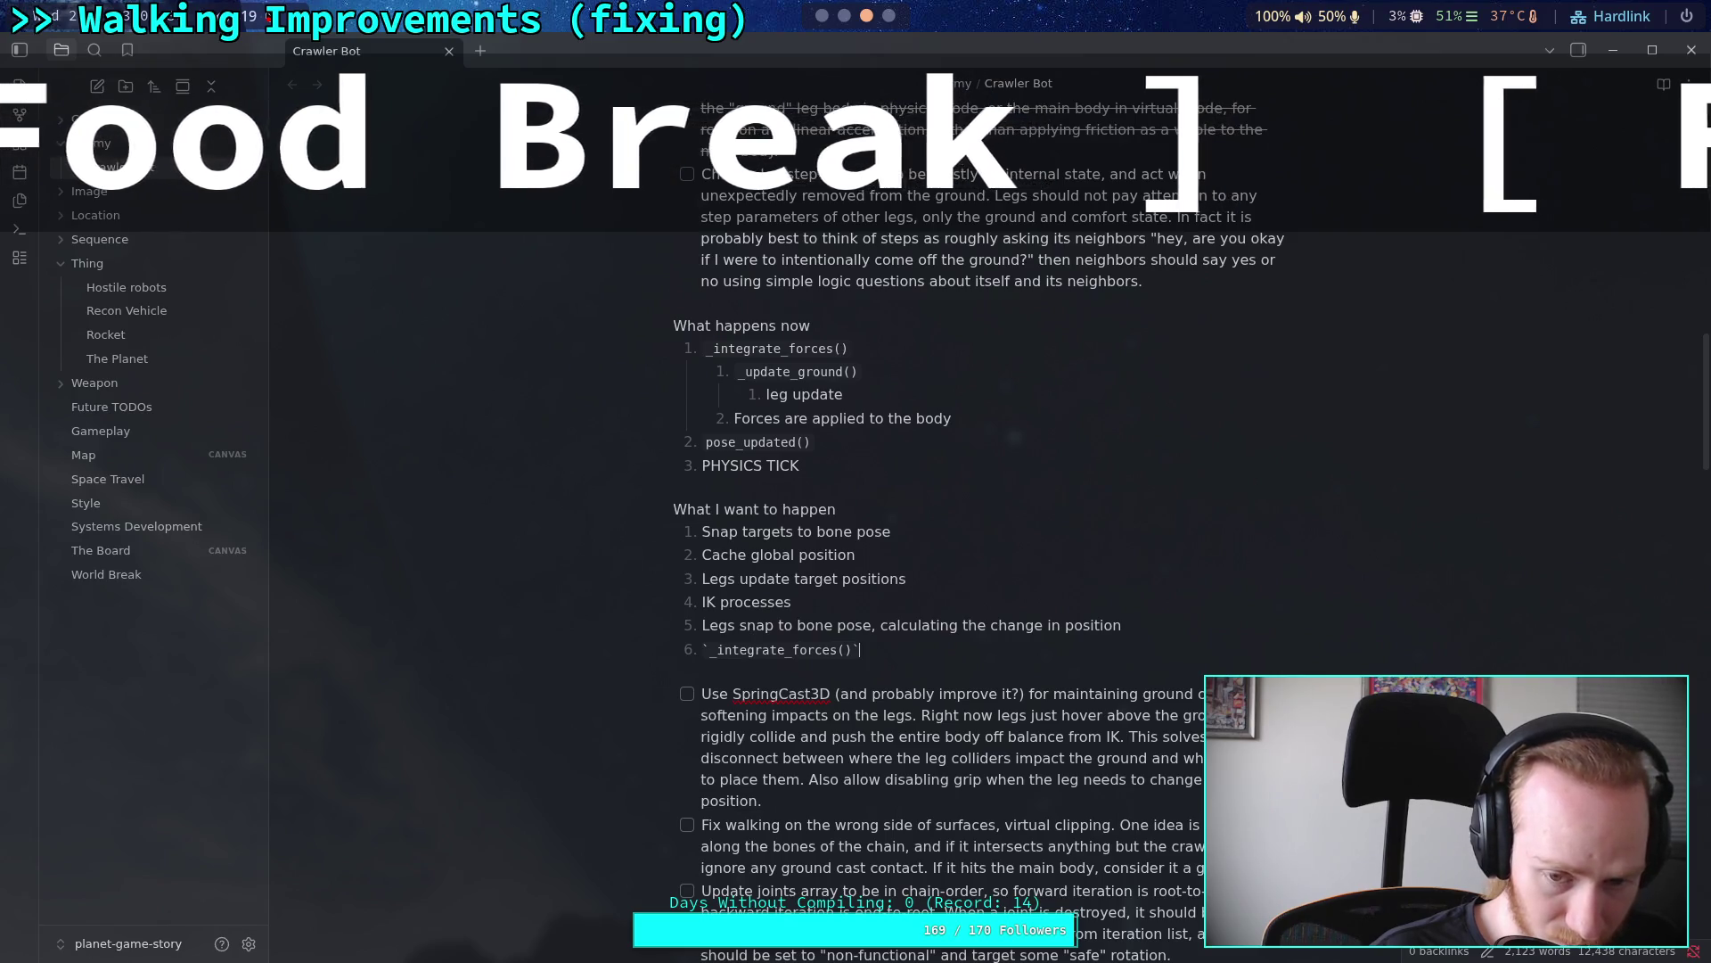
pyautogui.press('Return')
pyautogui.write('PHYS')
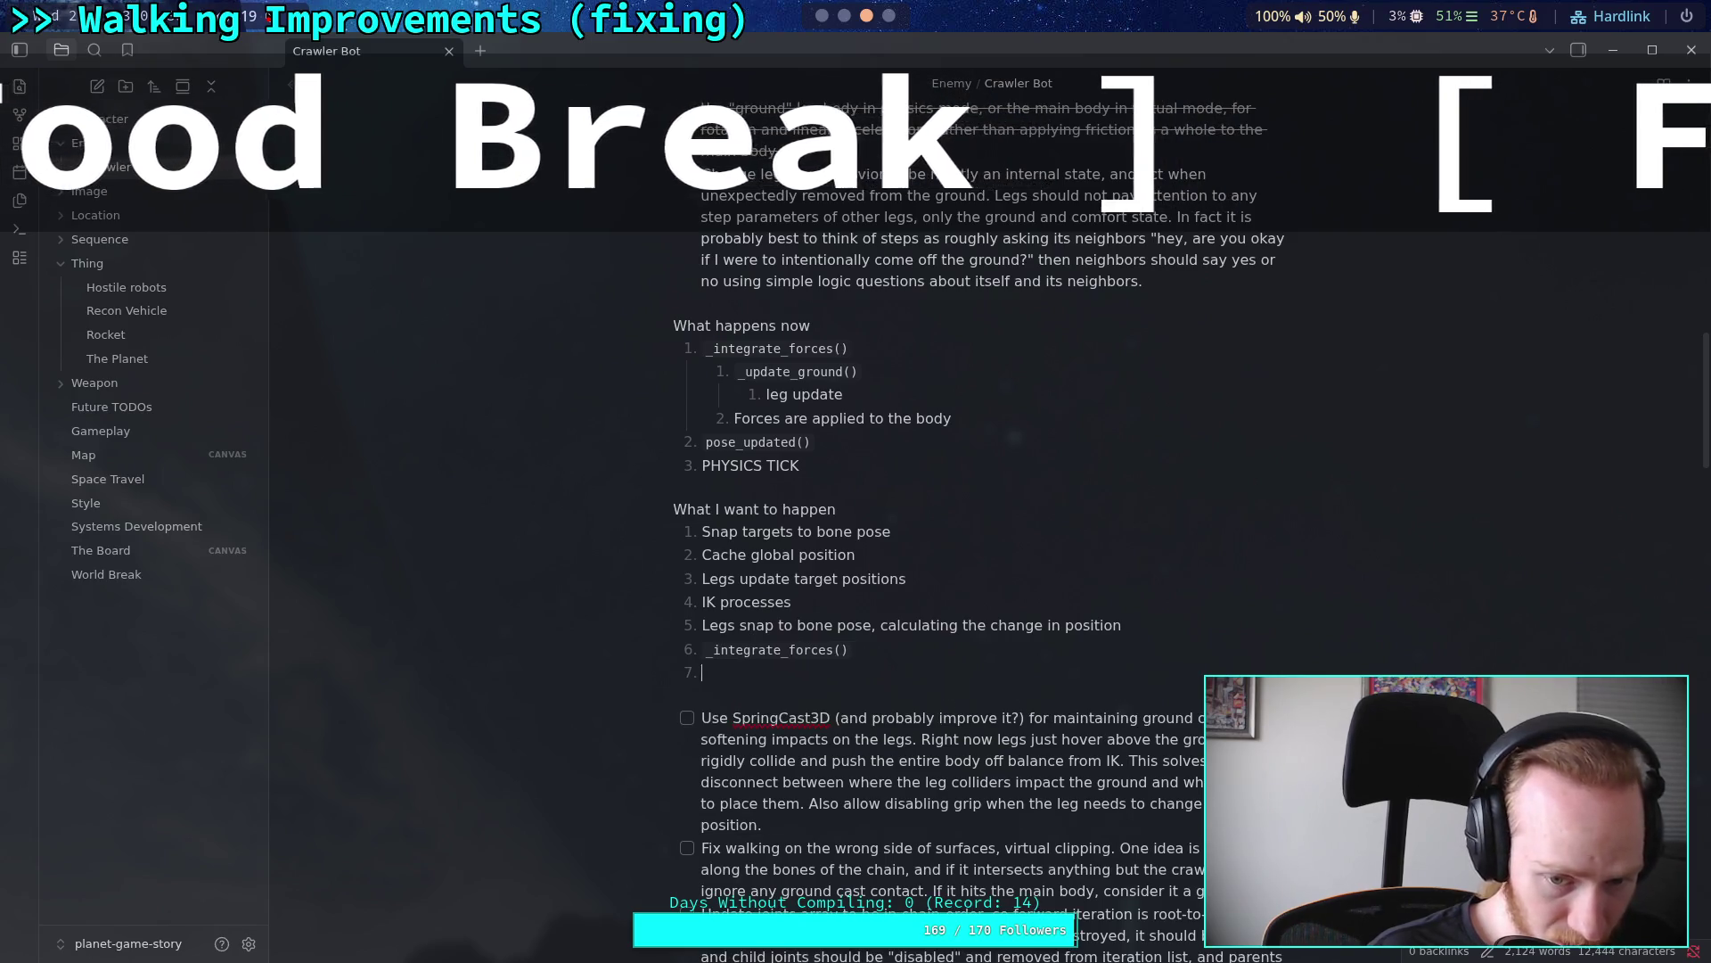
pyautogui.write('ICS ')
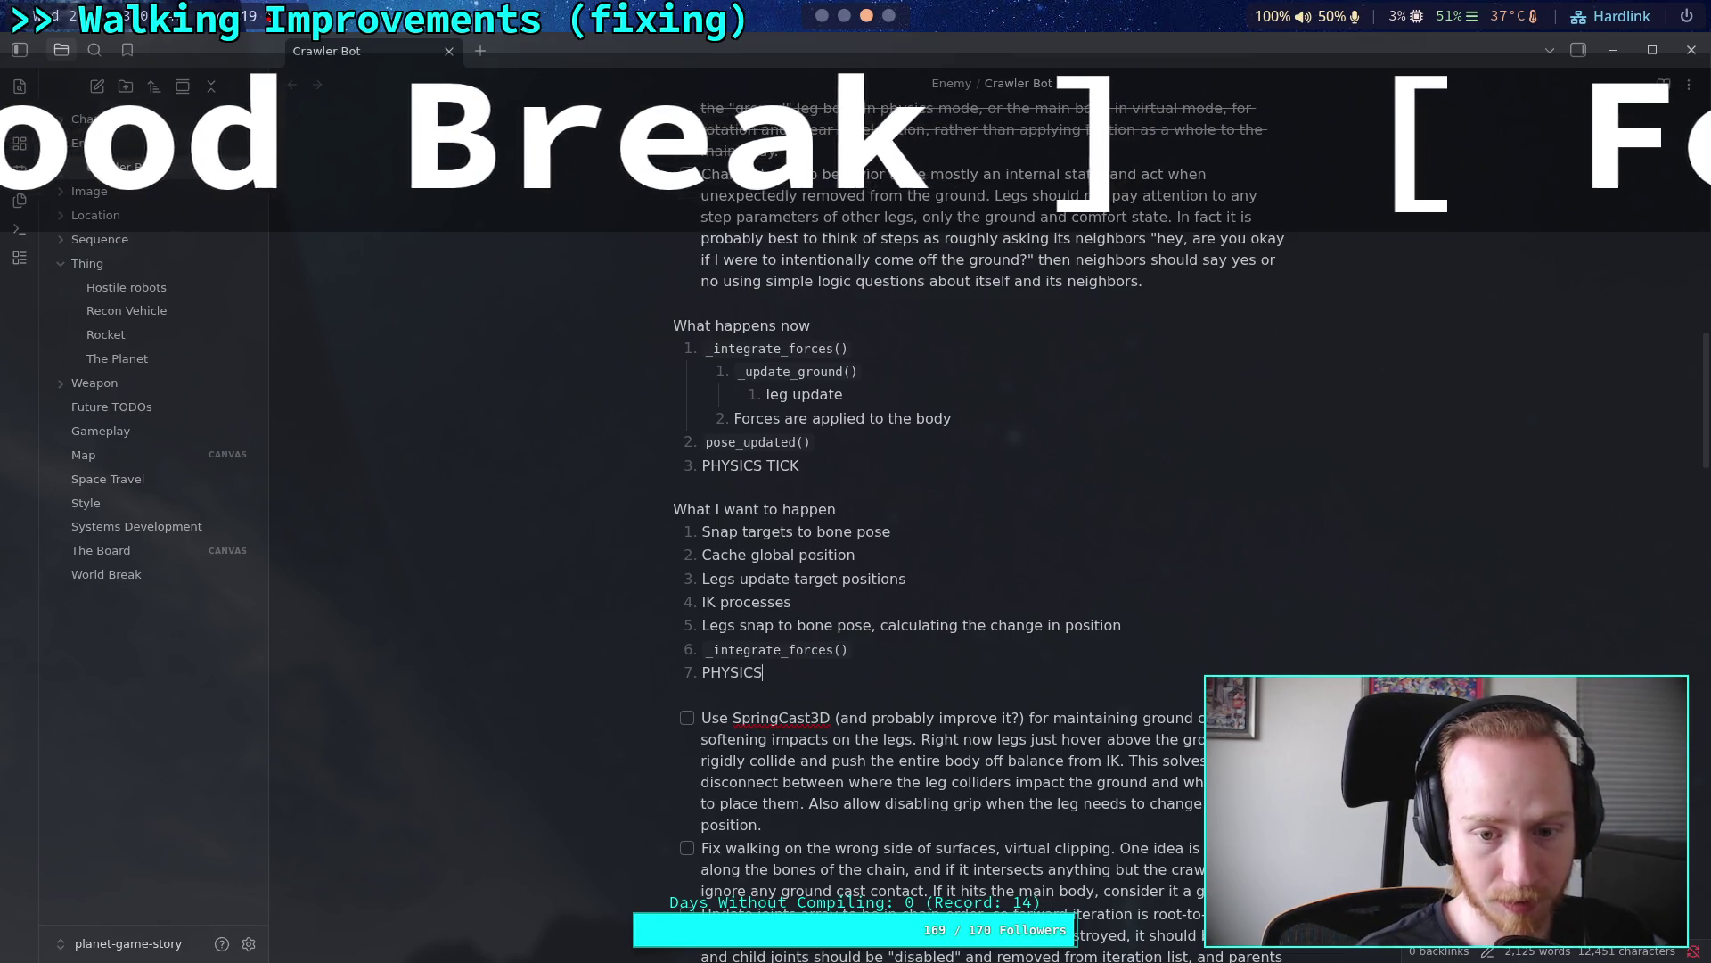
pyautogui.write('TICK')
pyautogui.press('Return')
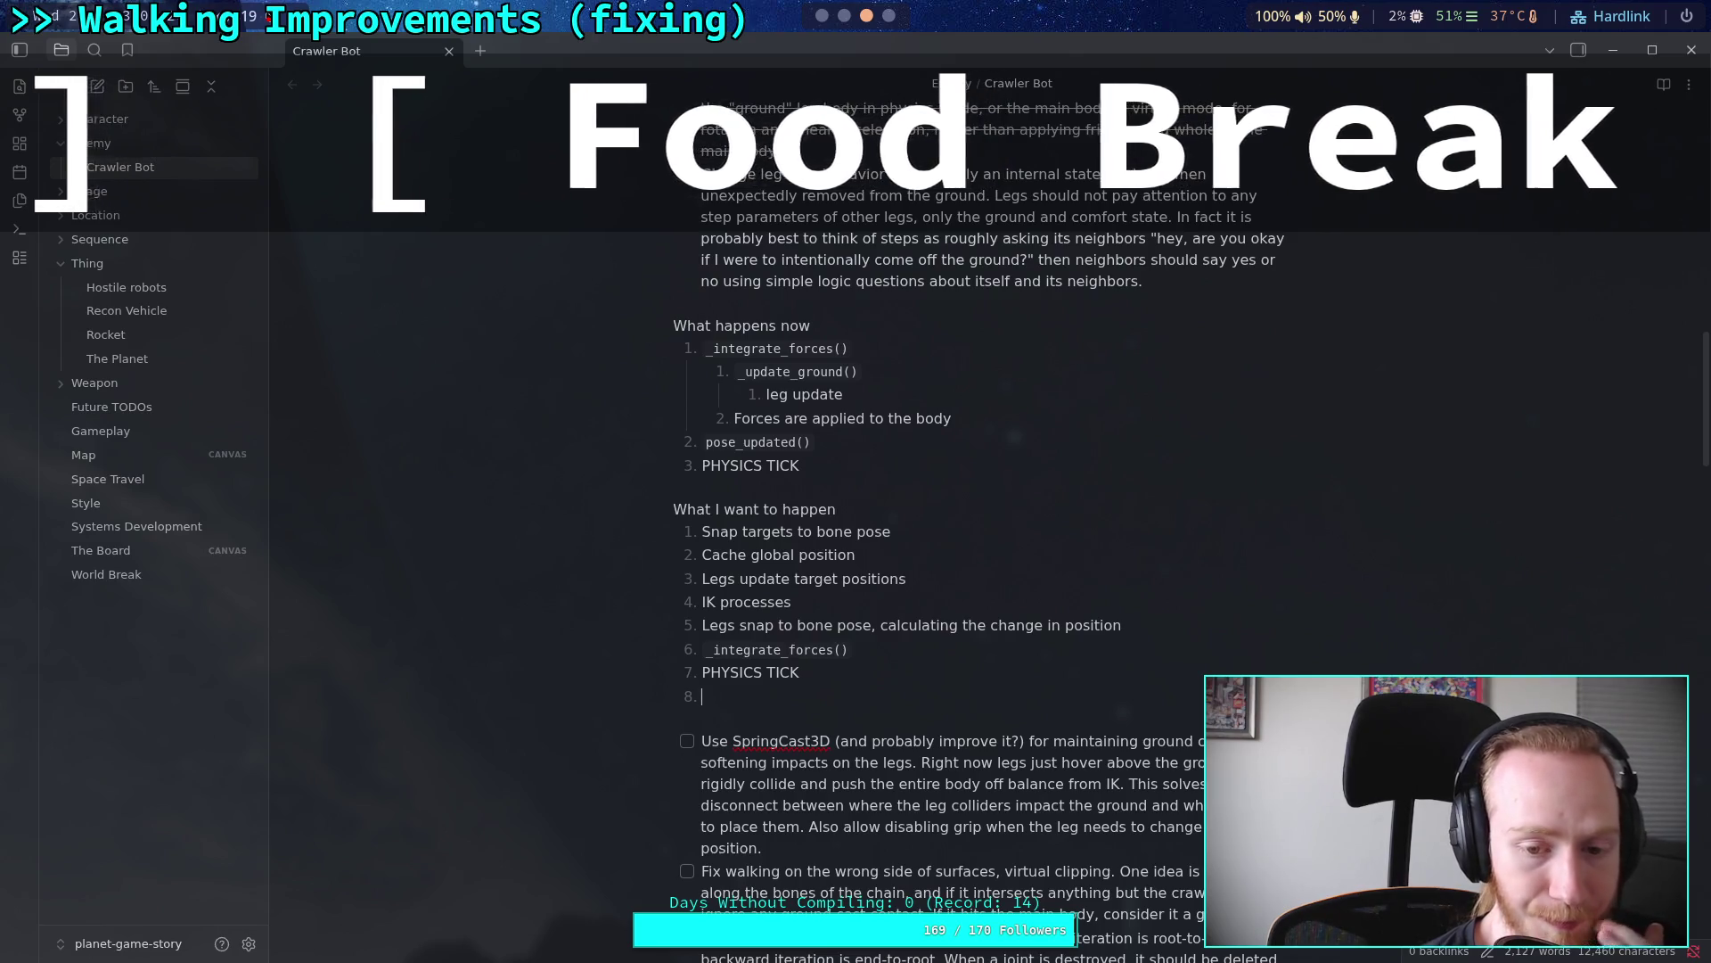
# Step: Insert a `_physics_process()` step just above 'PHYSICS TICK'
pyautogui.press('Up')
pyautogui.press('Home')
pyautogui.press('Return')
pyautogui.press('Up')
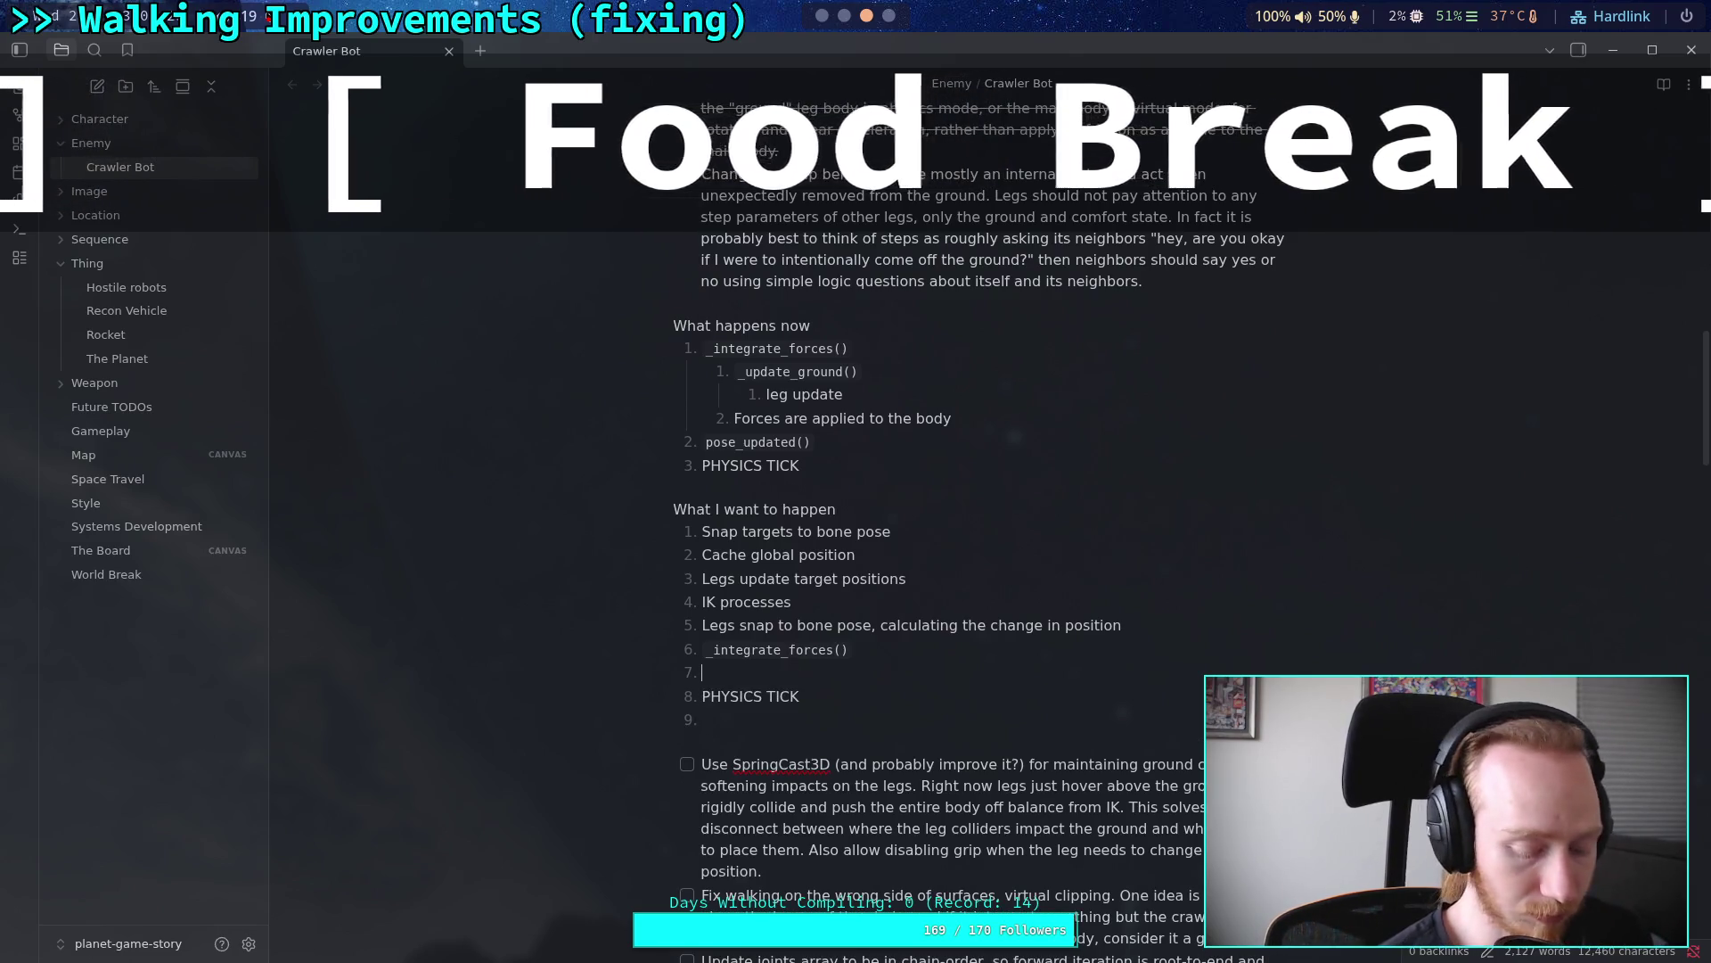
pyautogui.write('`')
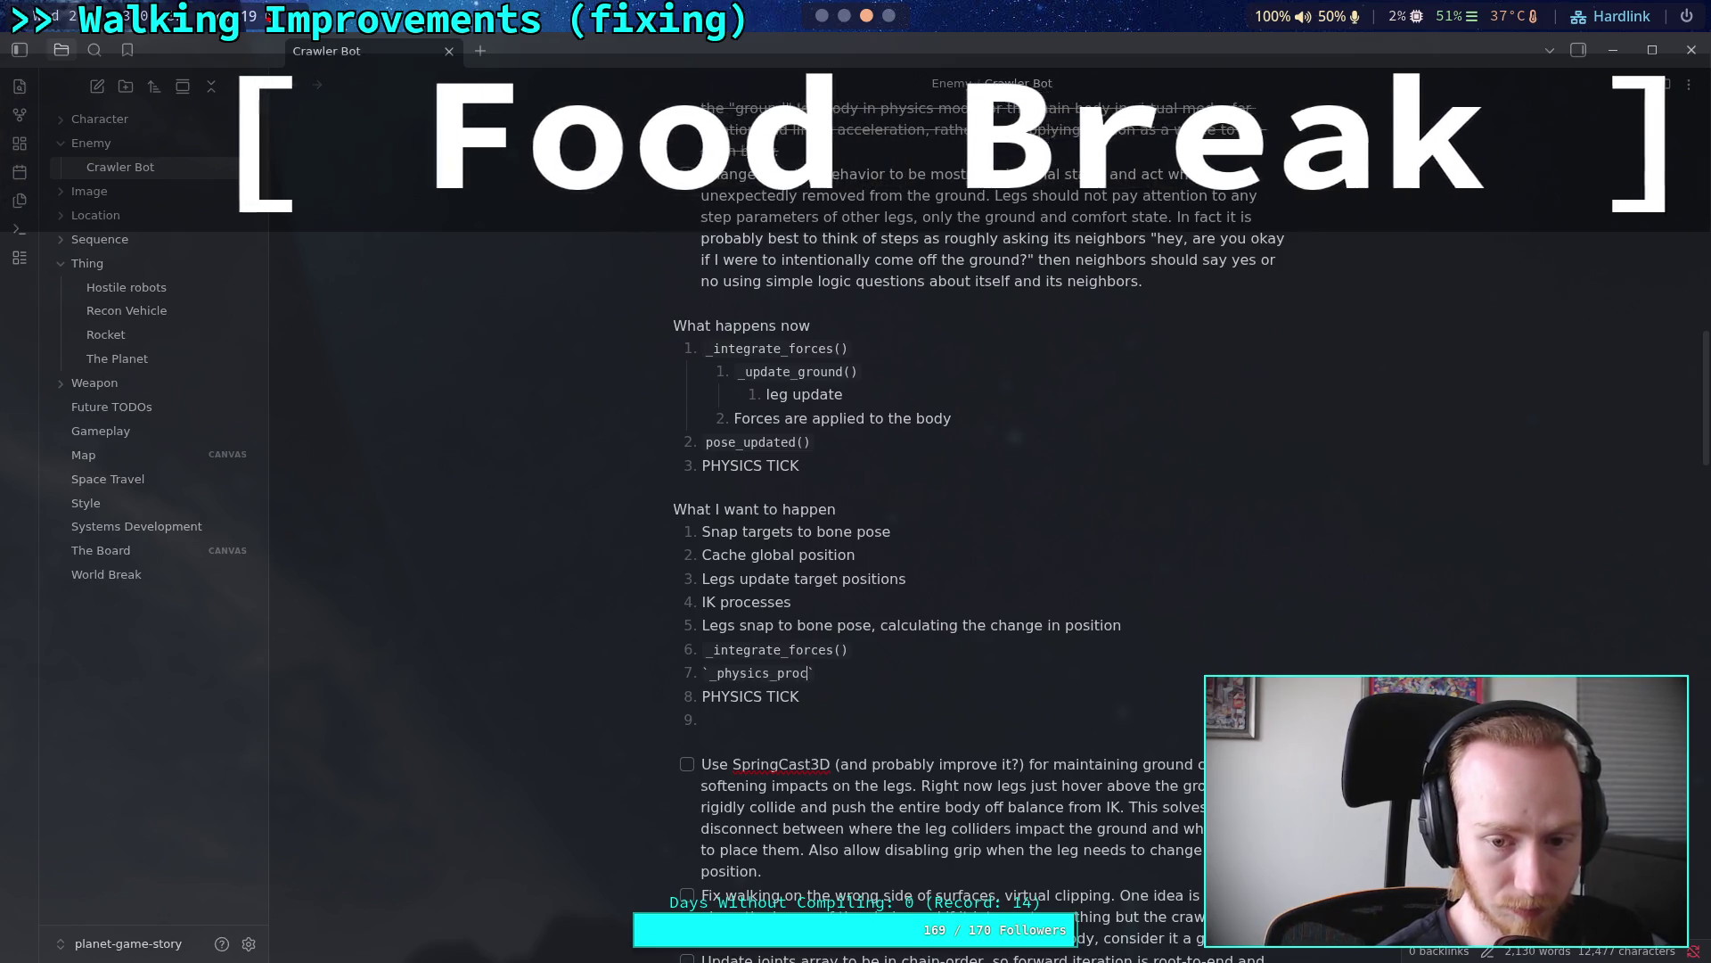
pyautogui.write('pess()')
pyautogui.press('Down')
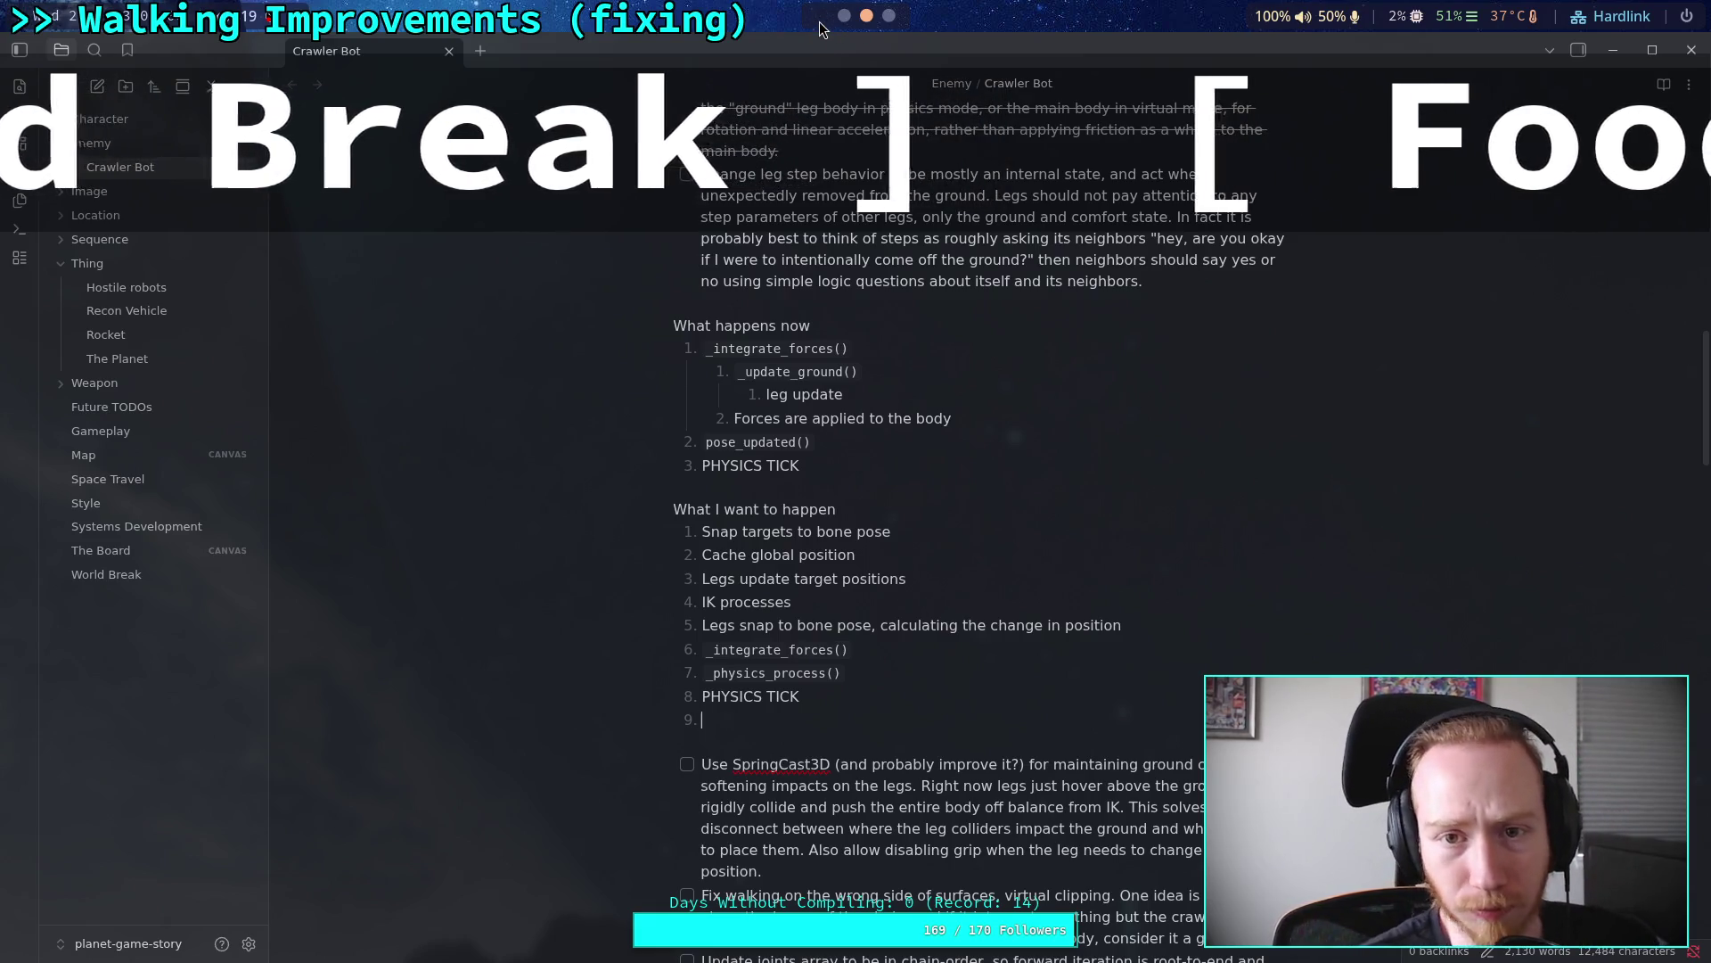
# Step: Glance at the Godot script editor, return to the notes, then go back to Godot
pyautogui.click(820, 21)
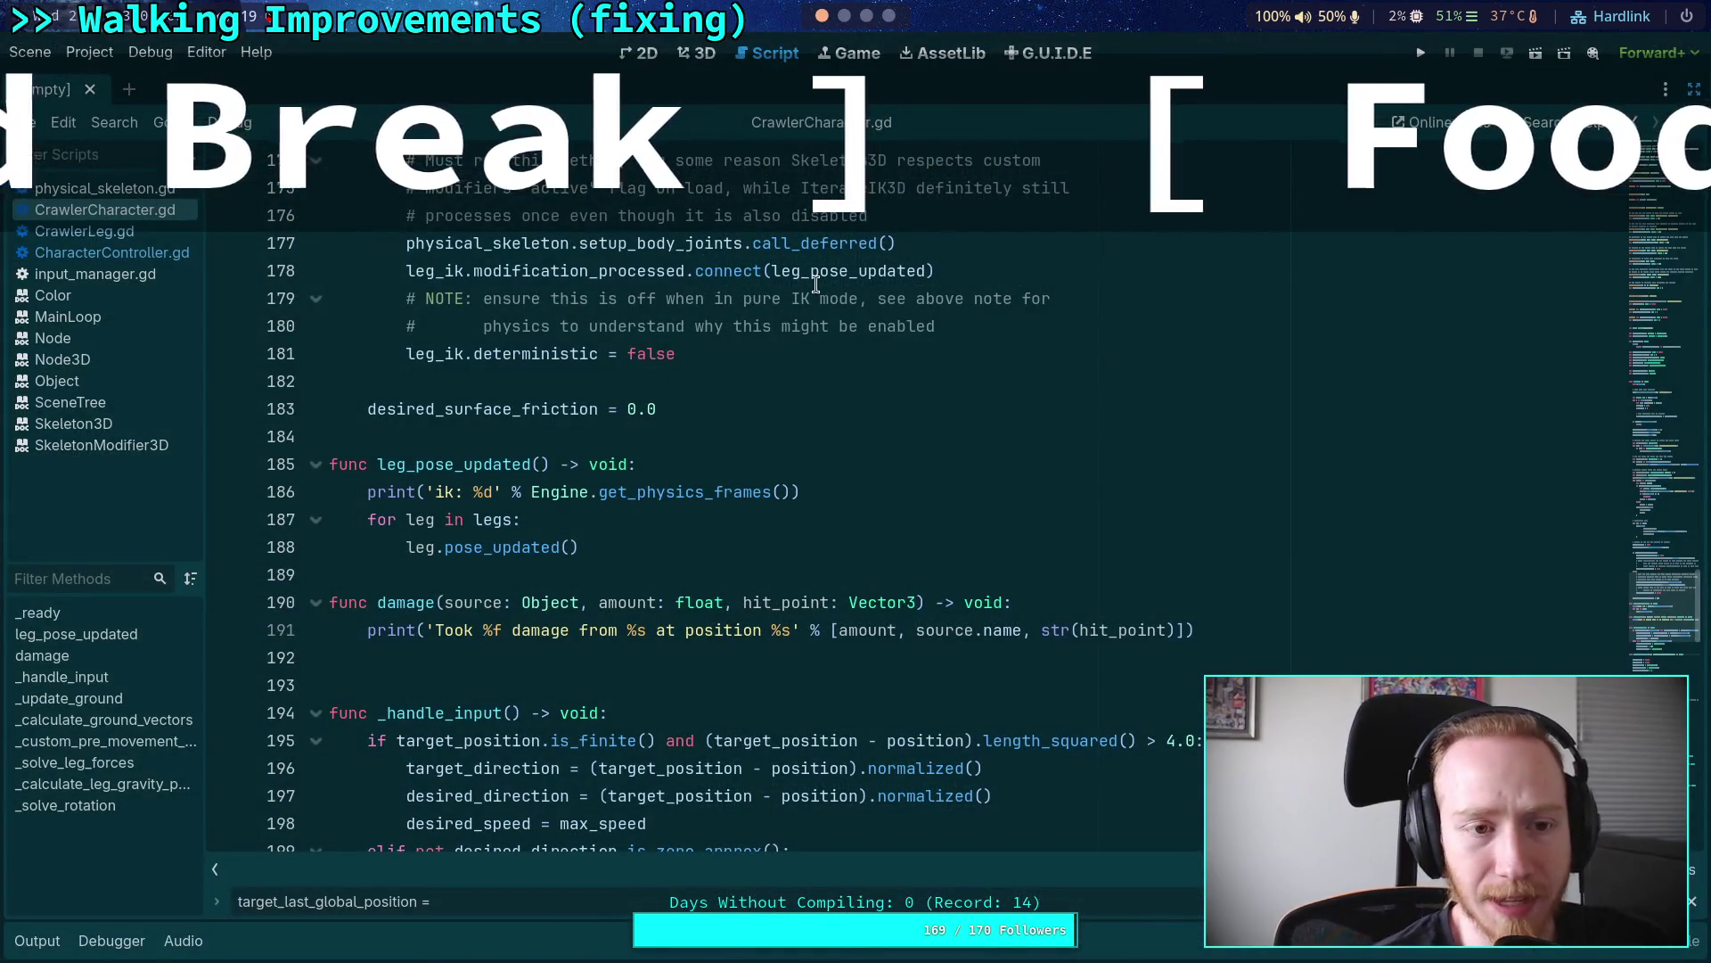
pyautogui.moveTo(827, 259)
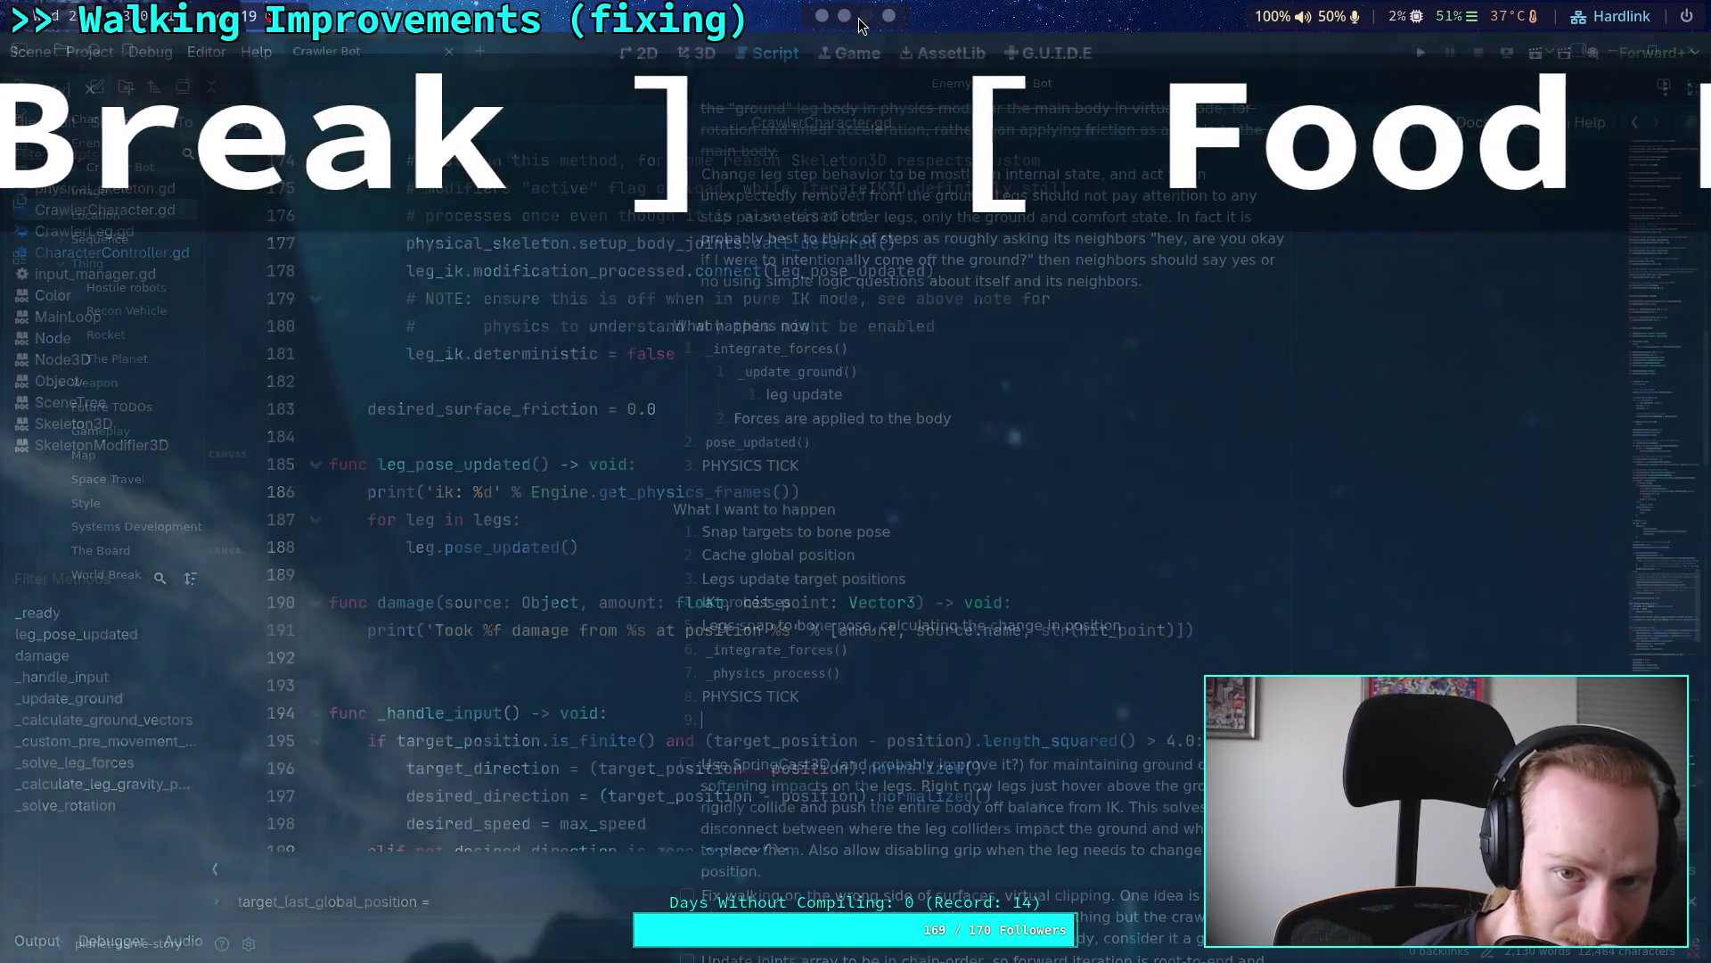
pyautogui.click(867, 15)
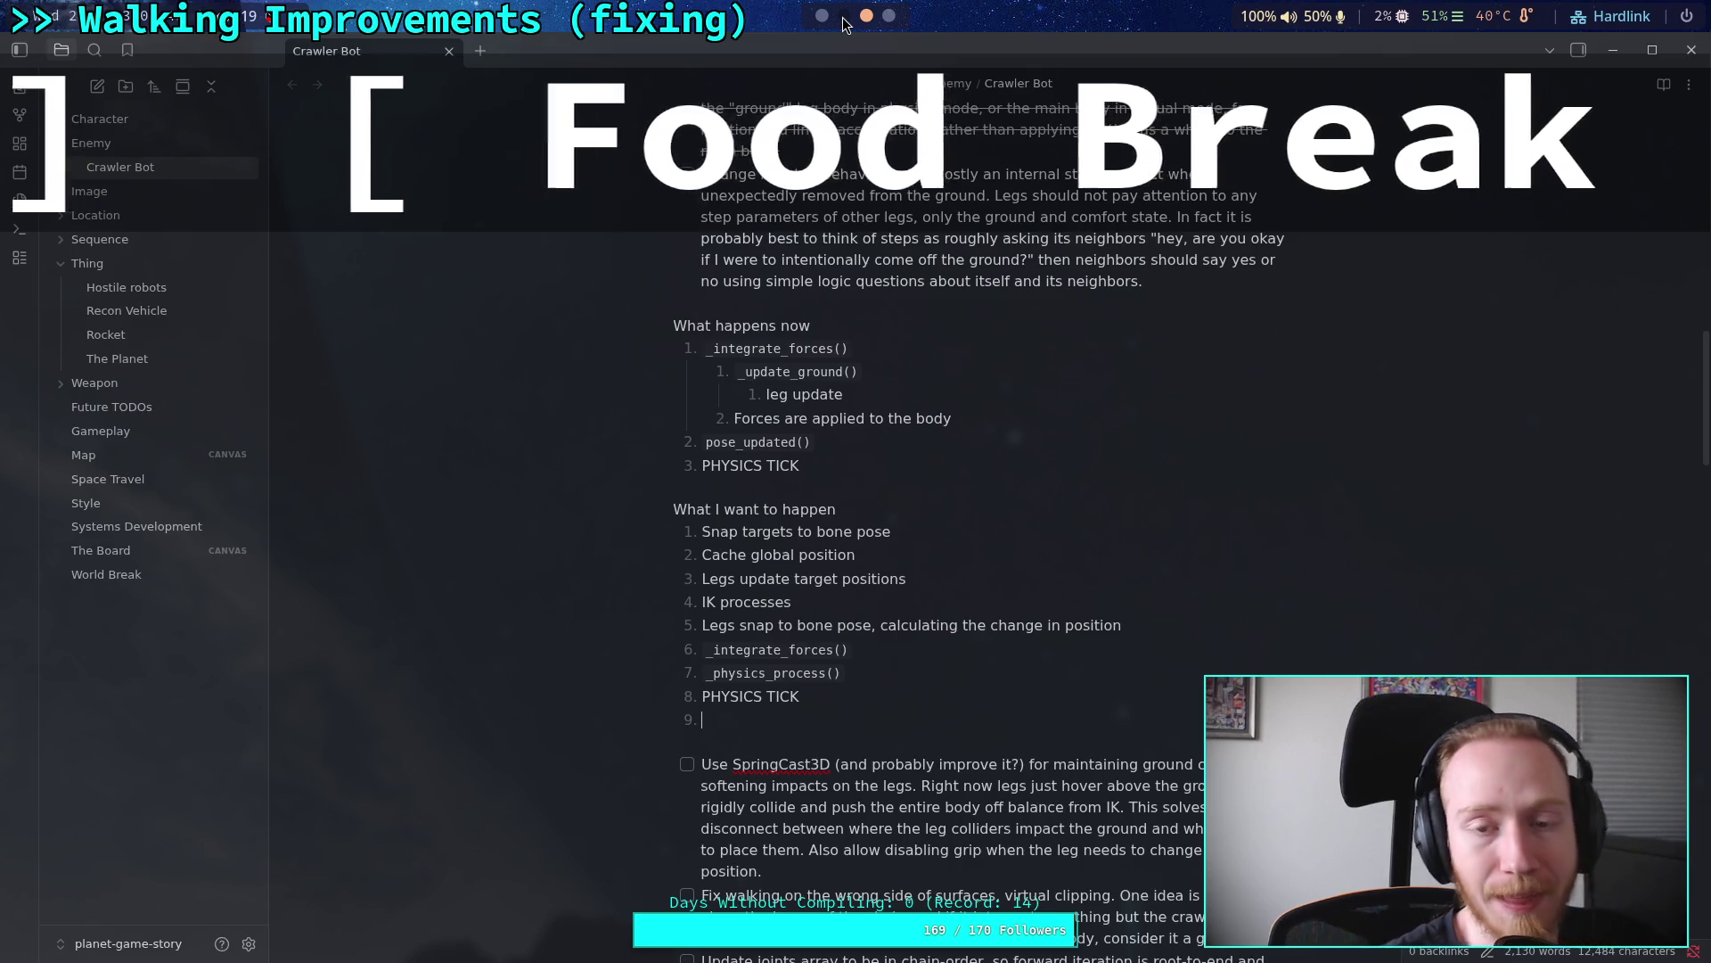
pyautogui.click(817, 13)
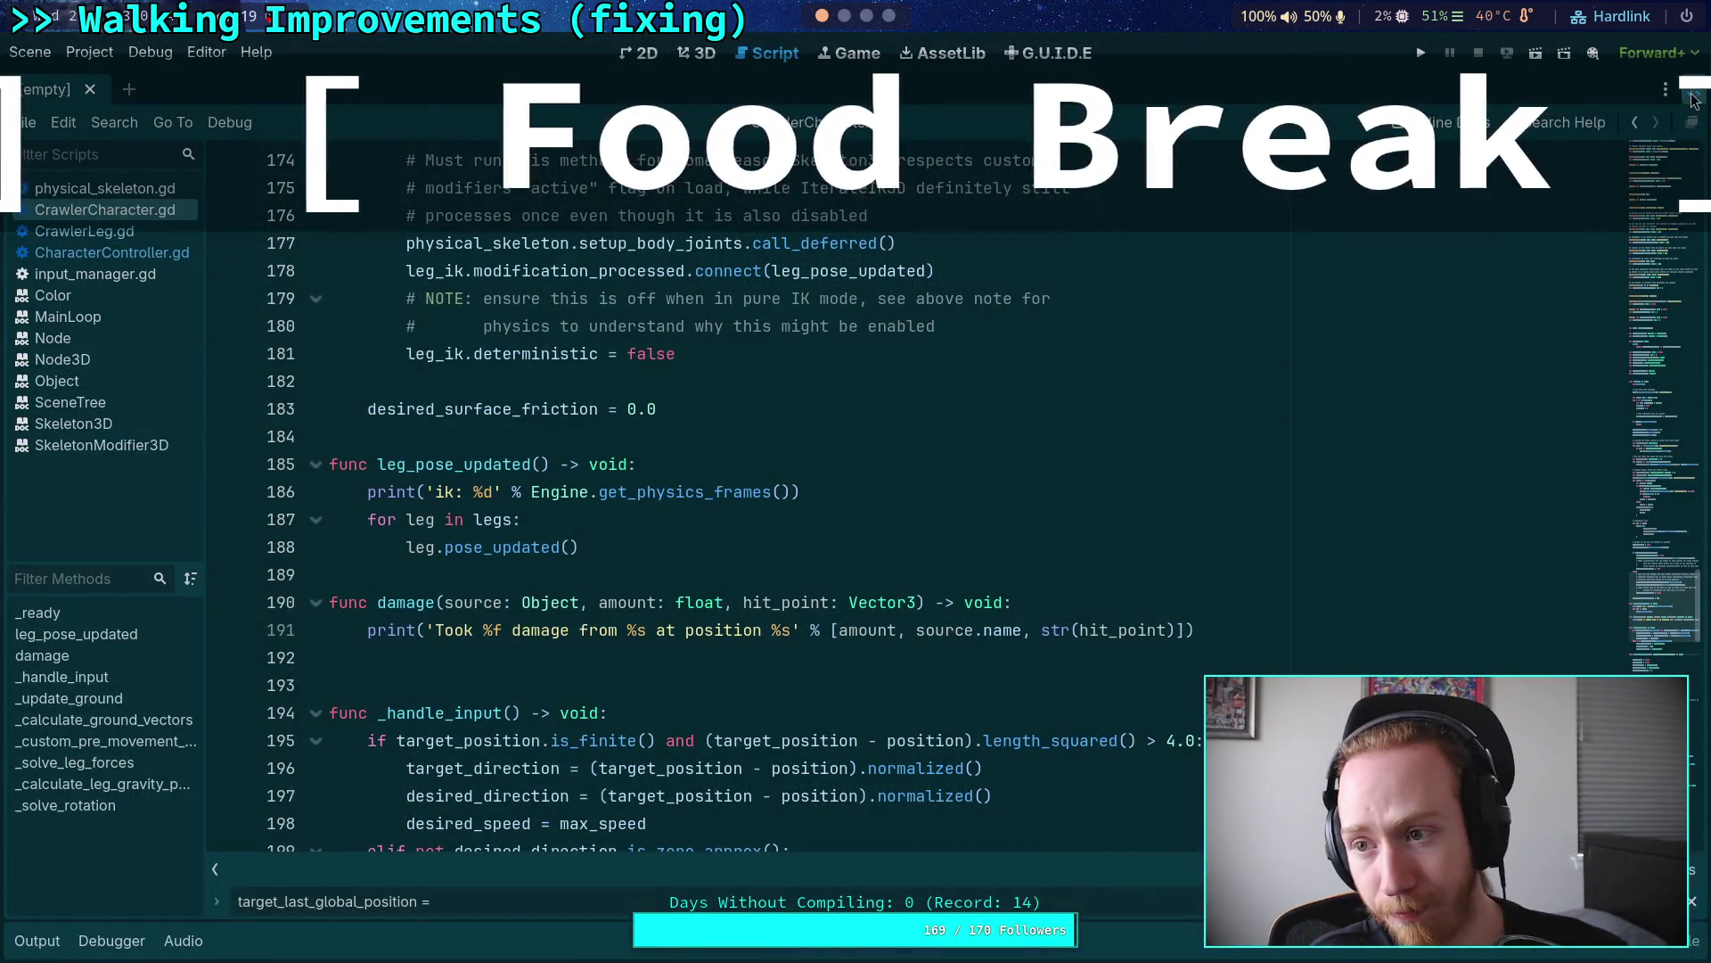
# Step: Show the file browser and Output log, and switch Godot to the 3D view
pyautogui.click(1696, 100)
pyautogui.click(1510, 89)
pyautogui.click(1418, 89)
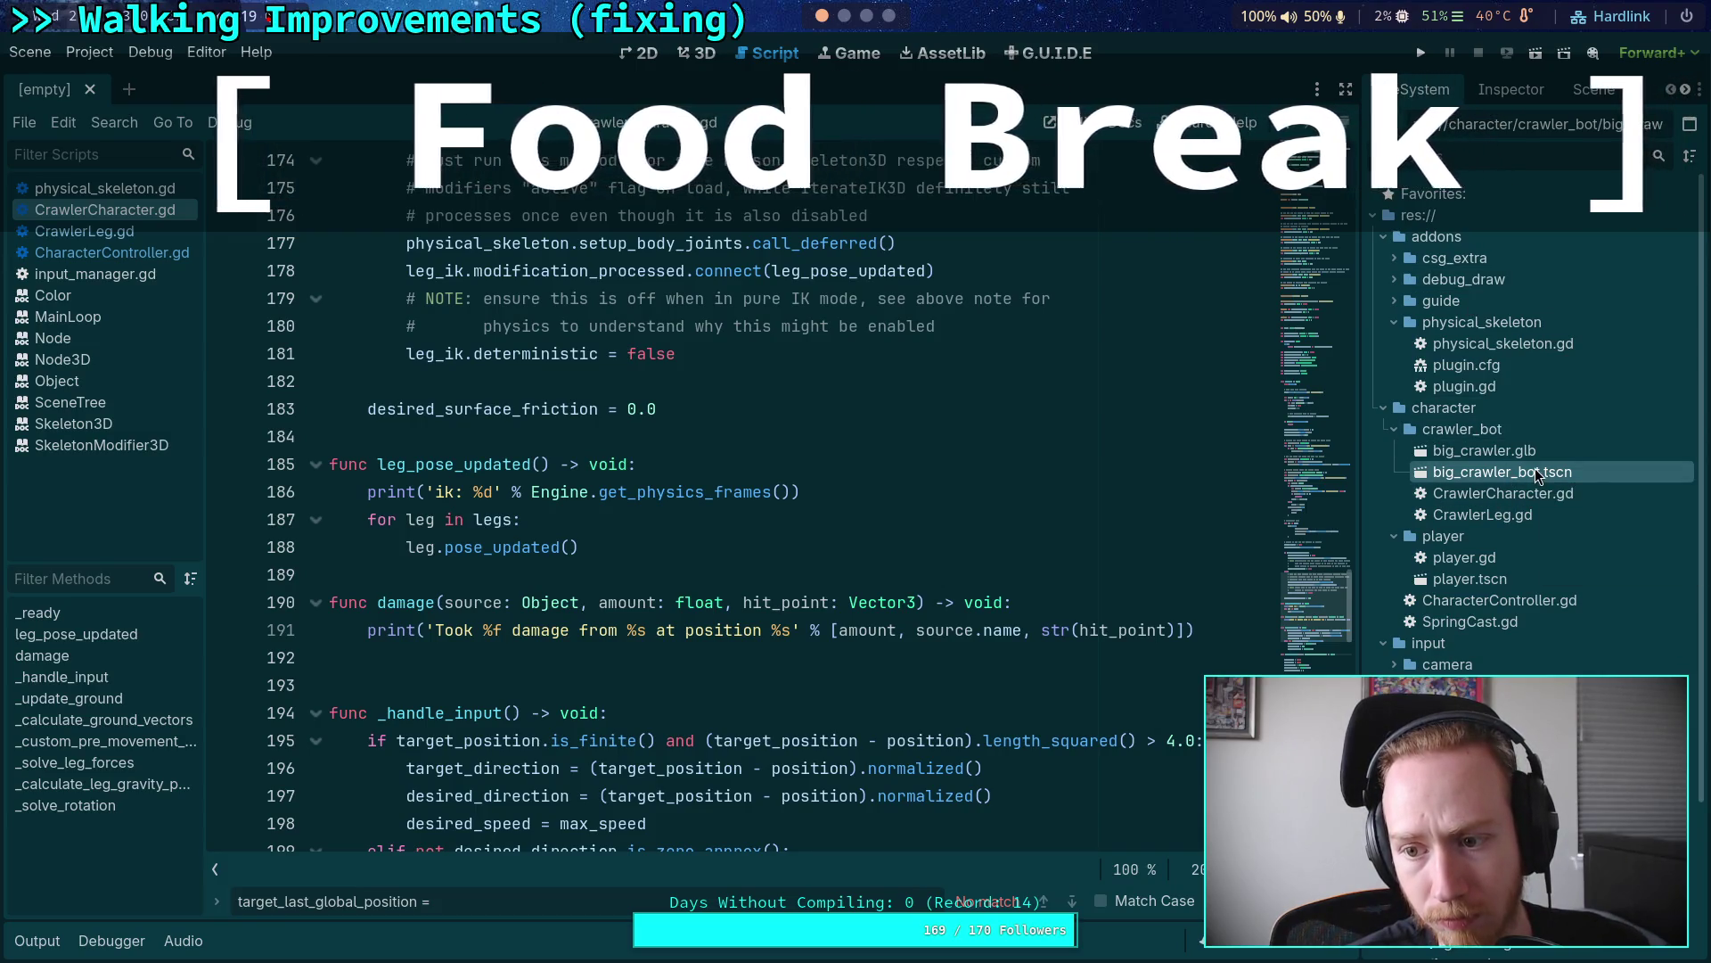
pyautogui.click(37, 940)
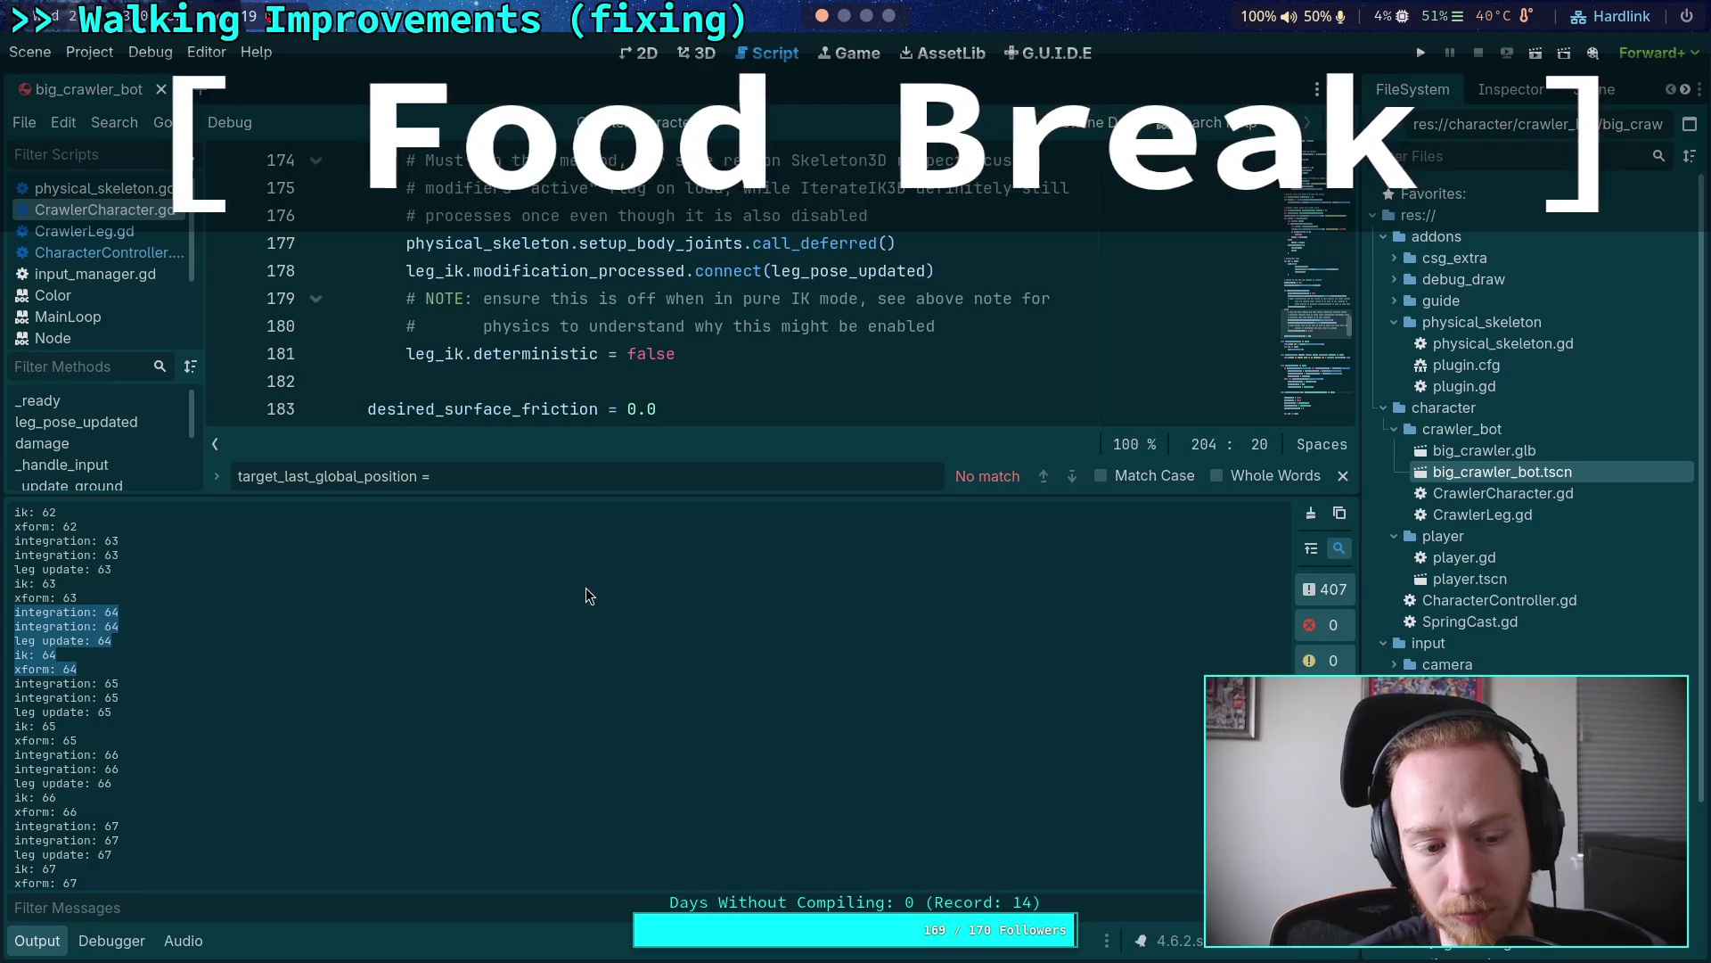
pyautogui.click(704, 53)
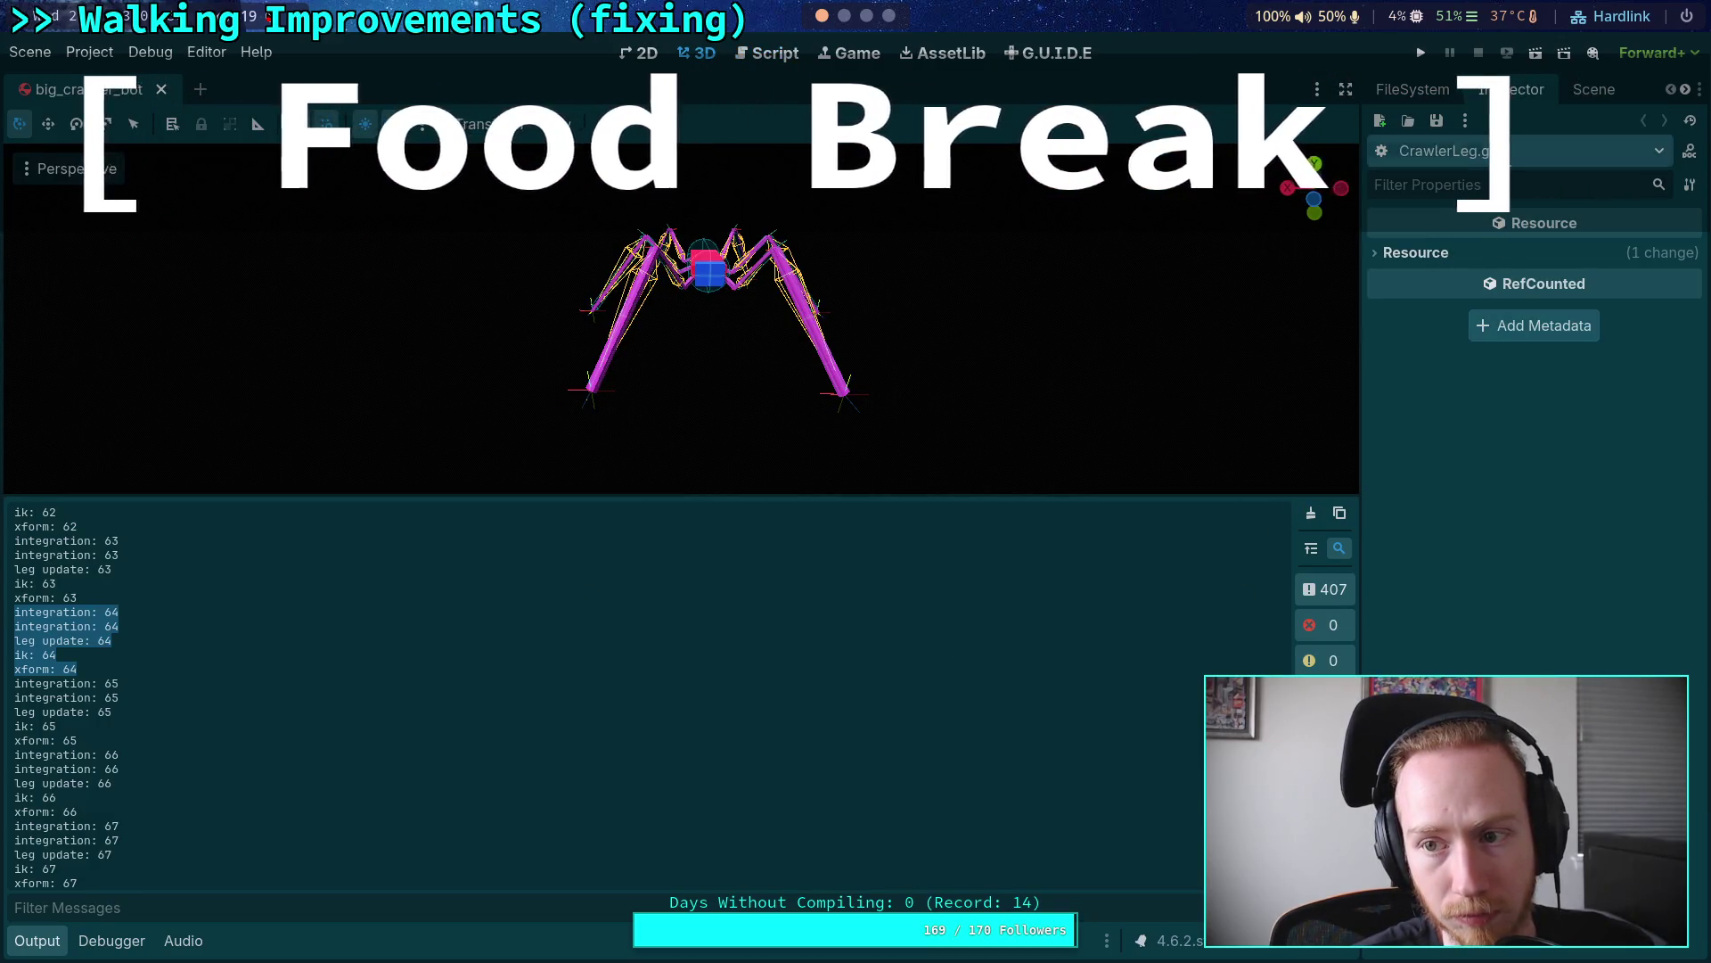
# Step: Select Skeleton3D, keep its modifier callback mode at Physics, and open the advance() reference
pyautogui.click(1594, 89)
pyautogui.click(1462, 226)
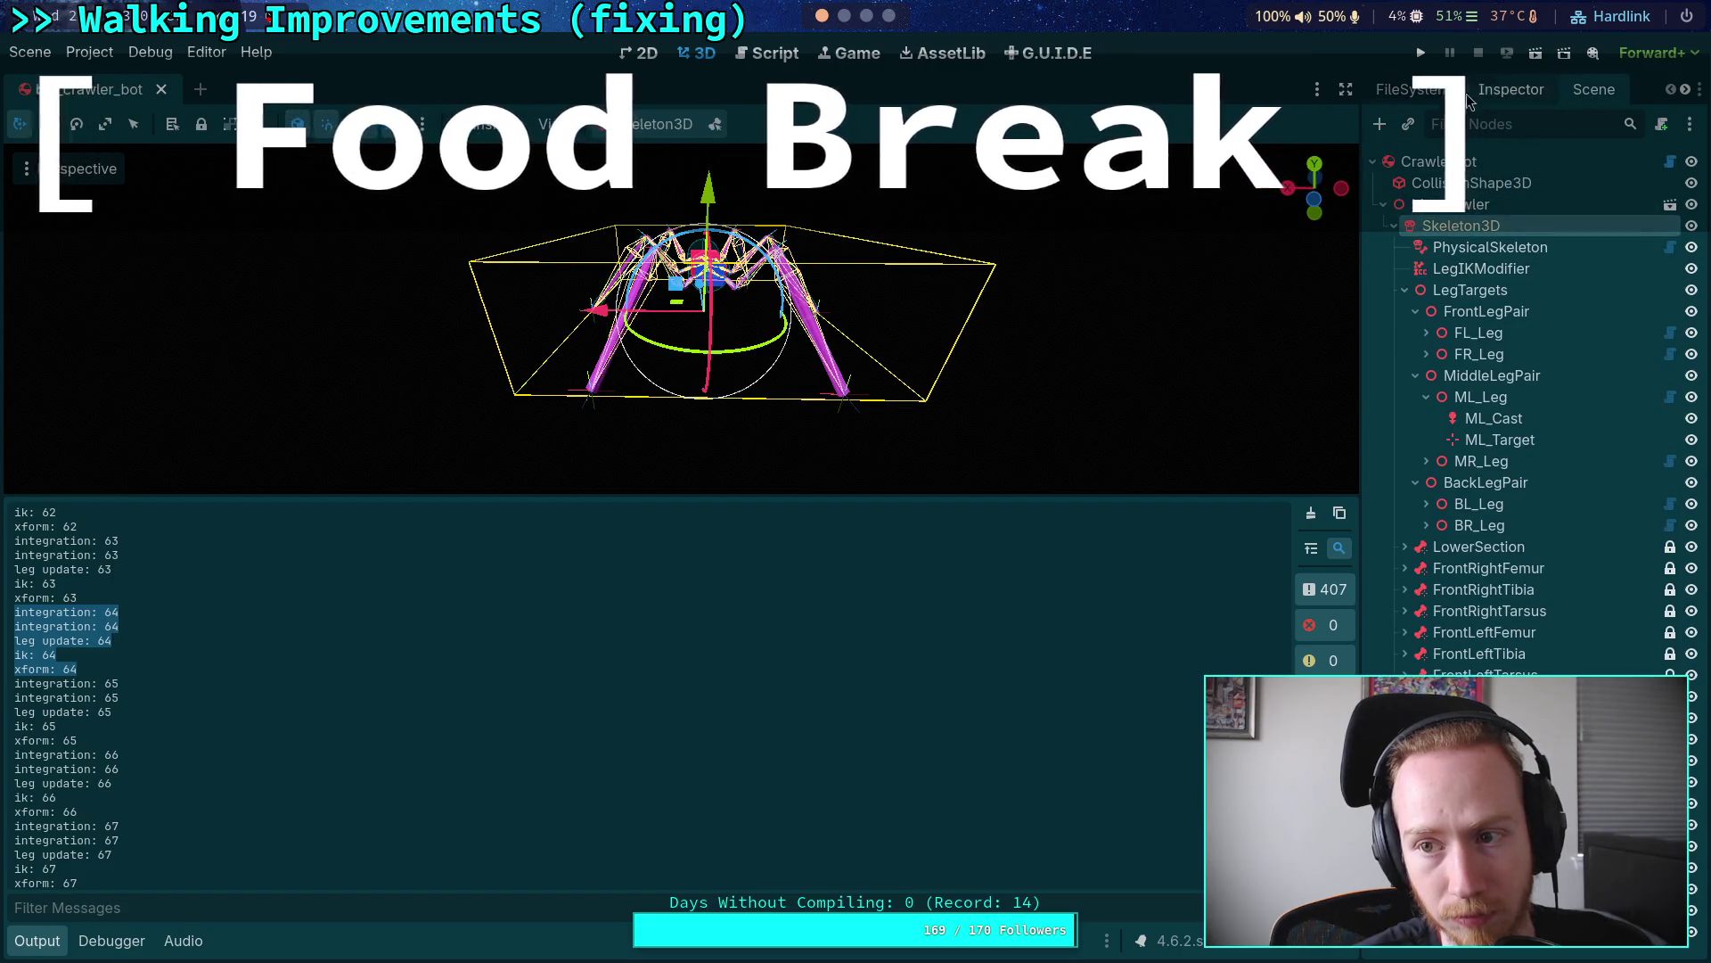
pyautogui.click(1507, 89)
pyautogui.scroll(-3, 1500, 627)
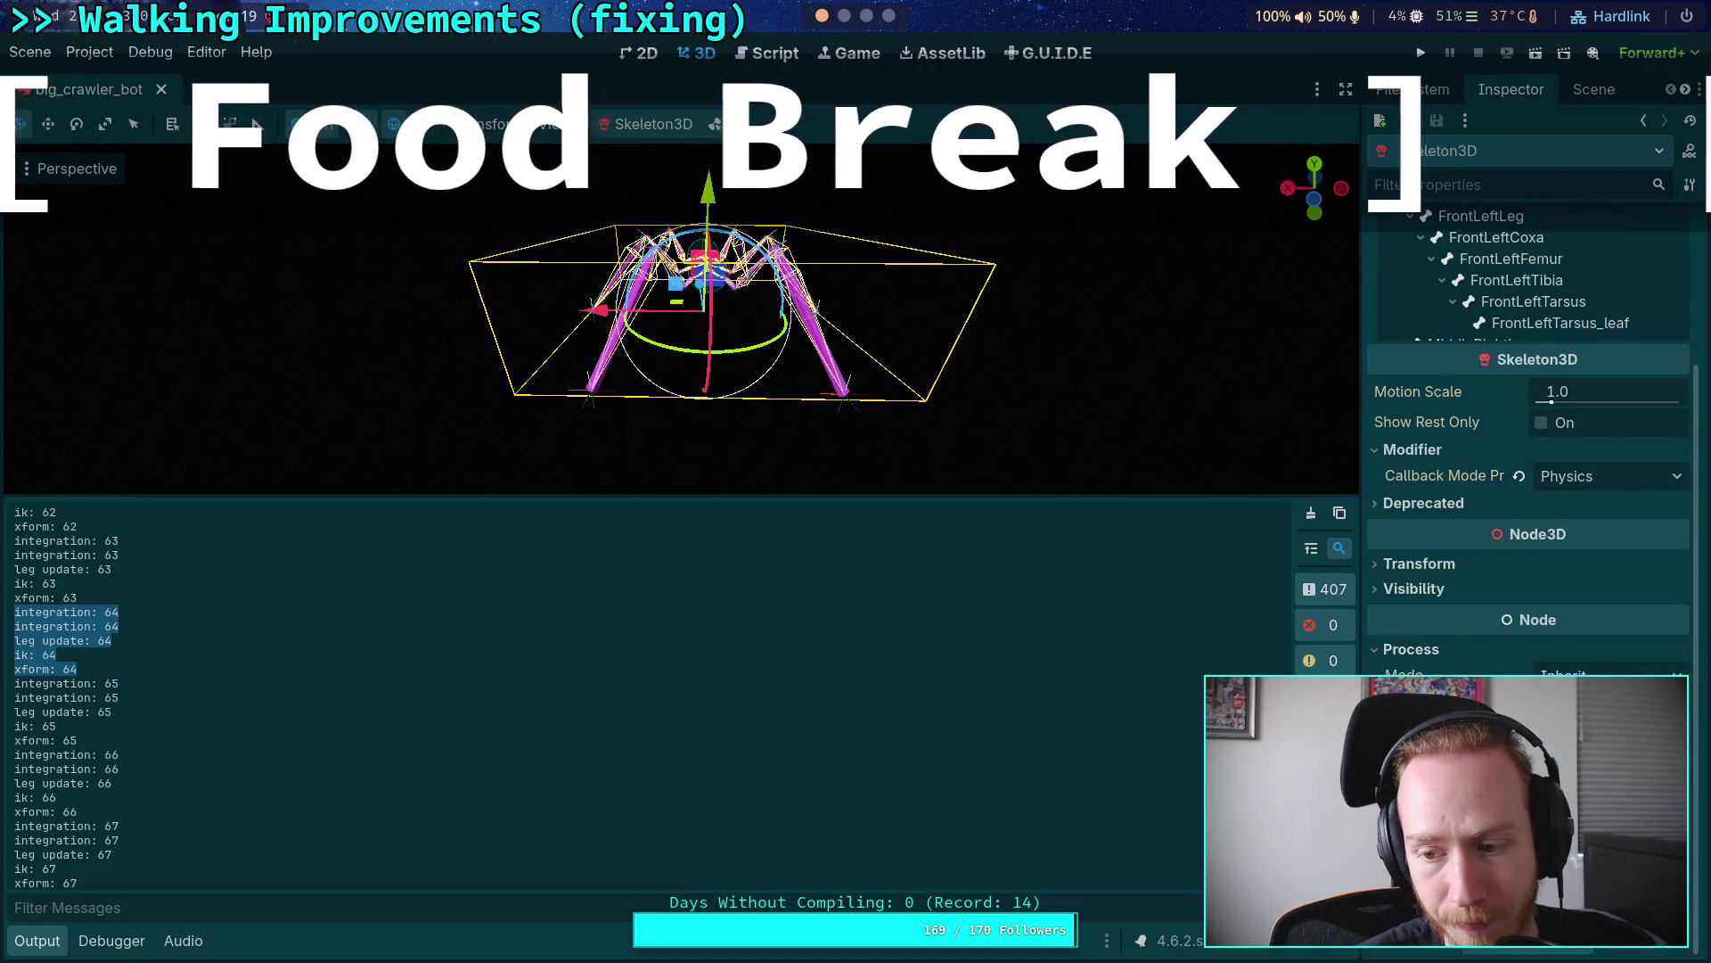
pyautogui.click(1556, 476)
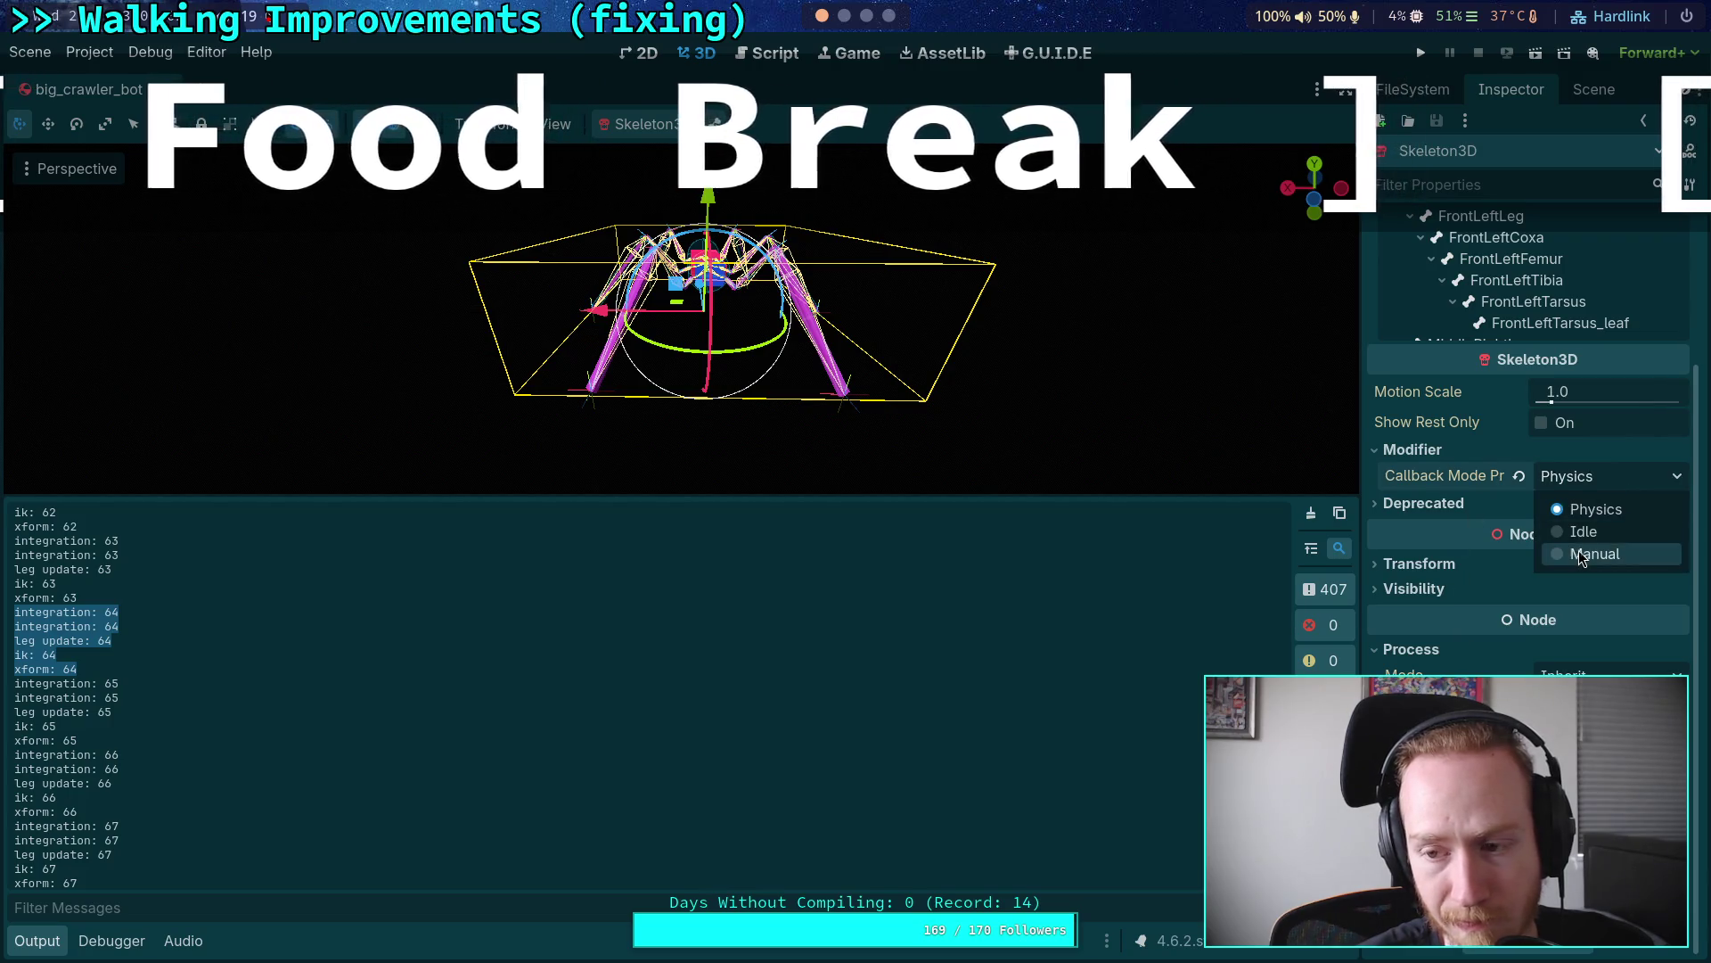
pyautogui.click(1469, 497)
pyautogui.moveTo(1465, 482)
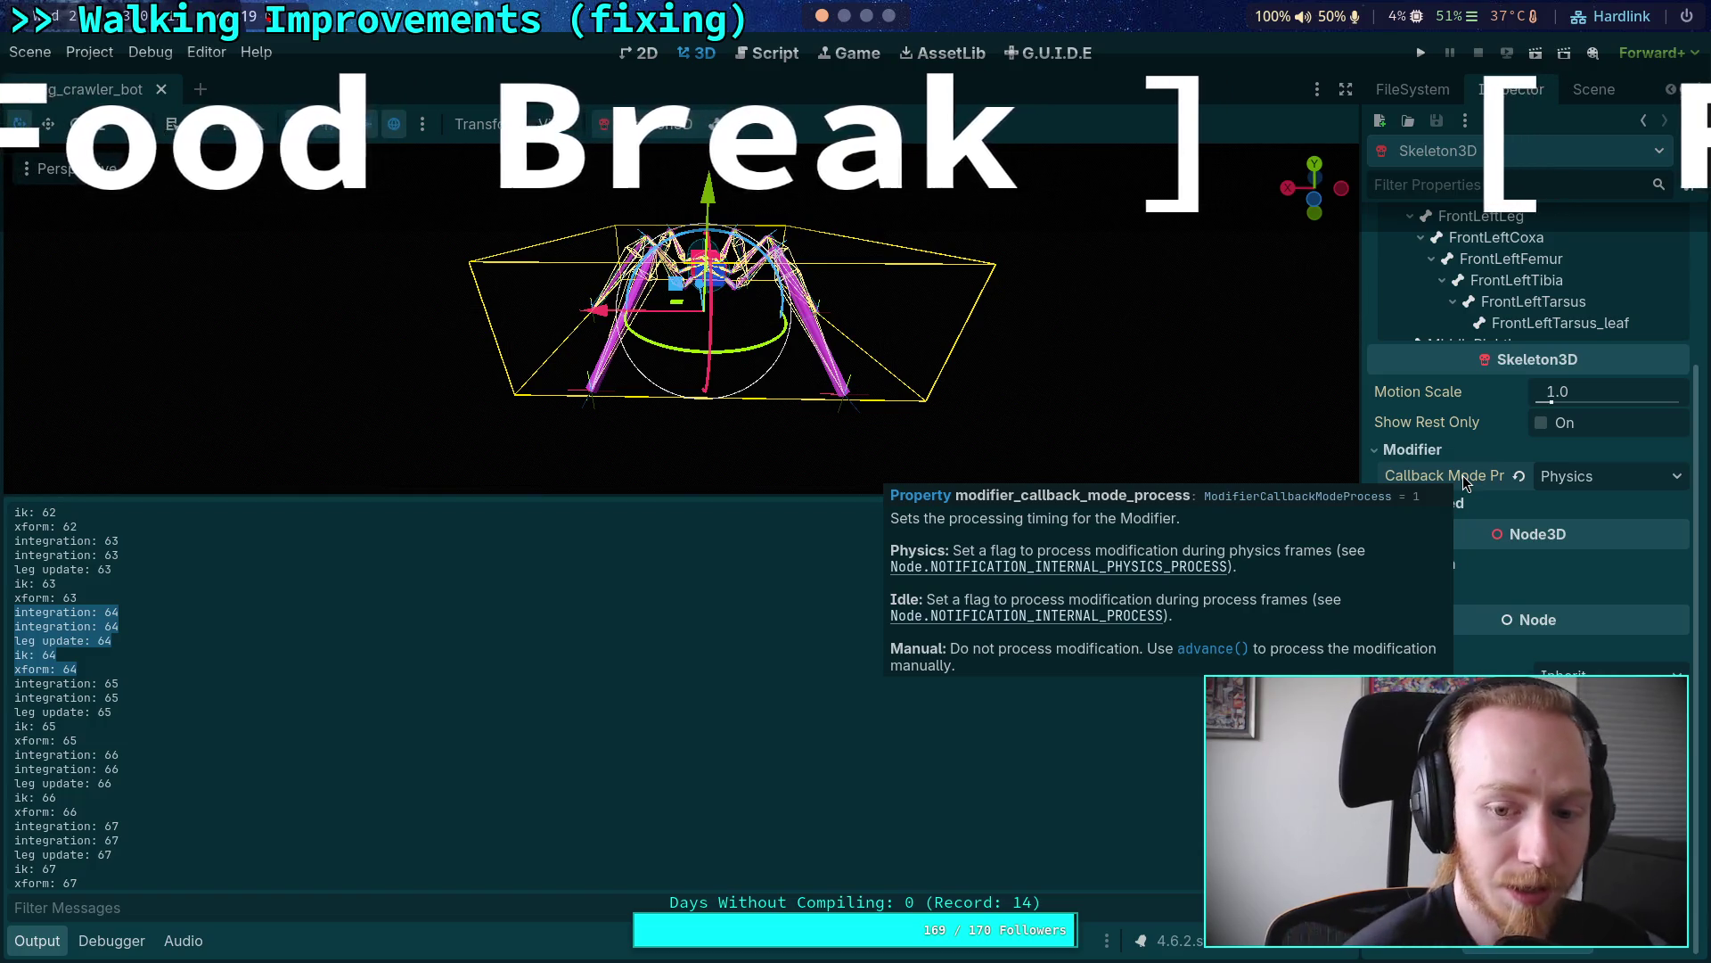
pyautogui.click(1209, 649)
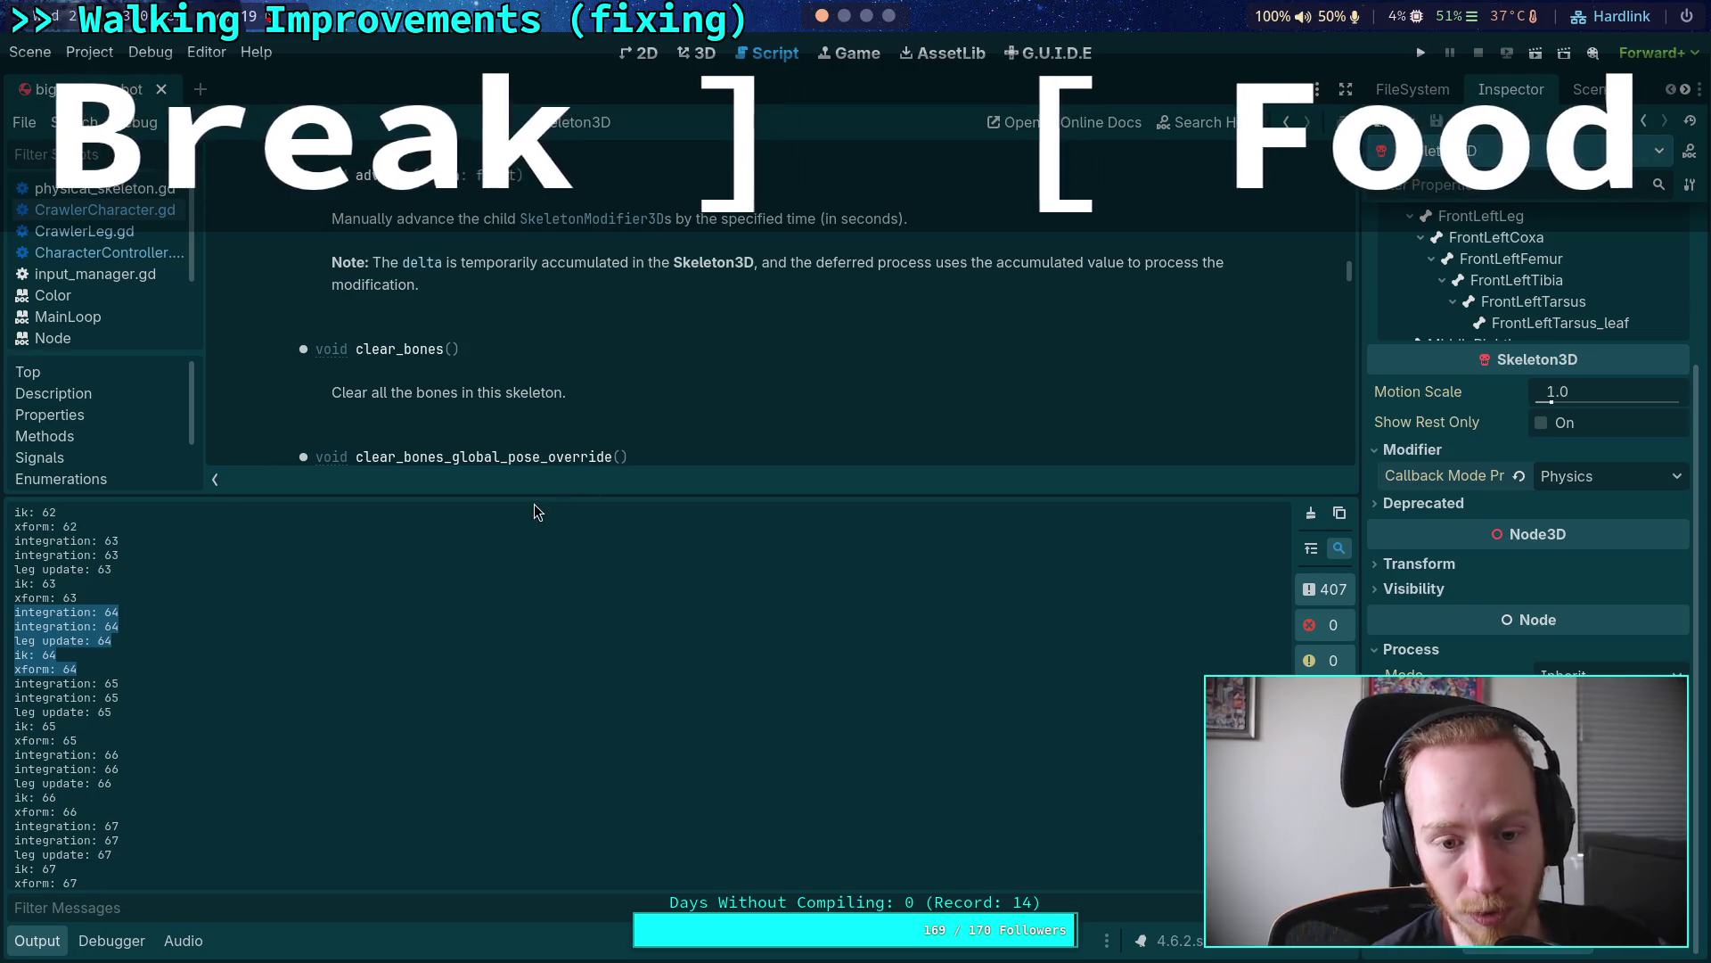
# Step: Enlarge the Skeleton3D docs above the Output log, then move to the Neovim workspace
pyautogui.moveTo(533, 496); pyautogui.dragTo(502, 829)
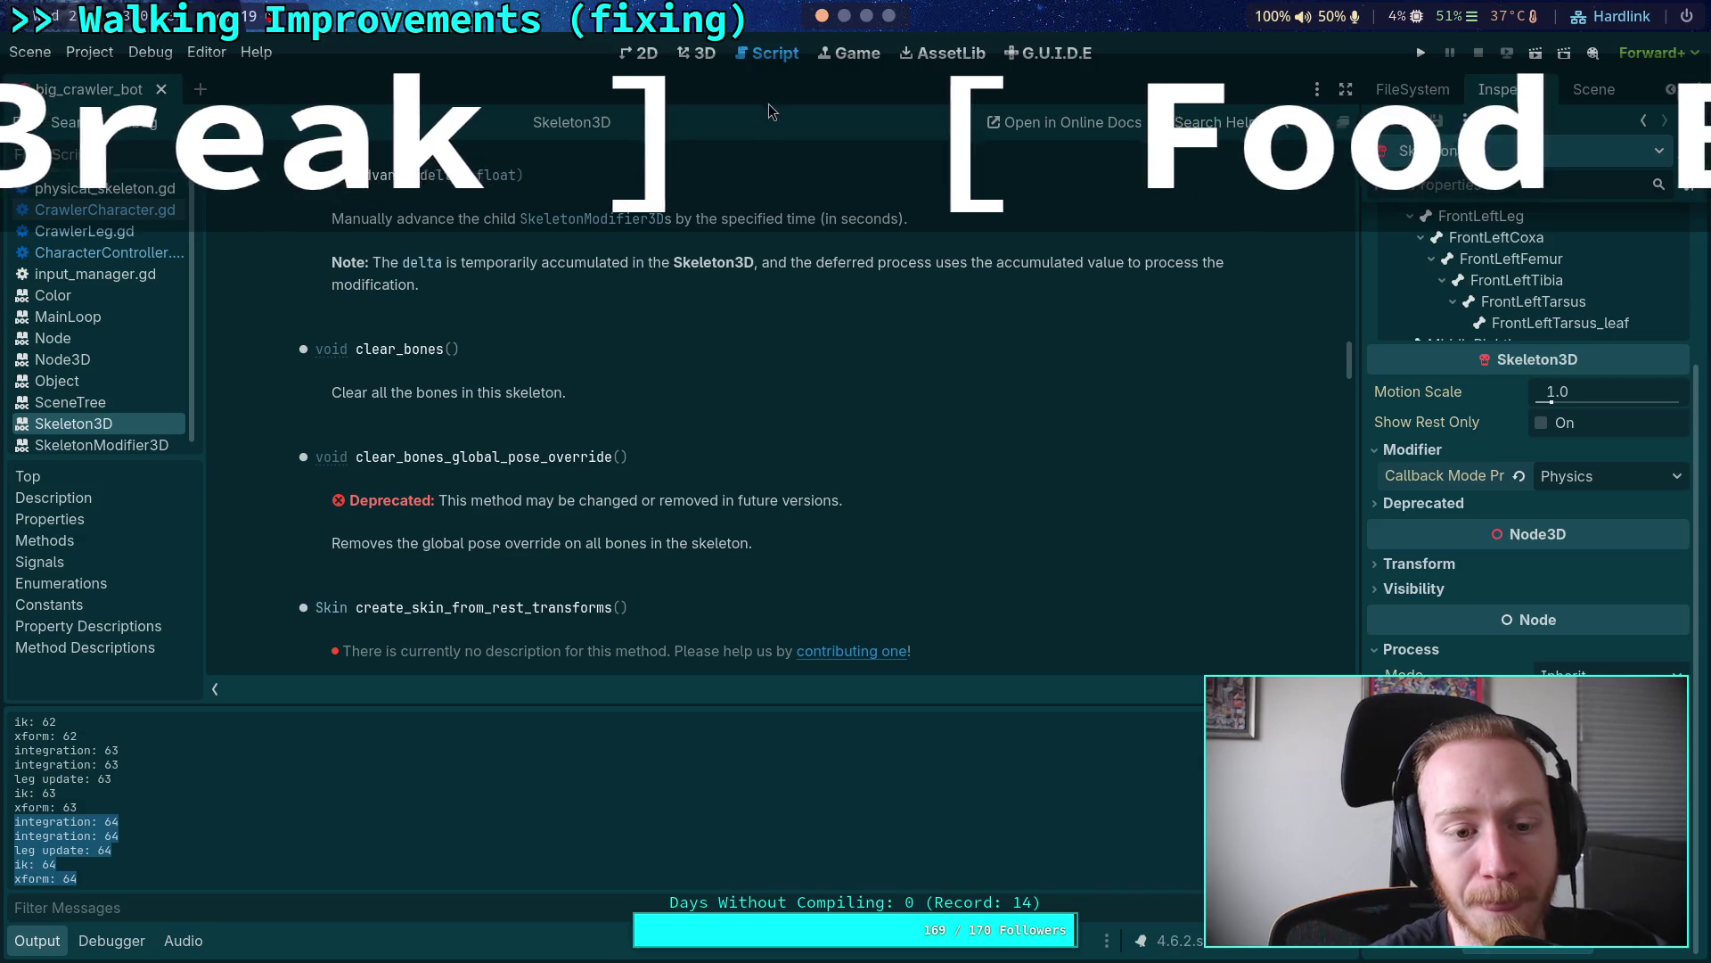
pyautogui.click(844, 18)
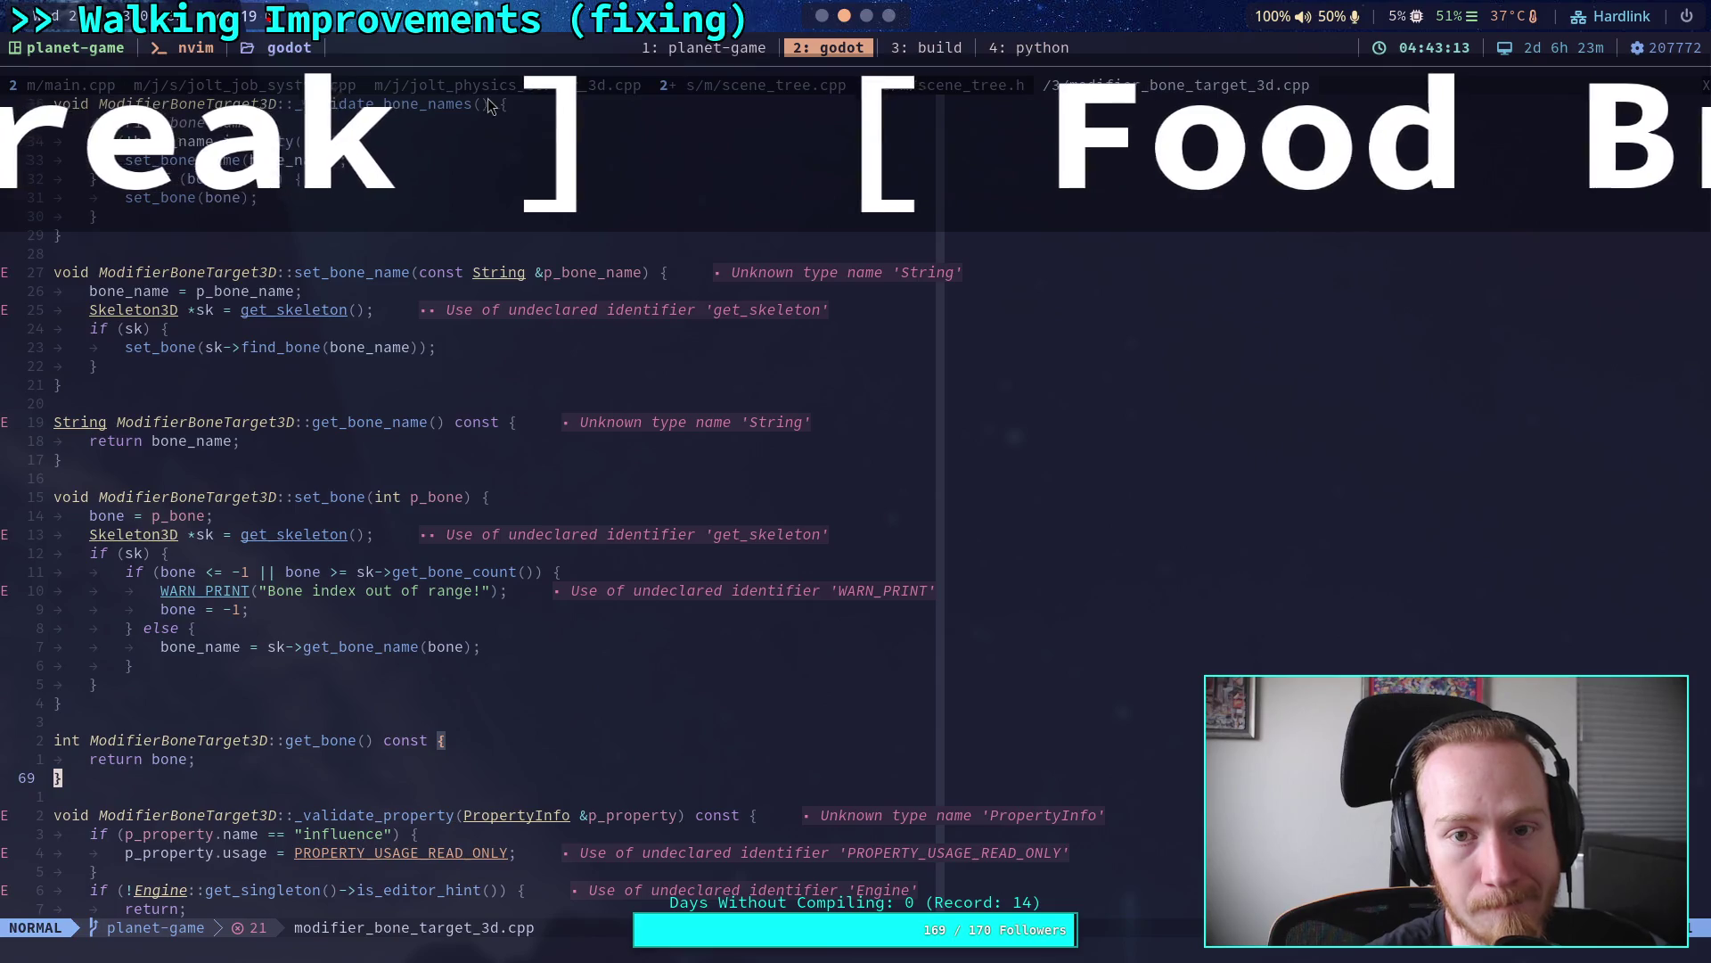
# Step: Toggle the Neo-tree file explorer open and closed again
pyautogui.click(435, 292)
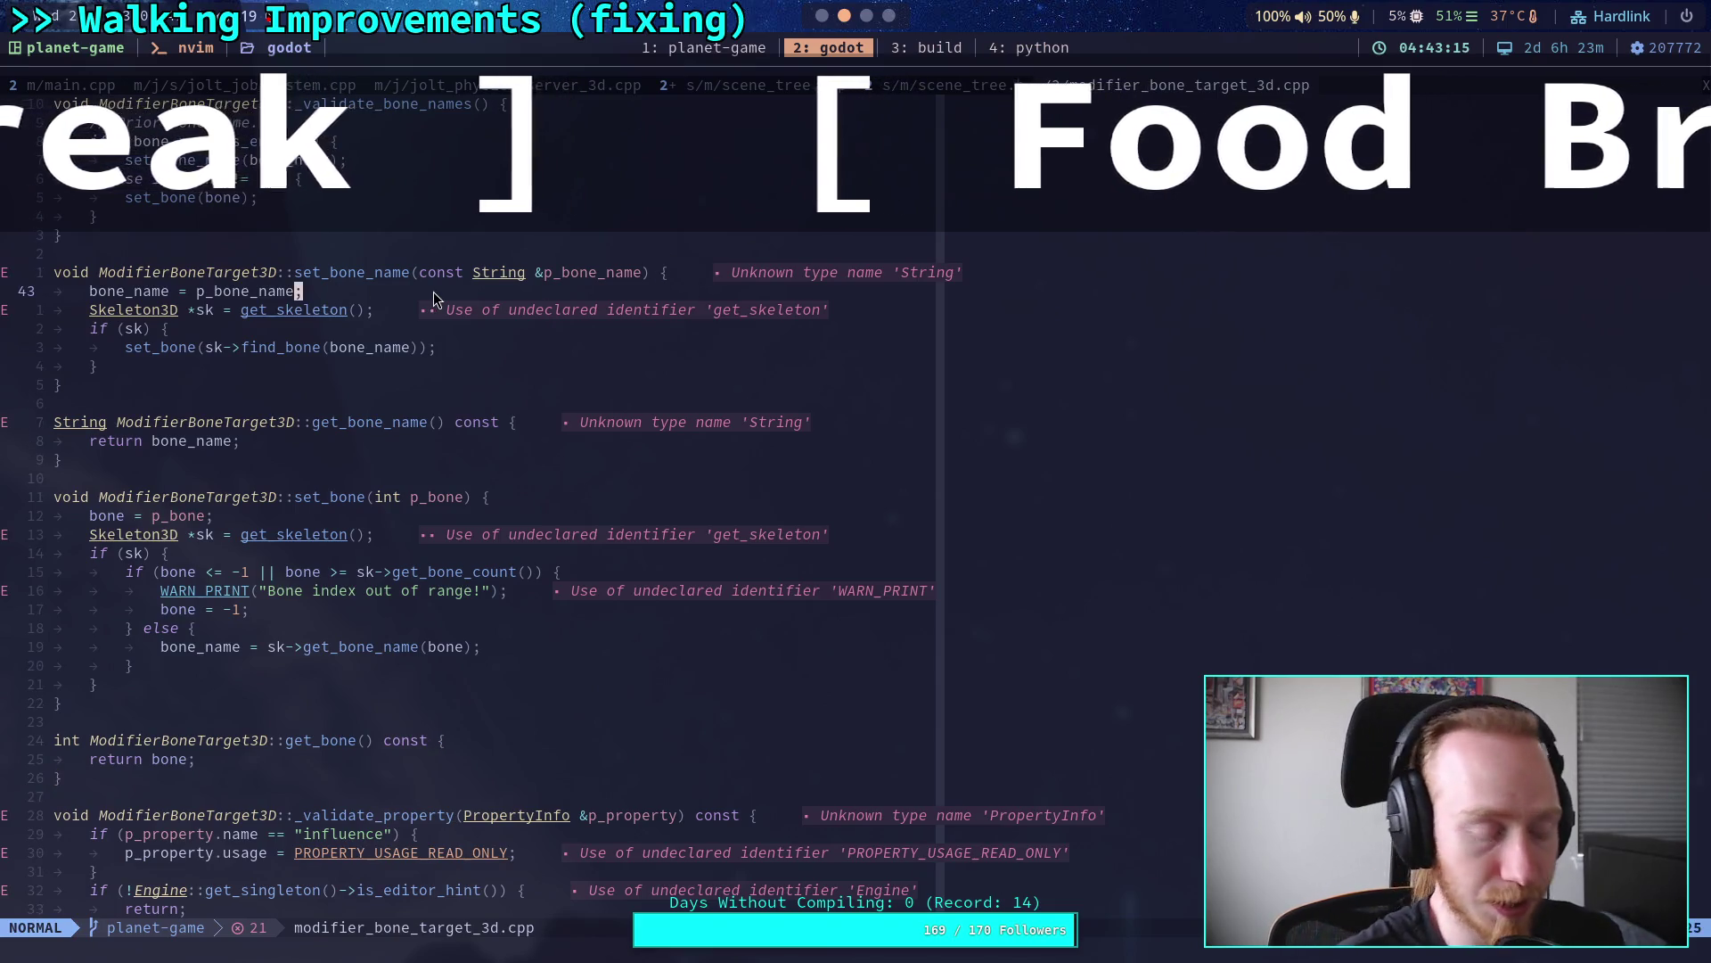
pyautogui.press('space')
pyautogui.press('e')
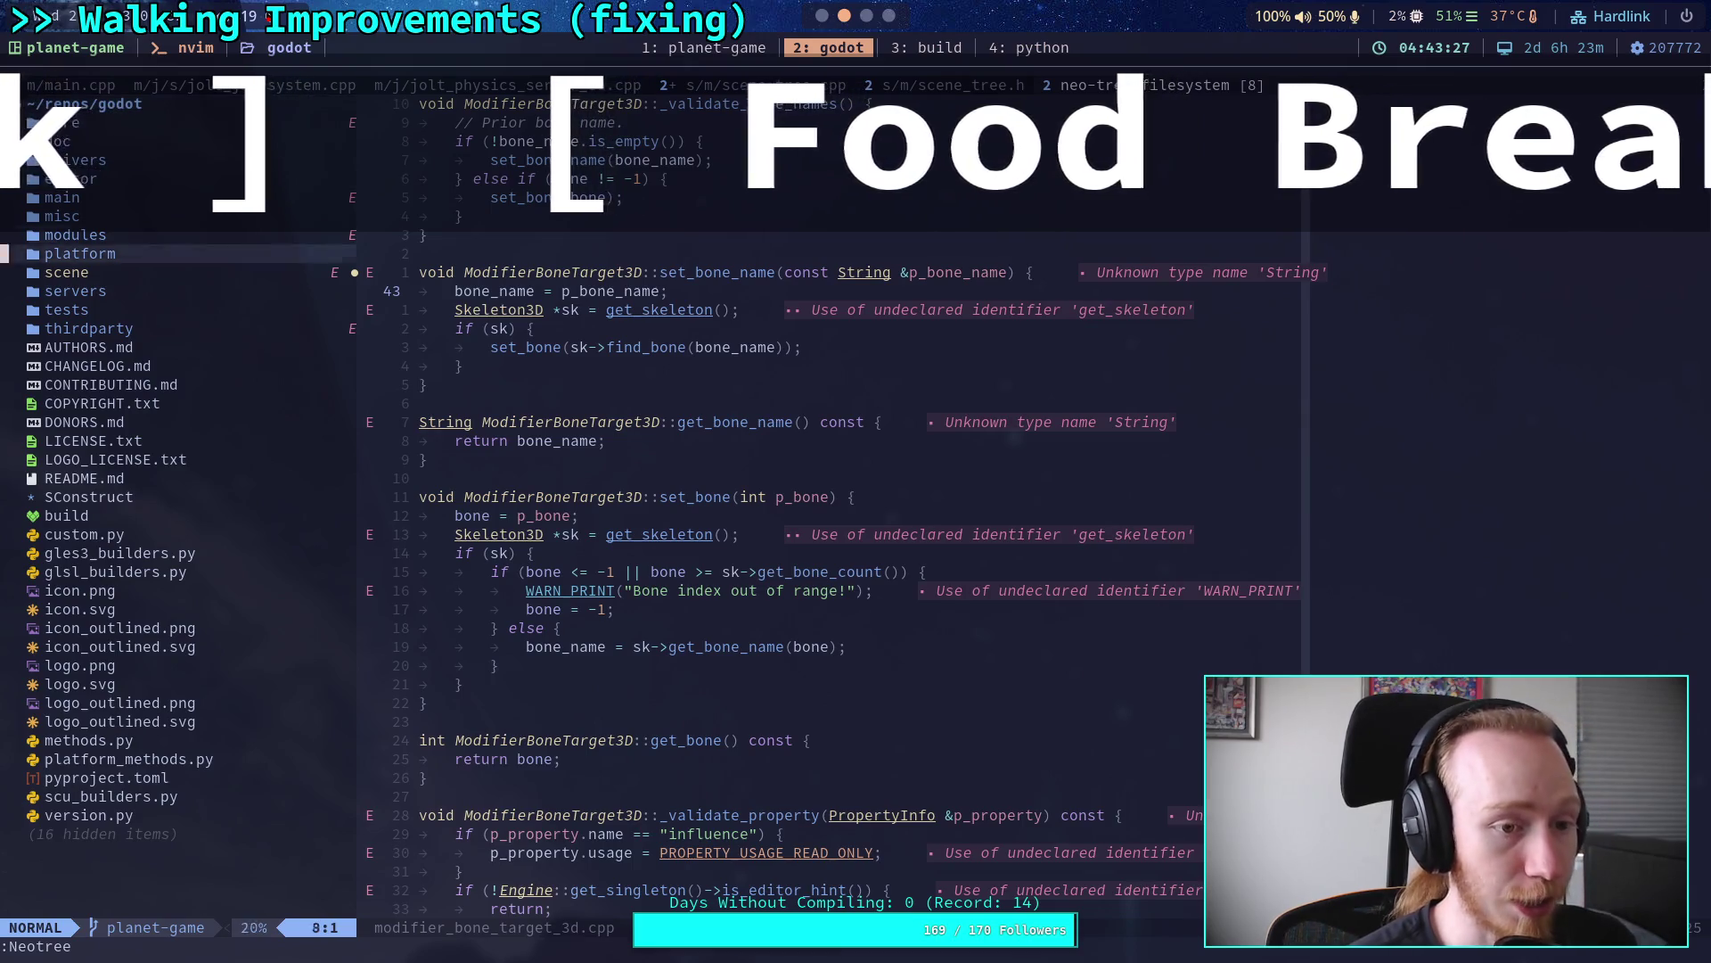
pyautogui.click(98, 365)
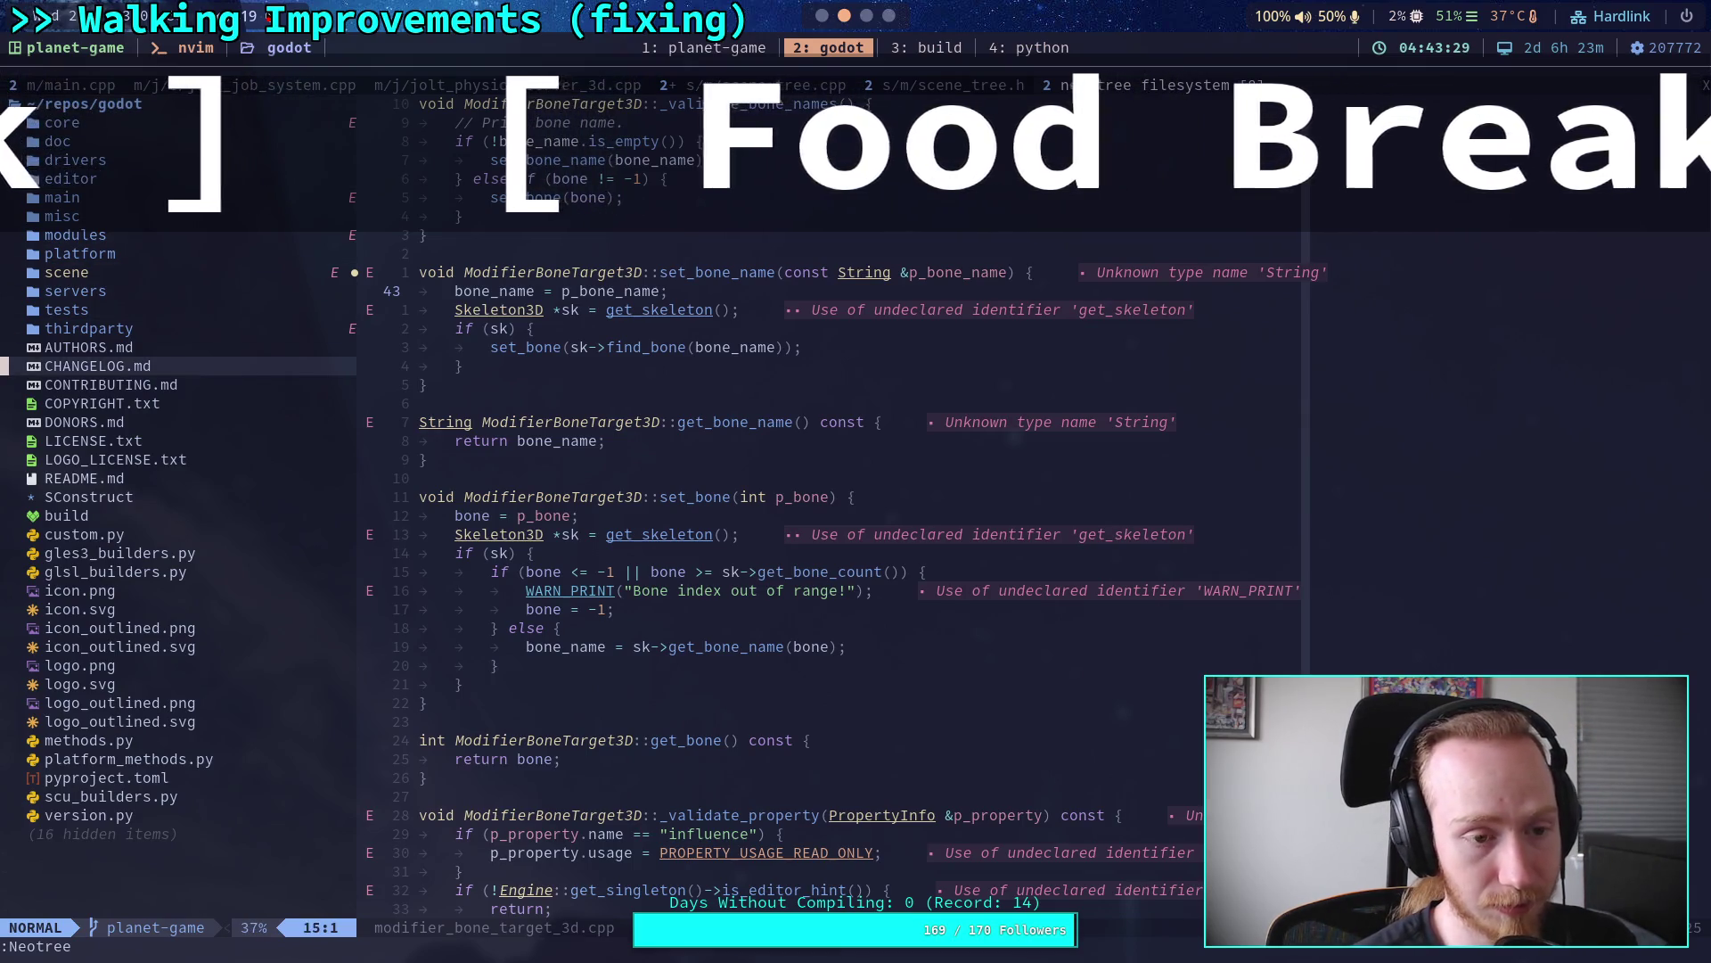
pyautogui.click(863, 372)
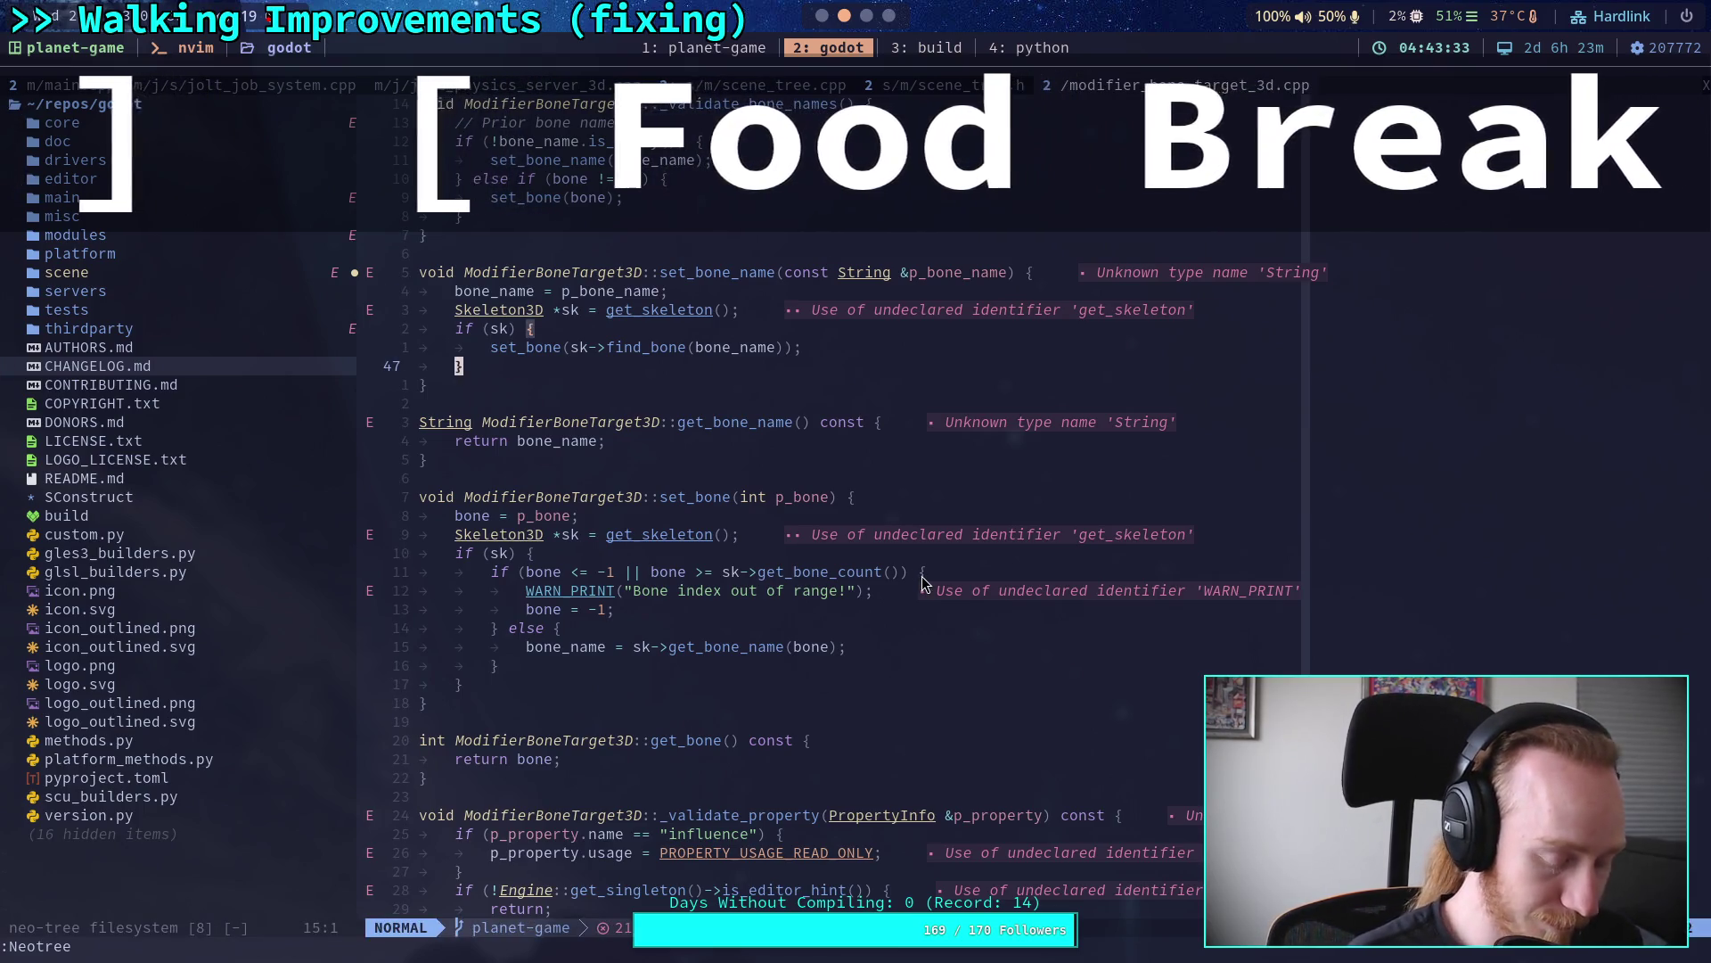
pyautogui.hotkey('ctrl', 'n')
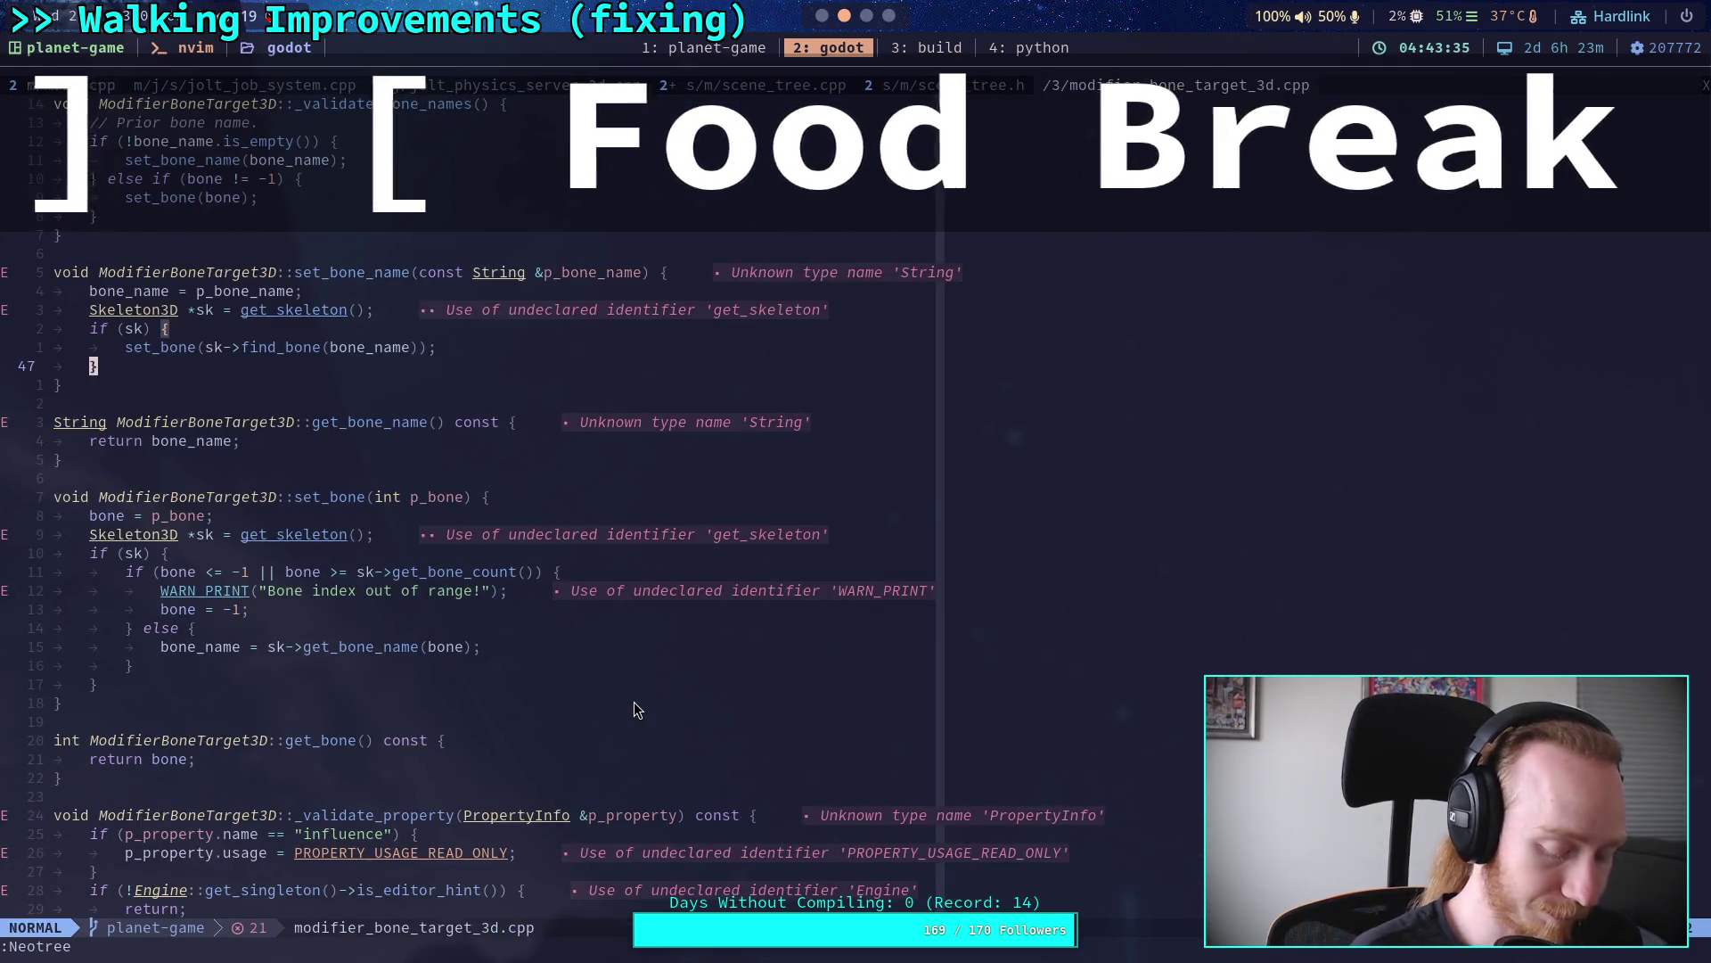
# Step: Open skeleton_3d.cpp with the file finder and search it for 'advance'
pyautogui.hotkey('ctrl', 'p')
pyautogui.write('skel')
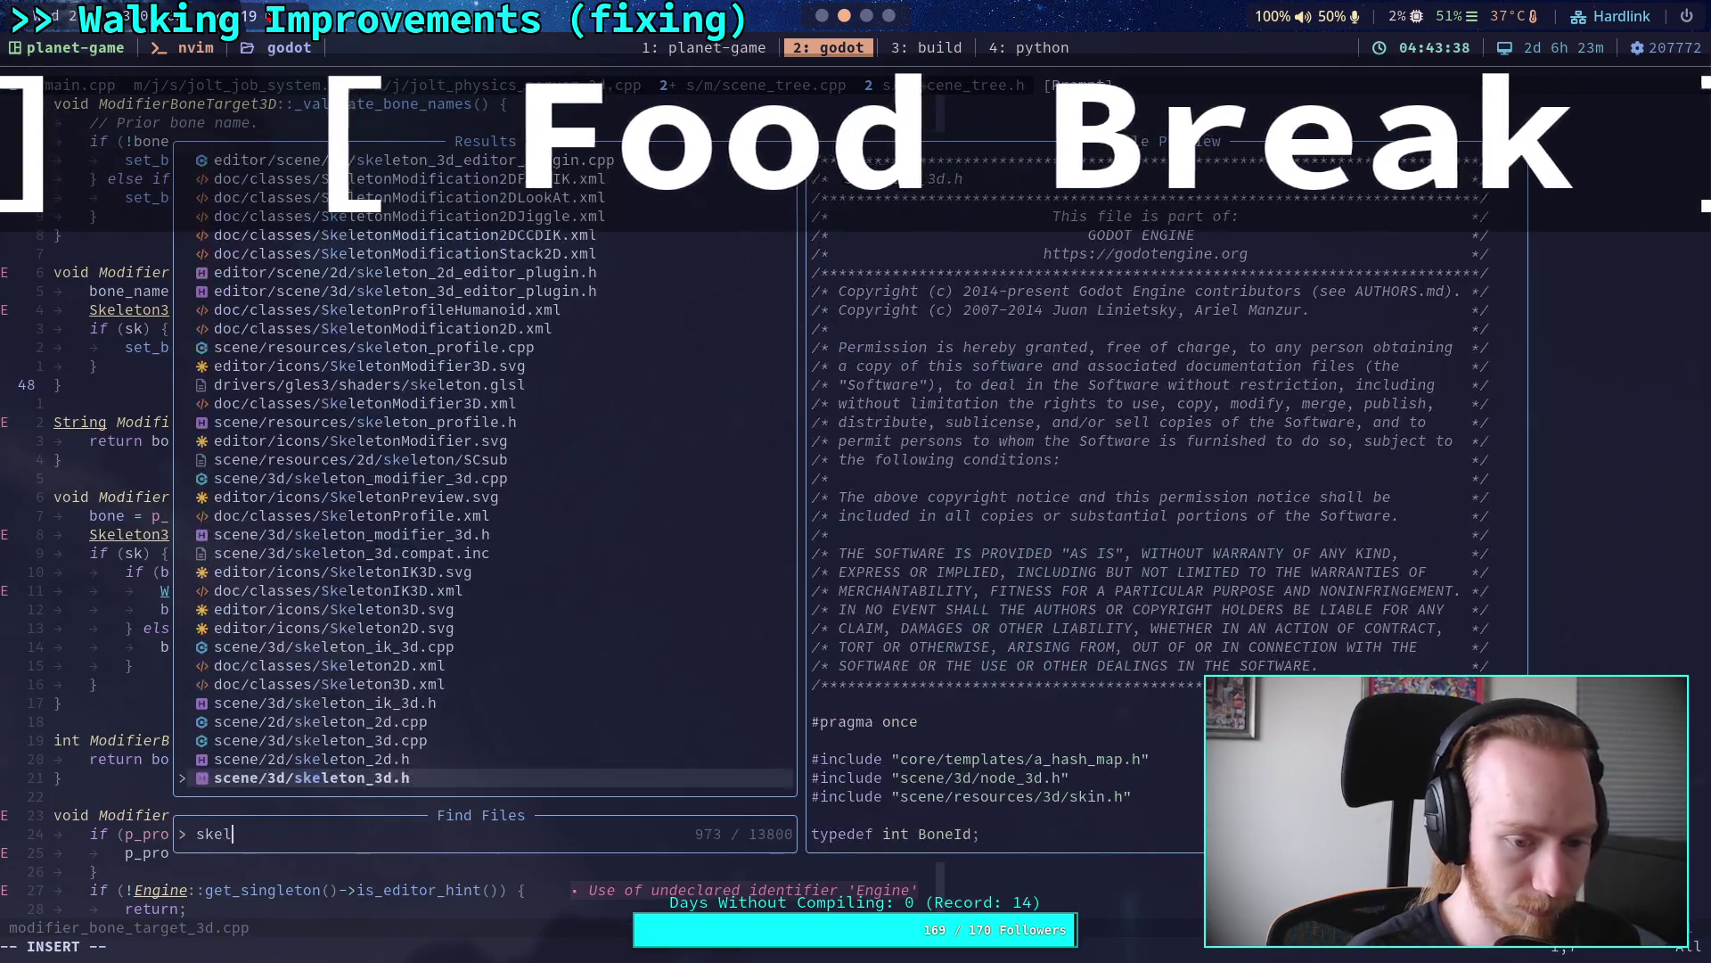
pyautogui.write('eton_3d.cpp')
pyautogui.press('Return')
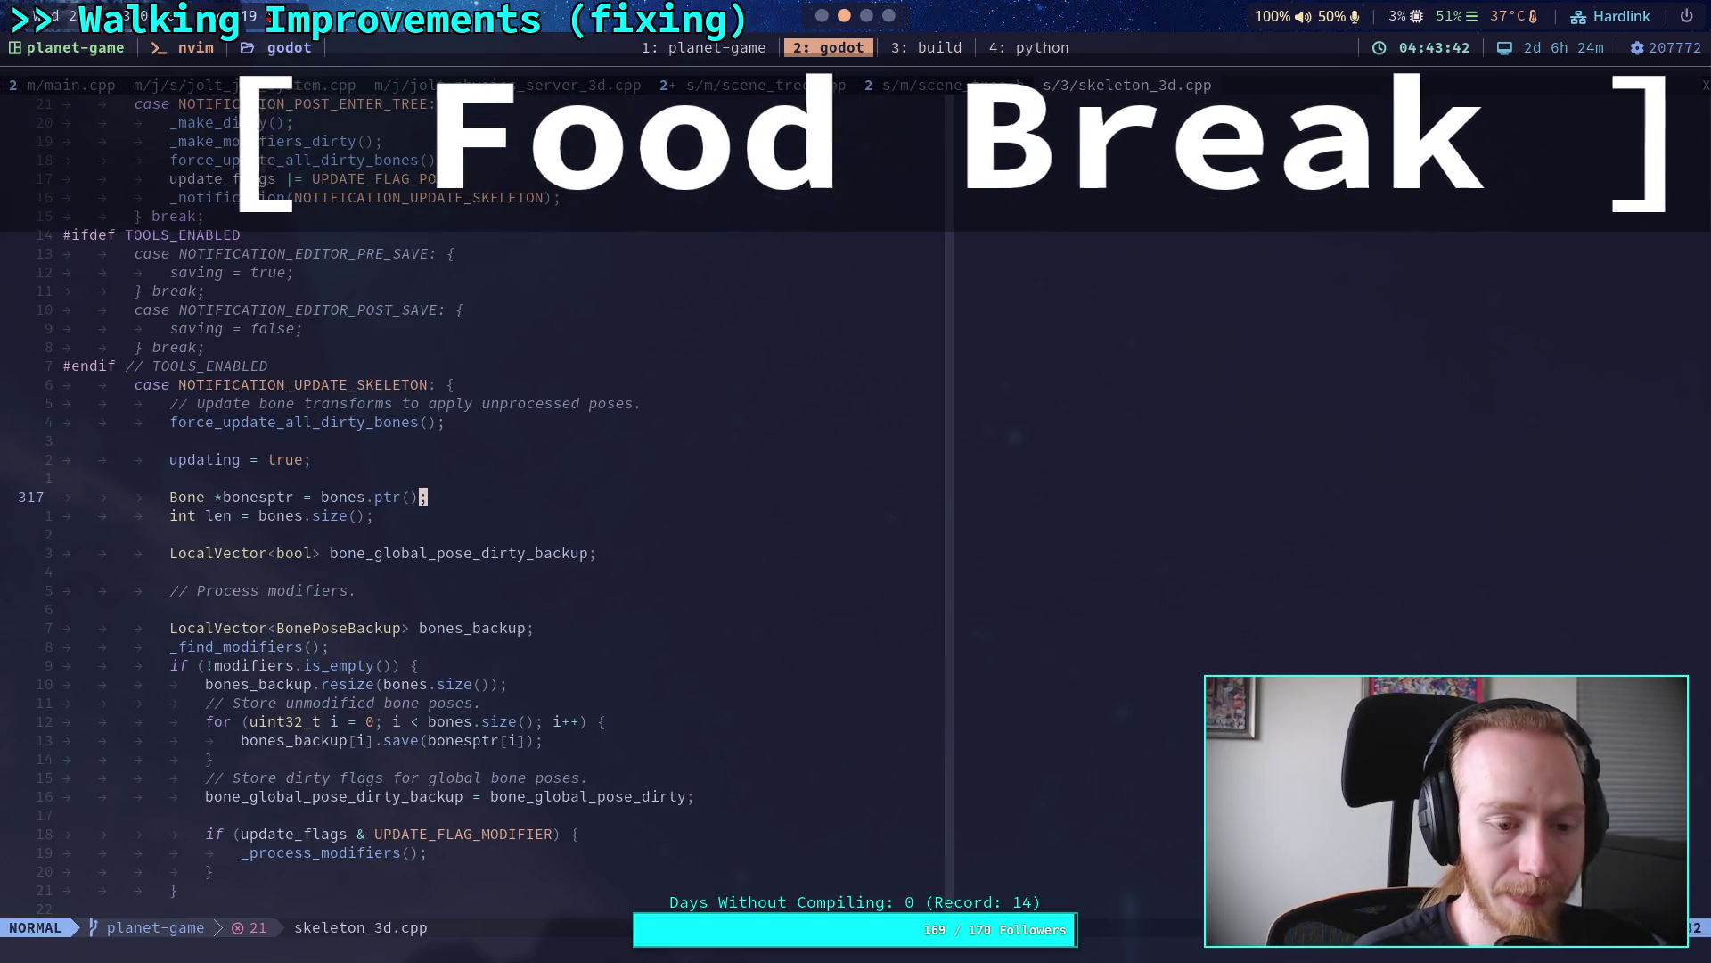
pyautogui.press('/')
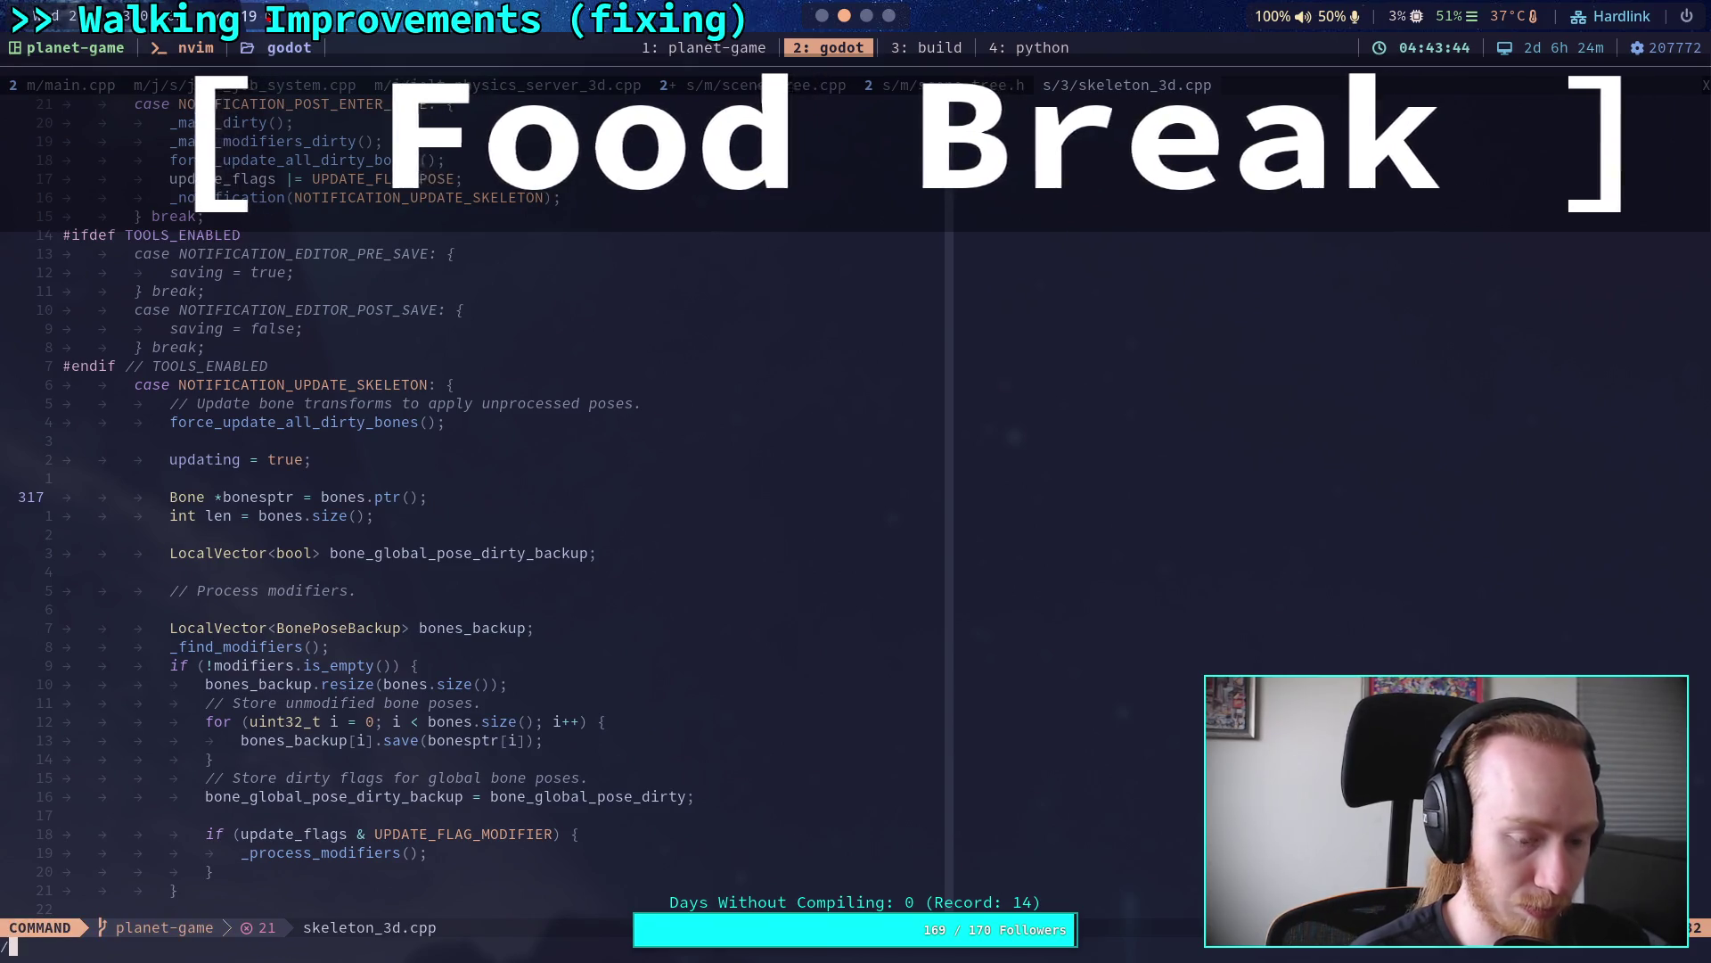
pyautogui.write('advance')
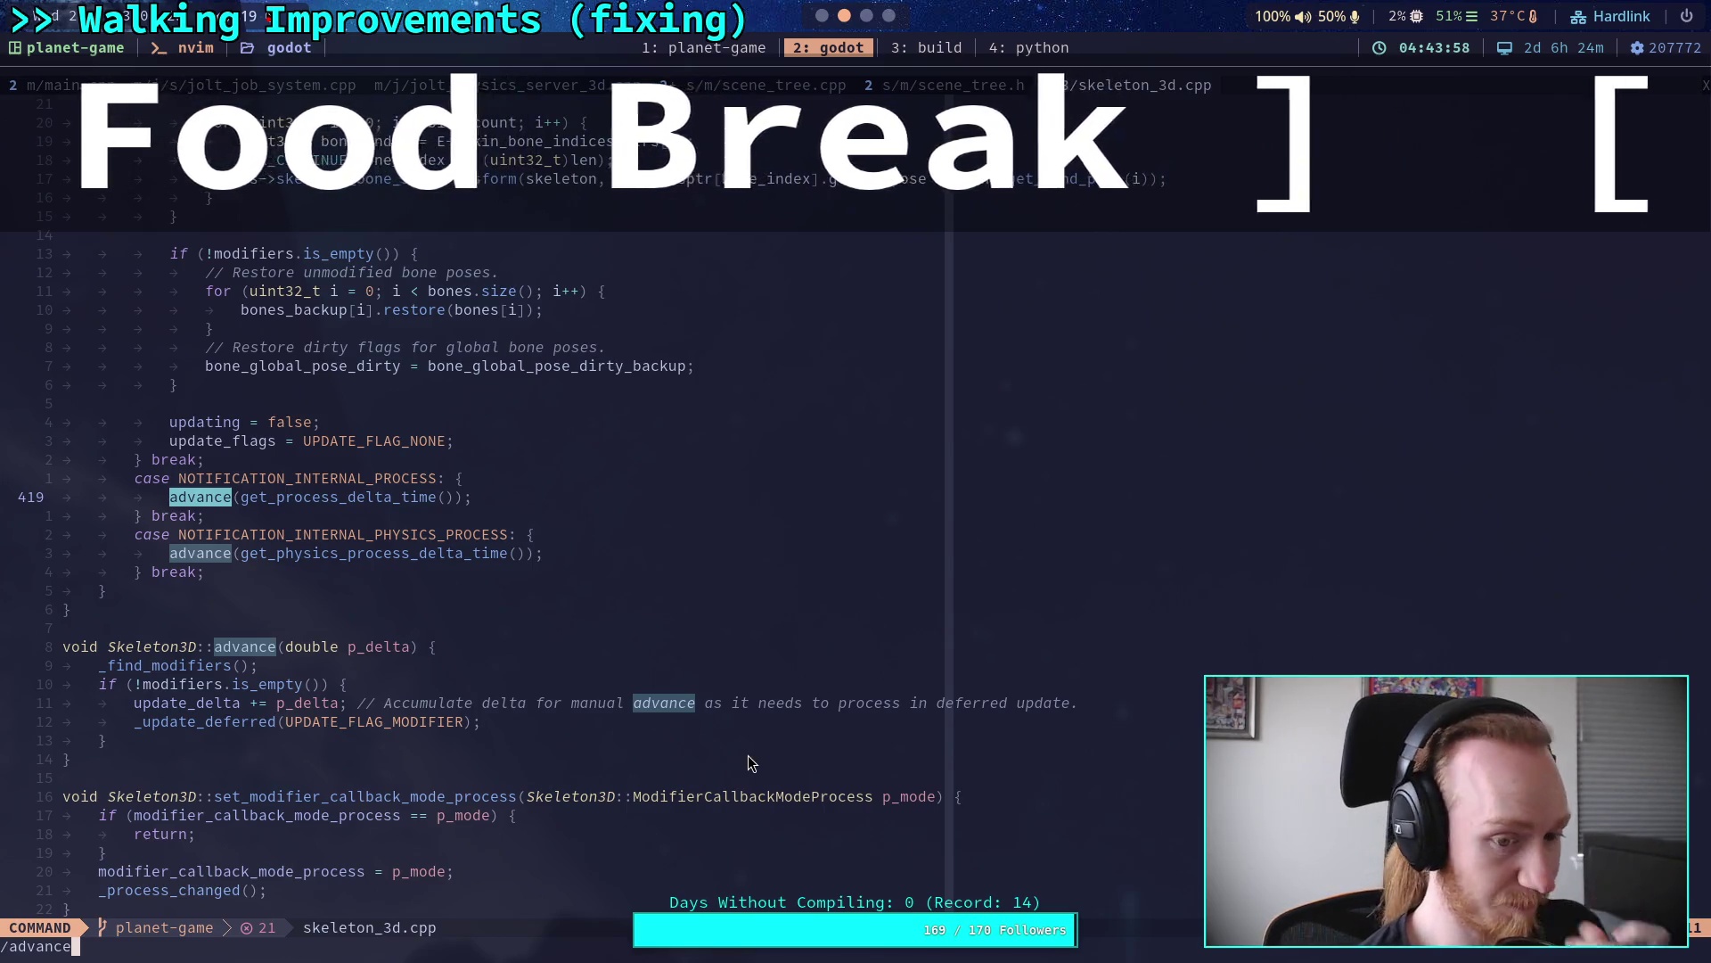
# Step: Search for _update_deferred and step through matches to its definition
pyautogui.press('BackSpace')
pyautogui.press('BackSpace')
pyautogui.press('BackSpace')
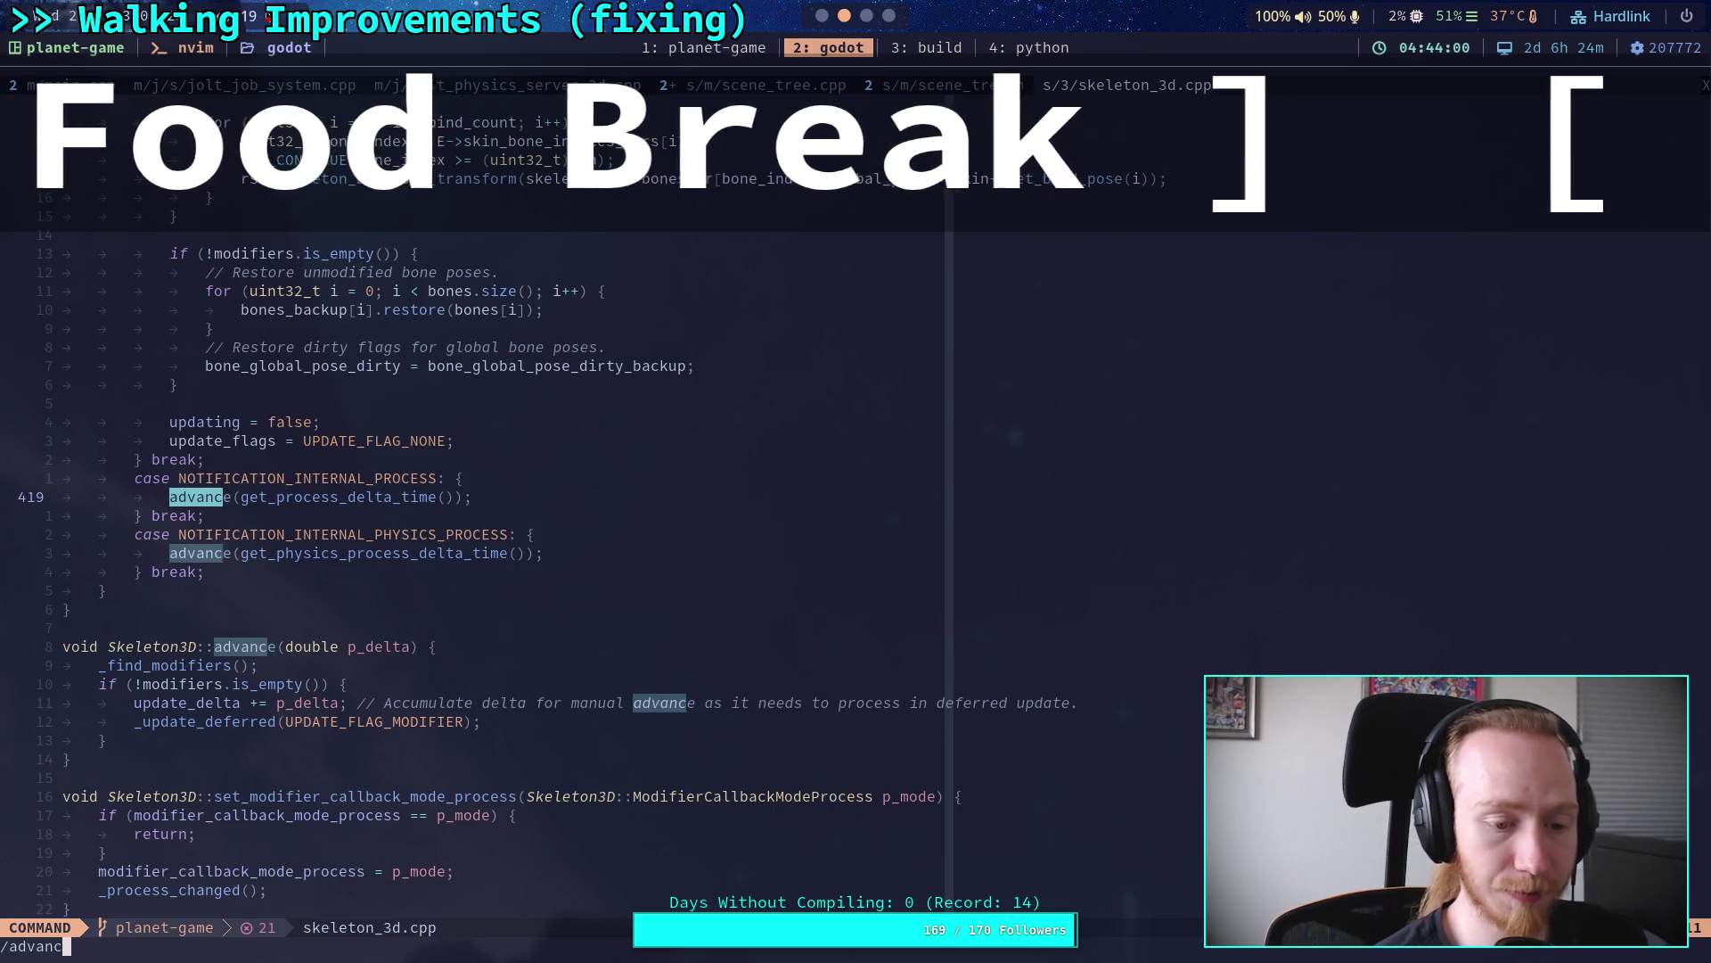
pyautogui.press('BackSpace')
pyautogui.press('BackSpace')
pyautogui.write('udpa')
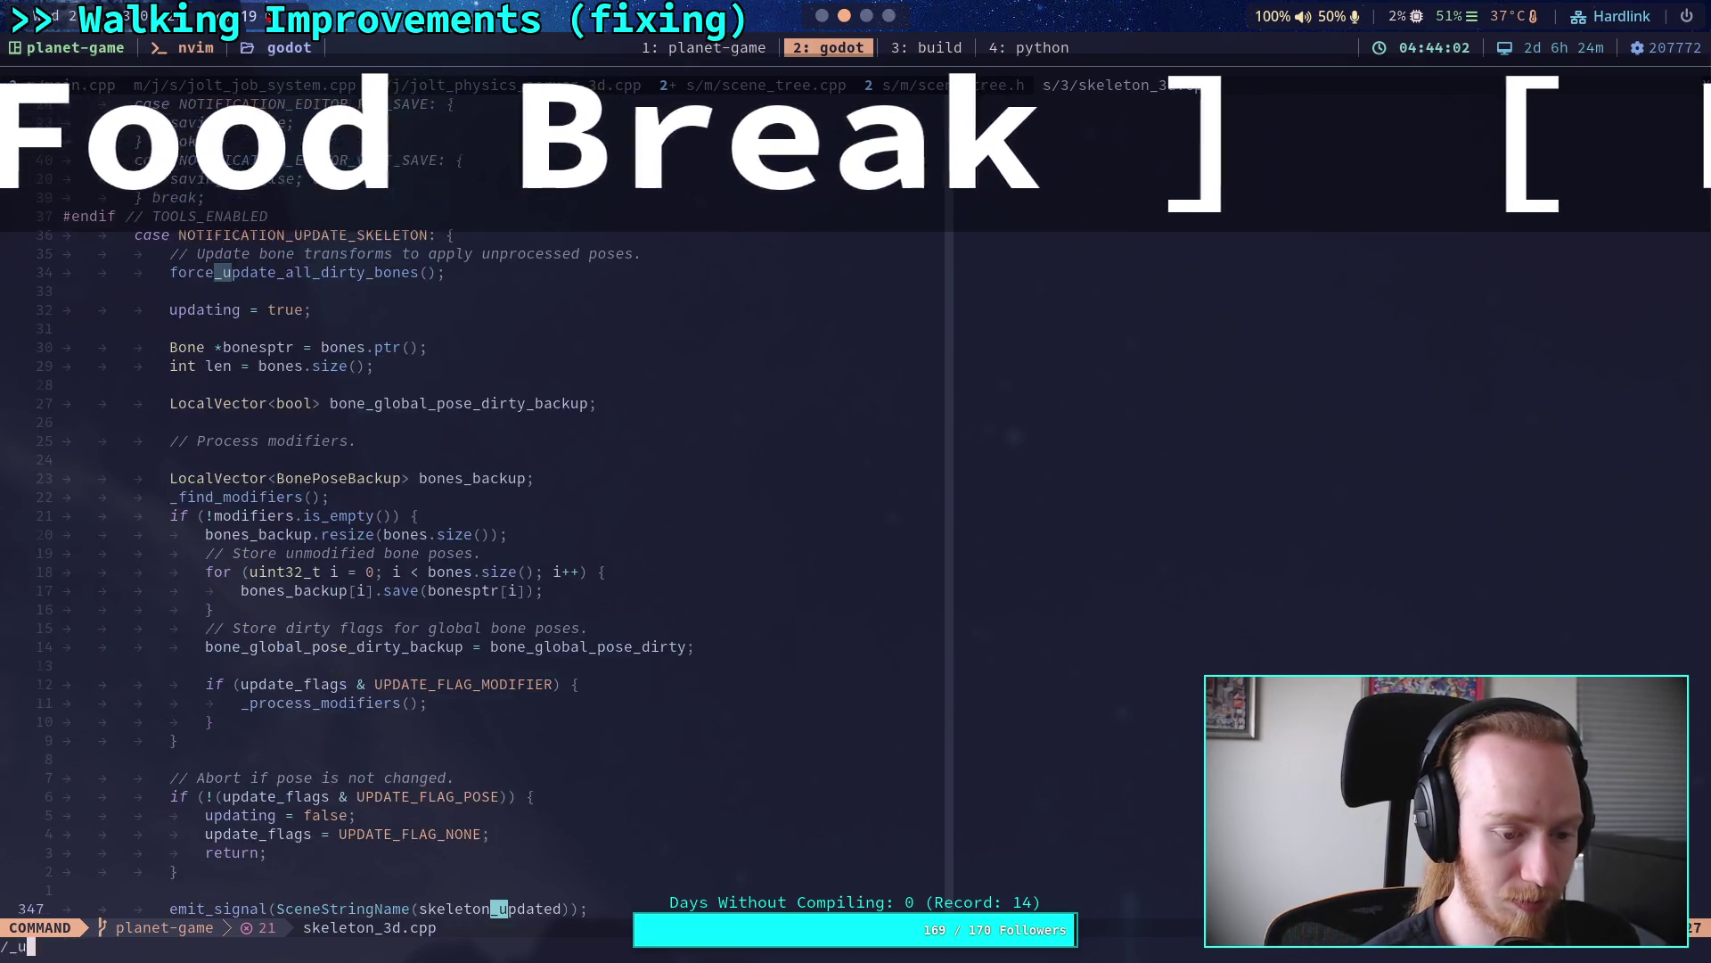
pyautogui.press('BackSpace')
pyautogui.press('BackSpace')
pyautogui.press('BackSpace')
pyautogui.write('_update_')
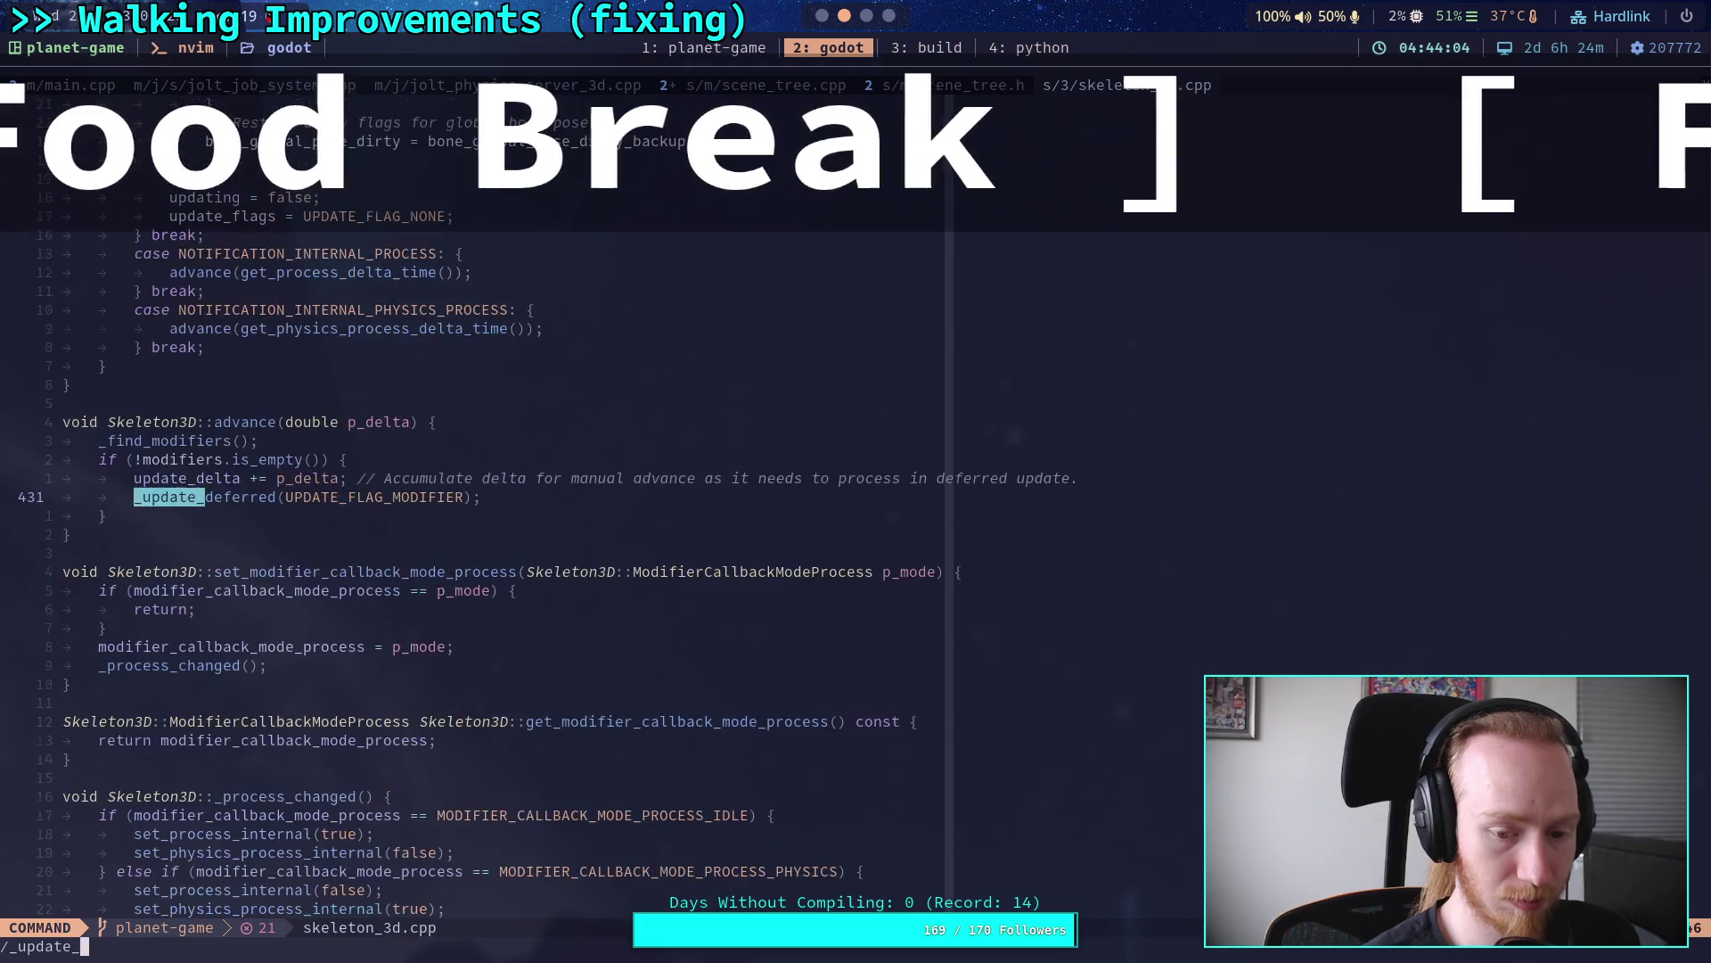
pyautogui.write('deferred')
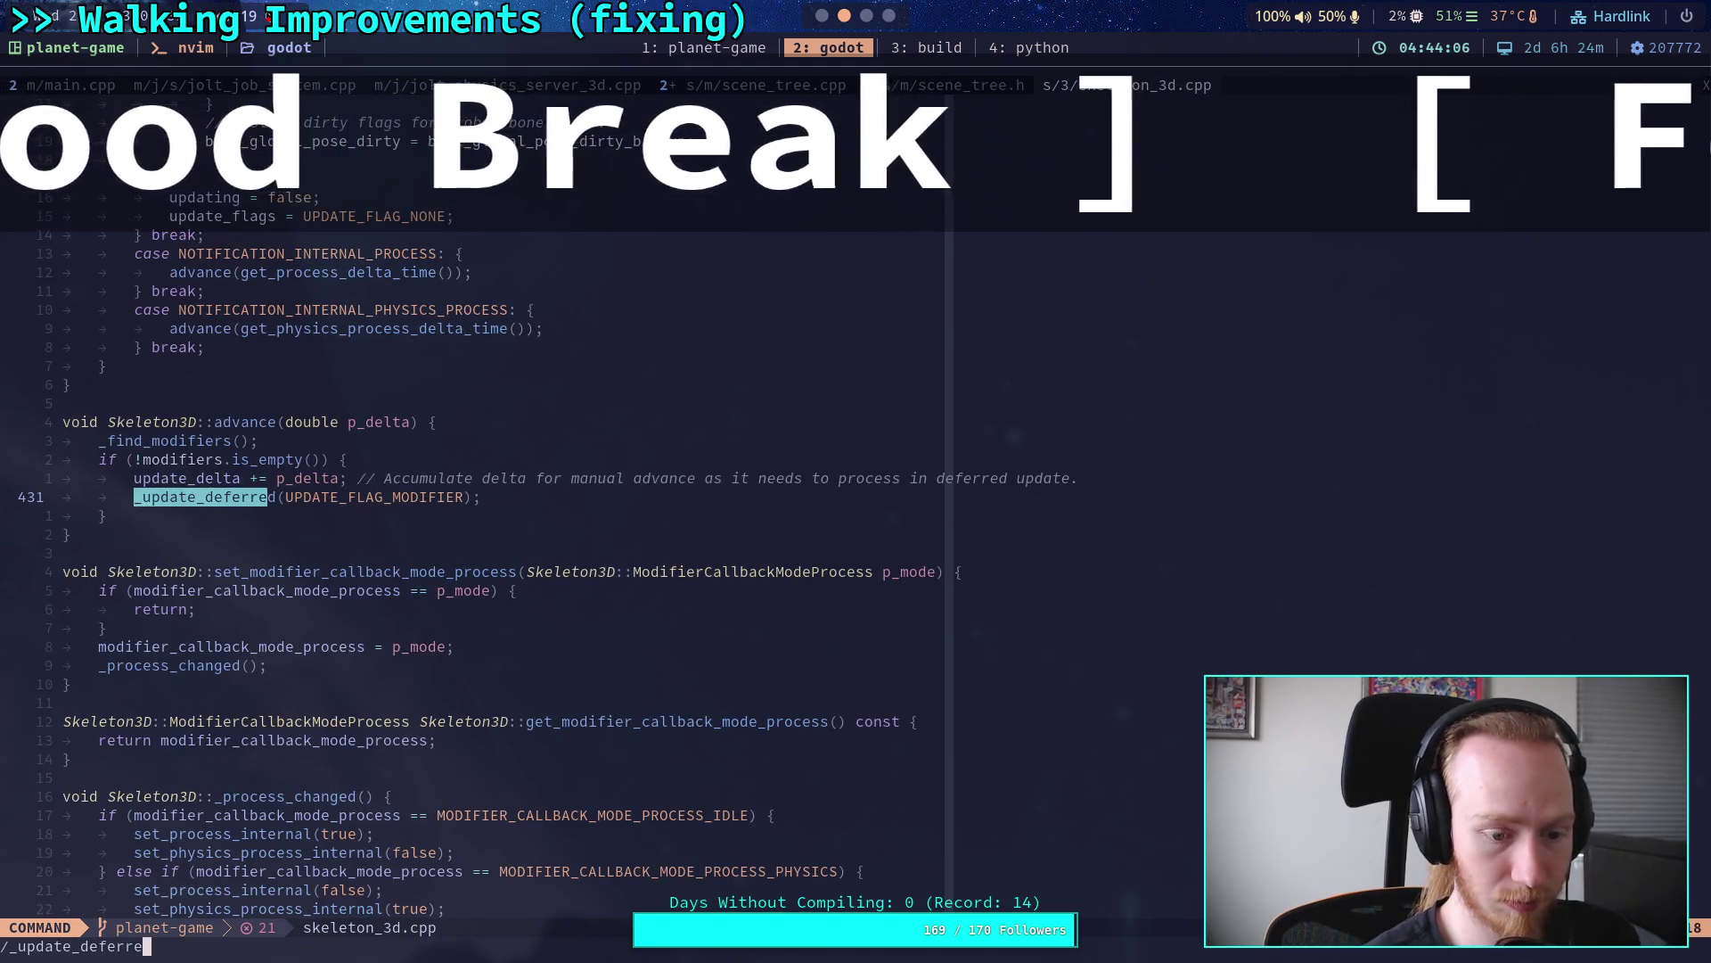
pyautogui.press('Return')
pyautogui.press('n')
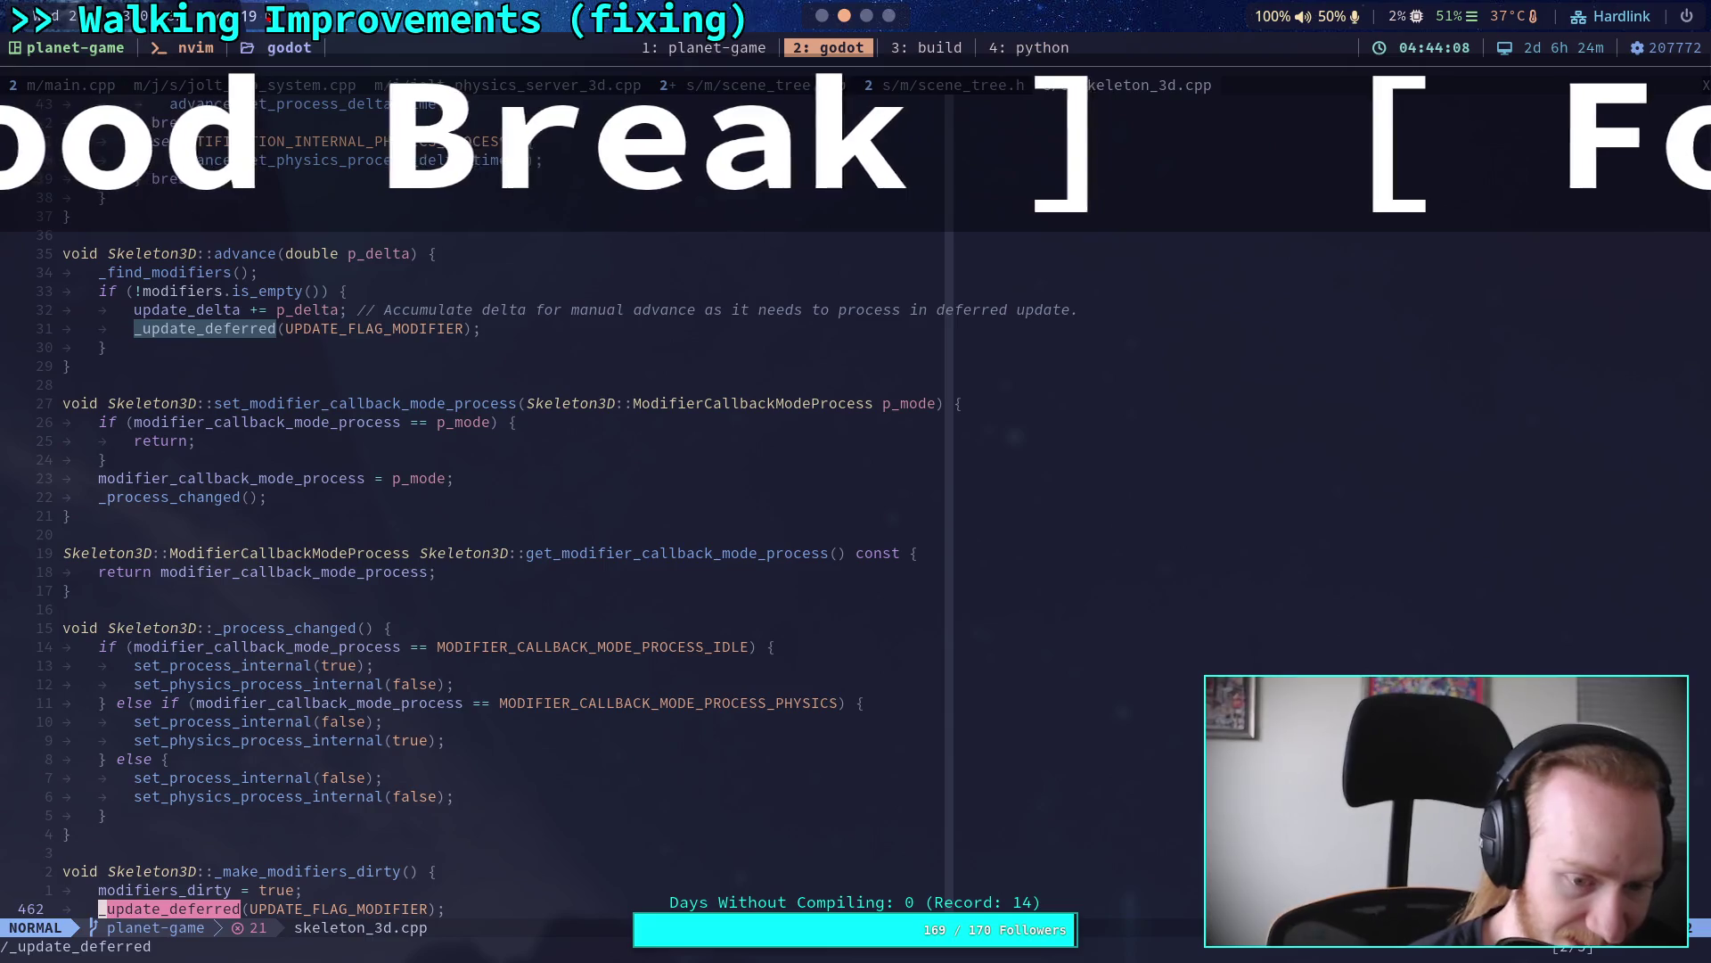
pyautogui.press('n')
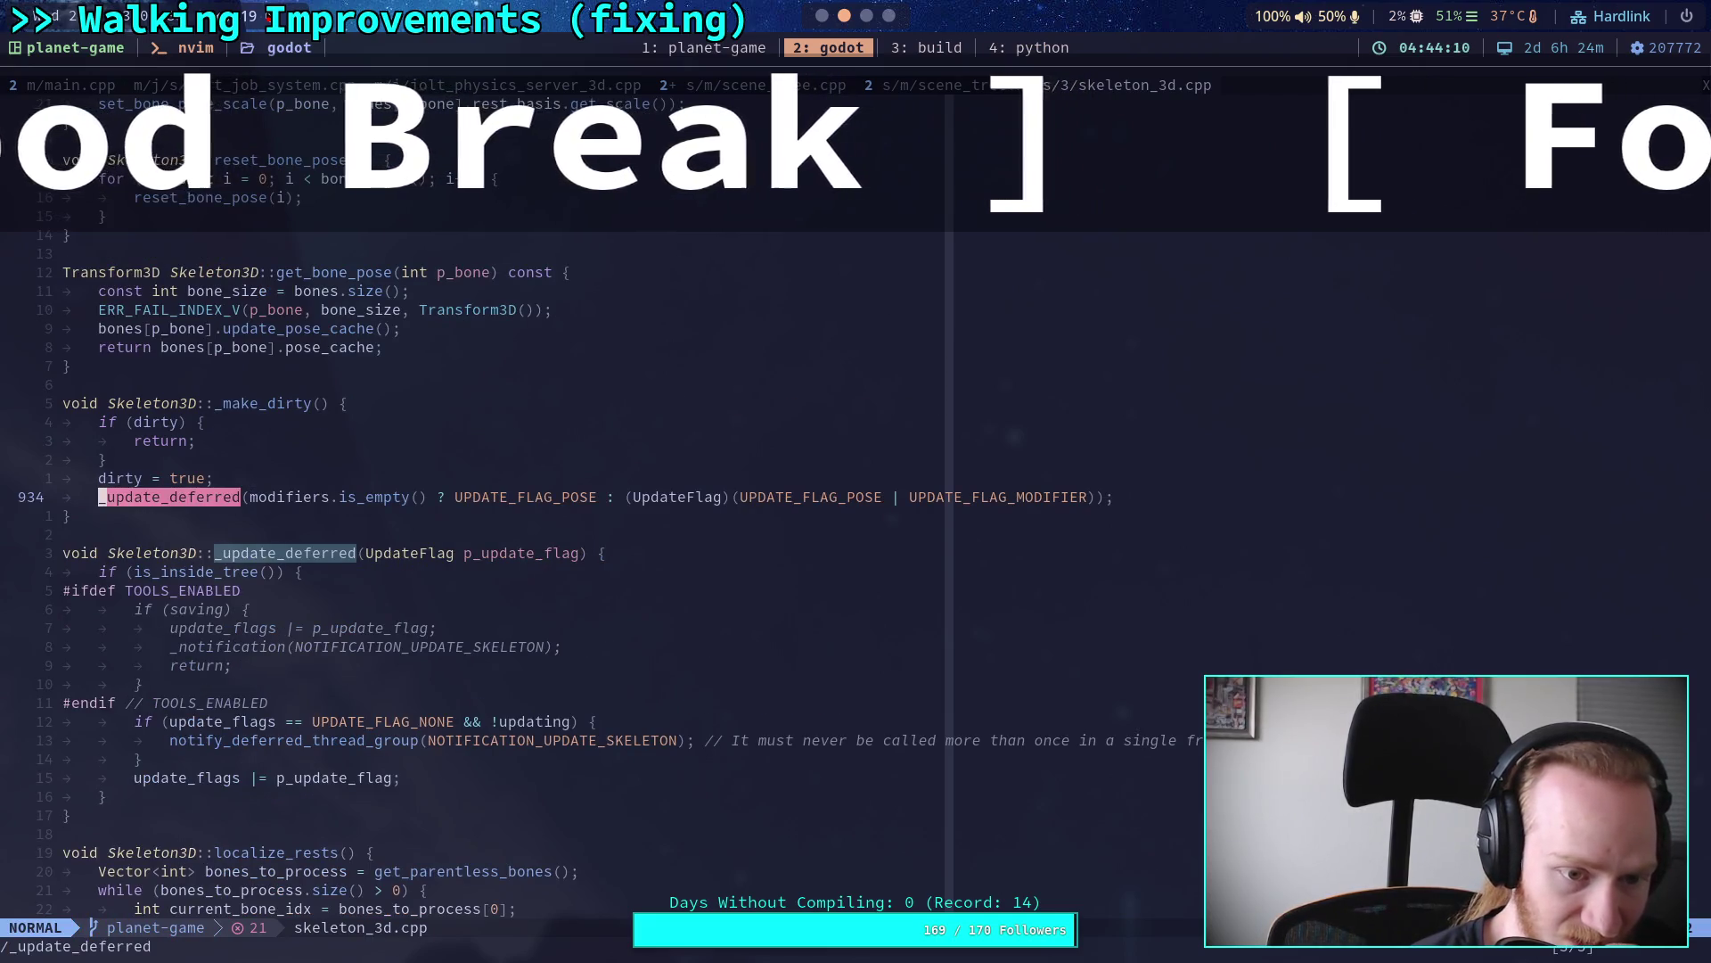
pyautogui.press('n')
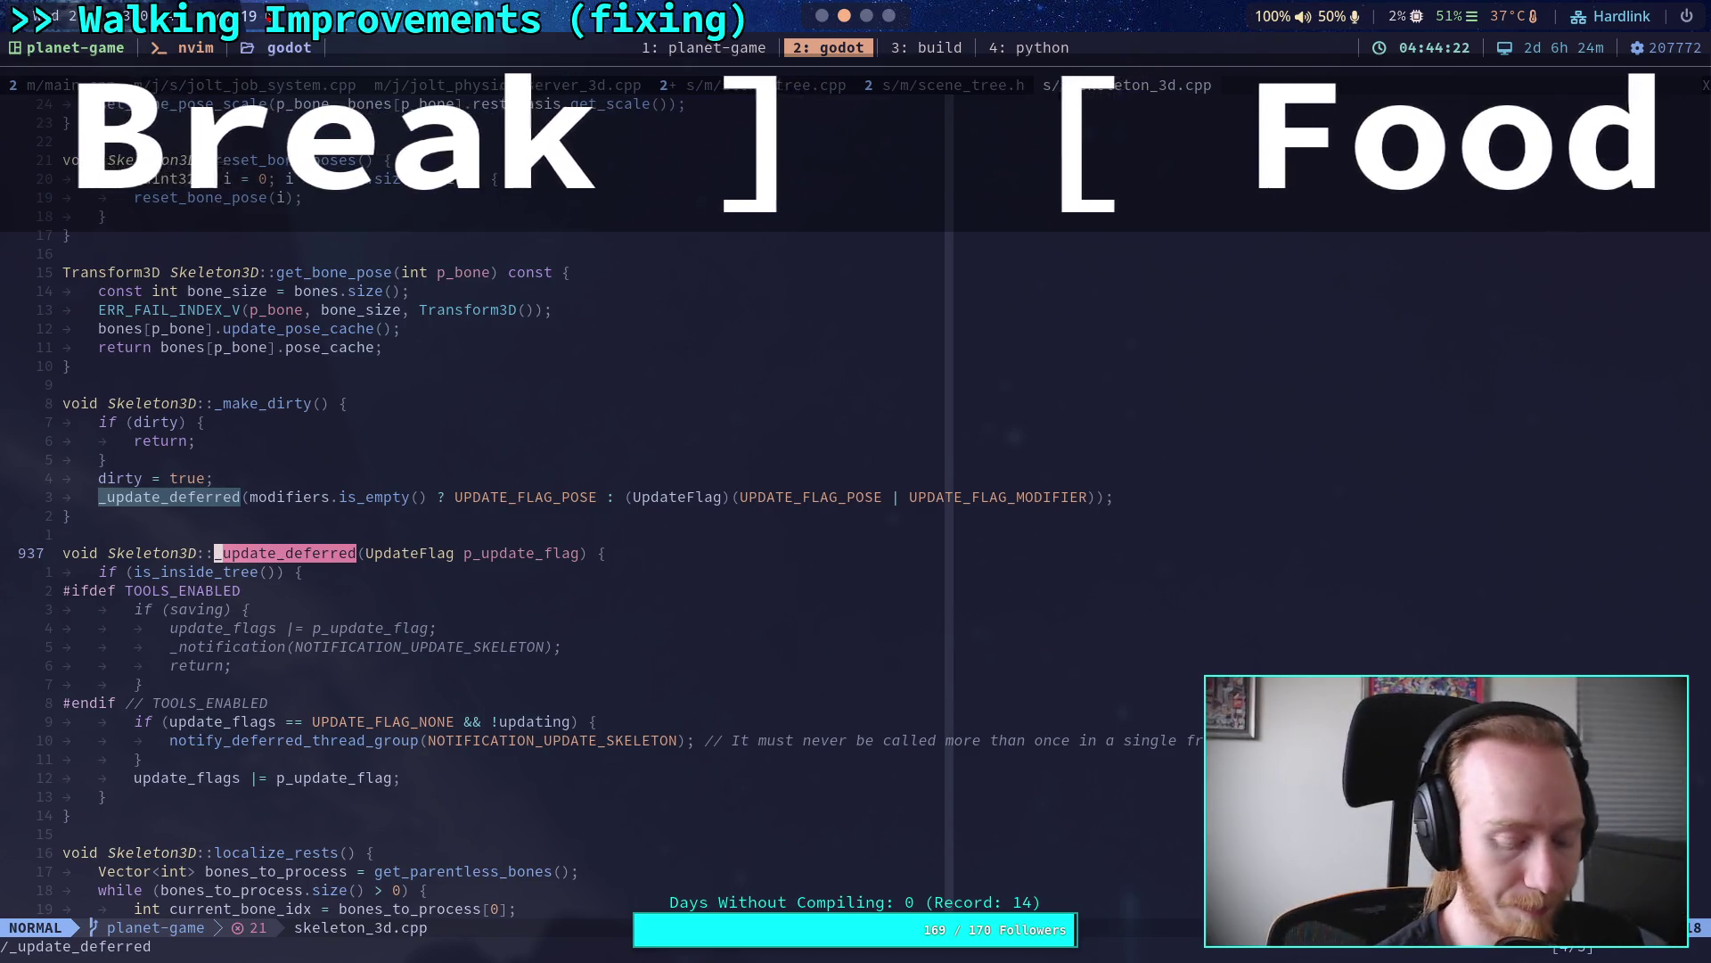
# Step: Search for notify_deferred_thread_group, then switch to another desktop workspace
pyautogui.write('/notif')
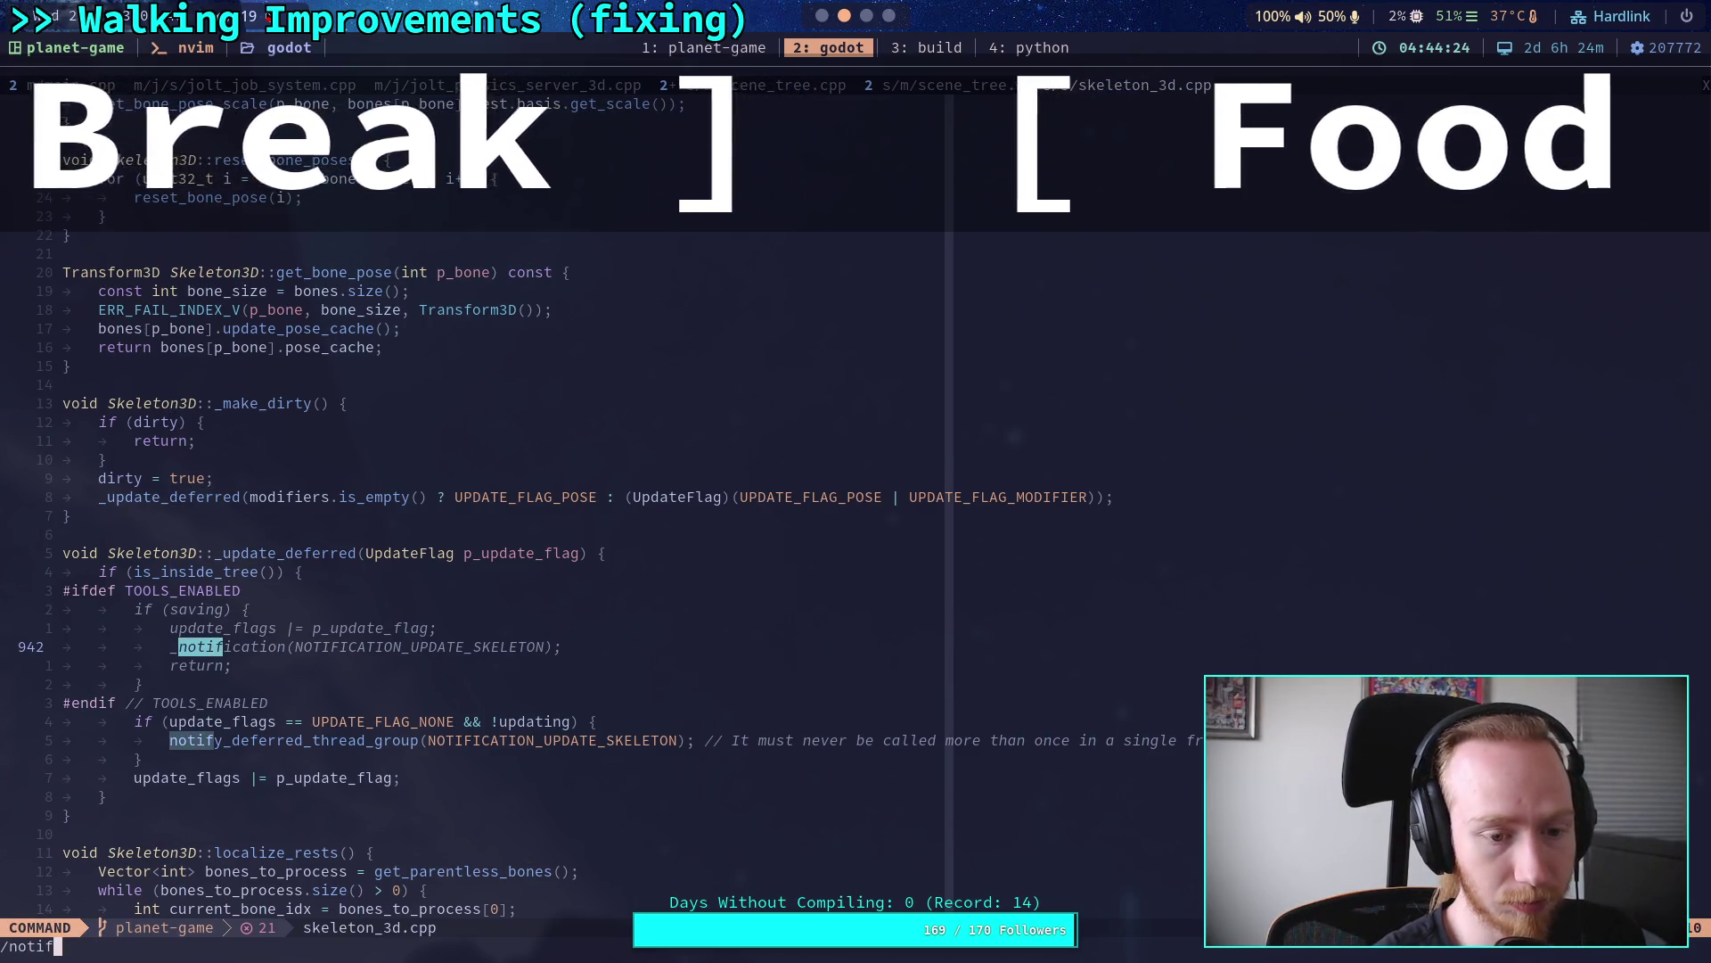
pyautogui.write('y_deferred')
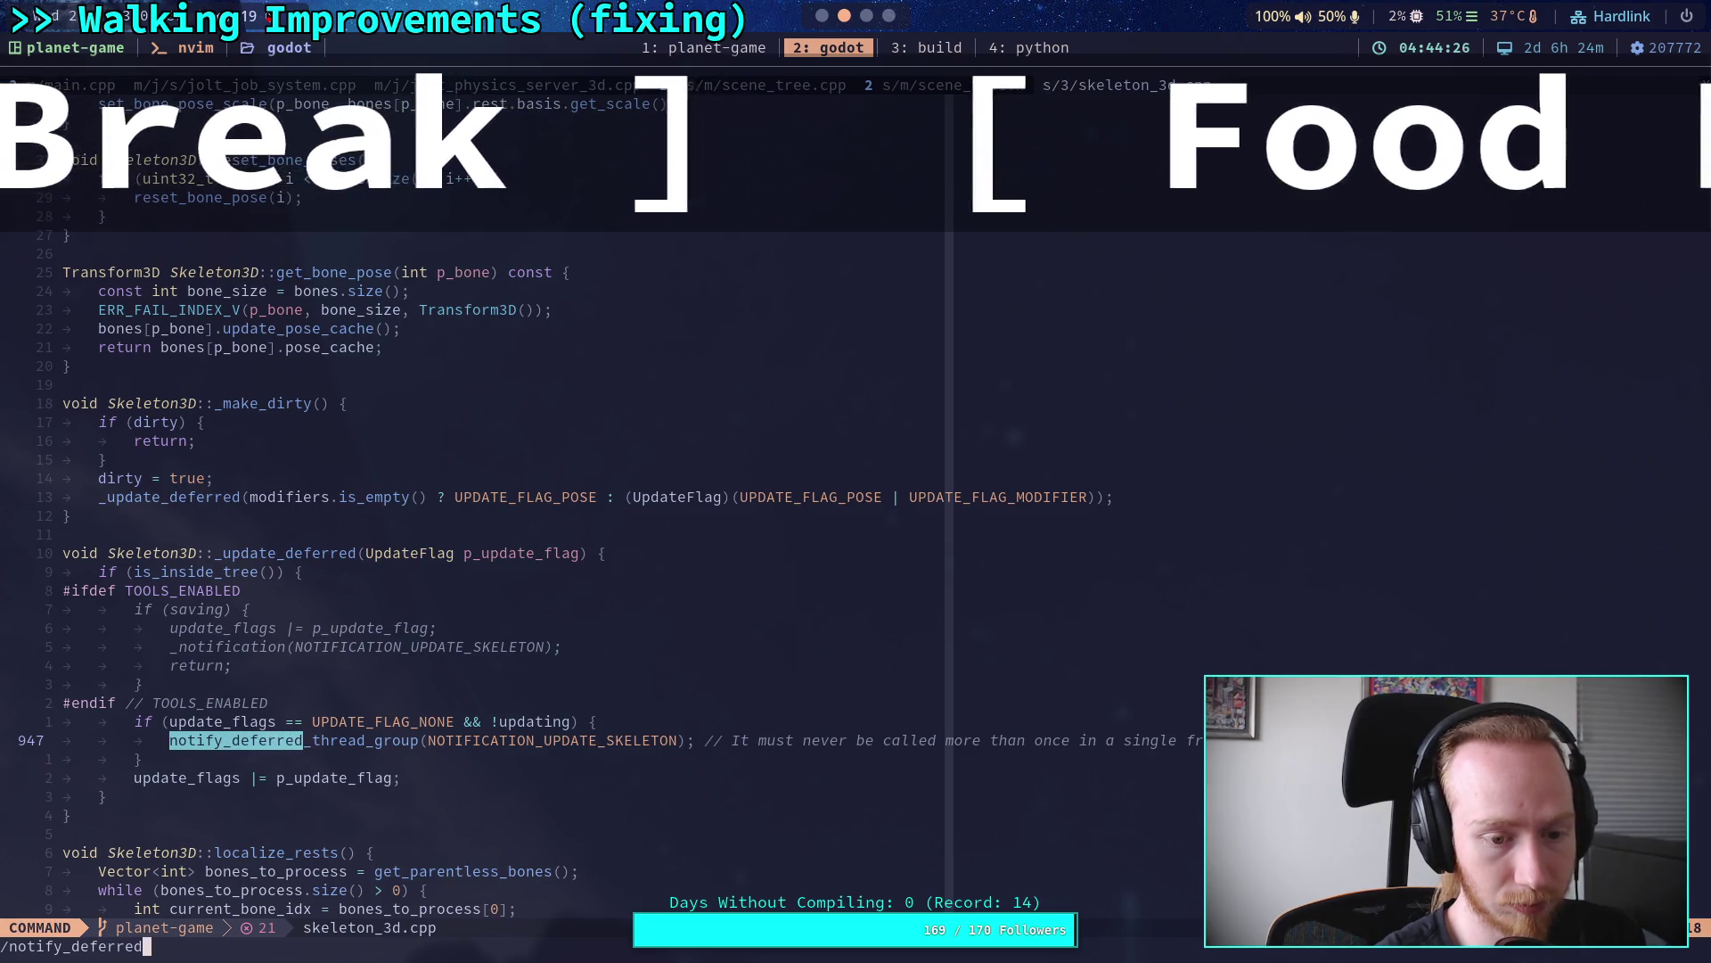
pyautogui.write('_threa')
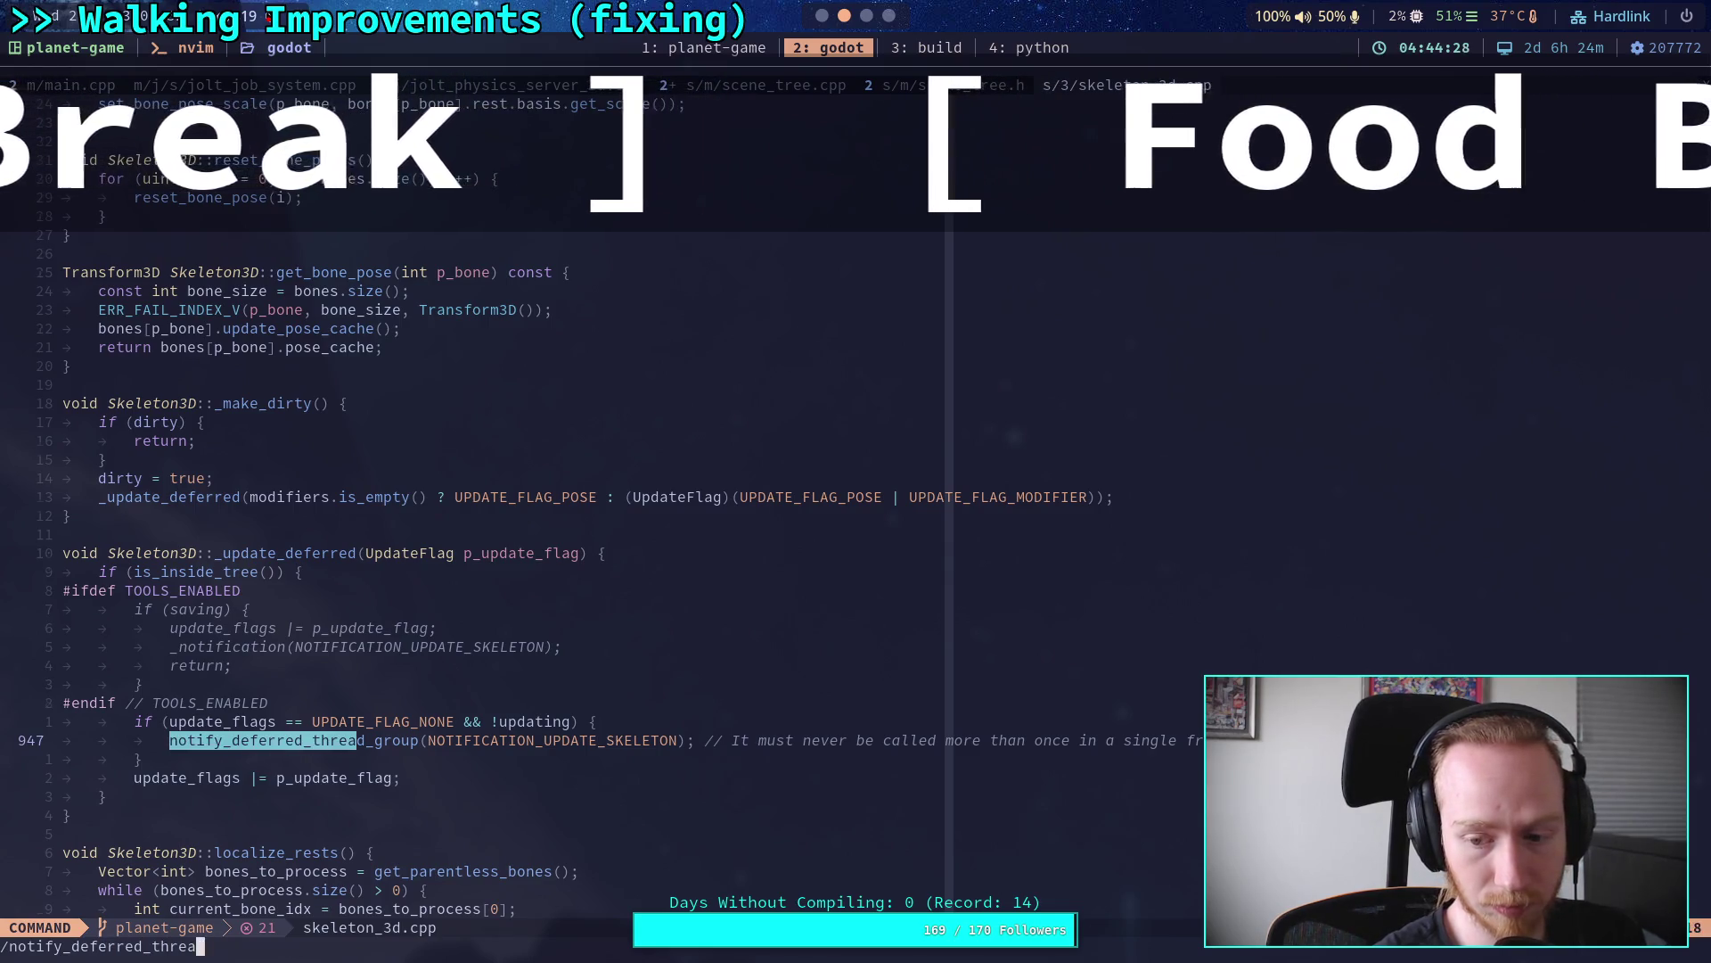
pyautogui.write('d_group')
pyautogui.press('Return')
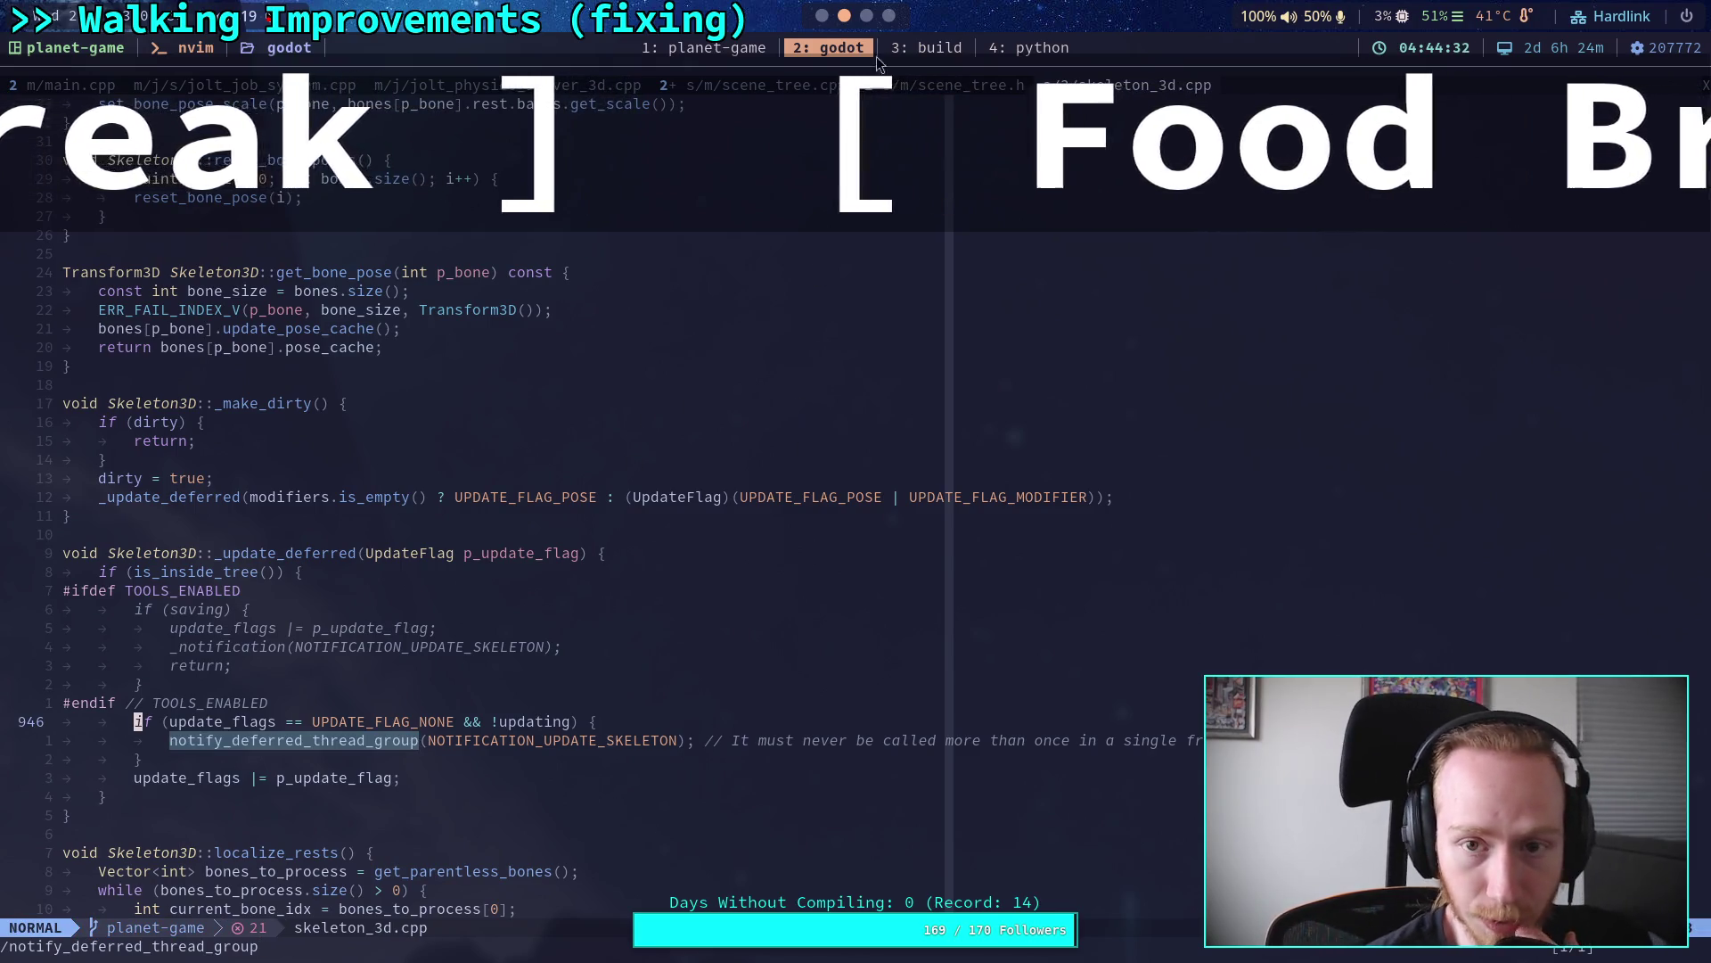
pyautogui.press('super+3')
pyautogui.hotkey('alt', 'Tab')
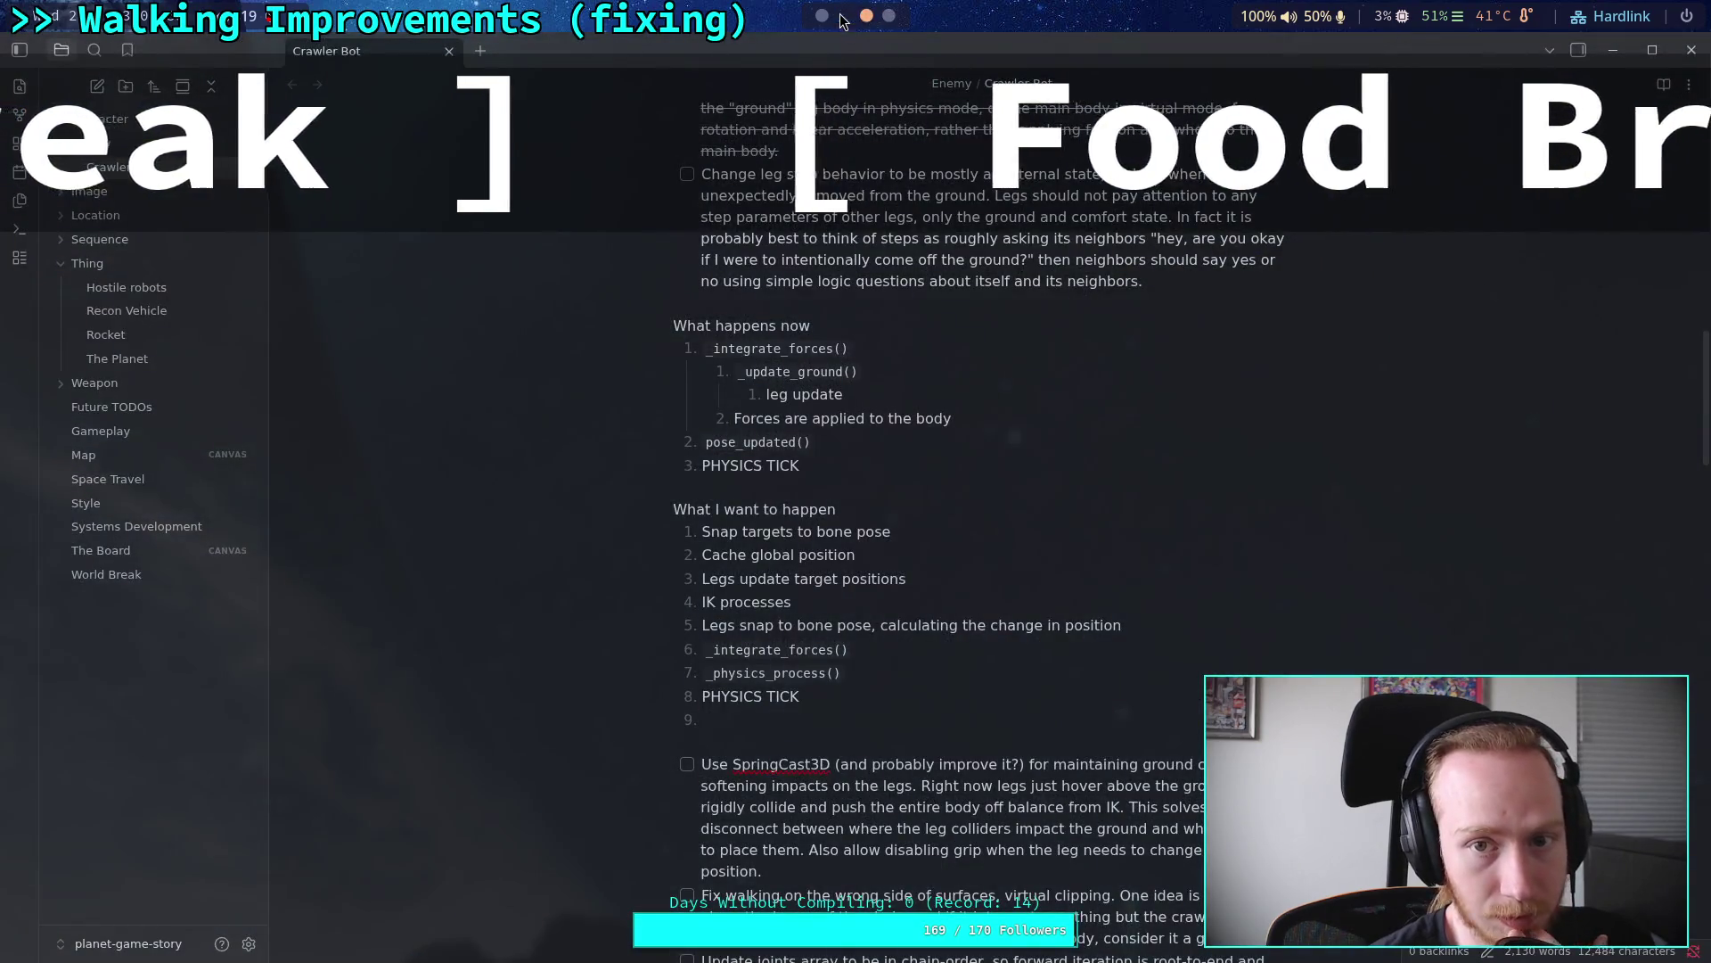
pyautogui.scroll(2, 842, 19)
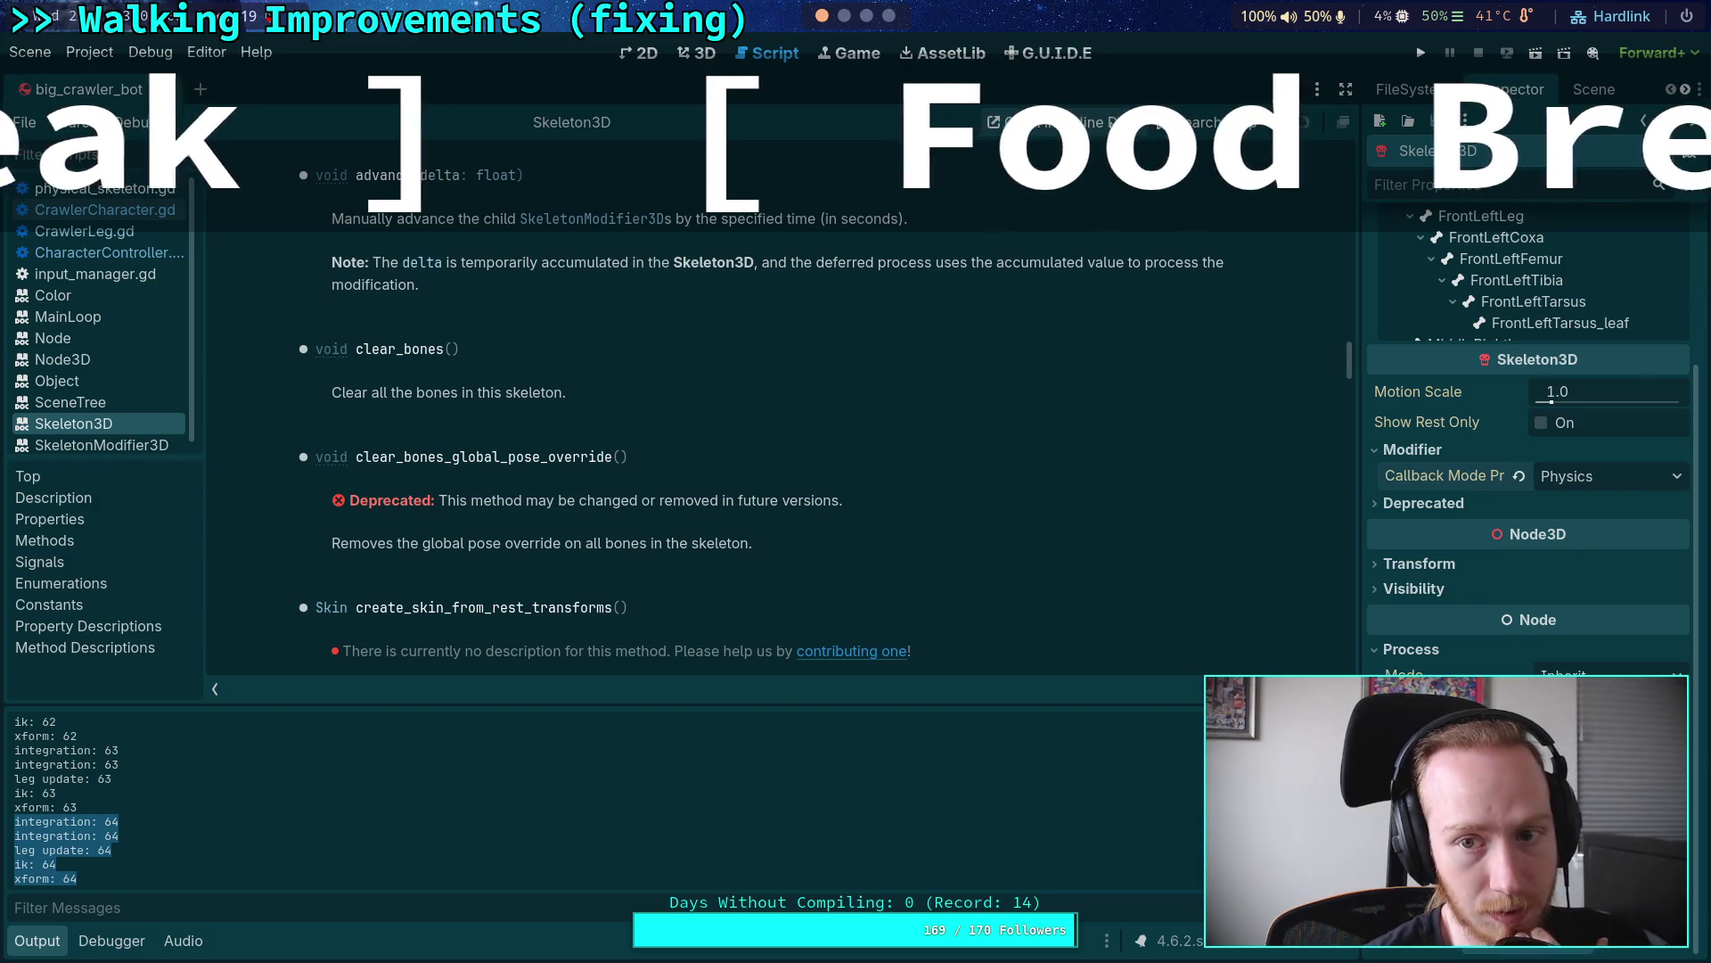
pyautogui.press('F1')
pyautogui.write('nof')
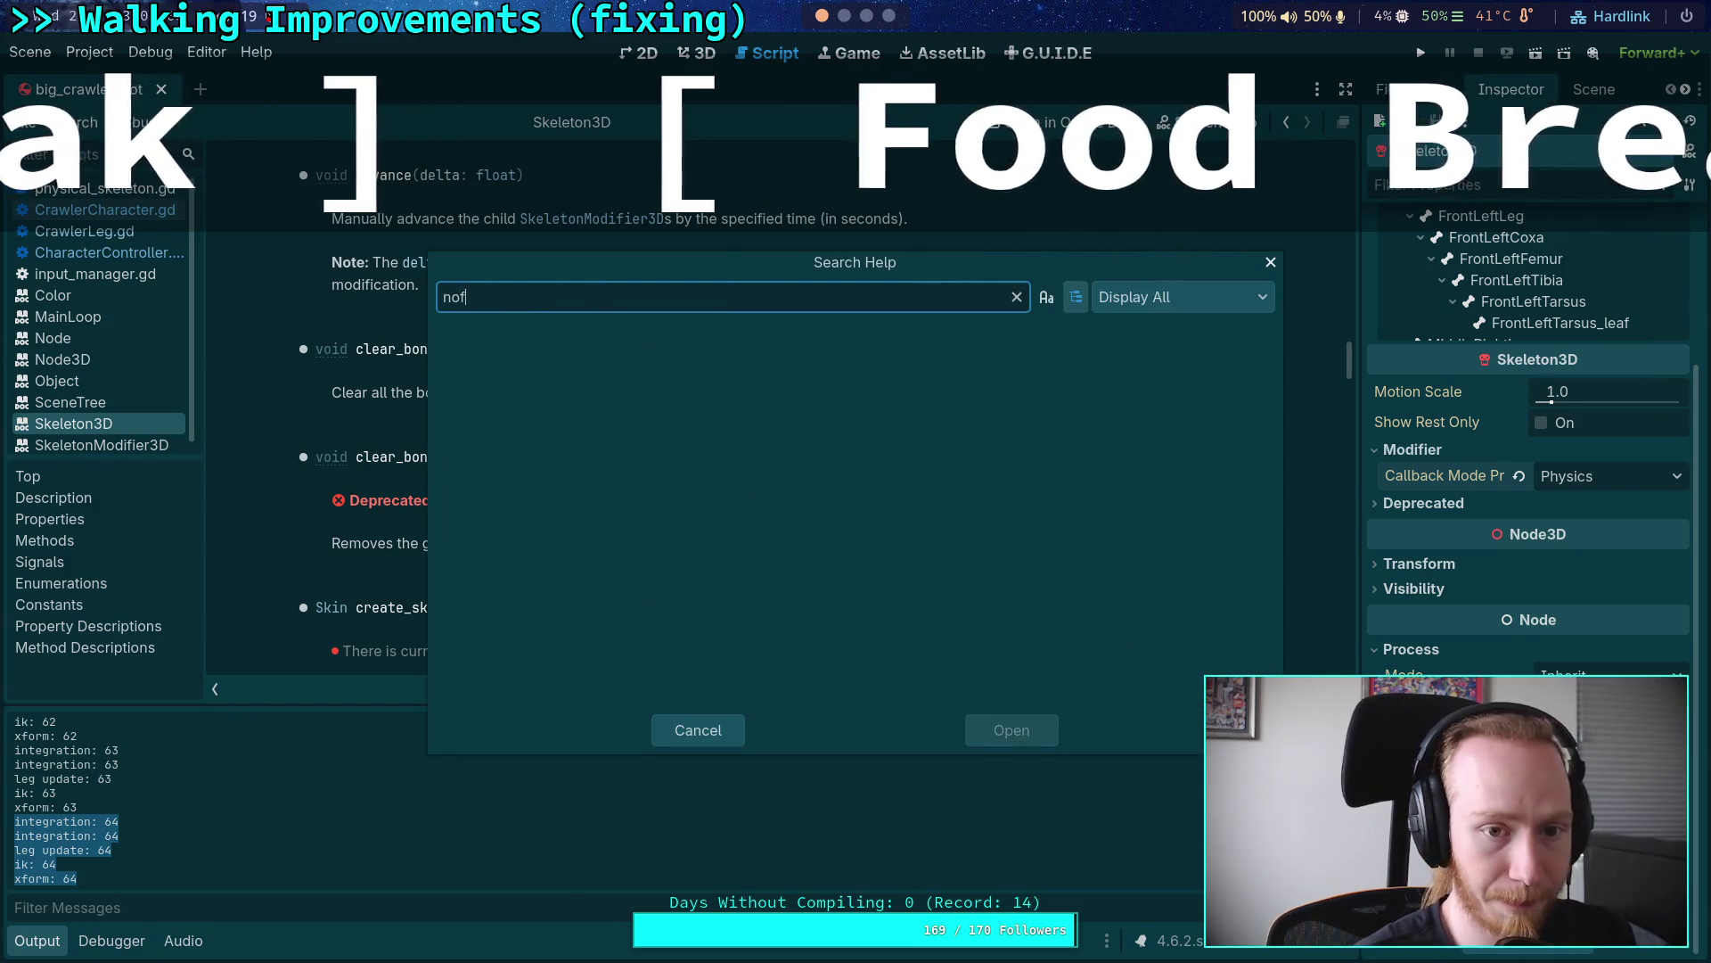
pyautogui.press('BackSpace')
pyautogui.write('tify_de')
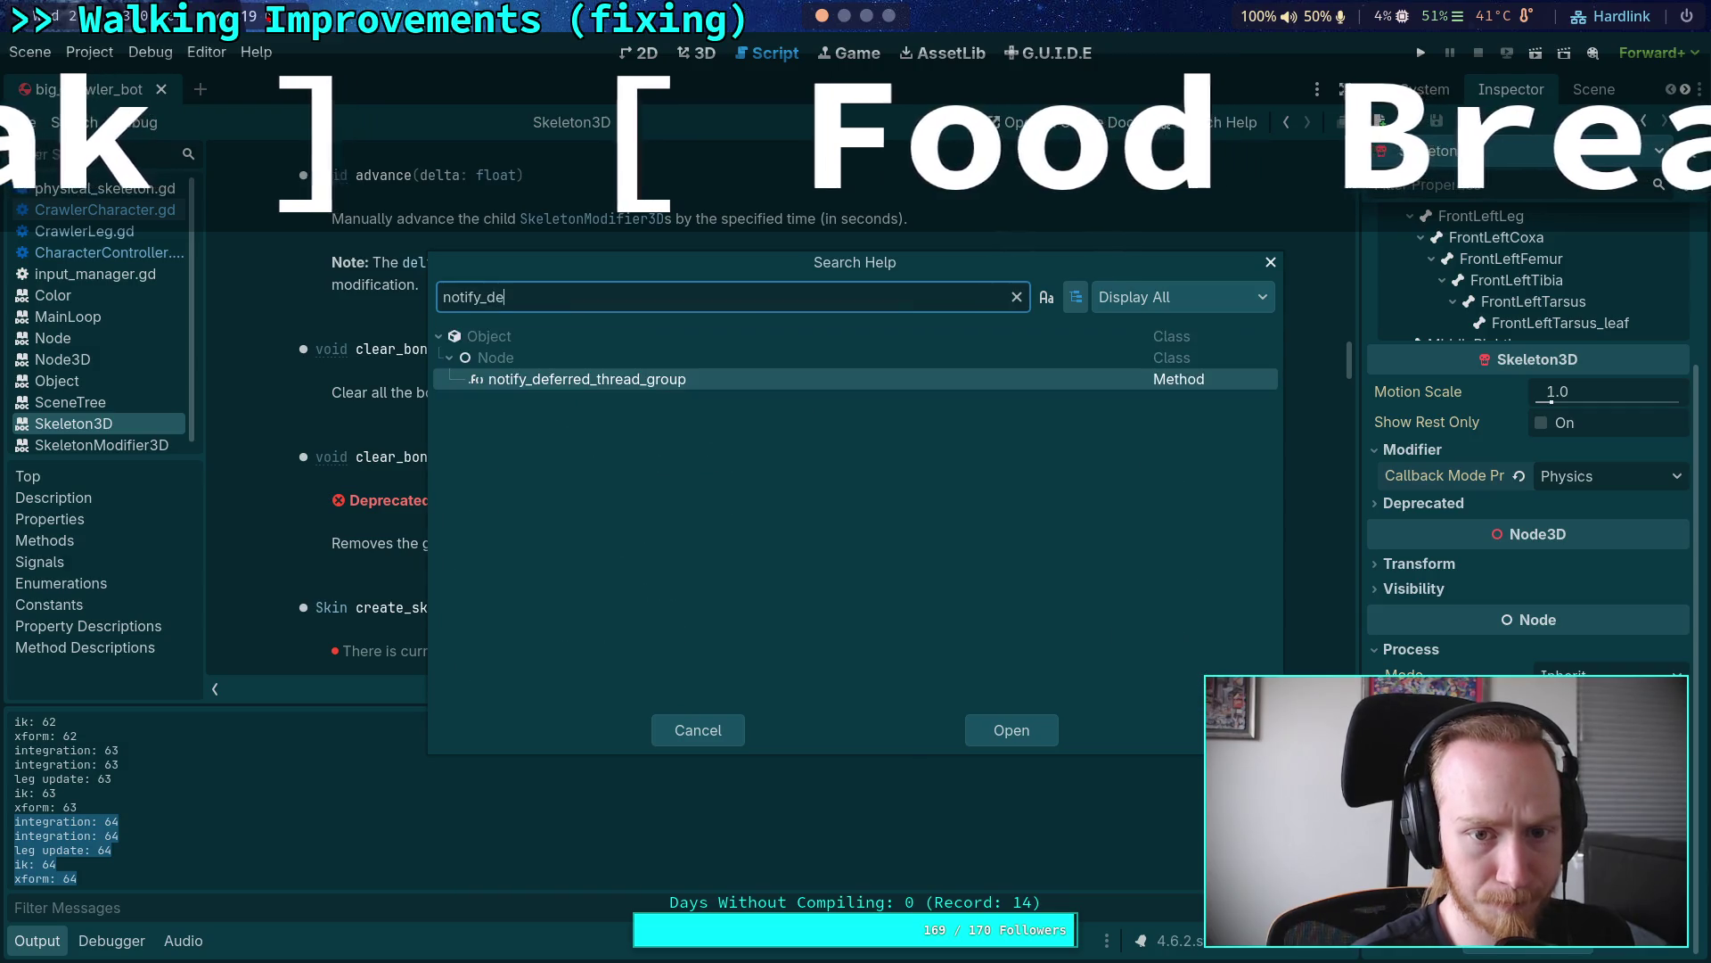
pyautogui.press('Return')
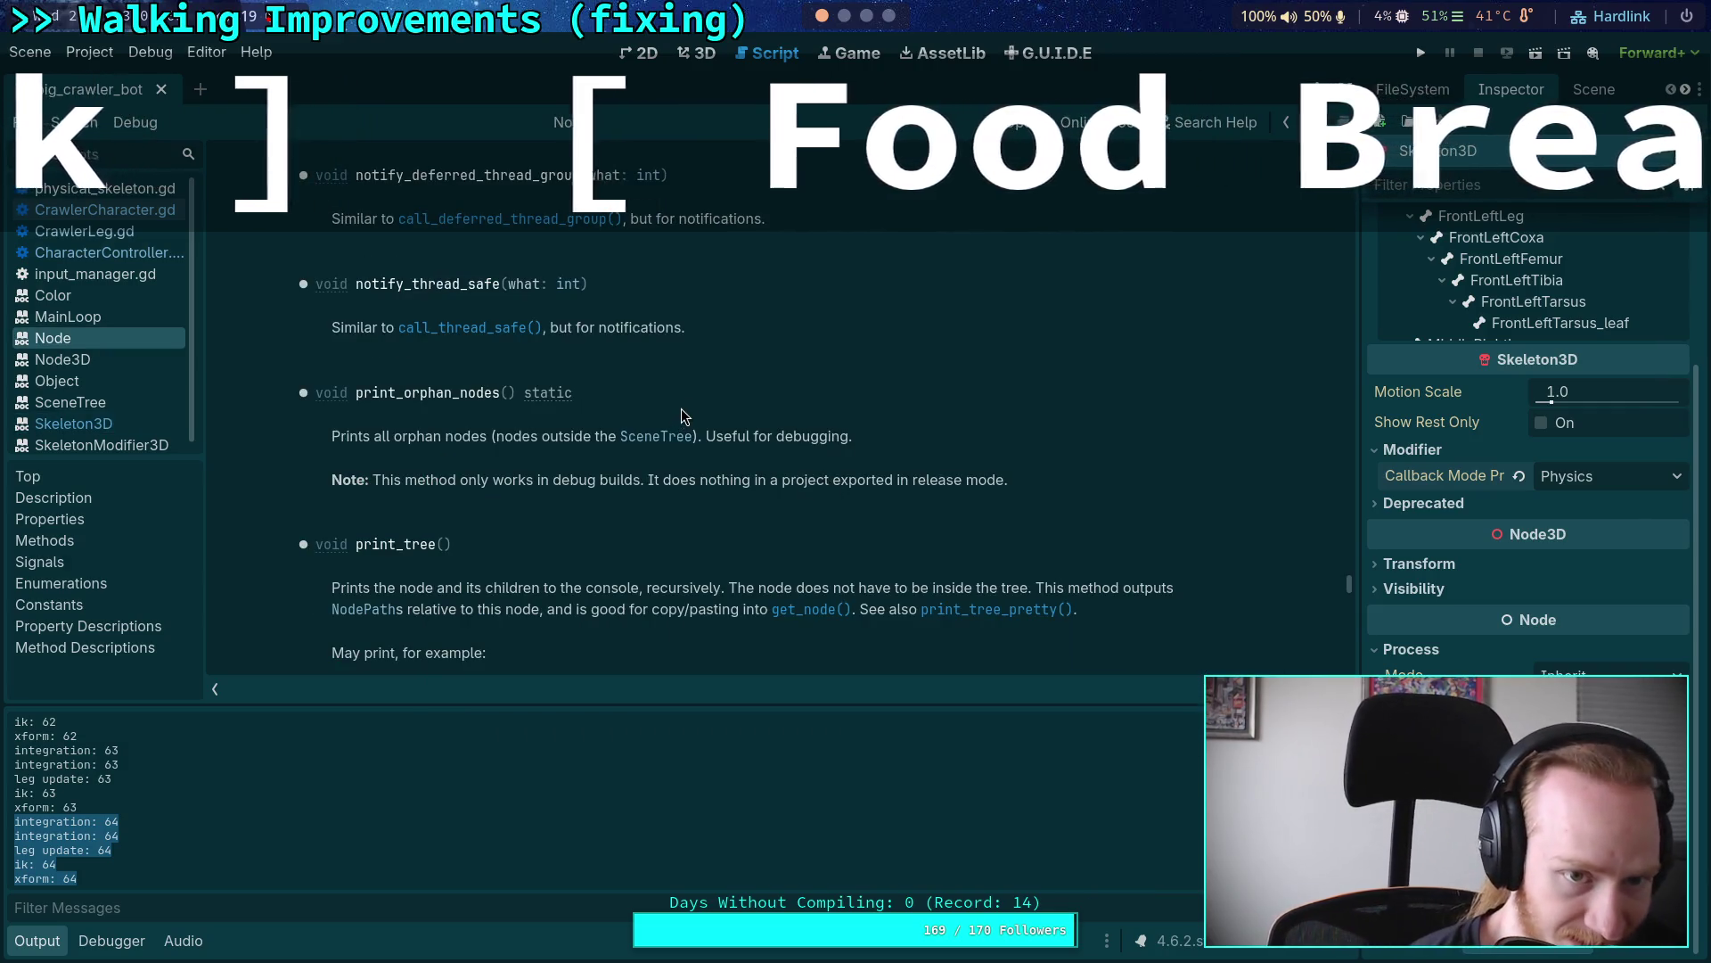
pyautogui.scroll(1, 693, 371)
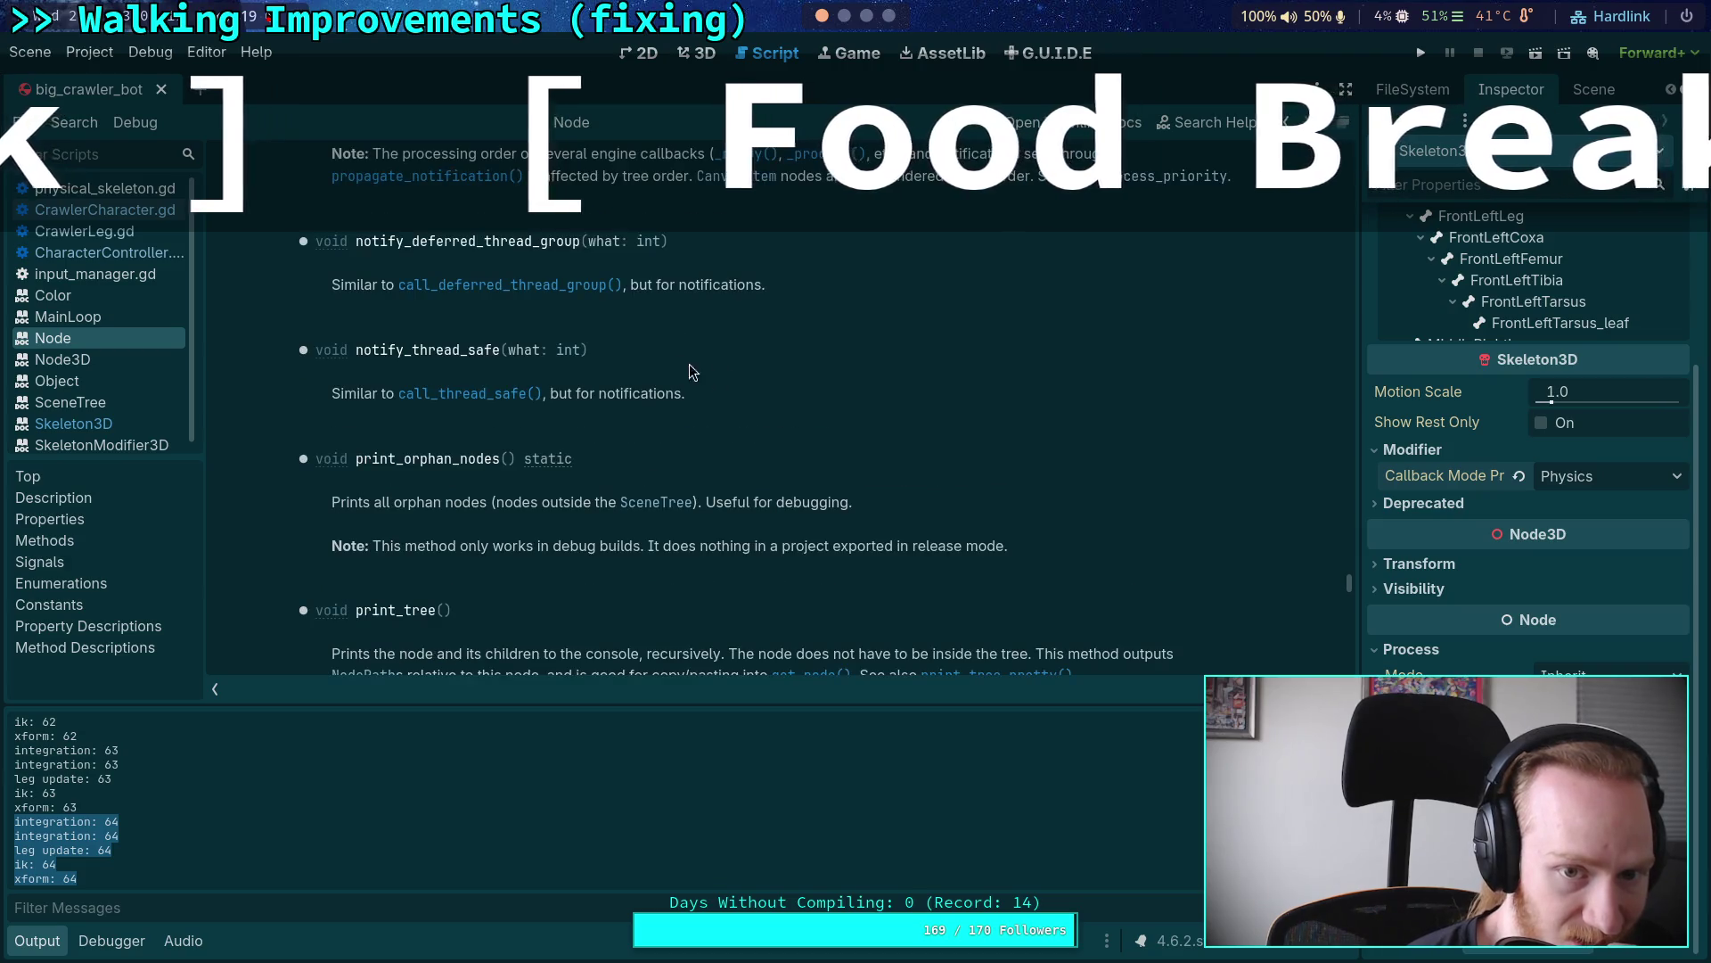
pyautogui.click(845, 15)
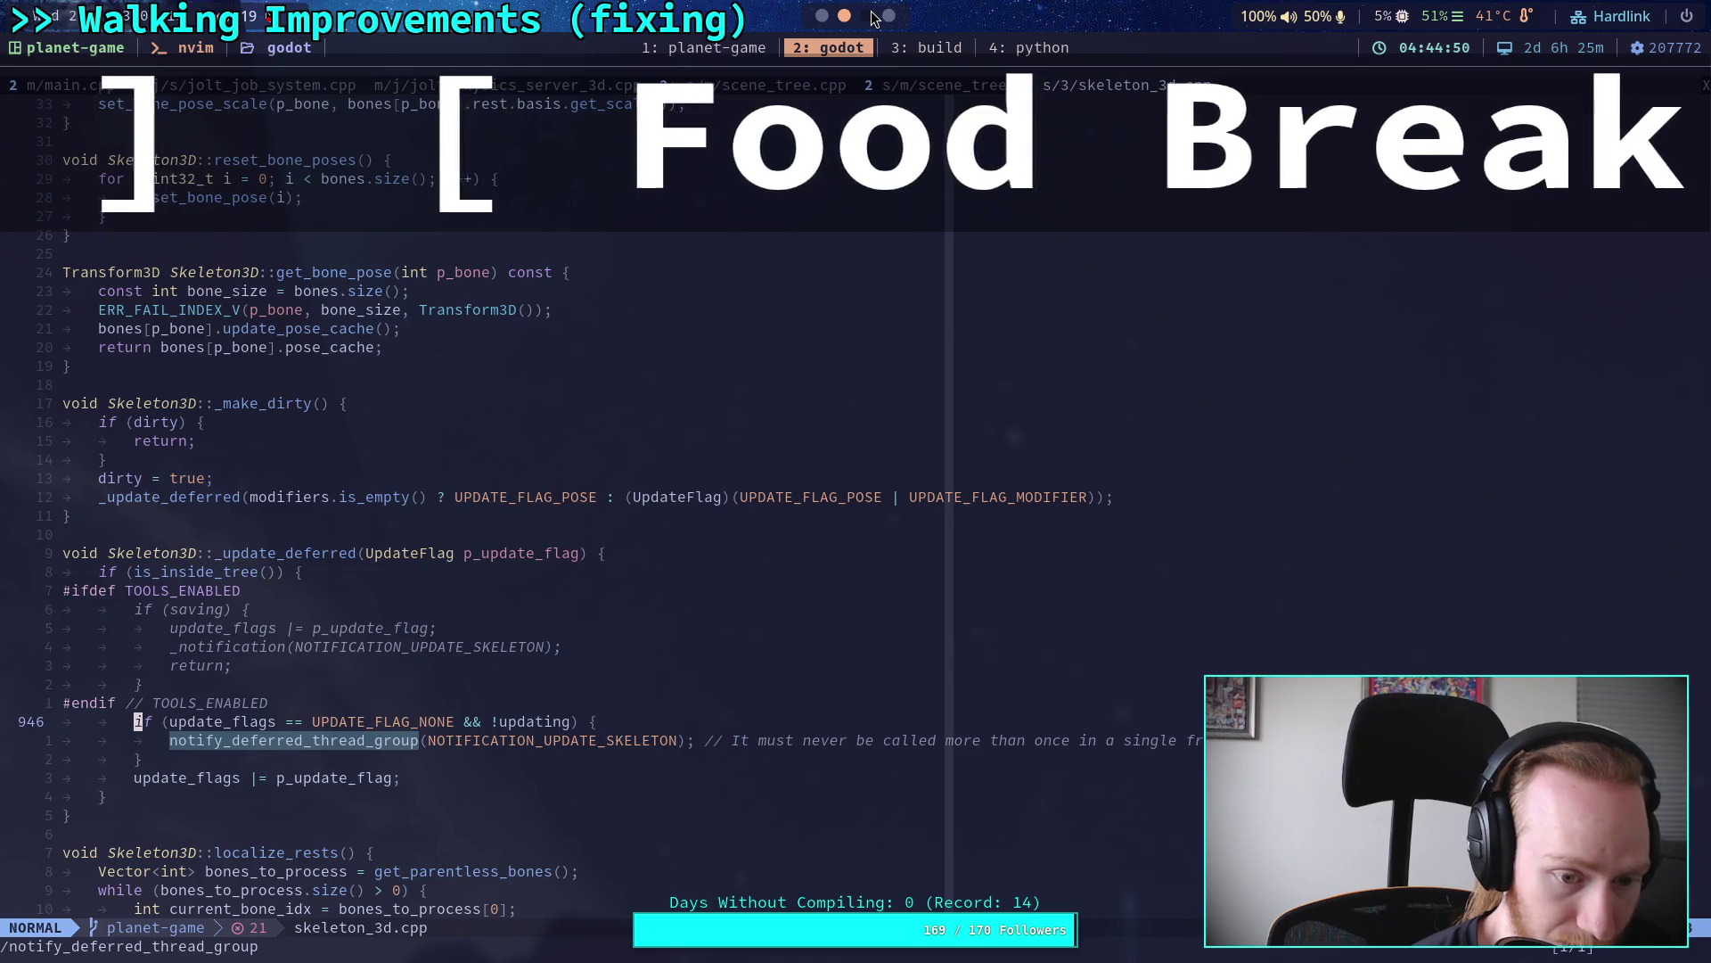
pyautogui.click(822, 15)
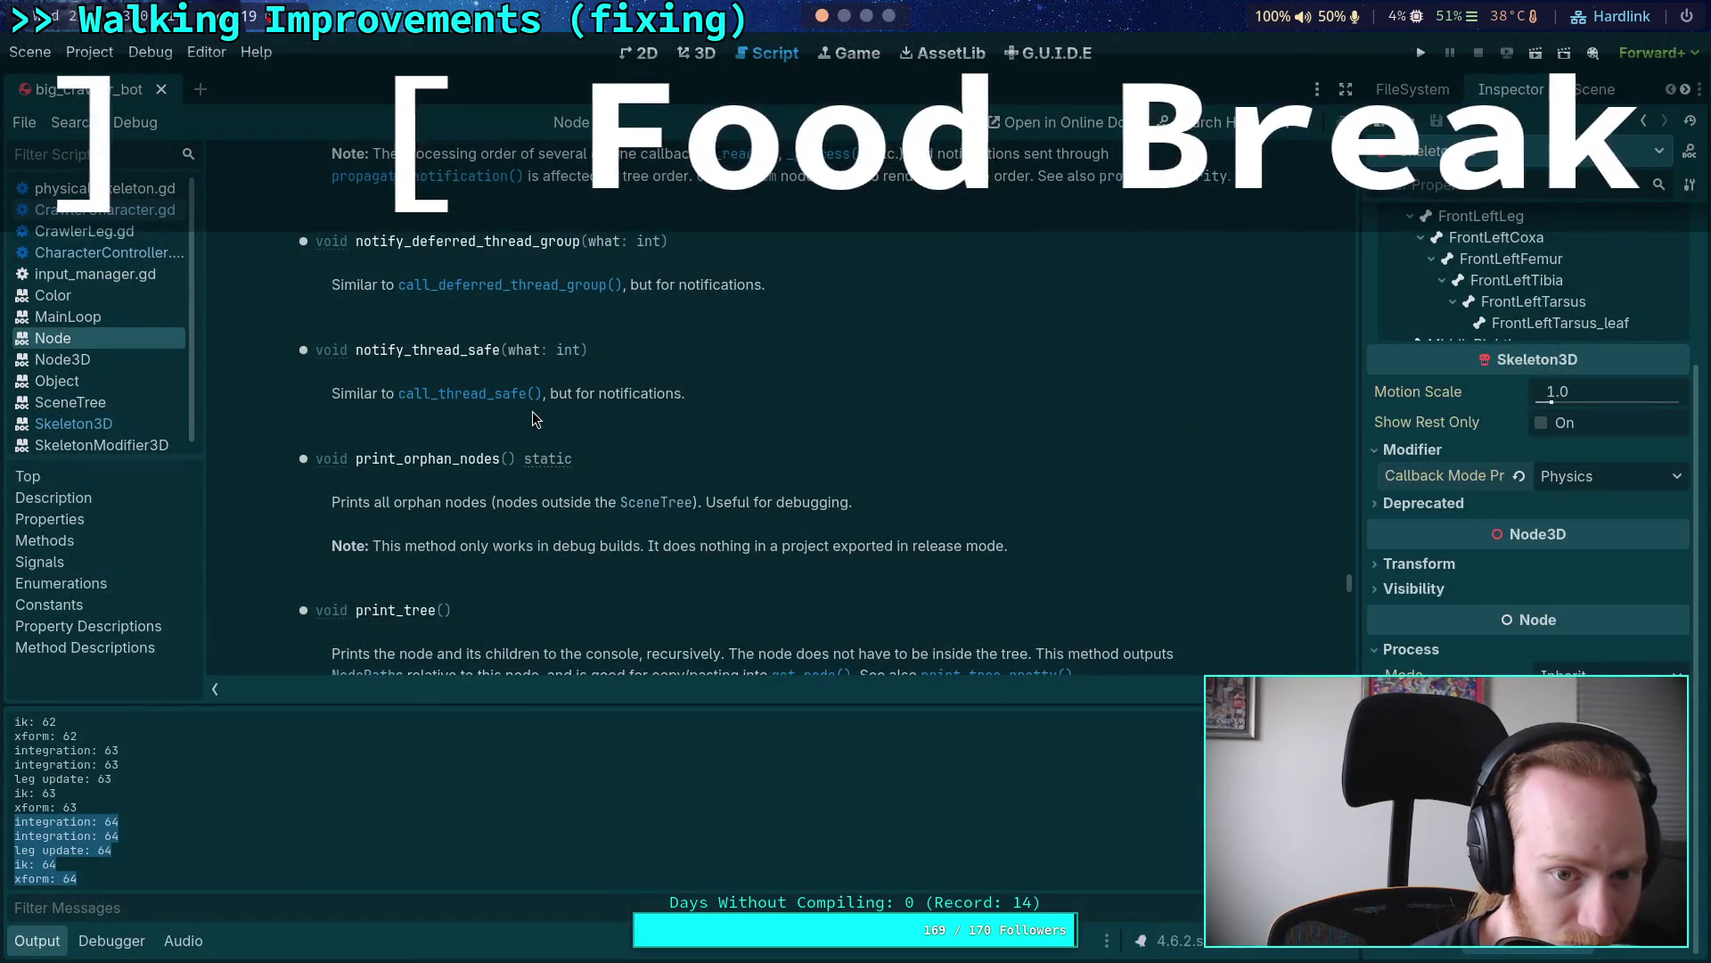
pyautogui.scroll(1, 597, 394)
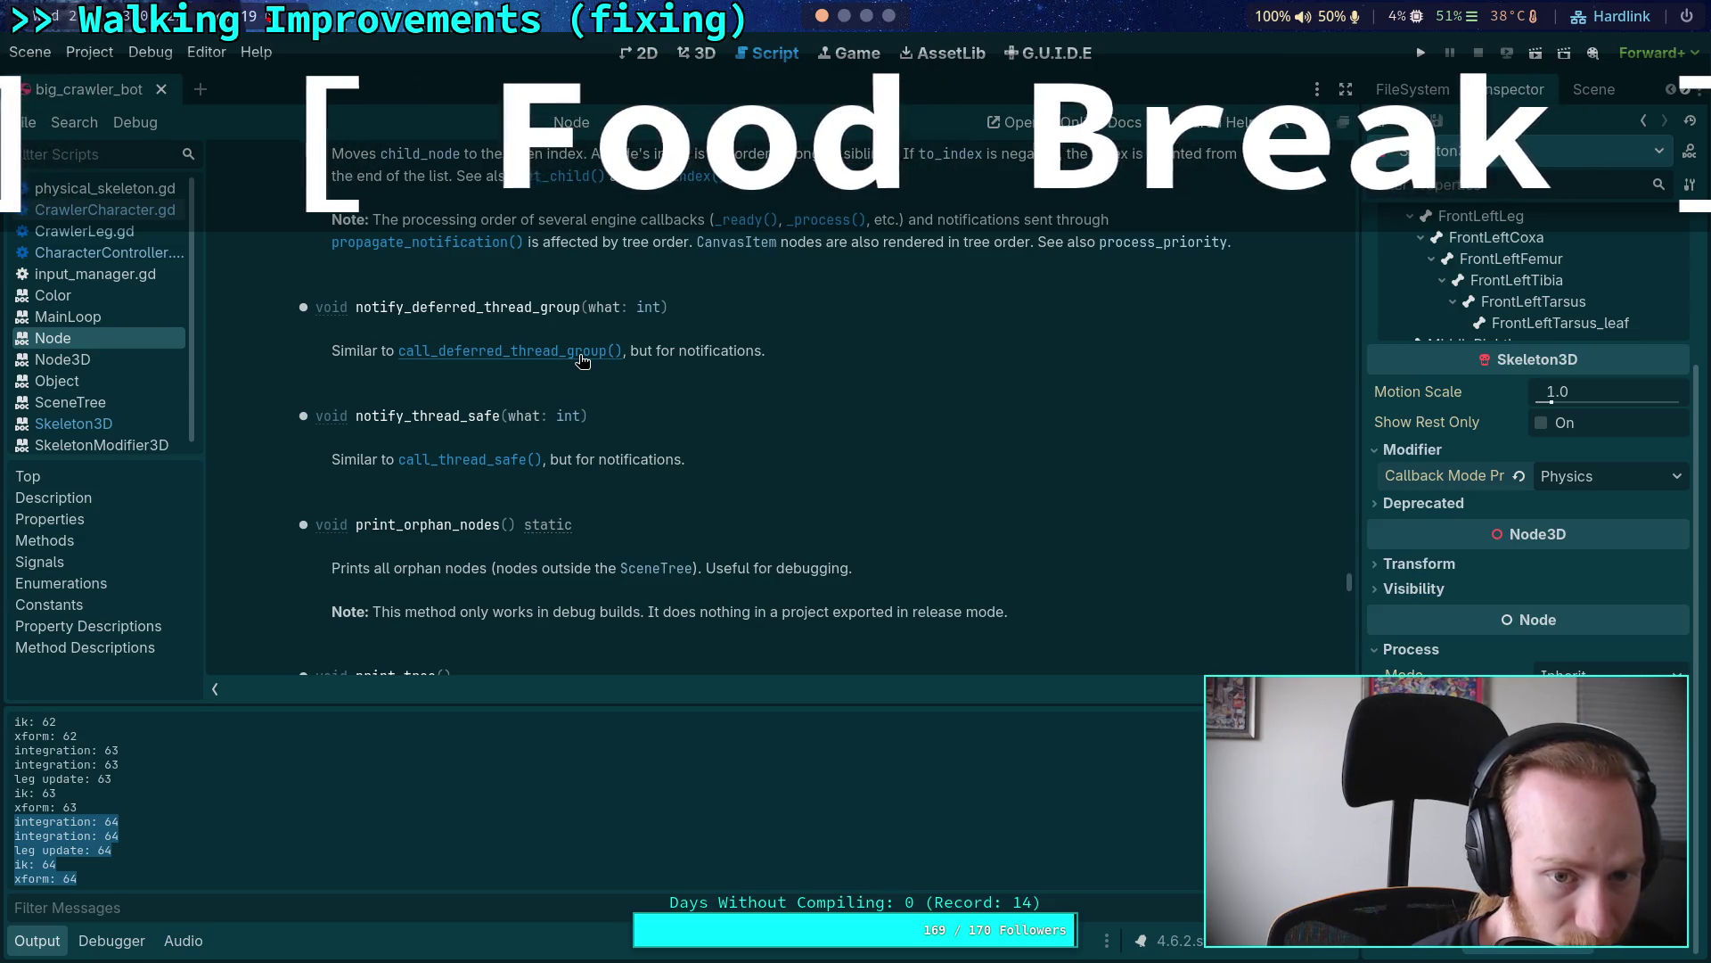
pyautogui.click(582, 360)
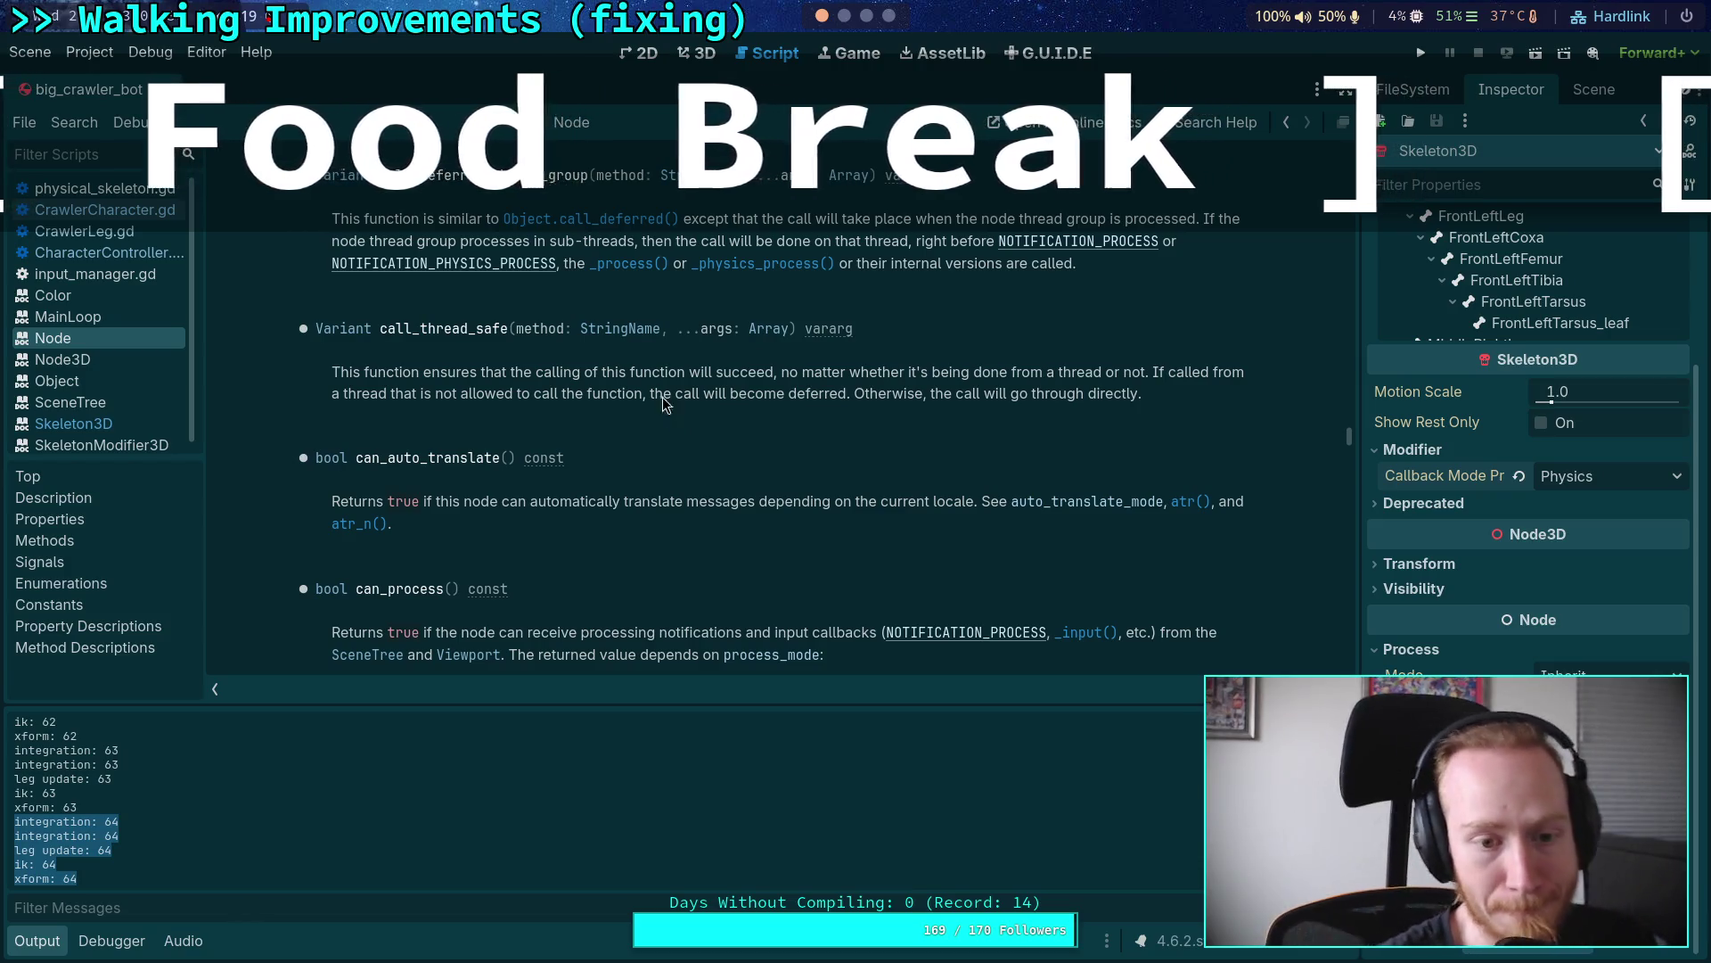
pyautogui.click(844, 16)
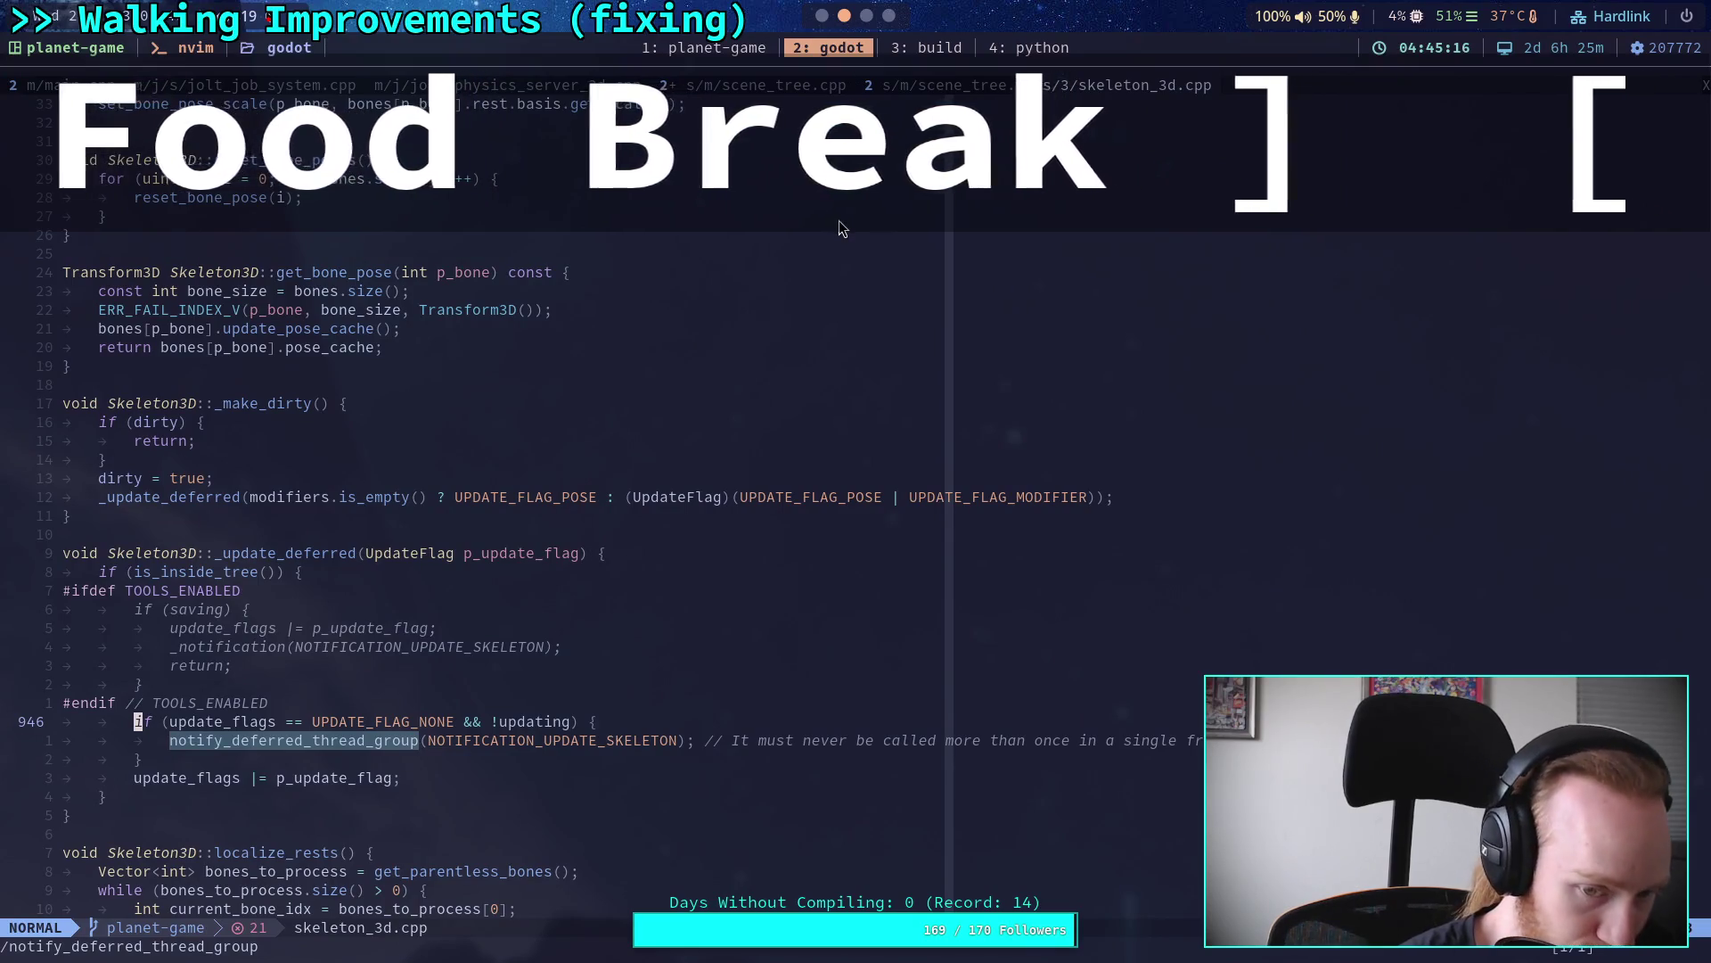
# Step: Cycle through every NOTIFICATION_UPDATE_SKELETON match, then scroll down toward Skeleton3D::advance
pyautogui.write('/')
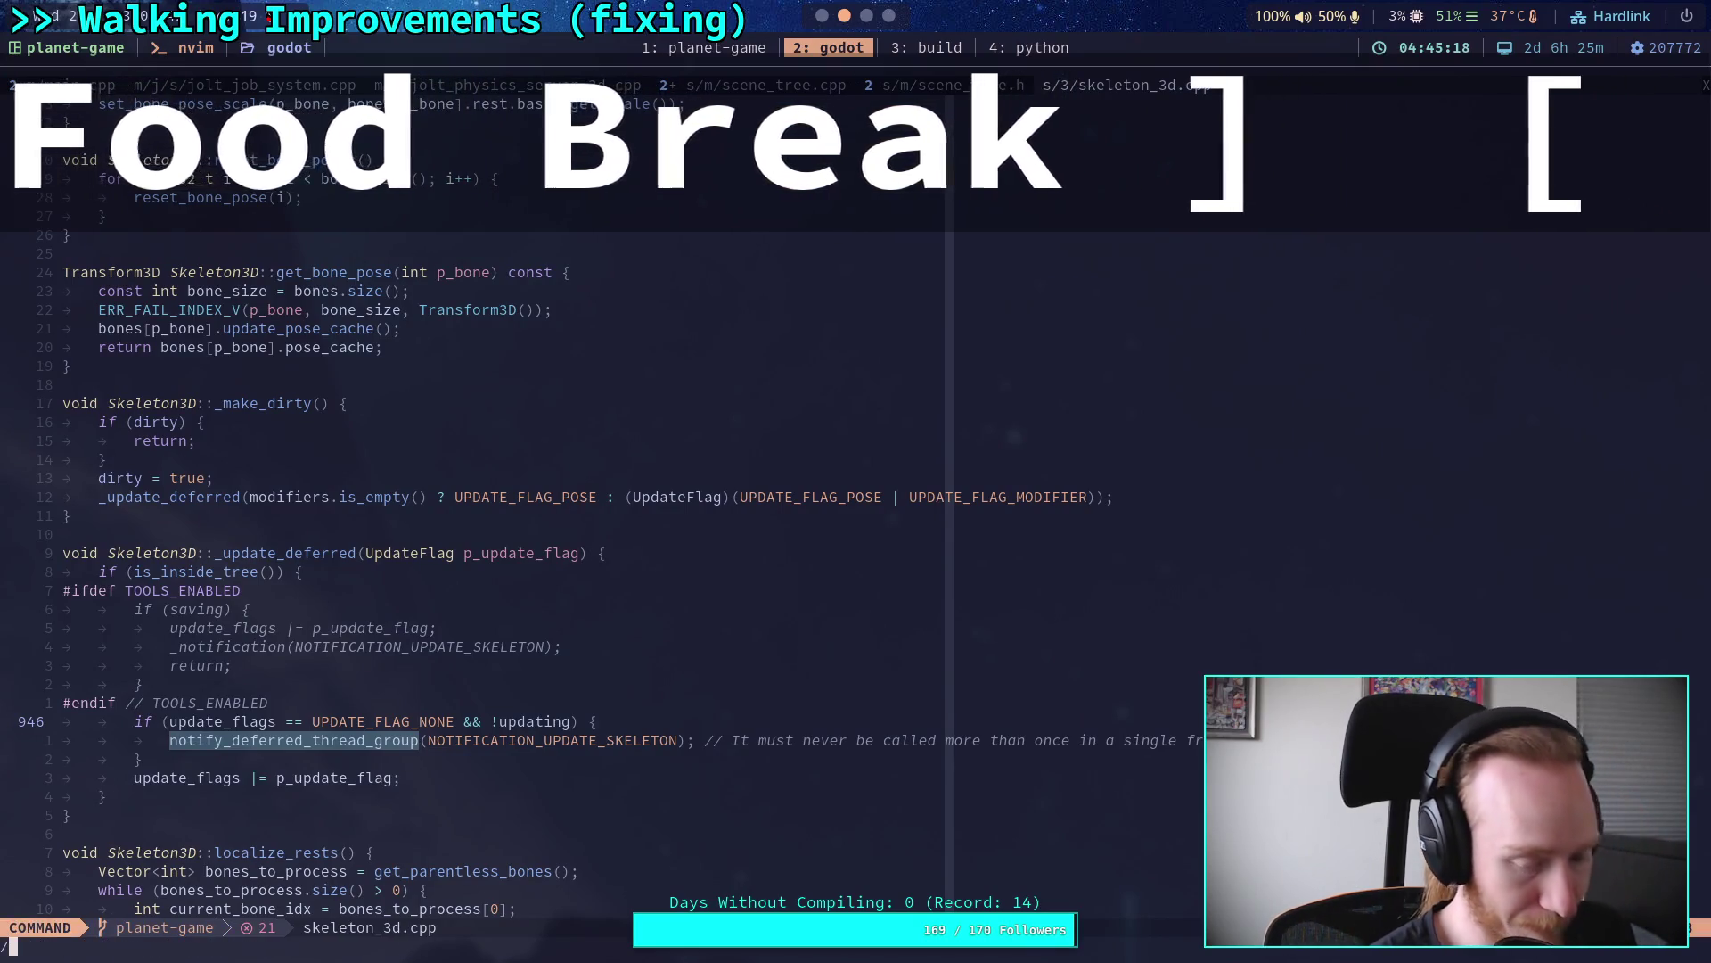
pyautogui.write('NOTIFICATION_UPDAT')
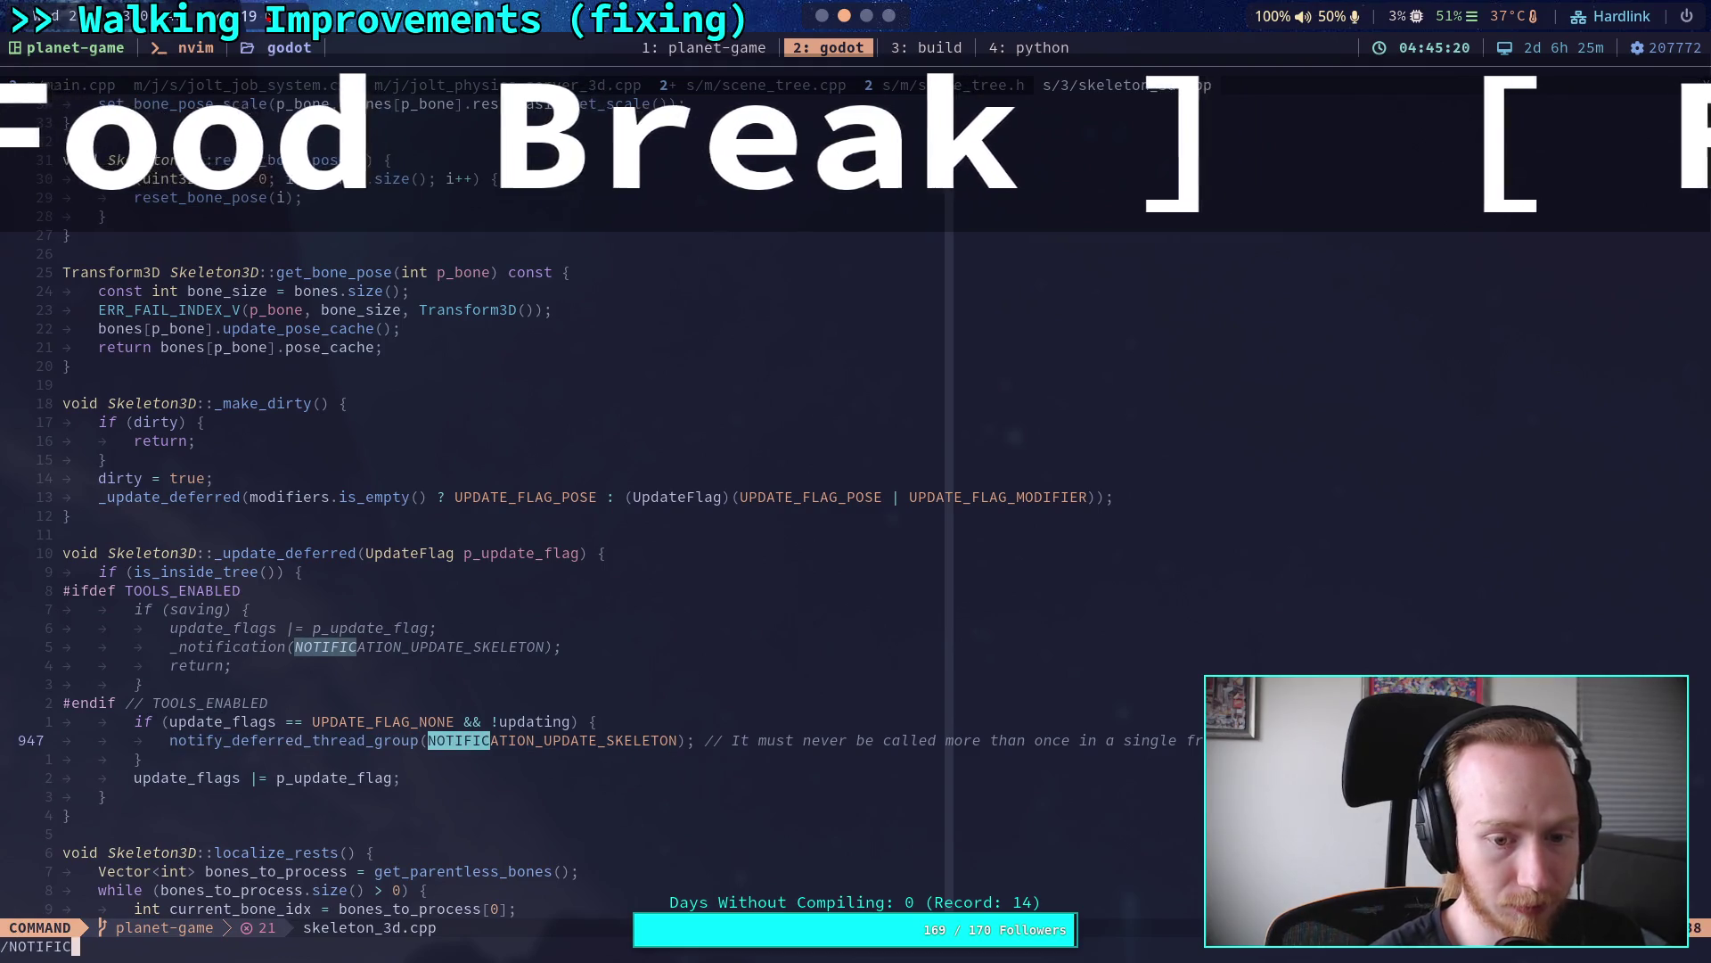
pyautogui.write('E_SKELETON')
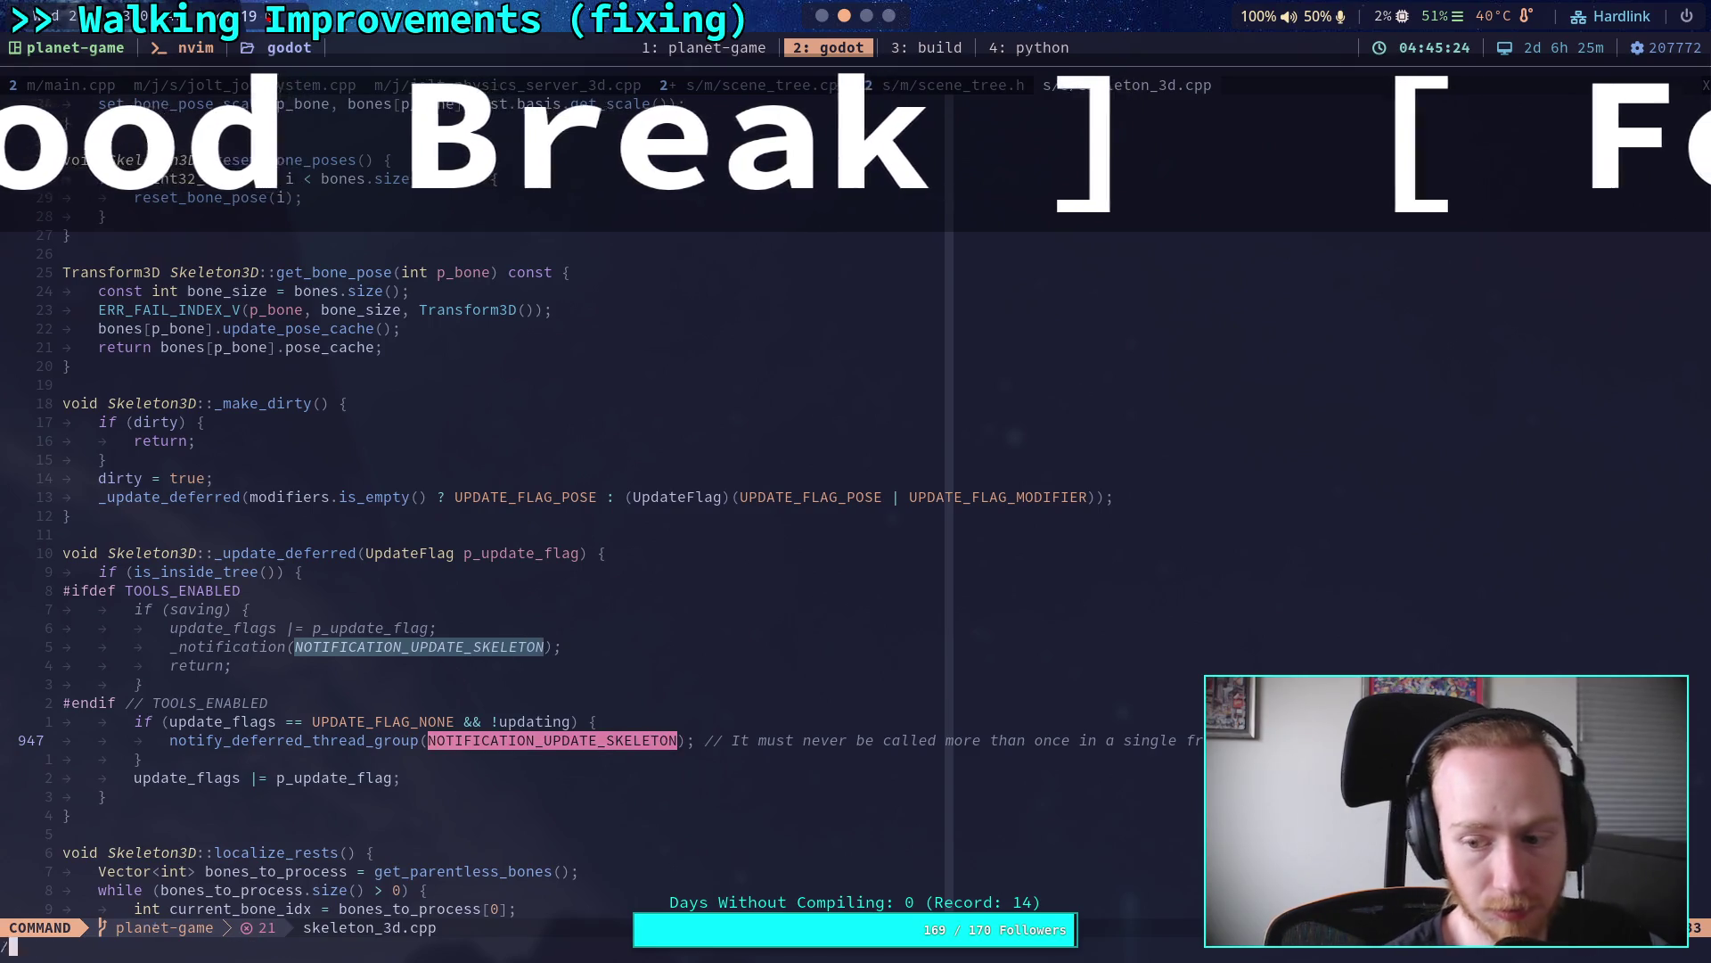
pyautogui.press('Return')
pyautogui.press('n')
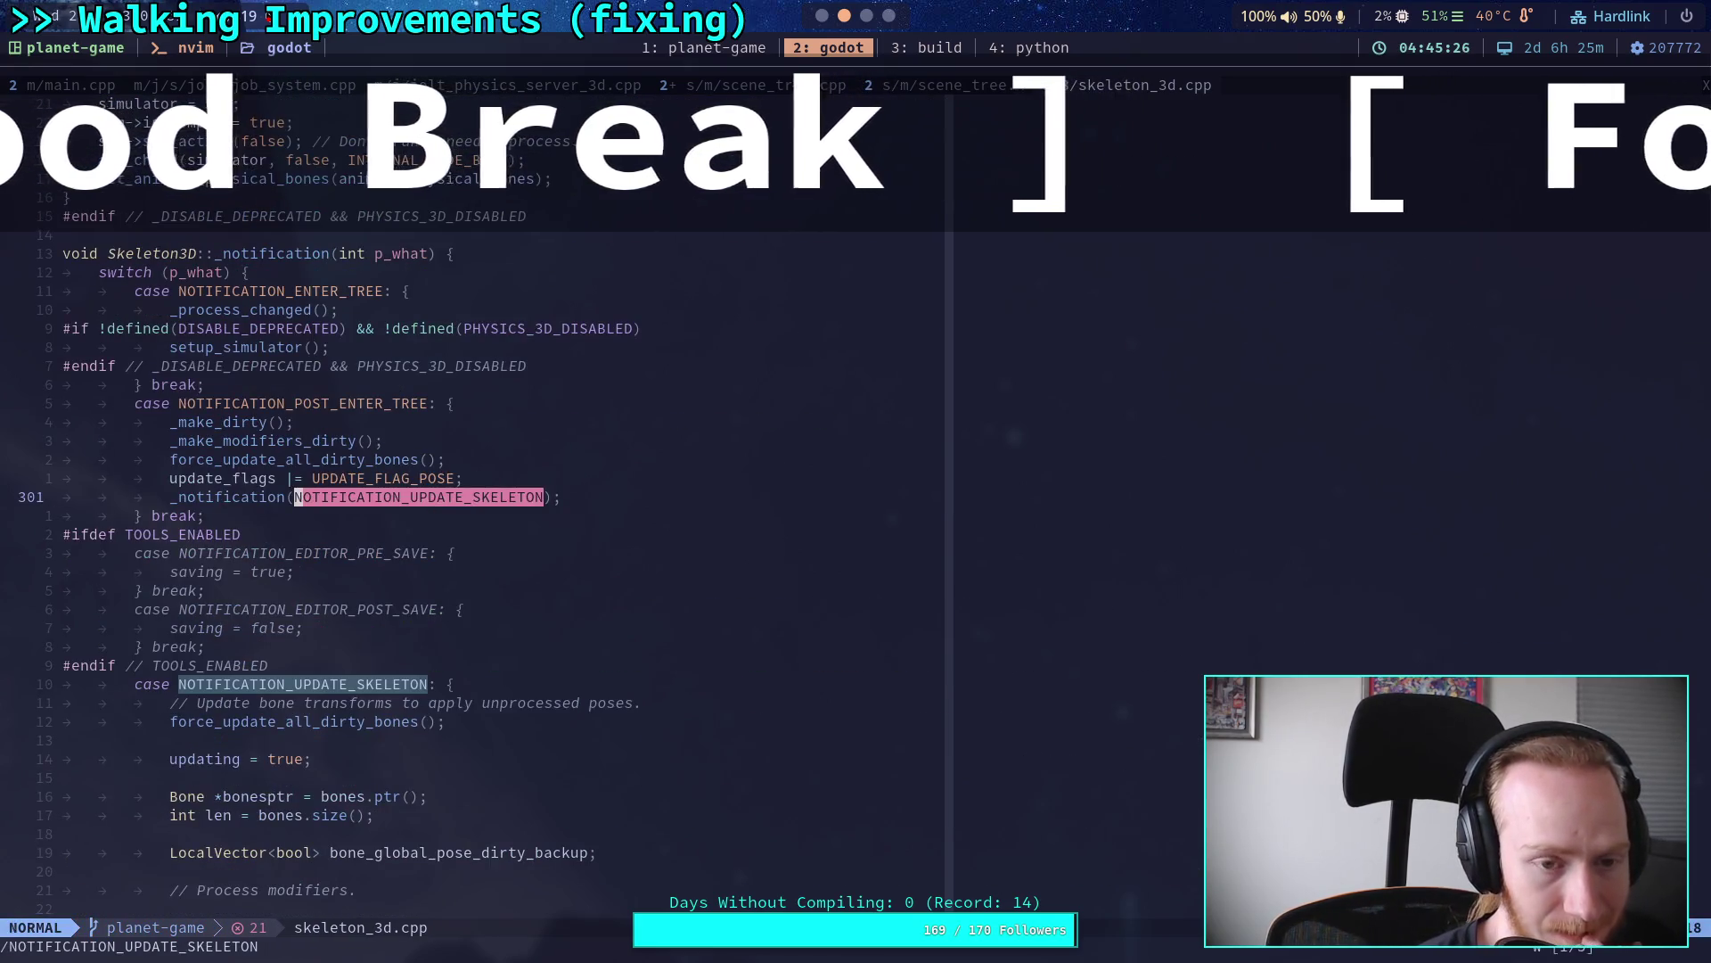
pyautogui.press('n')
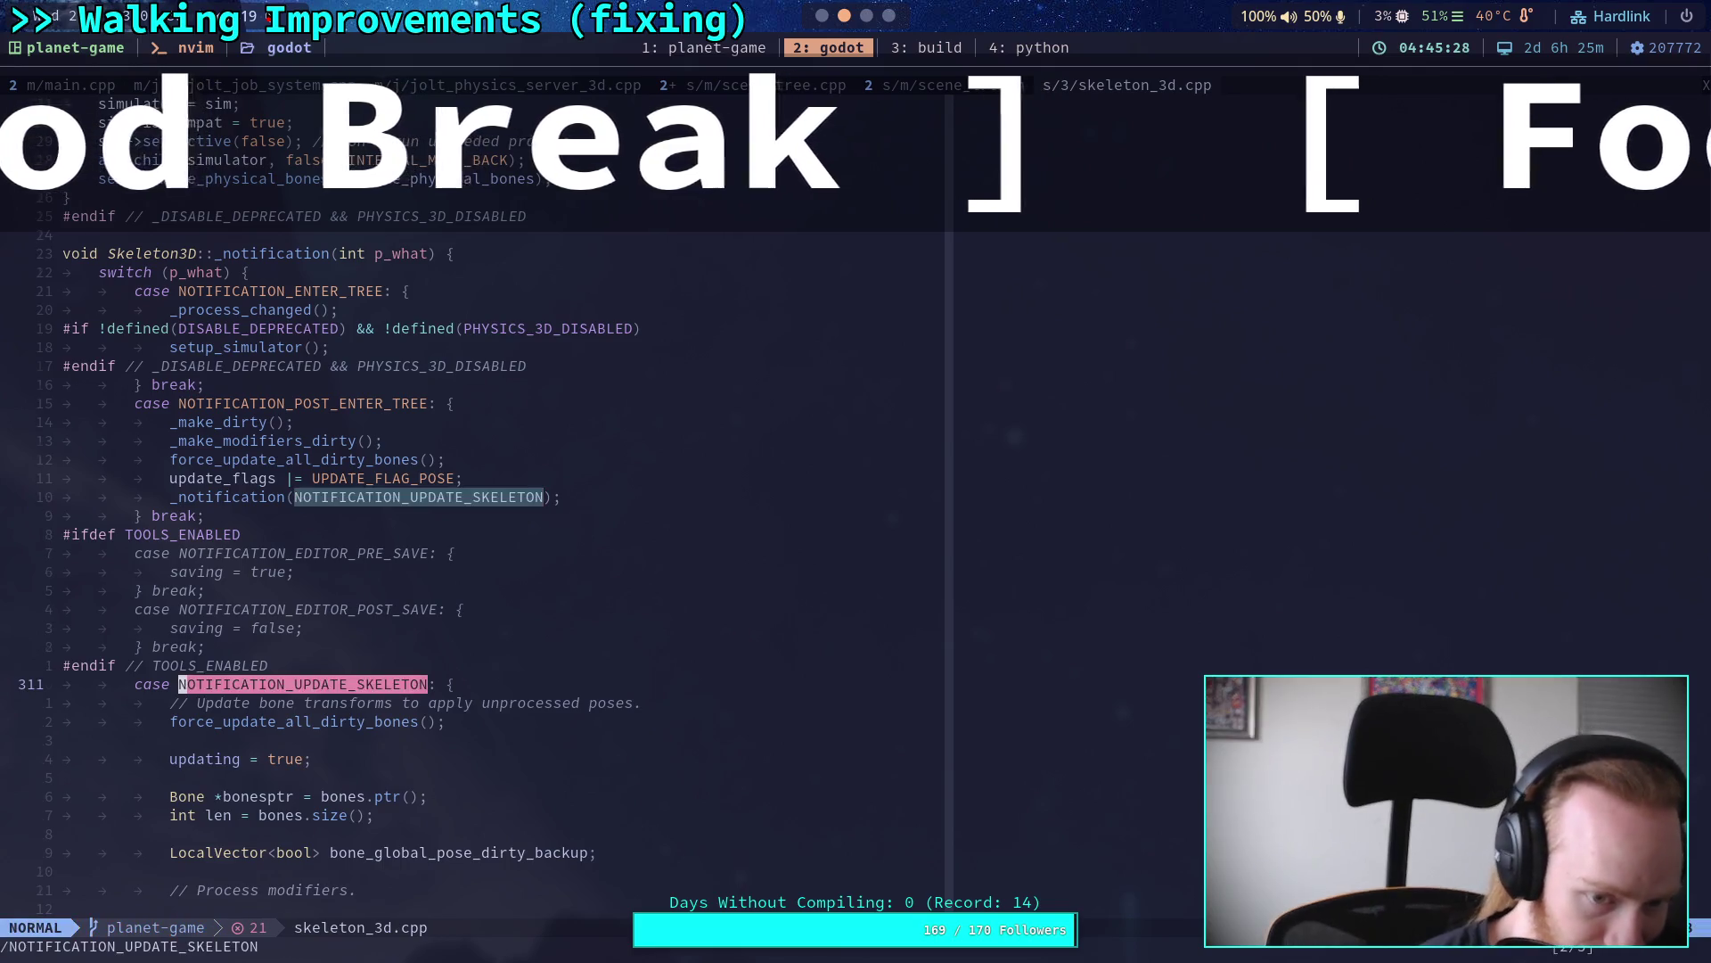
pyautogui.press('n')
pyautogui.press('n')
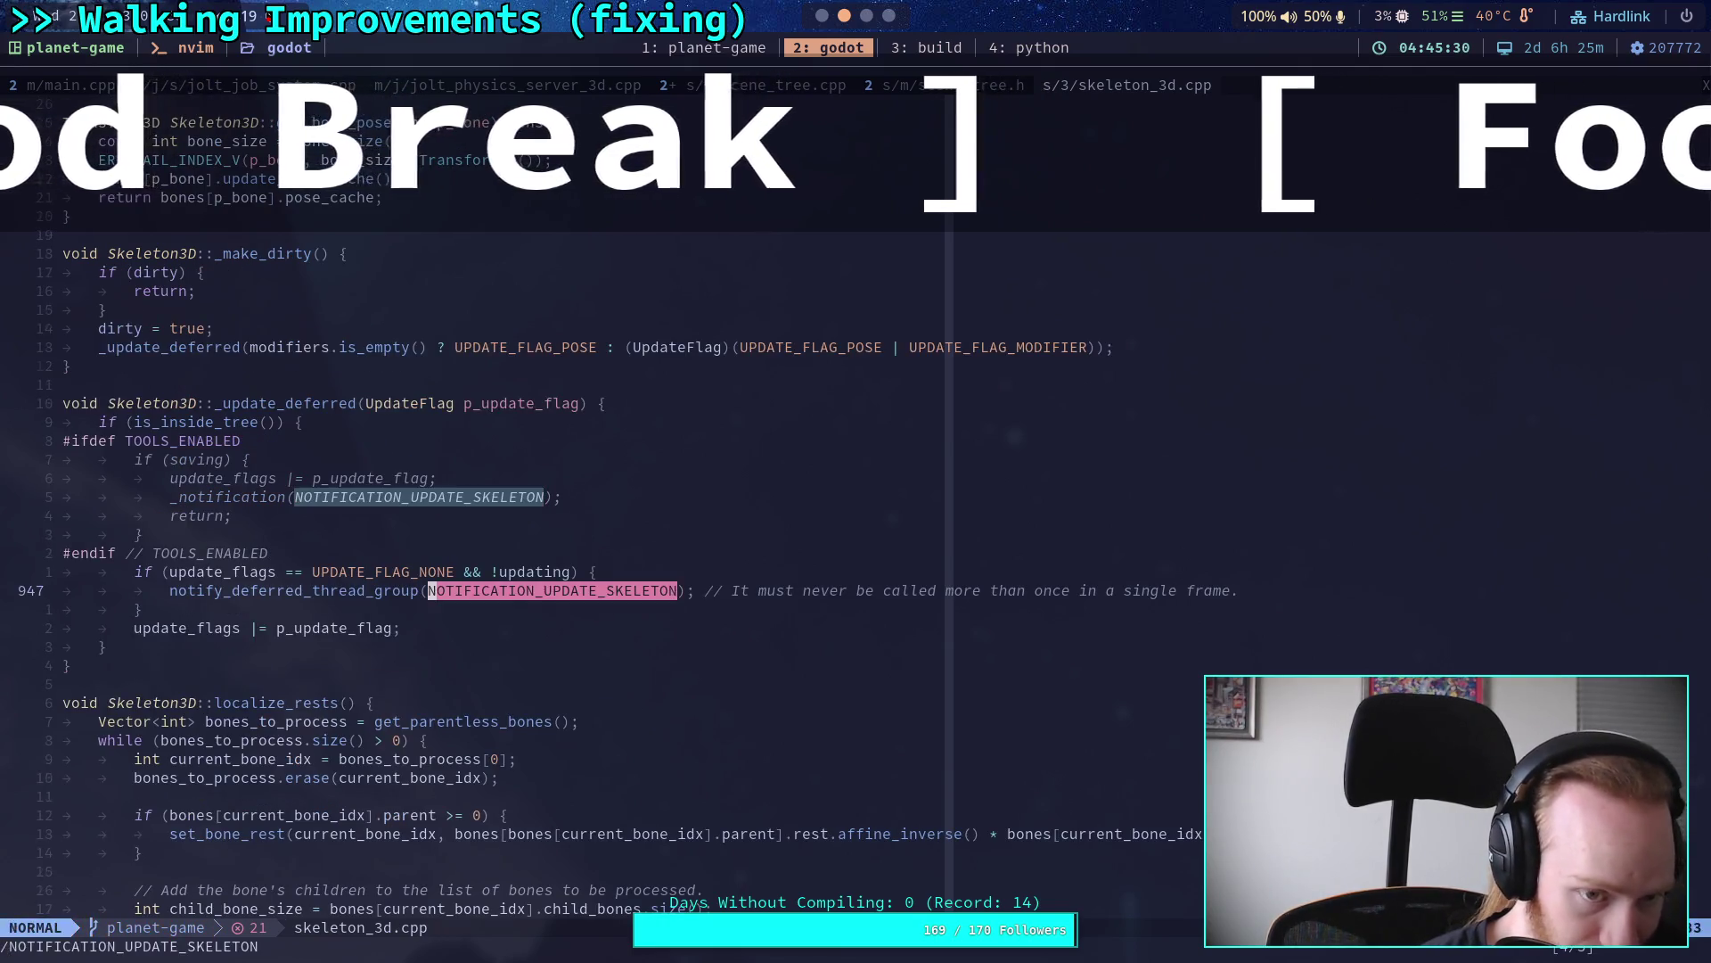
pyautogui.press('n')
pyautogui.press('n')
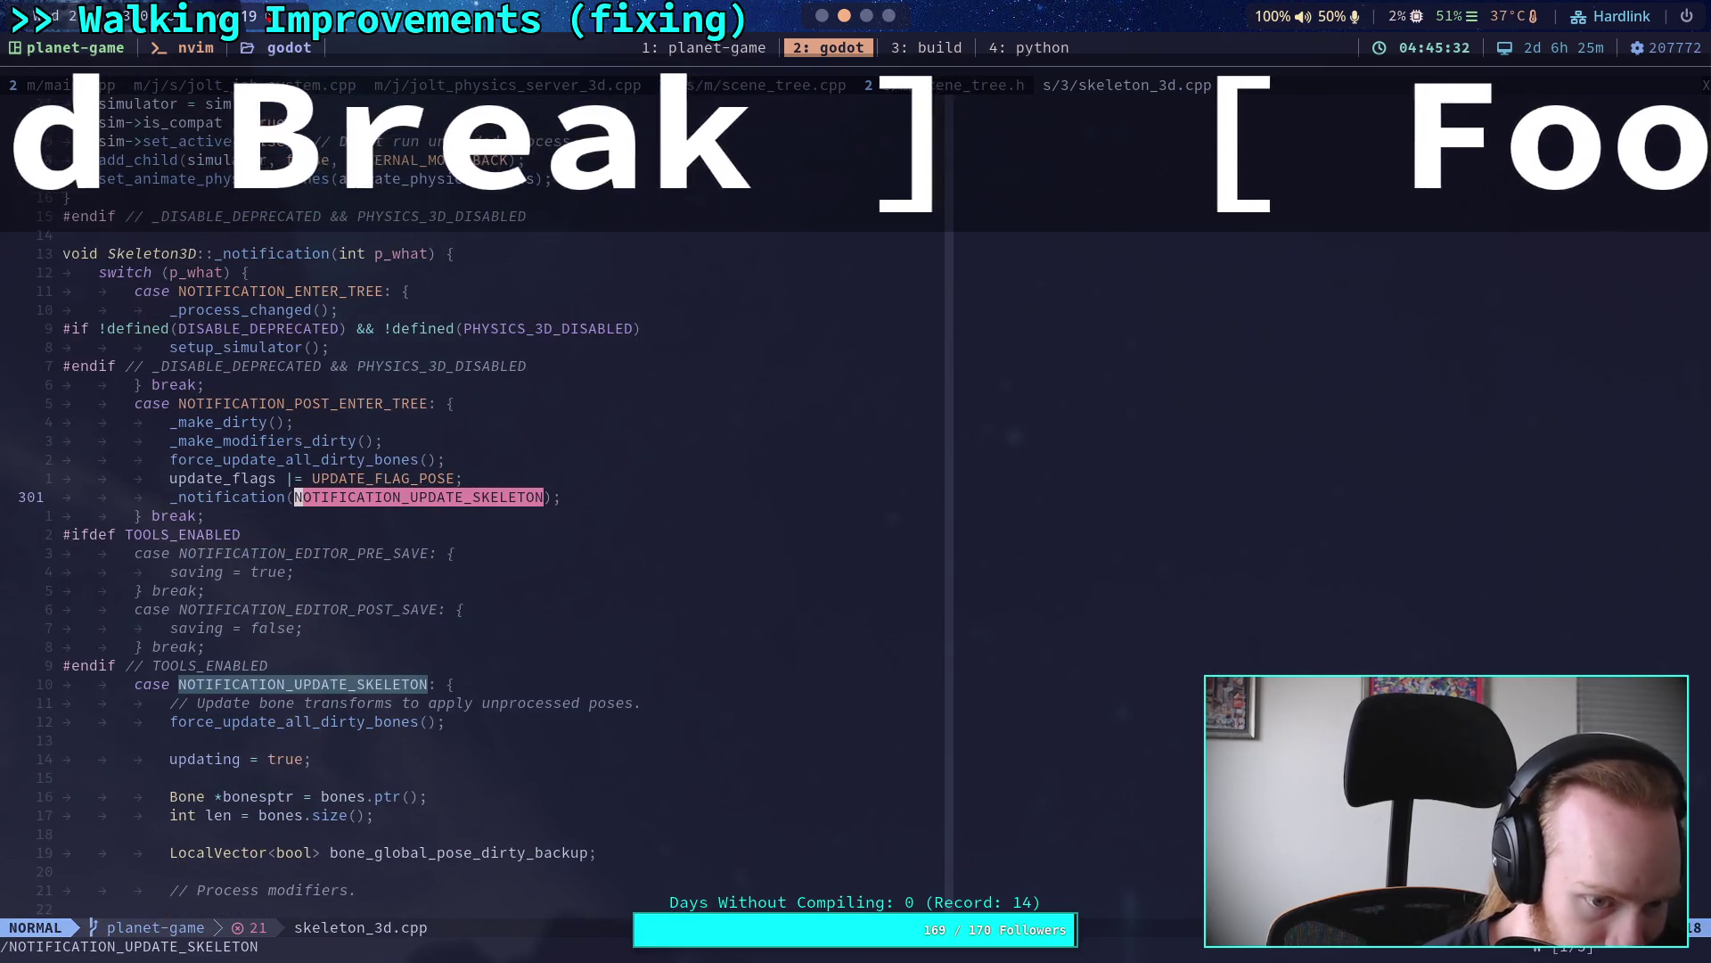
pyautogui.scroll(-15, 928, 355)
pyautogui.scroll(-13, 900, 408)
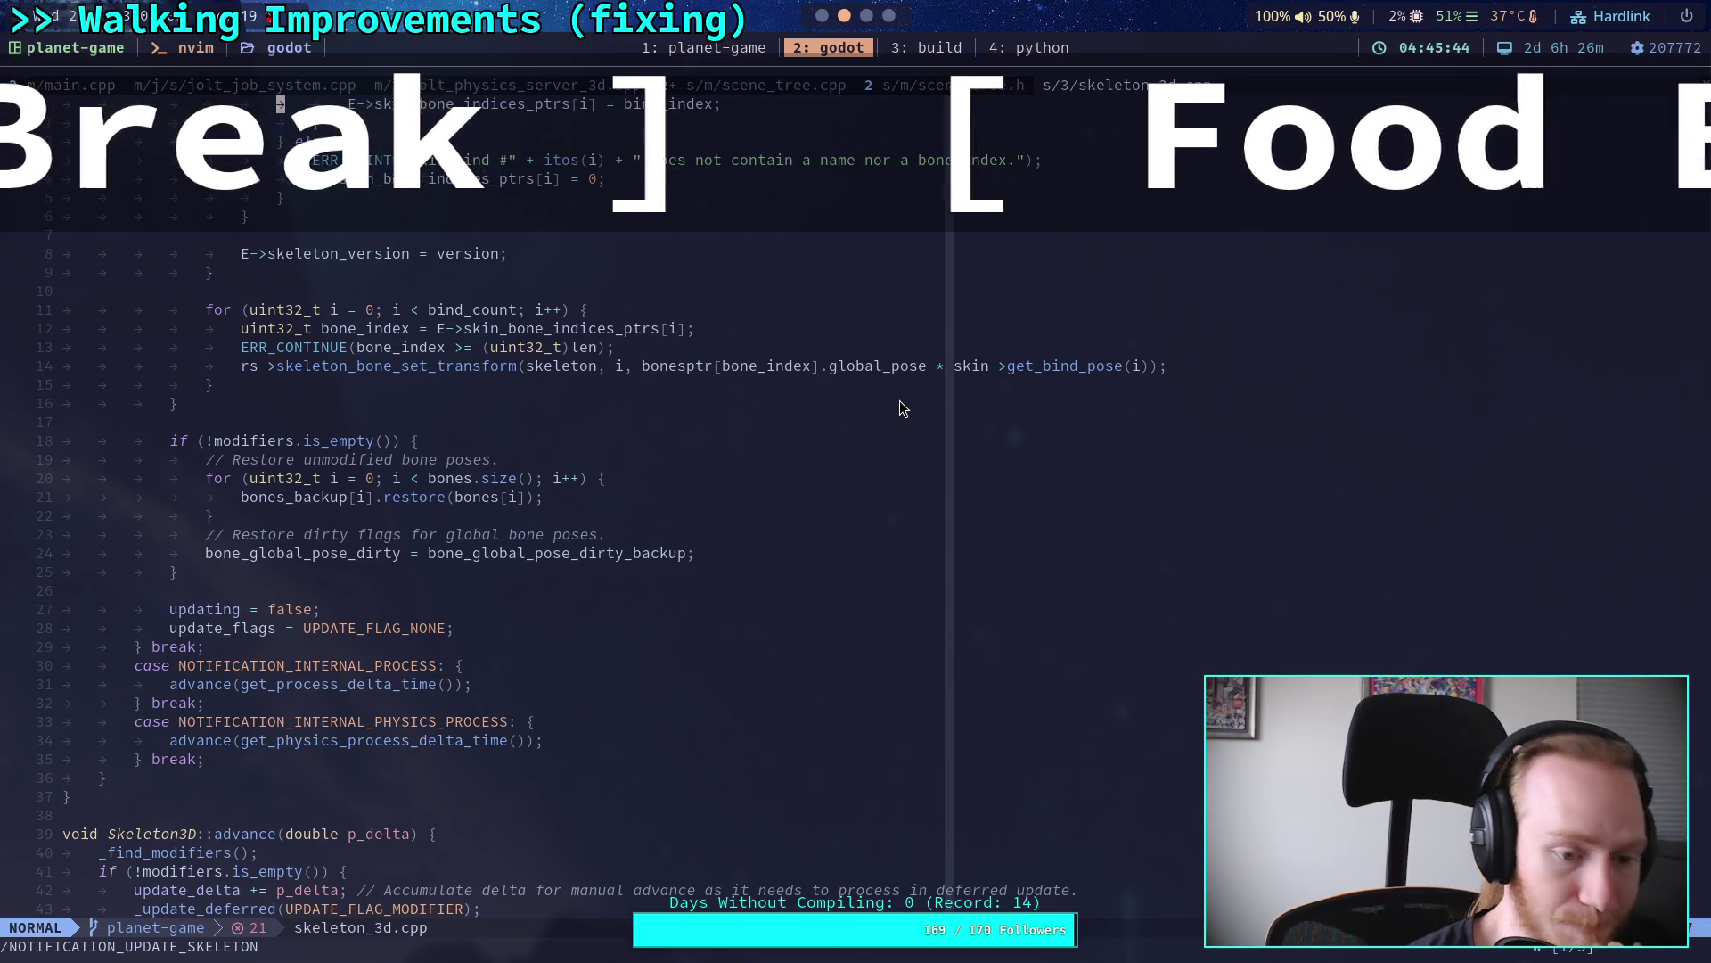
# Step: Open CrawlerCharacter.gd in Godot, hide the Output panel, and return to skeleton_3d.cpp
pyautogui.click(822, 16)
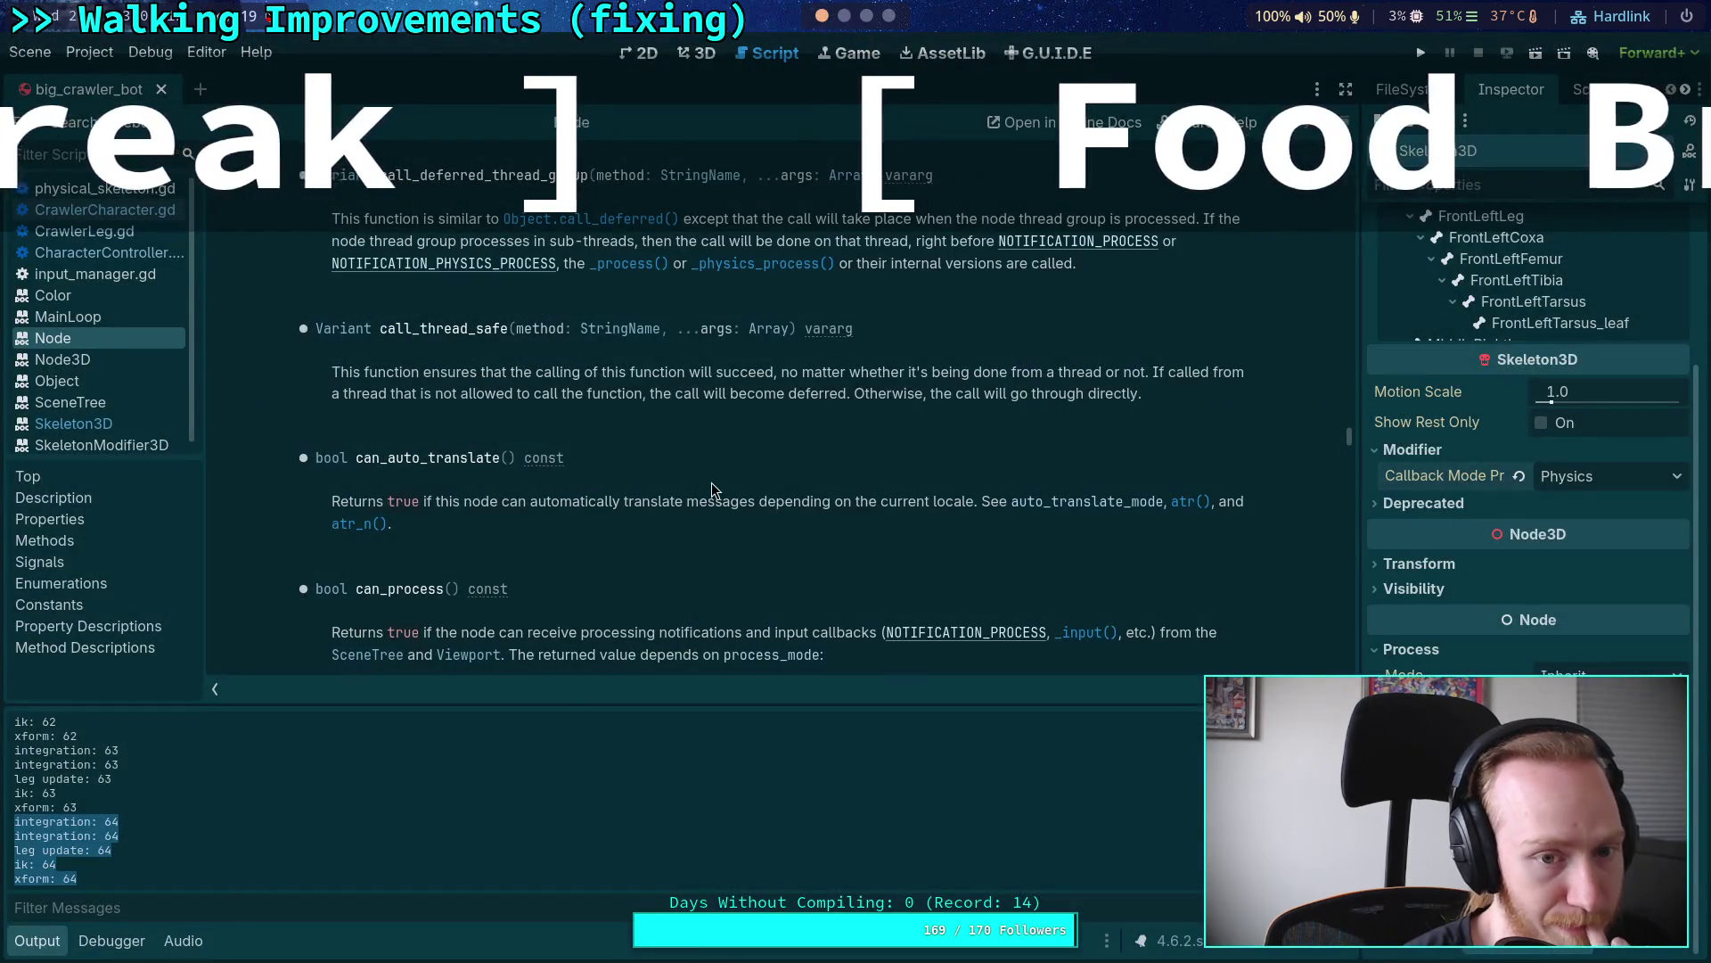
pyautogui.click(134, 205)
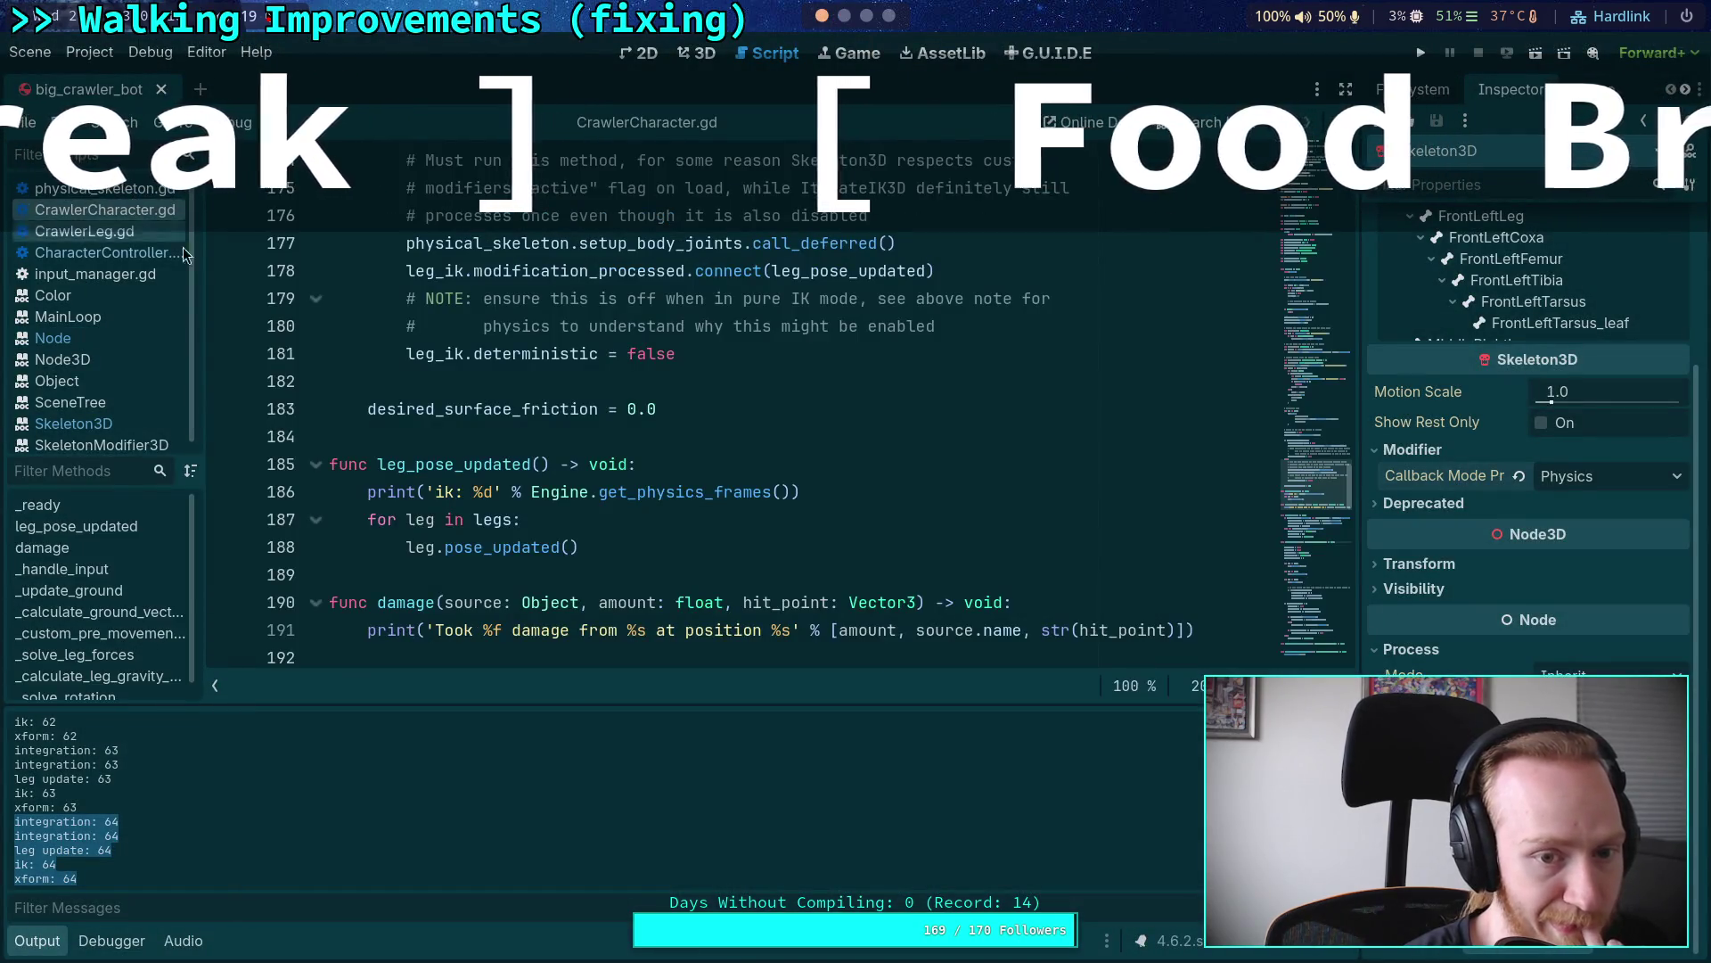
pyautogui.moveTo(655, 483)
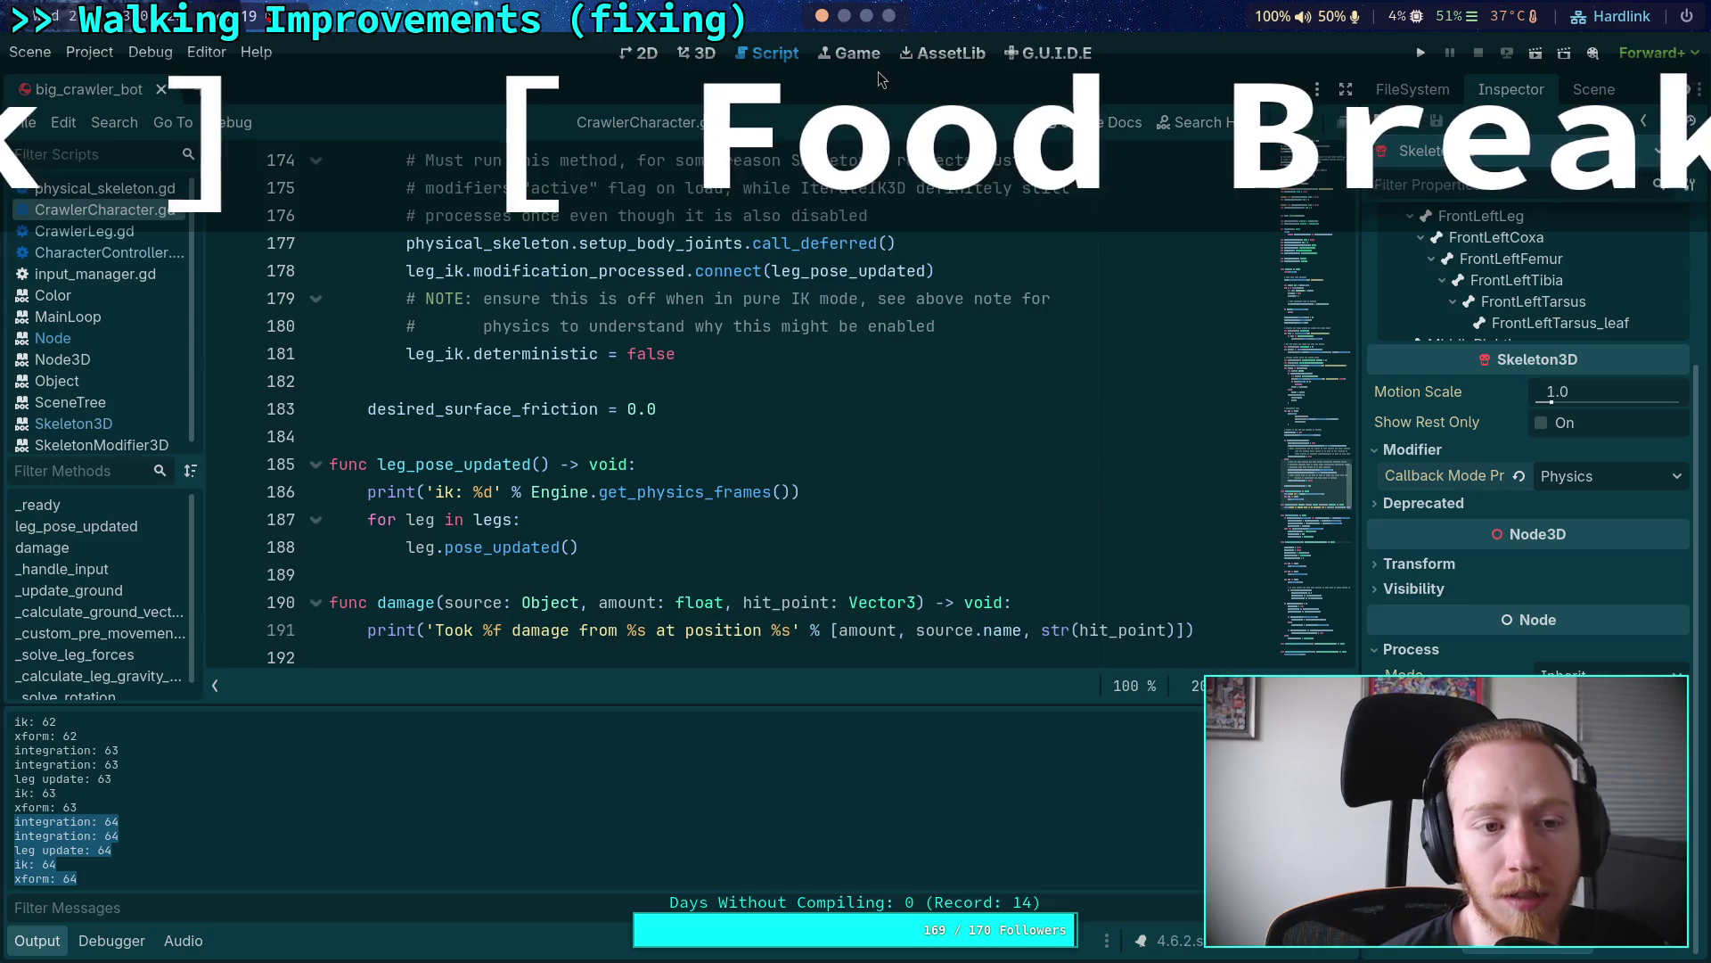
pyautogui.click(53, 943)
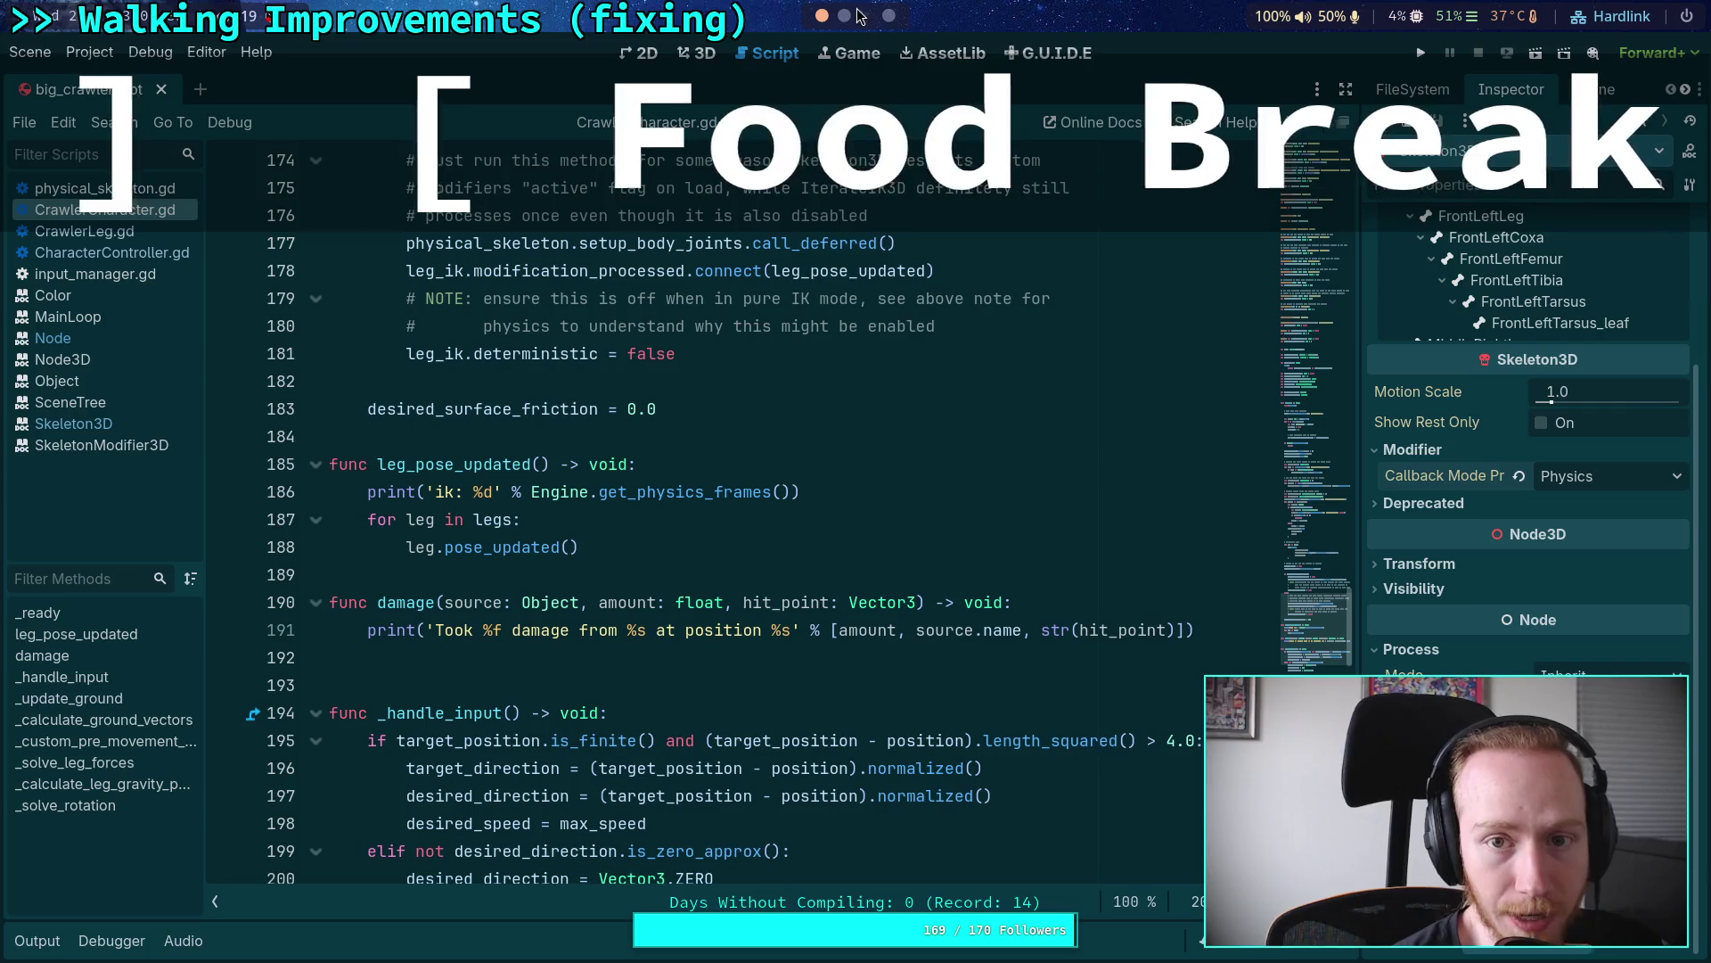
pyautogui.click(845, 16)
pyautogui.scroll(-5, 702, 644)
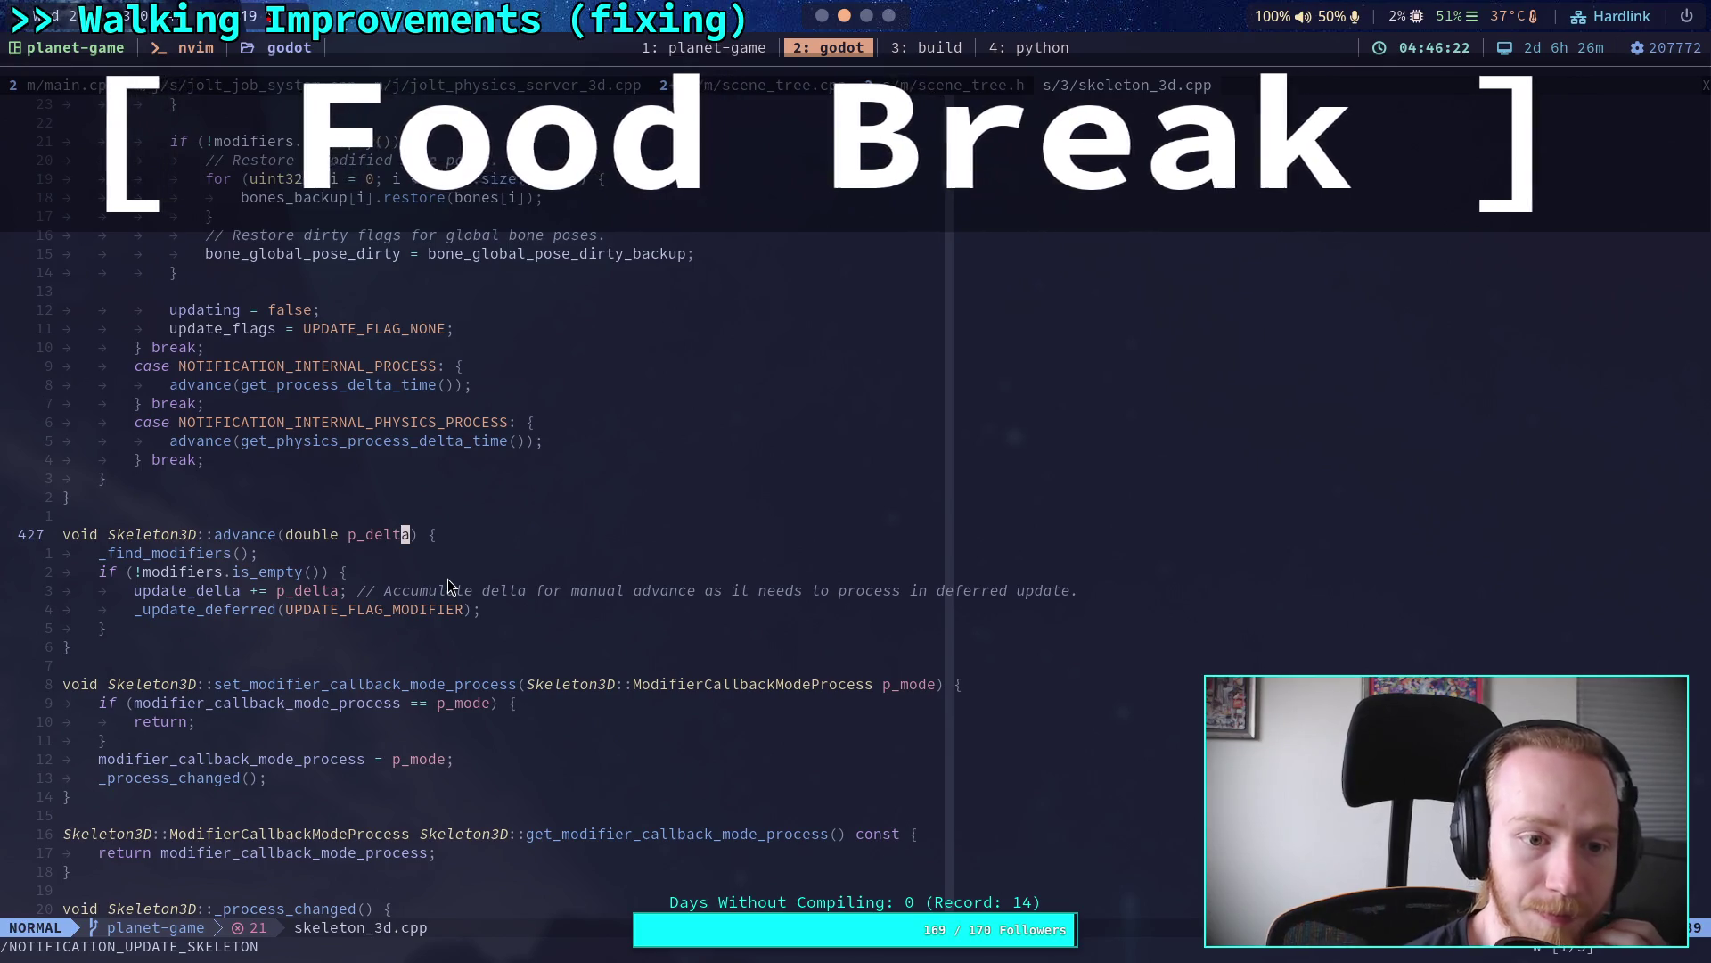
# Step: Scroll through skeleton_3d.cpp, briefly selecting the block restoring unmodified bone poses
pyautogui.scroll(8, 447, 579)
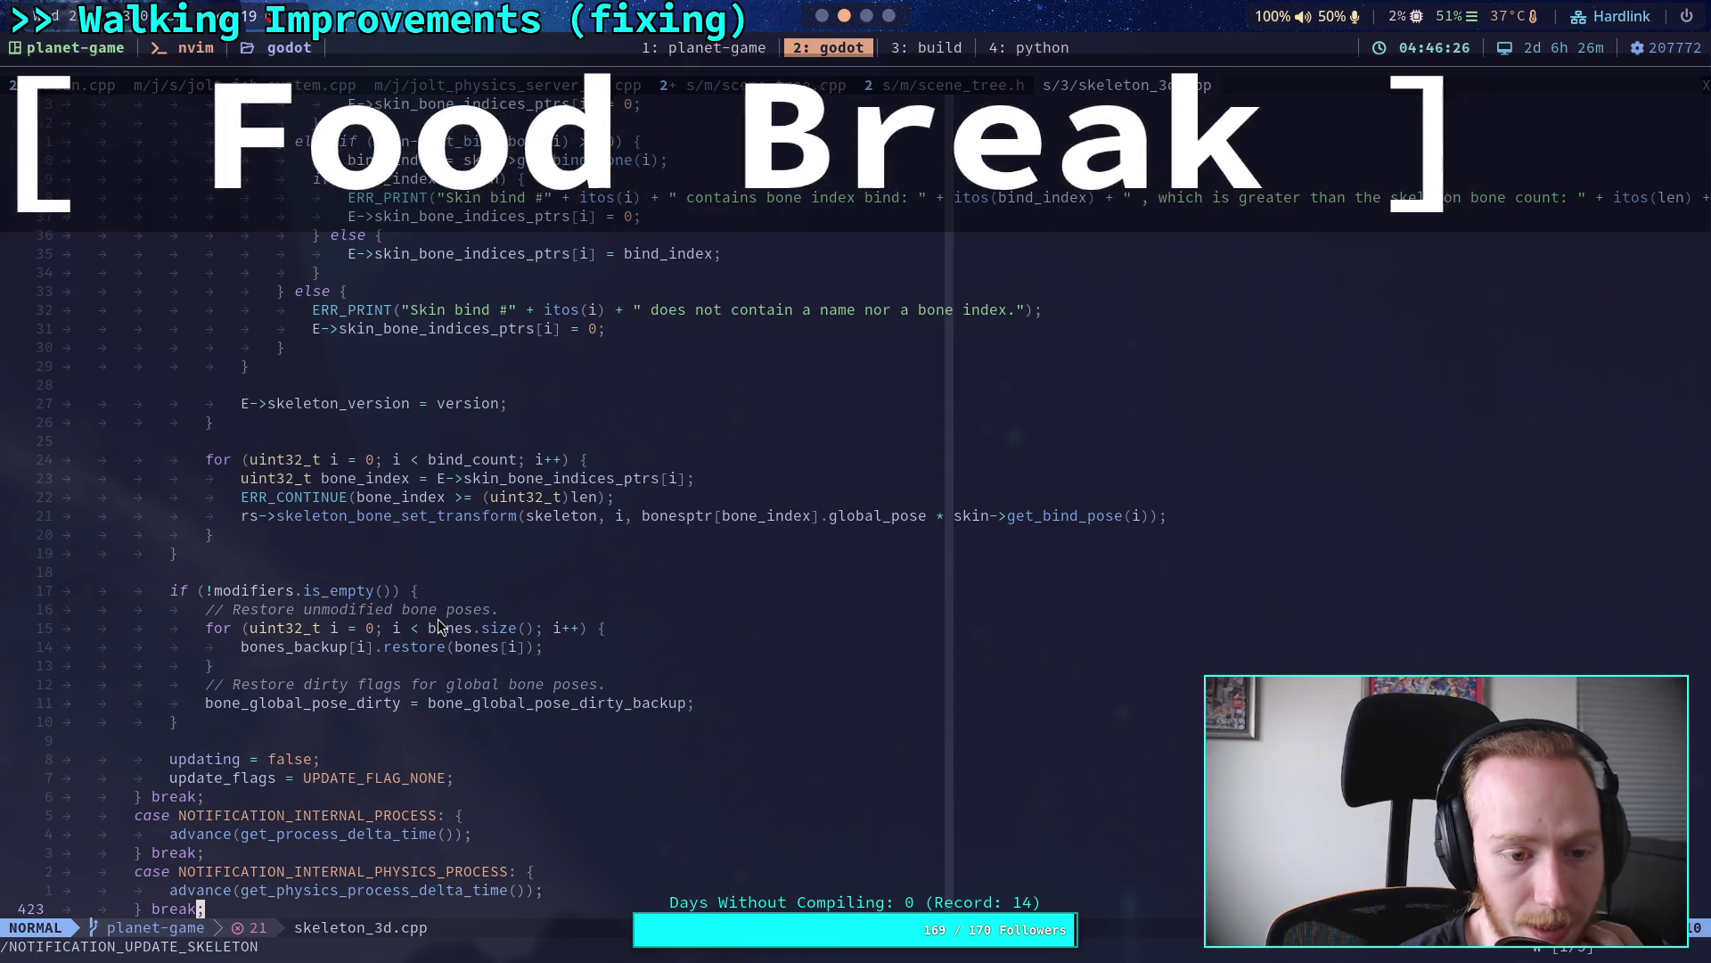
pyautogui.moveTo(747, 706); pyautogui.dragTo(393, 508)
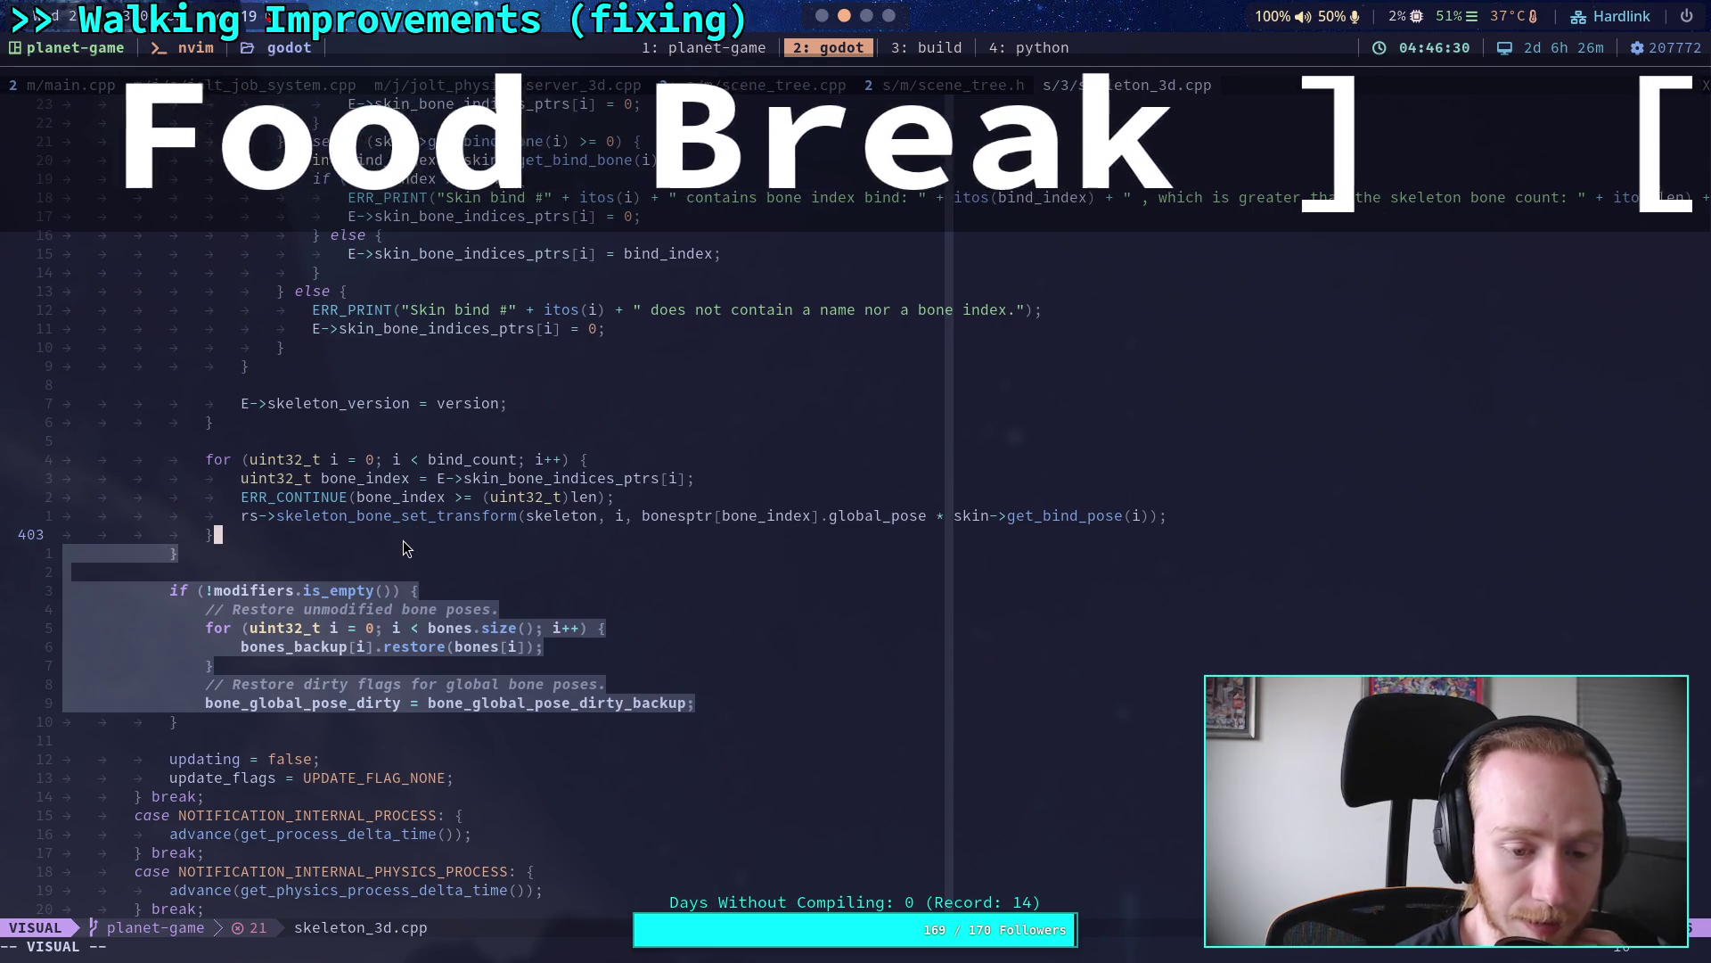
pyautogui.scroll(-13, 403, 540)
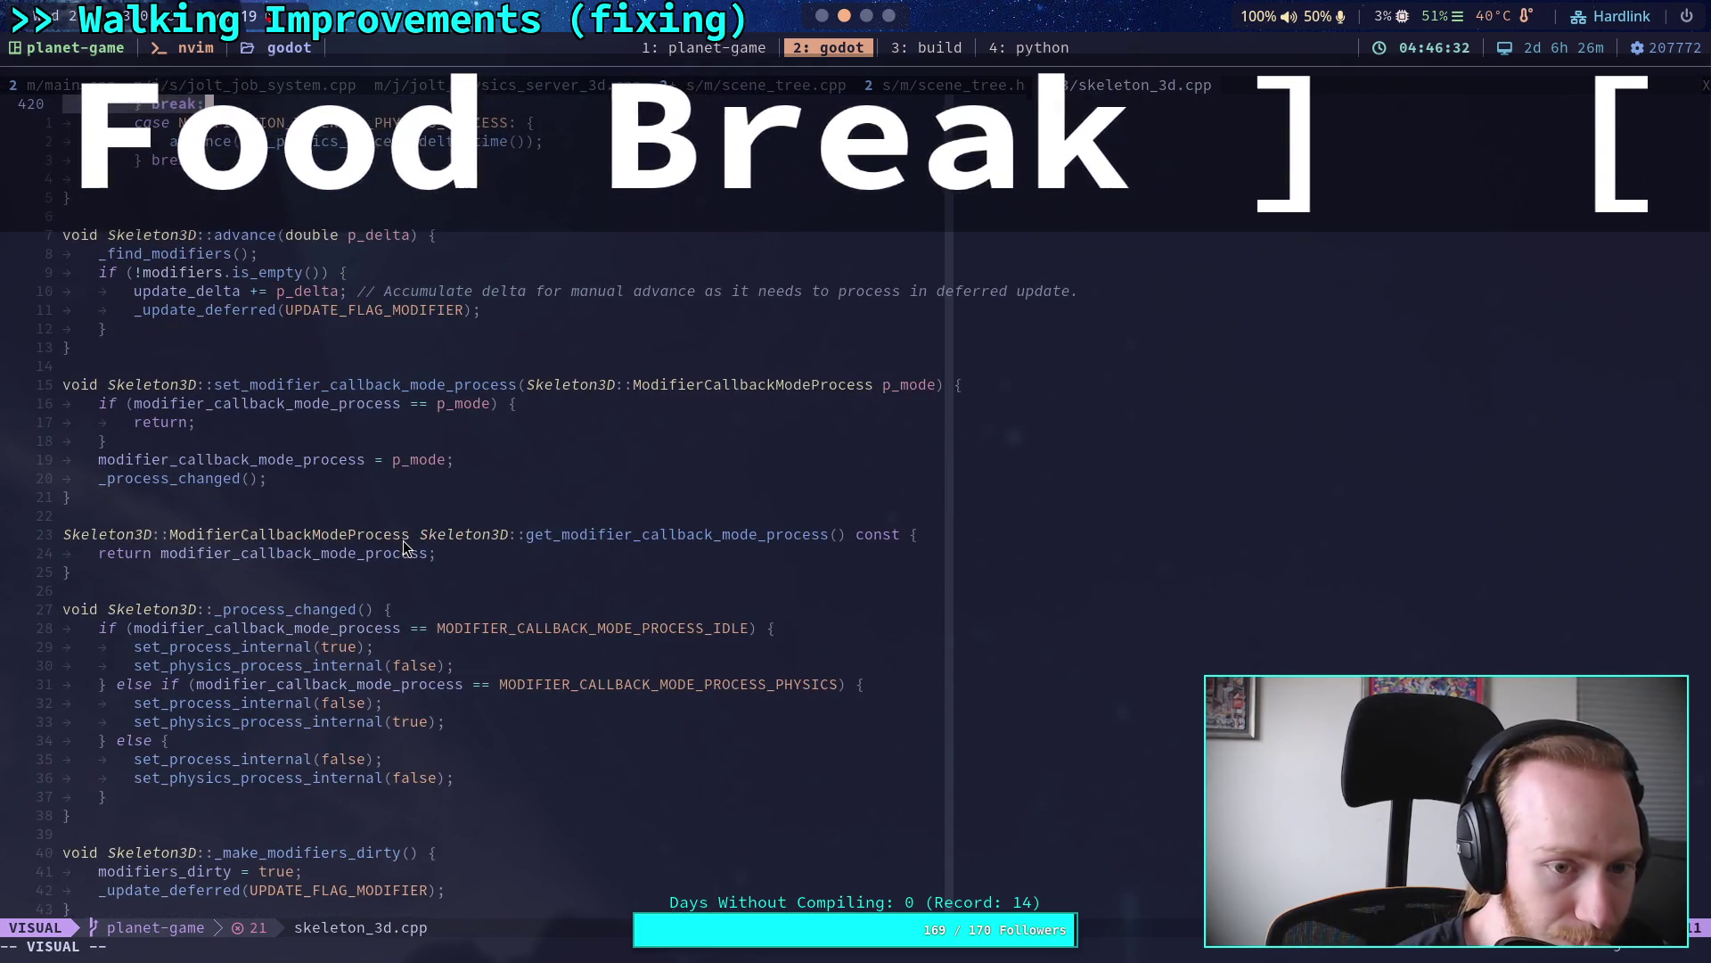
pyautogui.scroll(-7, 403, 540)
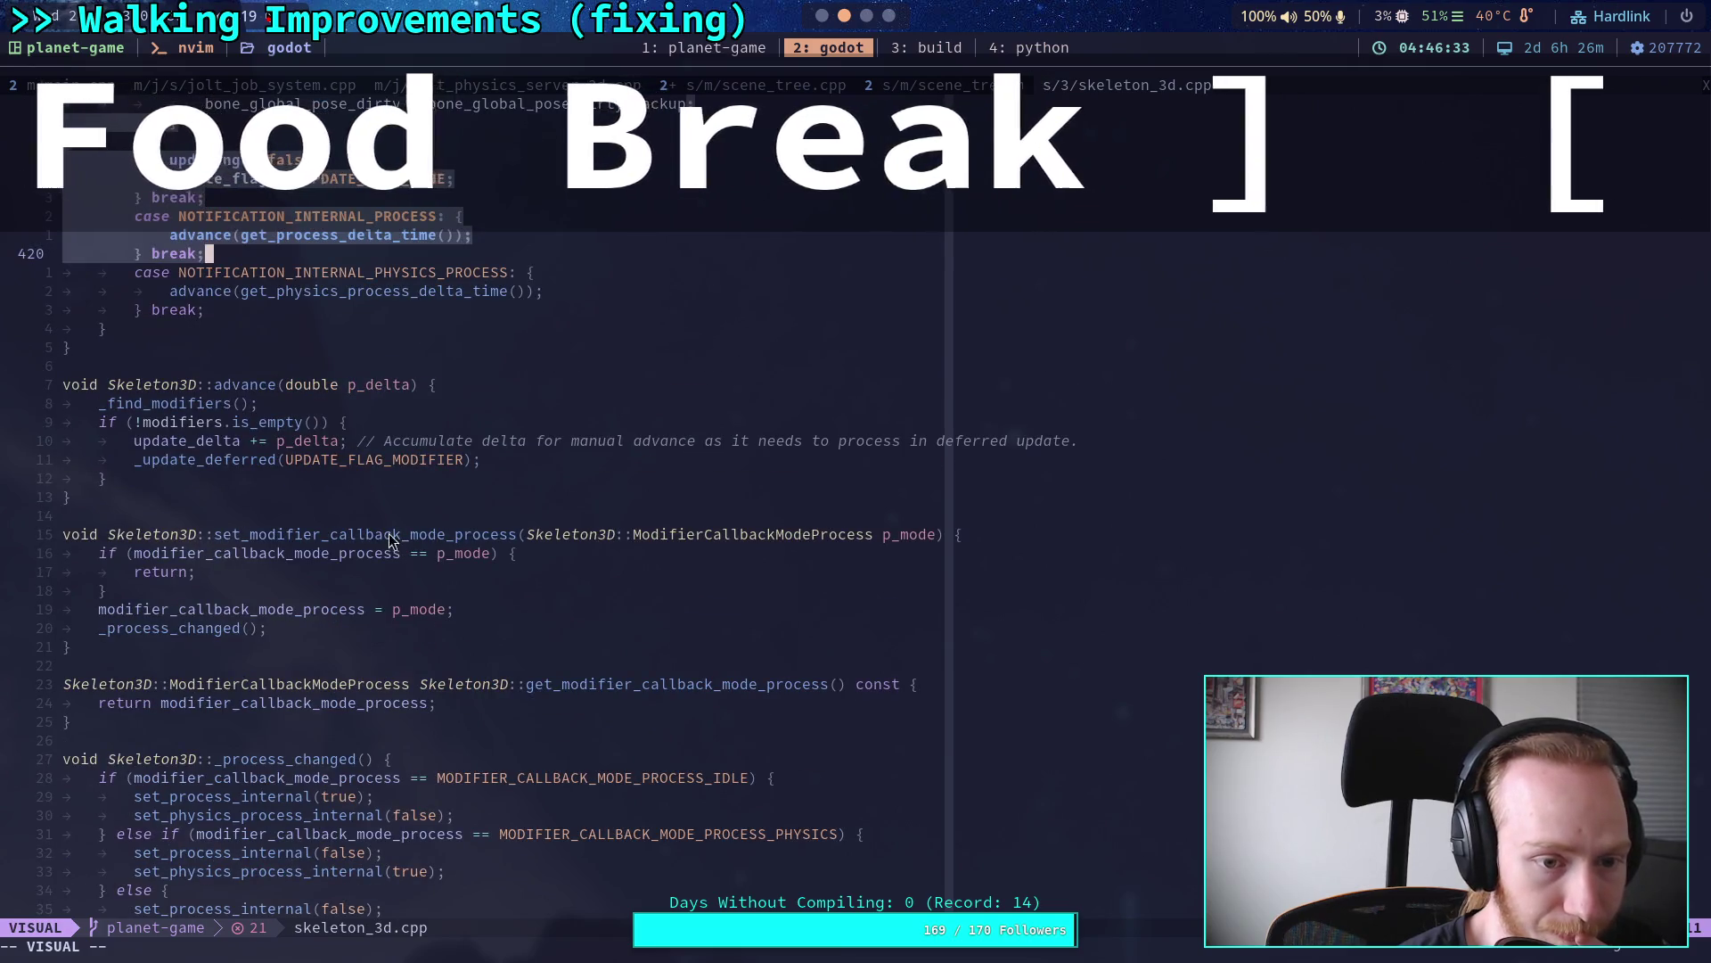
pyautogui.scroll(-8, 375, 537)
pyautogui.scroll(-20, 374, 537)
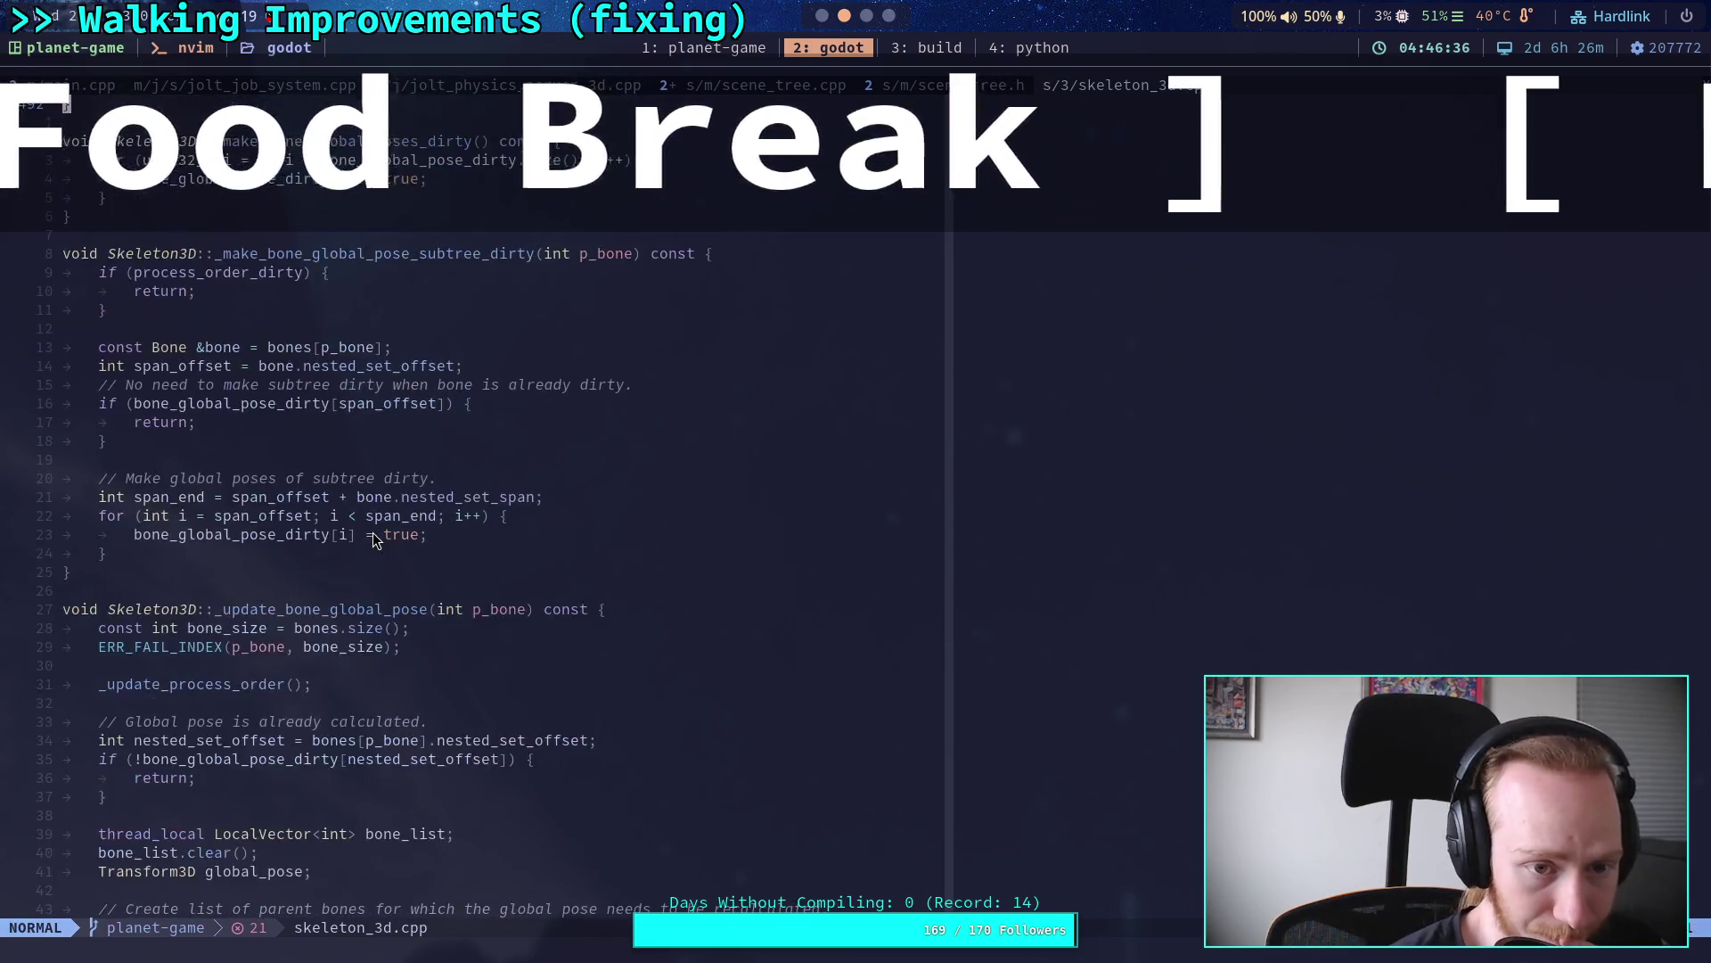
pyautogui.press('Escape')
pyautogui.scroll(-20, 373, 532)
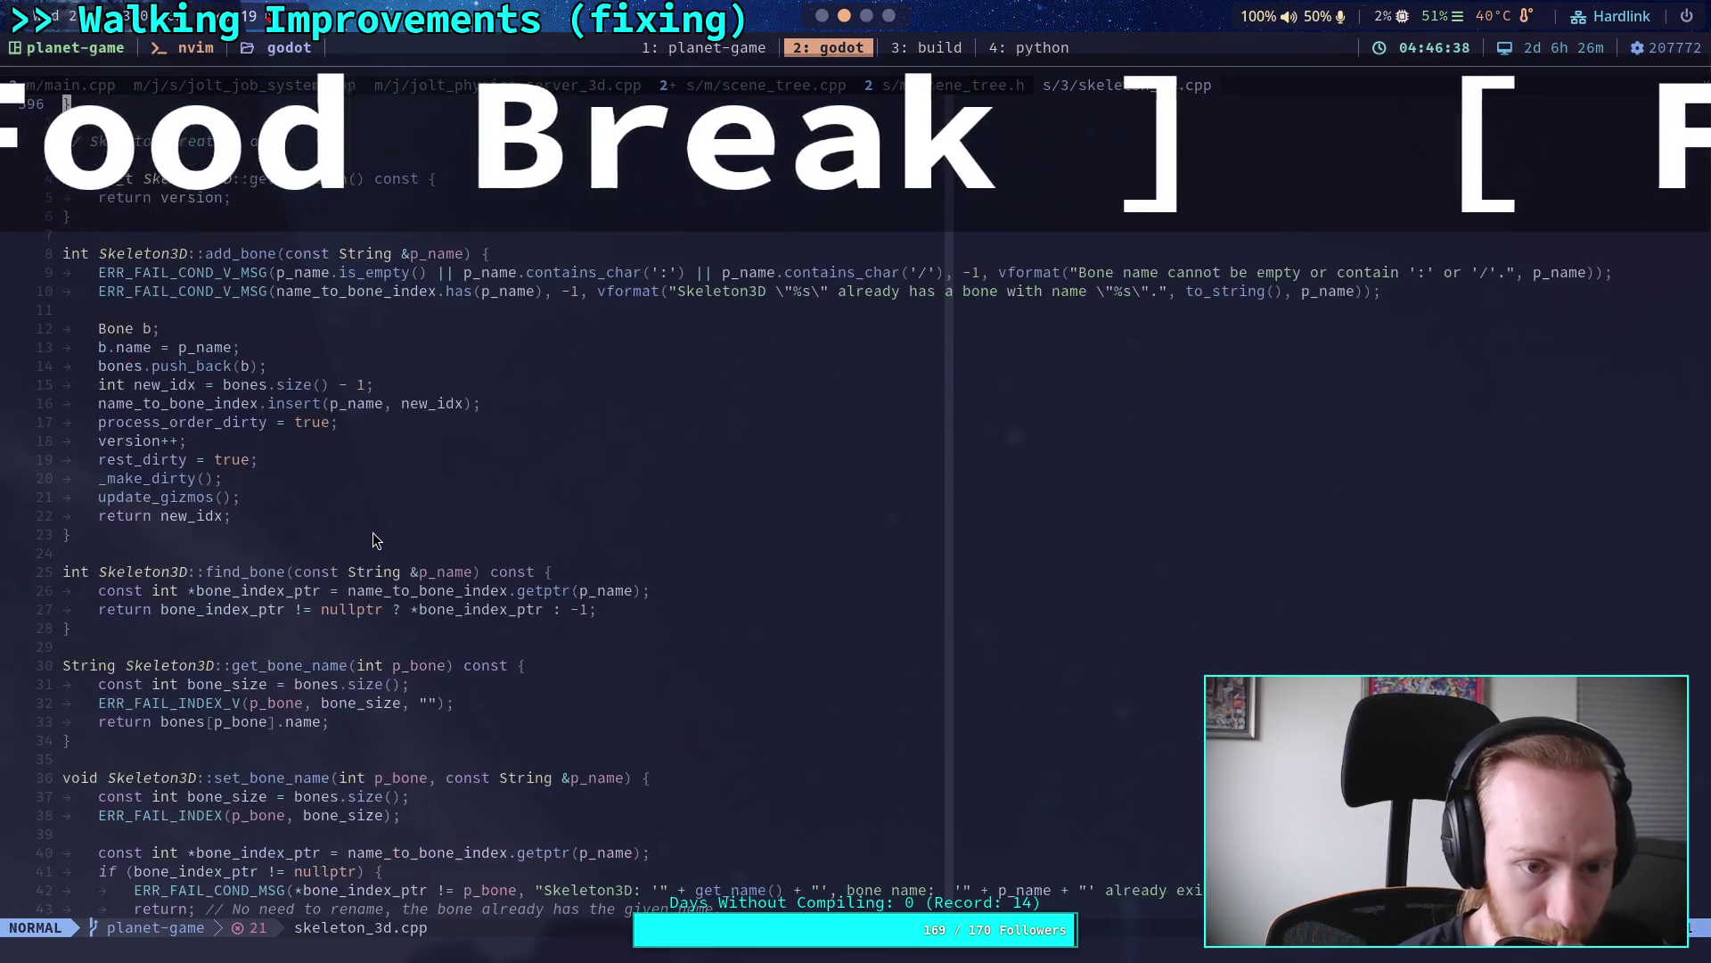
pyautogui.scroll(-20, 373, 533)
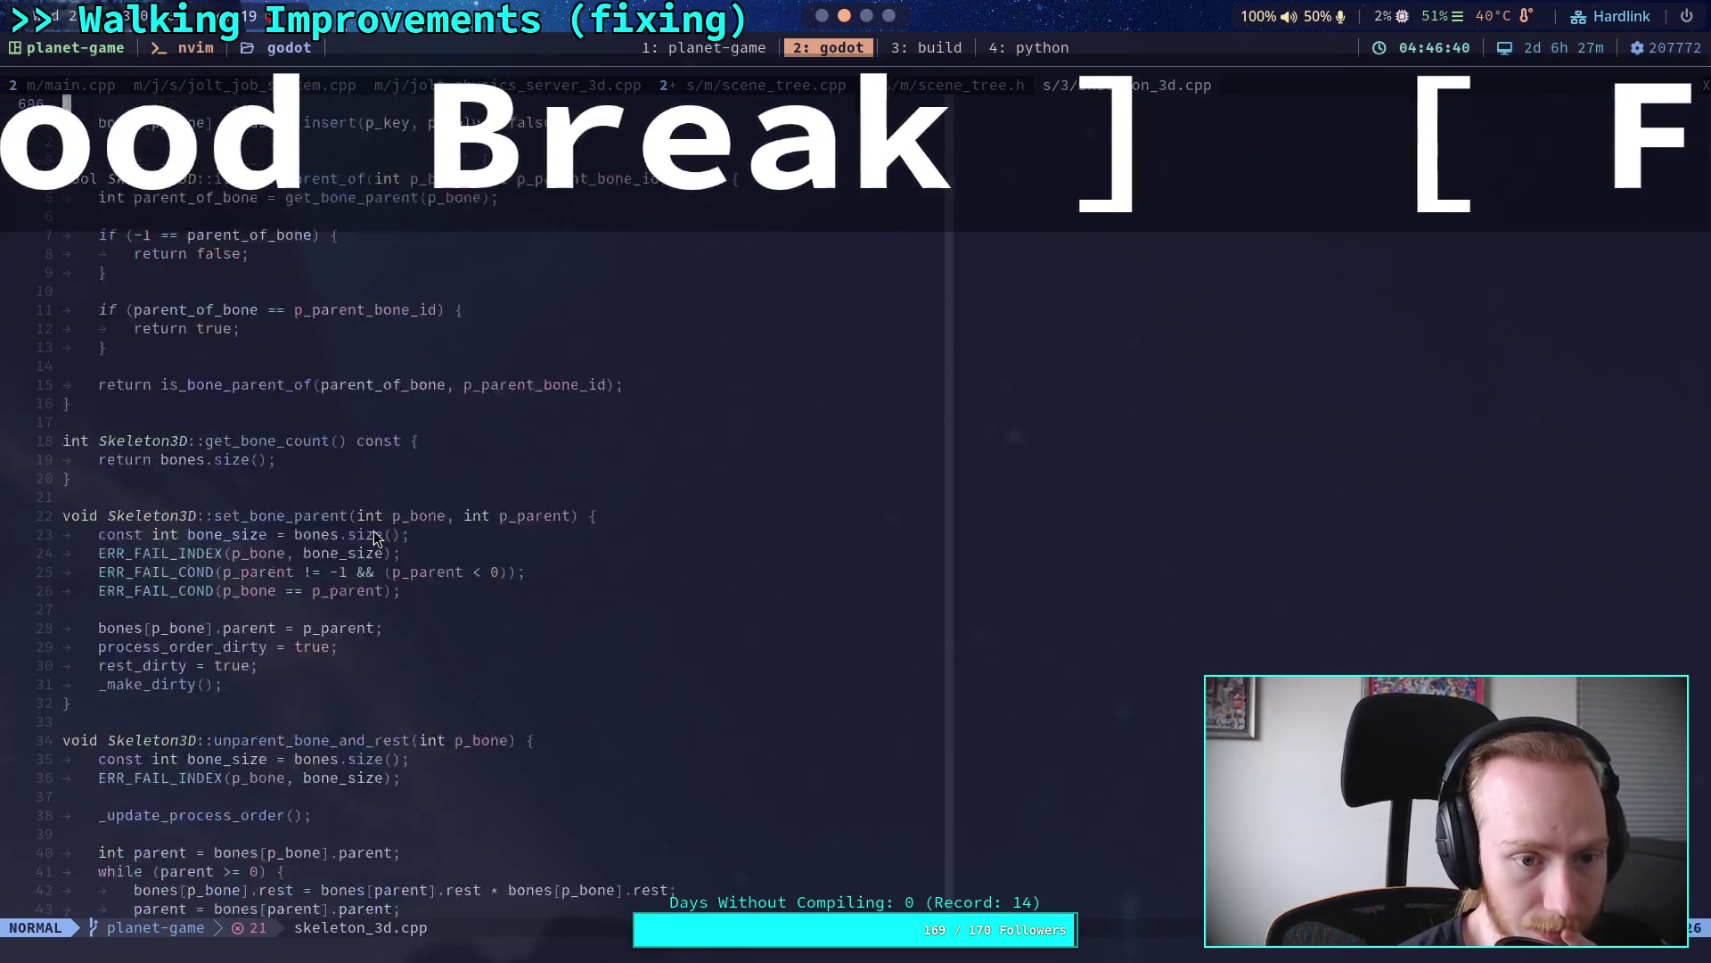
pyautogui.scroll(-20, 373, 531)
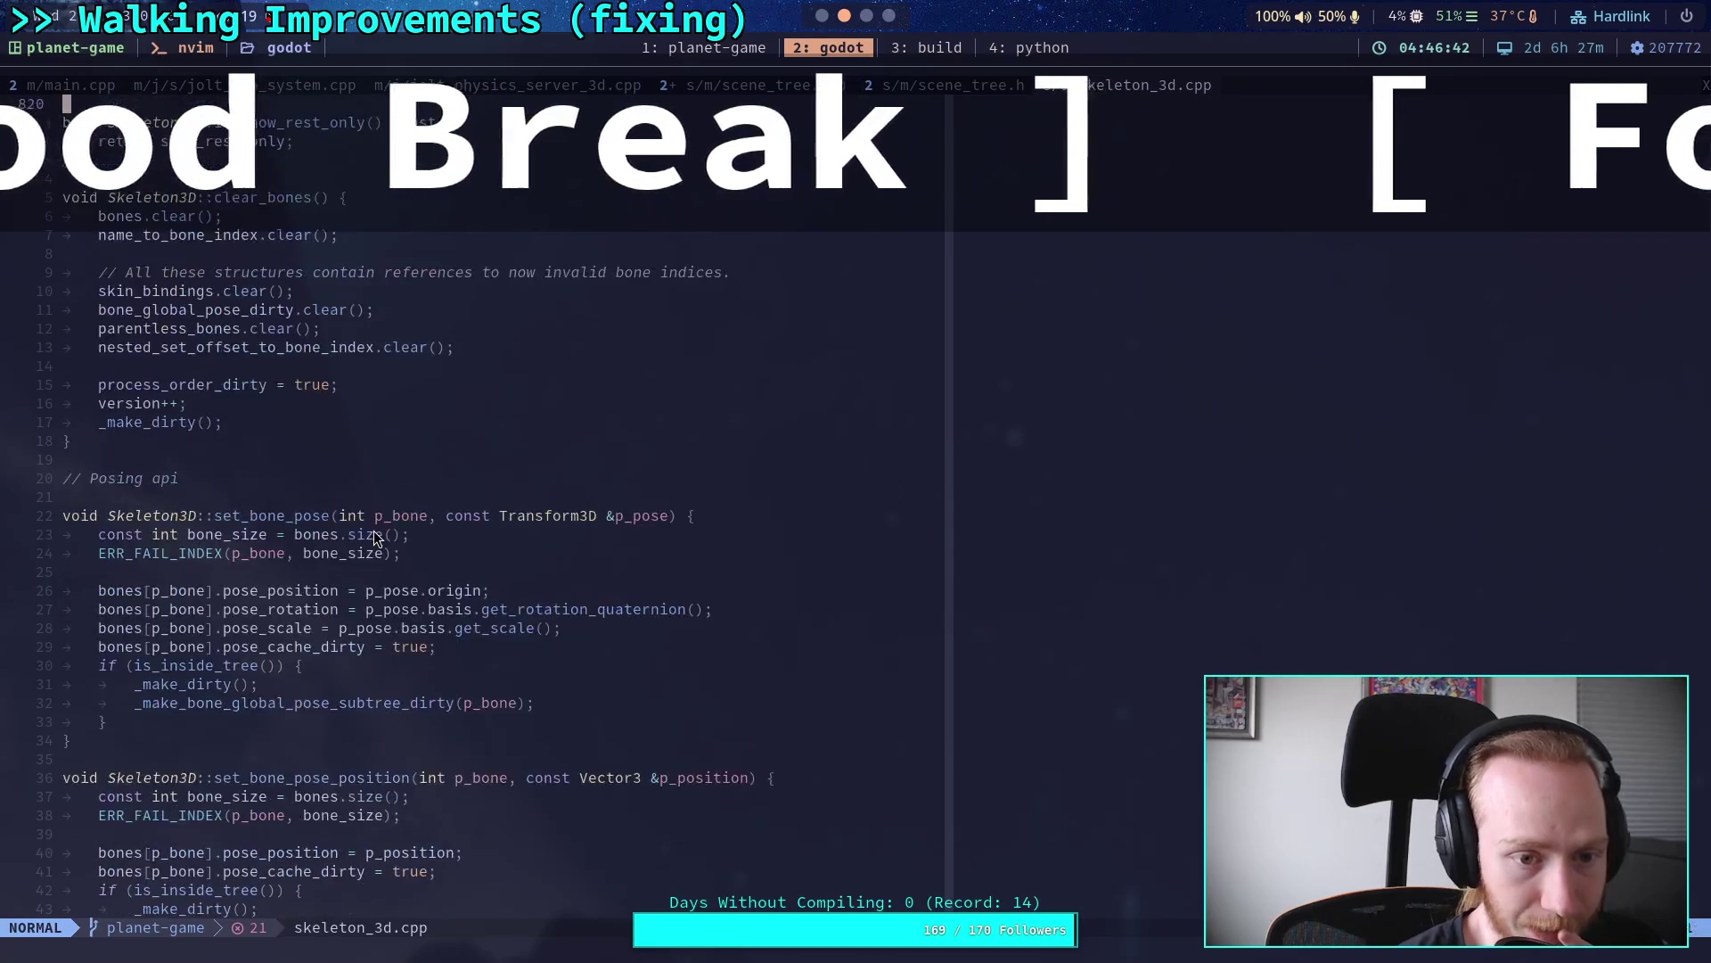
# Step: Search for _update_def and scroll to its call in _make_dirty()
pyautogui.write('/')
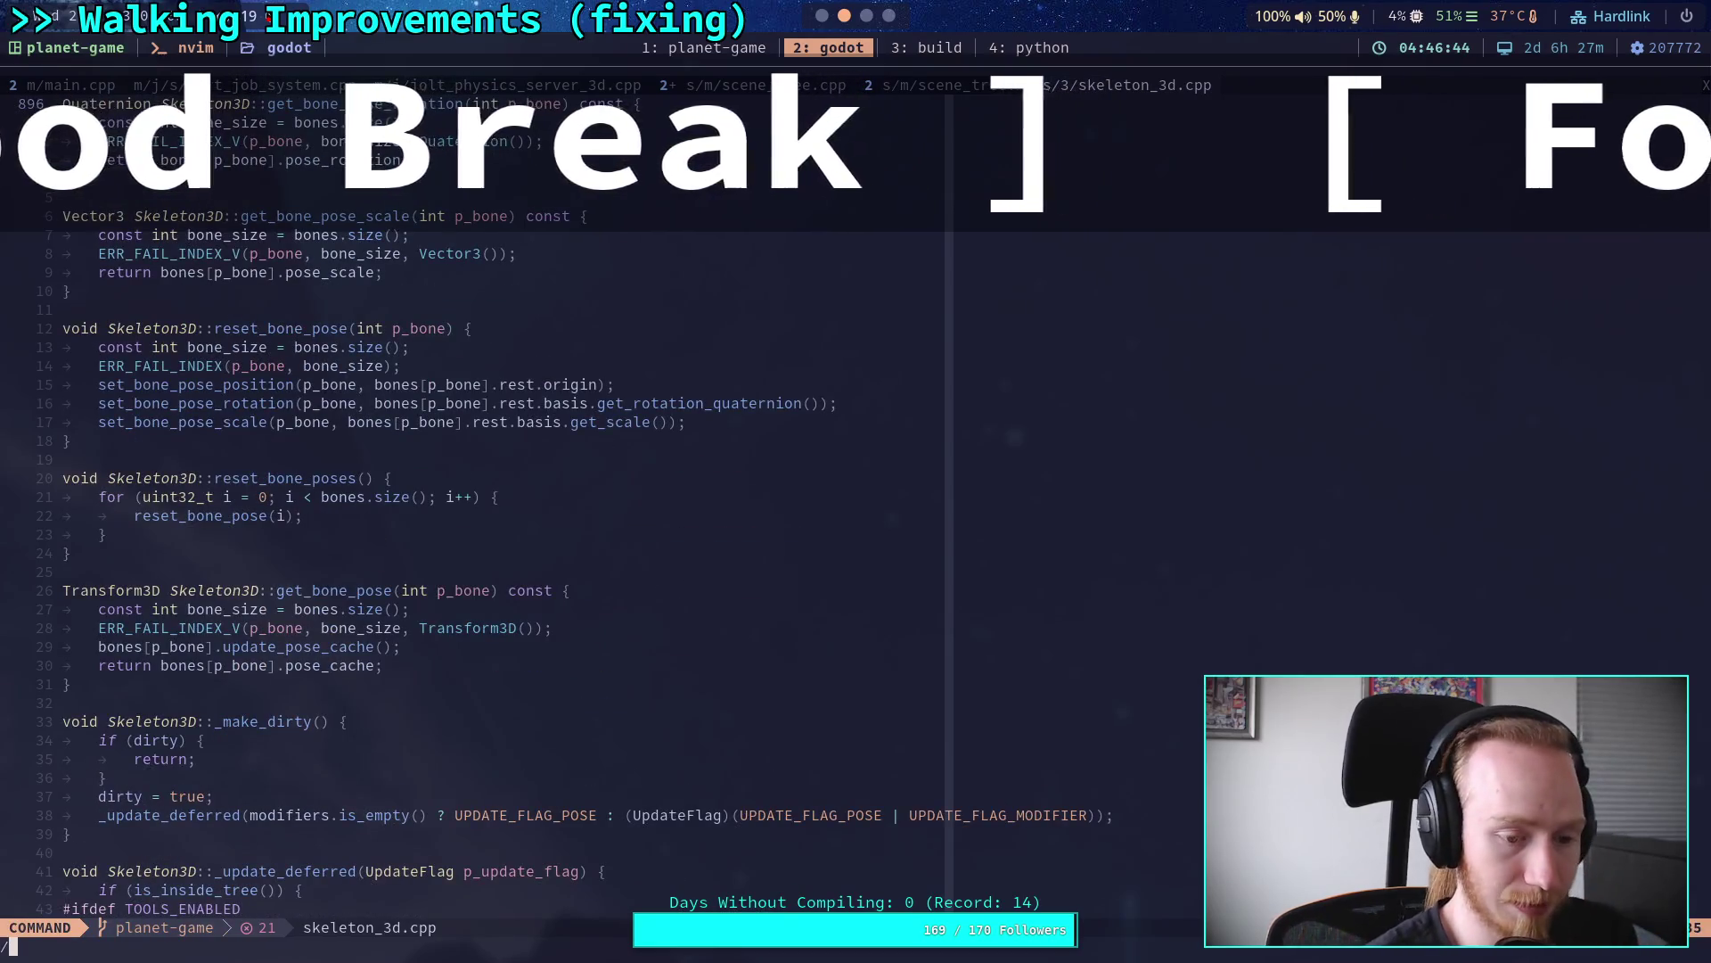
pyautogui.write('_update_def')
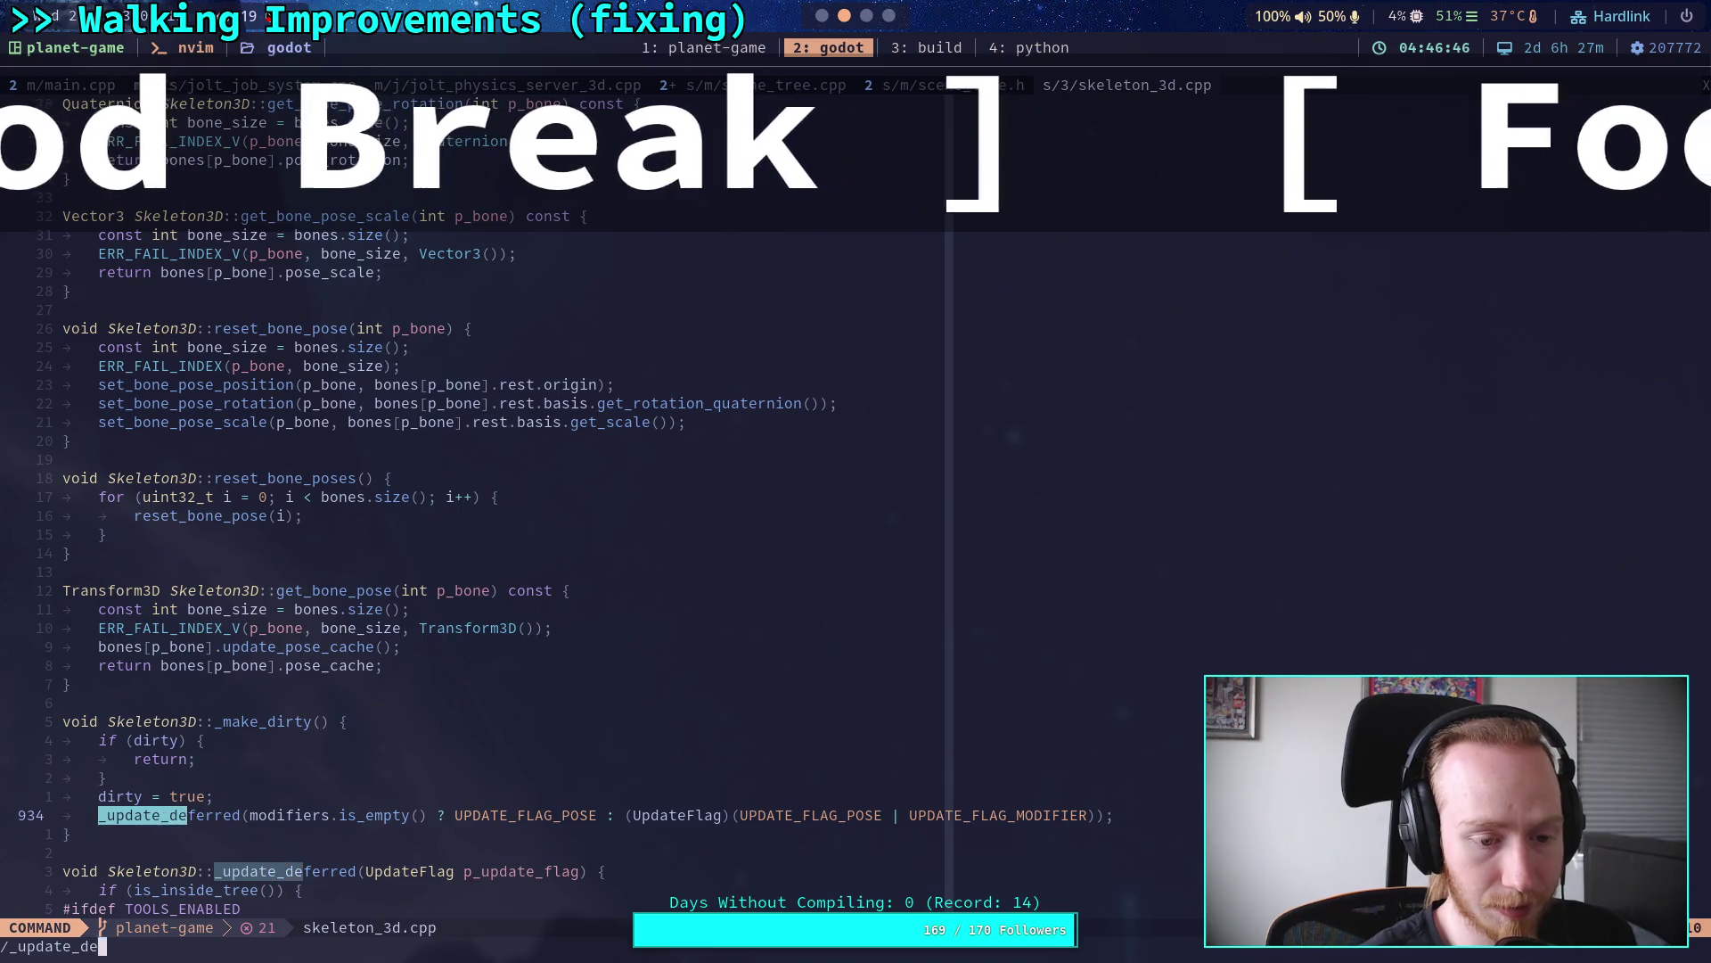
pyautogui.press('Return')
pyautogui.scroll(-9, 357, 552)
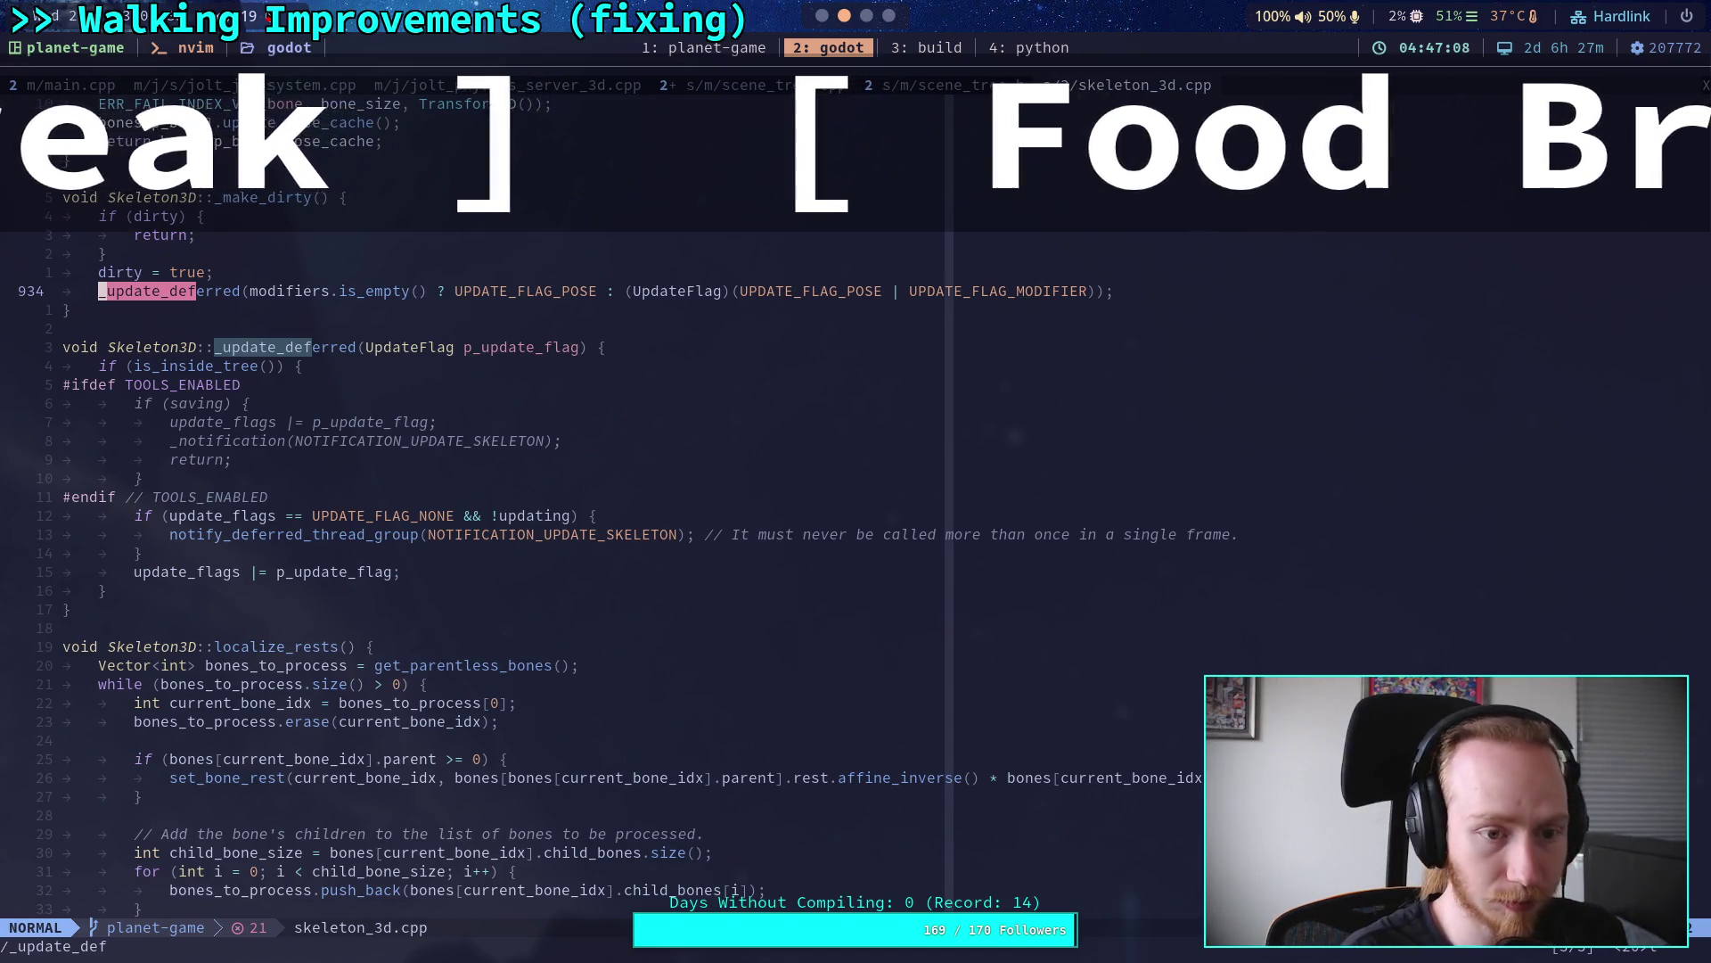
# Step: Open Neo-tree with :Neotree and open logo_outlined.png from it
pyautogui.write(':Neotree')
pyautogui.press('Return')
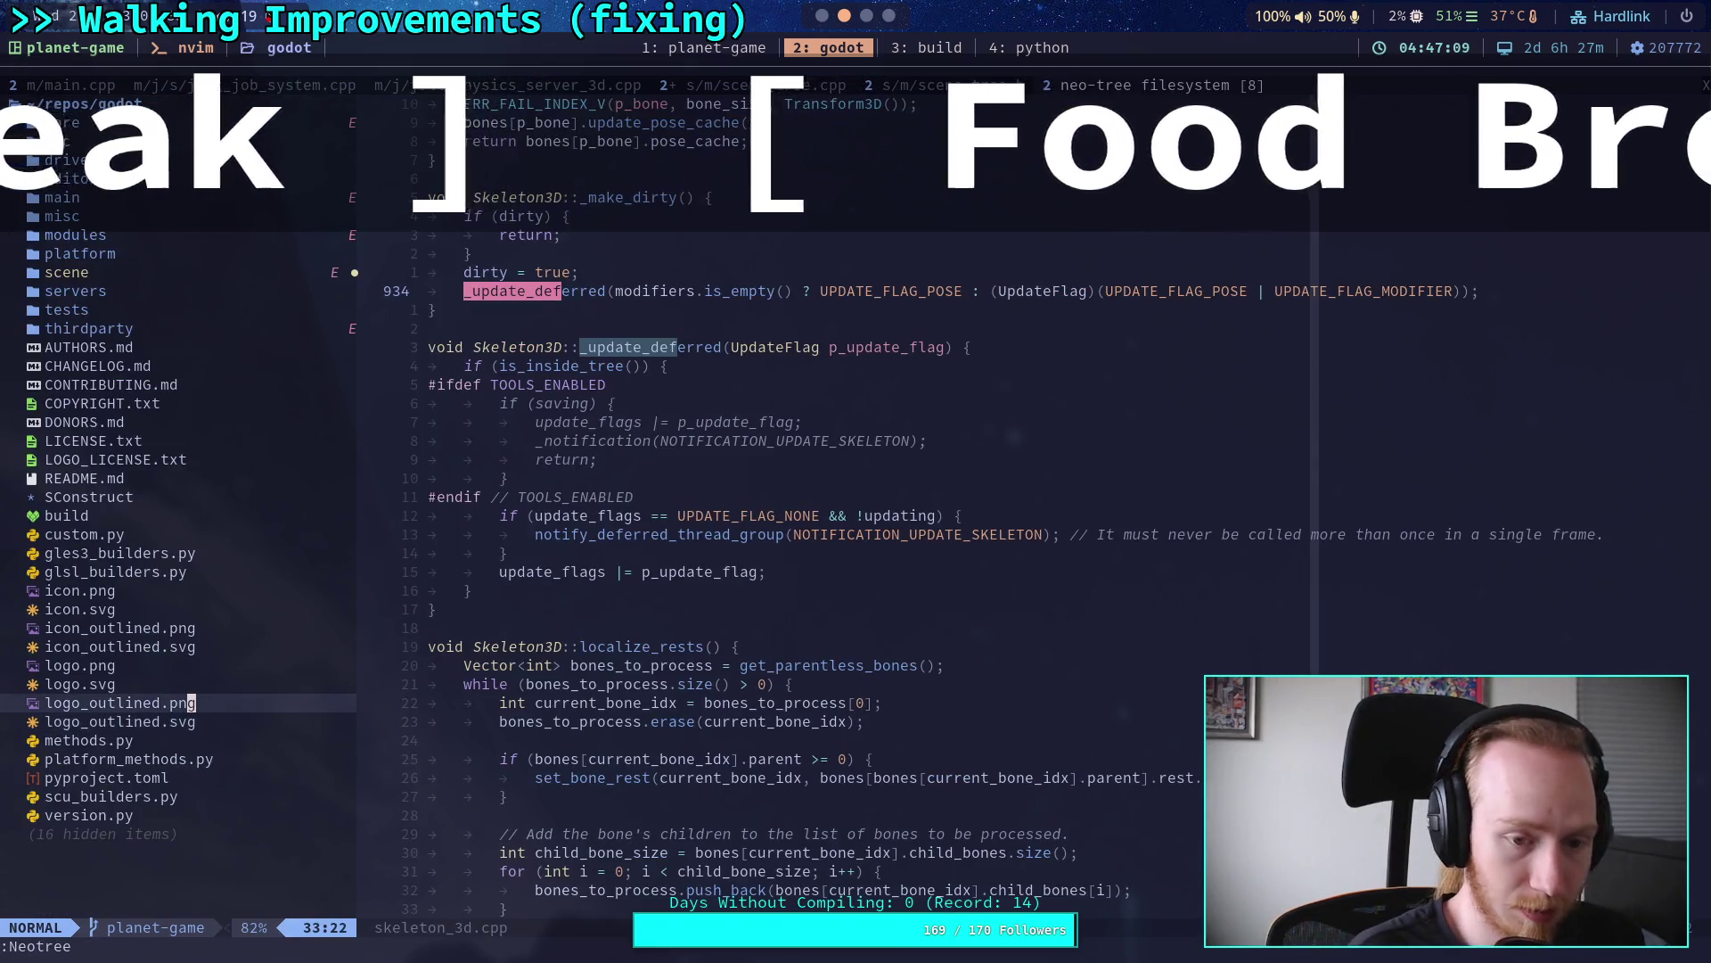
pyautogui.press('Return')
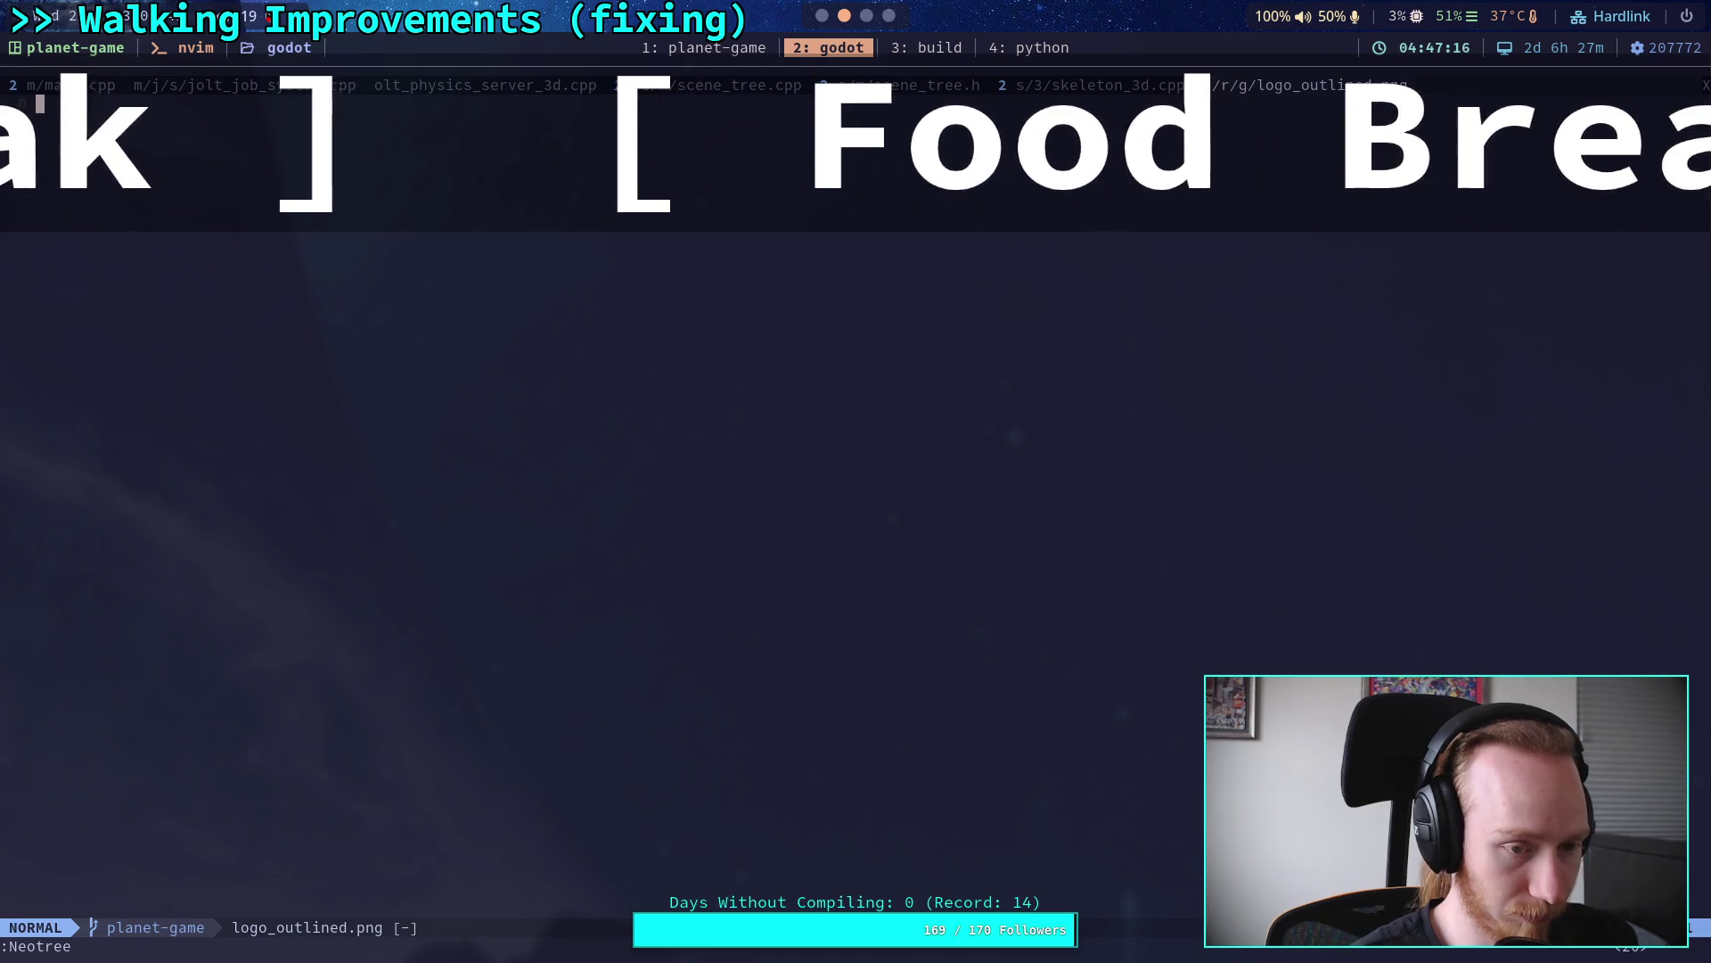
# Step: Live-grep the source for '::notify_def' and open node.cpp at notify_deferred_thread_group
pyautogui.press('space')
pyautogui.write('fgn')
pyautogui.write('otify')
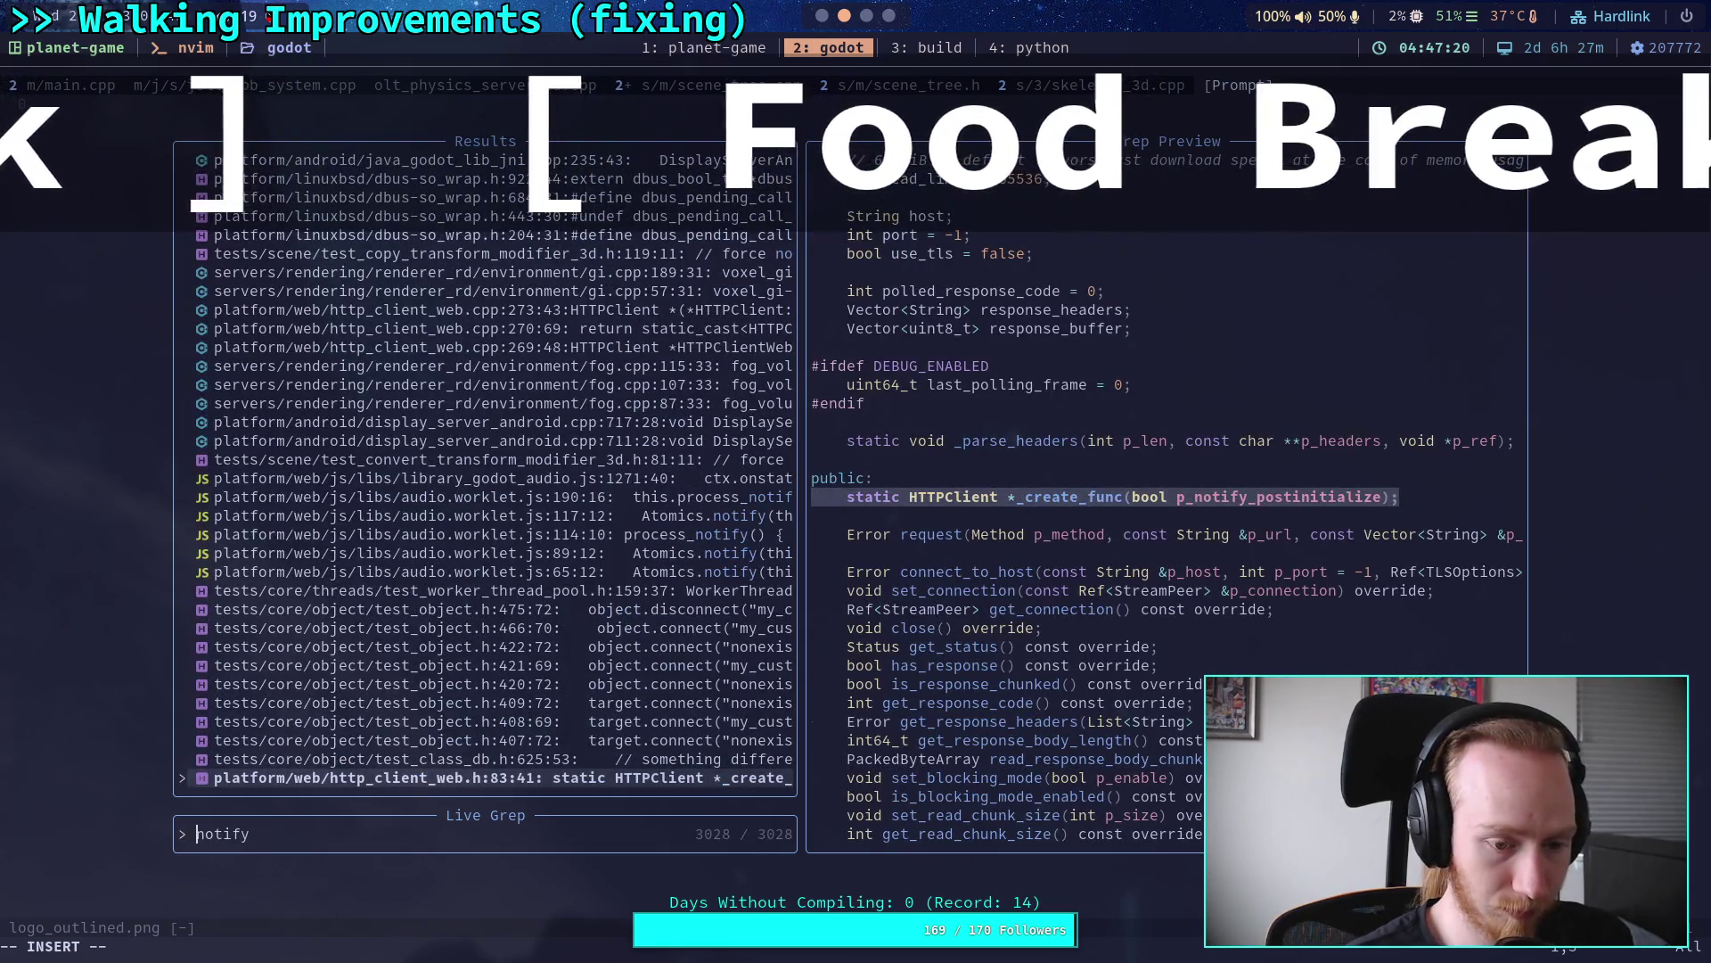
pyautogui.press('Home')
pyautogui.write('::')
pyautogui.press('End')
pyautogui.write('_def')
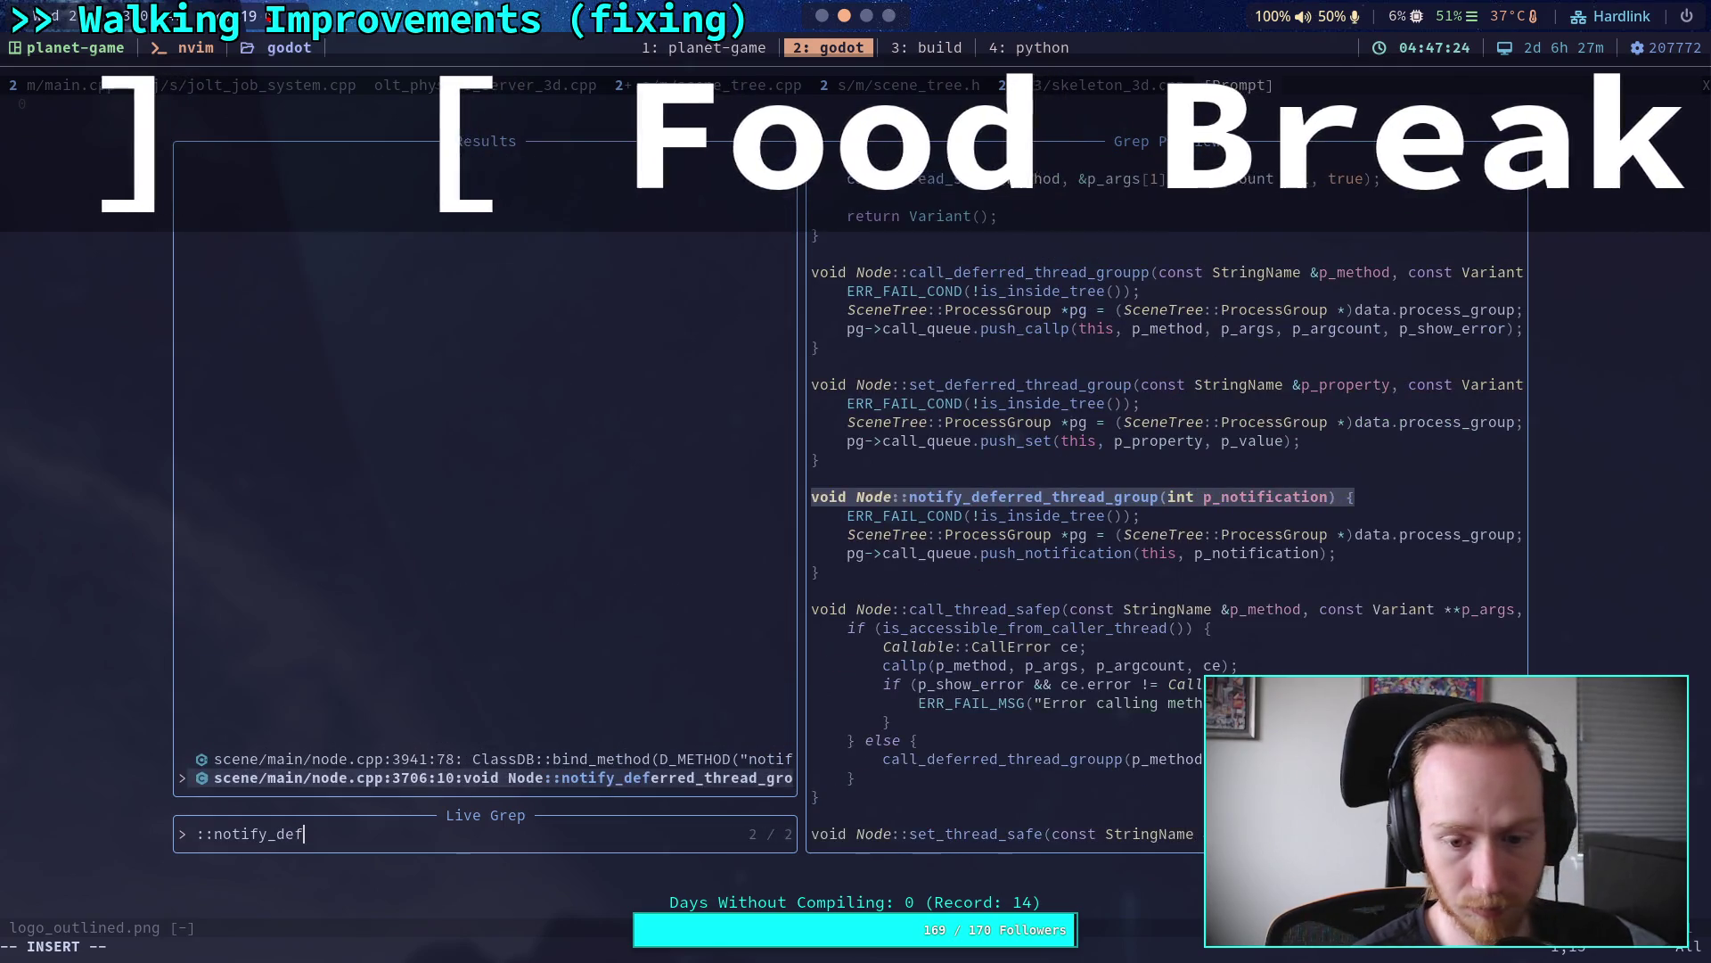
pyautogui.press('Up')
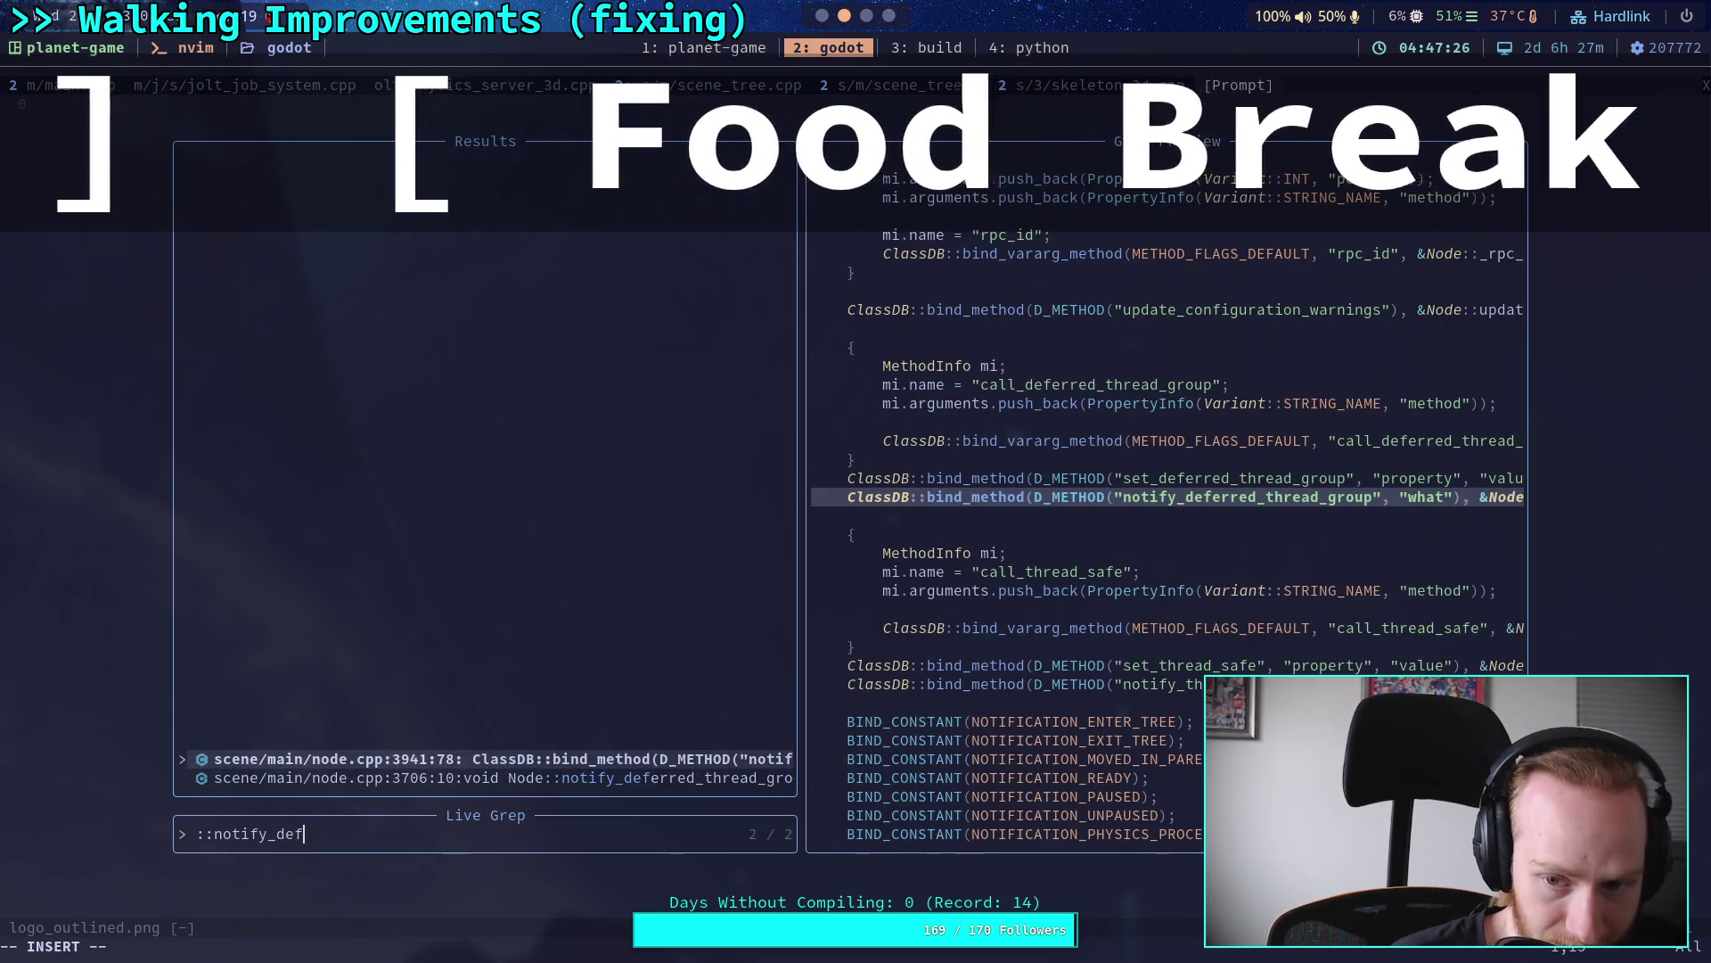
pyautogui.press('Down')
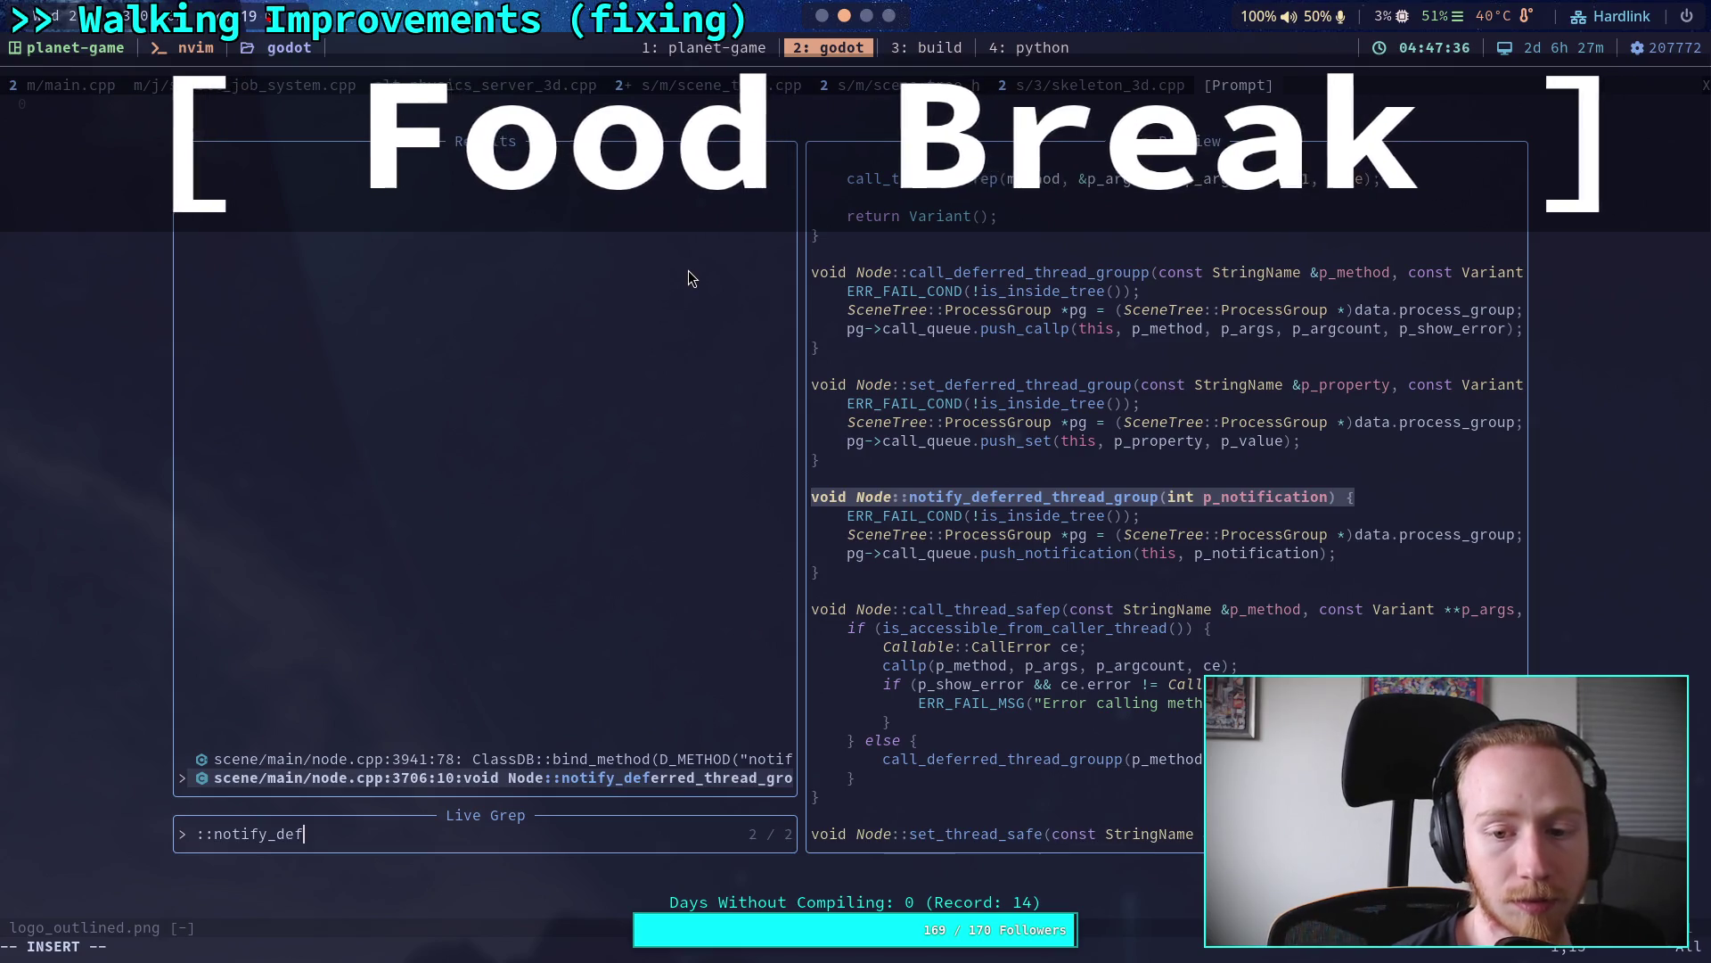
pyautogui.press('Return')
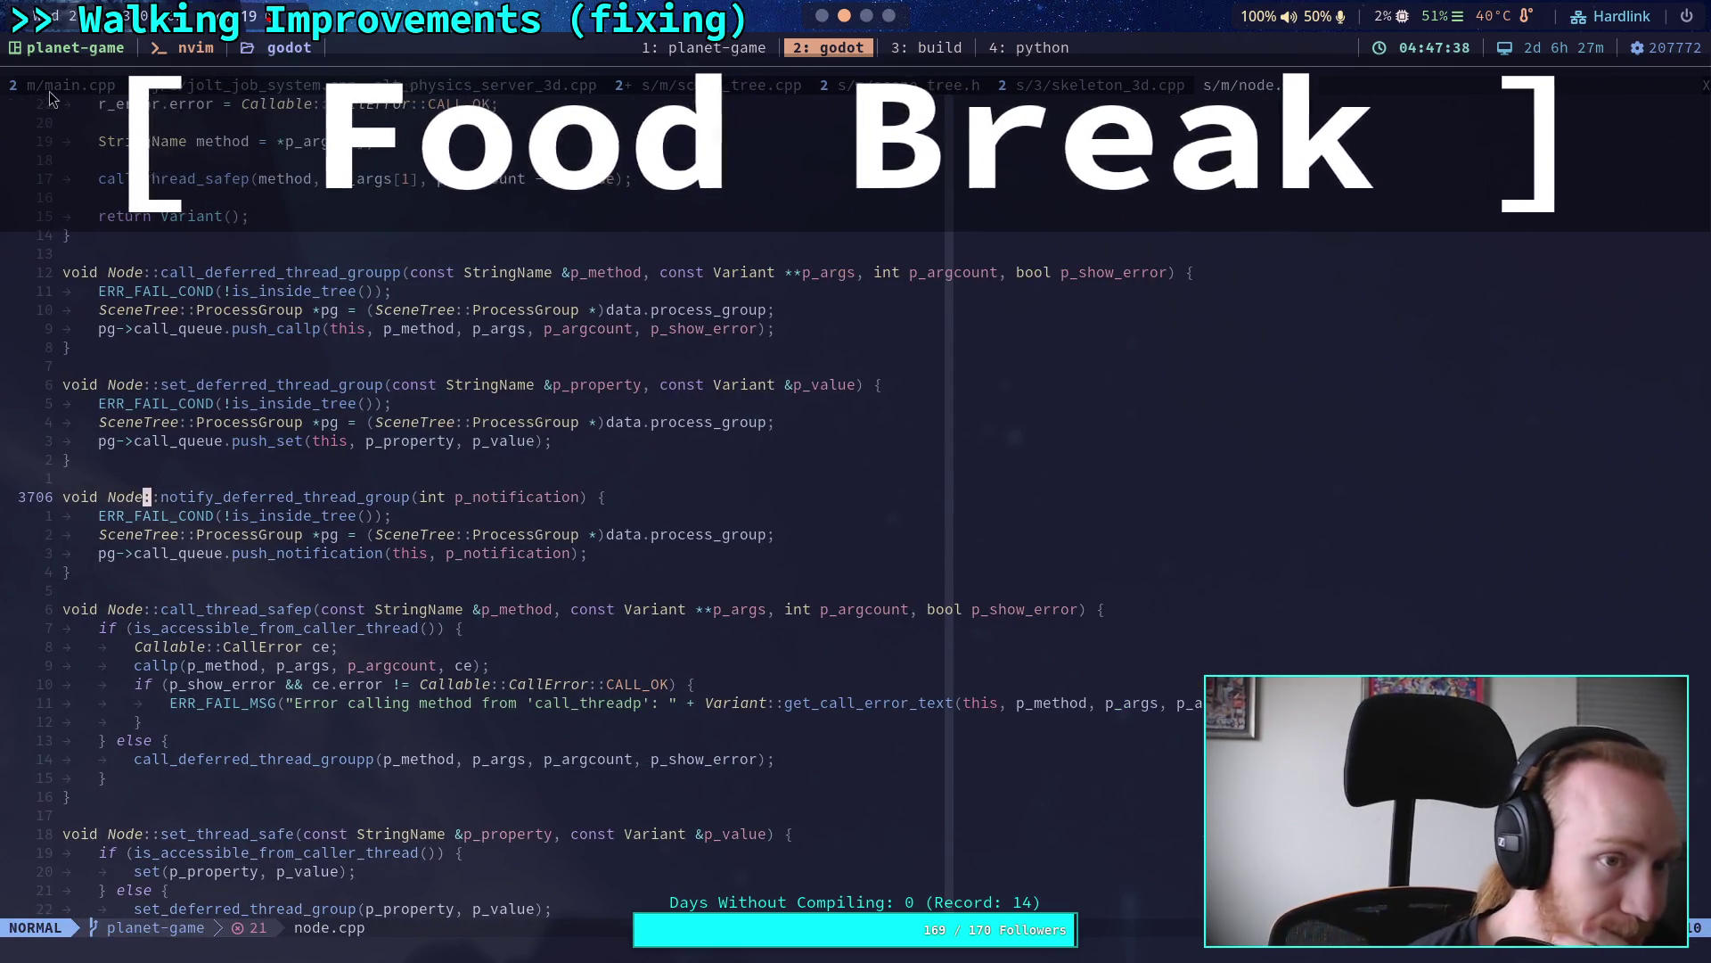
pyautogui.hotkey('ctrl', 'o')
pyautogui.press('space')
pyautogui.press('e')
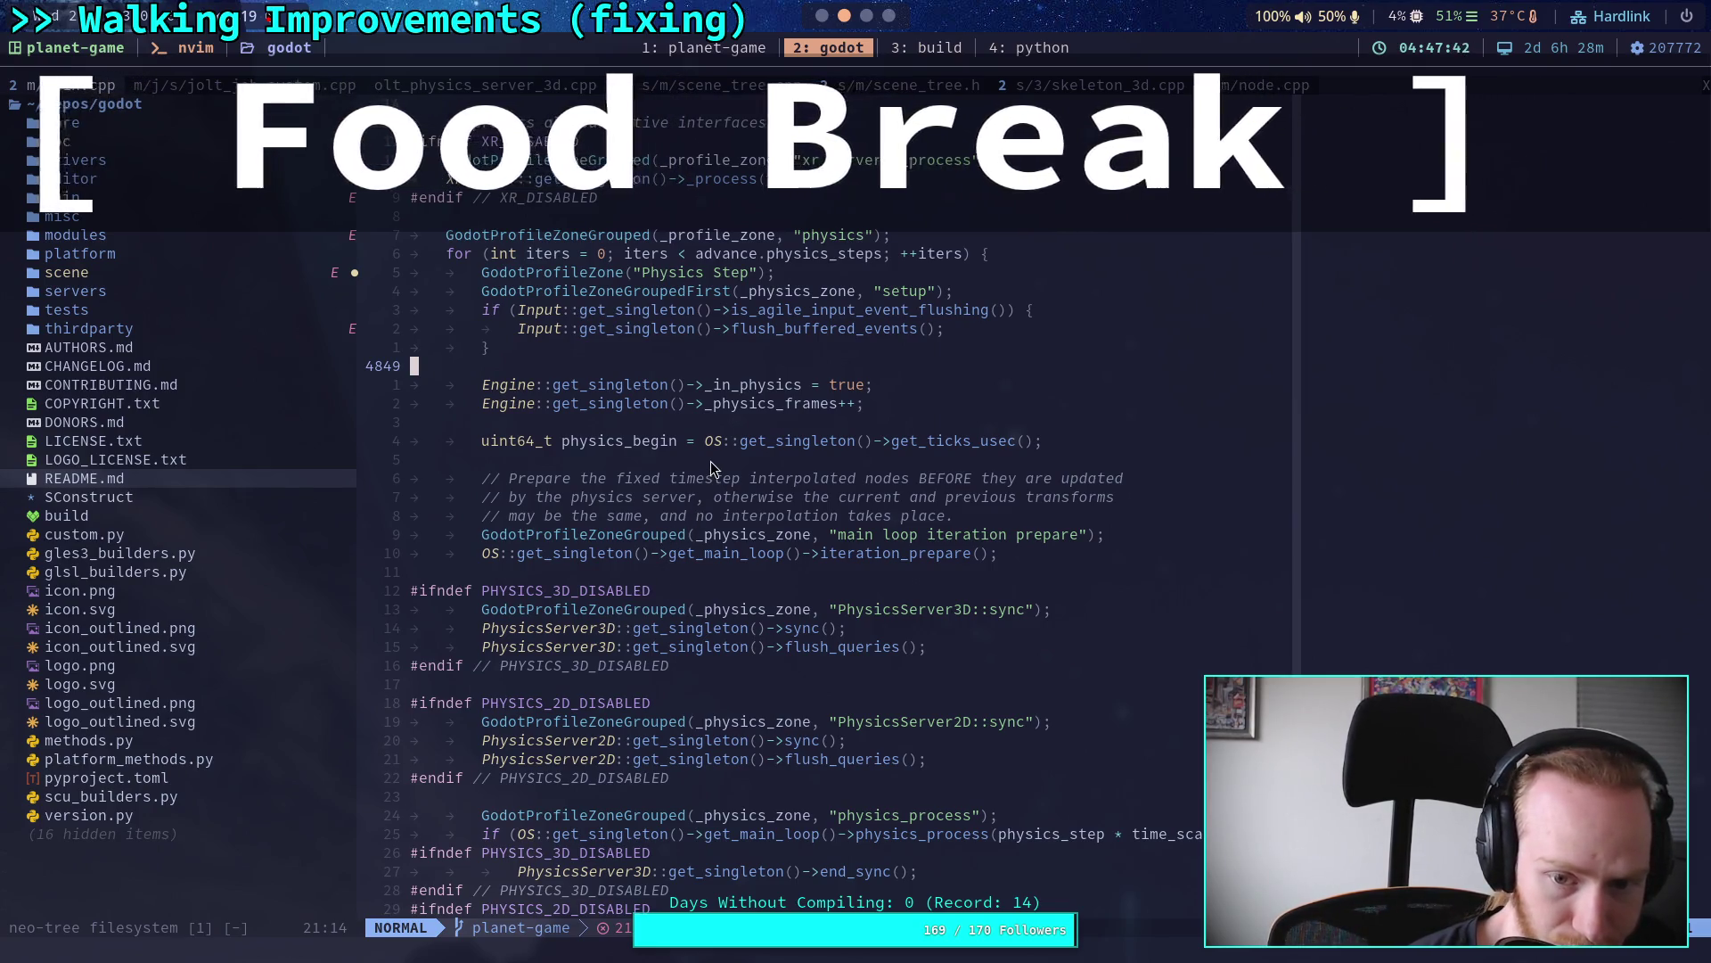
pyautogui.scroll(-4, 710, 461)
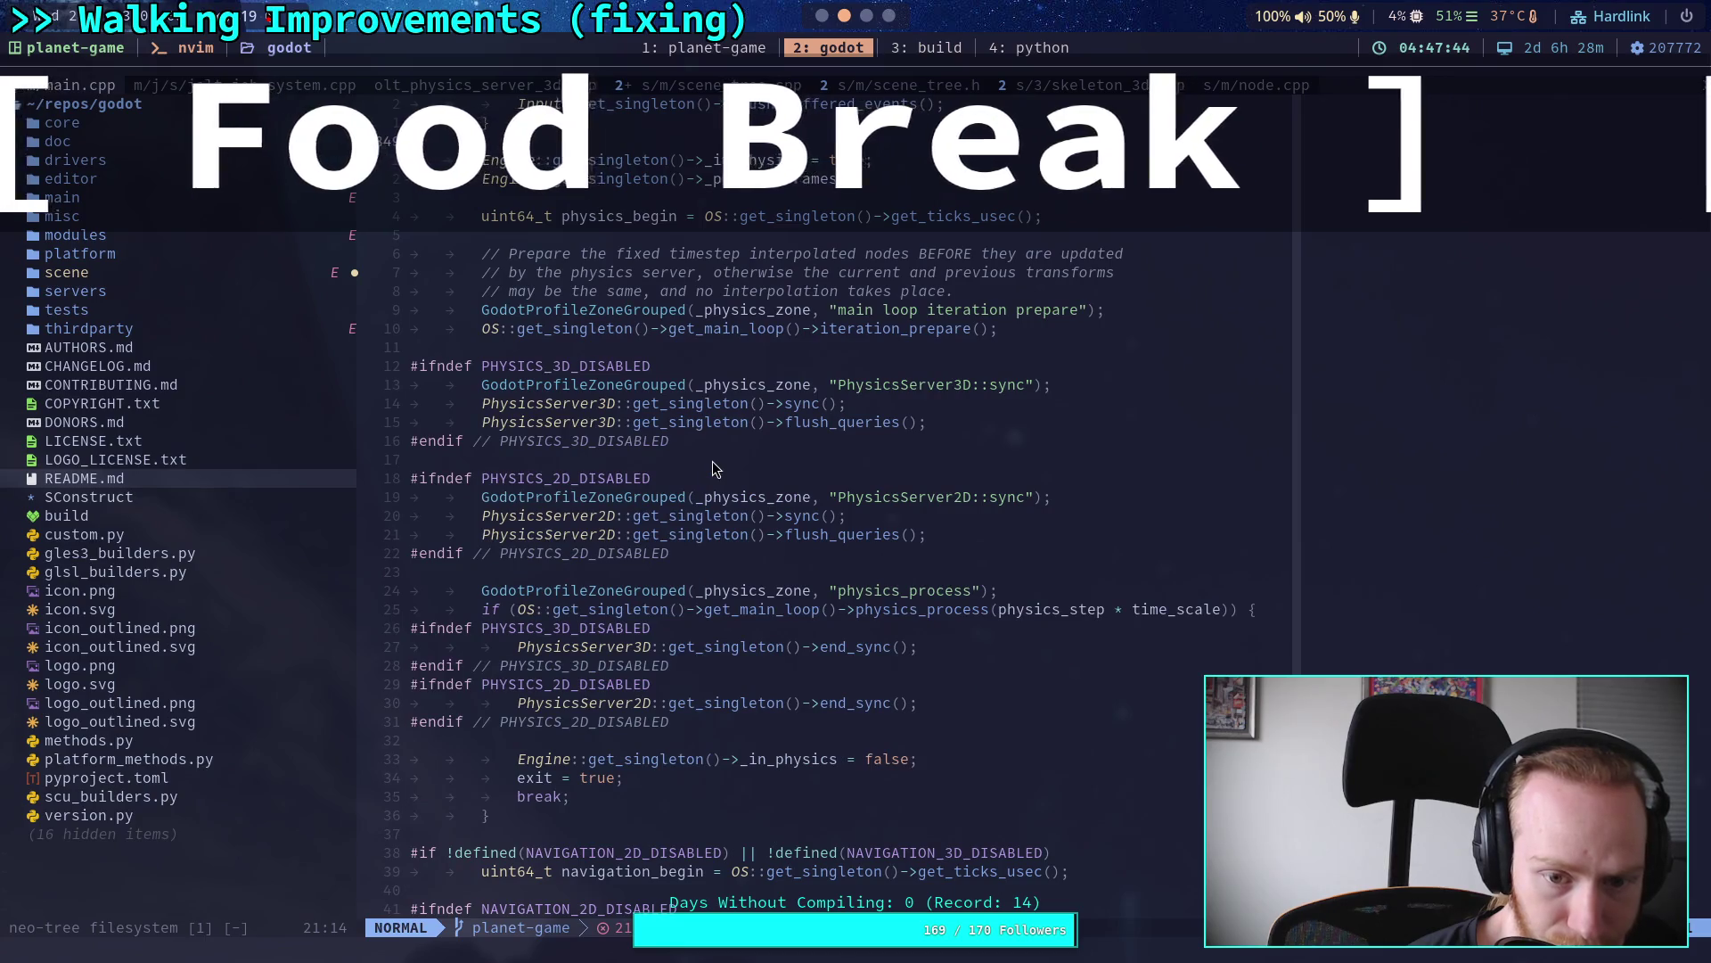
pyautogui.scroll(-1, 713, 462)
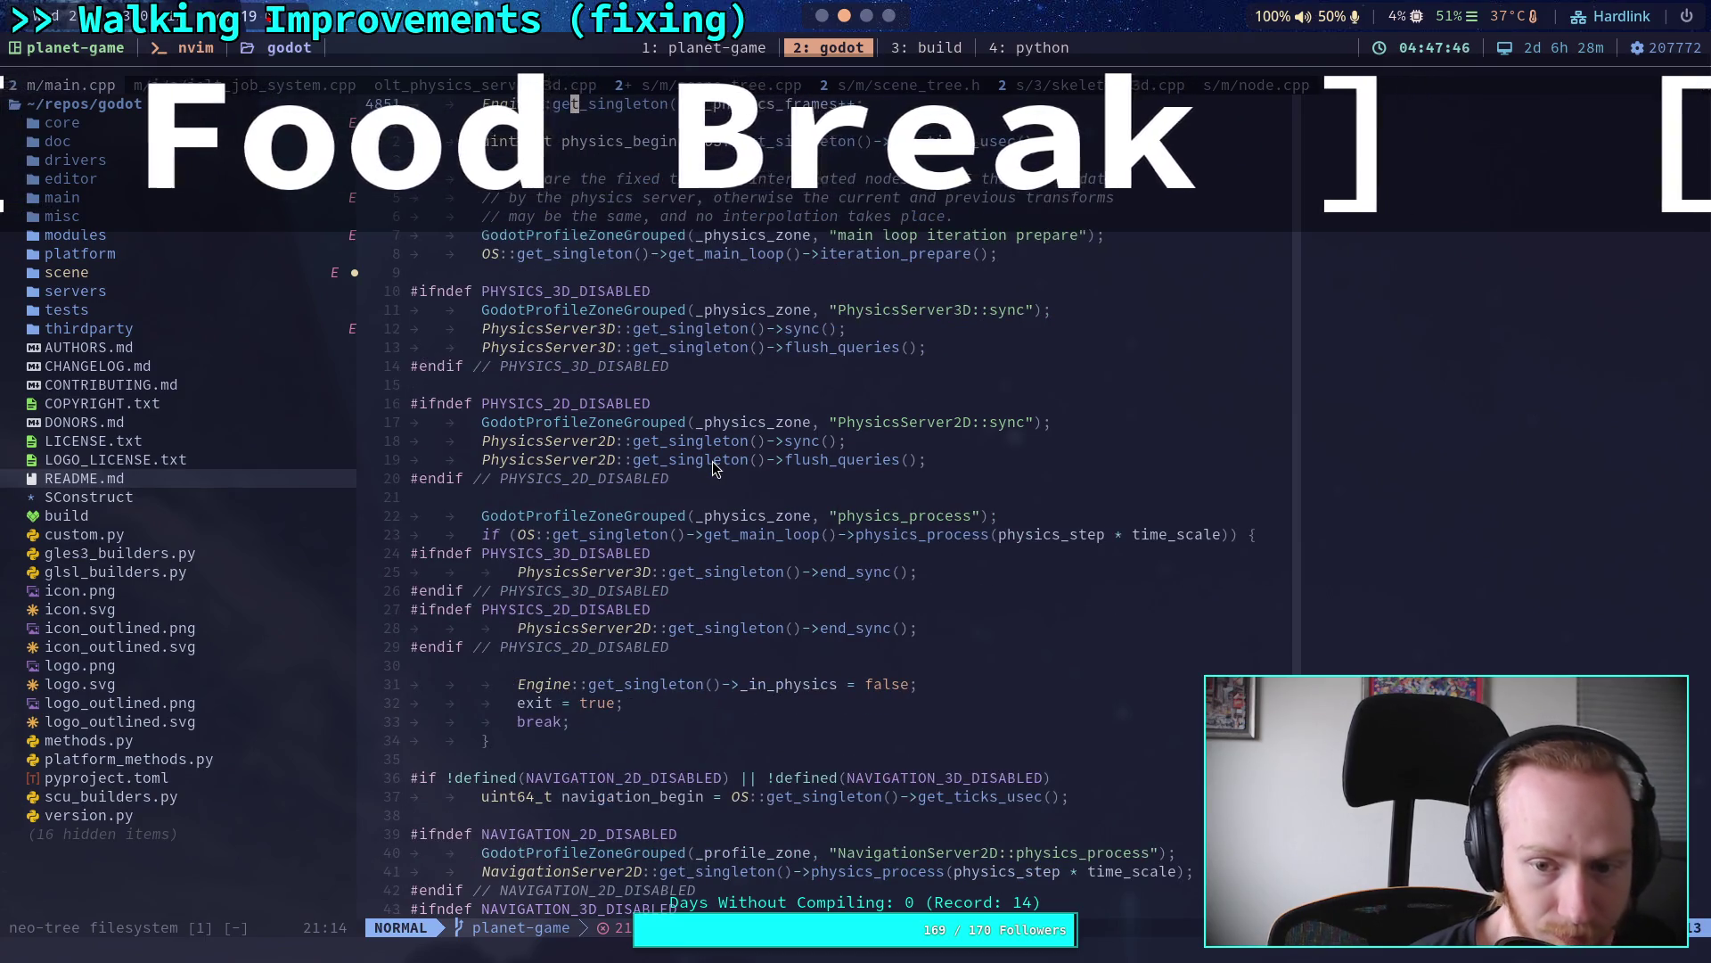
pyautogui.scroll(-3, 713, 468)
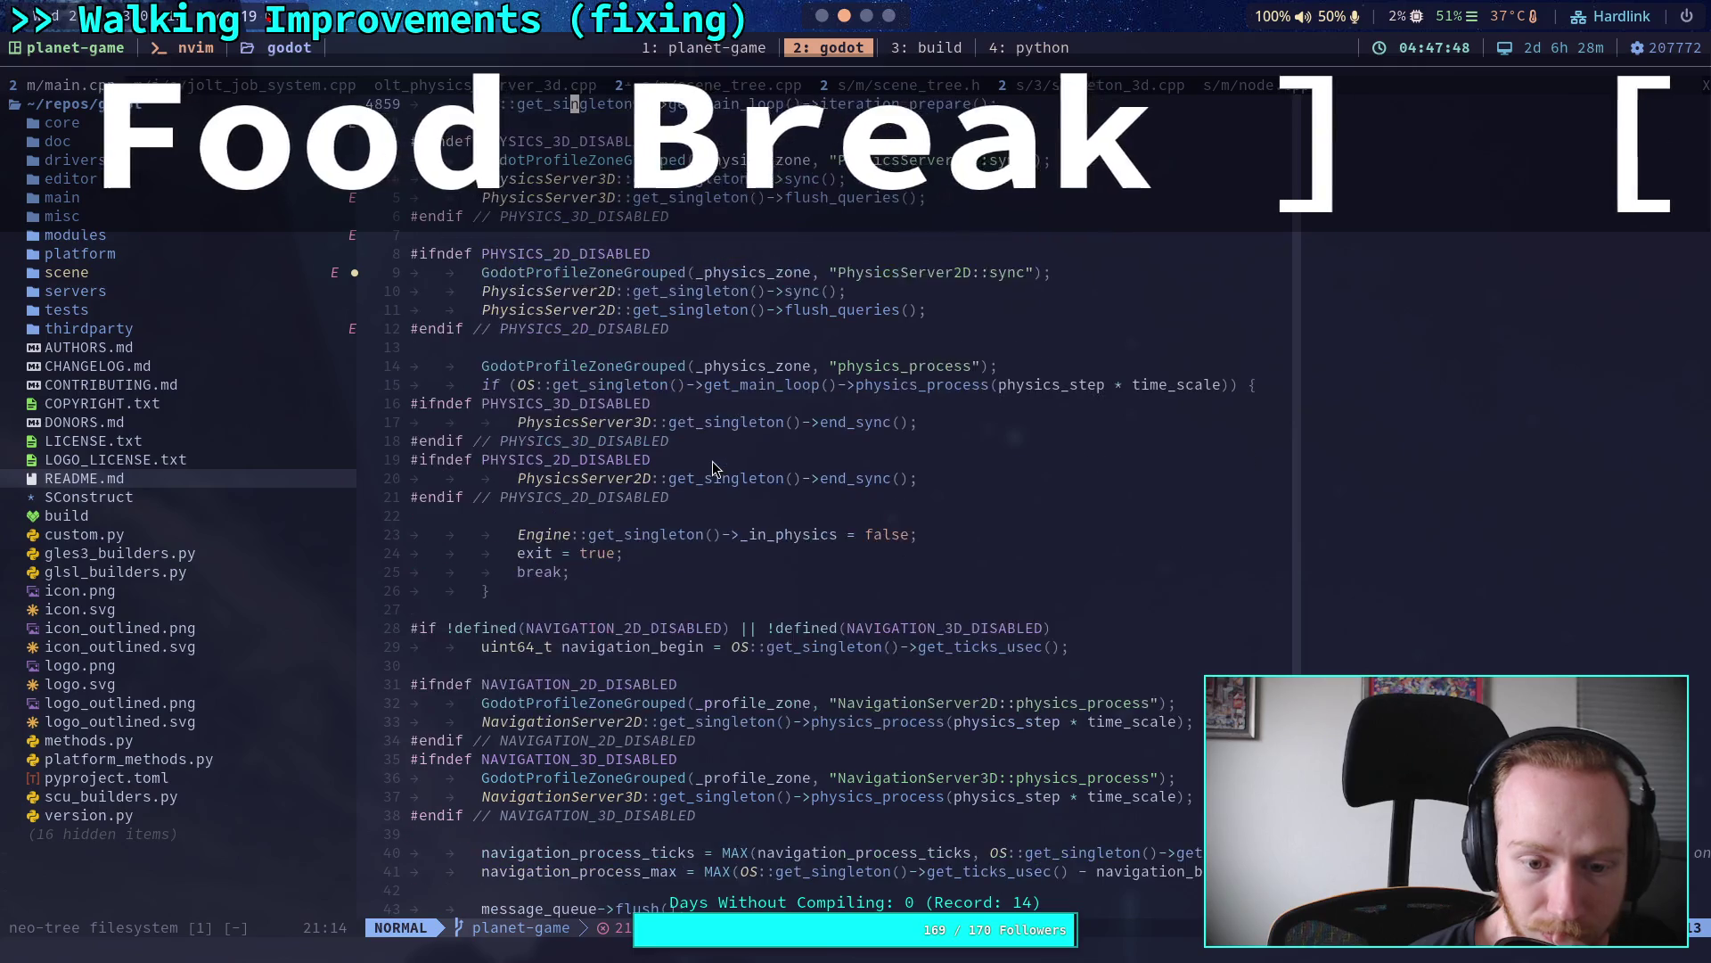
pyautogui.scroll(-1, 713, 468)
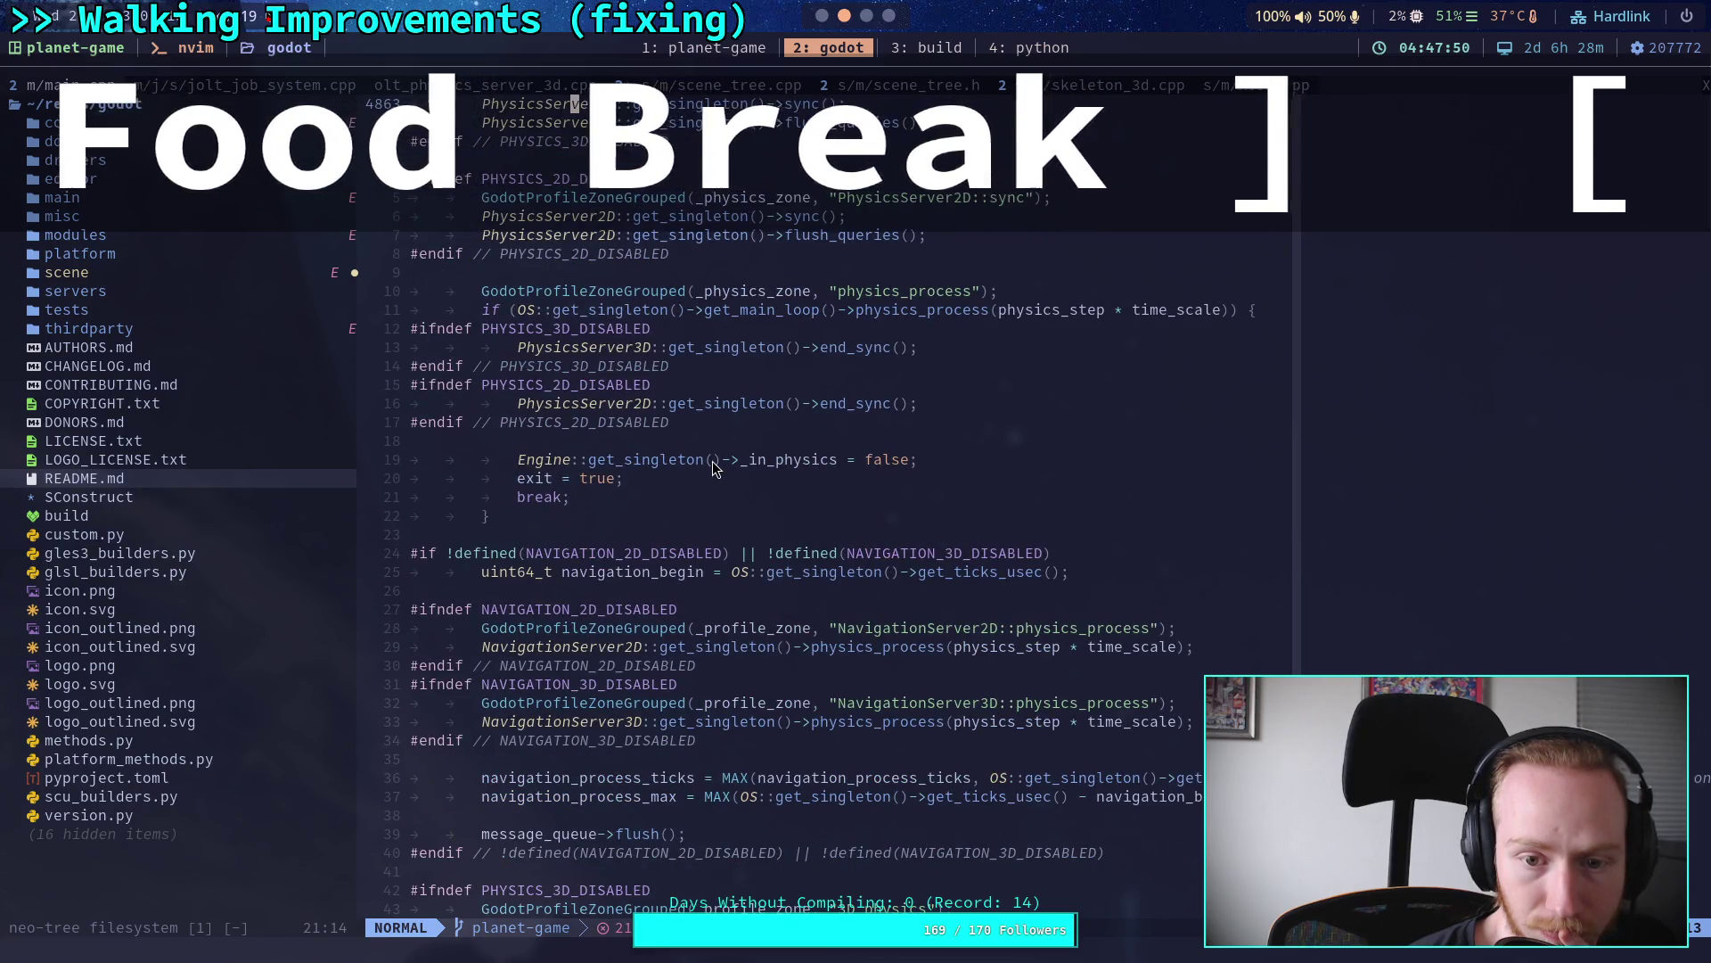
pyautogui.scroll(-1, 699, 472)
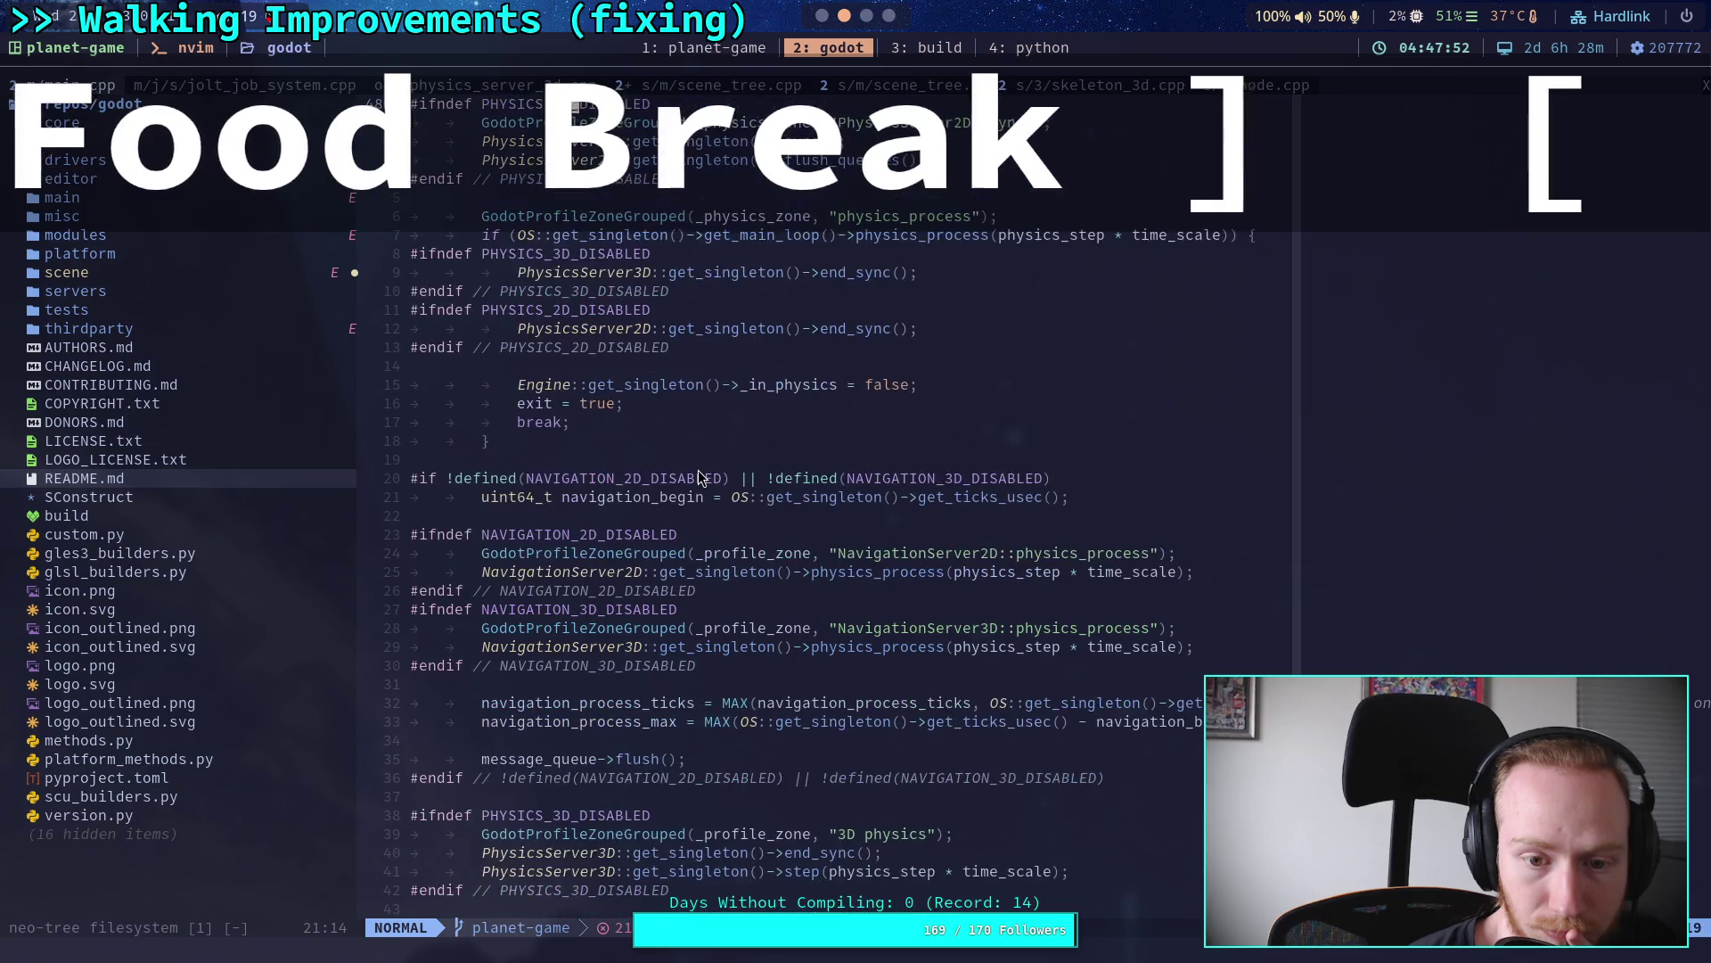
pyautogui.scroll(-1, 698, 469)
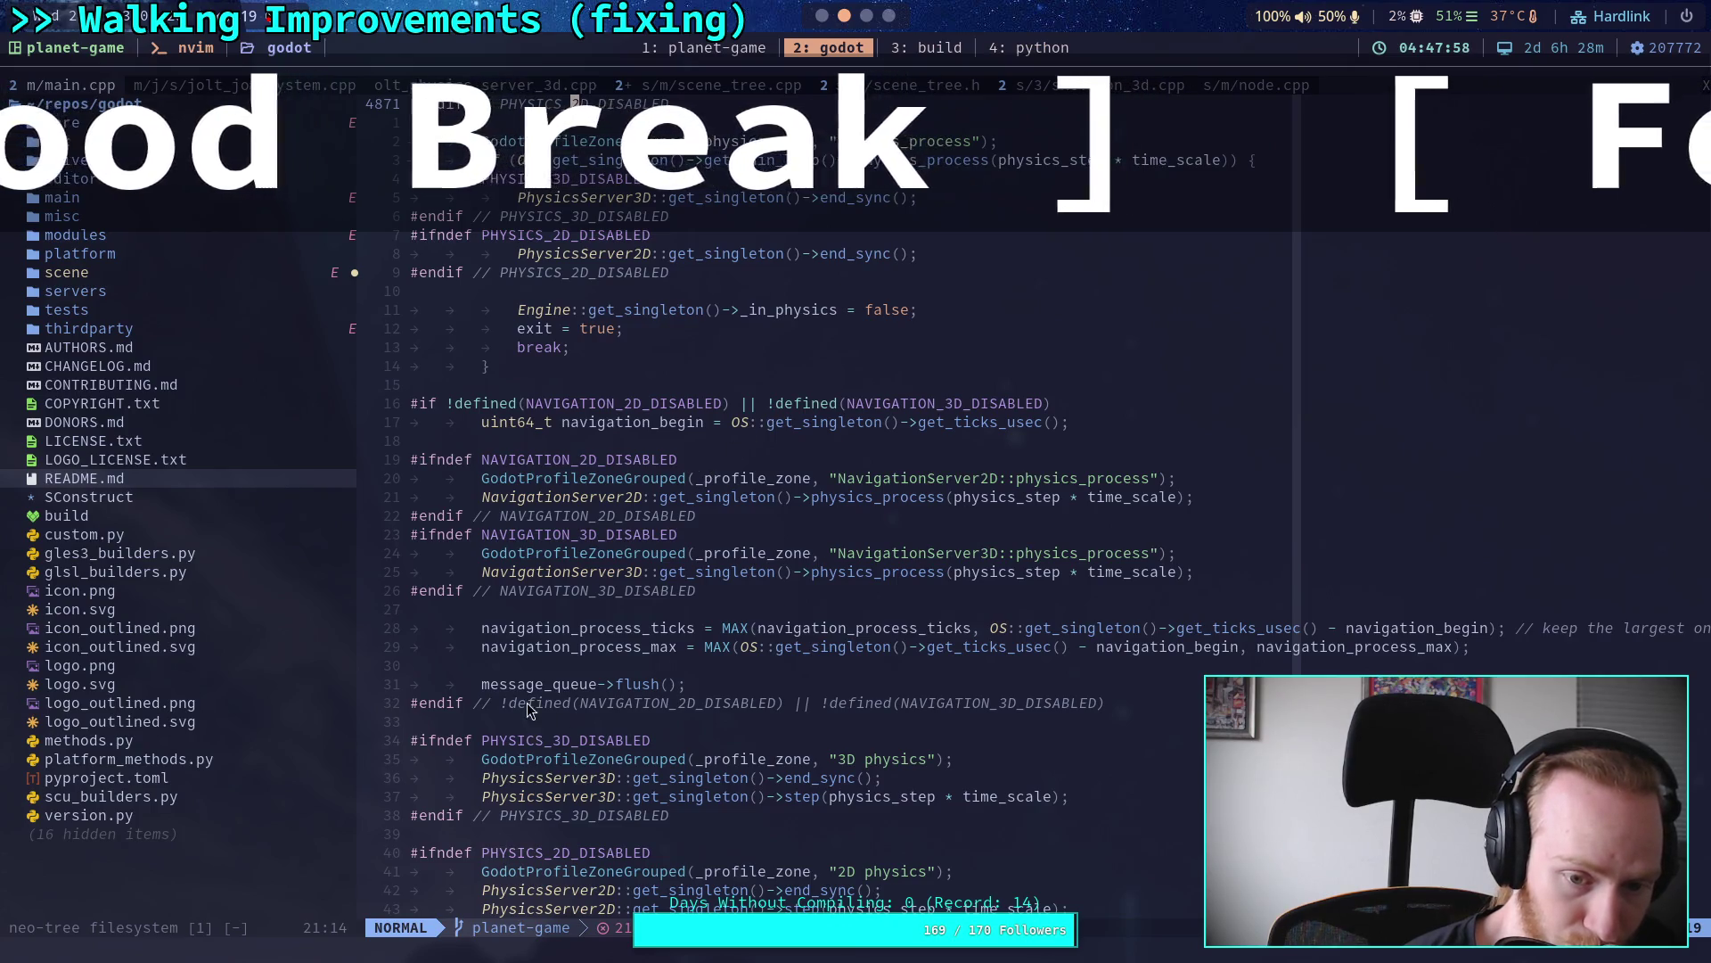
pyautogui.click(1223, 84)
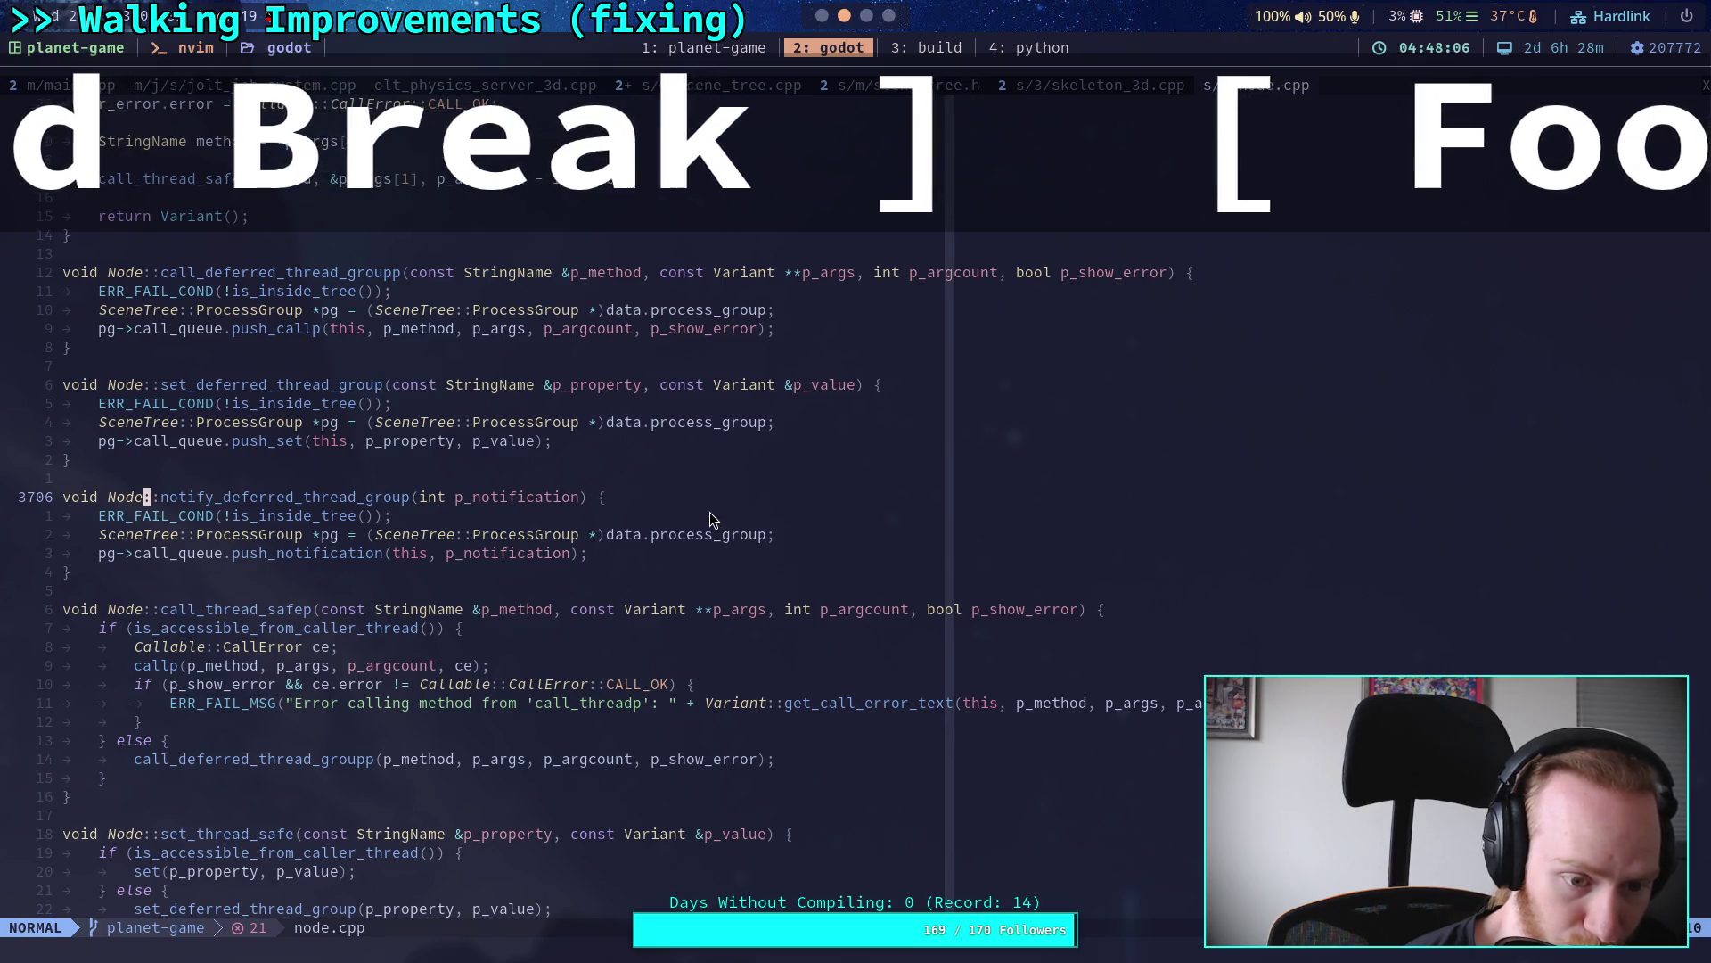
# Step: Select the call_deferred_thread_groupp name on line 3694 of node.cpp and inspect the surrounding thread functions
pyautogui.scroll(4, 710, 520)
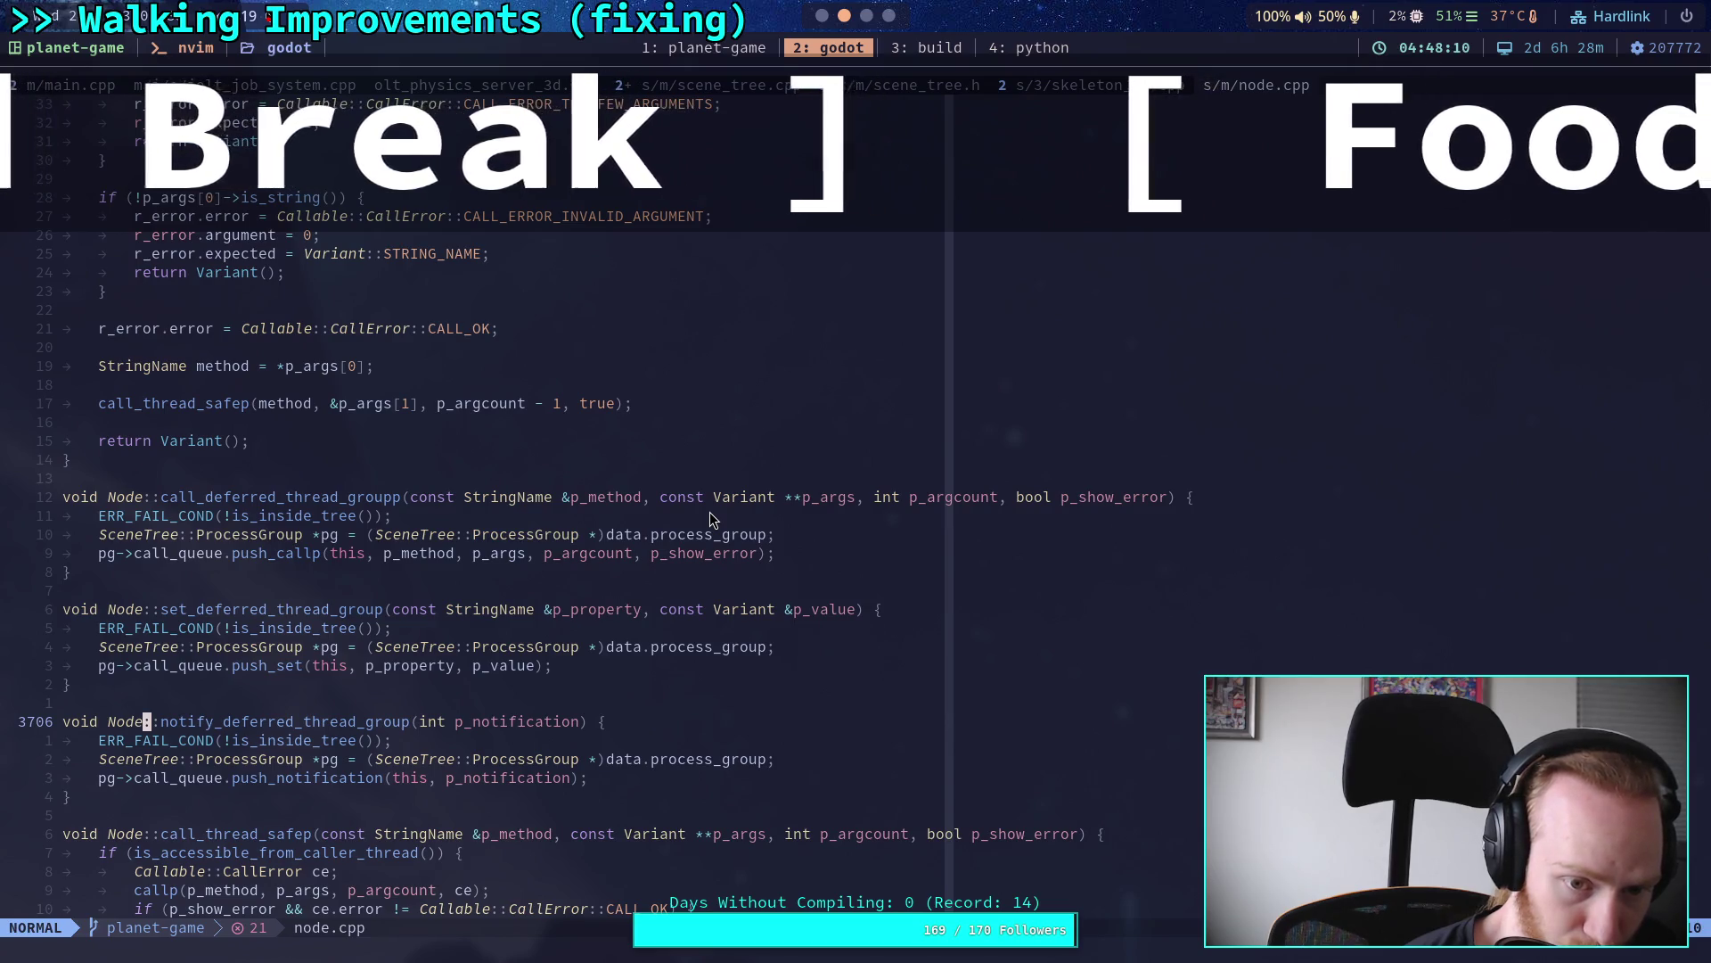
pyautogui.moveTo(409, 496); pyautogui.dragTo(163, 497)
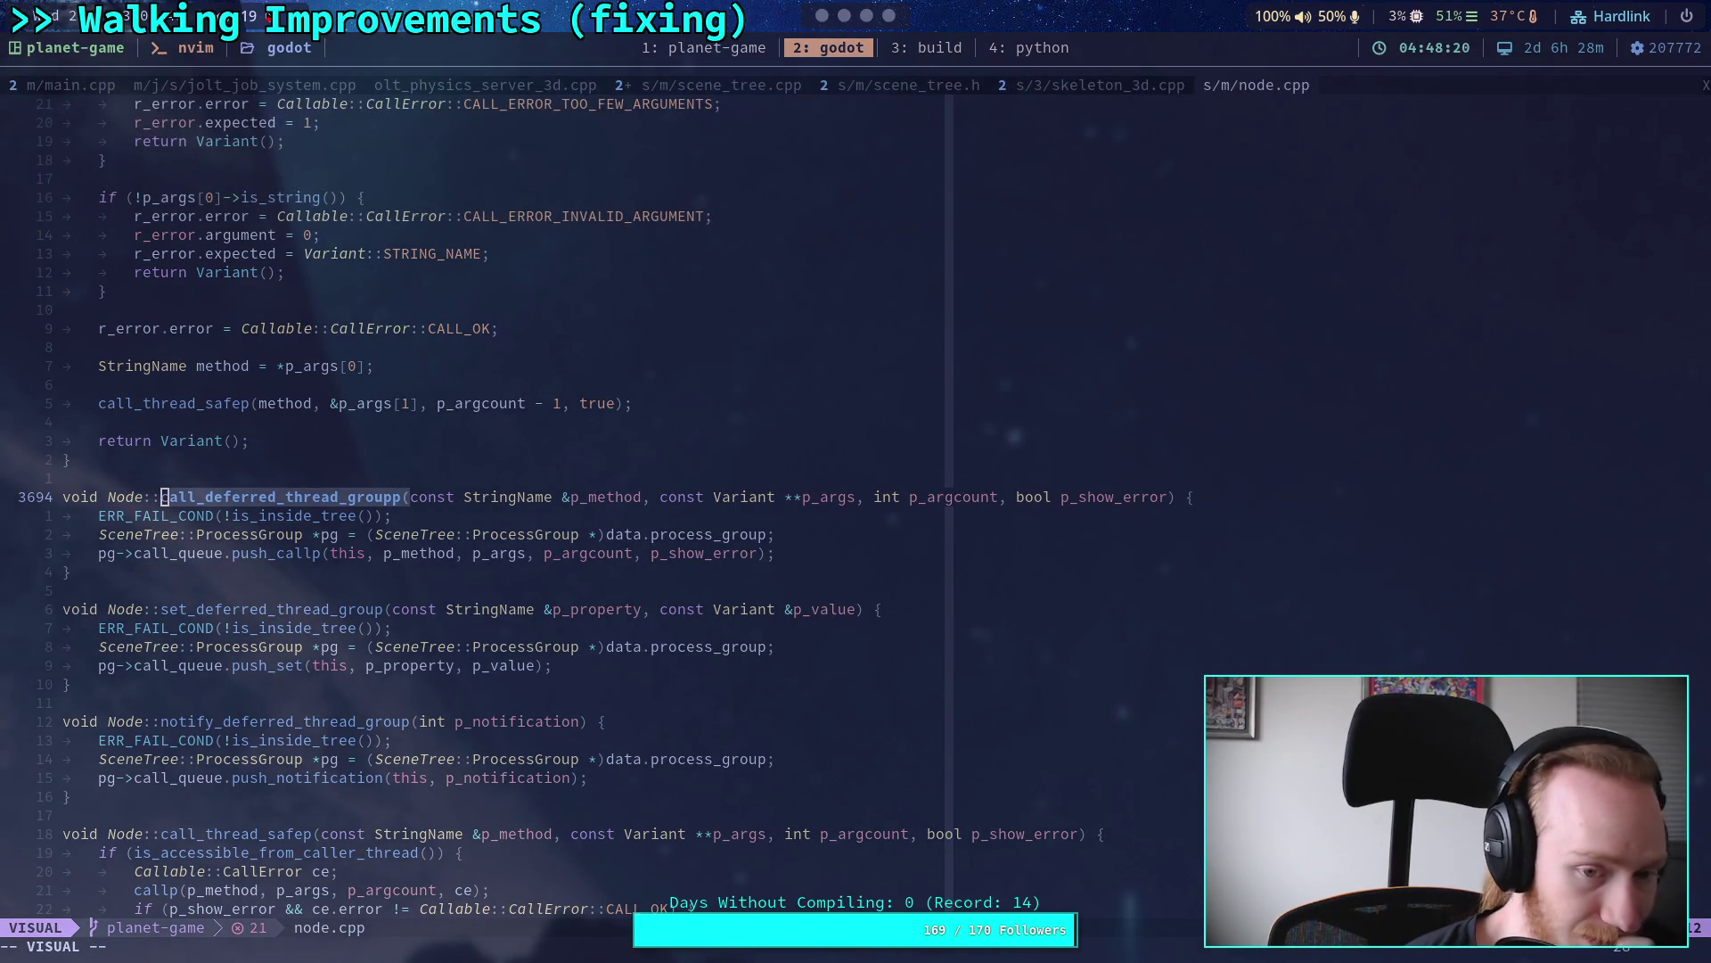
pyautogui.scroll(5, 398, 529)
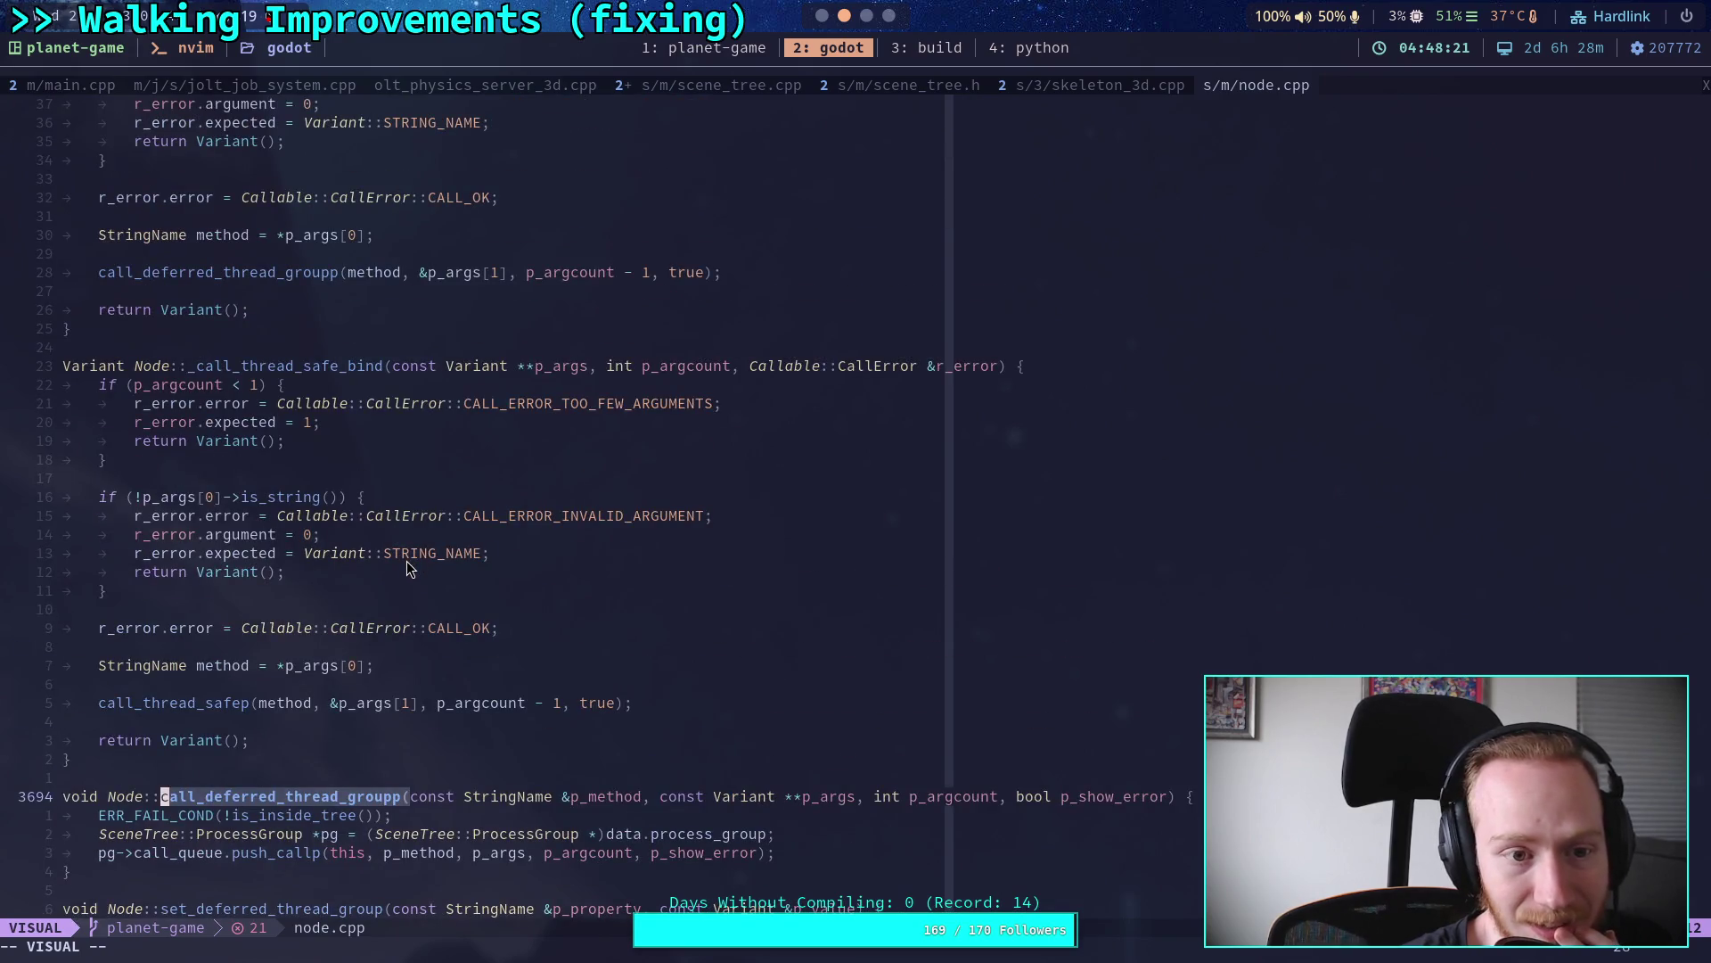
pyautogui.scroll(-4, 406, 568)
pyautogui.scroll(3, 407, 569)
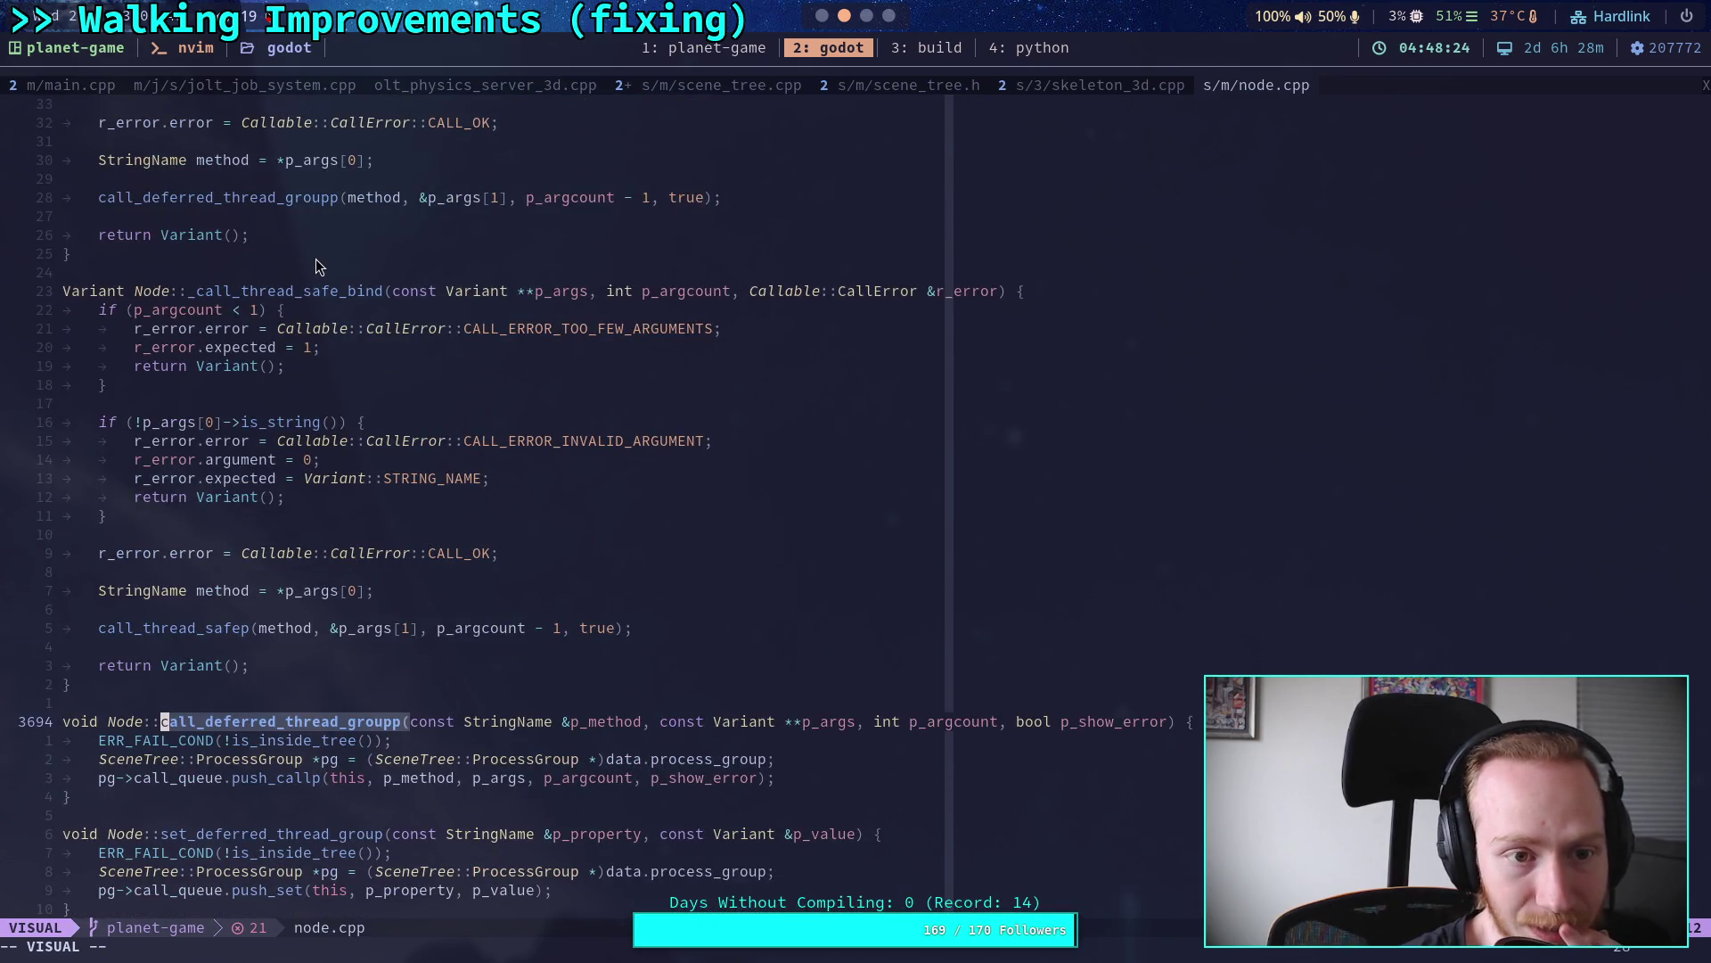
pyautogui.scroll(-4, 462, 594)
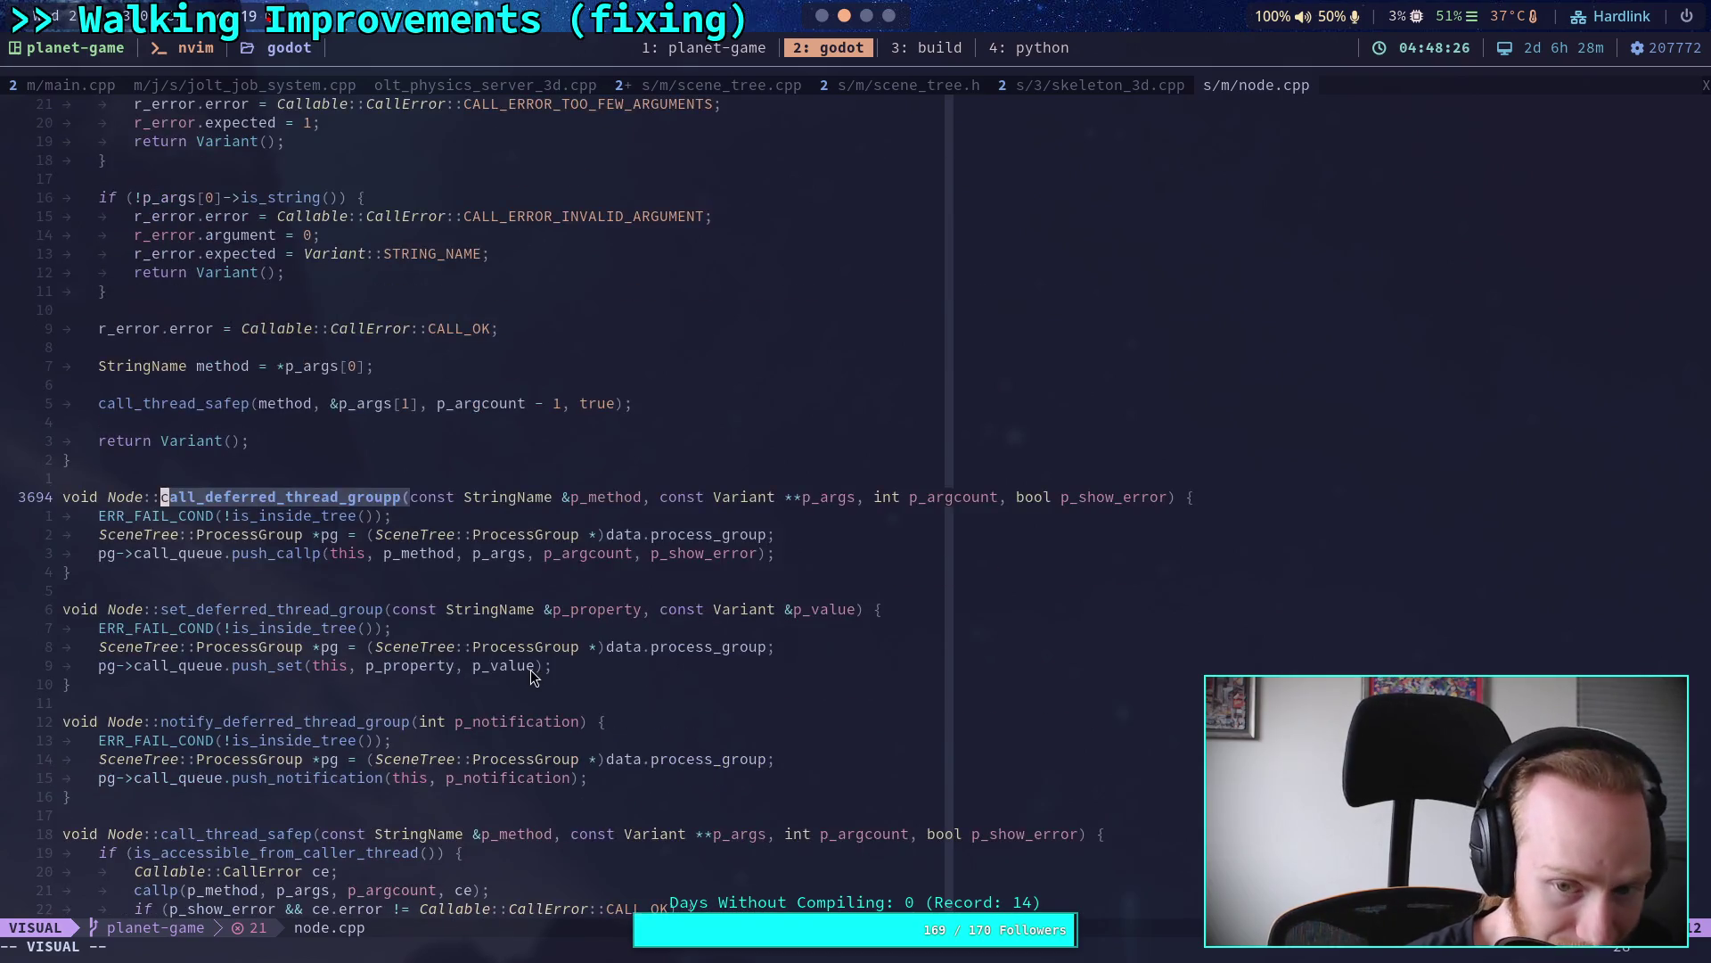
pyautogui.scroll(-3, 532, 673)
pyautogui.scroll(-7, 532, 675)
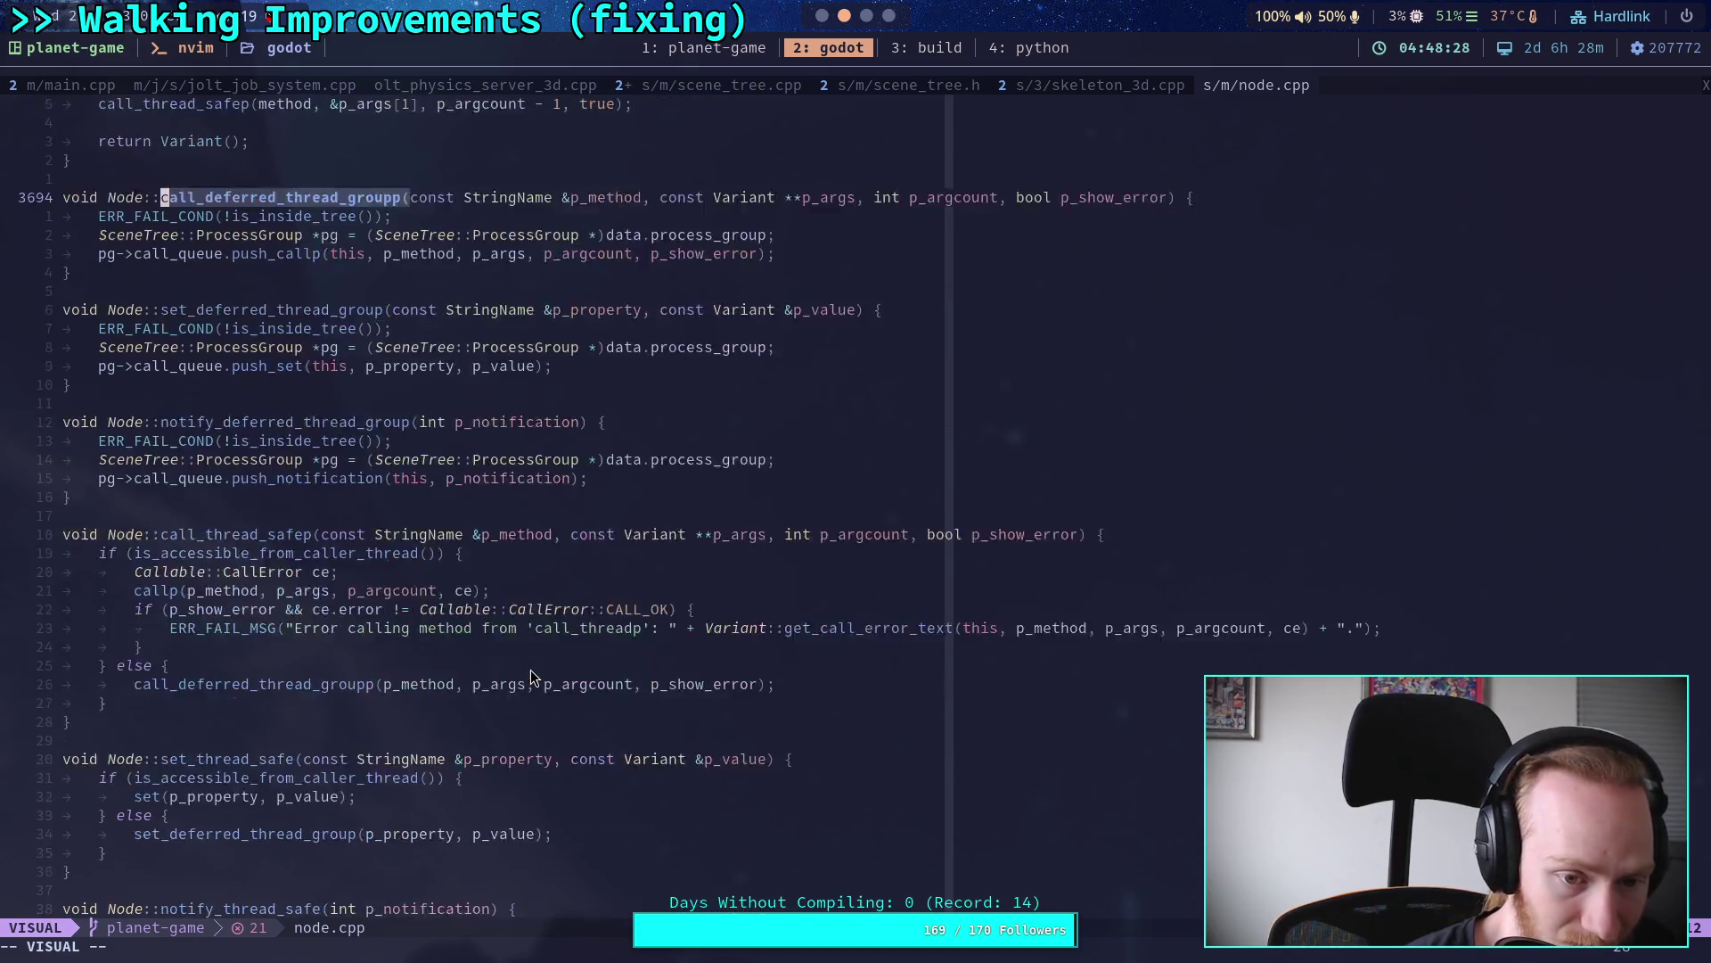
pyautogui.scroll(-7, 532, 670)
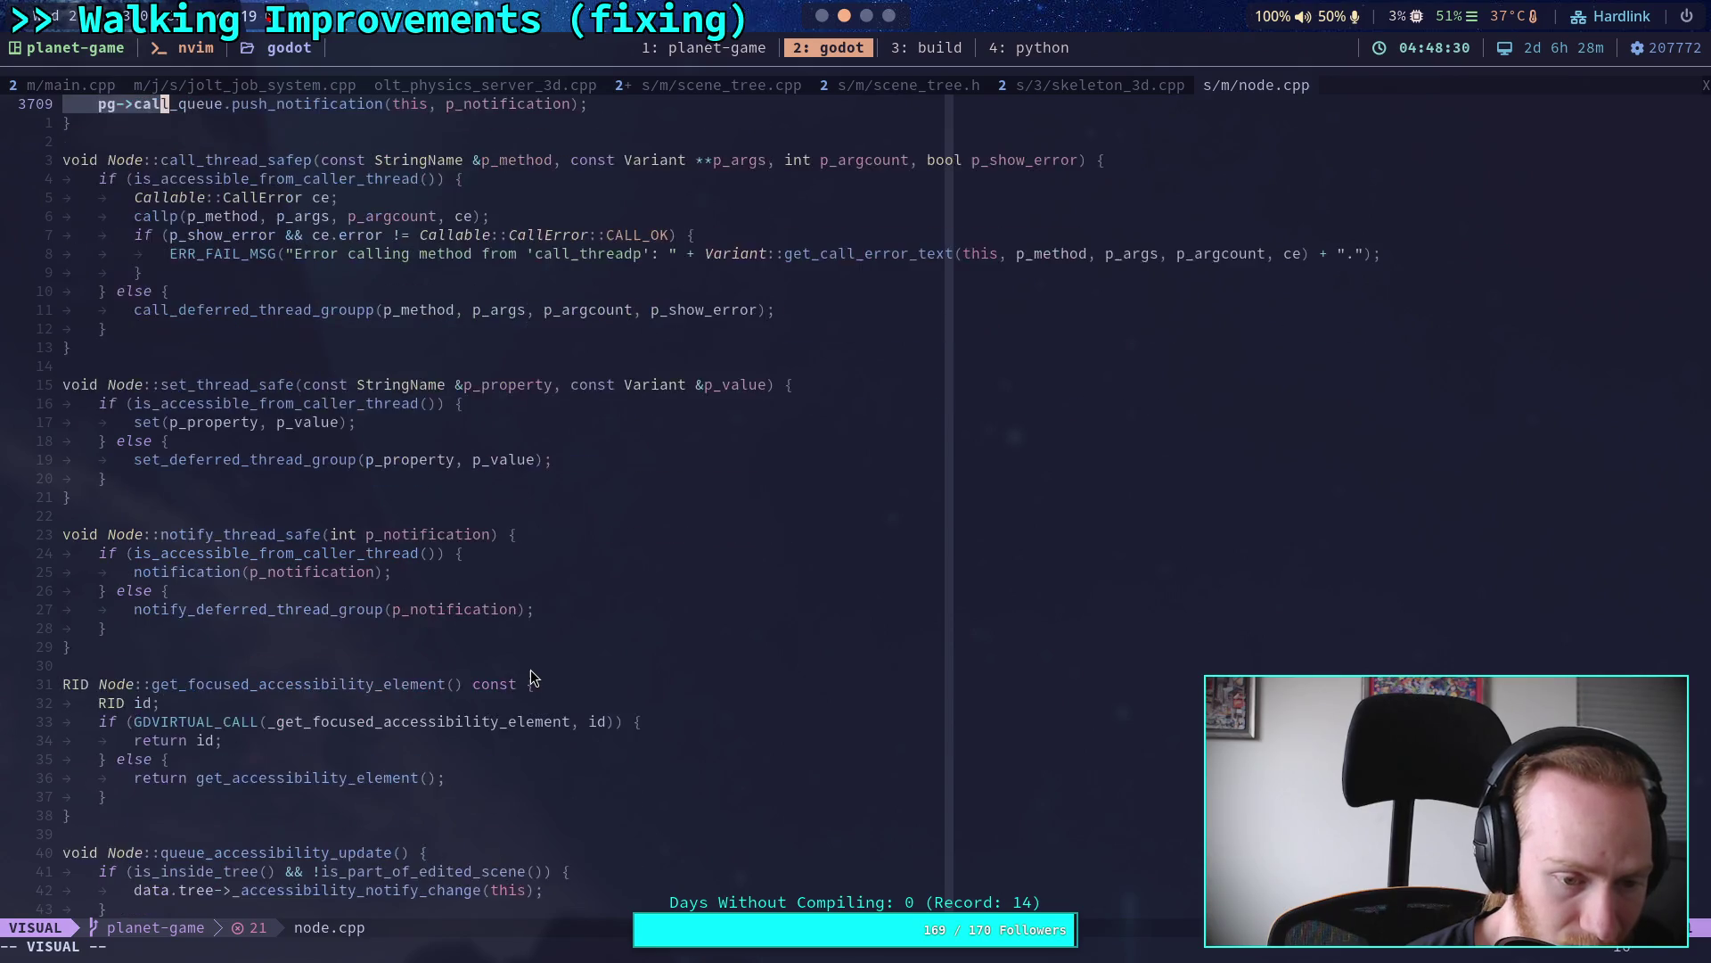
pyautogui.scroll(8, 531, 670)
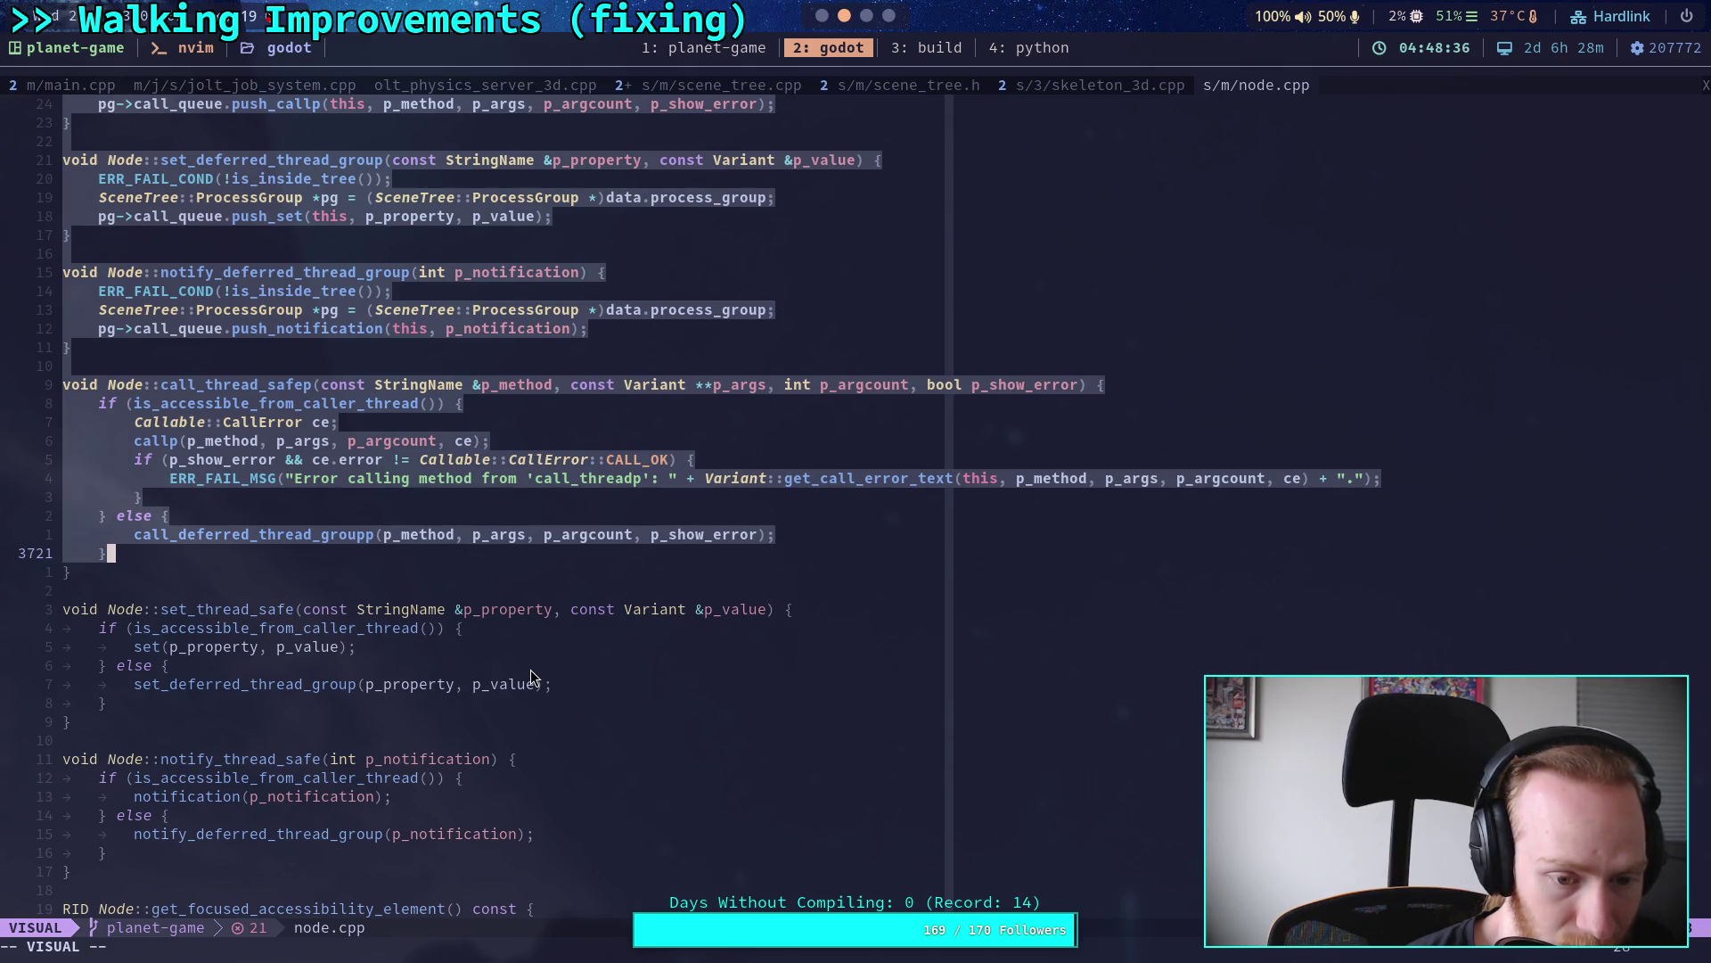
# Step: Clear the selection and switch back to the main.cpp buffer
pyautogui.click(423, 580)
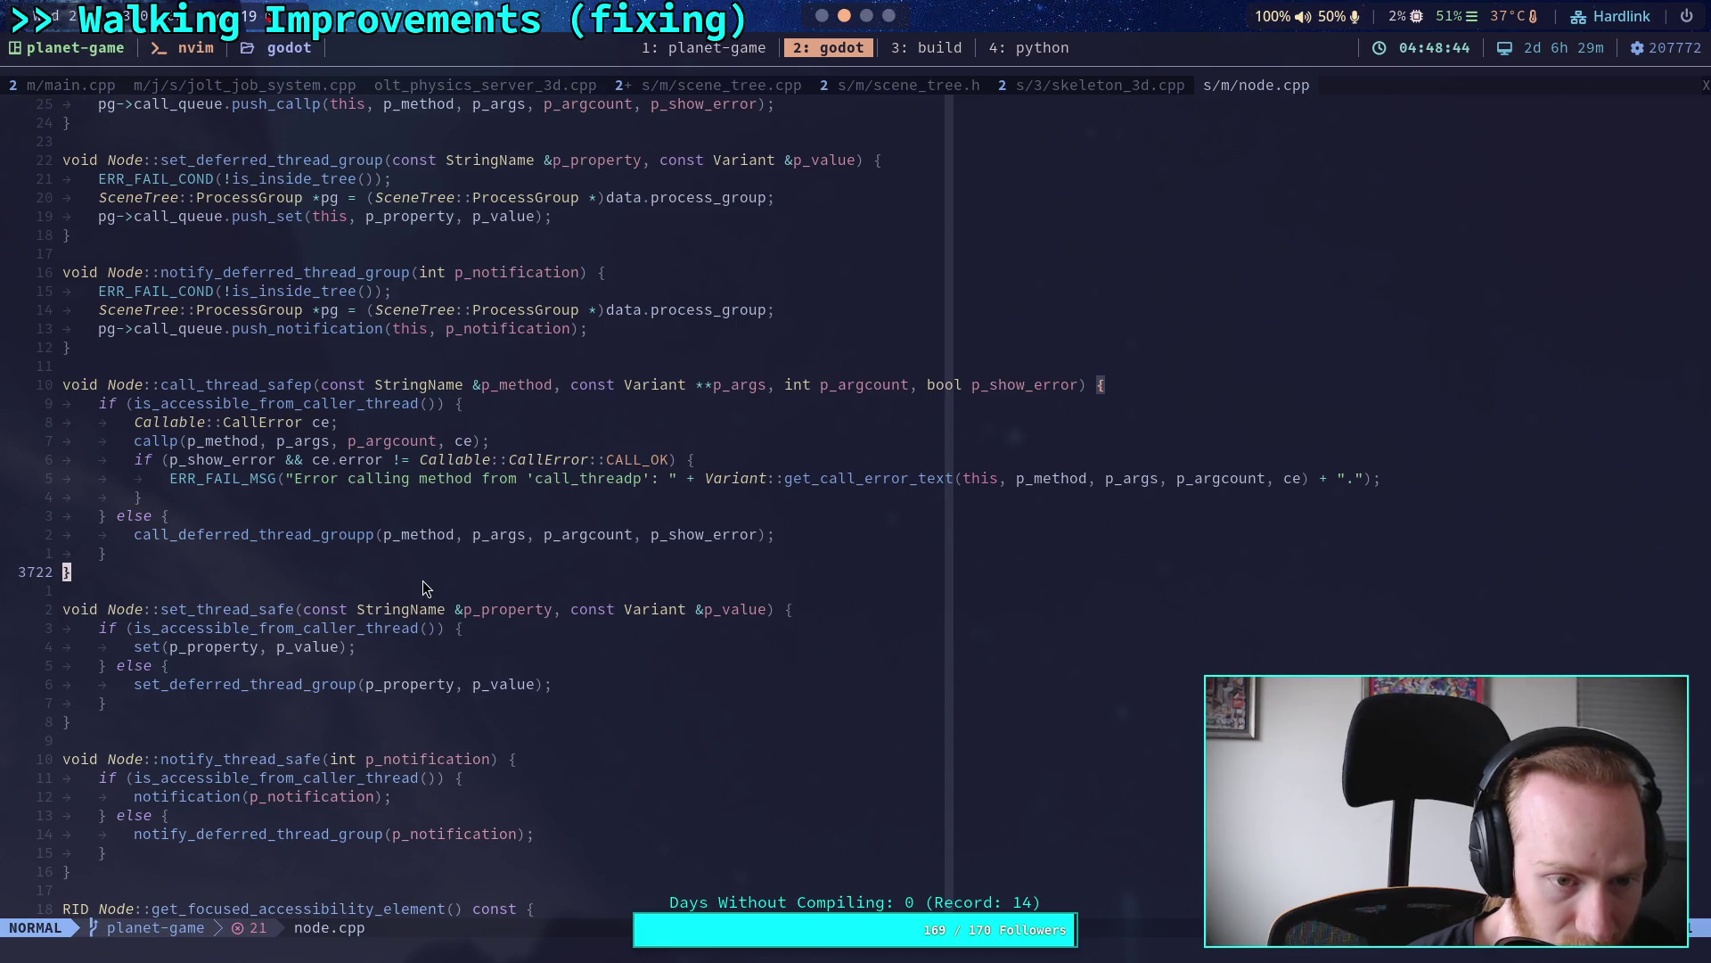
pyautogui.scroll(3, 422, 580)
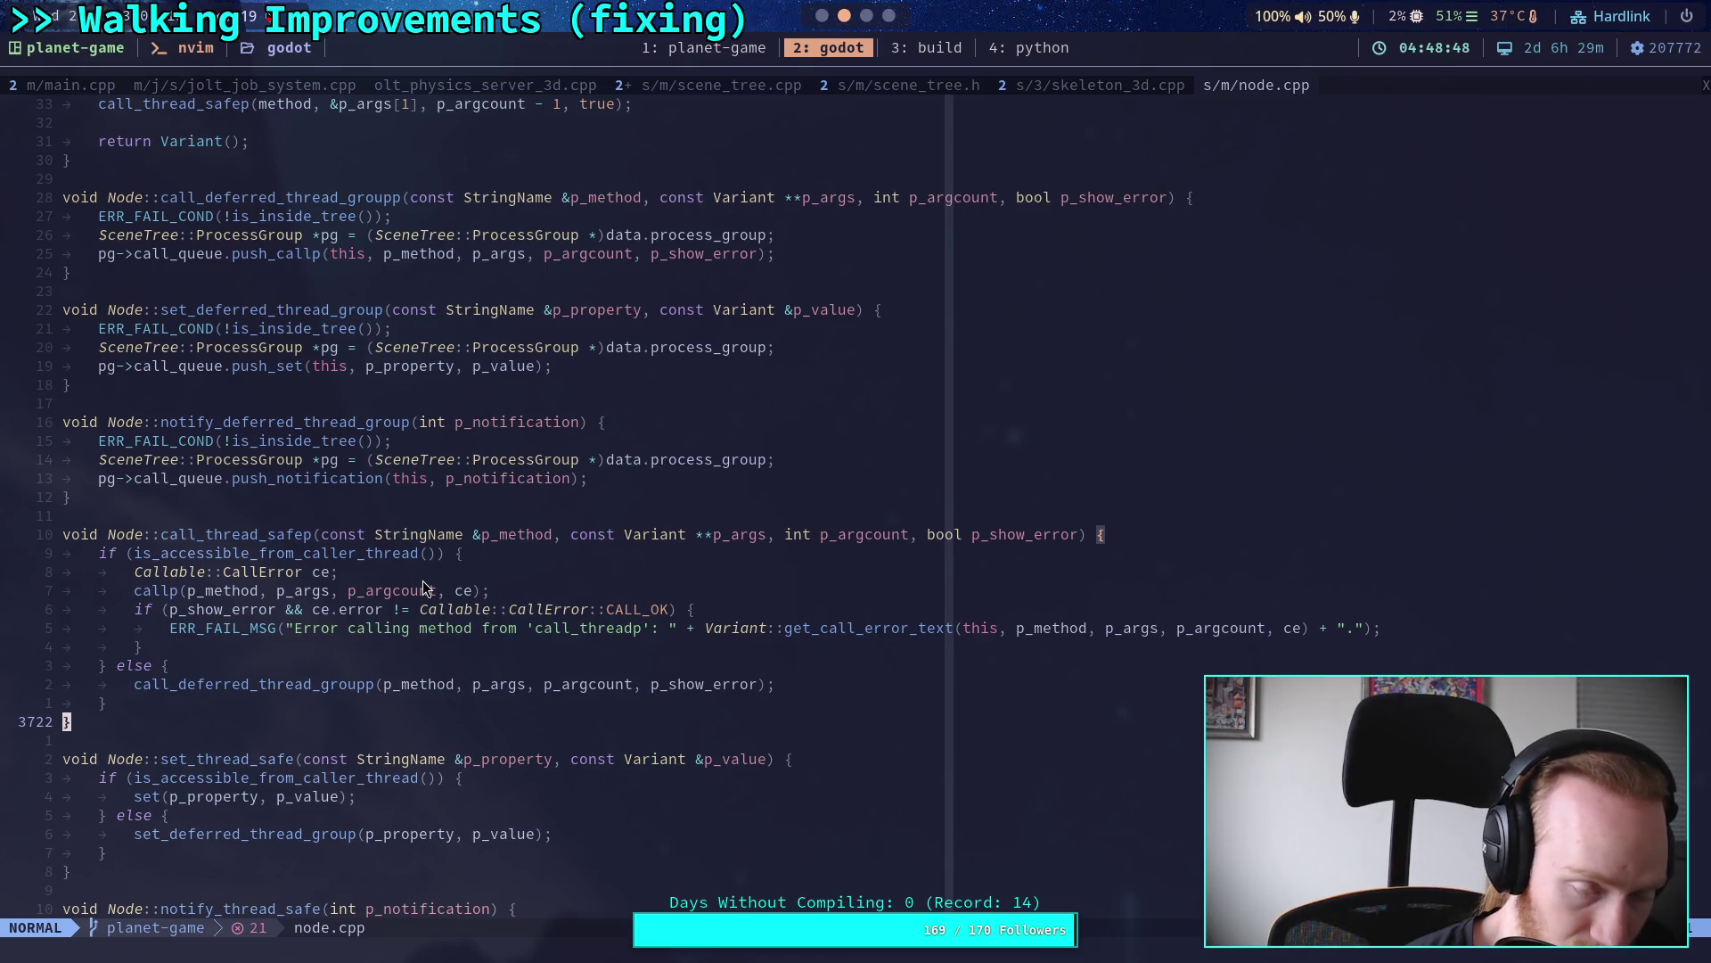
pyautogui.scroll(3, 424, 586)
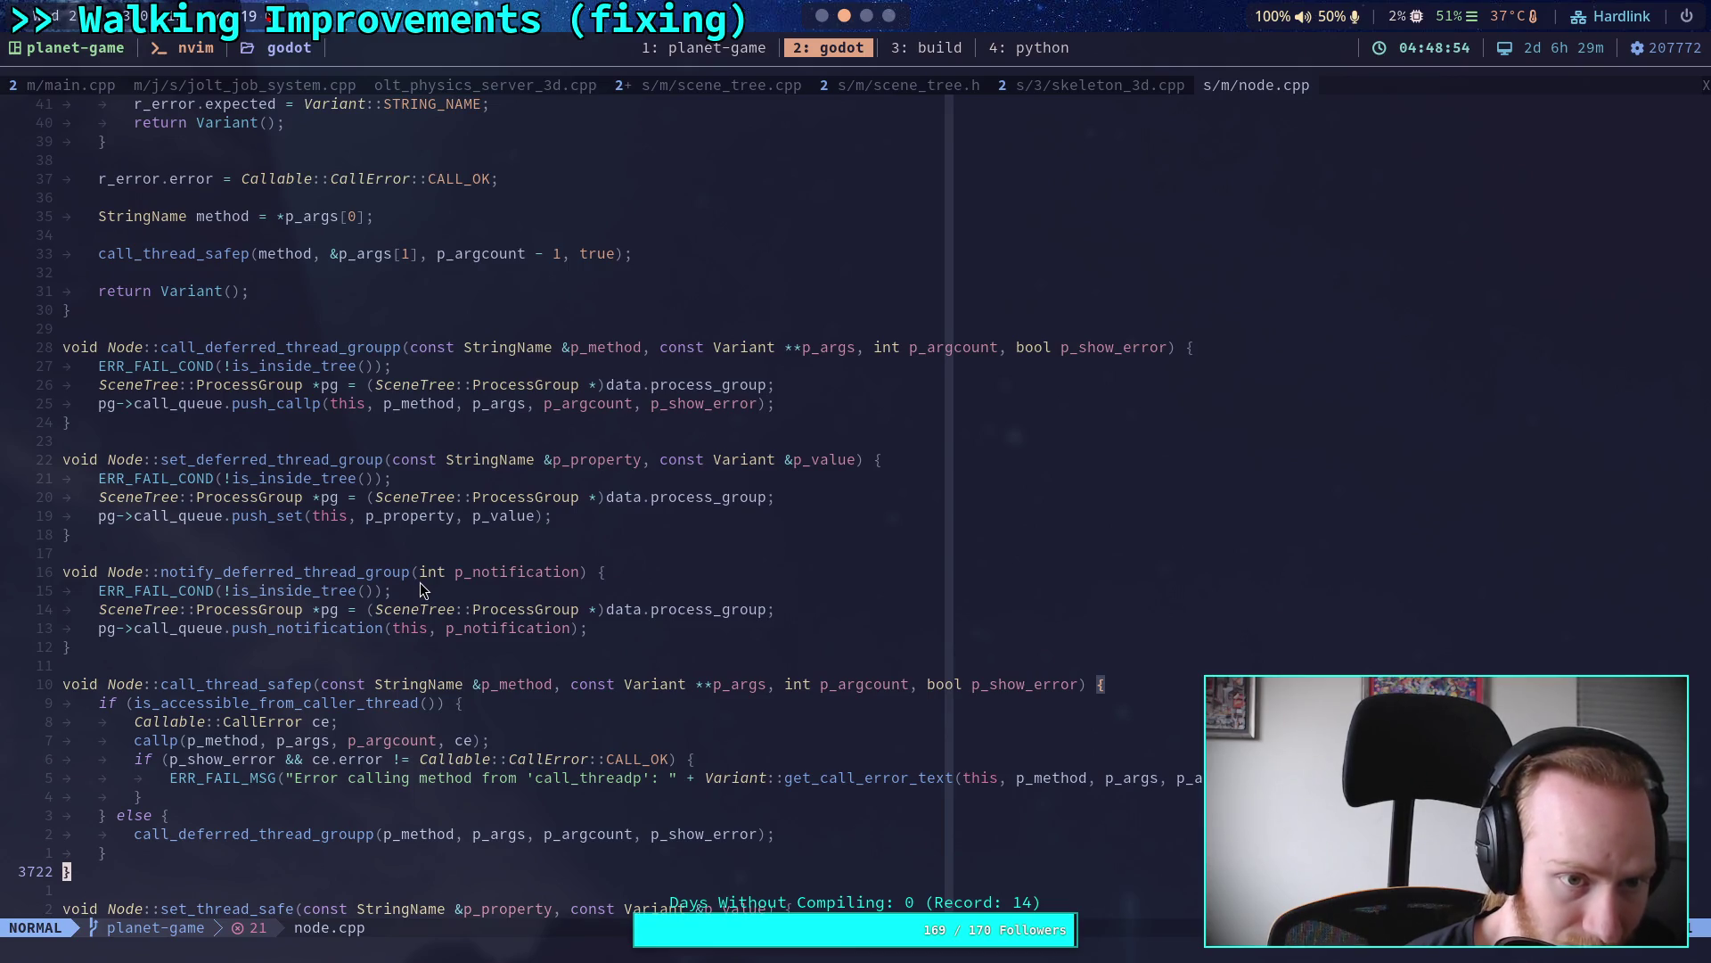
pyautogui.scroll(9, 420, 581)
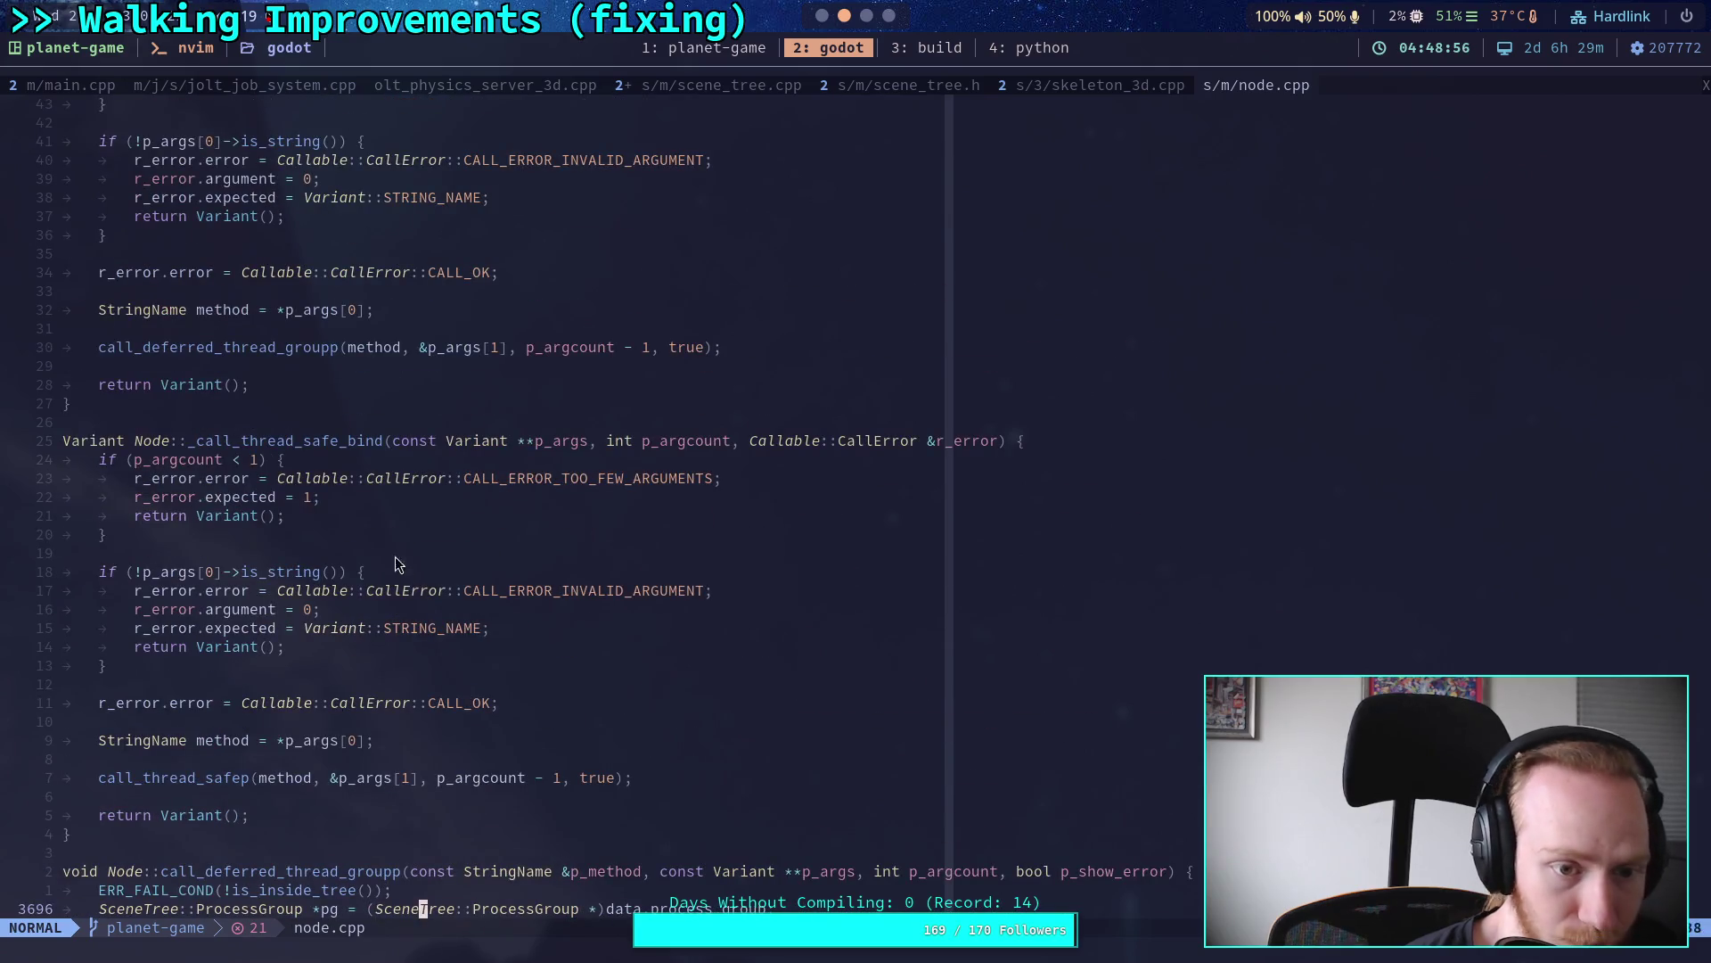
pyautogui.click(65, 86)
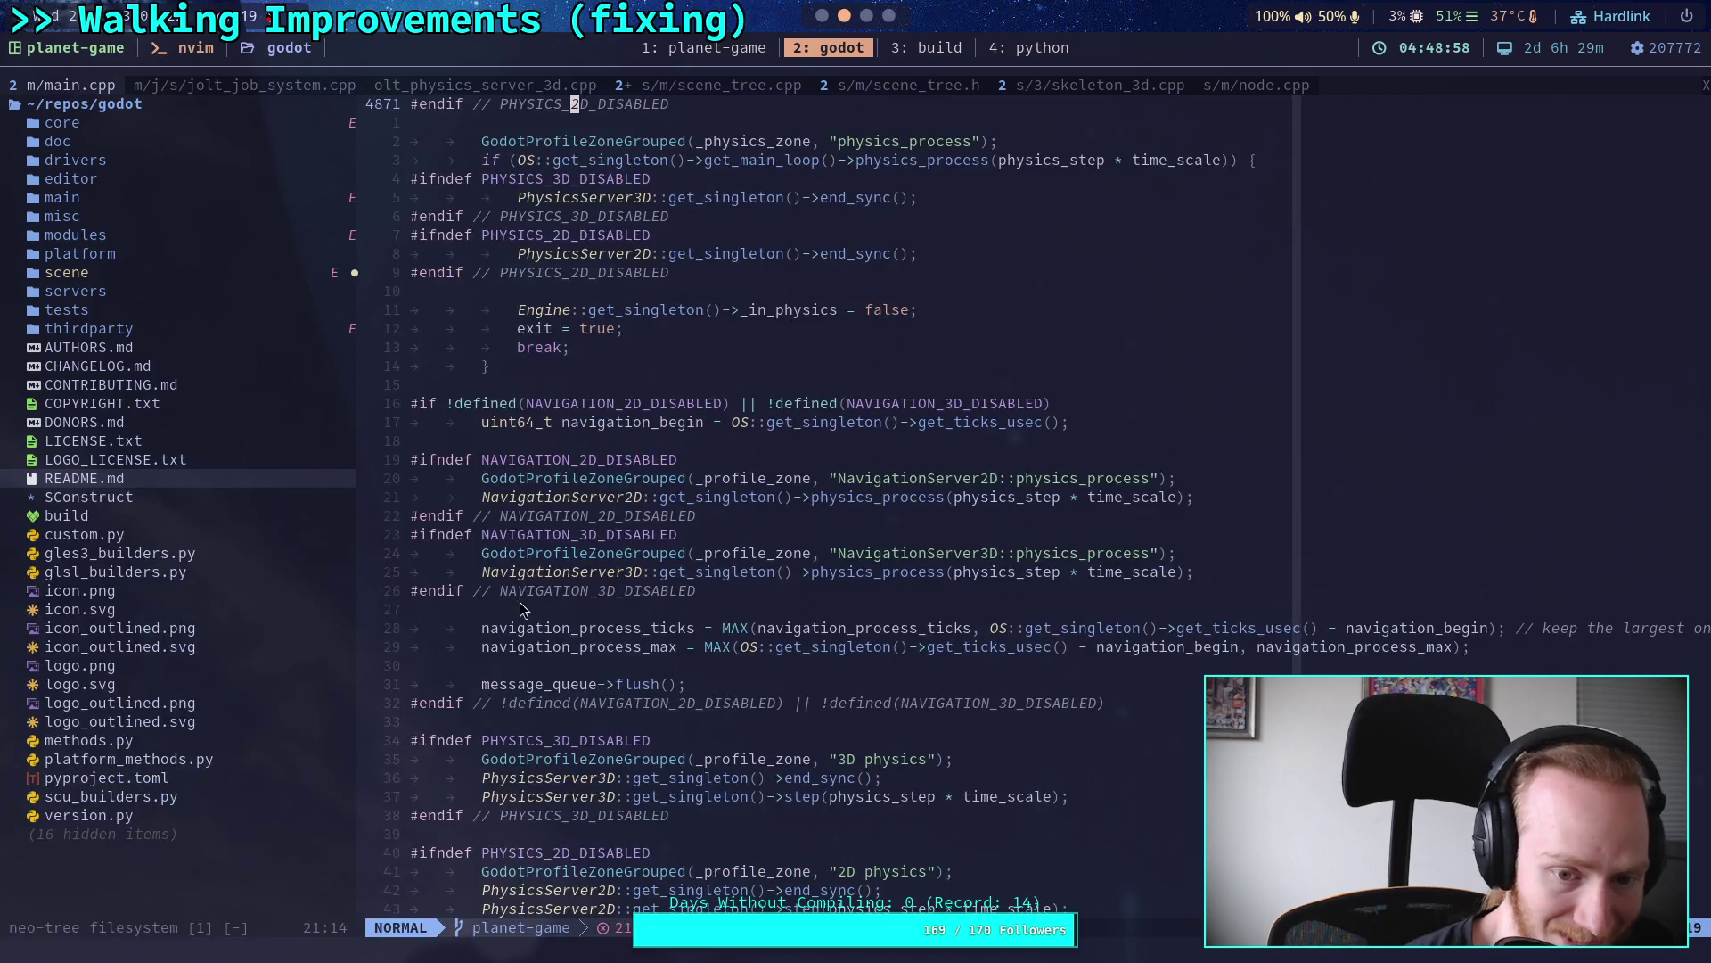
# Step: Search main.cpp for 'message_queue =' and jump to its creation and static declaration
pyautogui.scroll(5, 674, 622)
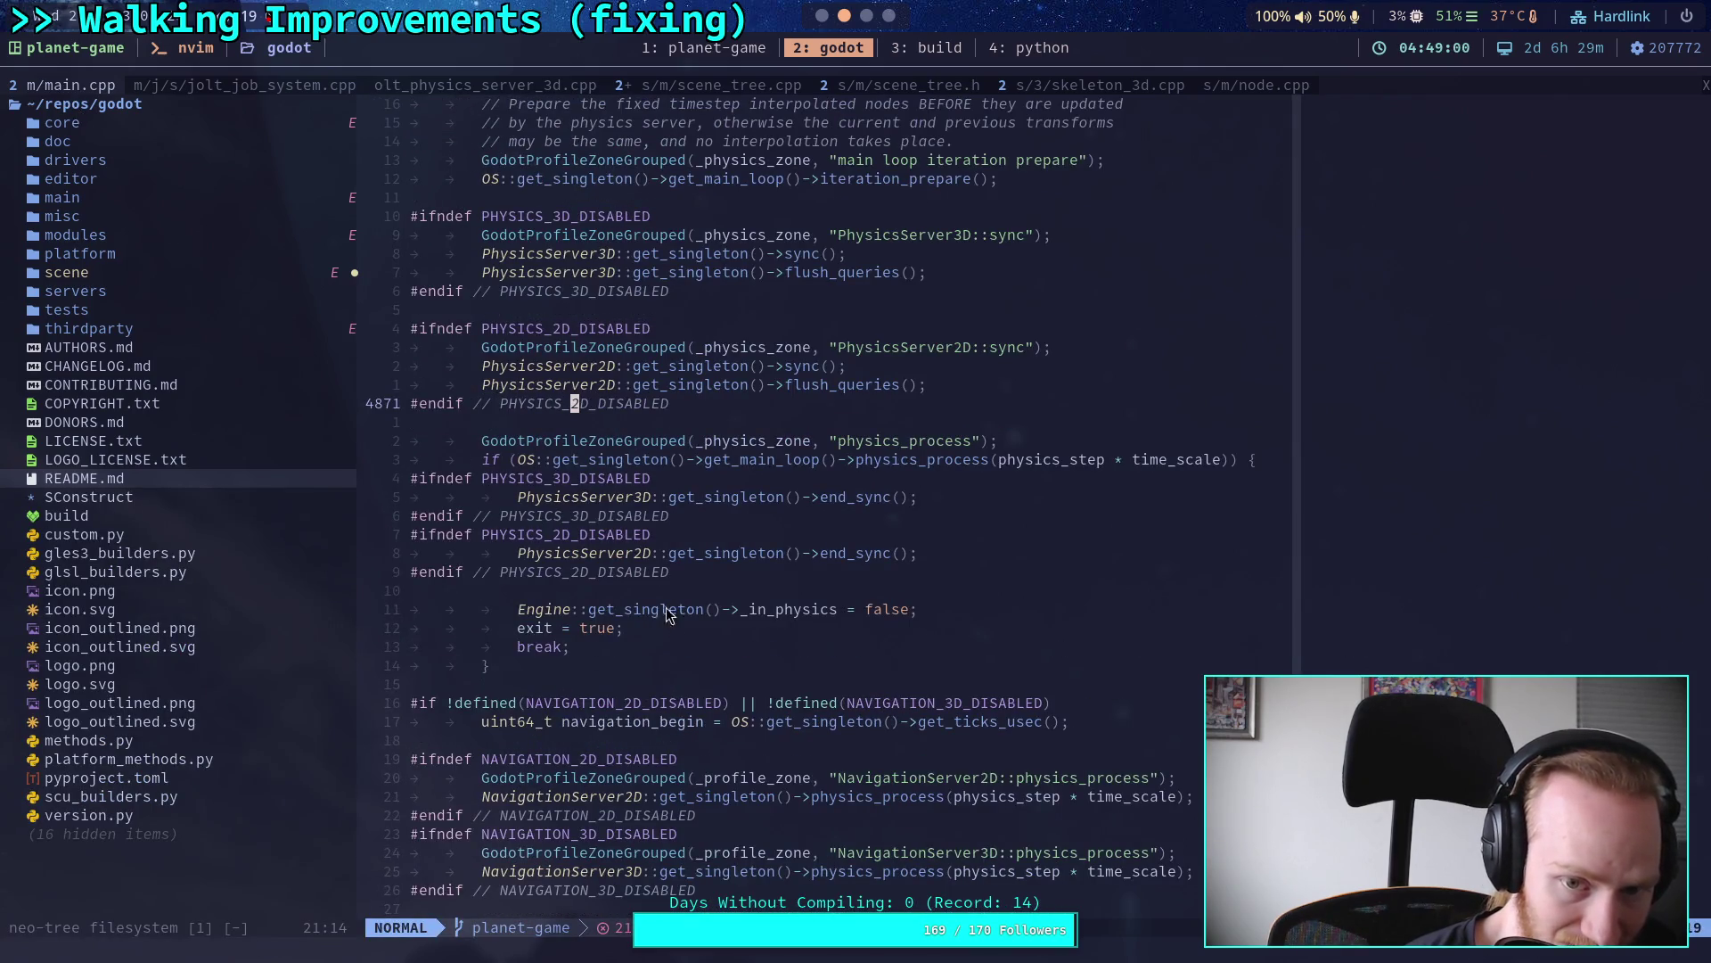
pyautogui.scroll(-4, 664, 606)
pyautogui.click(550, 740)
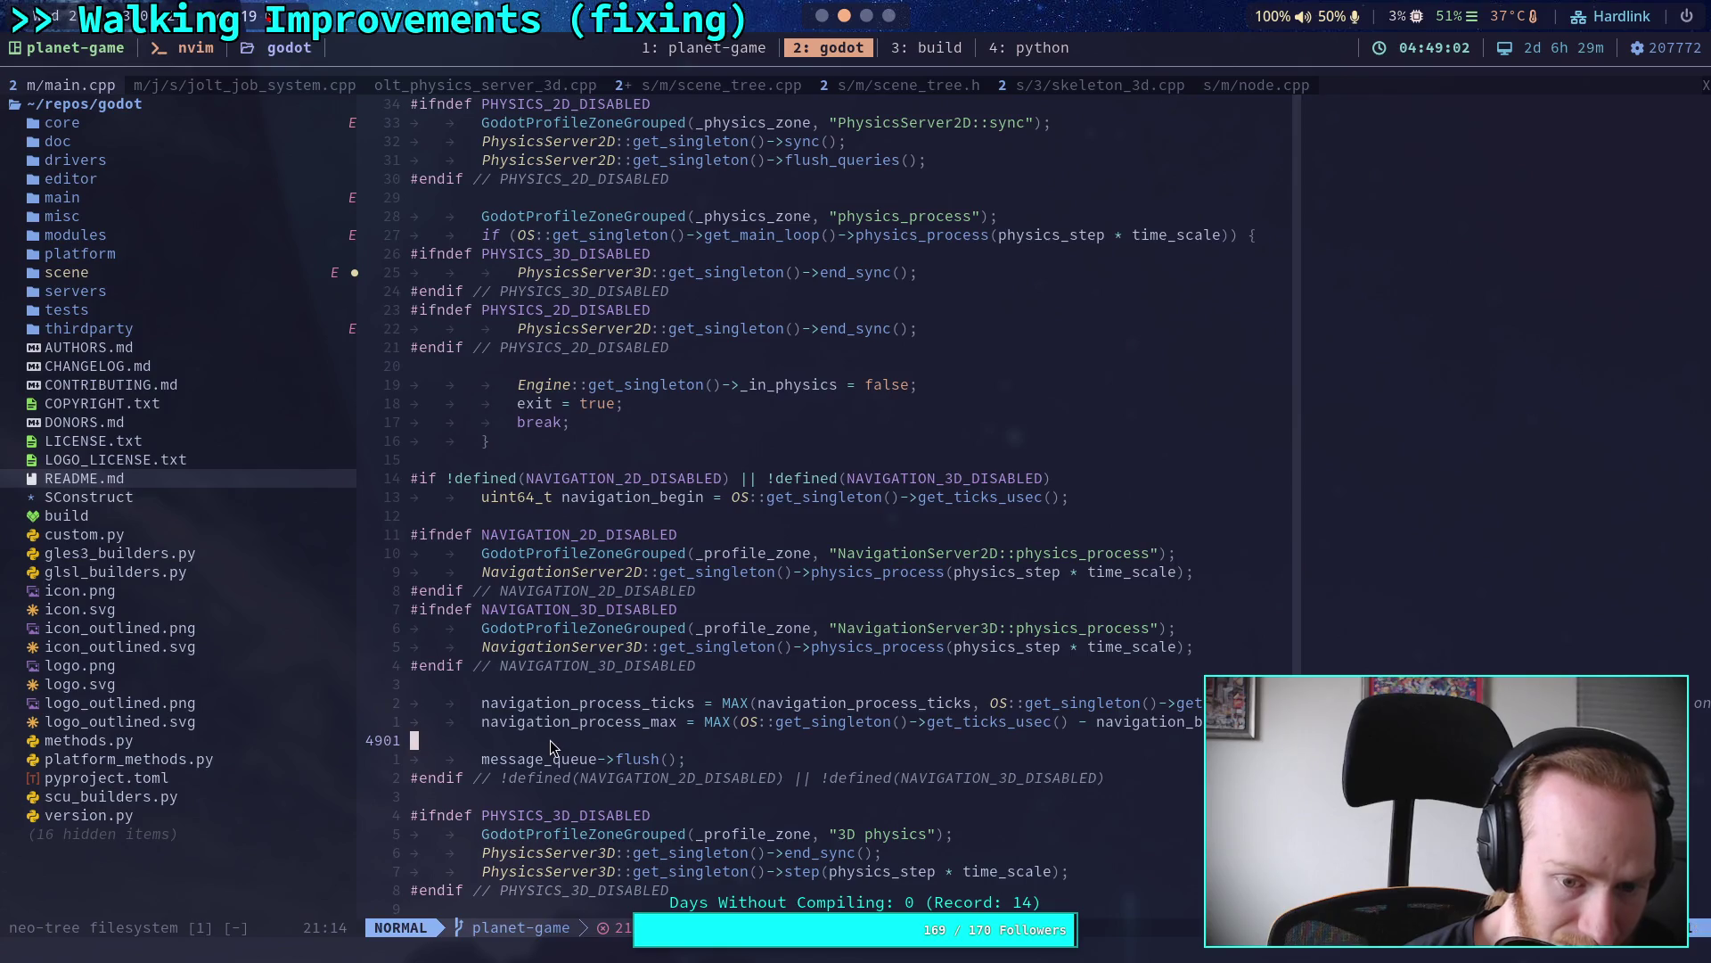
pyautogui.doubleClick(533, 759)
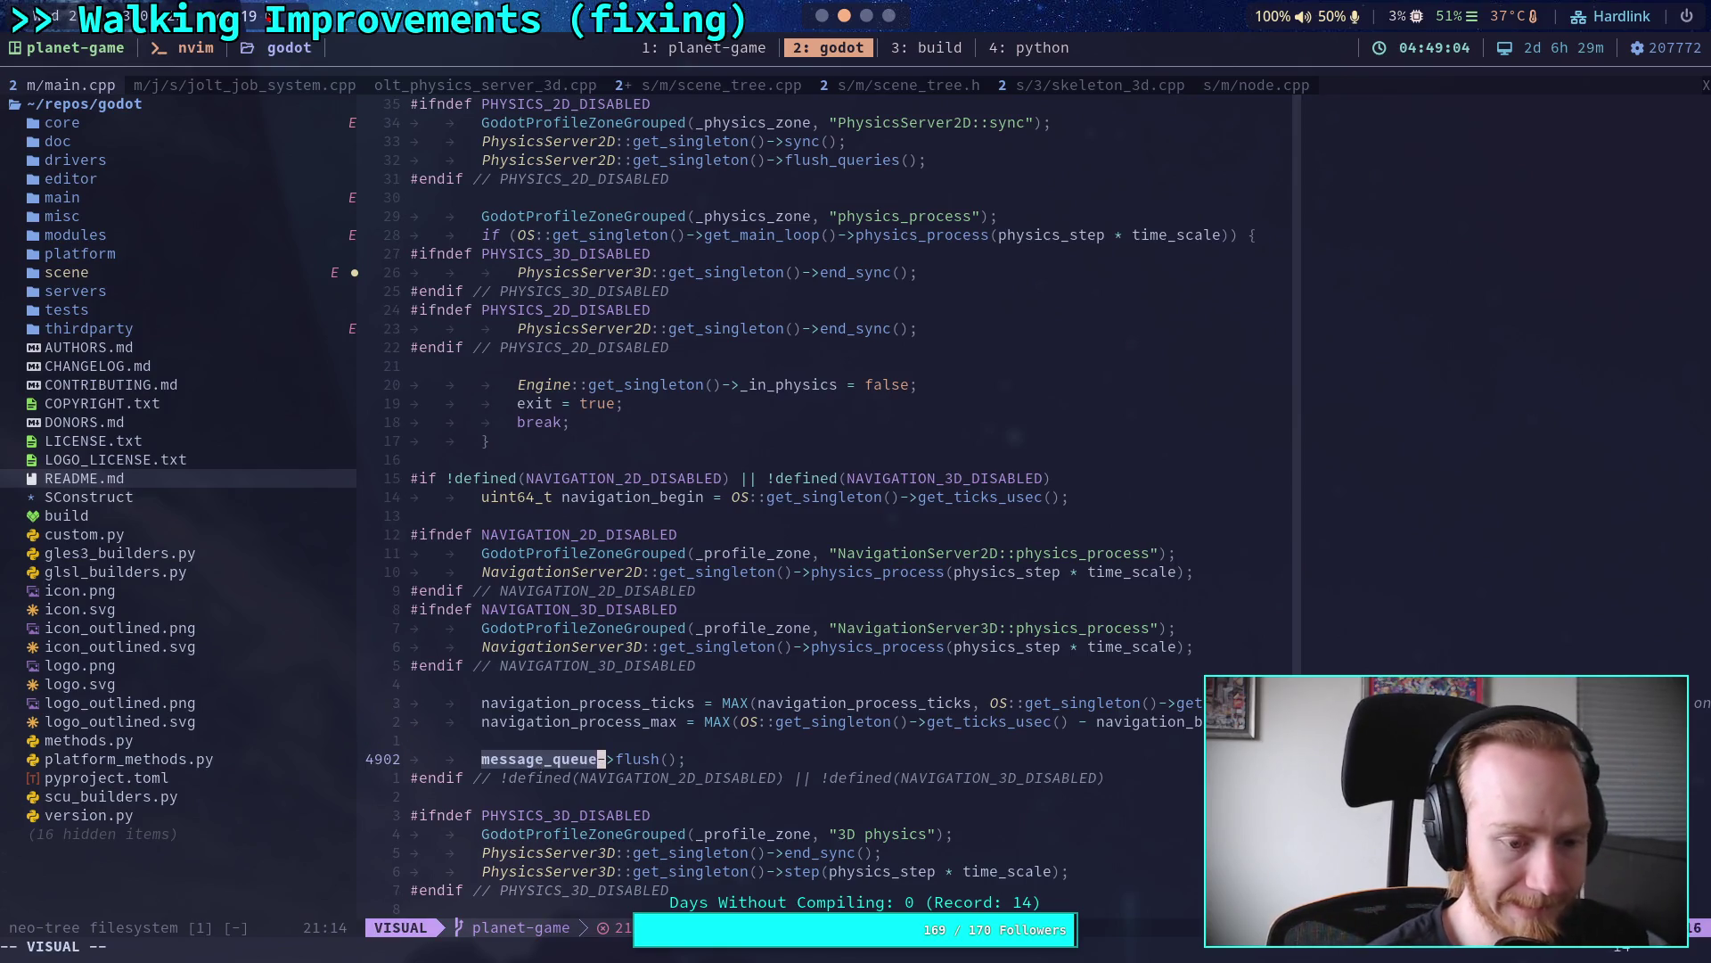
pyautogui.press('y')
pyautogui.press('/')
pyautogui.write('me')
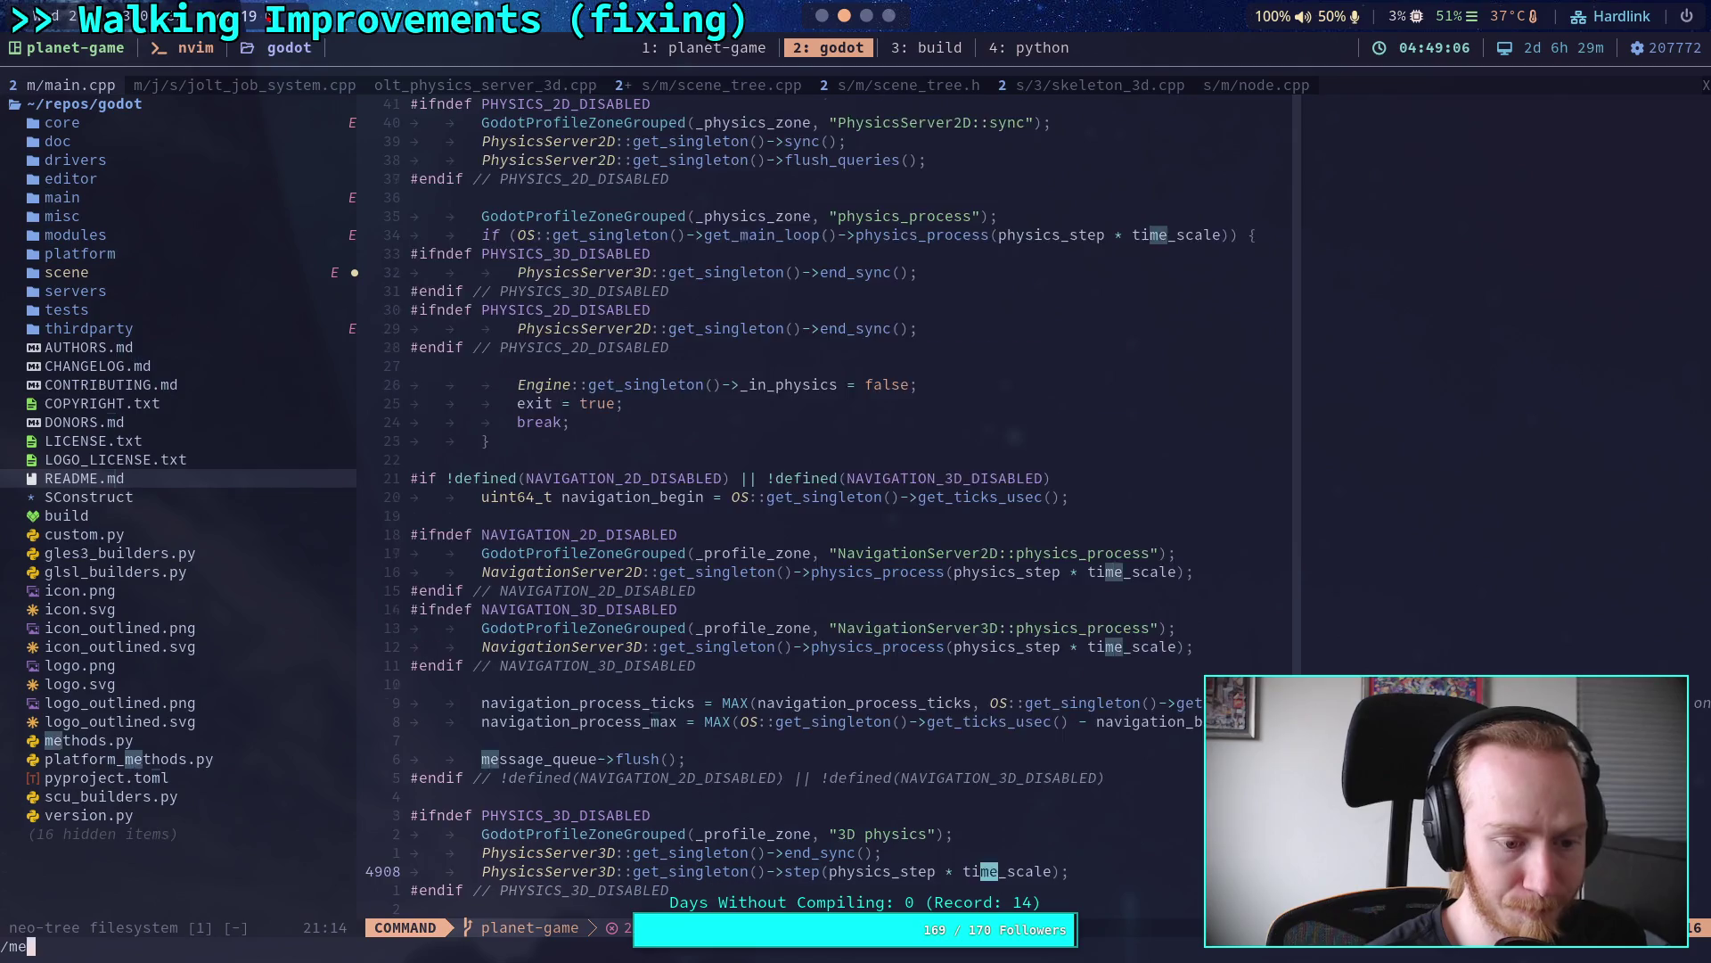
pyautogui.write('ssage_queue =')
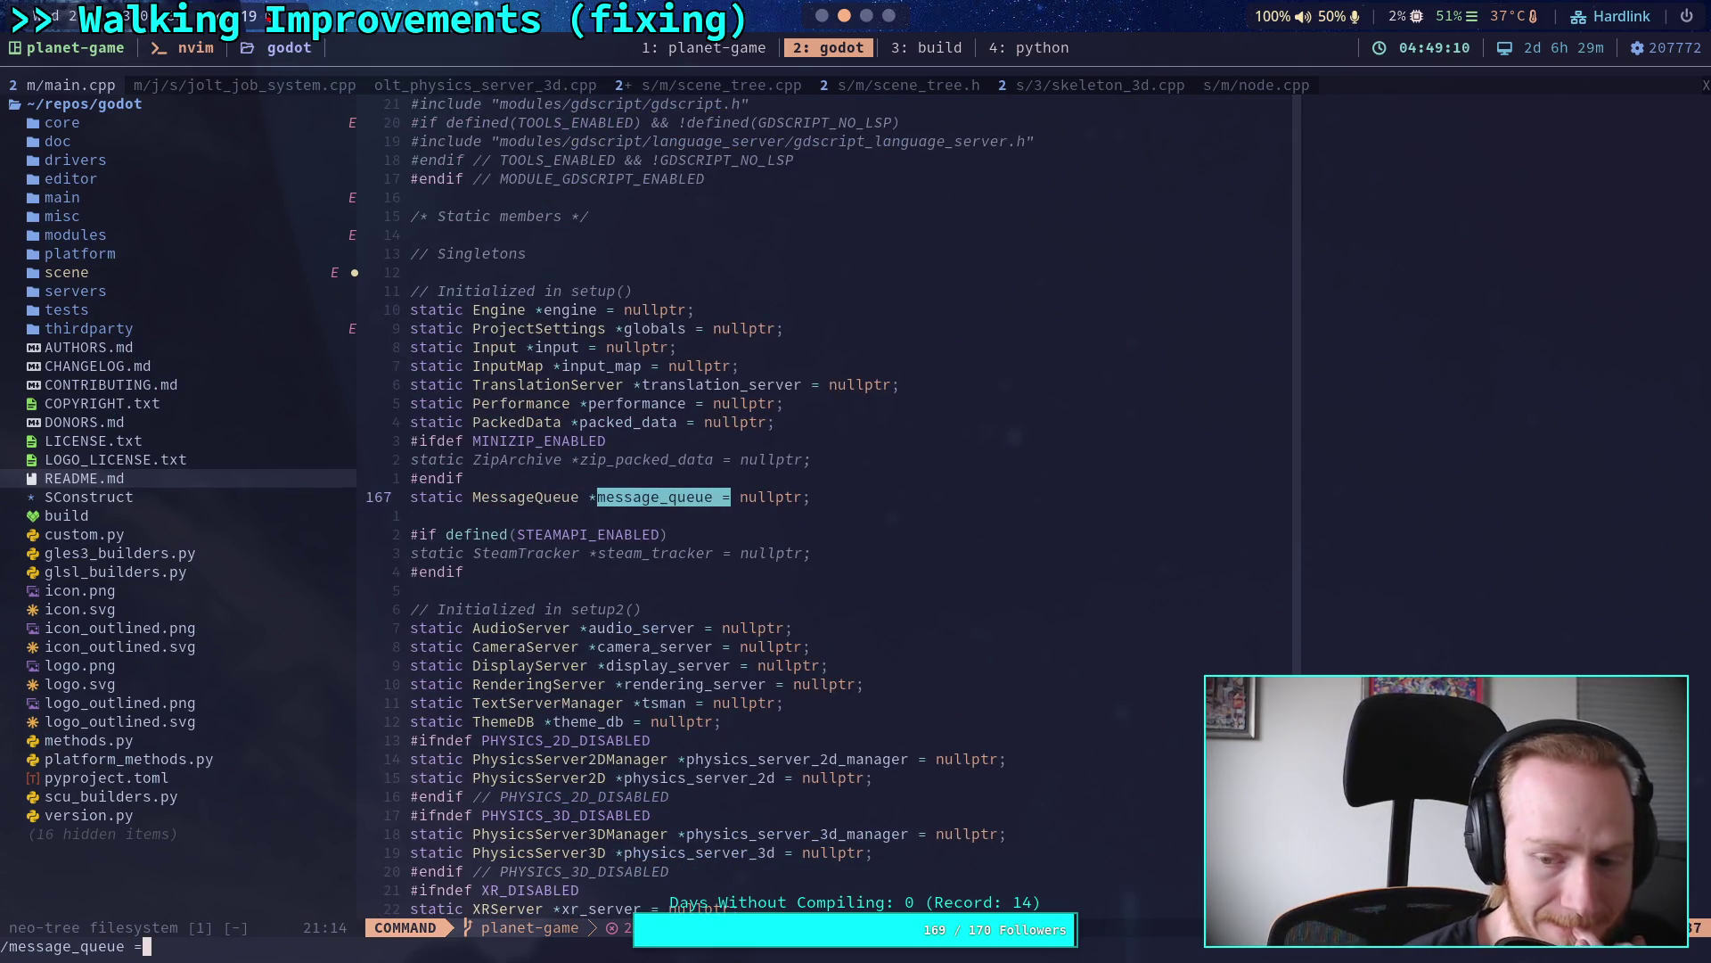
pyautogui.press('Return')
pyautogui.press('n')
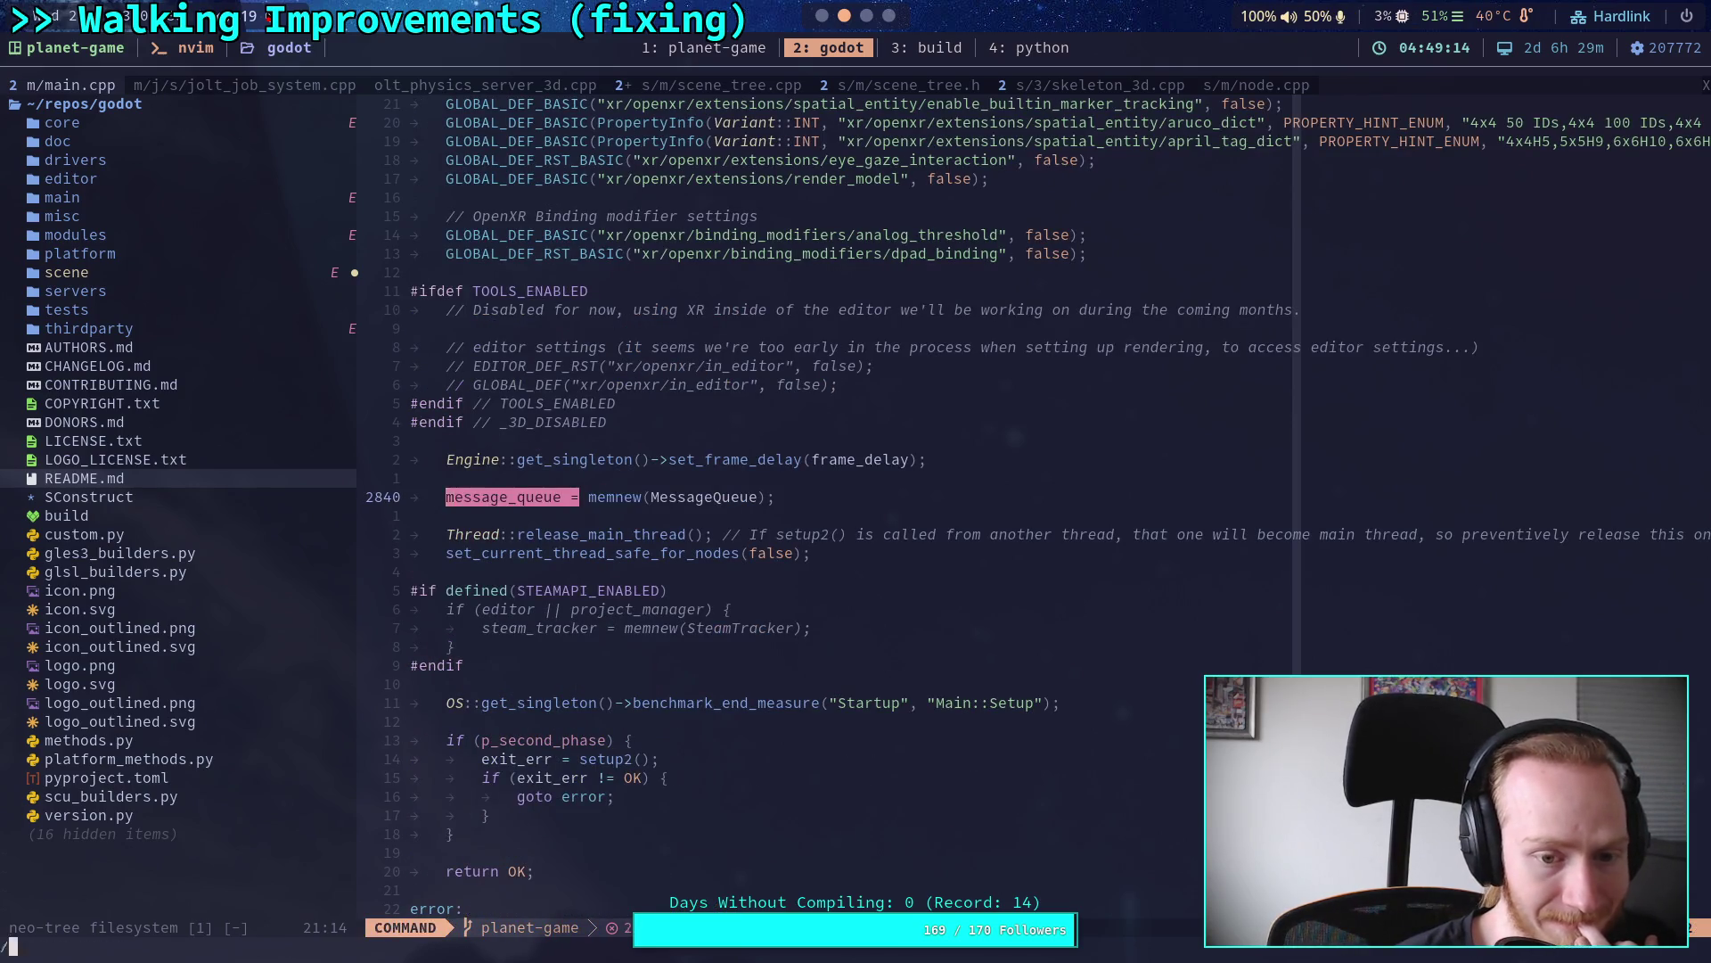
pyautogui.press('n')
pyautogui.press('n')
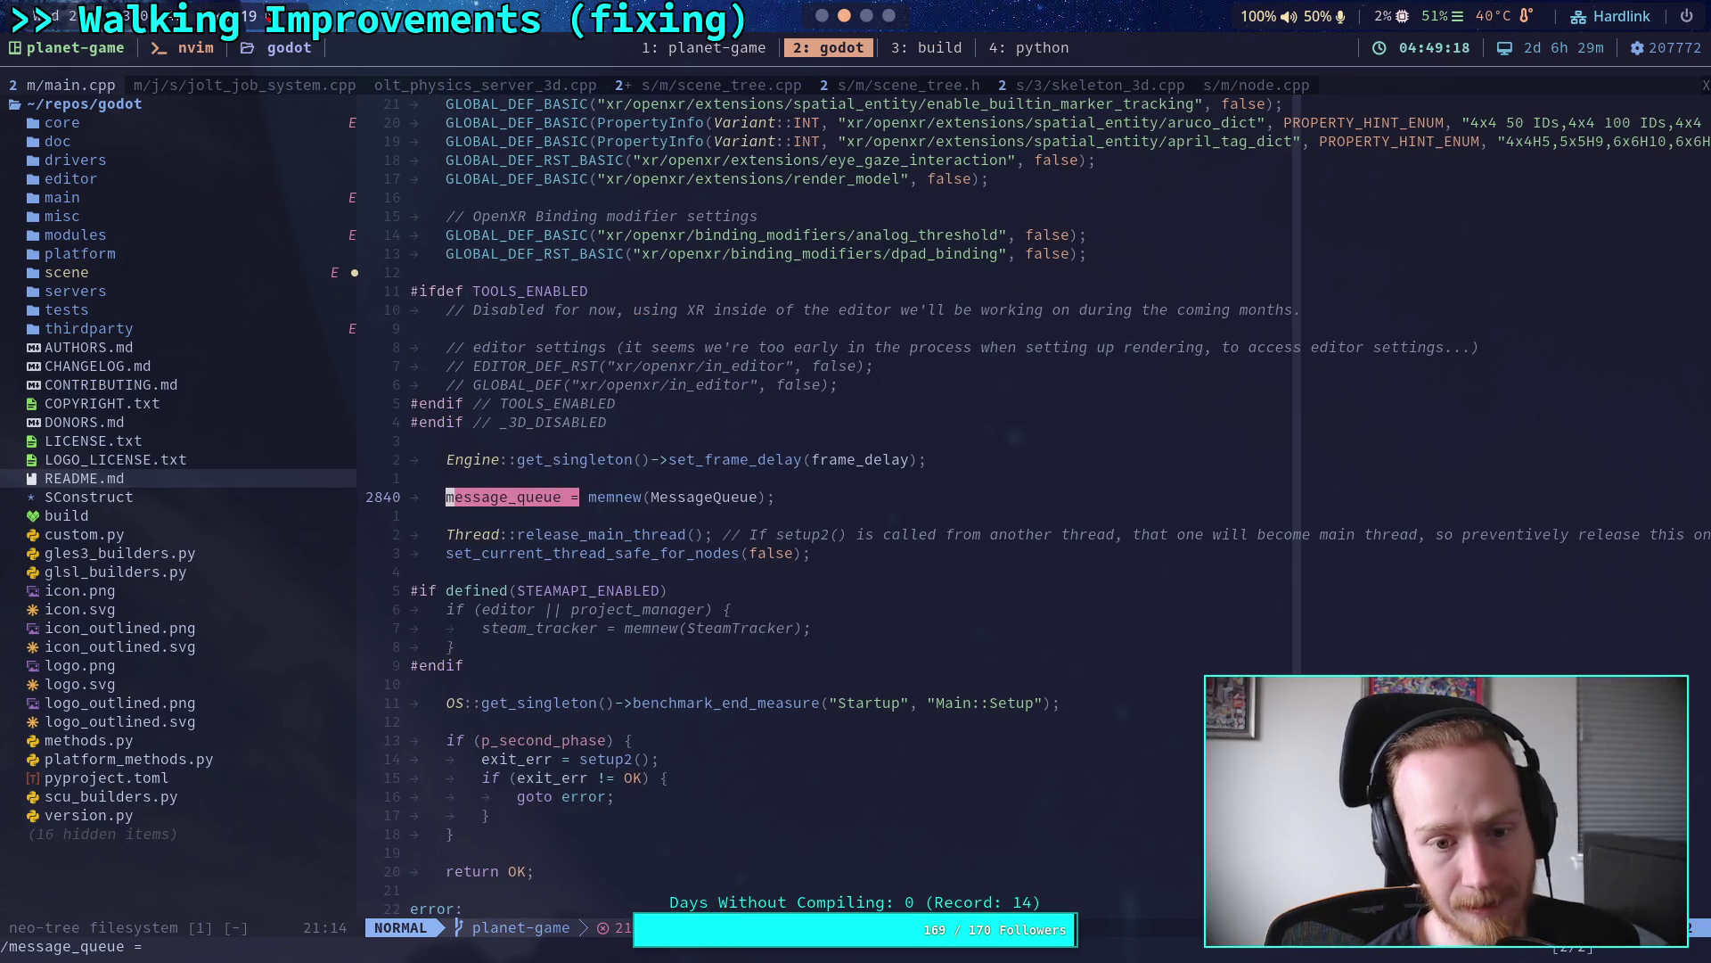
# Step: Search for every message_queue use and cycle through creation, deletion check, loop flush and shutdown flush
pyautogui.write('/message_')
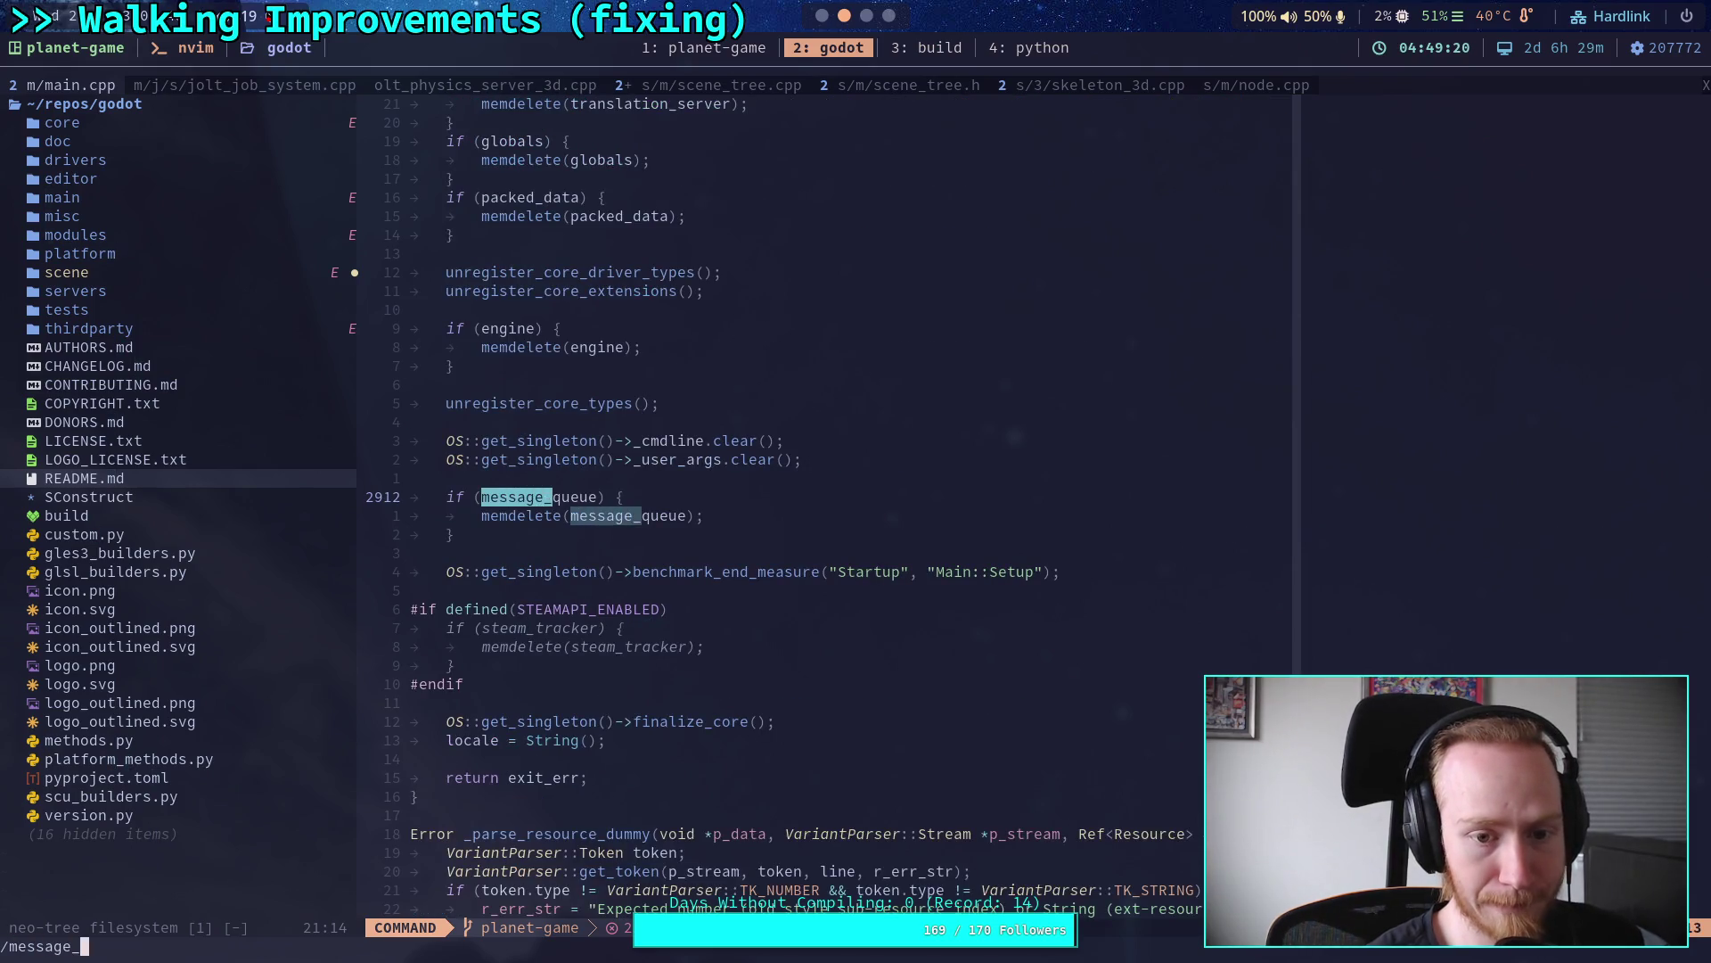
pyautogui.write('queue')
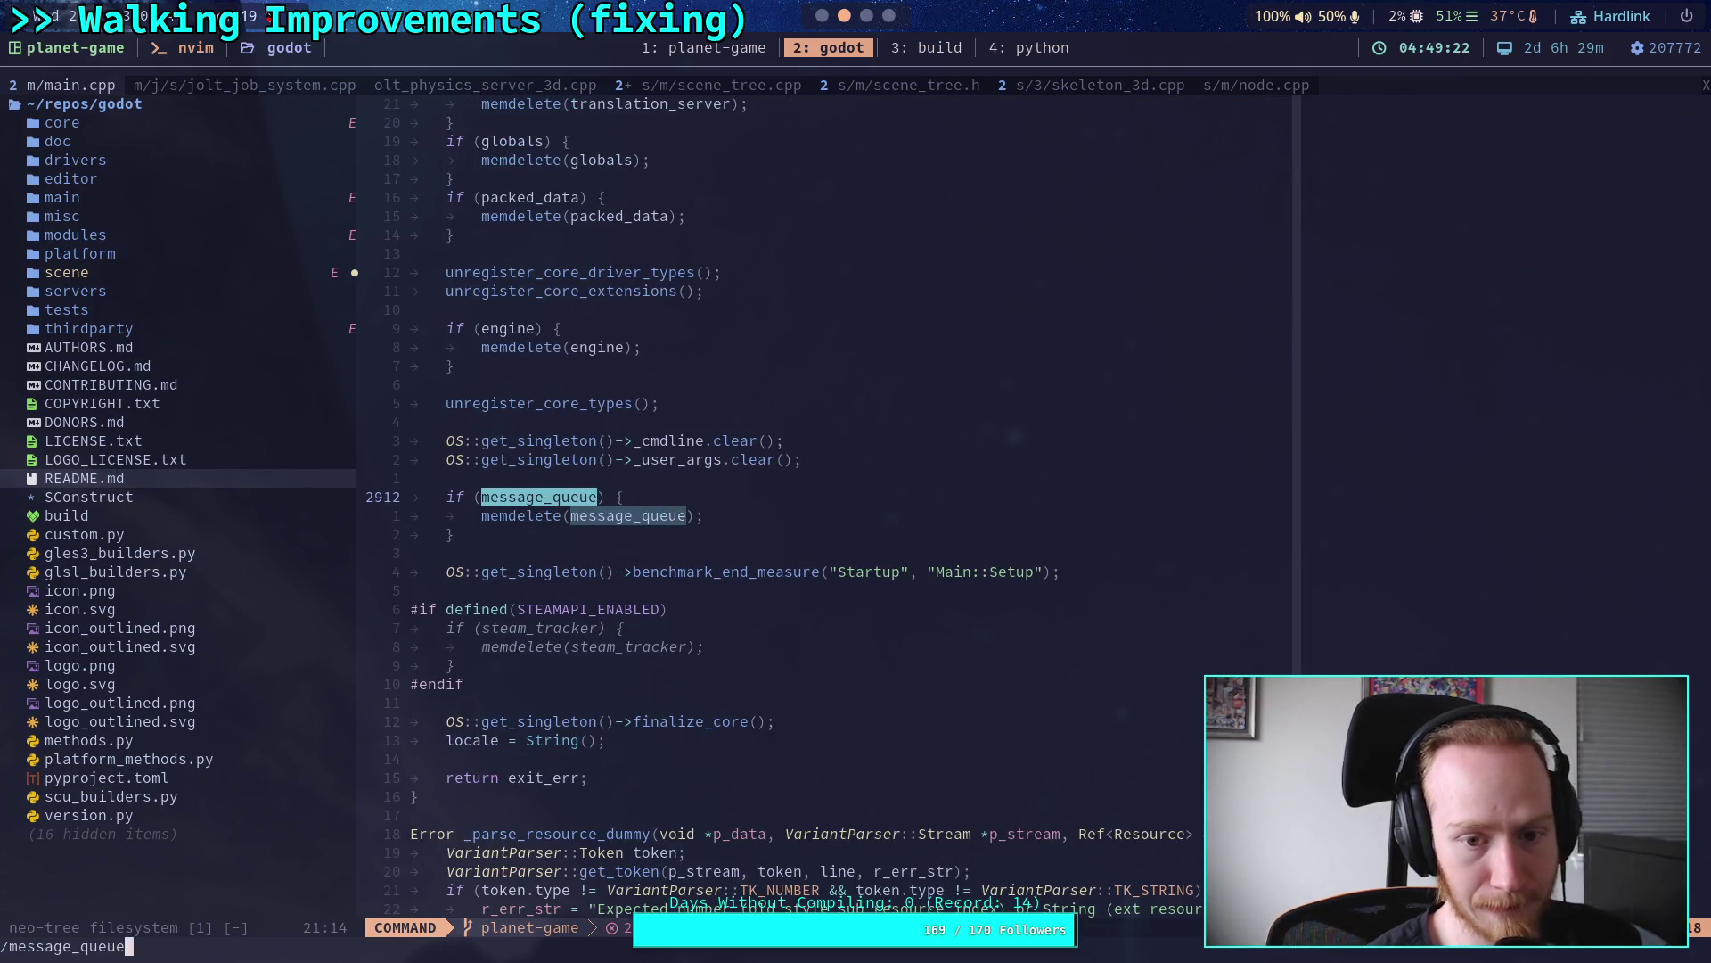
pyautogui.press('Return')
pyautogui.press('n')
pyautogui.press('n')
pyautogui.press('n')
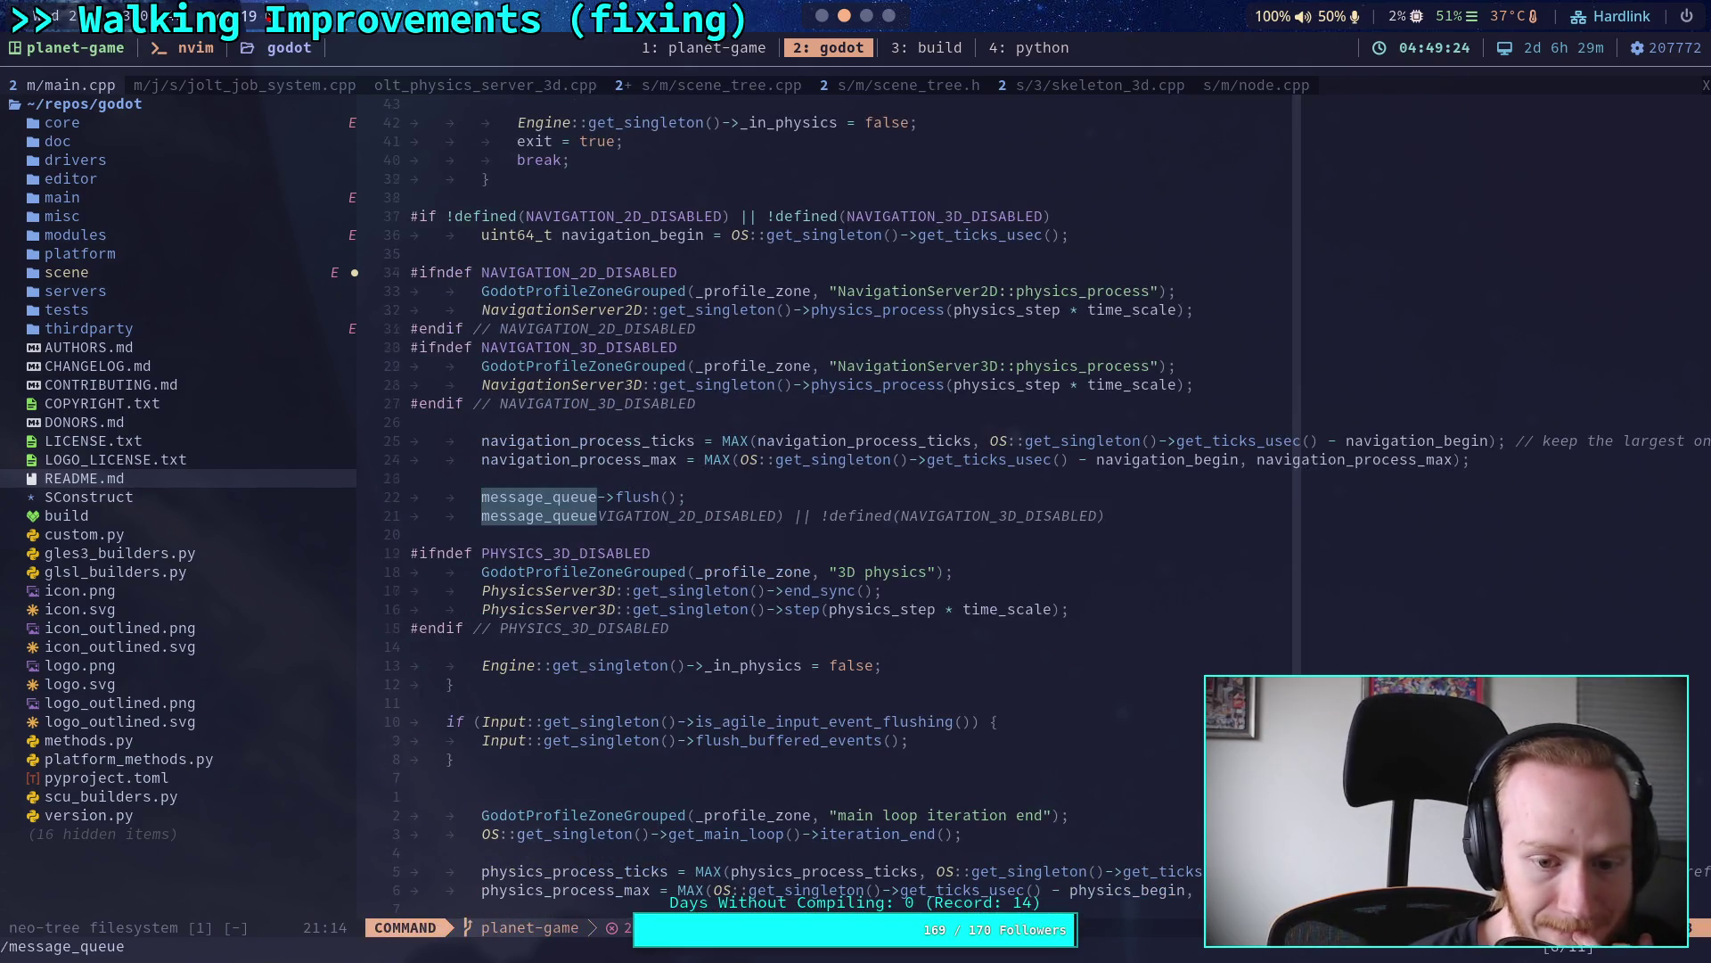
pyautogui.press('n')
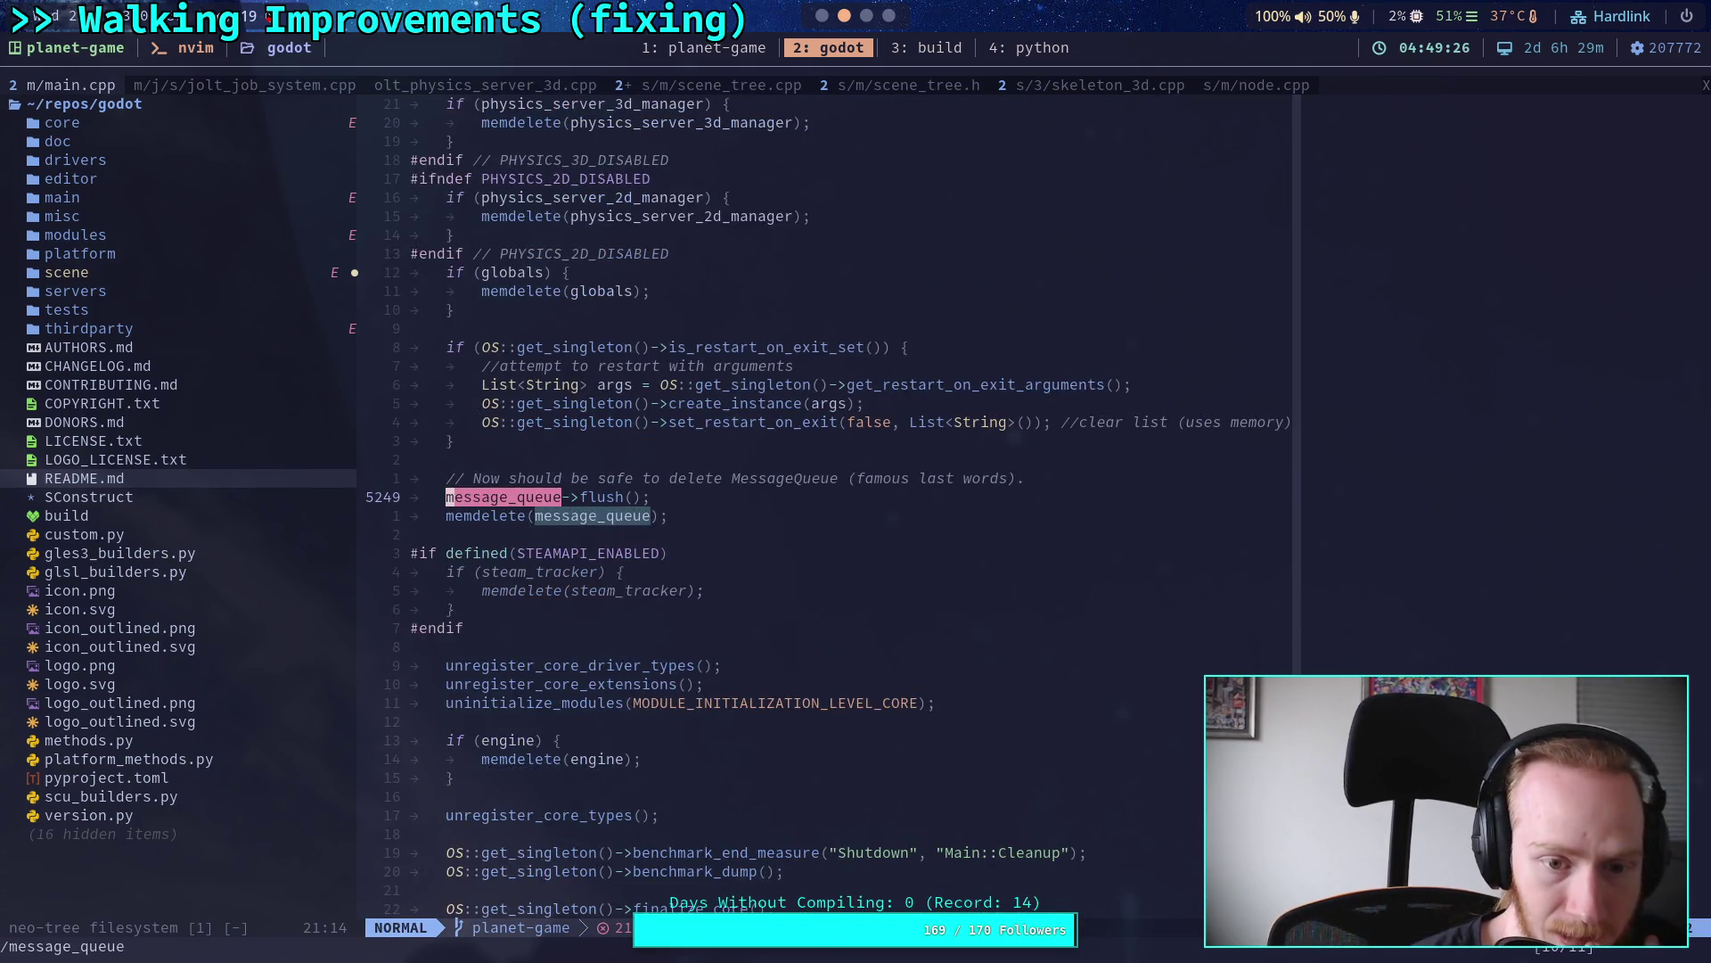
pyautogui.press('n')
pyautogui.press('n')
pyautogui.press('n')
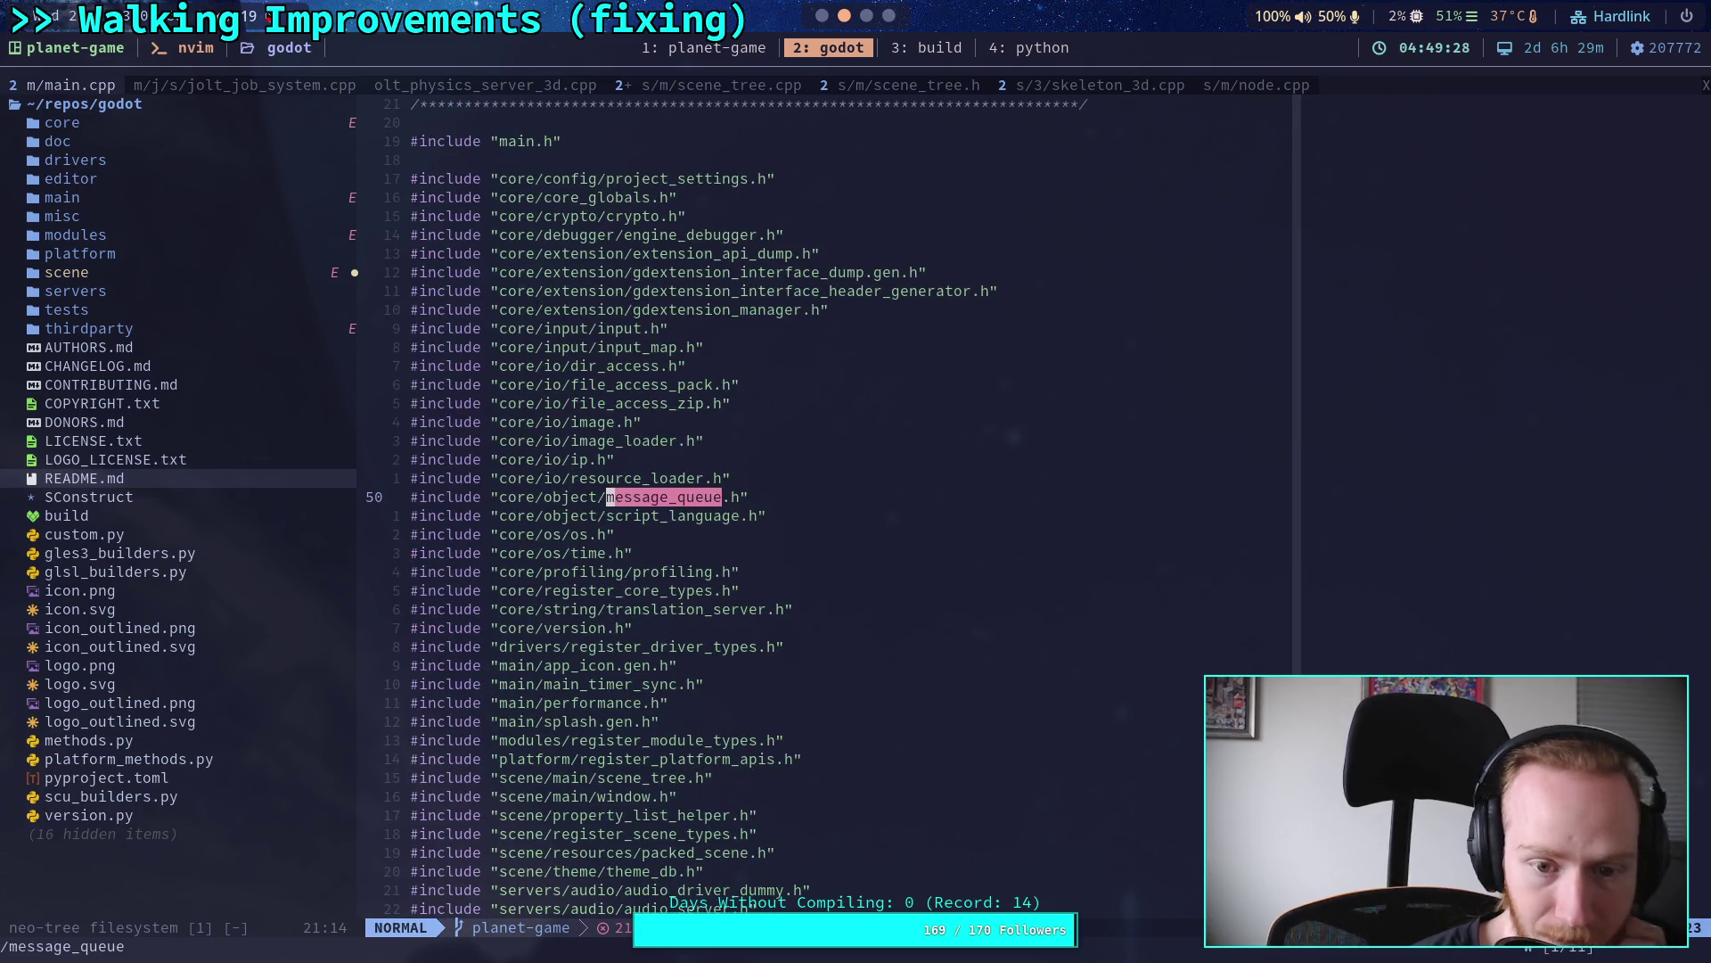
pyautogui.press('n')
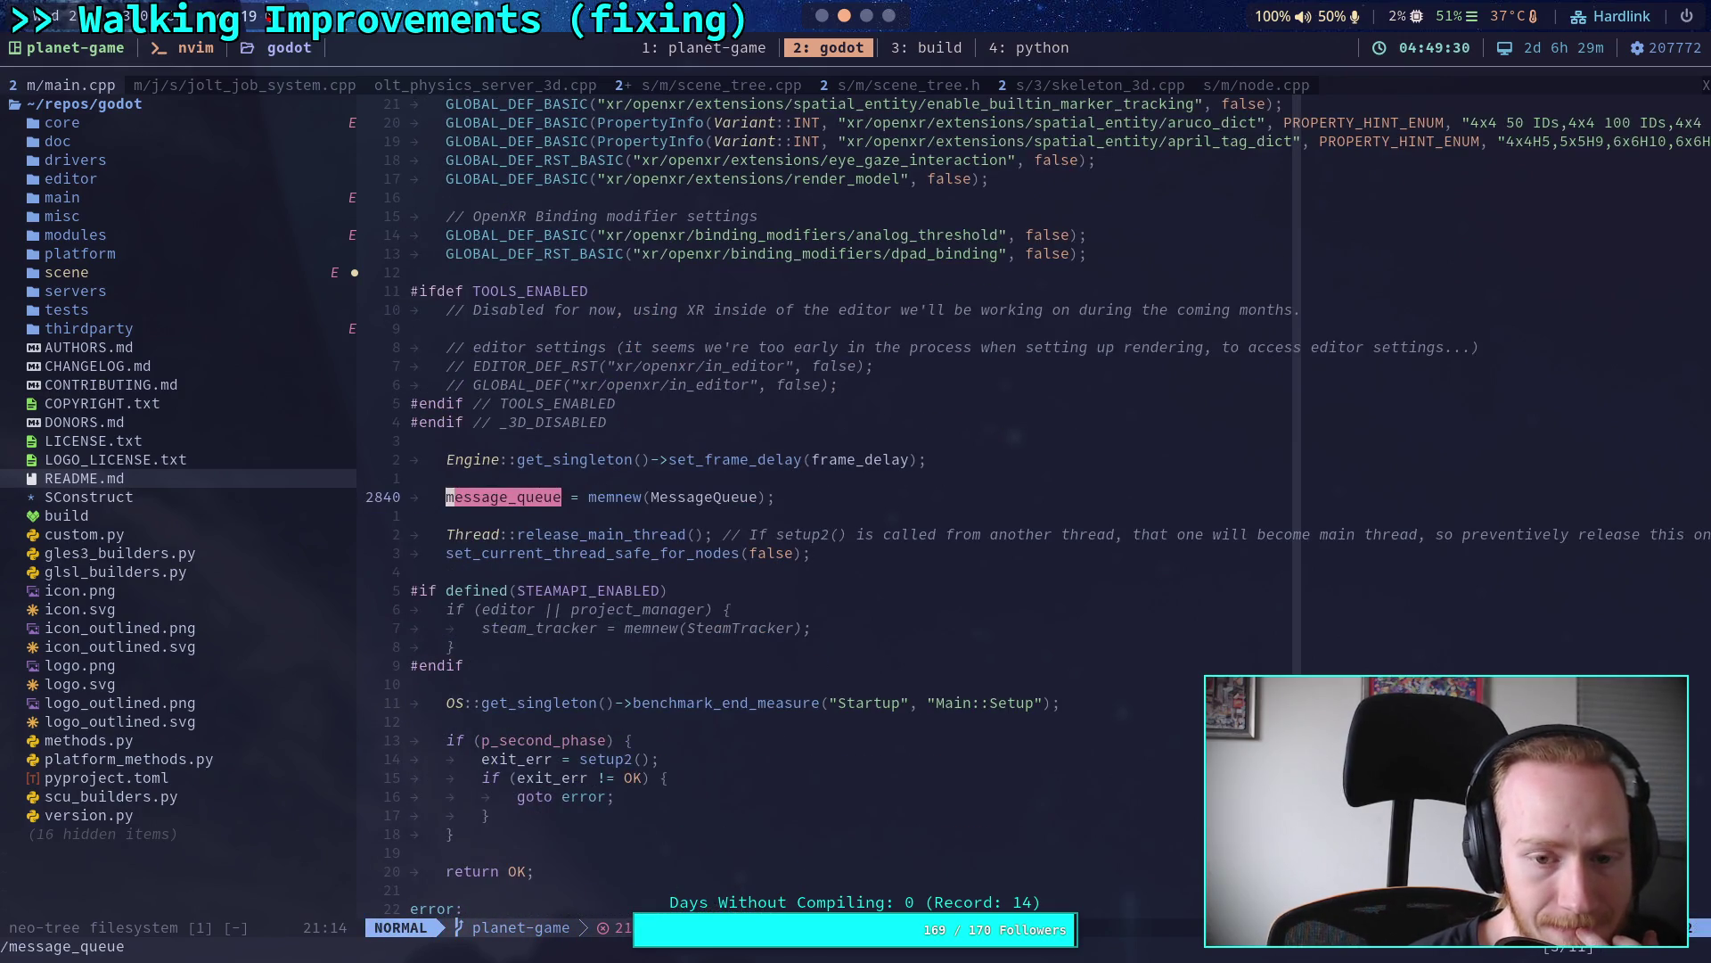
pyautogui.press('n')
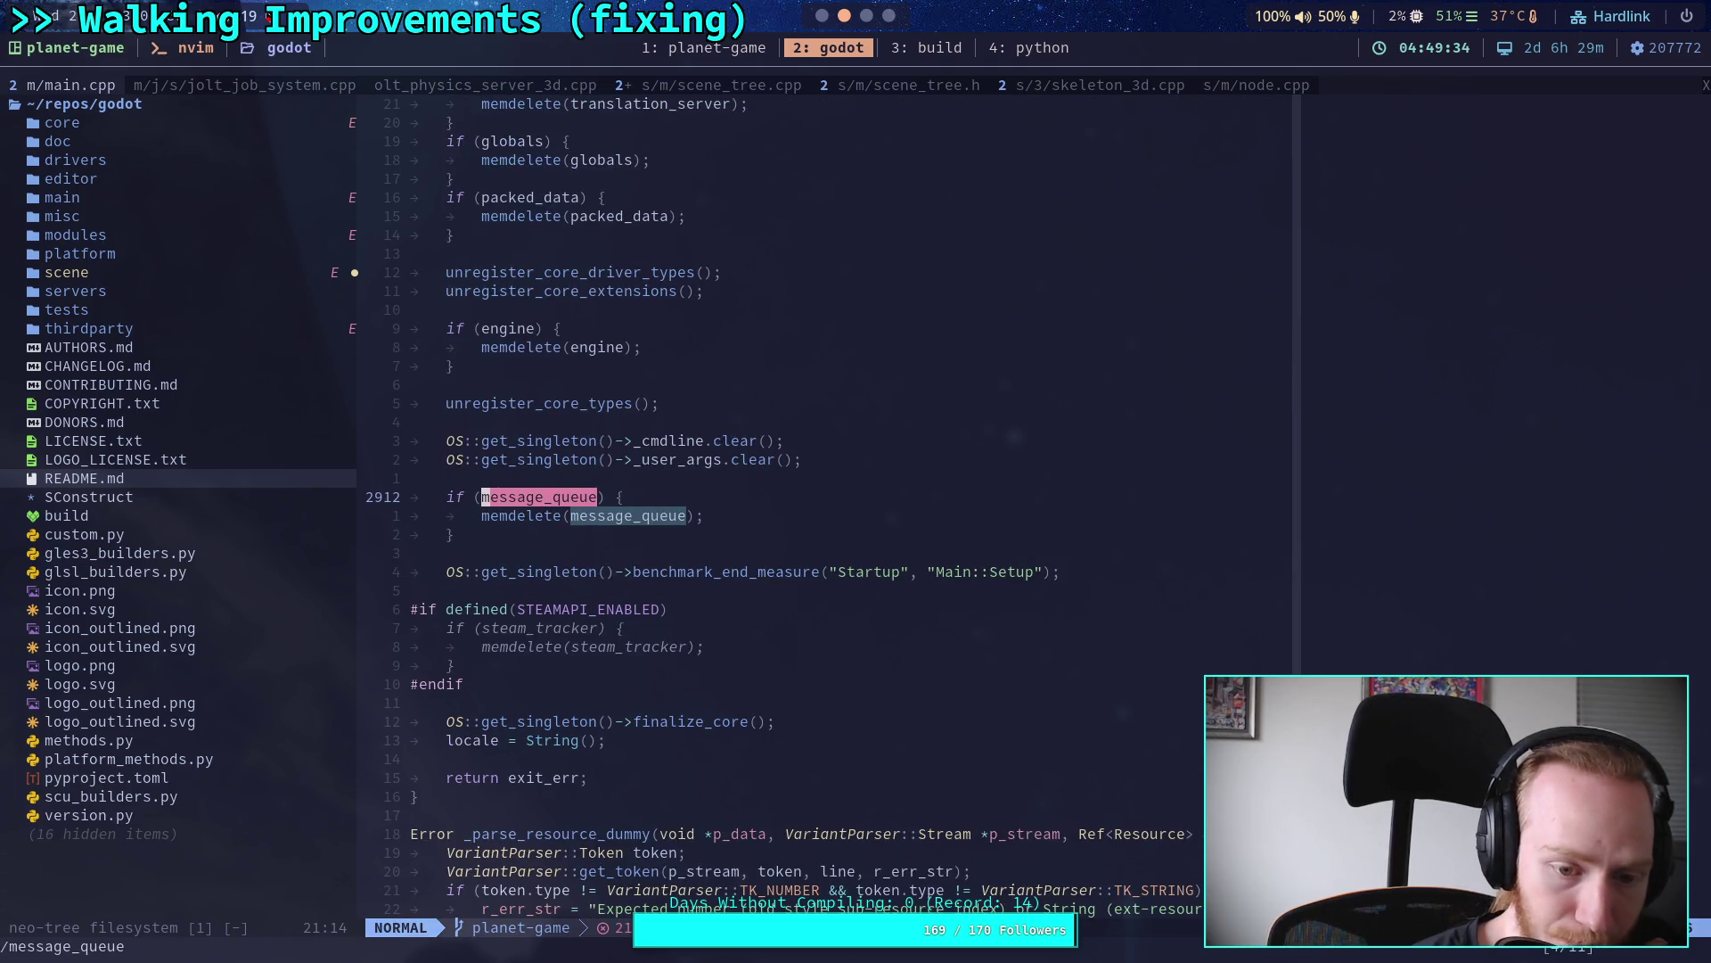
pyautogui.press('n')
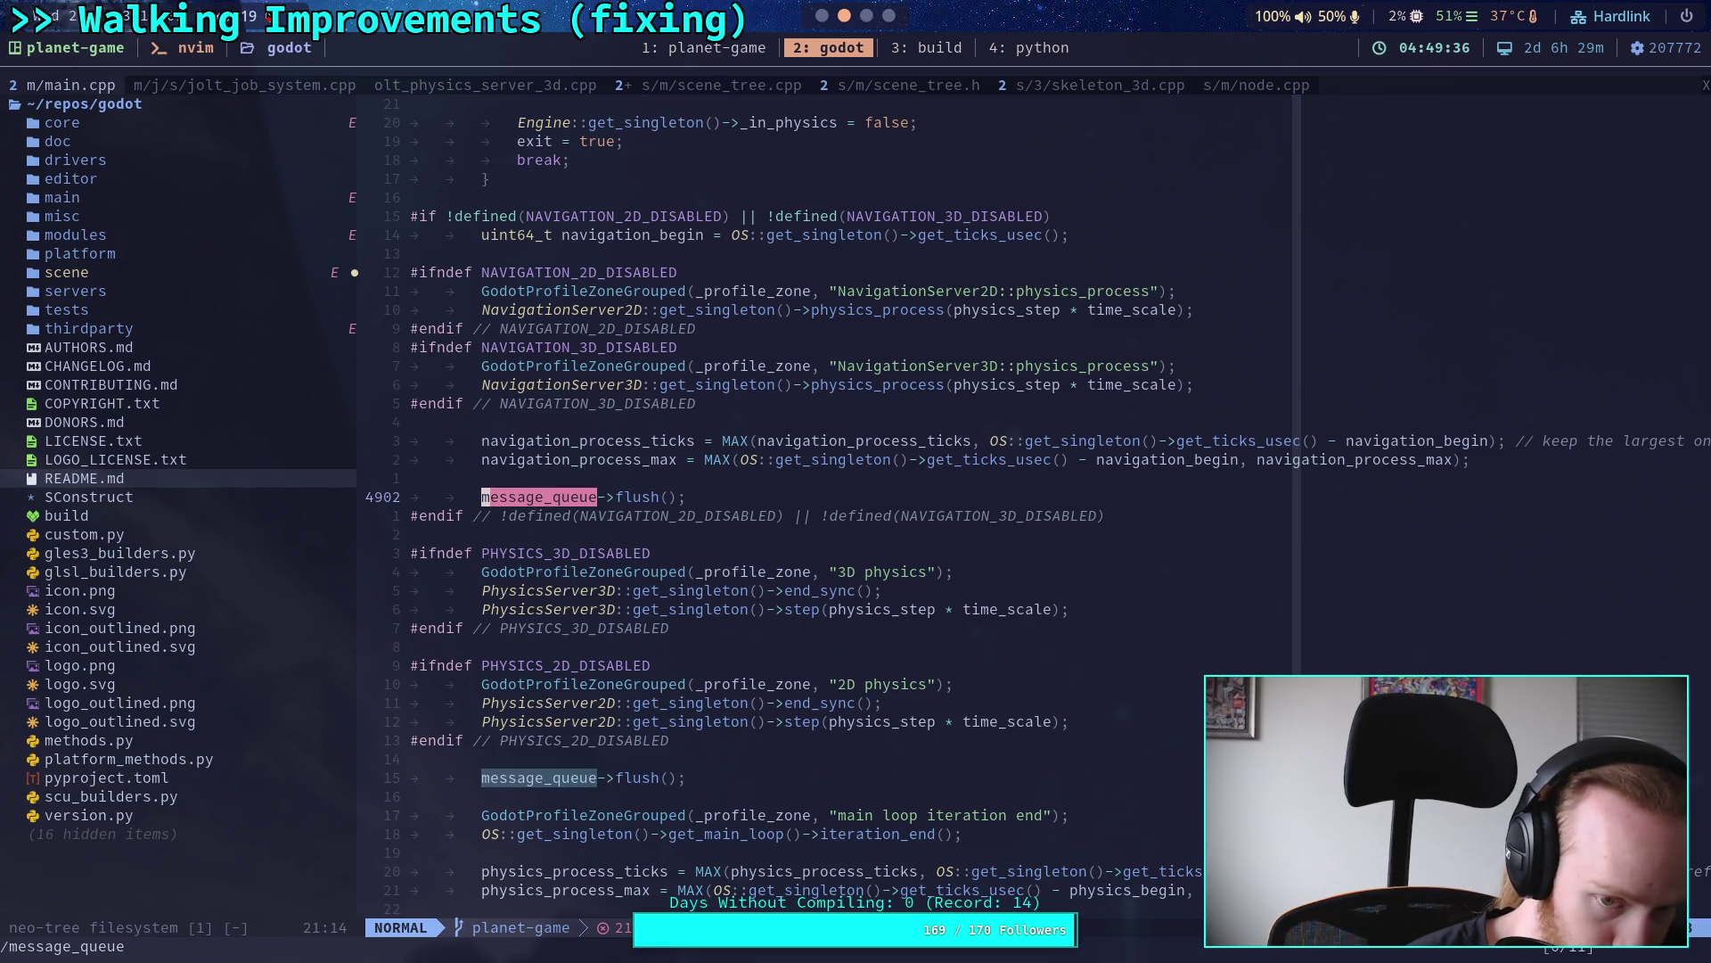
pyautogui.press('n')
pyautogui.press('n')
pyautogui.press('n')
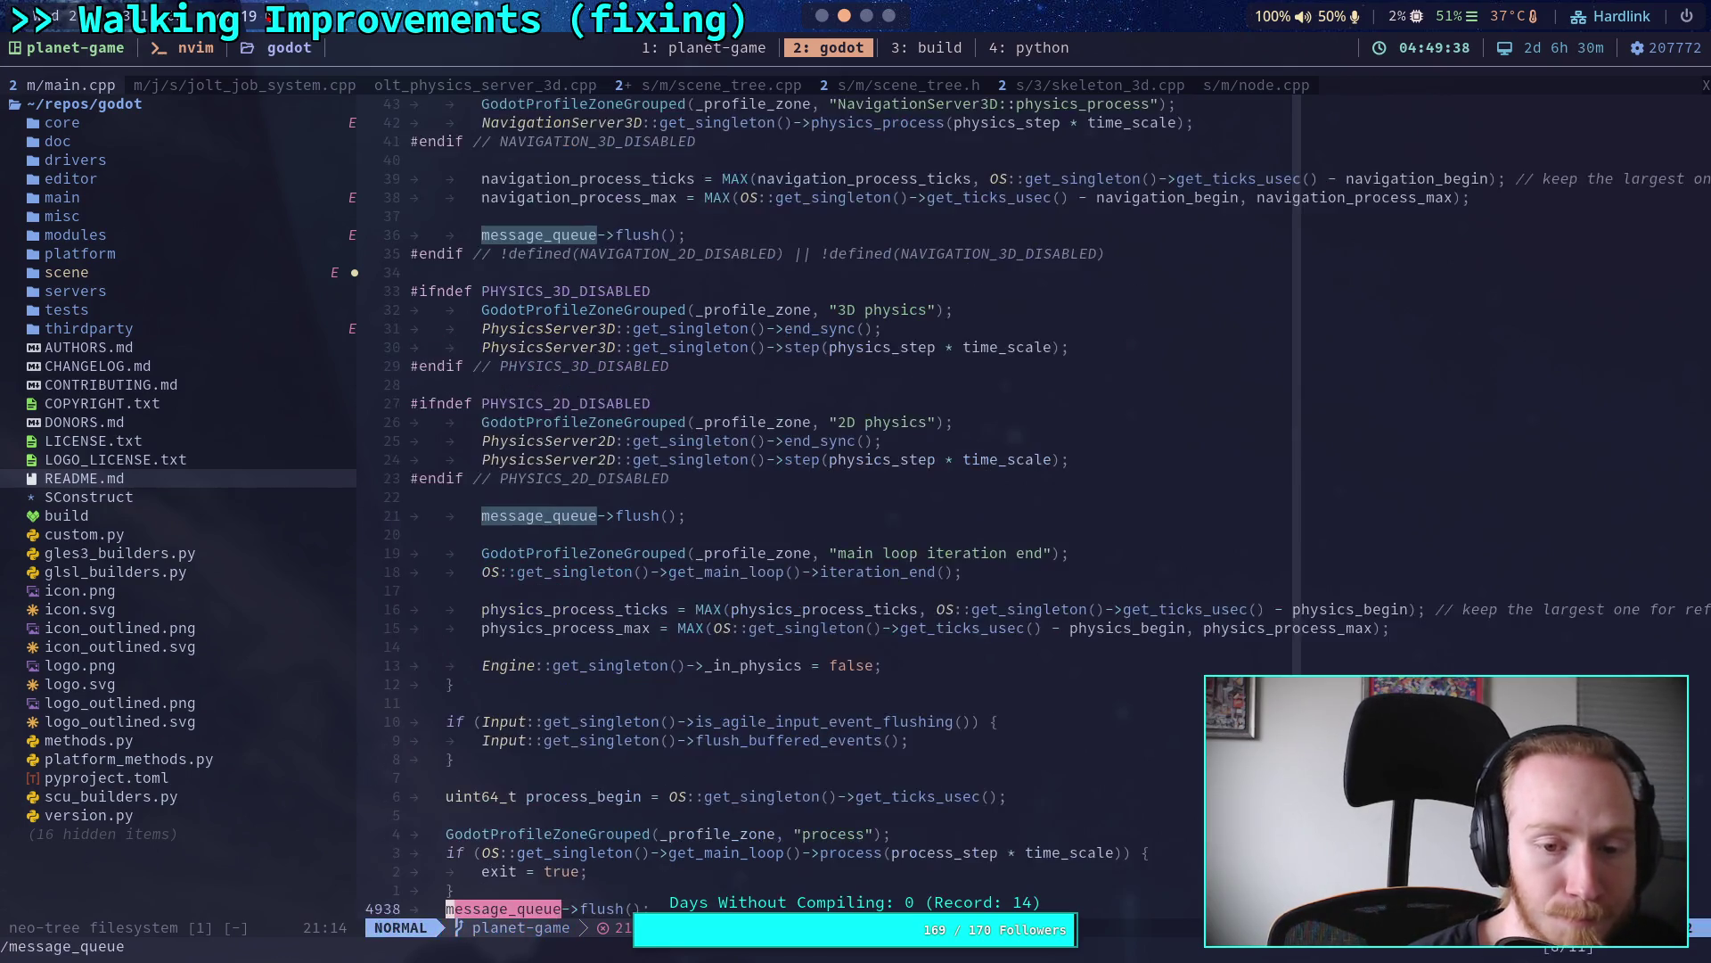
pyautogui.press('n')
pyautogui.press('n')
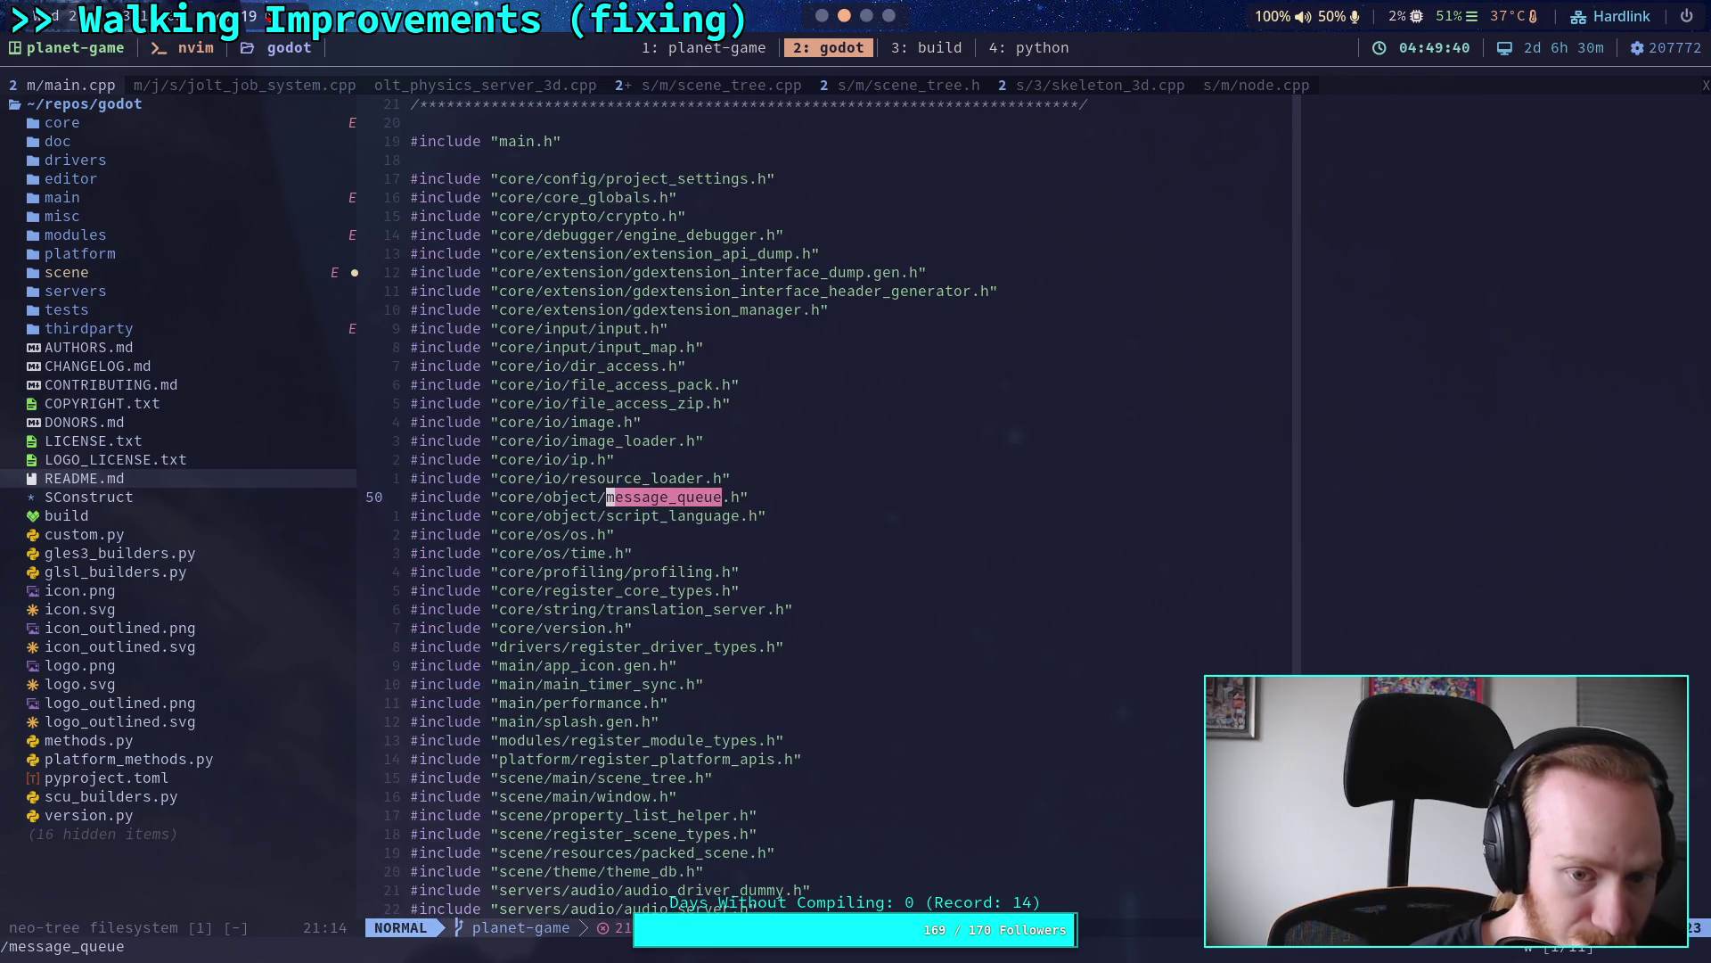
pyautogui.press('n')
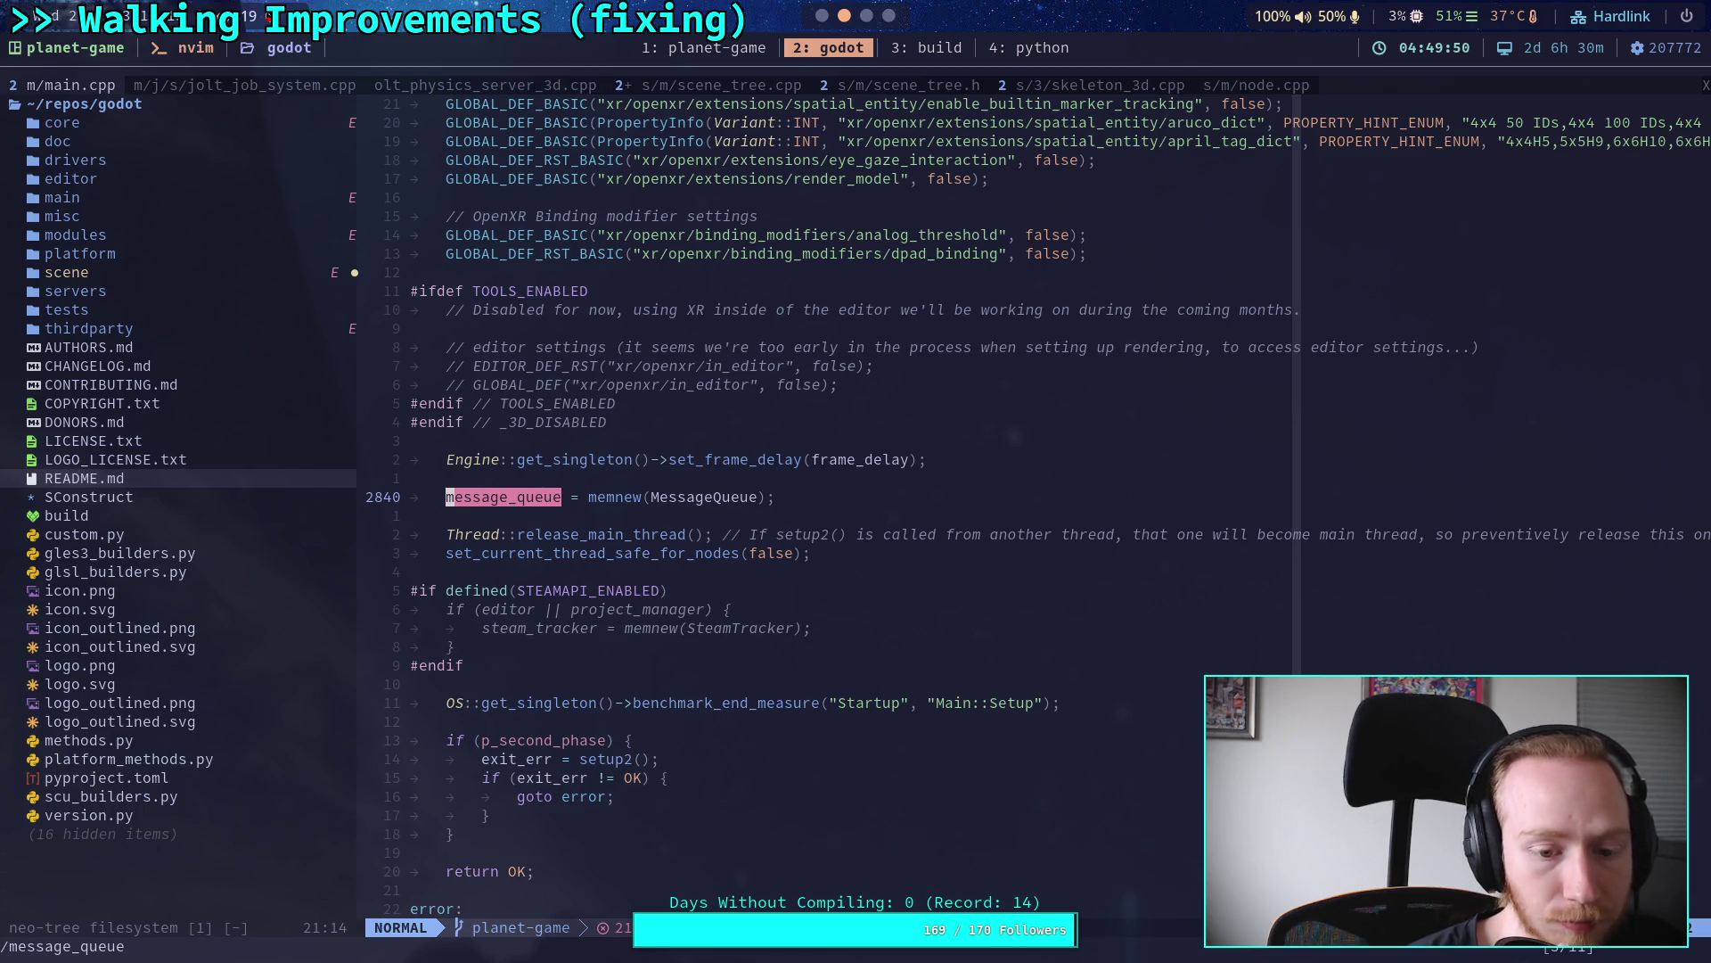
# Step: Step through the remaining message_queue matches again, wrapping to the include and declaration
pyautogui.scroll(20, 628, 758)
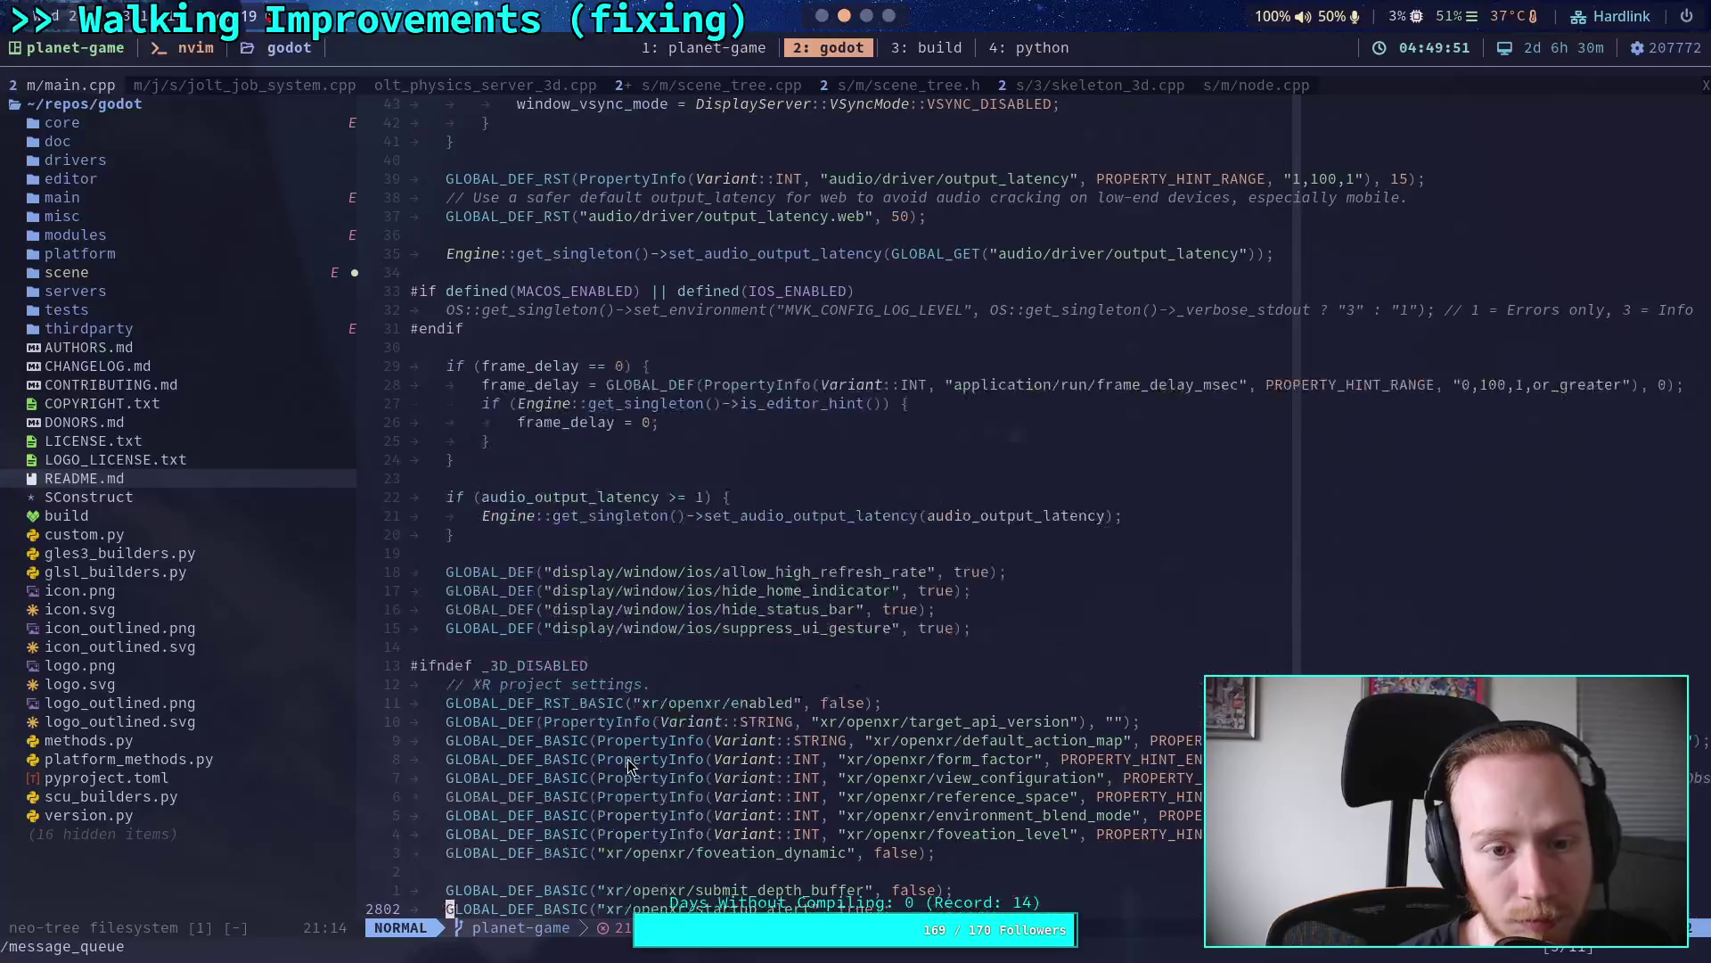
pyautogui.scroll(20, 628, 758)
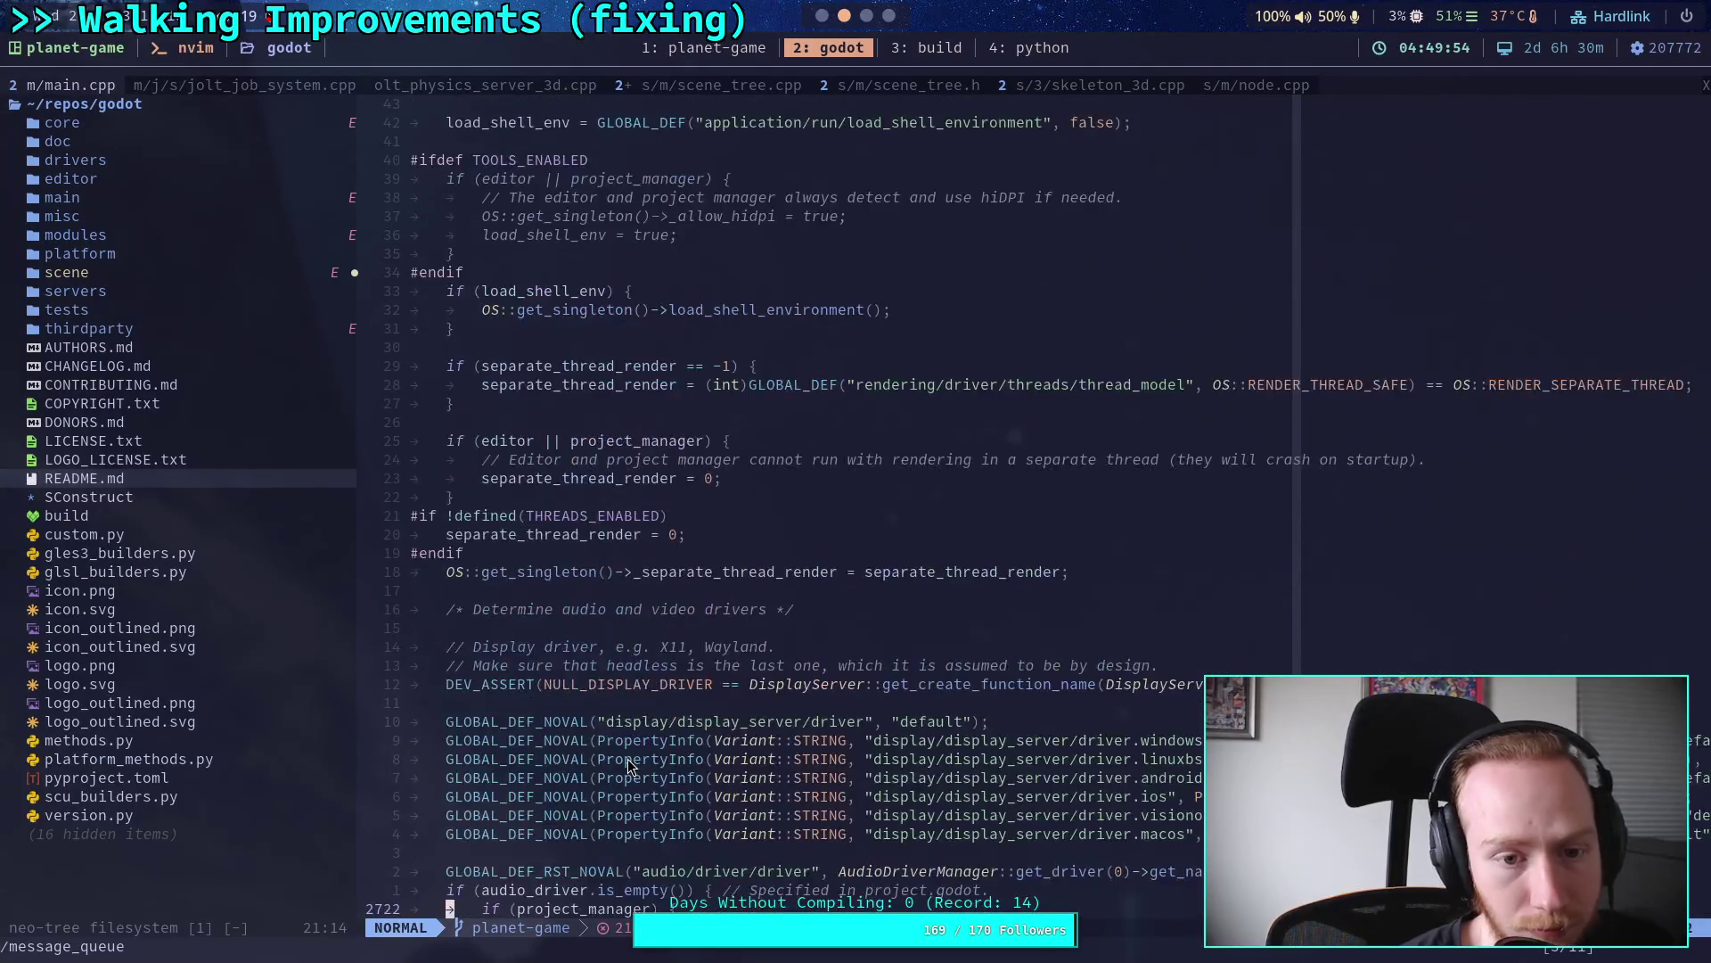
pyautogui.scroll(20, 627, 758)
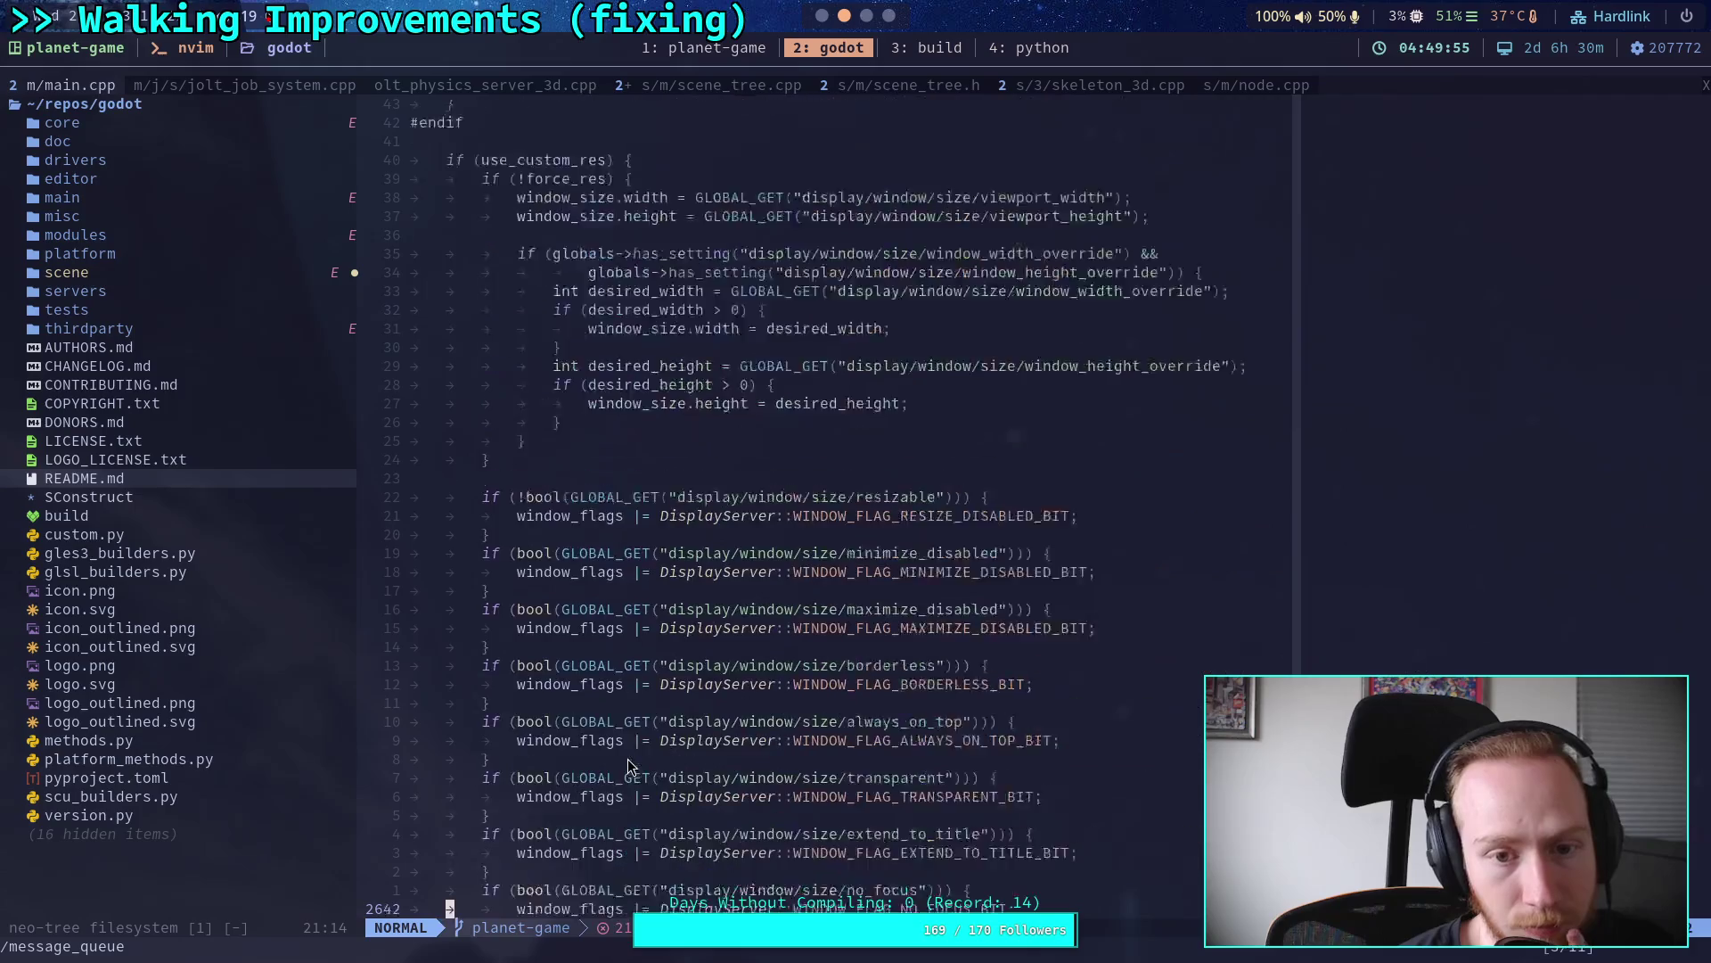
pyautogui.scroll(20, 629, 761)
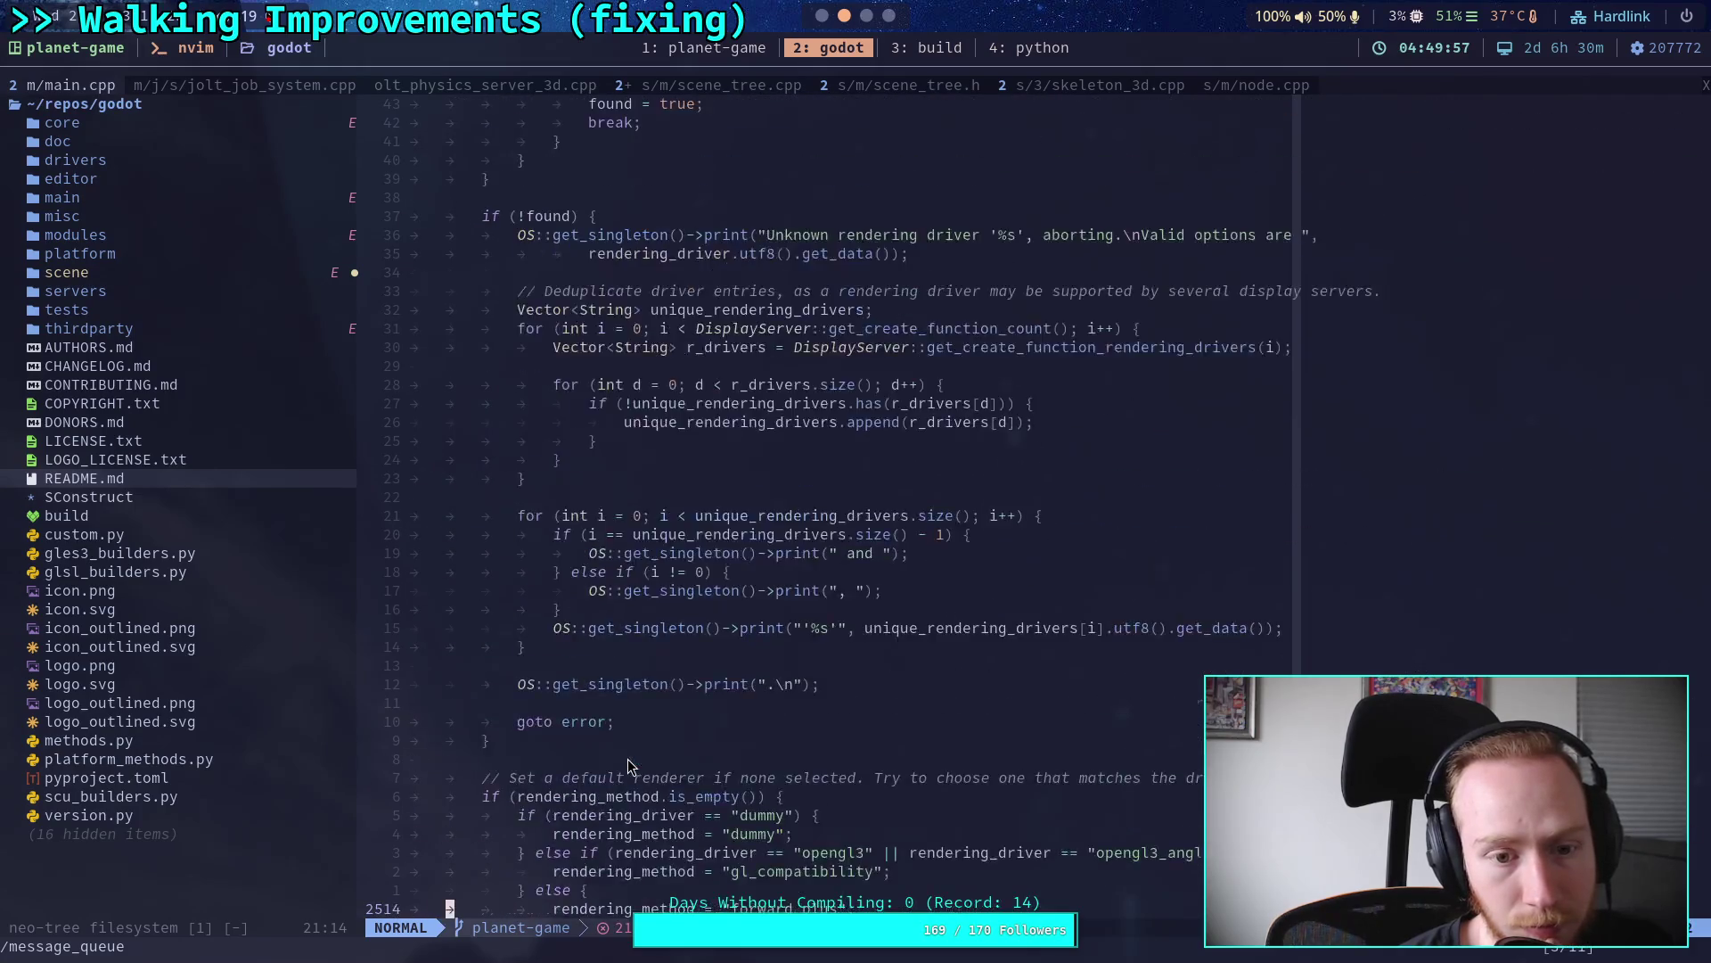
pyautogui.scroll(20, 628, 757)
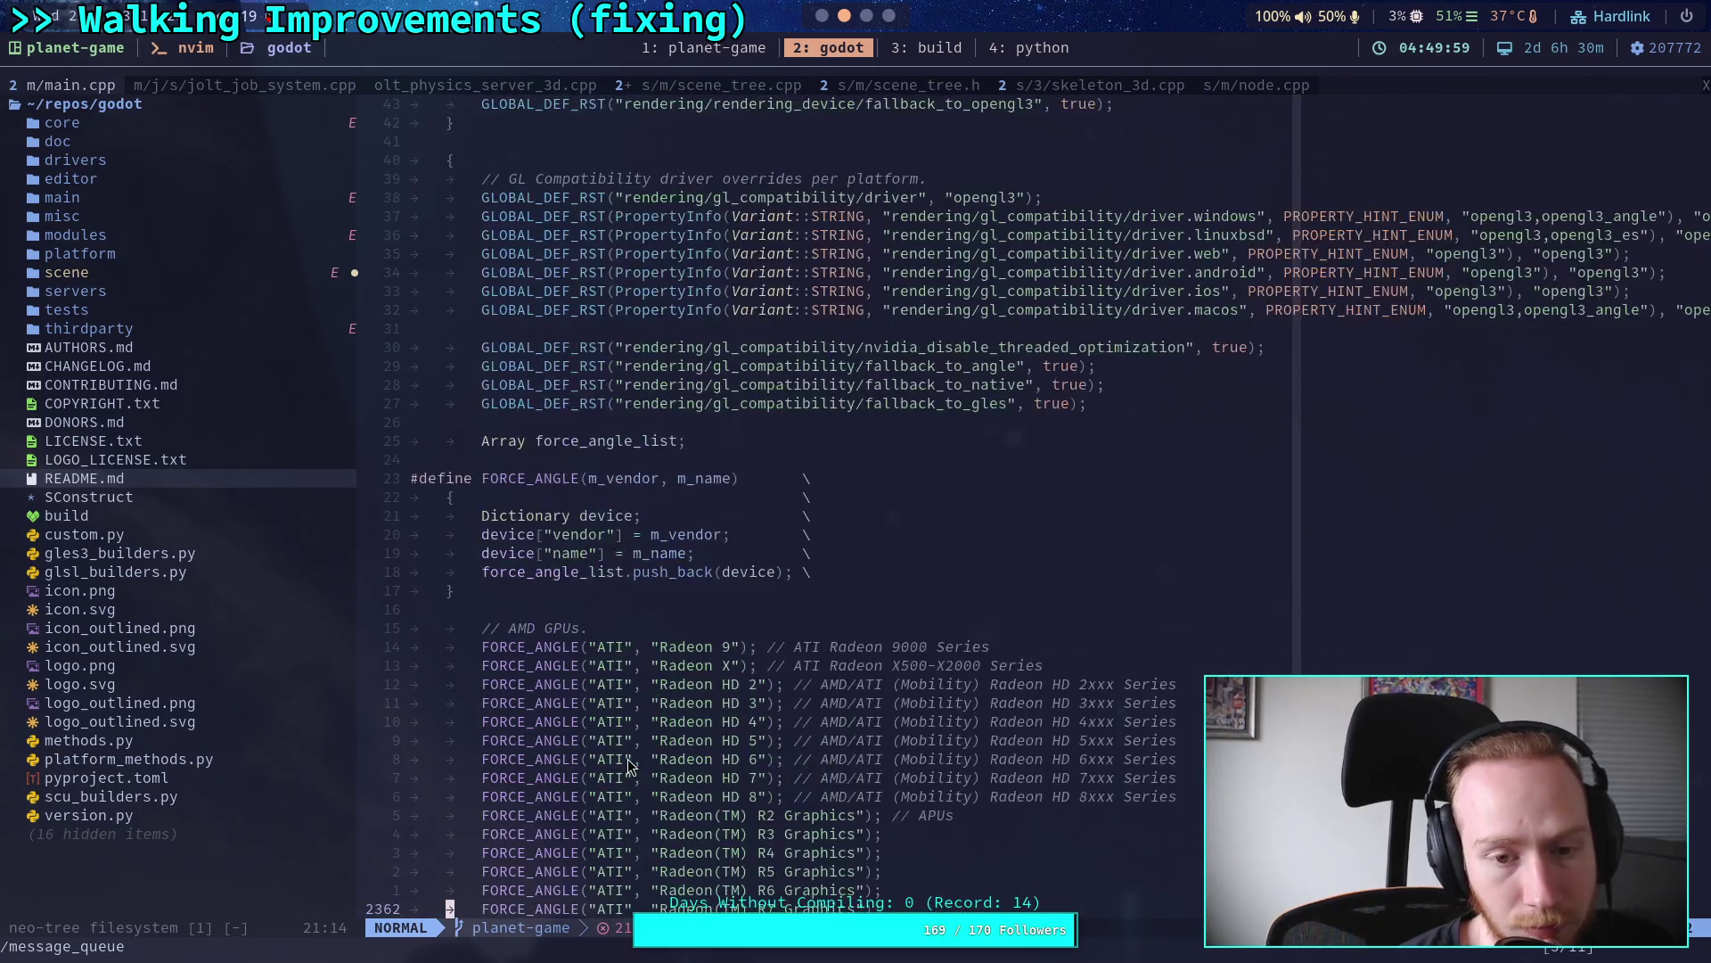
pyautogui.scroll(20, 628, 765)
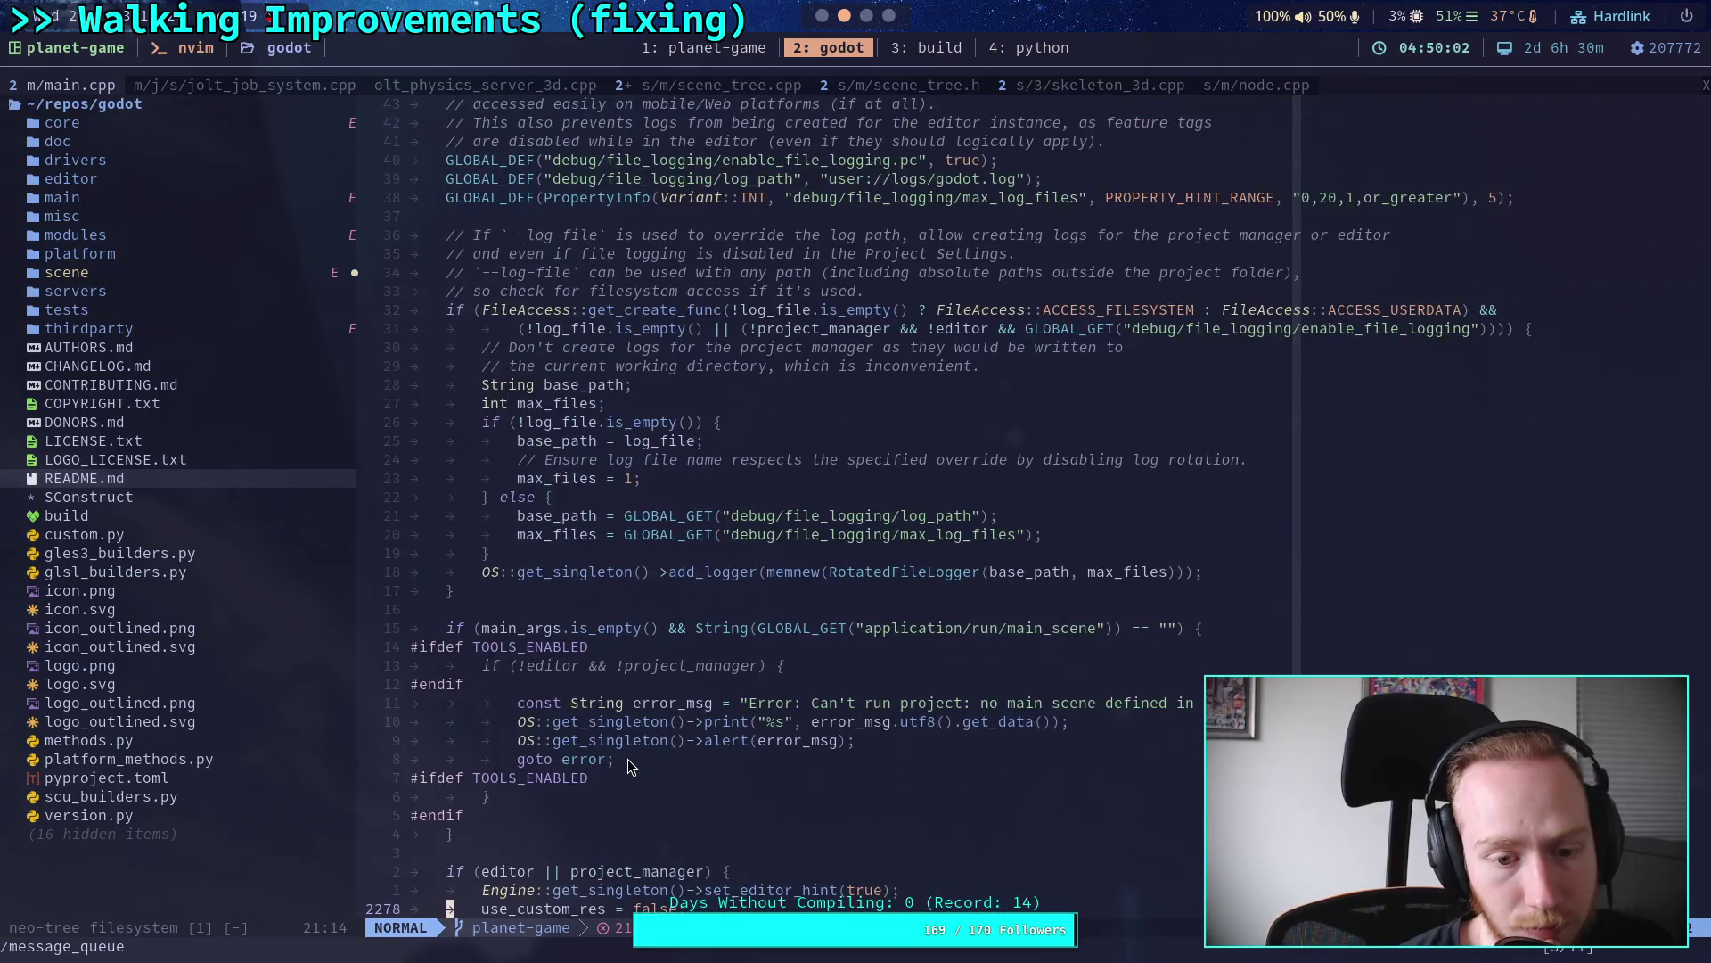
pyautogui.scroll(7, 628, 757)
pyautogui.press('n')
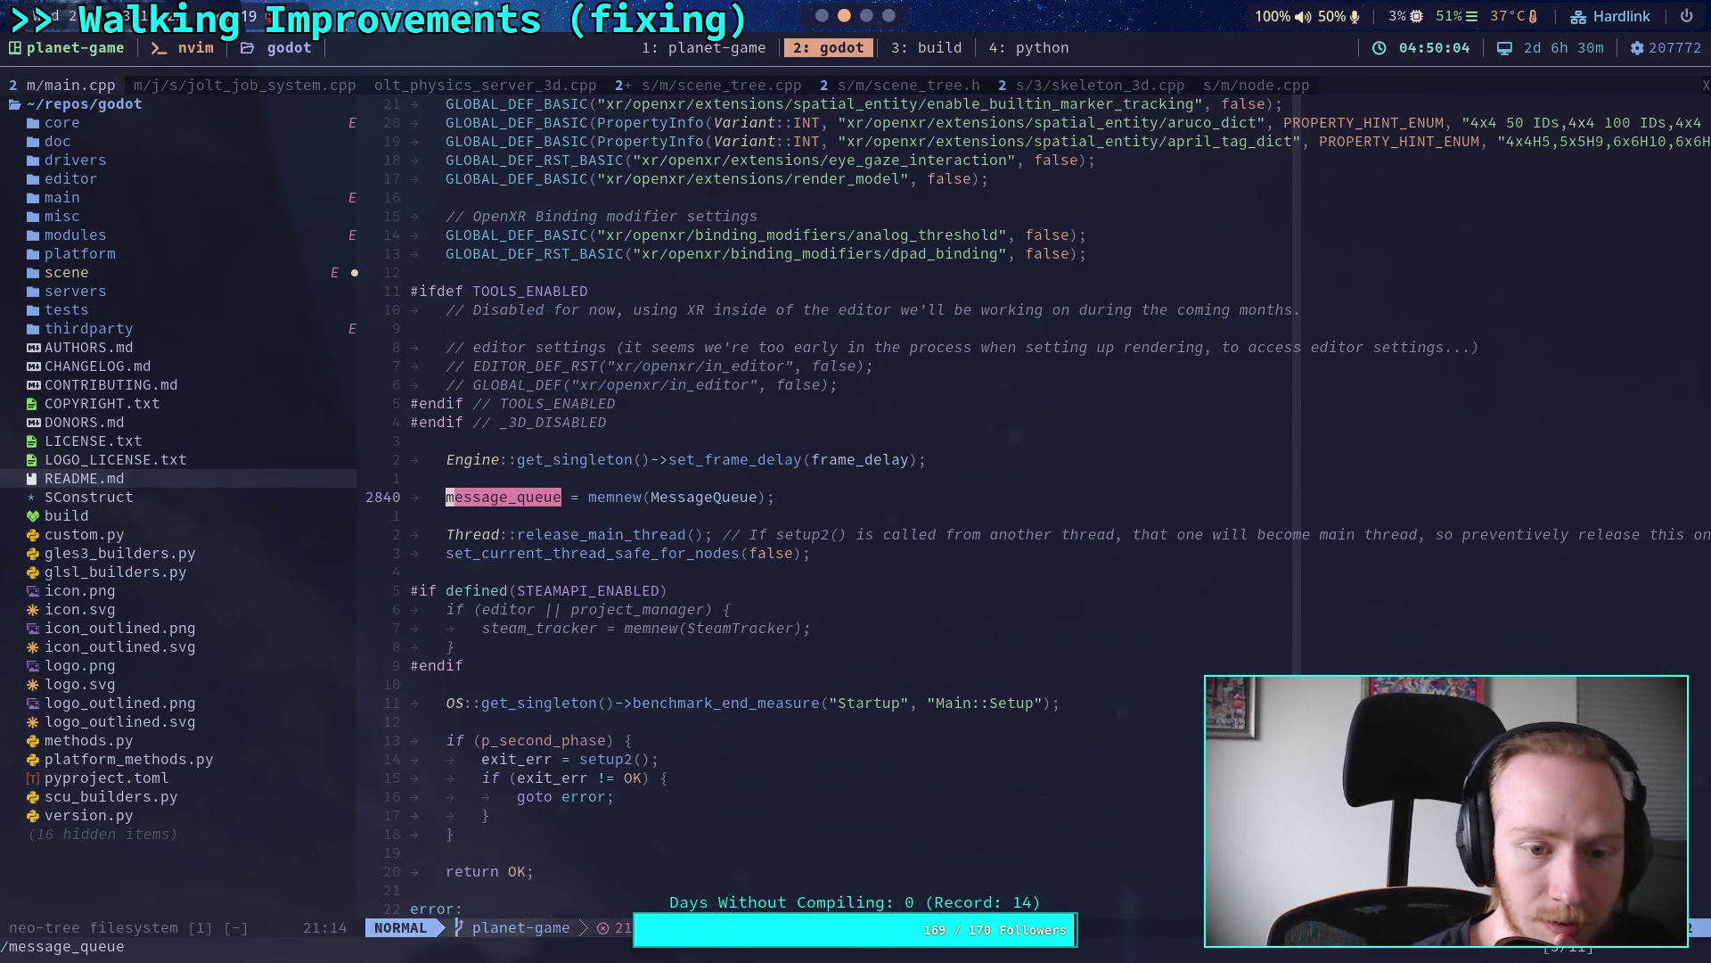
pyautogui.press('n')
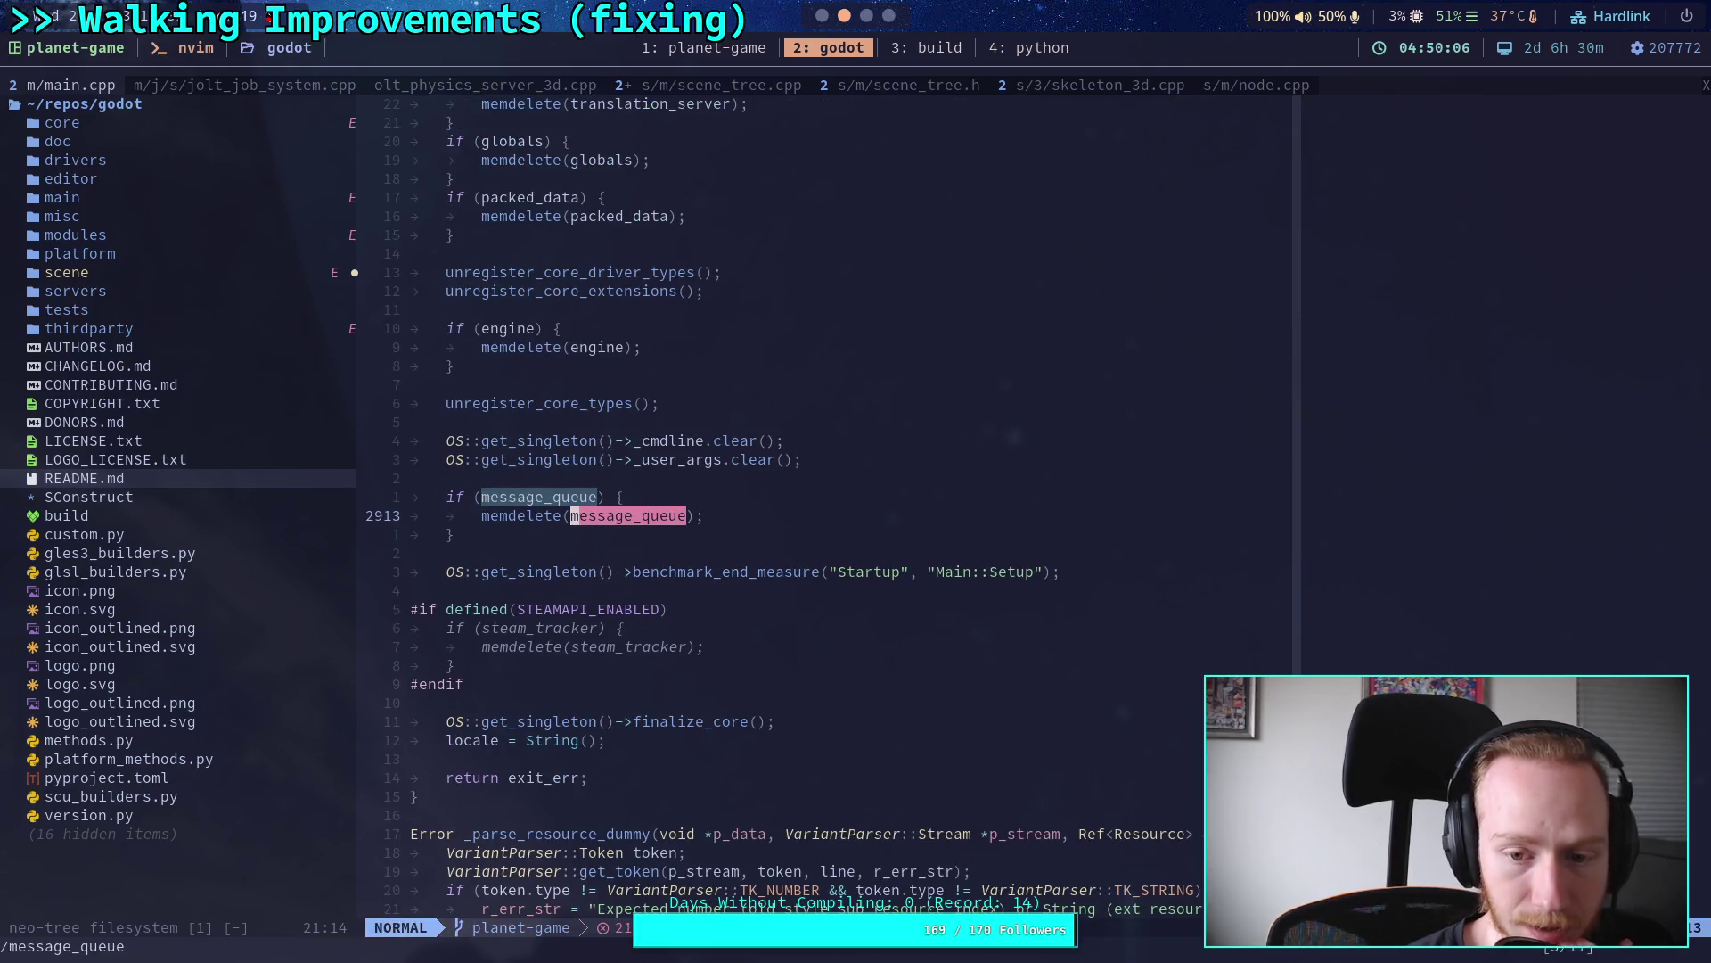
pyautogui.press('n')
pyautogui.press('n')
pyautogui.press('n')
pyautogui.press('n')
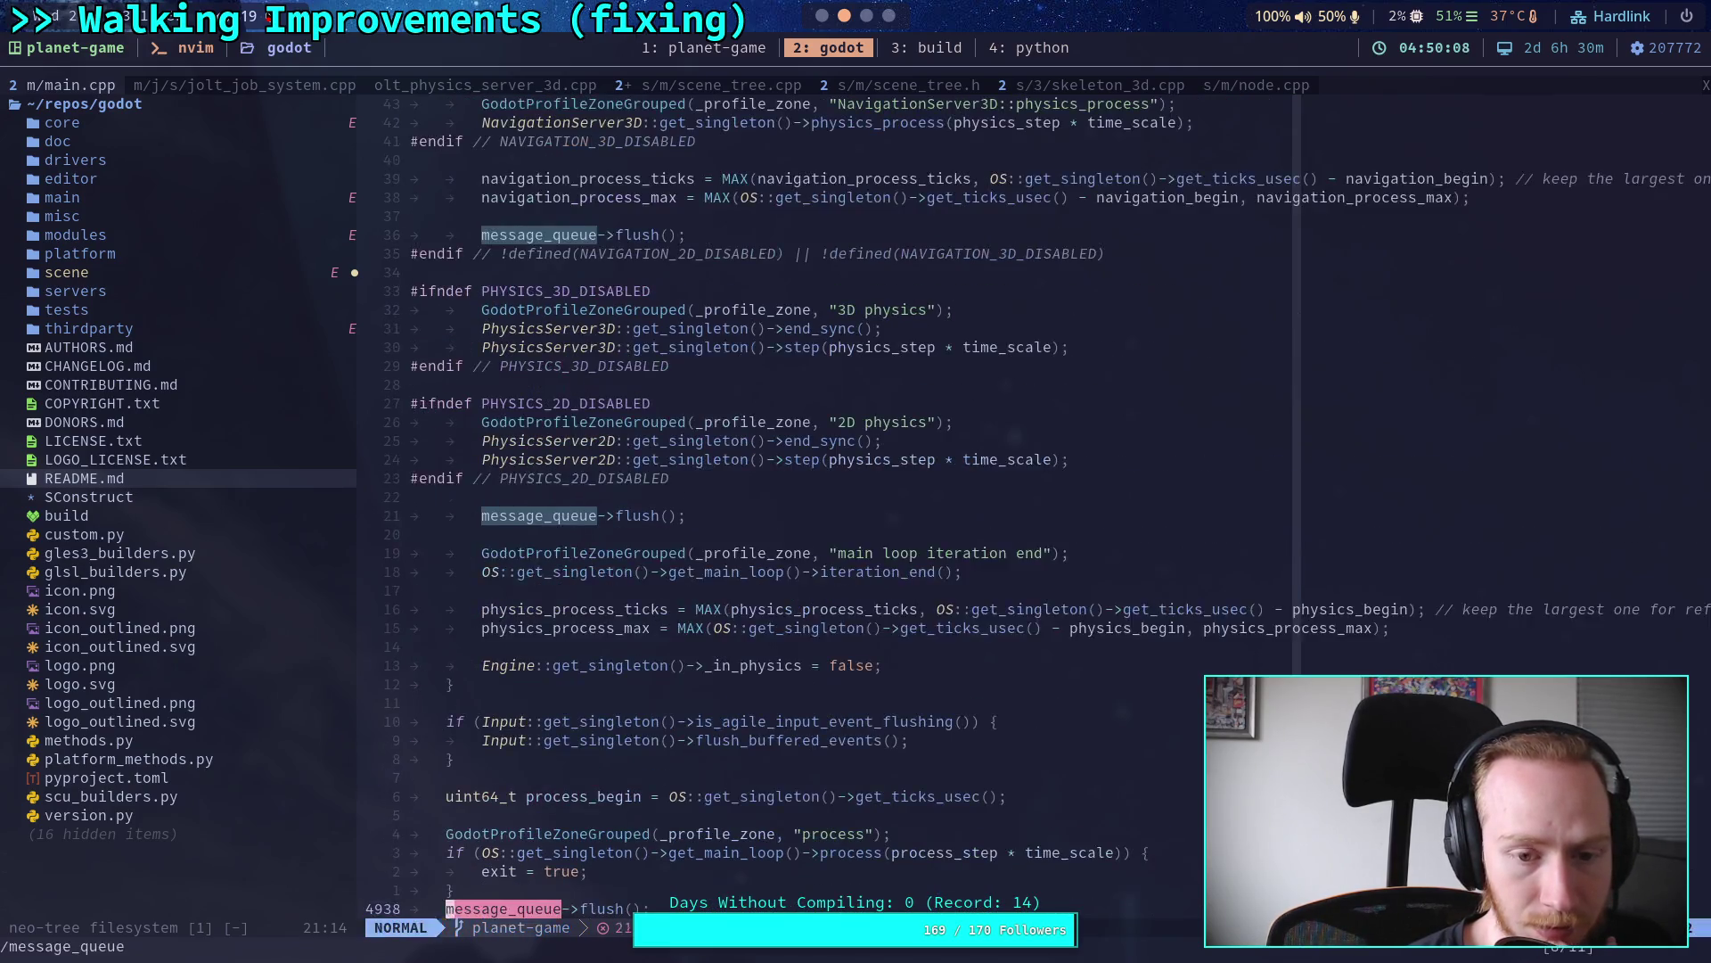
pyautogui.press('n')
pyautogui.press('n')
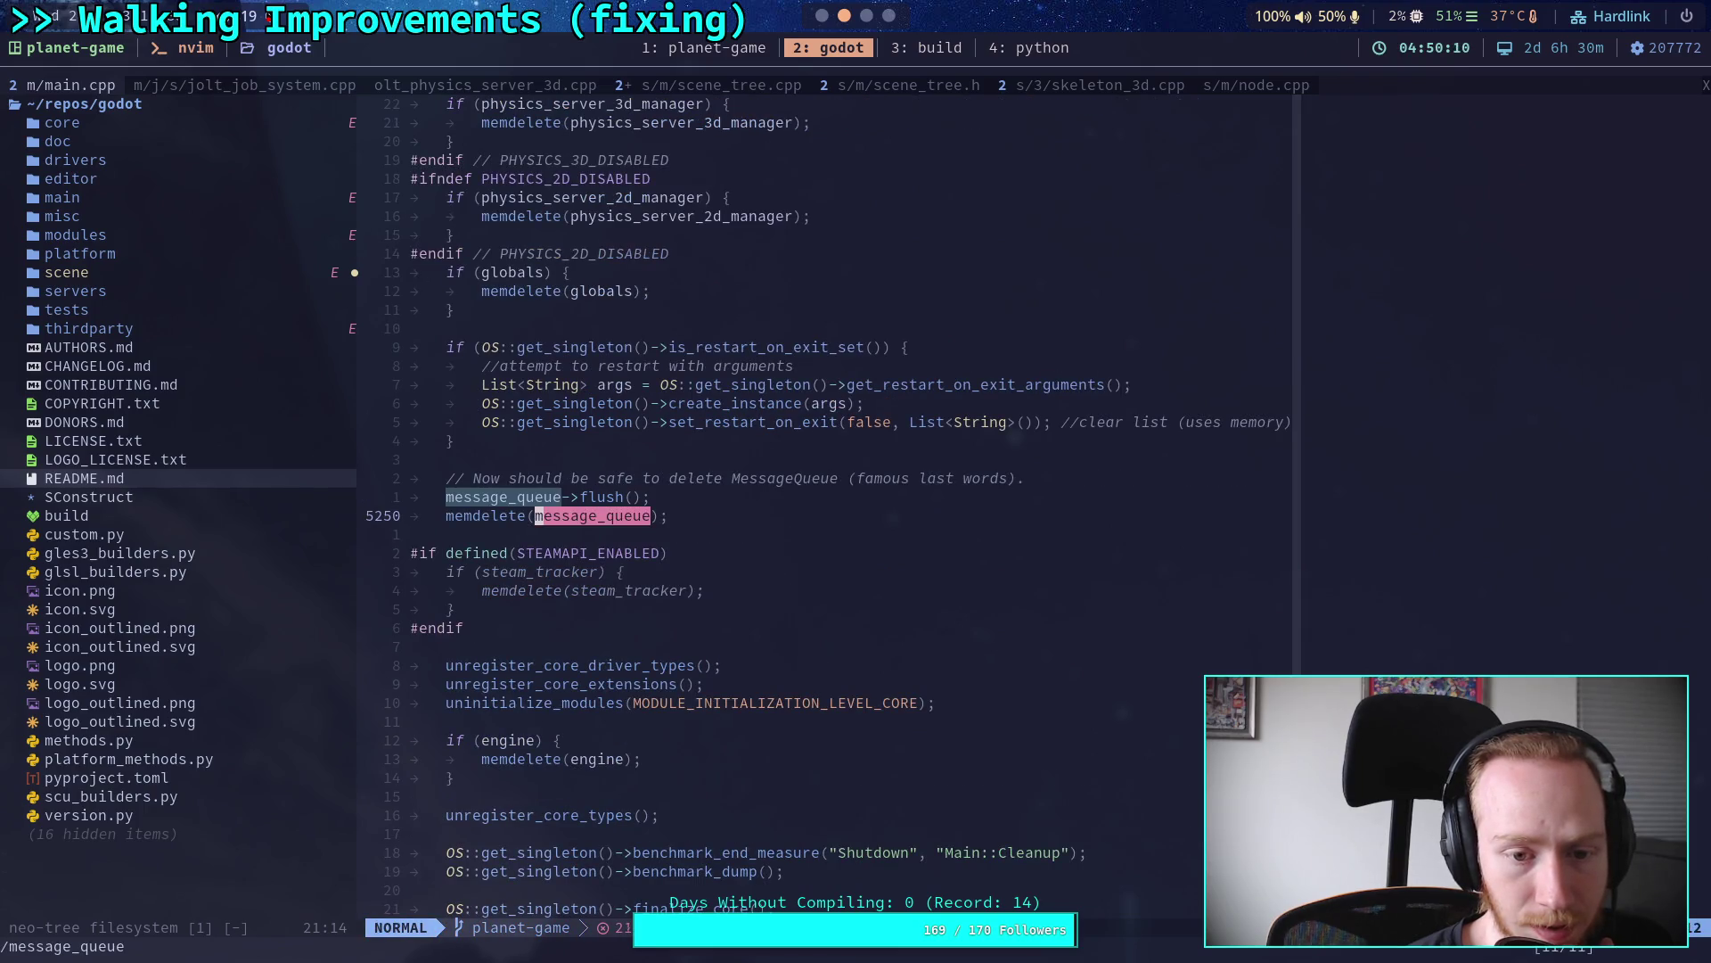
pyautogui.press('n')
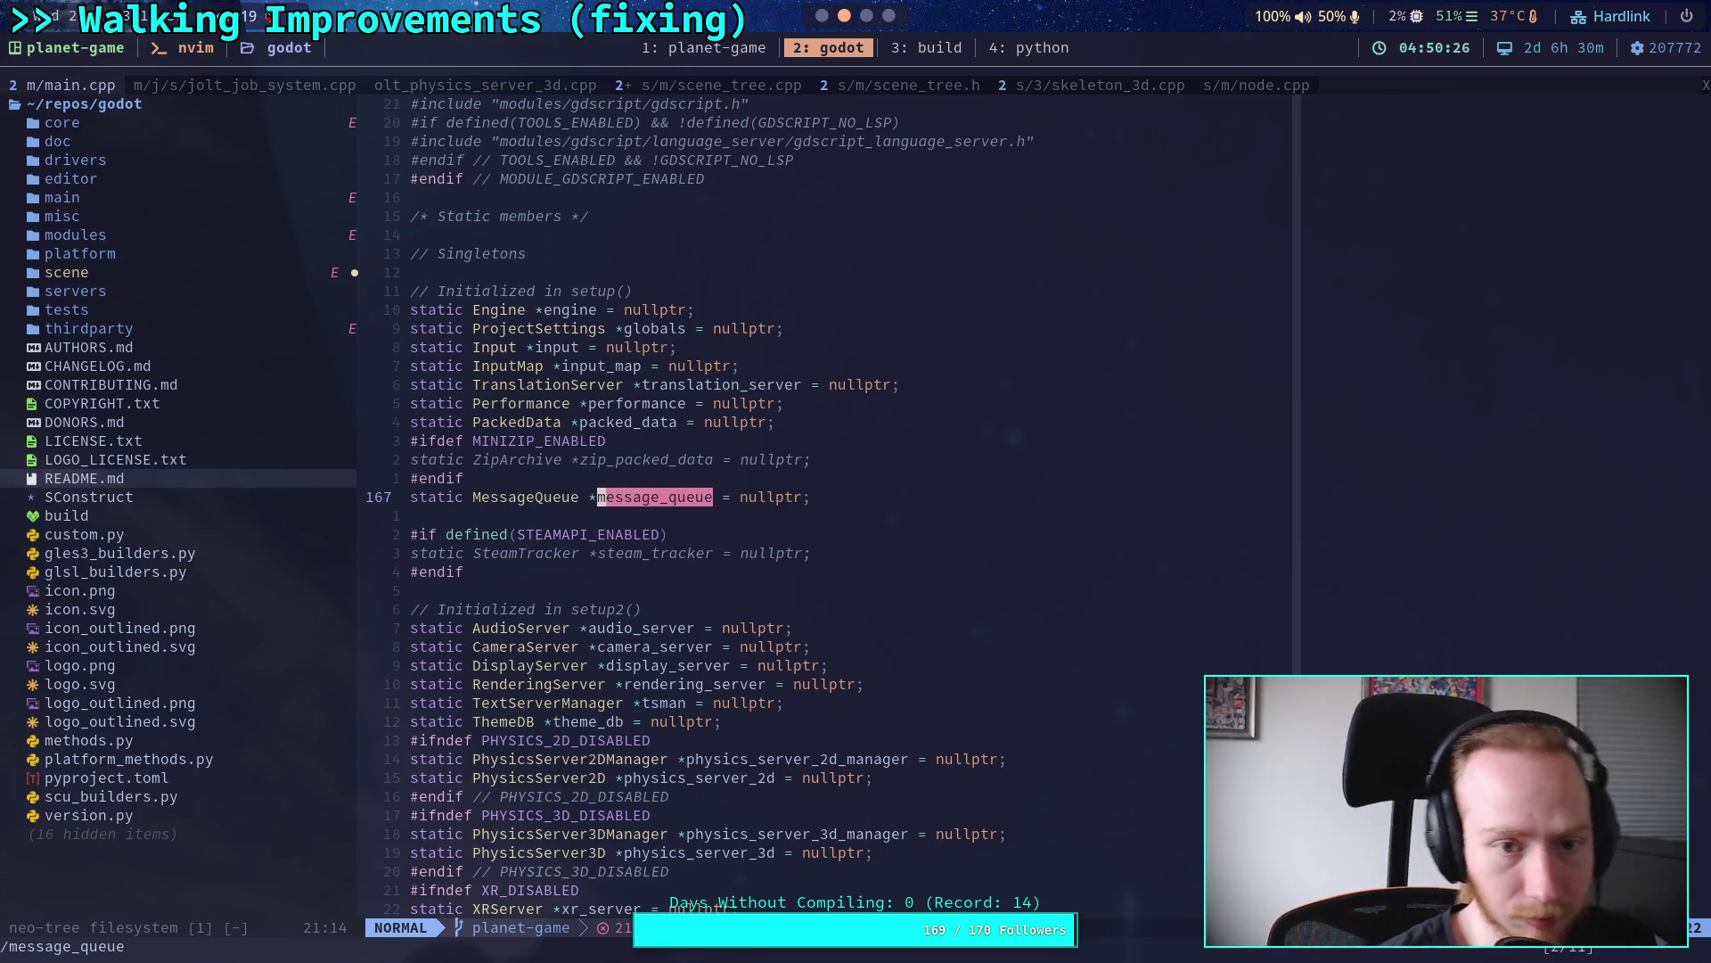
# Step: Switch to node.cpp, then open LOGO_LICENSE.txt from the project file tree
pyautogui.scroll(20, 670, 703)
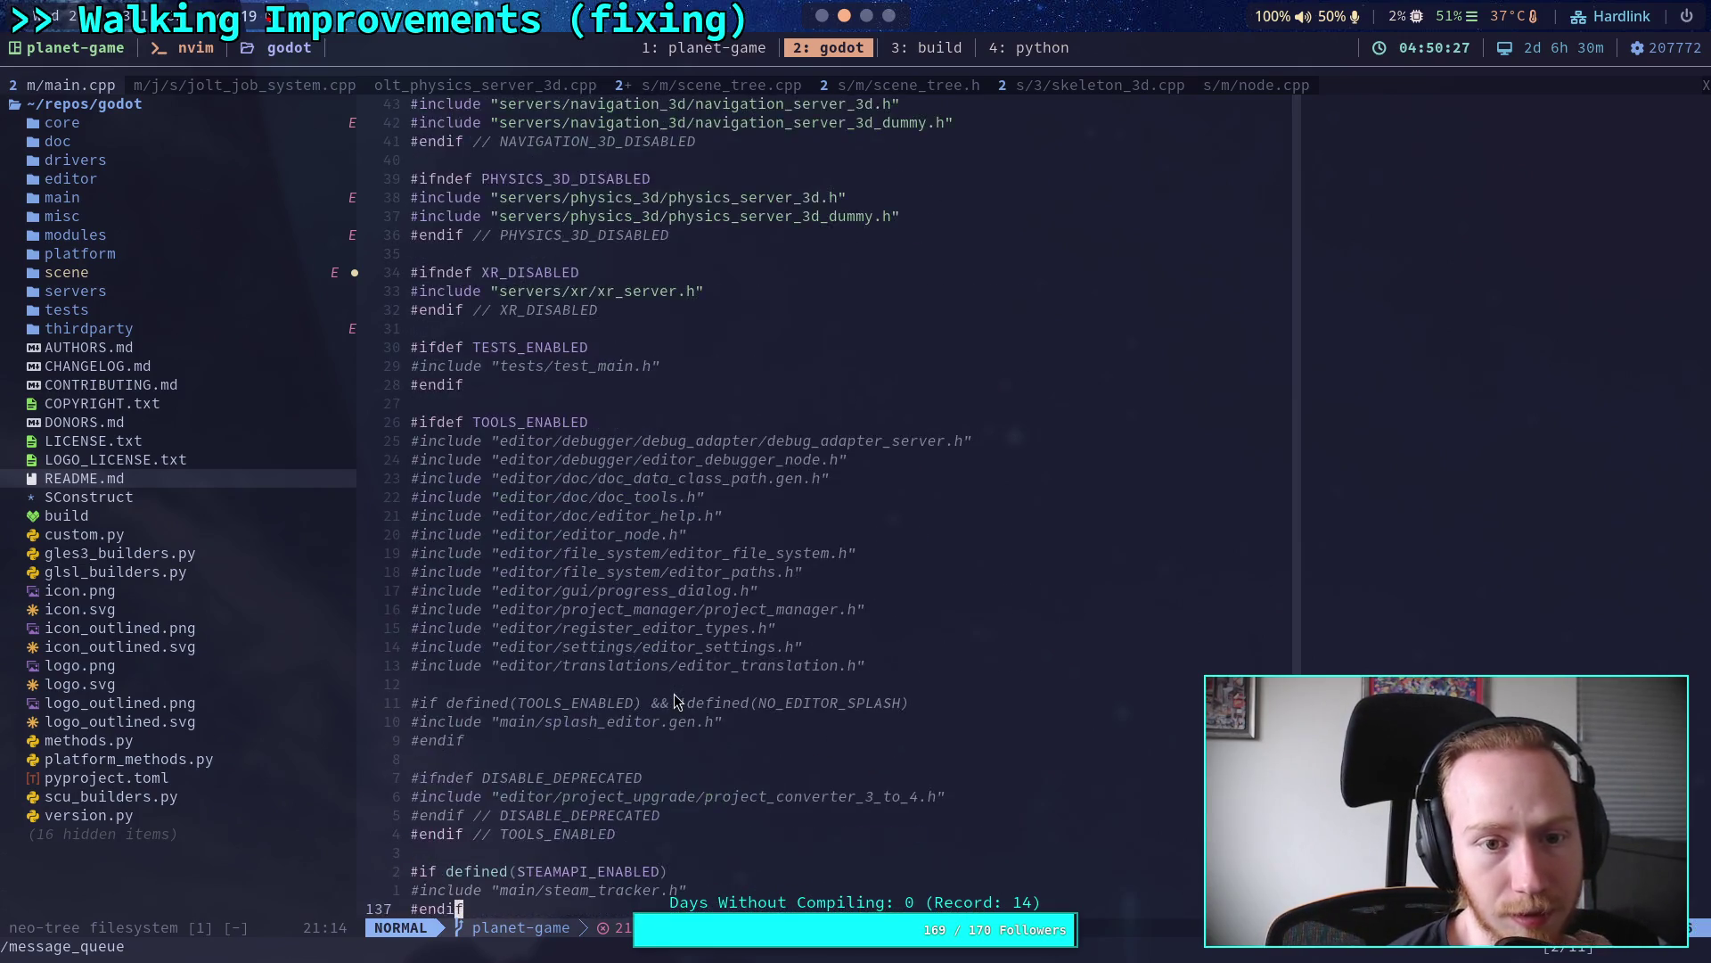
pyautogui.scroll(-20, 674, 703)
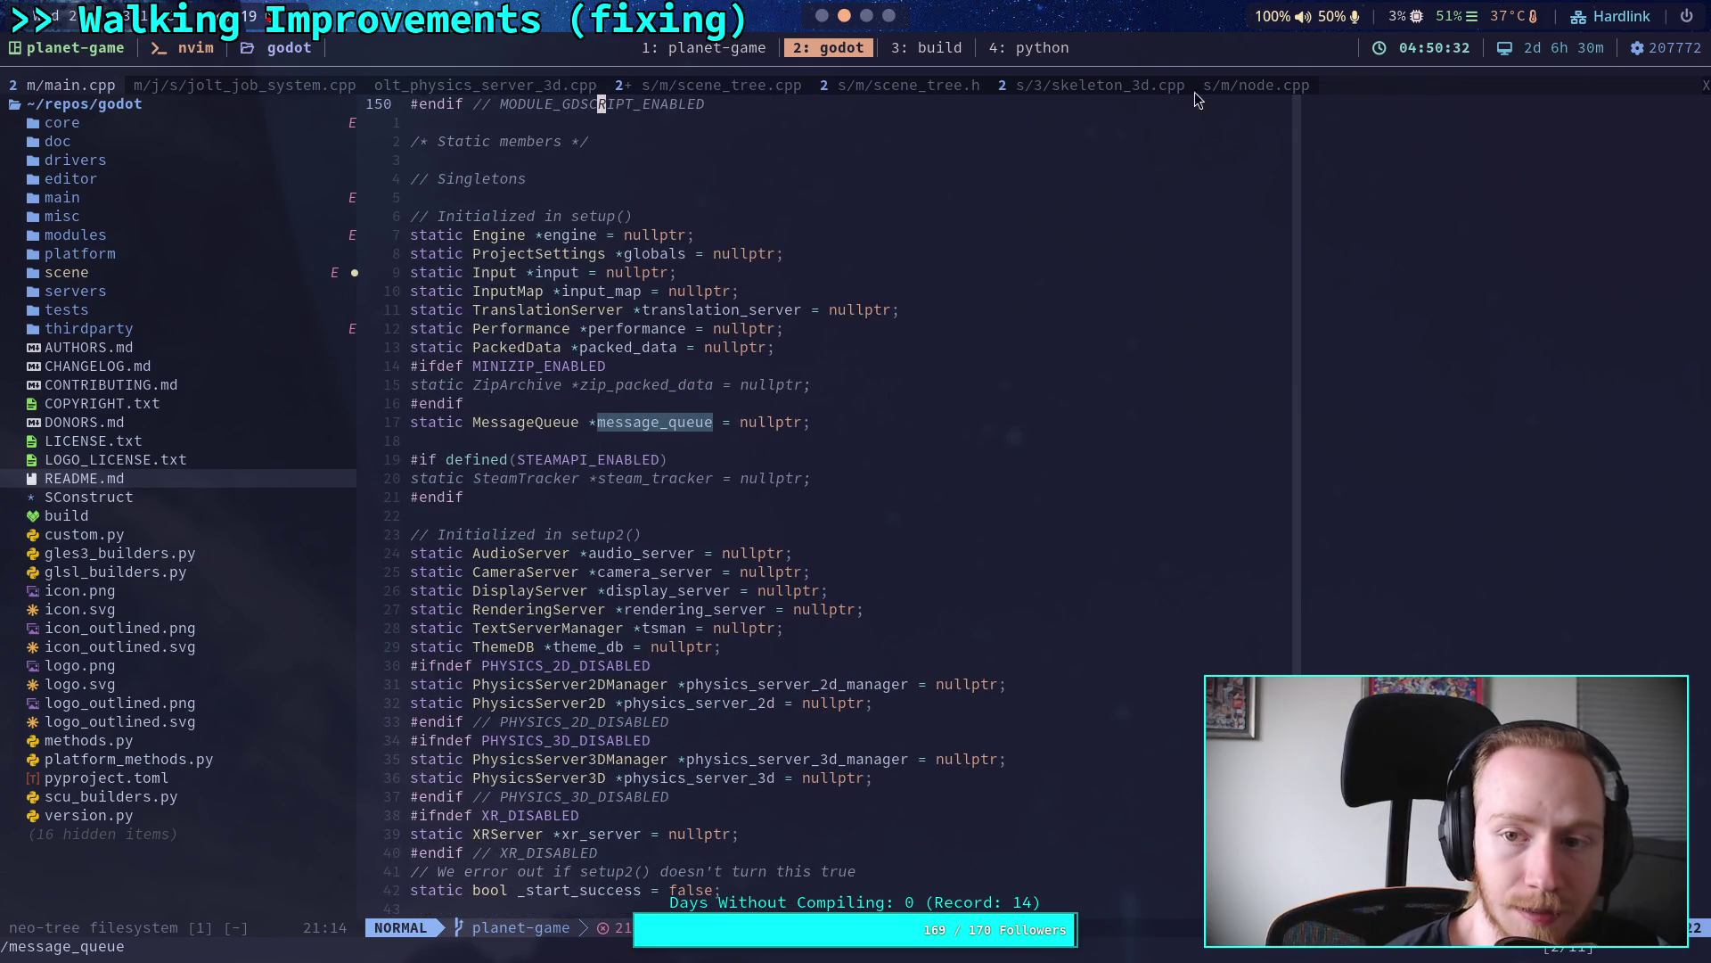
pyautogui.click(1271, 88)
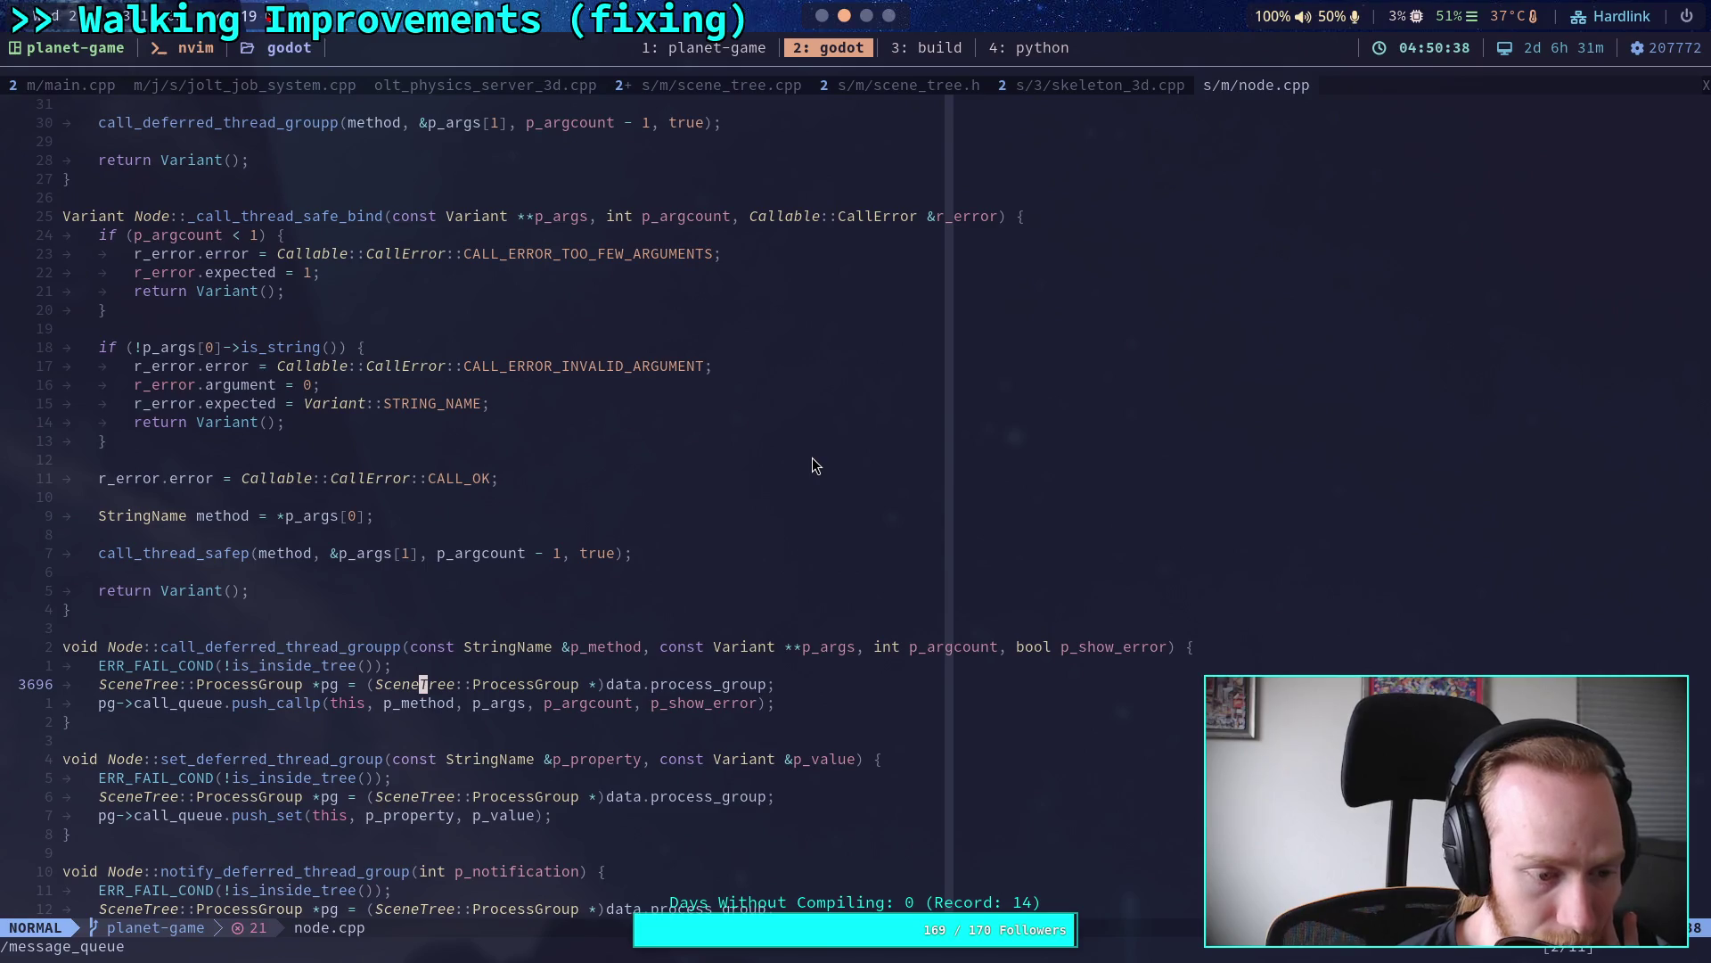
pyautogui.click(304, 591)
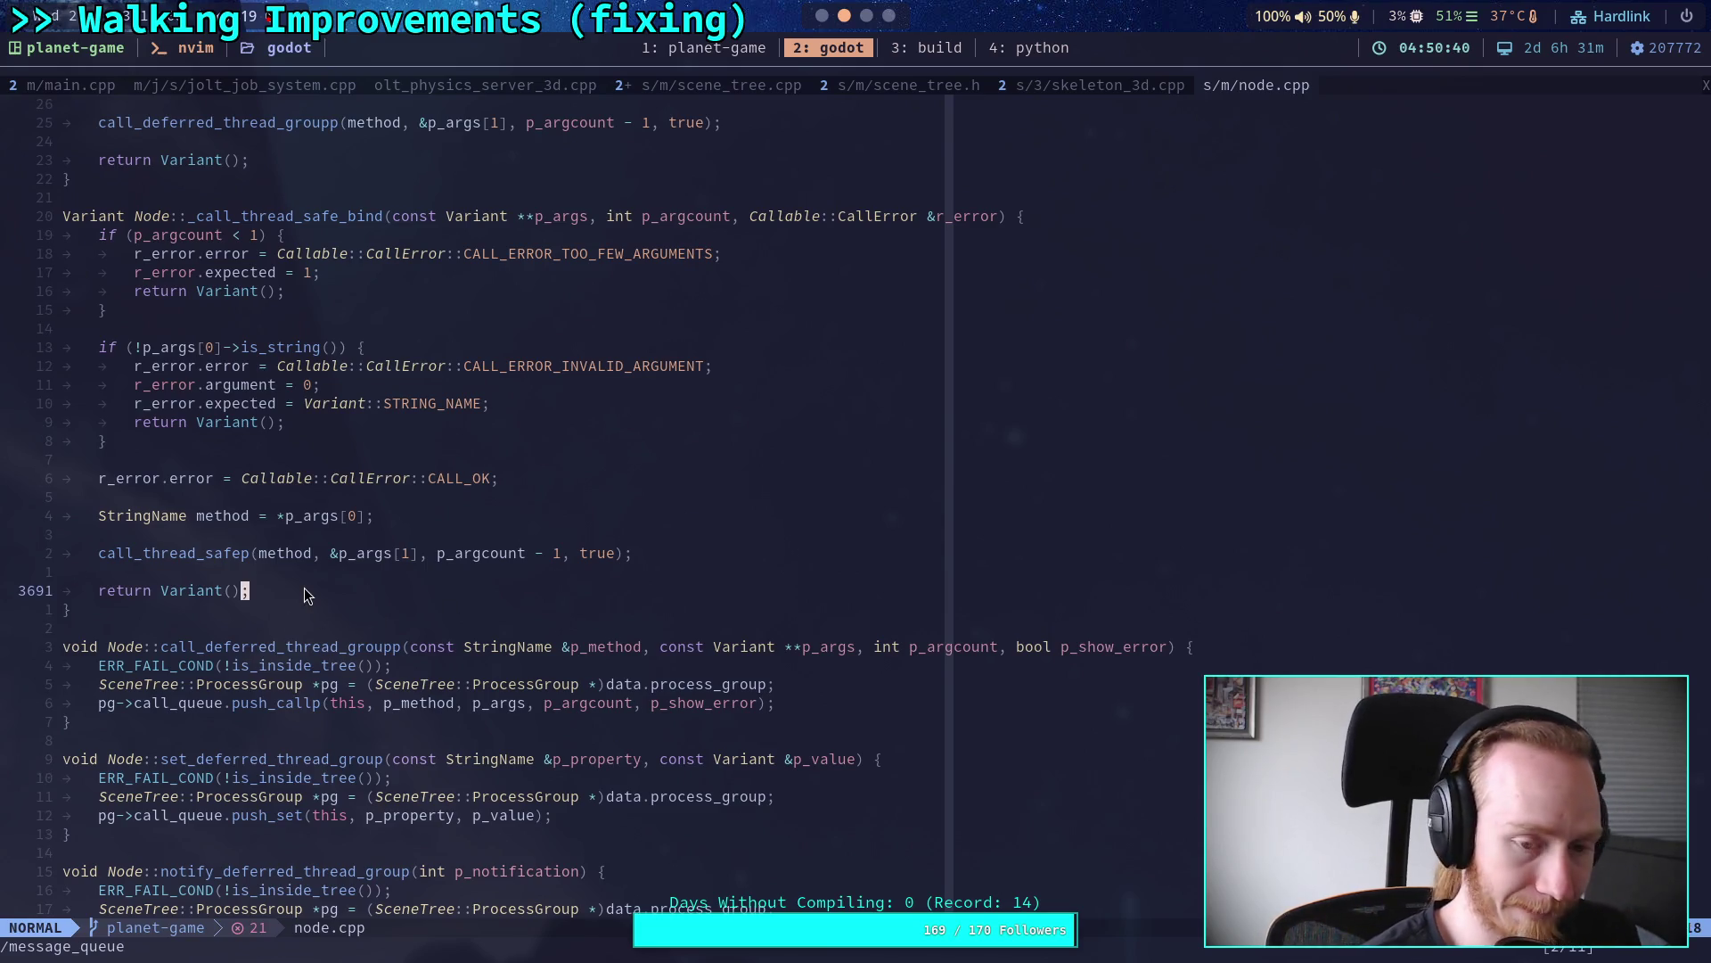
pyautogui.hotkey('ctrl', 'n')
pyautogui.press('j')
pyautogui.press('j')
pyautogui.press('j')
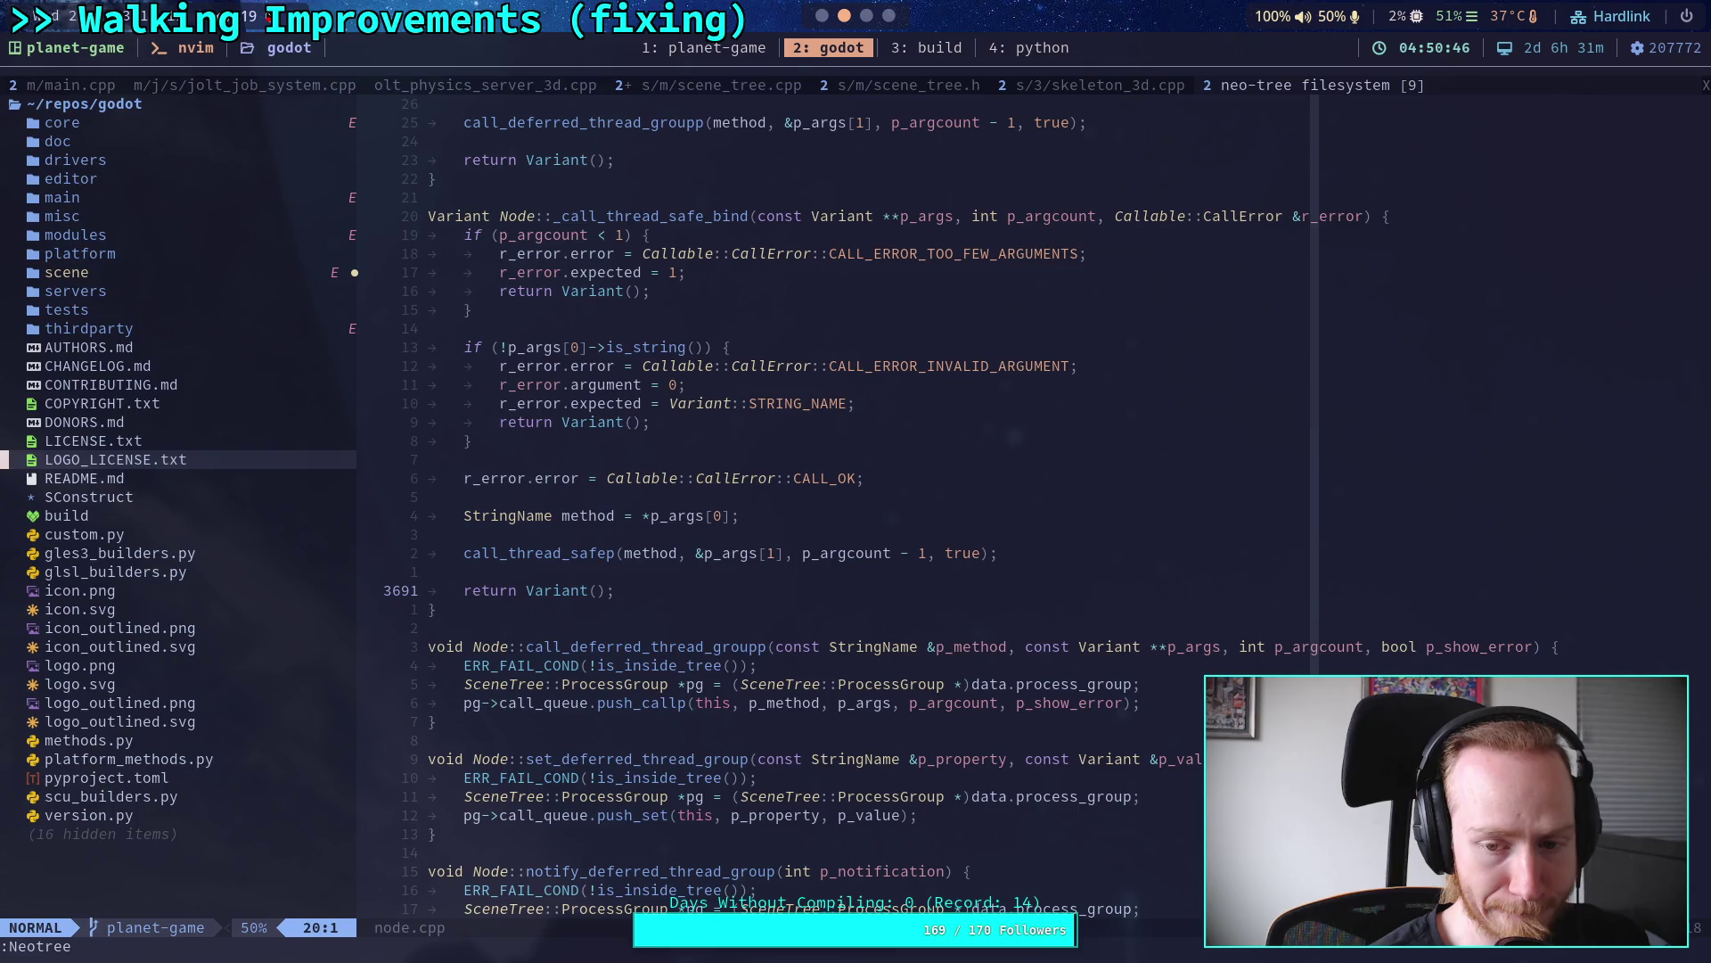
pyautogui.press('Return')
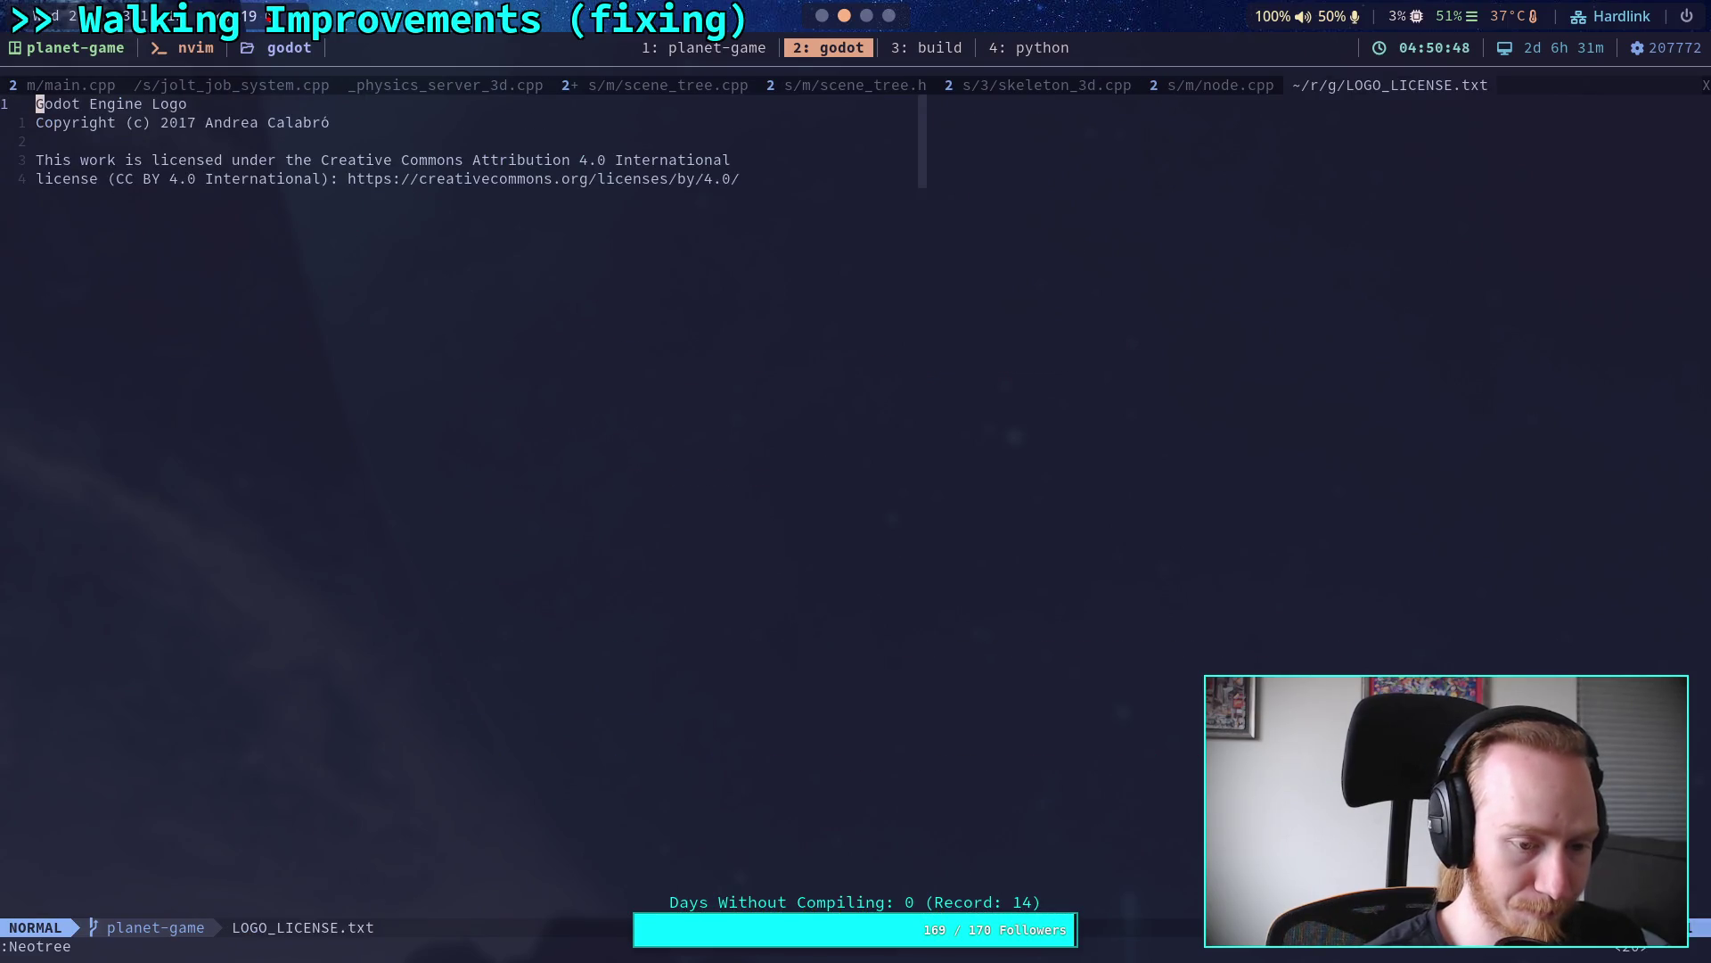
# Step: Live-grep for call_queue and preview the worker_thread_pool.cpp, scene_tree.cpp flush, allocator and push_notification matches
pyautogui.press('space')
pyautogui.write('fgcall_queue')
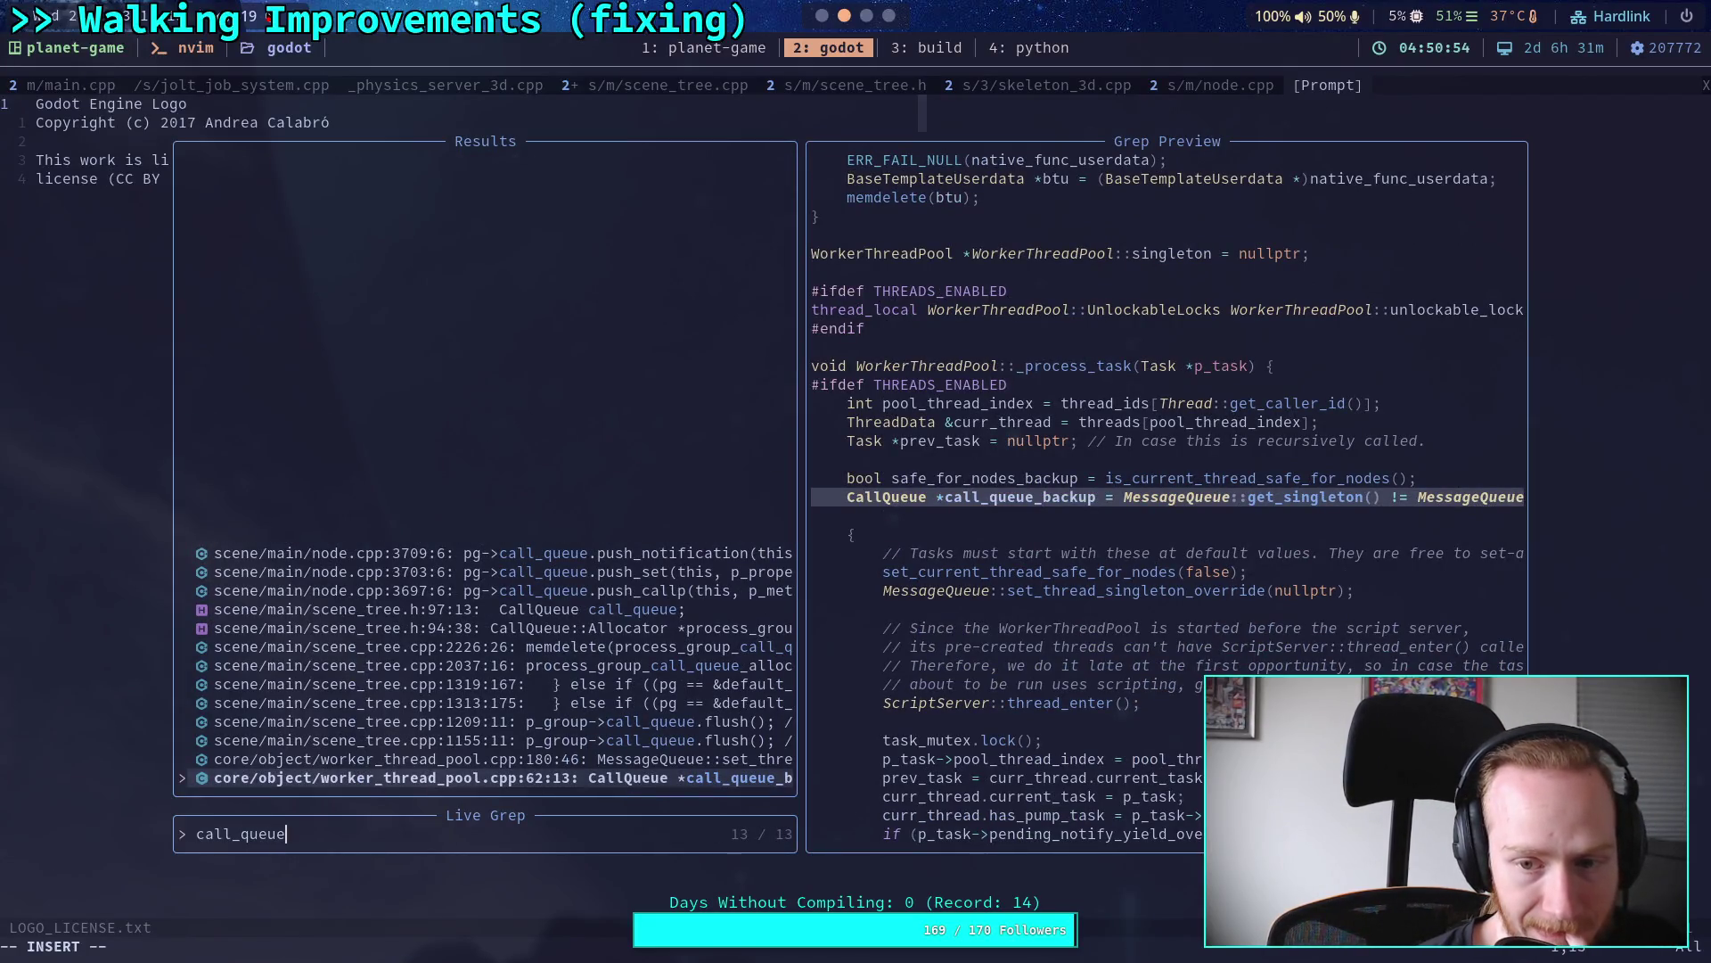
pyautogui.hotkey('ctrl', 'p')
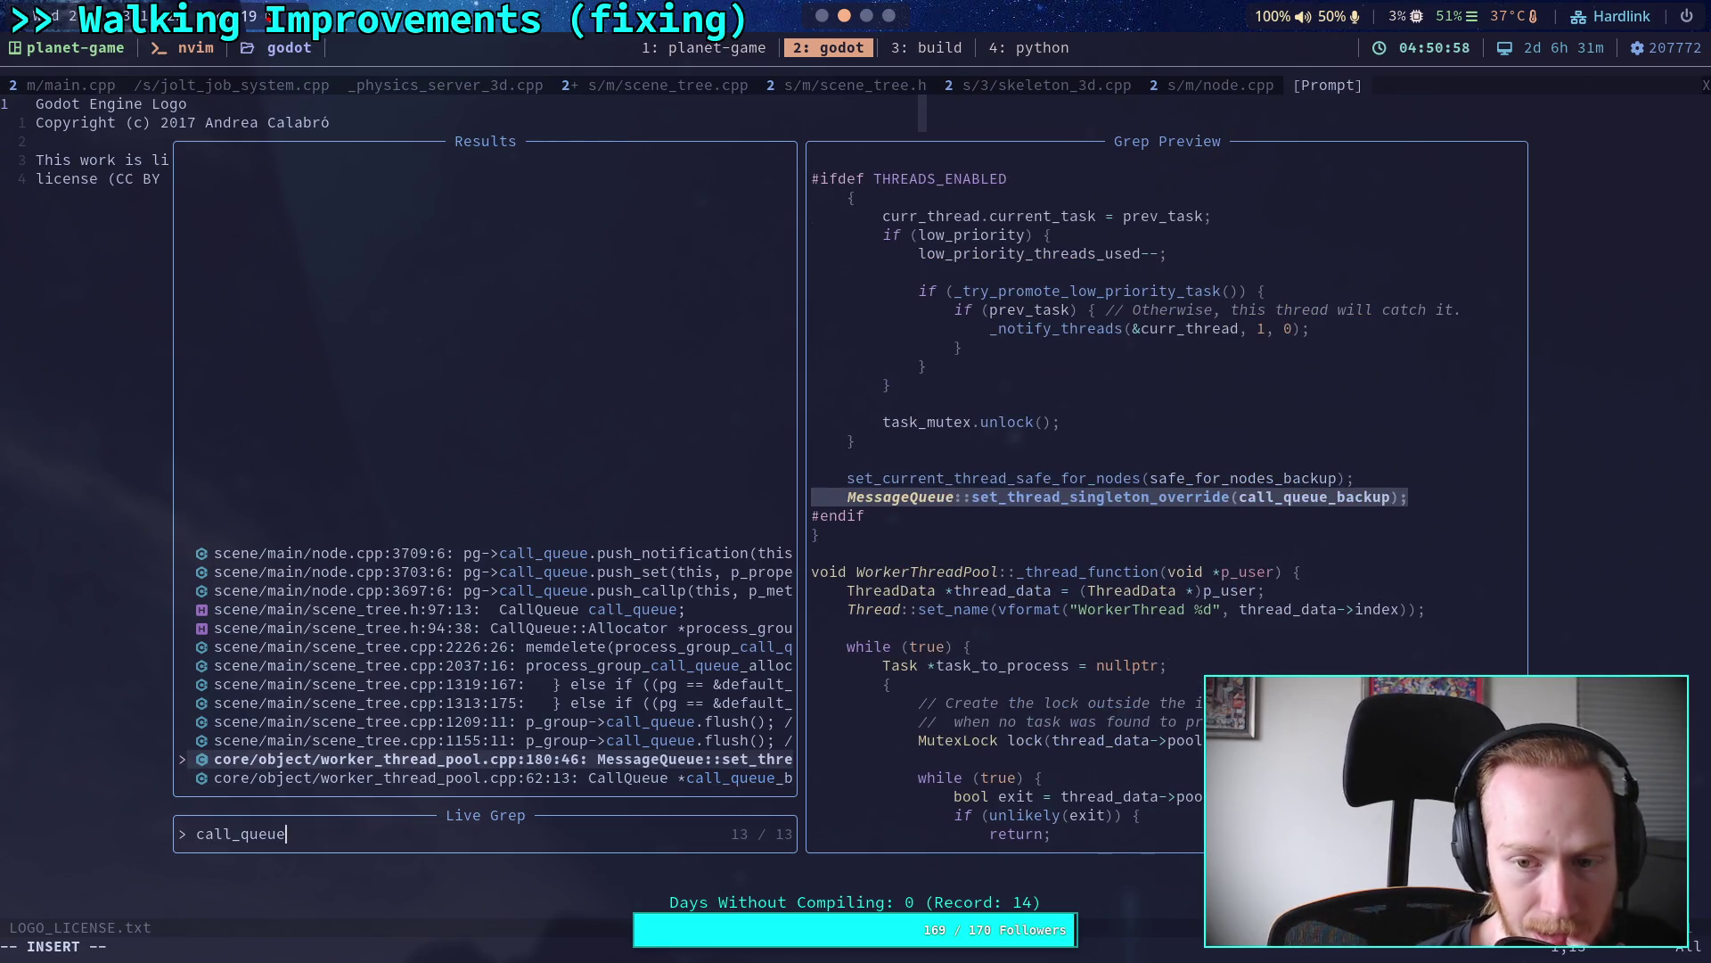
pyautogui.hotkey('ctrl', 'p')
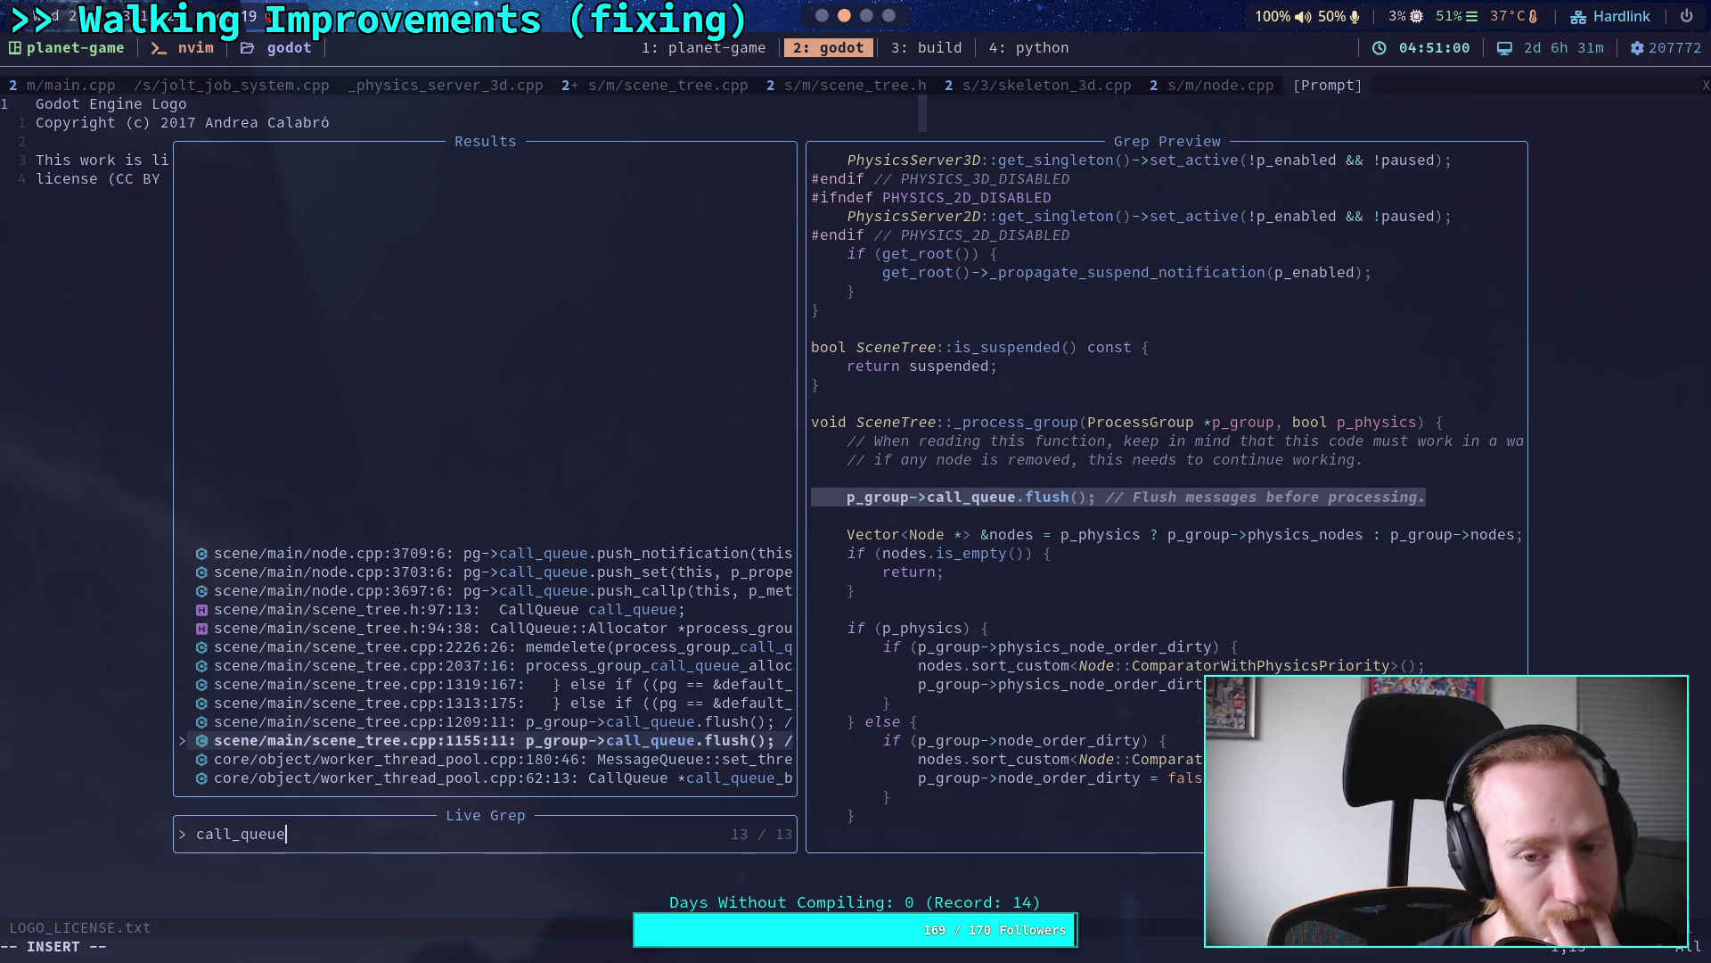
pyautogui.hotkey('ctrl', 'p')
pyautogui.hotkey('ctrl', 'p')
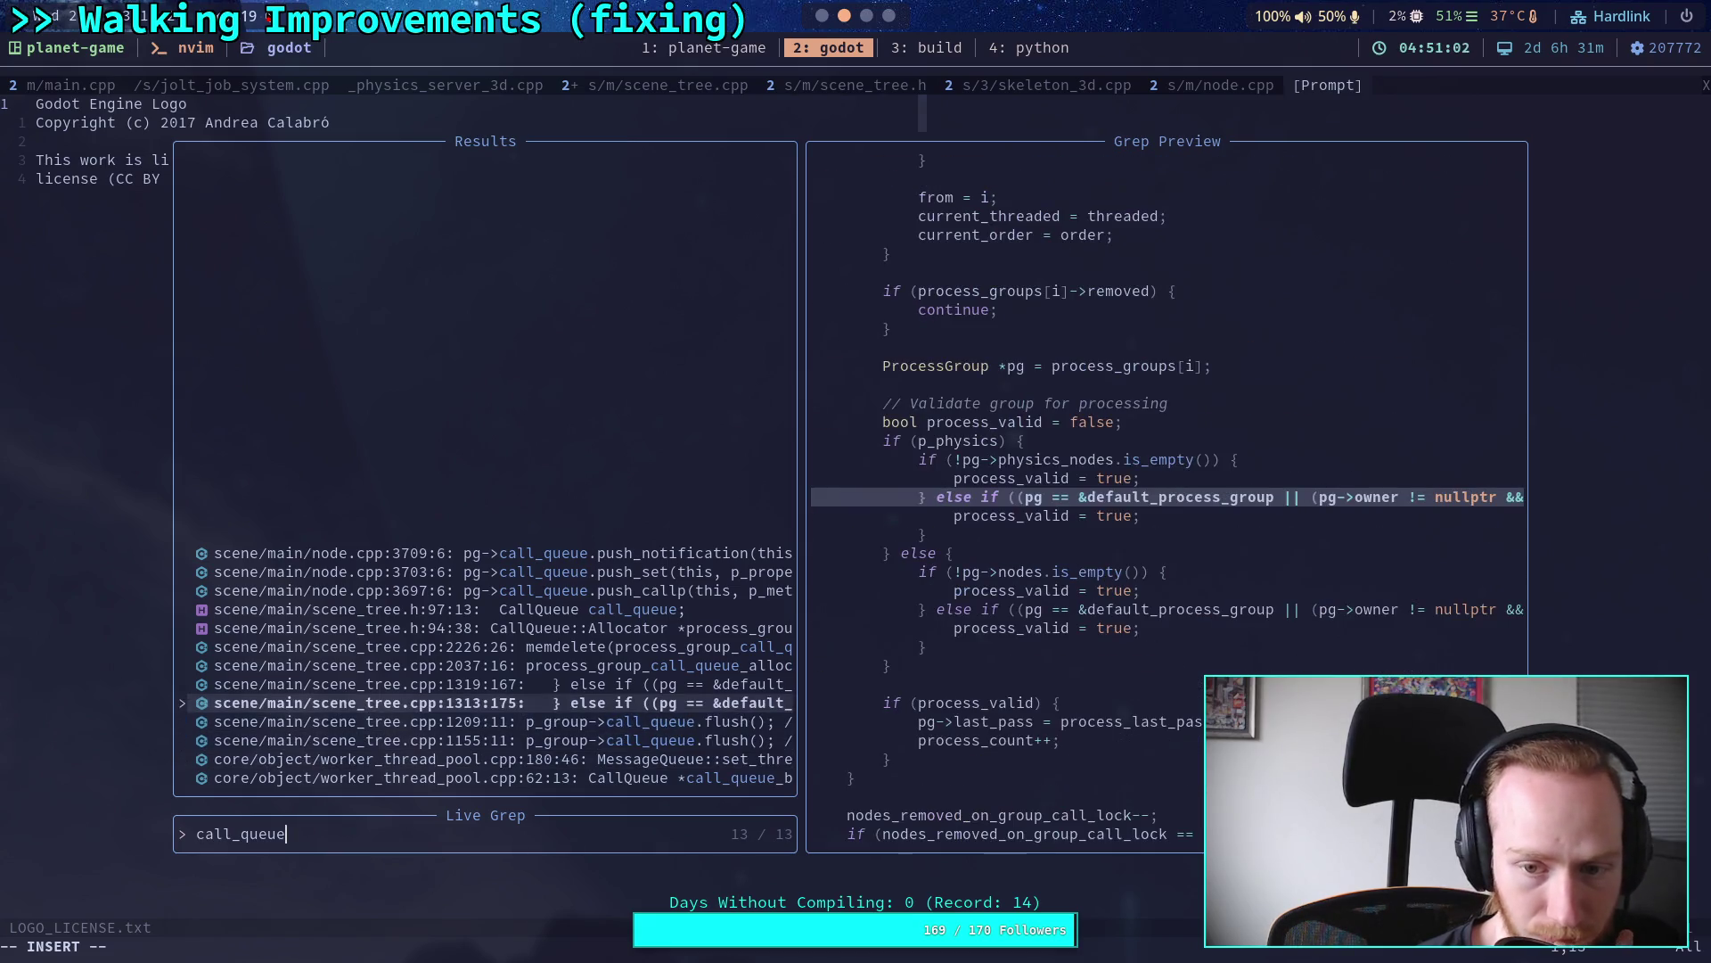
pyautogui.hotkey('ctrl', 'n')
pyautogui.hotkey('ctrl', 'n')
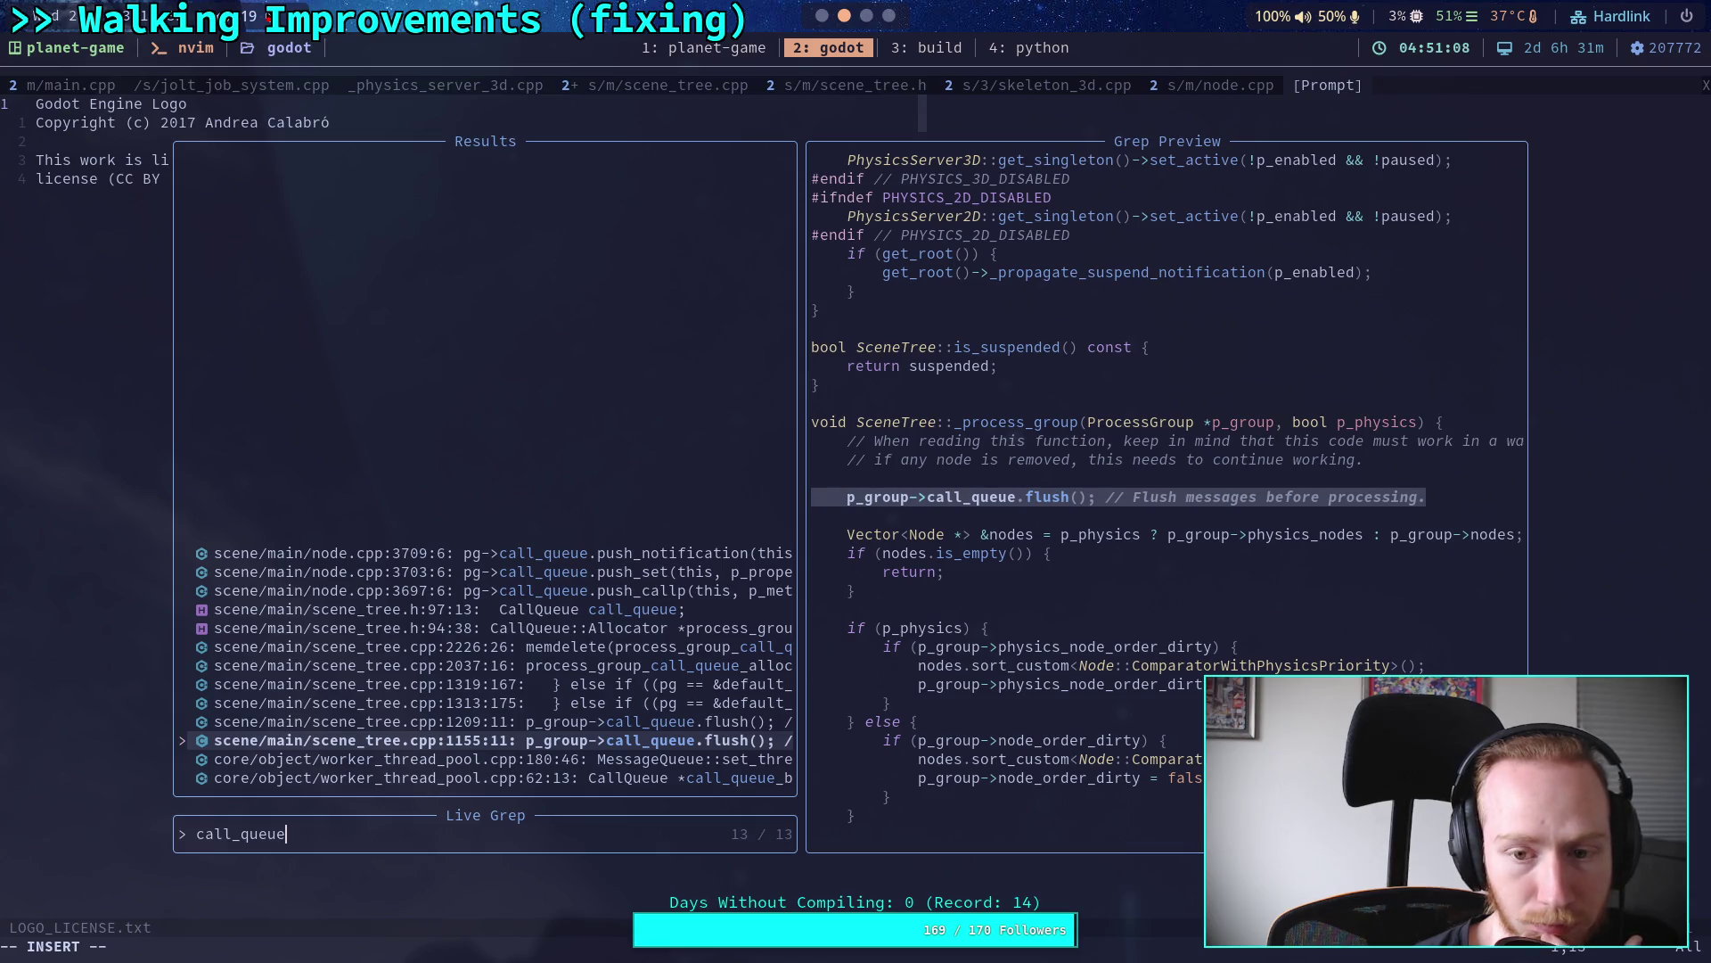
pyautogui.hotkey('ctrl', 'p')
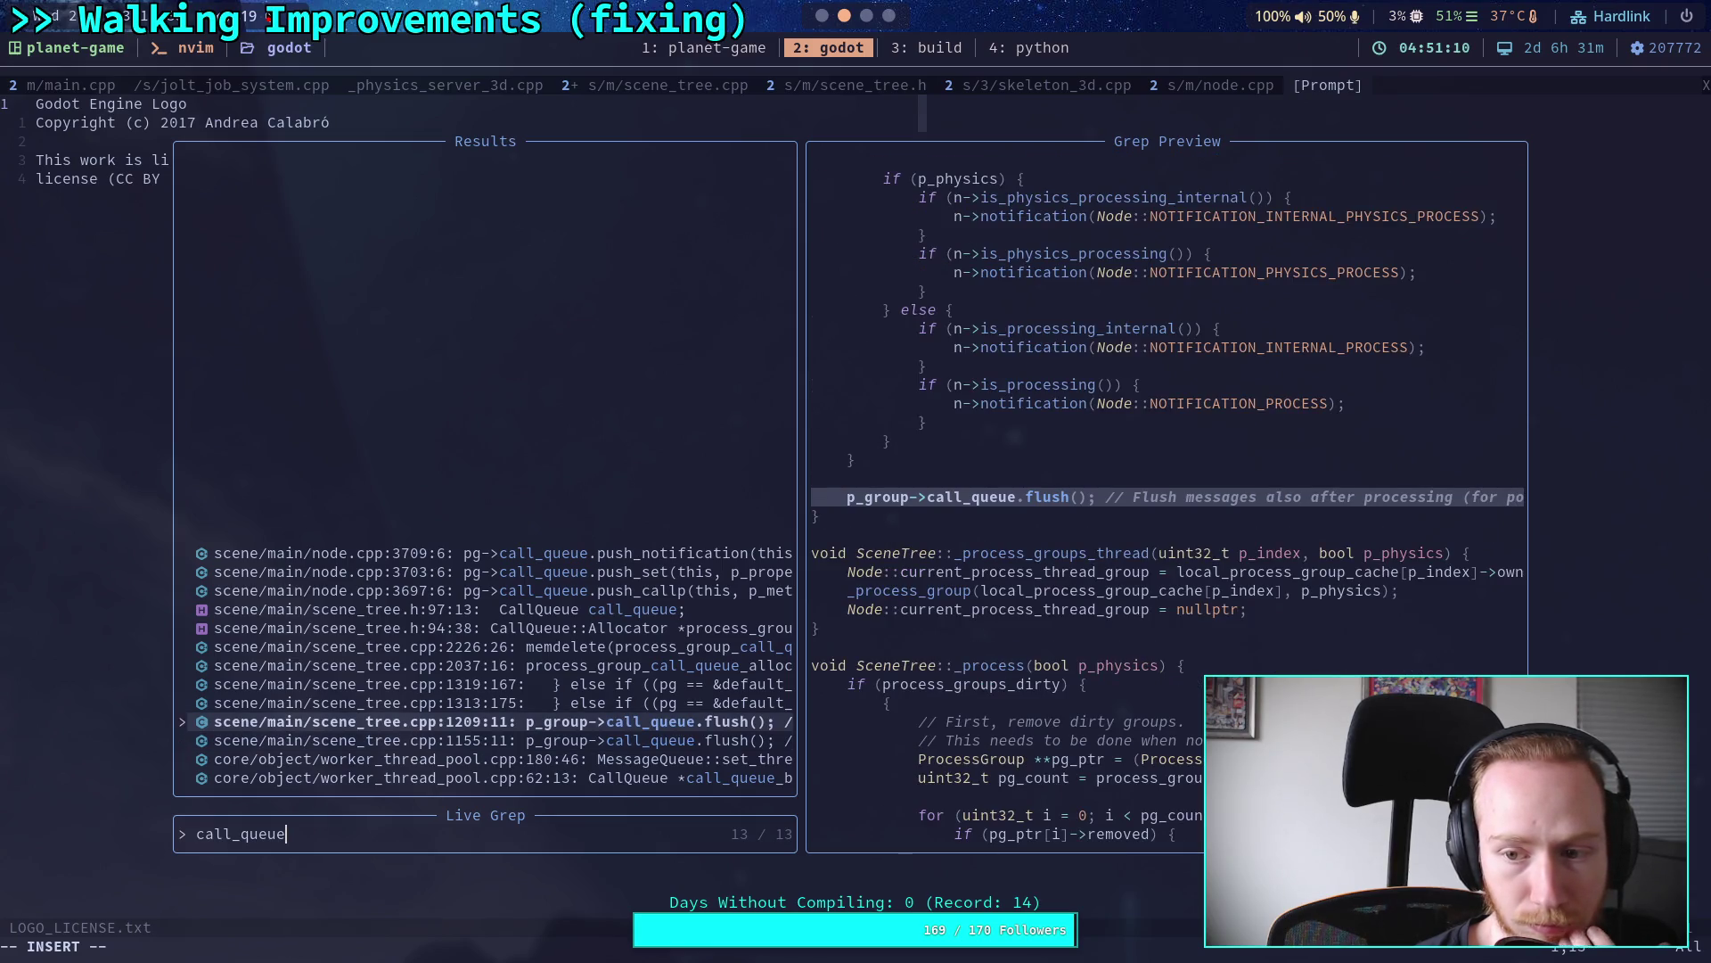
pyautogui.hotkey('ctrl', 'p')
pyautogui.hotkey('ctrl', 'p')
pyautogui.hotkey('ctrl', 'p')
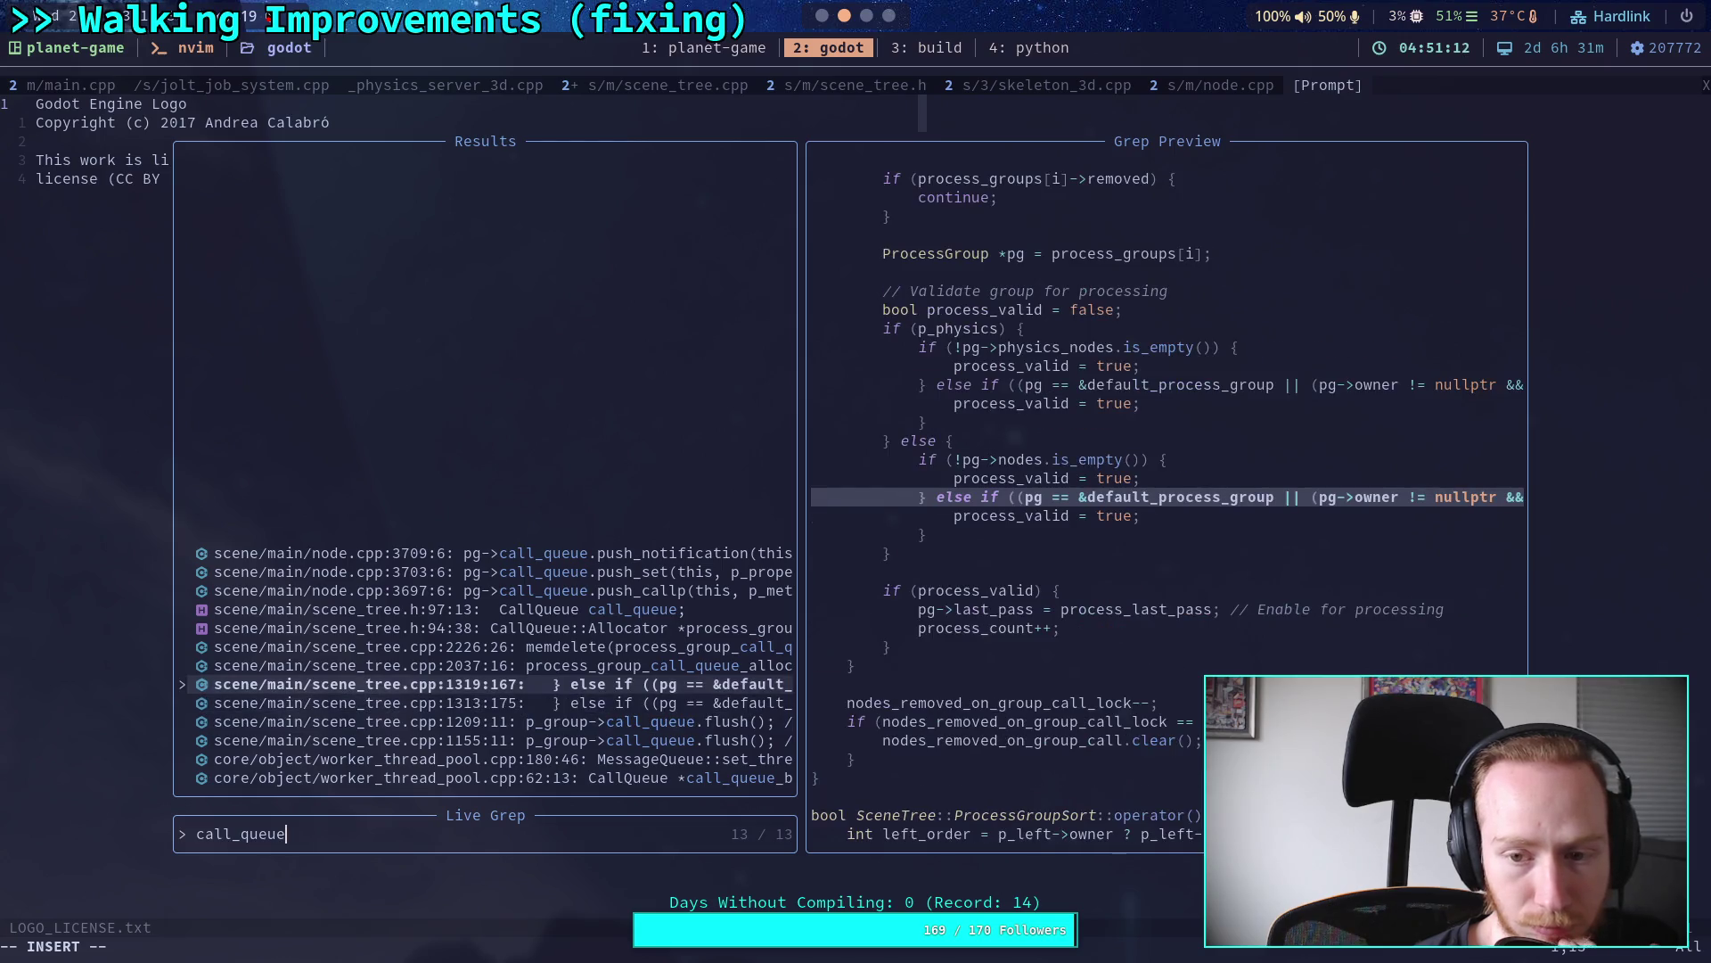
pyautogui.hotkey('ctrl', 'p')
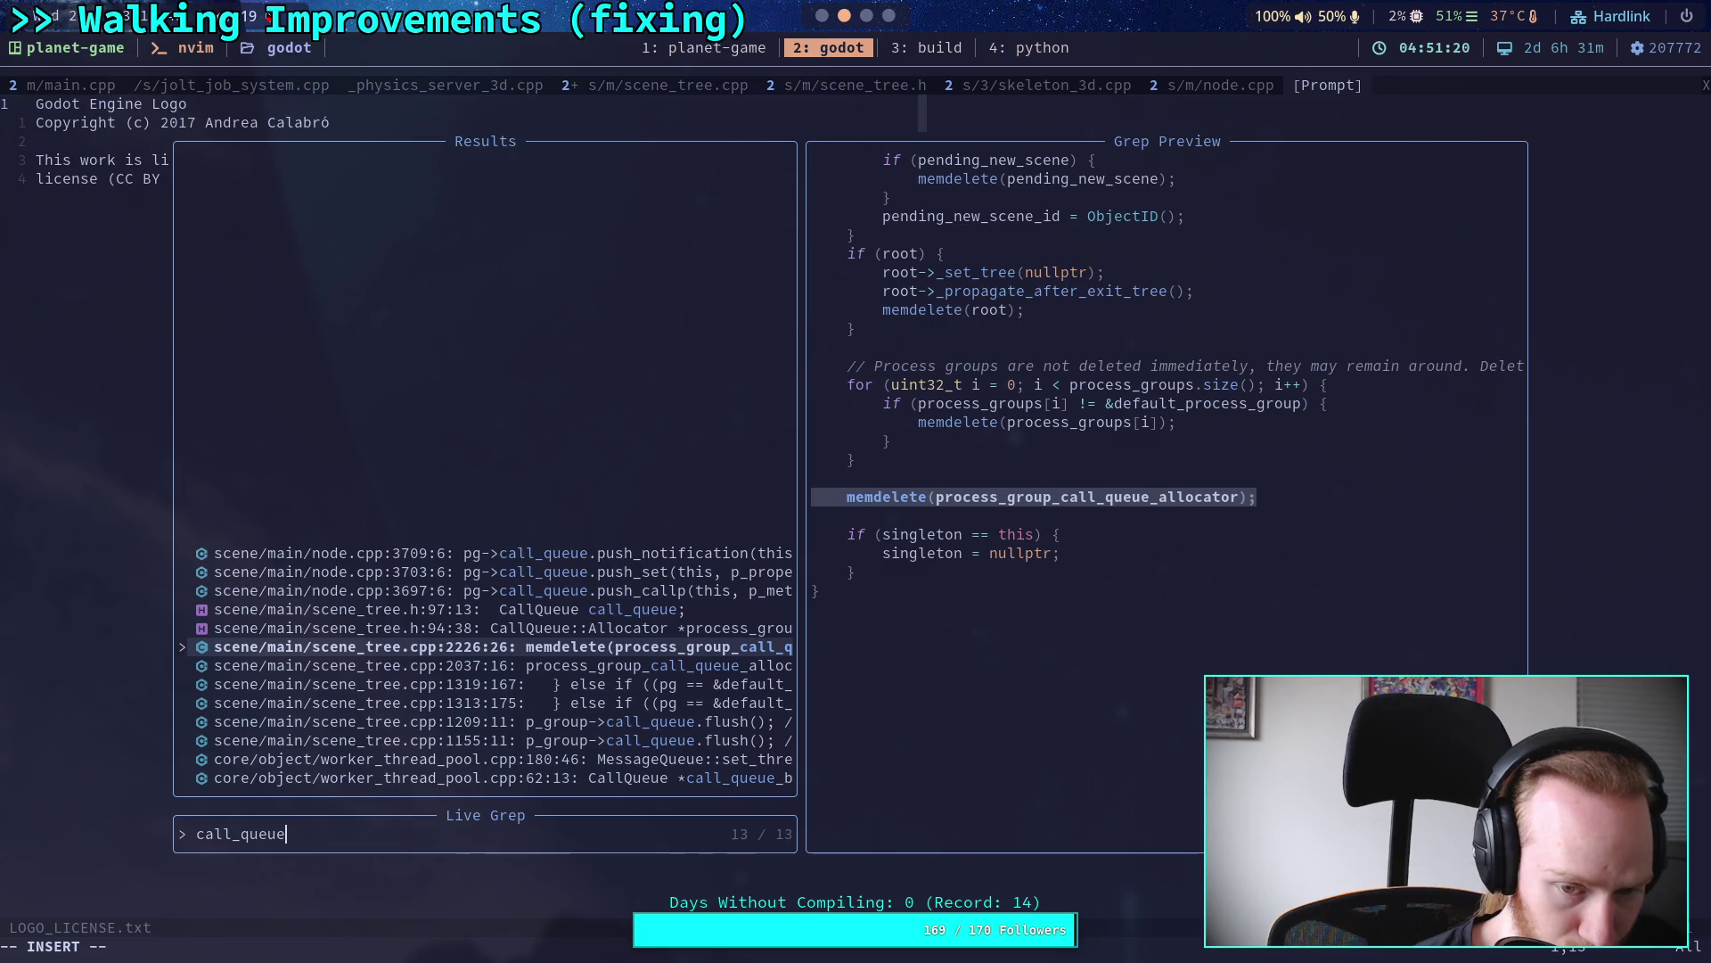
pyautogui.hotkey('ctrl', 'p')
pyautogui.hotkey('ctrl', 'p')
pyautogui.hotkey('ctrl', 'p')
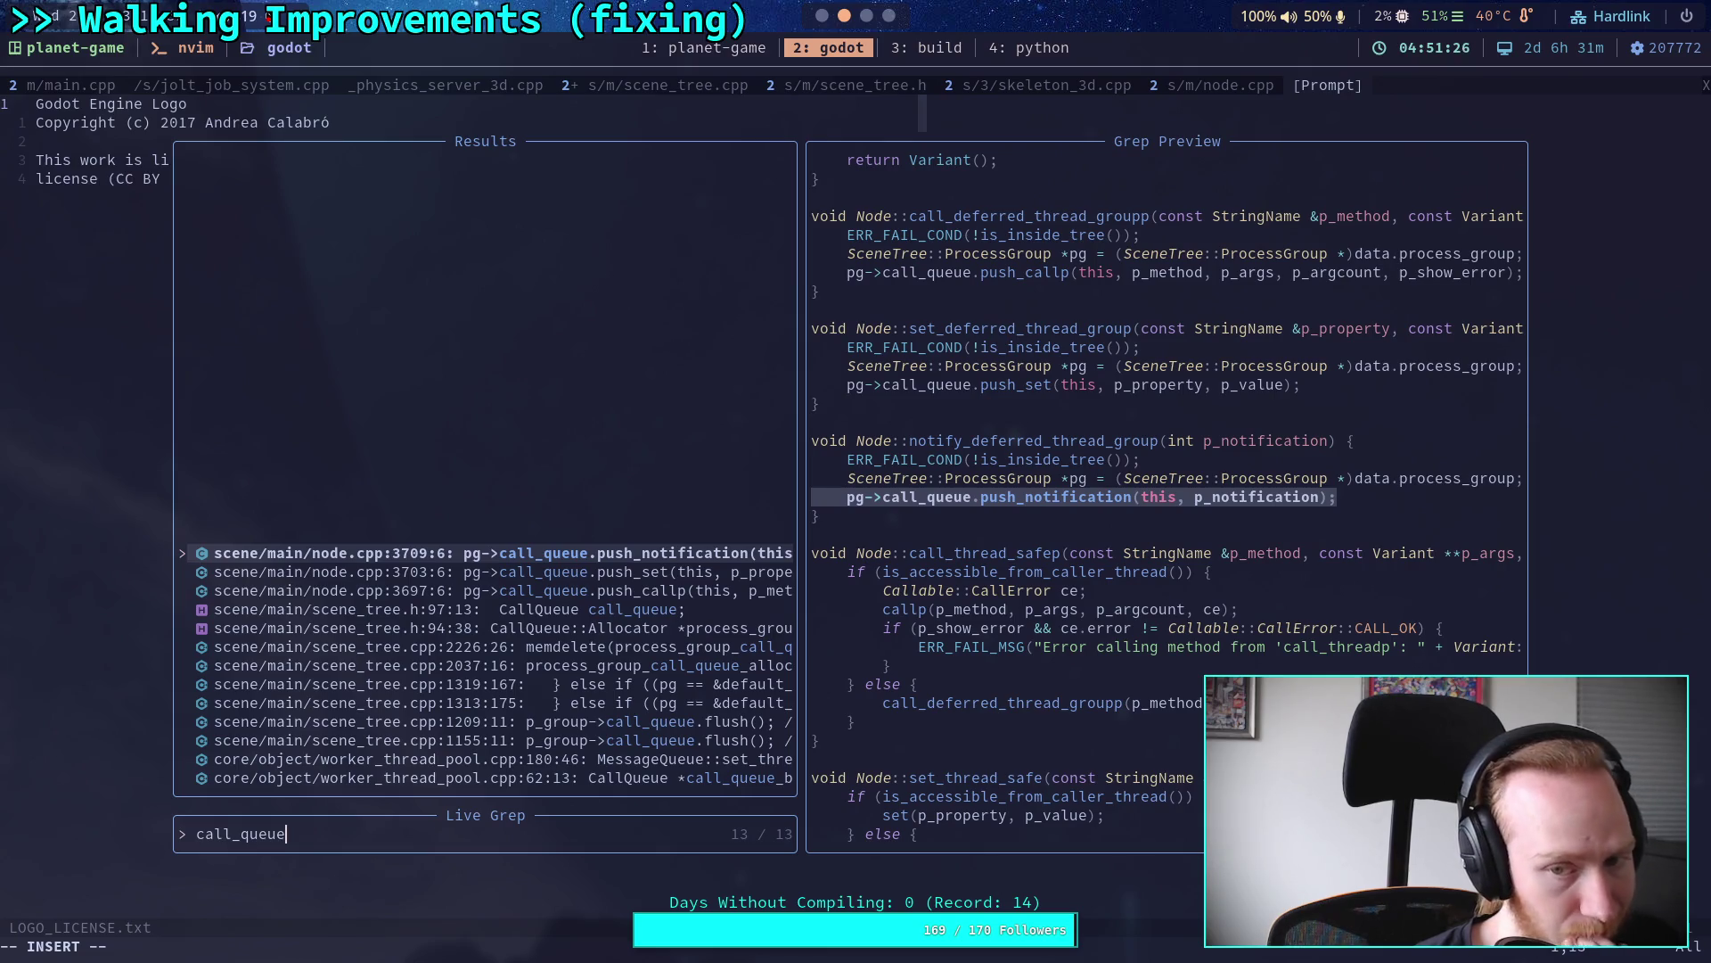
# Step: Preview the ProcessGroup struct, CallQueue::Allocator declaration, and scene_tree.cpp 2037, 1313 and 1319 matches
pyautogui.hotkey('ctrl', 'n')
pyautogui.hotkey('ctrl', 'n')
pyautogui.hotkey('ctrl', 'n')
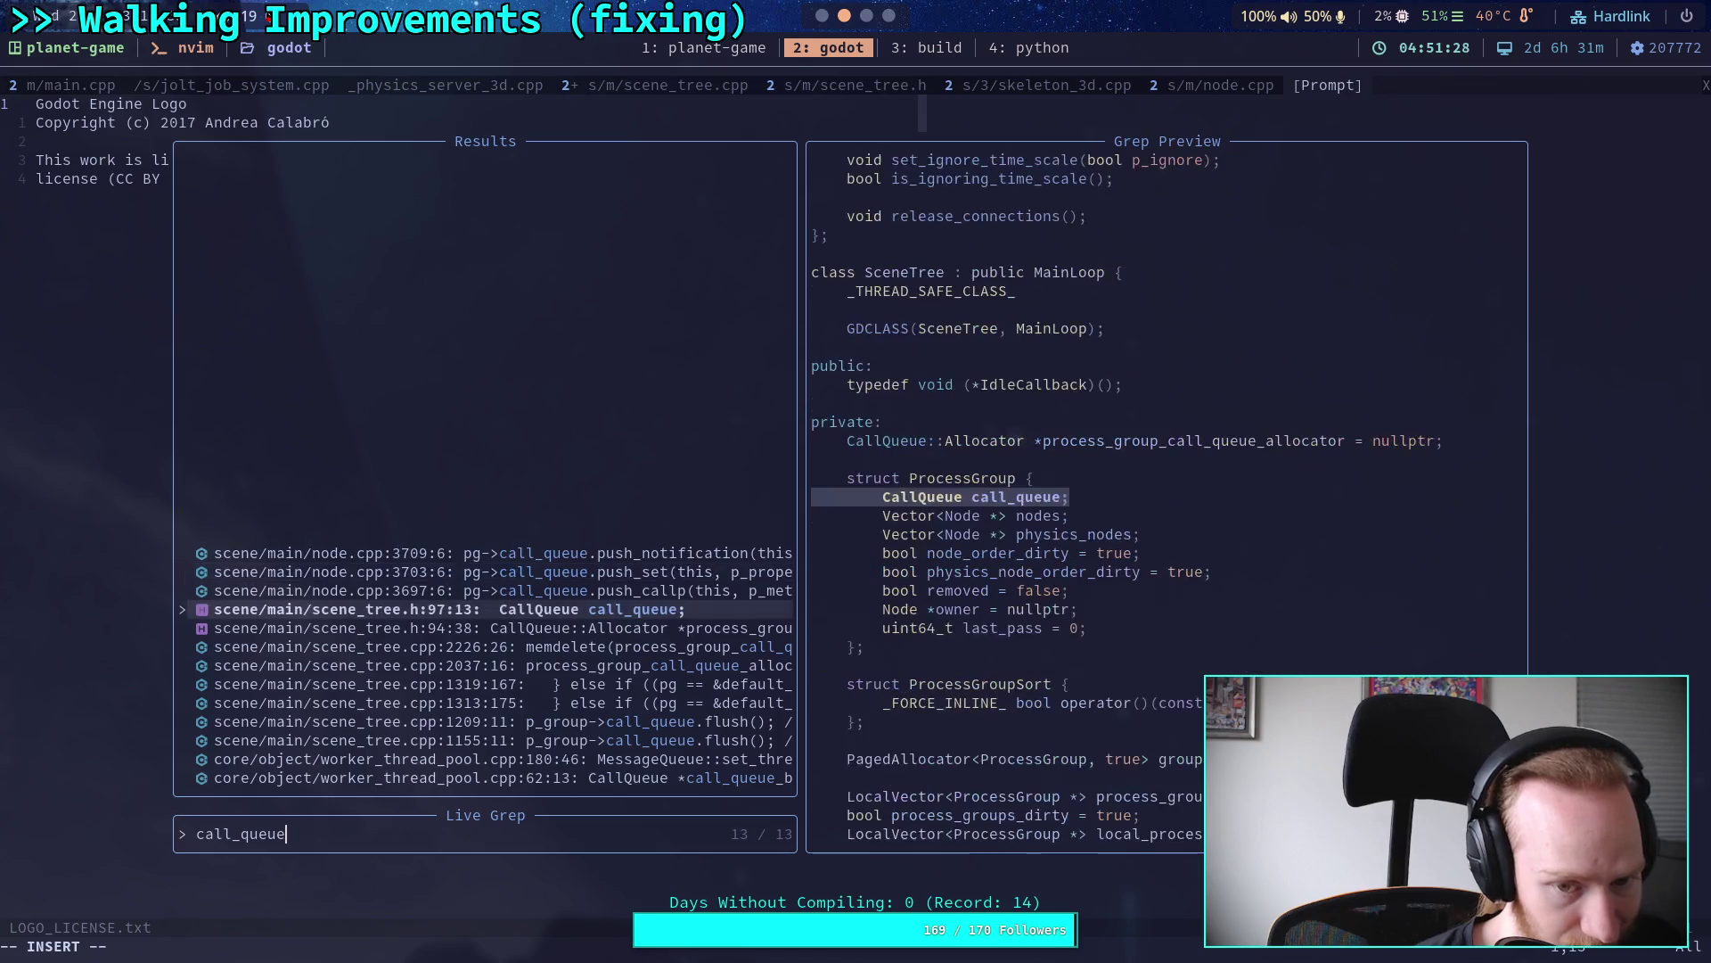
pyautogui.hotkey('ctrl', 'n')
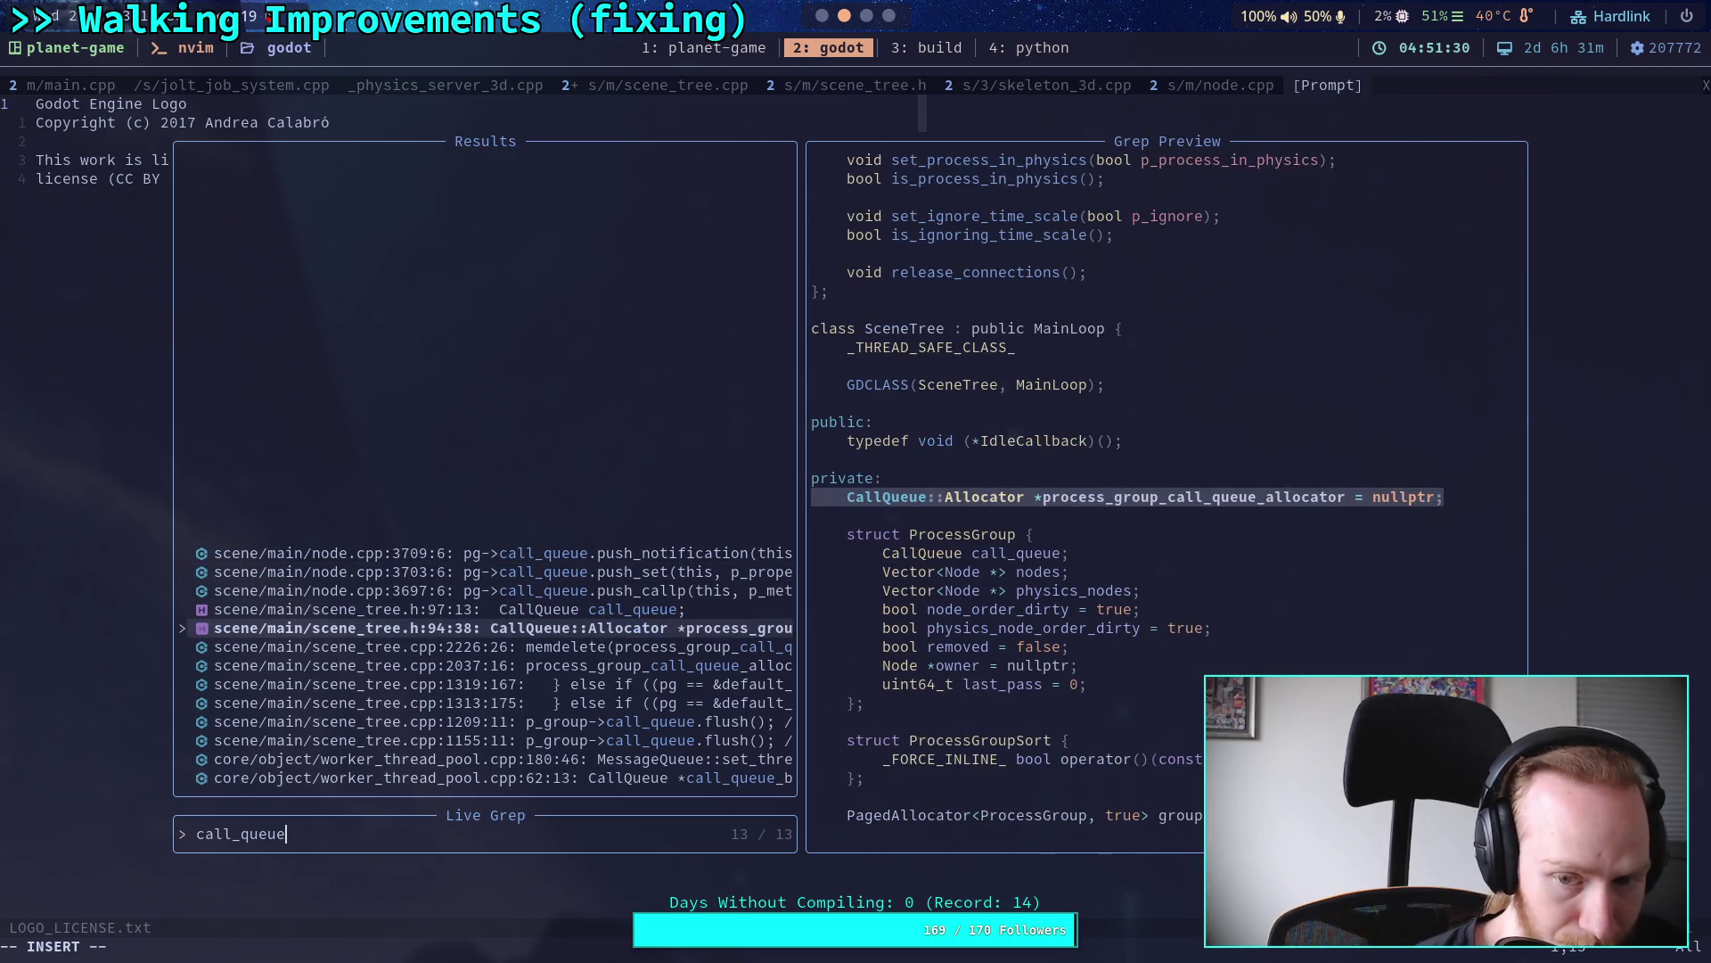
pyautogui.hotkey('ctrl', 'n')
pyautogui.hotkey('ctrl', 'n')
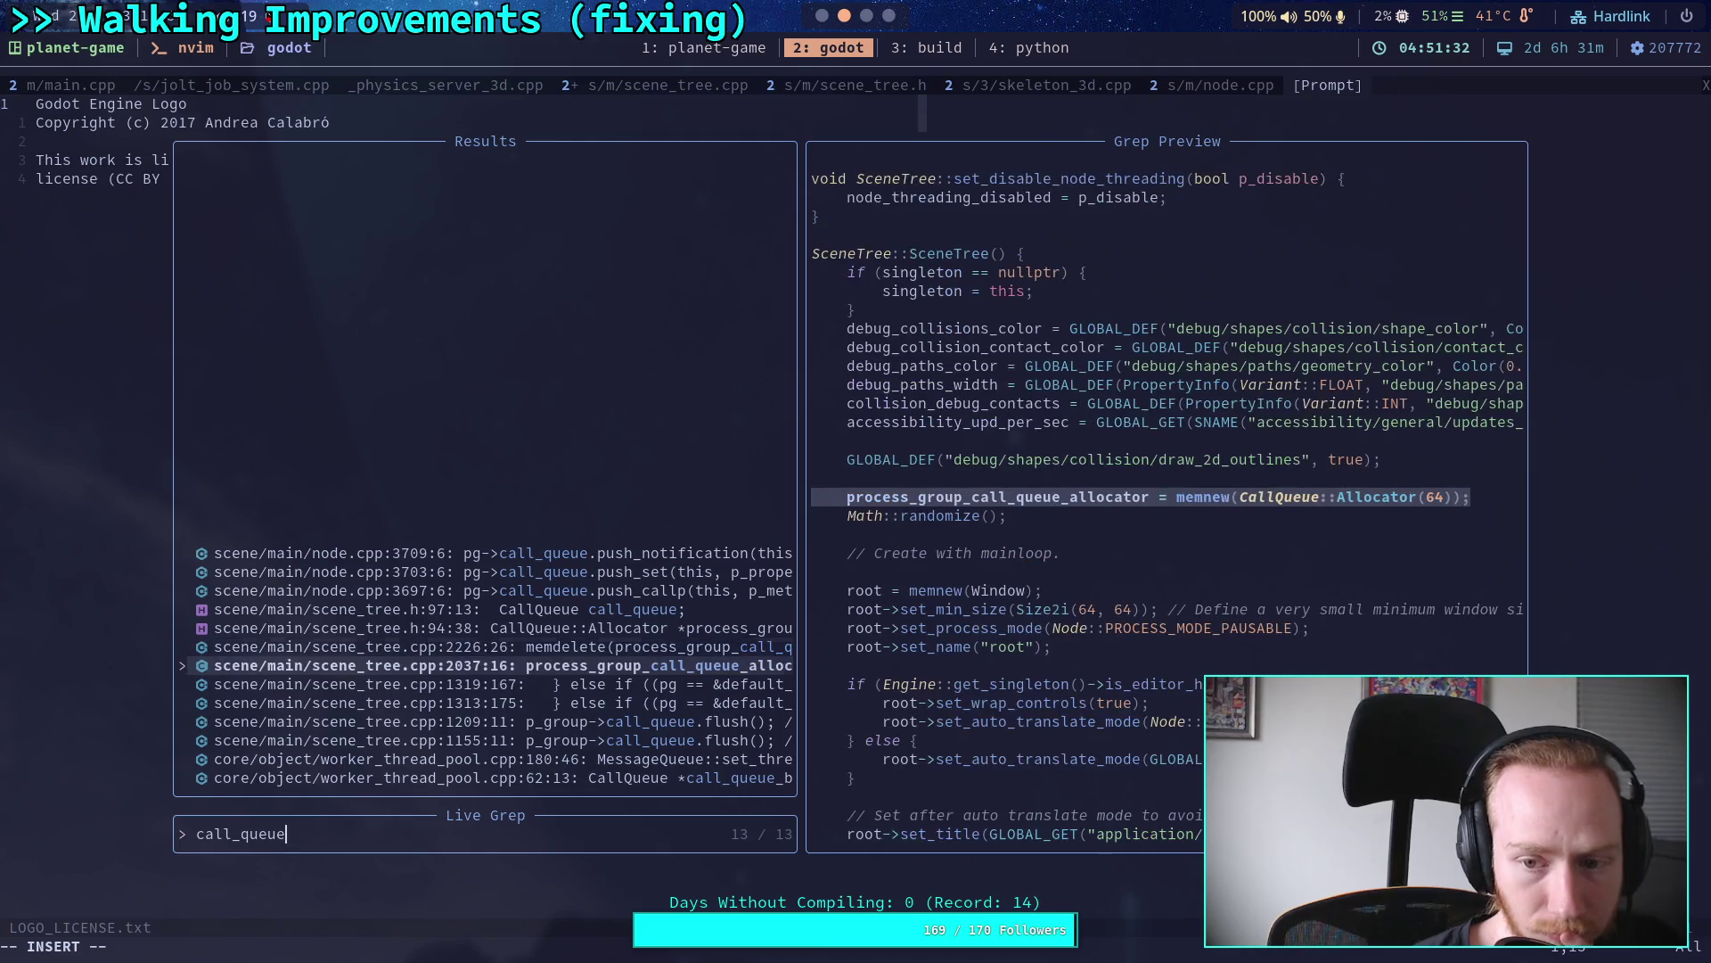
pyautogui.hotkey('ctrl', 'n')
pyautogui.hotkey('ctrl', 'n')
pyautogui.hotkey('ctrl', 'n')
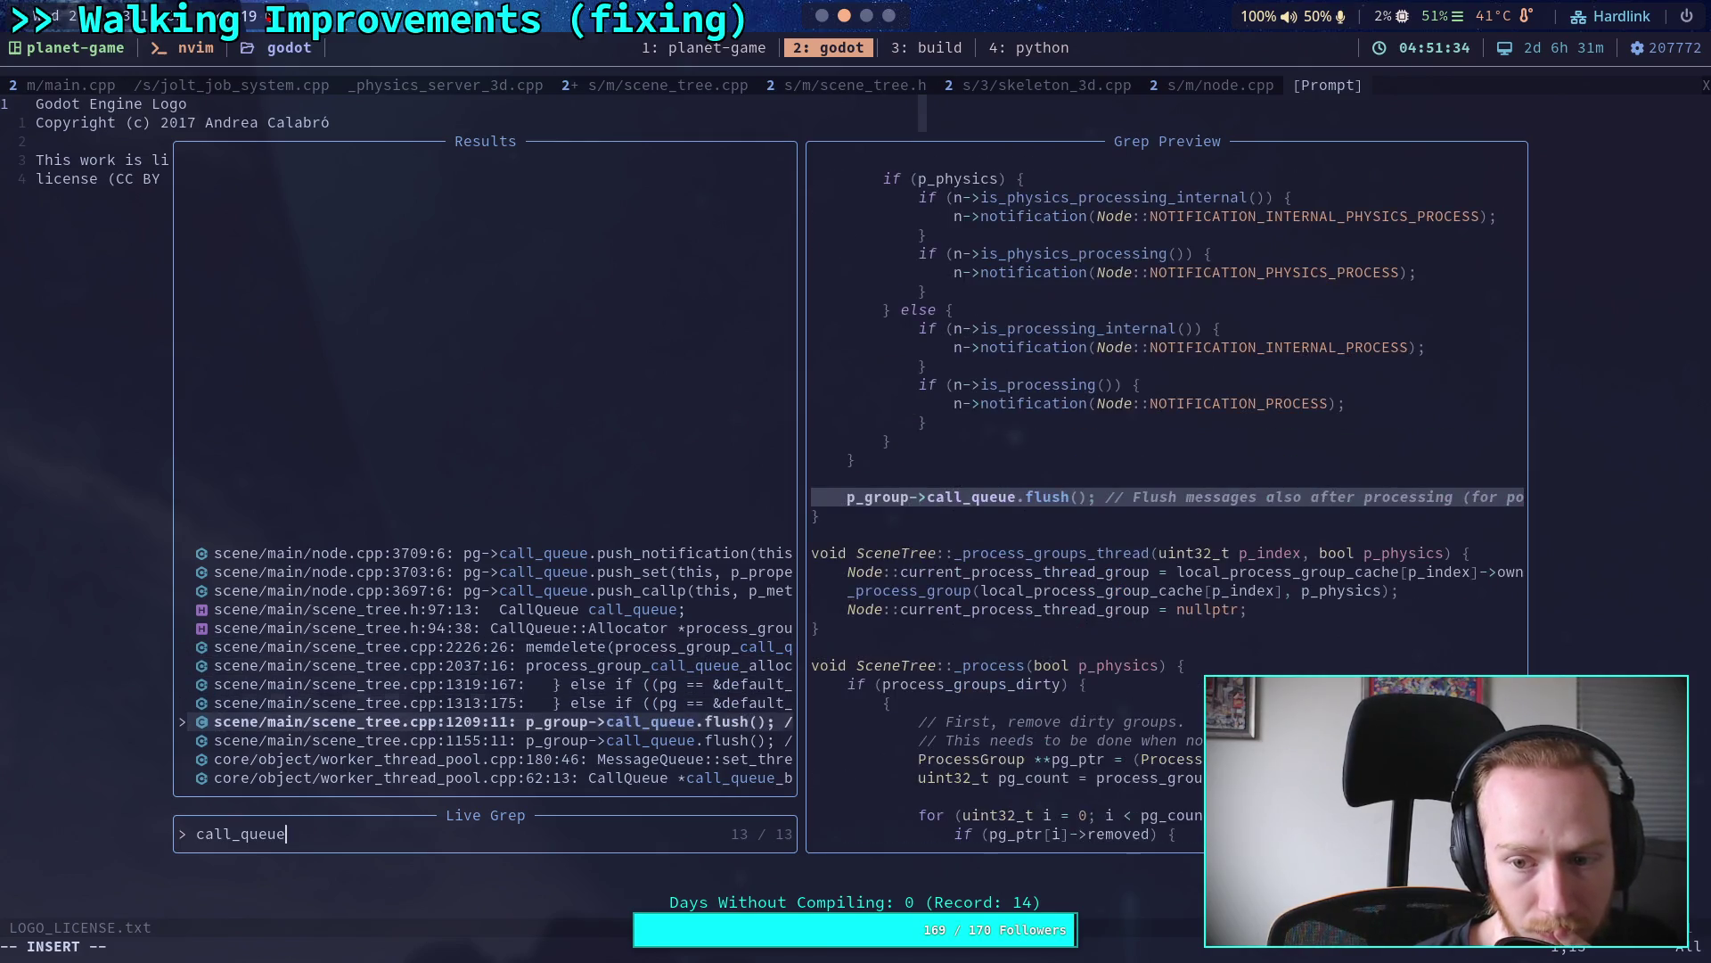
pyautogui.hotkey('ctrl', 'n')
pyautogui.hotkey('ctrl', 'n')
pyautogui.hotkey('ctrl', 'n')
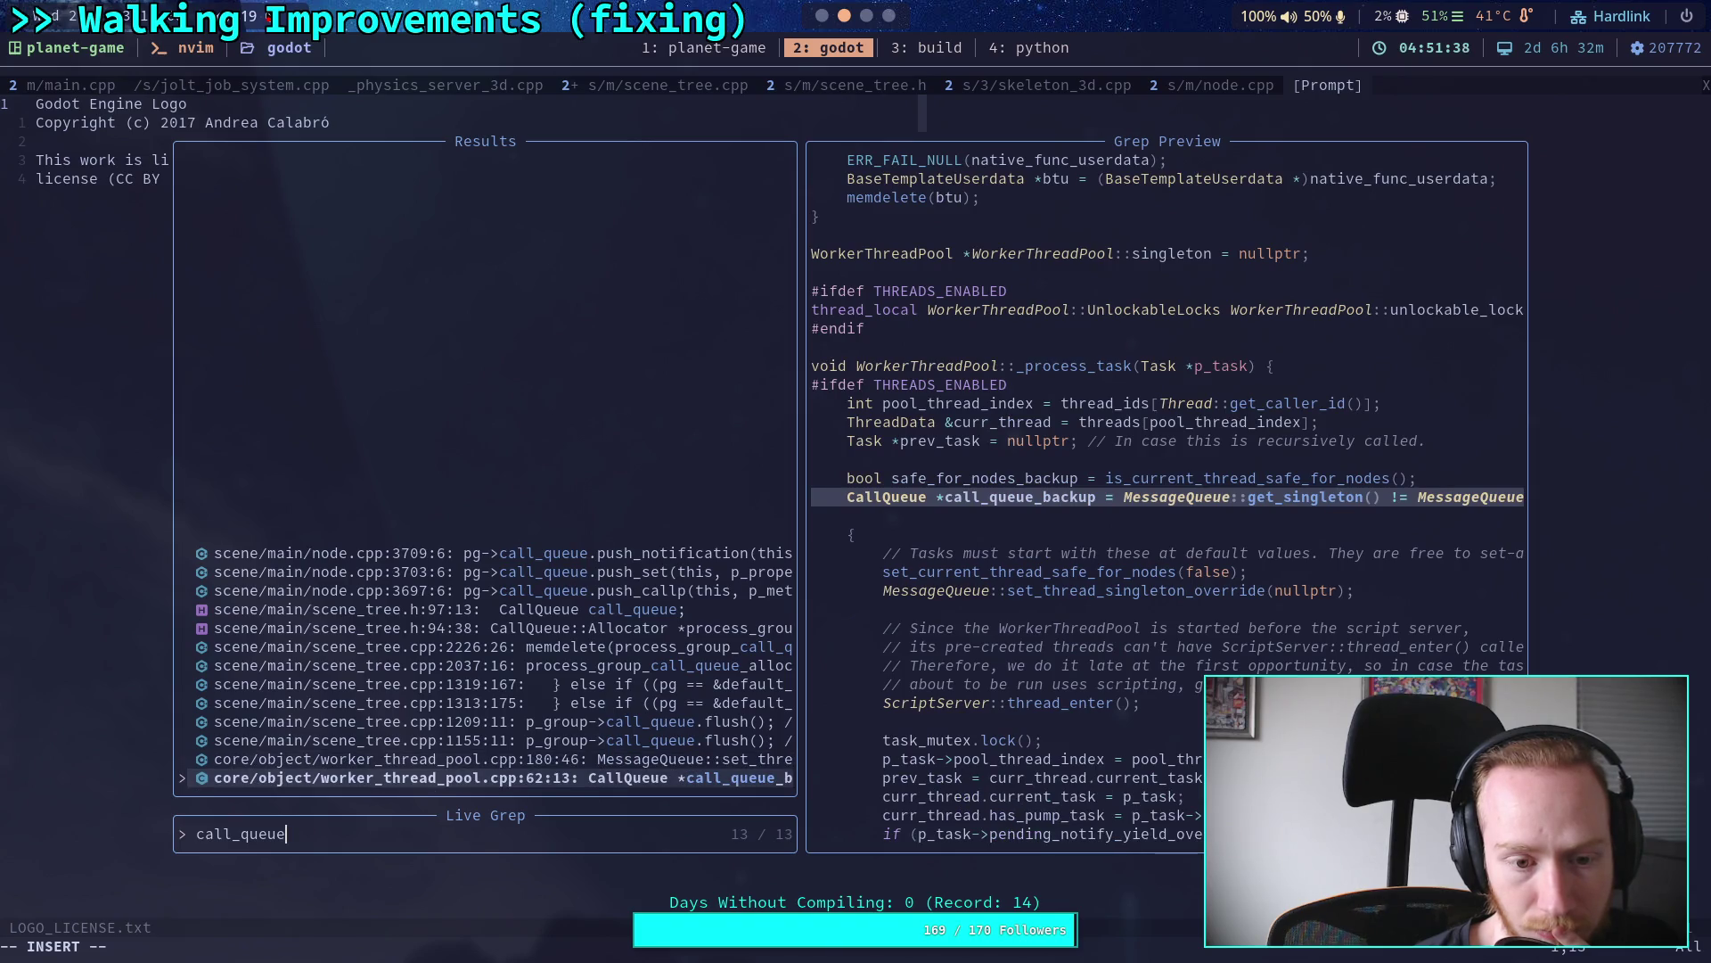
pyautogui.hotkey('ctrl', 'p')
pyautogui.hotkey('ctrl', 'p')
pyautogui.hotkey('ctrl', 'p')
pyautogui.hotkey('ctrl', 'p')
pyautogui.hotkey('ctrl', 'n')
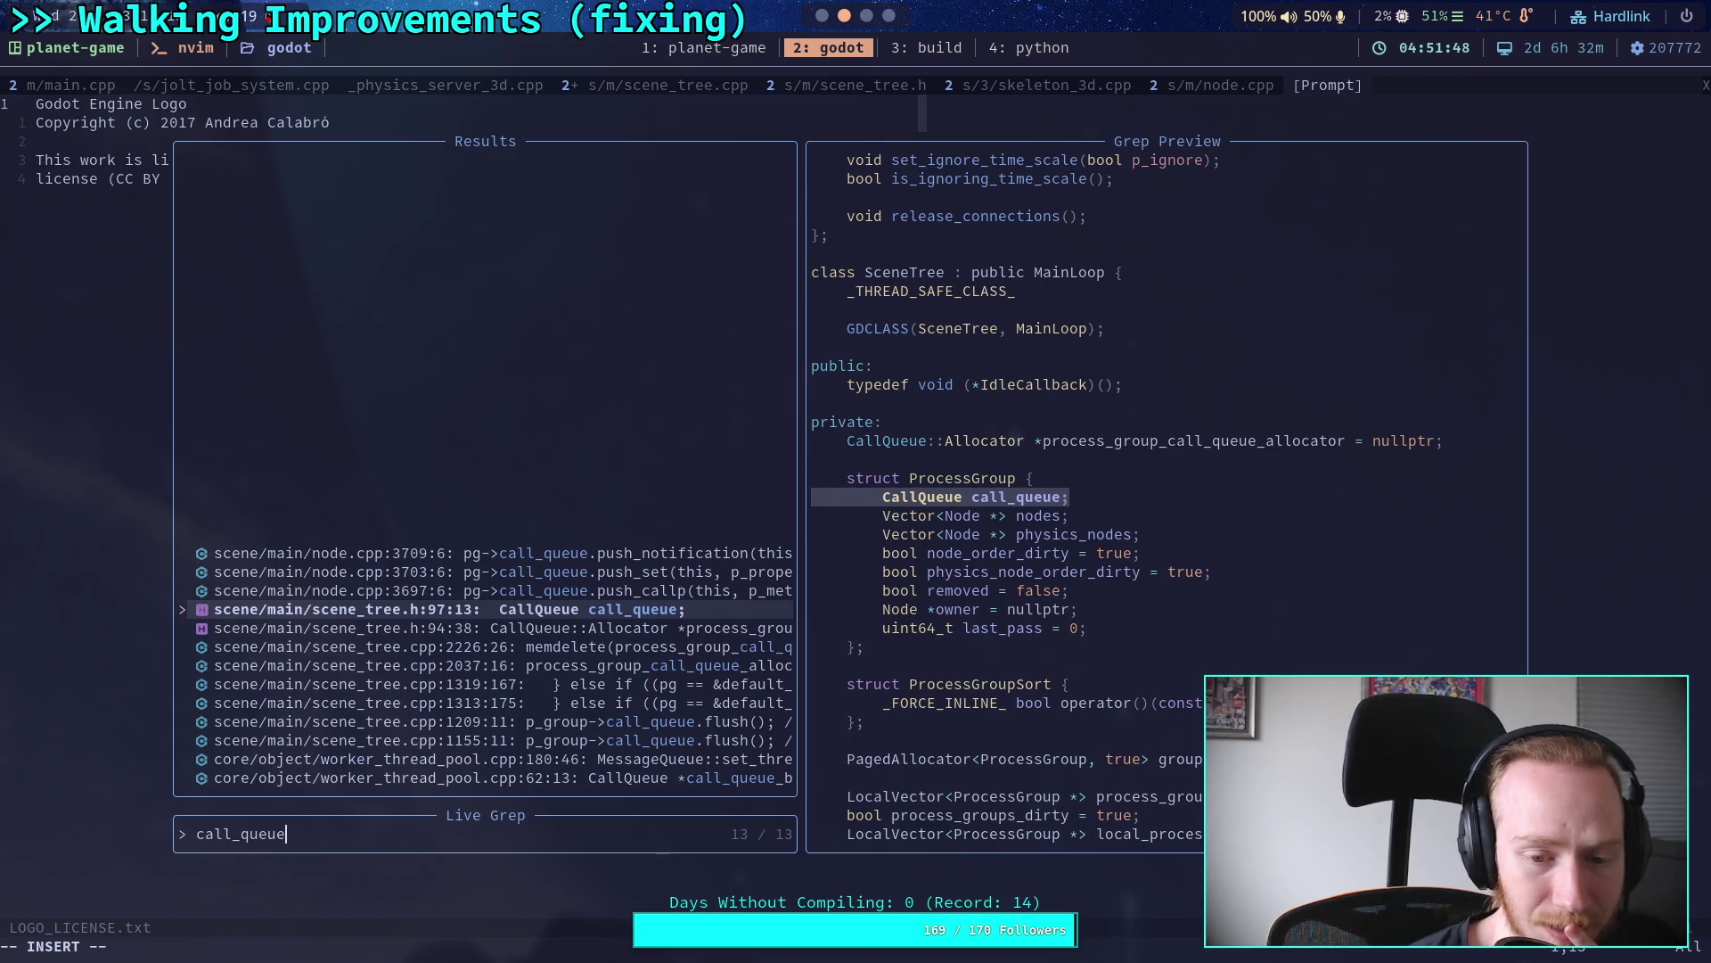
pyautogui.hotkey('ctrl', 'n')
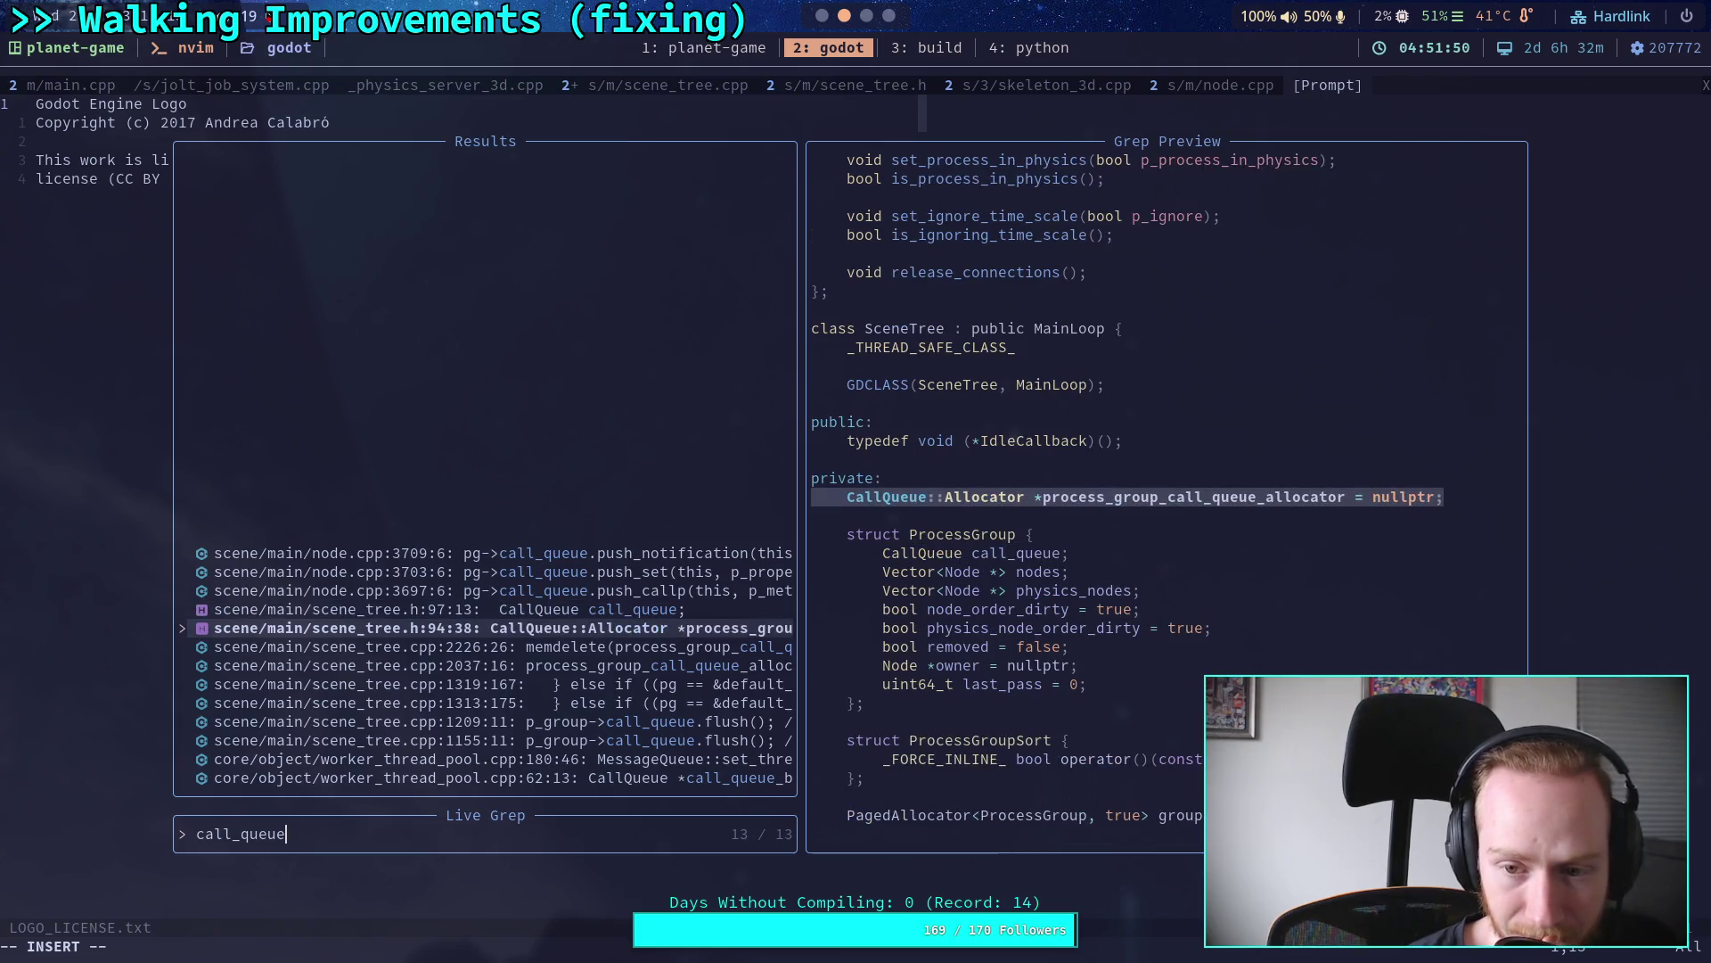
pyautogui.hotkey('ctrl', 'n')
pyautogui.hotkey('ctrl', 'n')
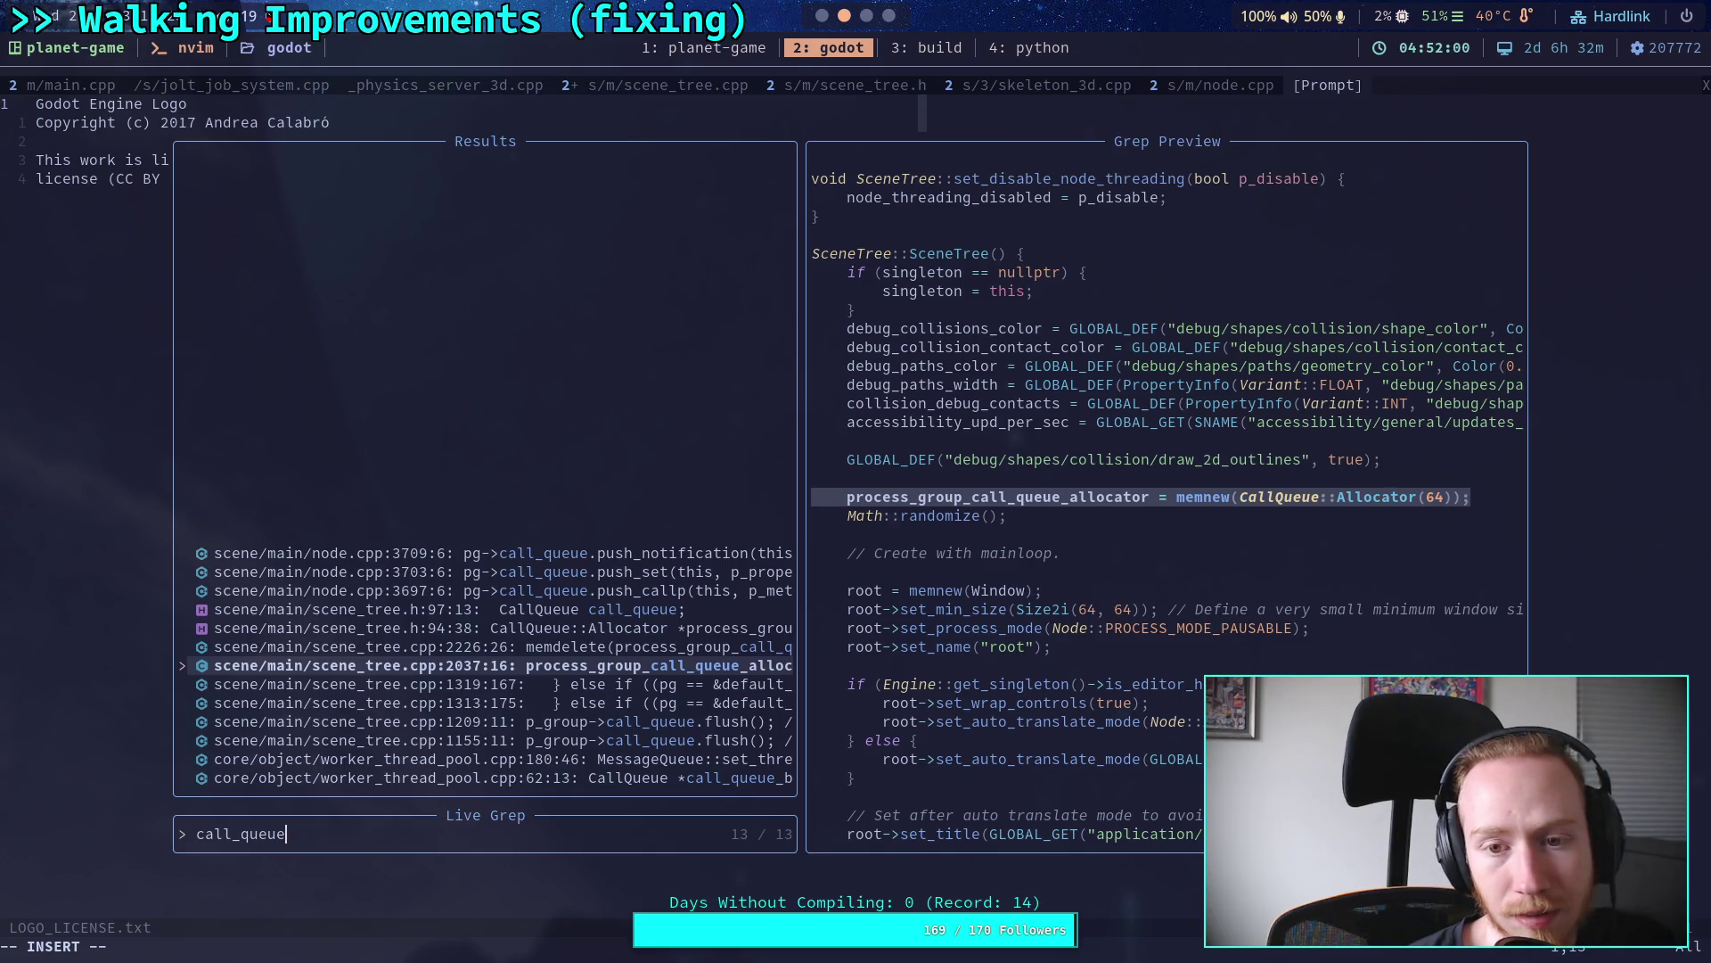
pyautogui.click(490, 684)
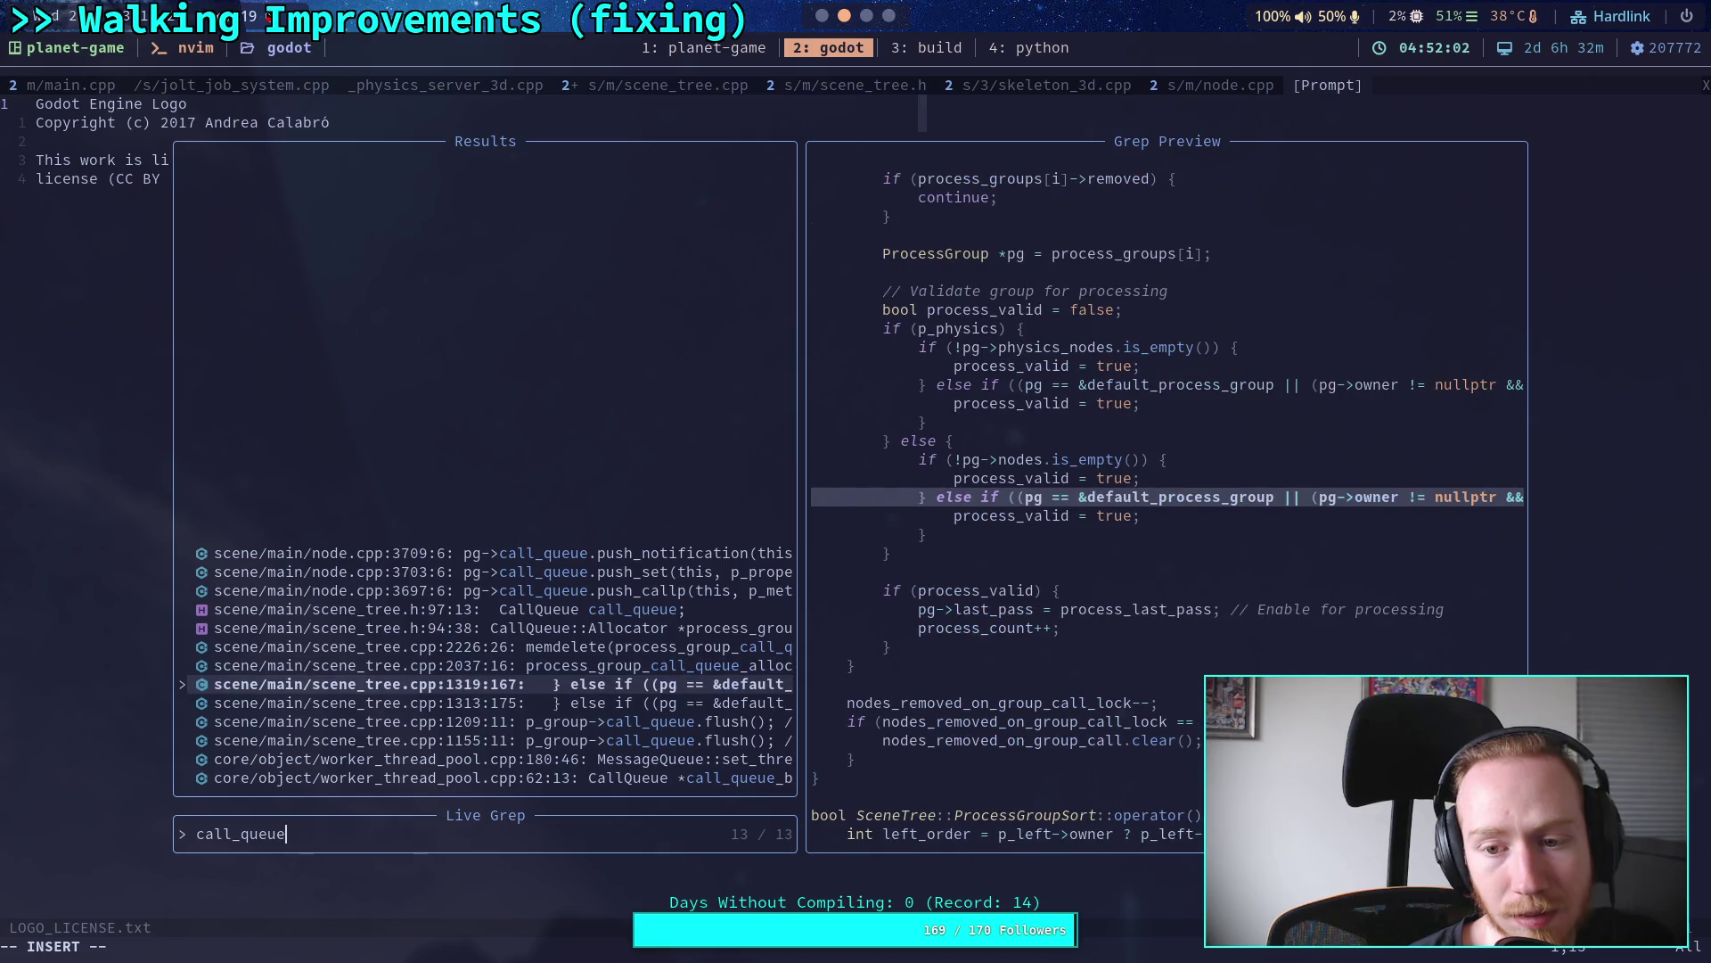
pyautogui.click(490, 703)
pyautogui.click(490, 721)
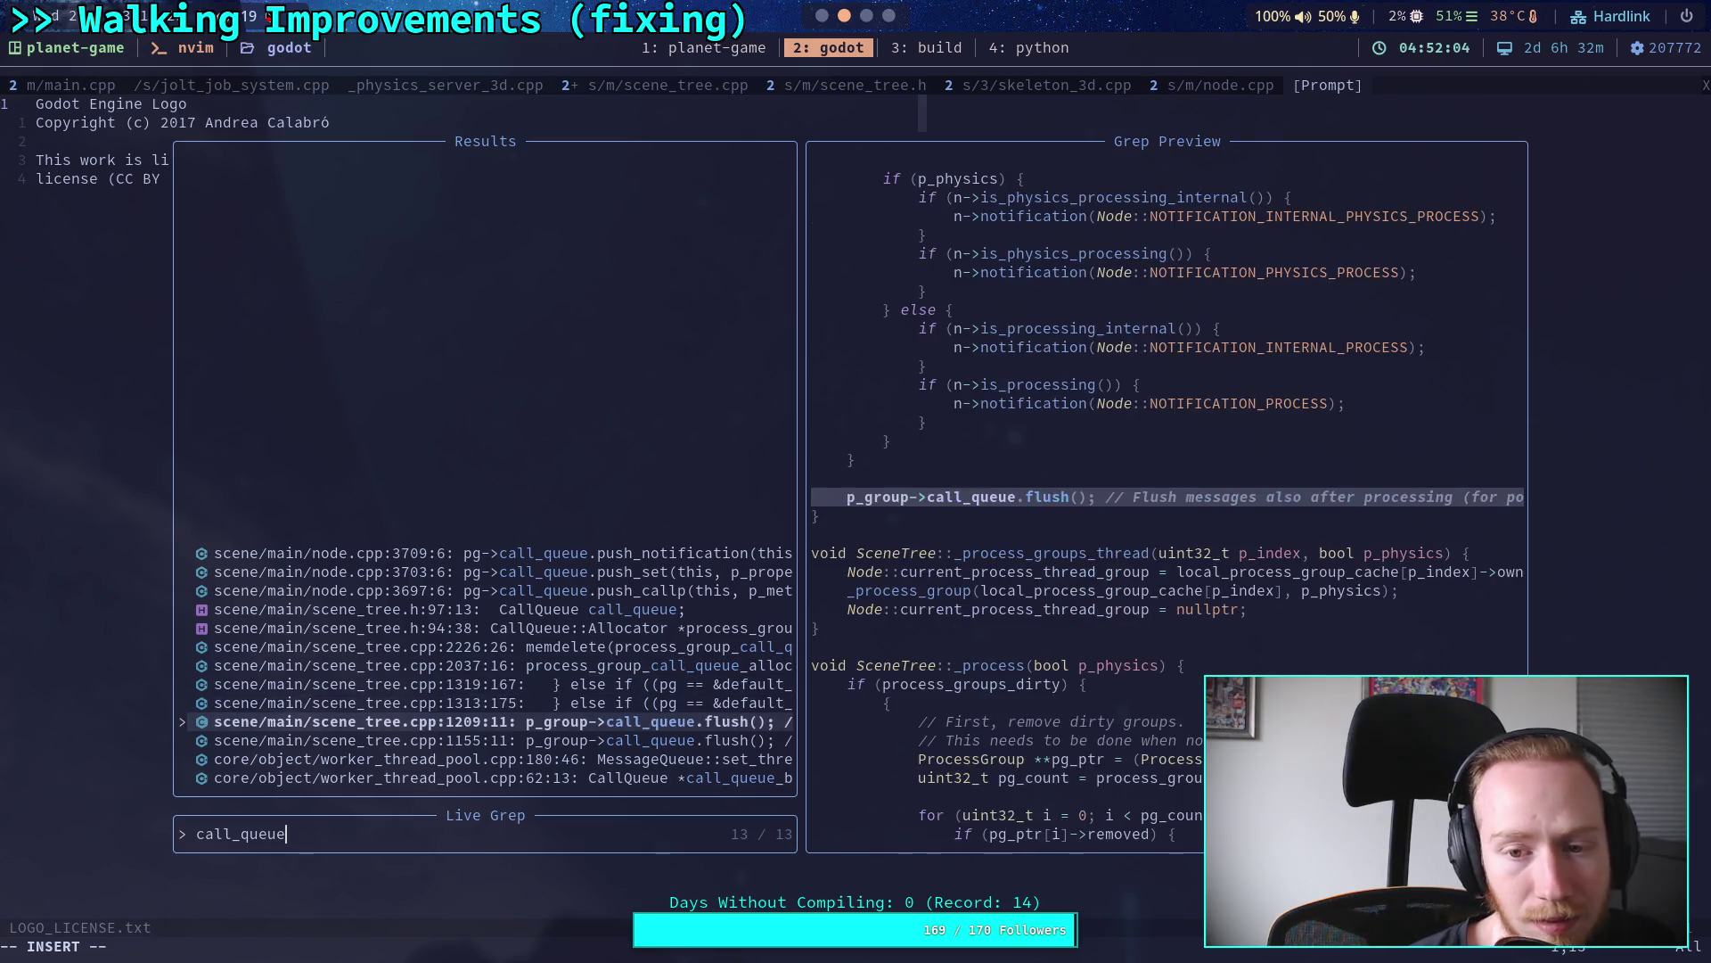
pyautogui.click(491, 703)
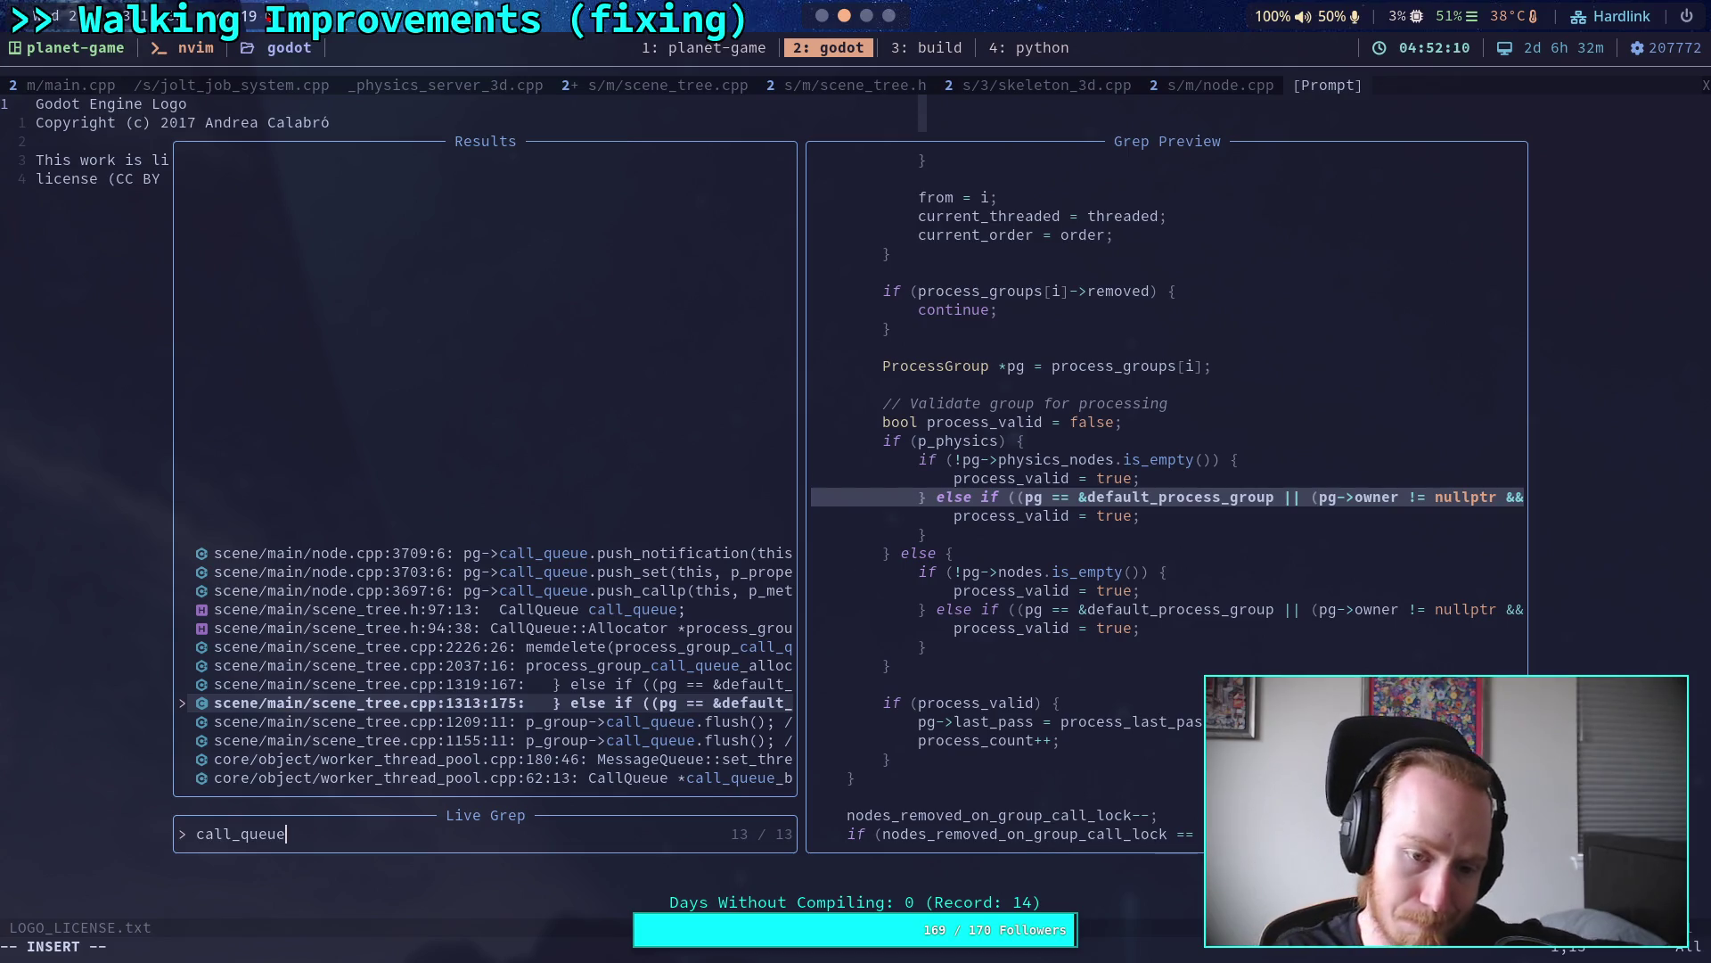
# Step: Dismiss the search, close the LOGO_LICENSE.txt tab, and switch to the Godot script editor
pyautogui.press('Escape')
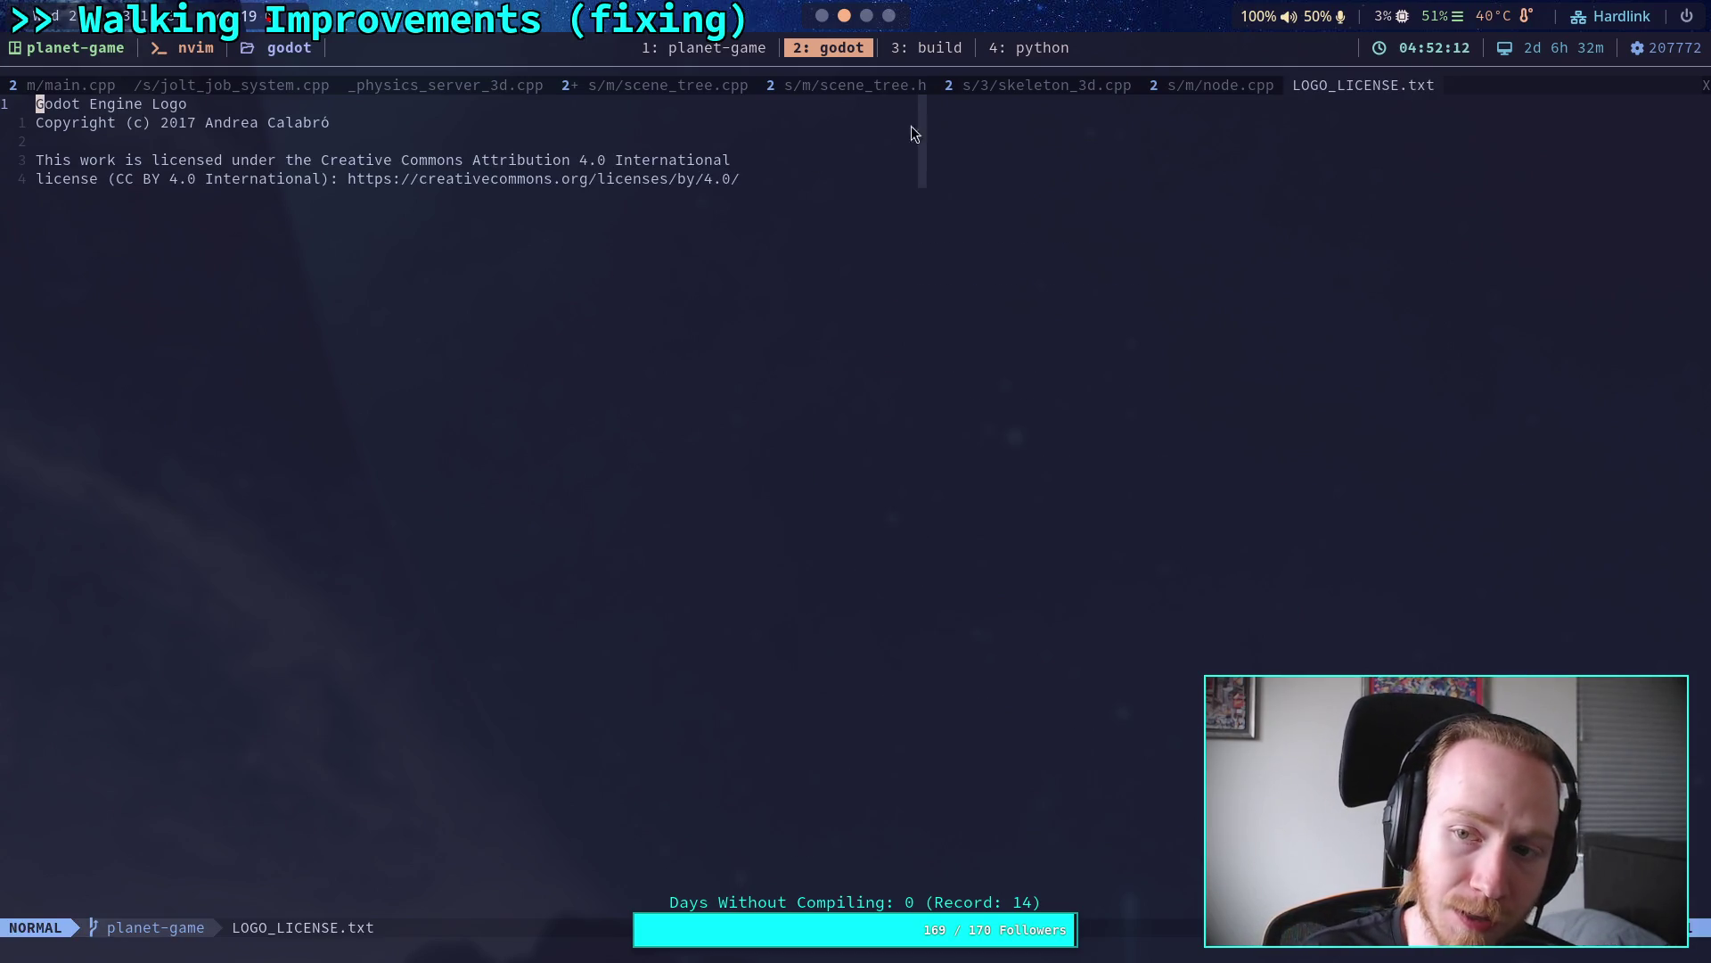
pyautogui.click(1703, 87)
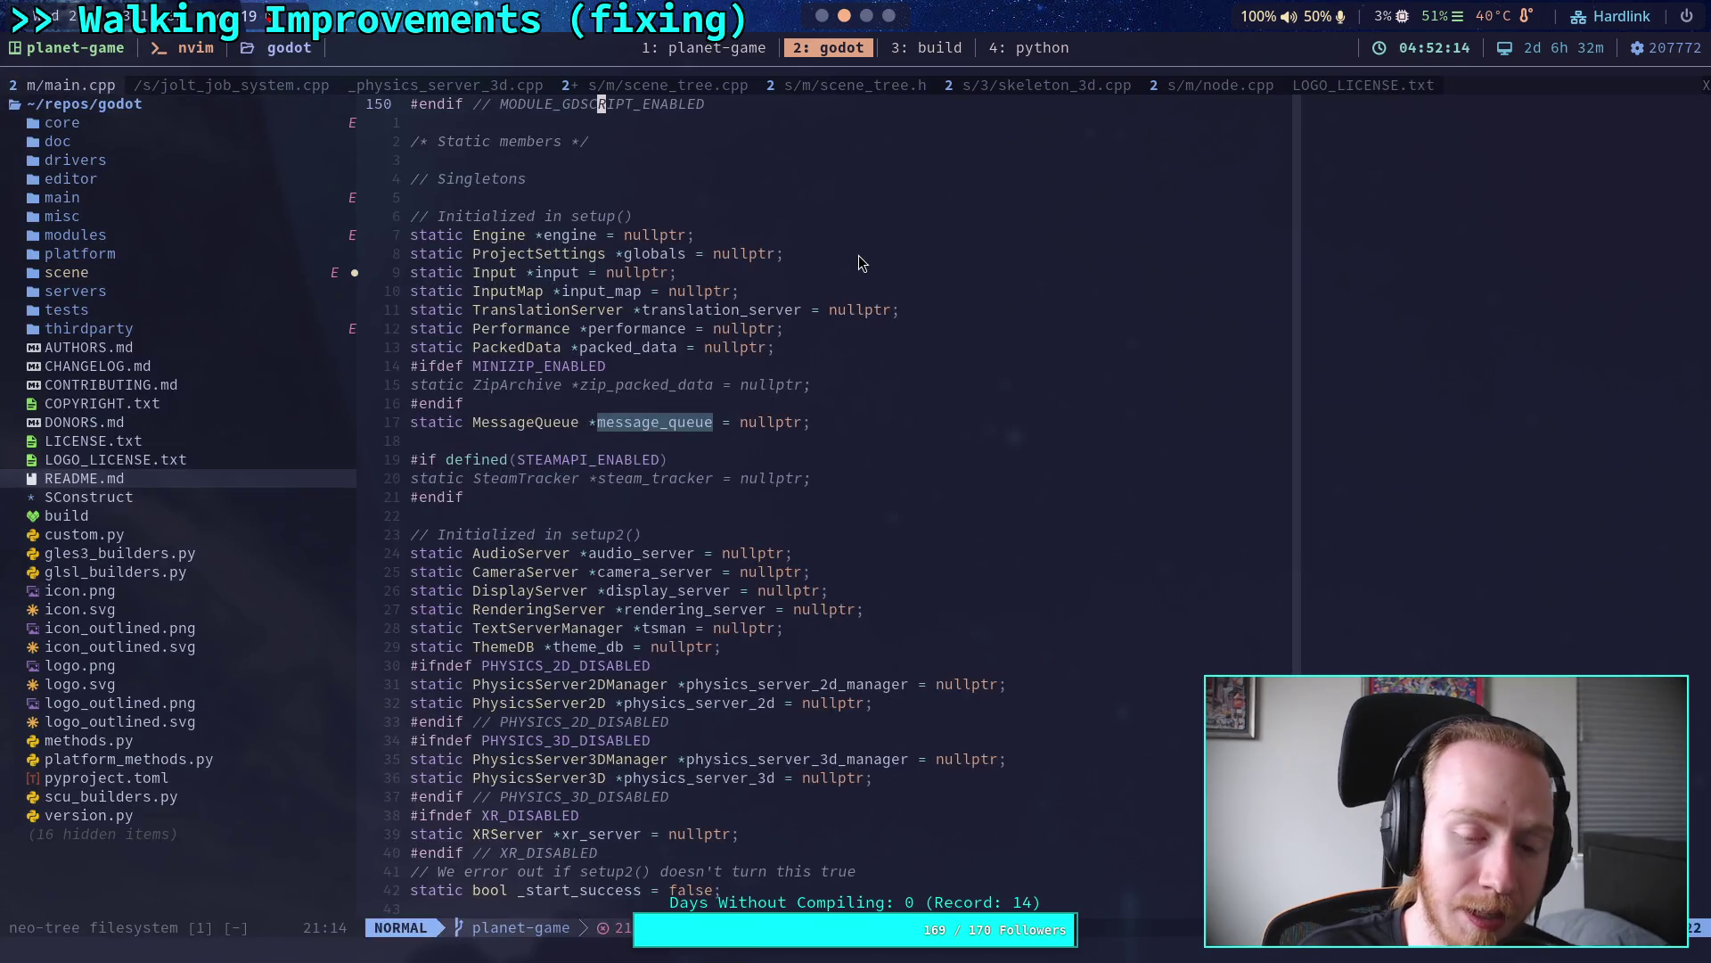
pyautogui.click(828, 17)
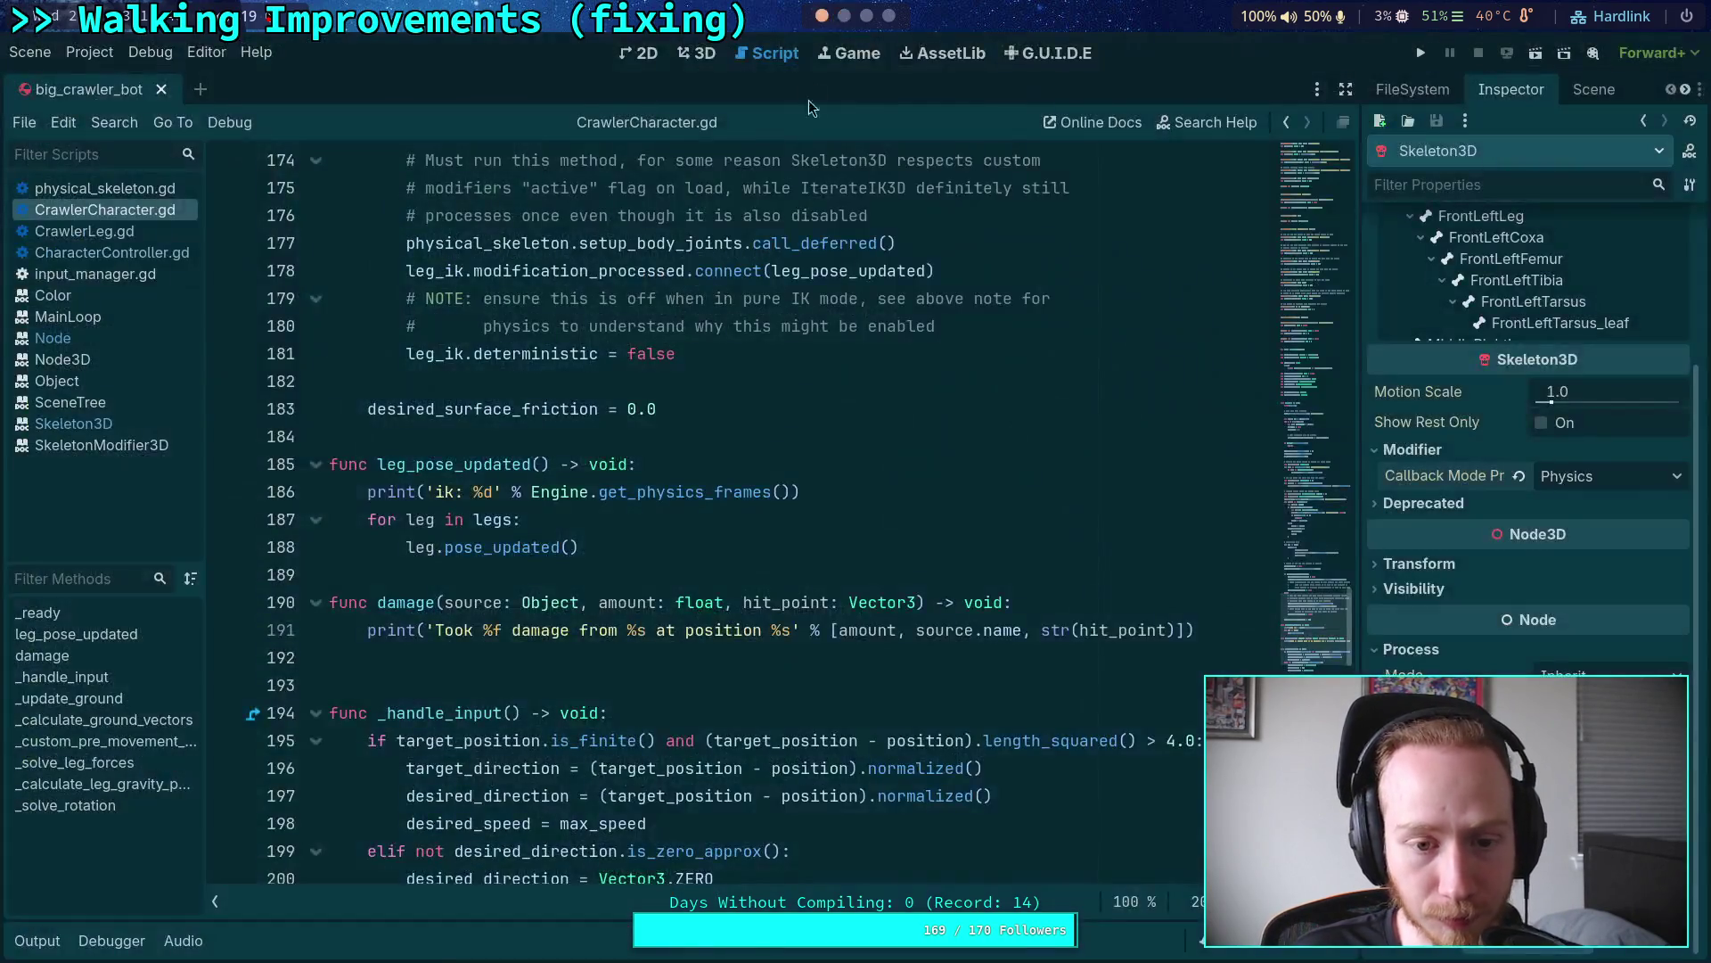
# Step: Place the cursor on line 192 below damage() in CrawlerCharacter.gd, then switch to the Neovim workspace
pyautogui.click(714, 568)
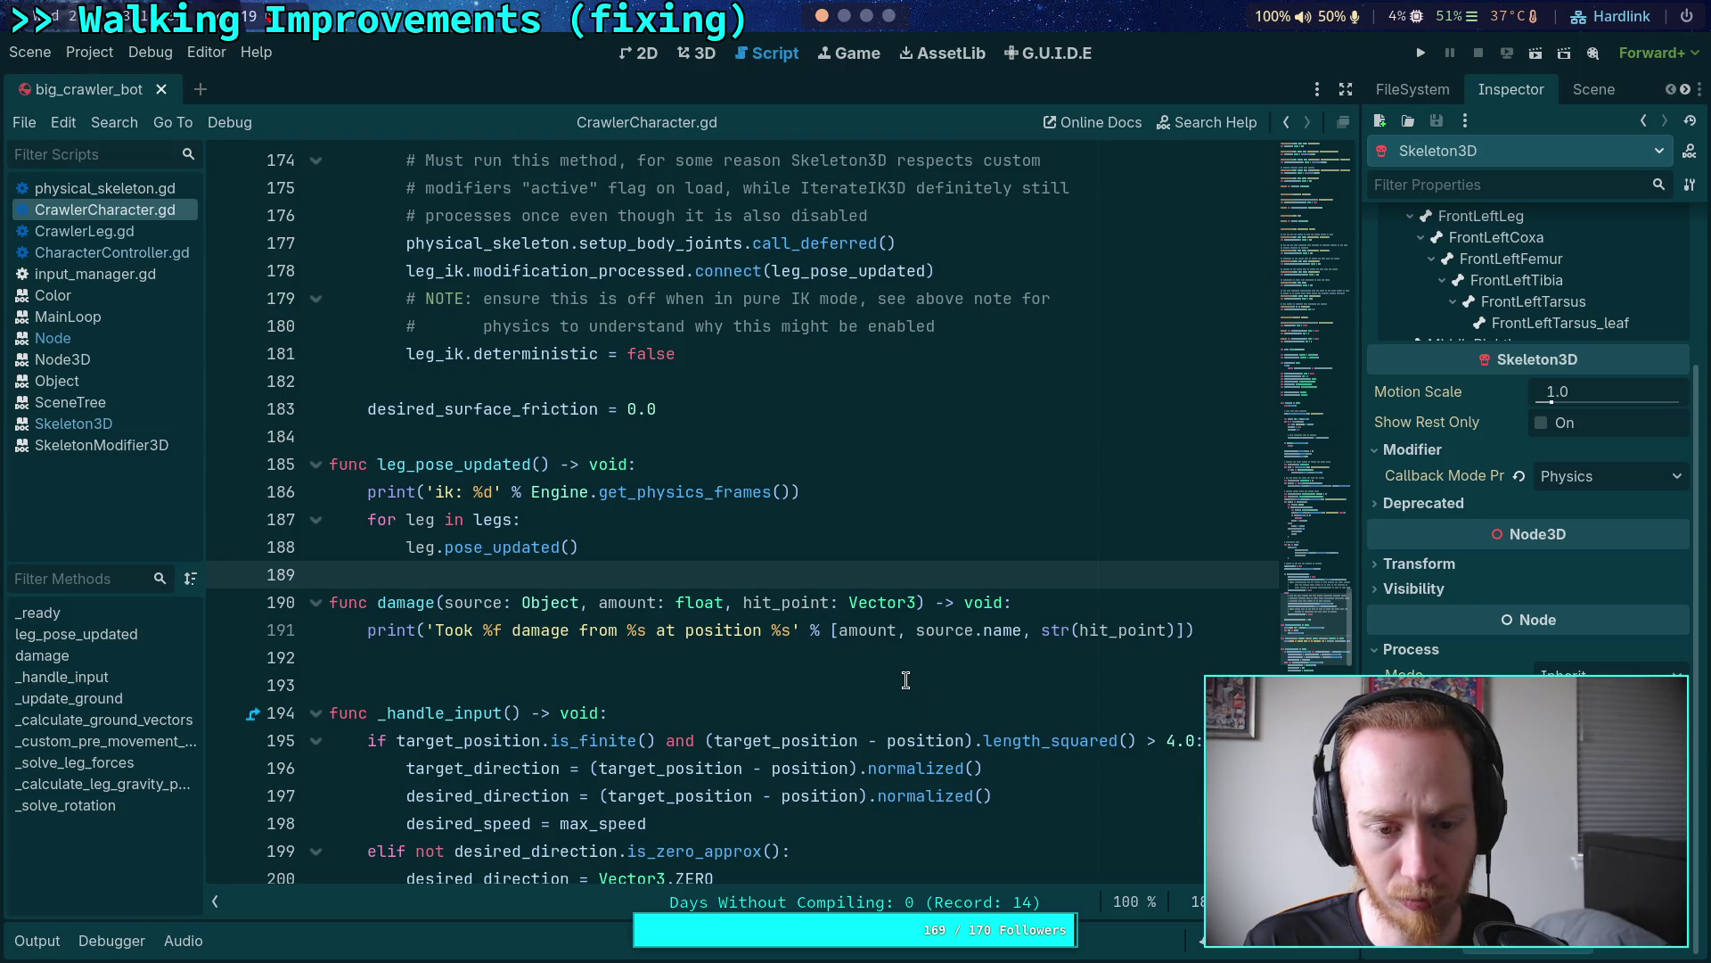
pyautogui.click(905, 680)
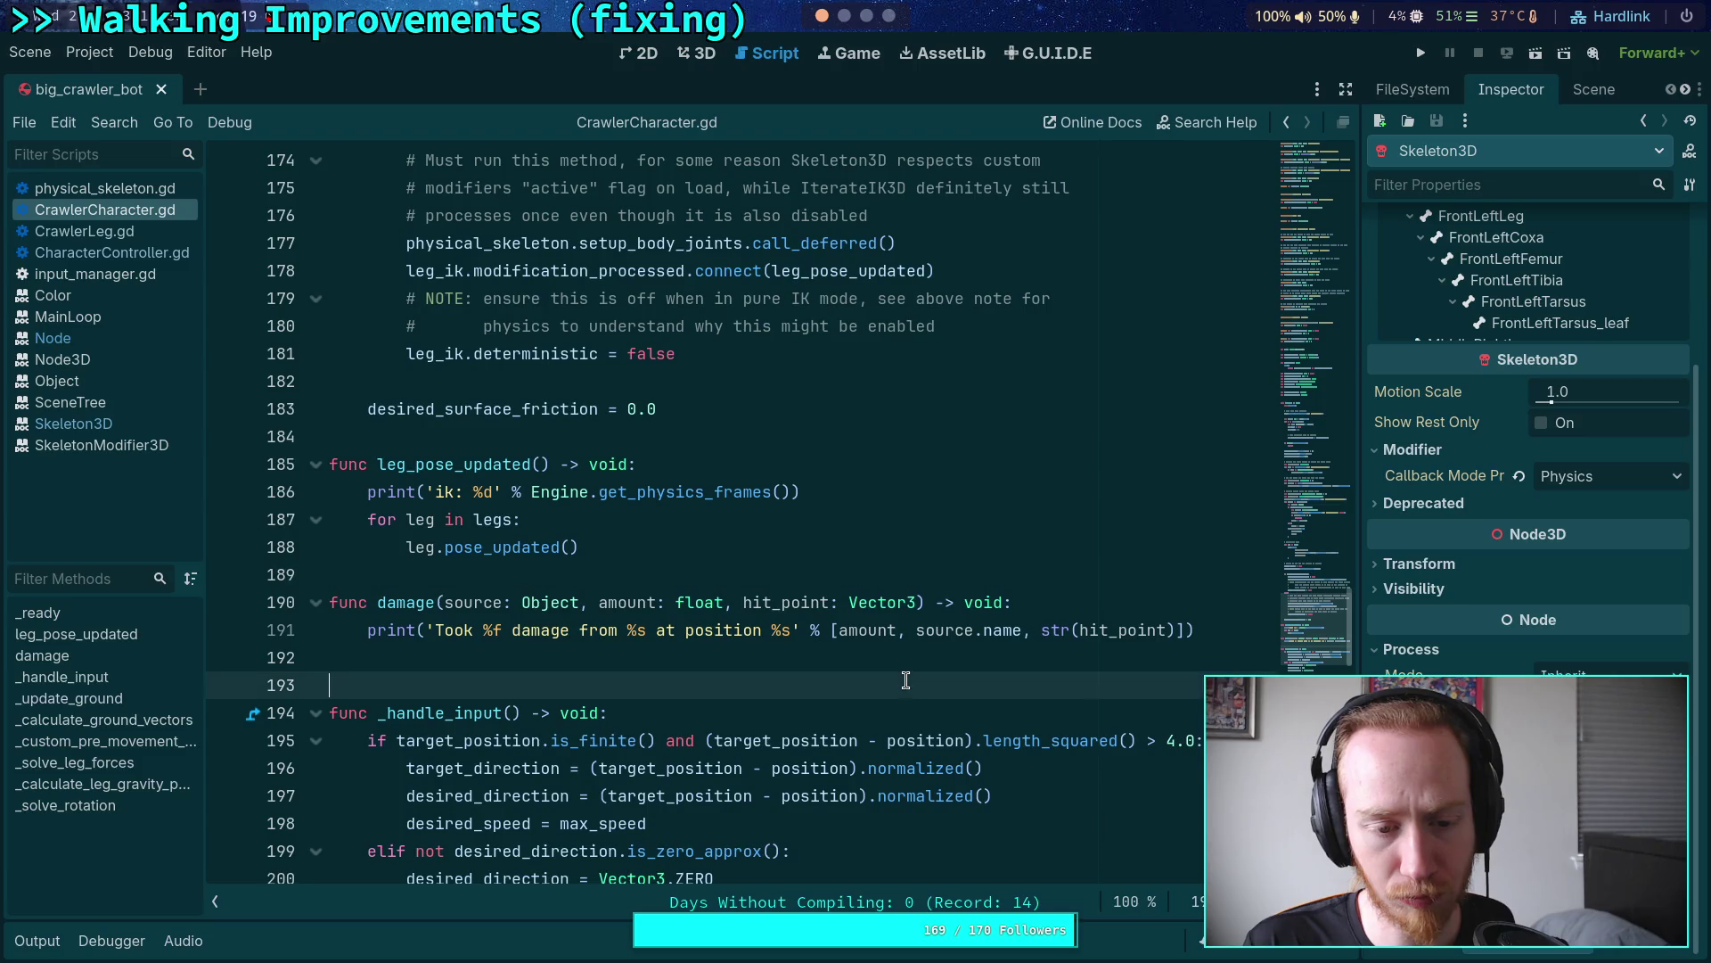
pyautogui.click(908, 655)
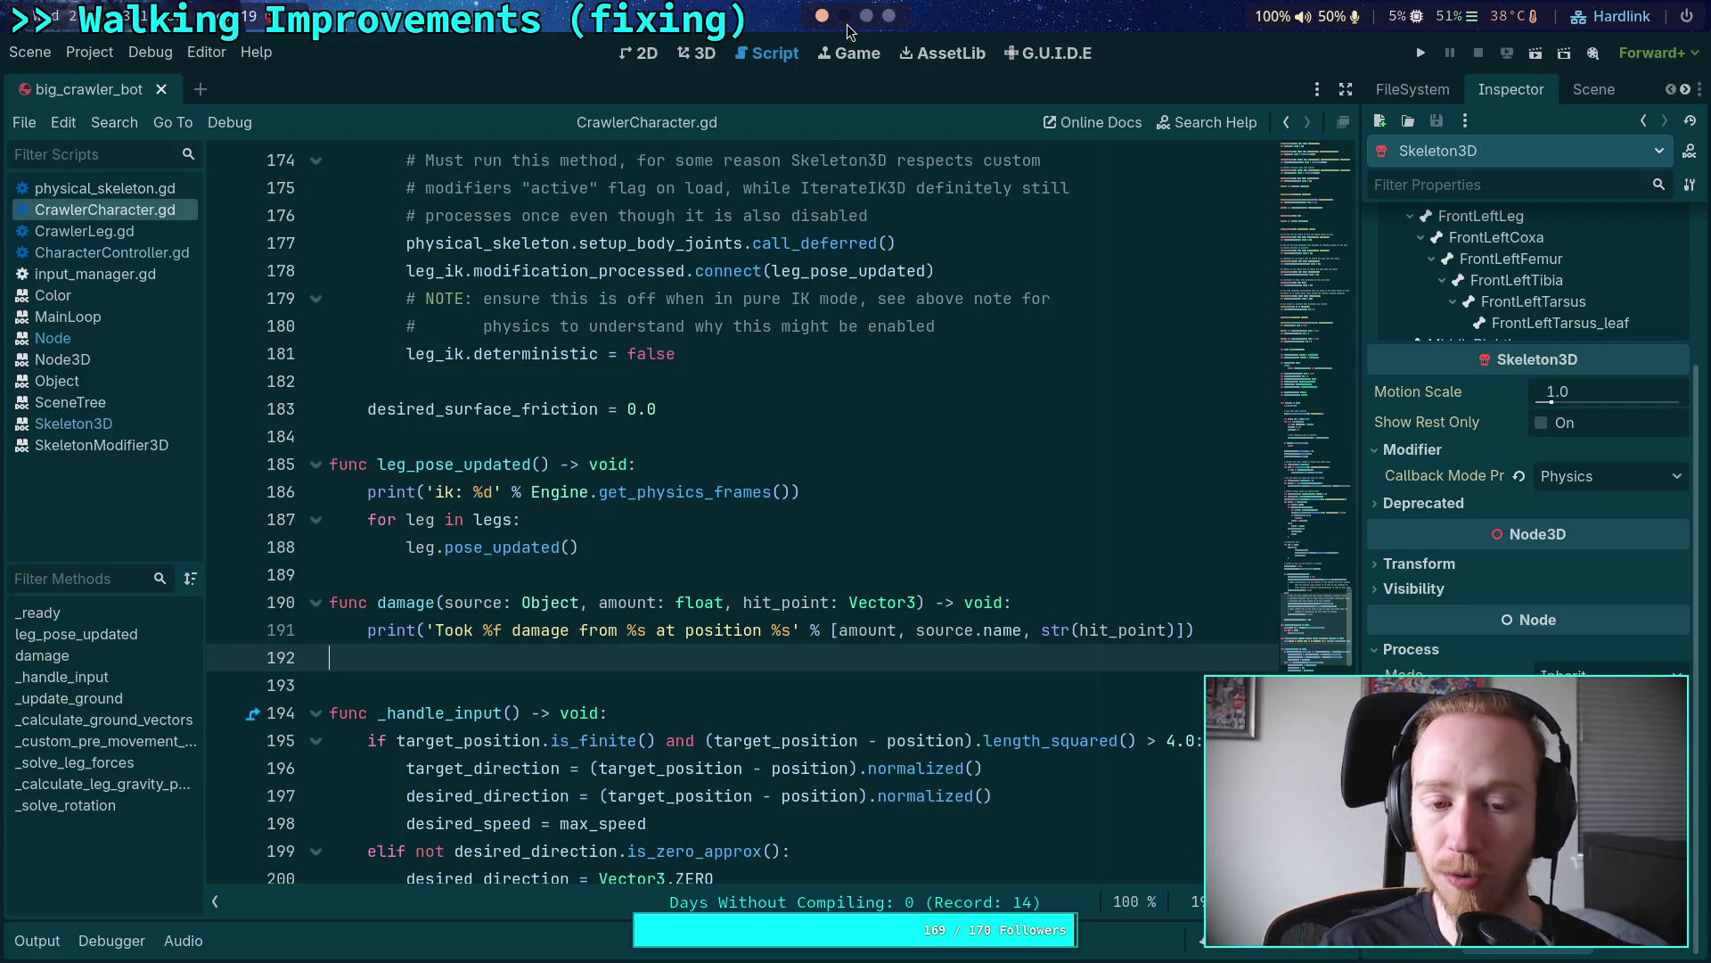
pyautogui.press('super+2')
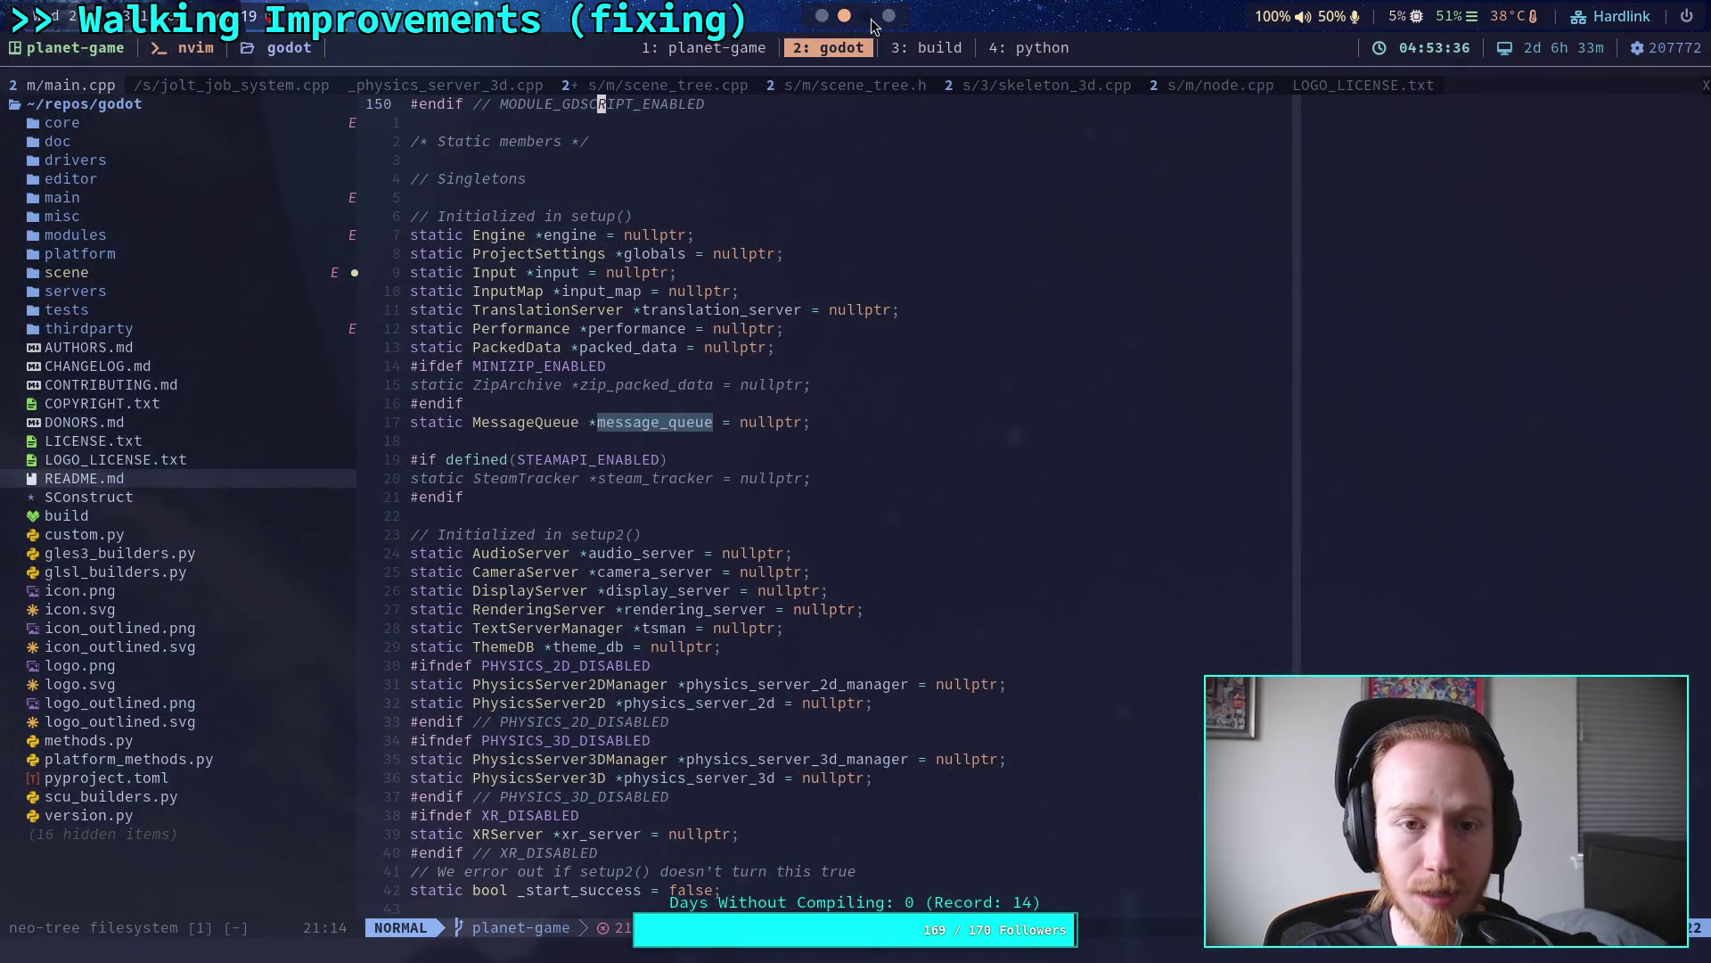
# Step: In skeleton_3d.cpp, search for 'advance' and step to its definition on line 427
pyautogui.click(1021, 89)
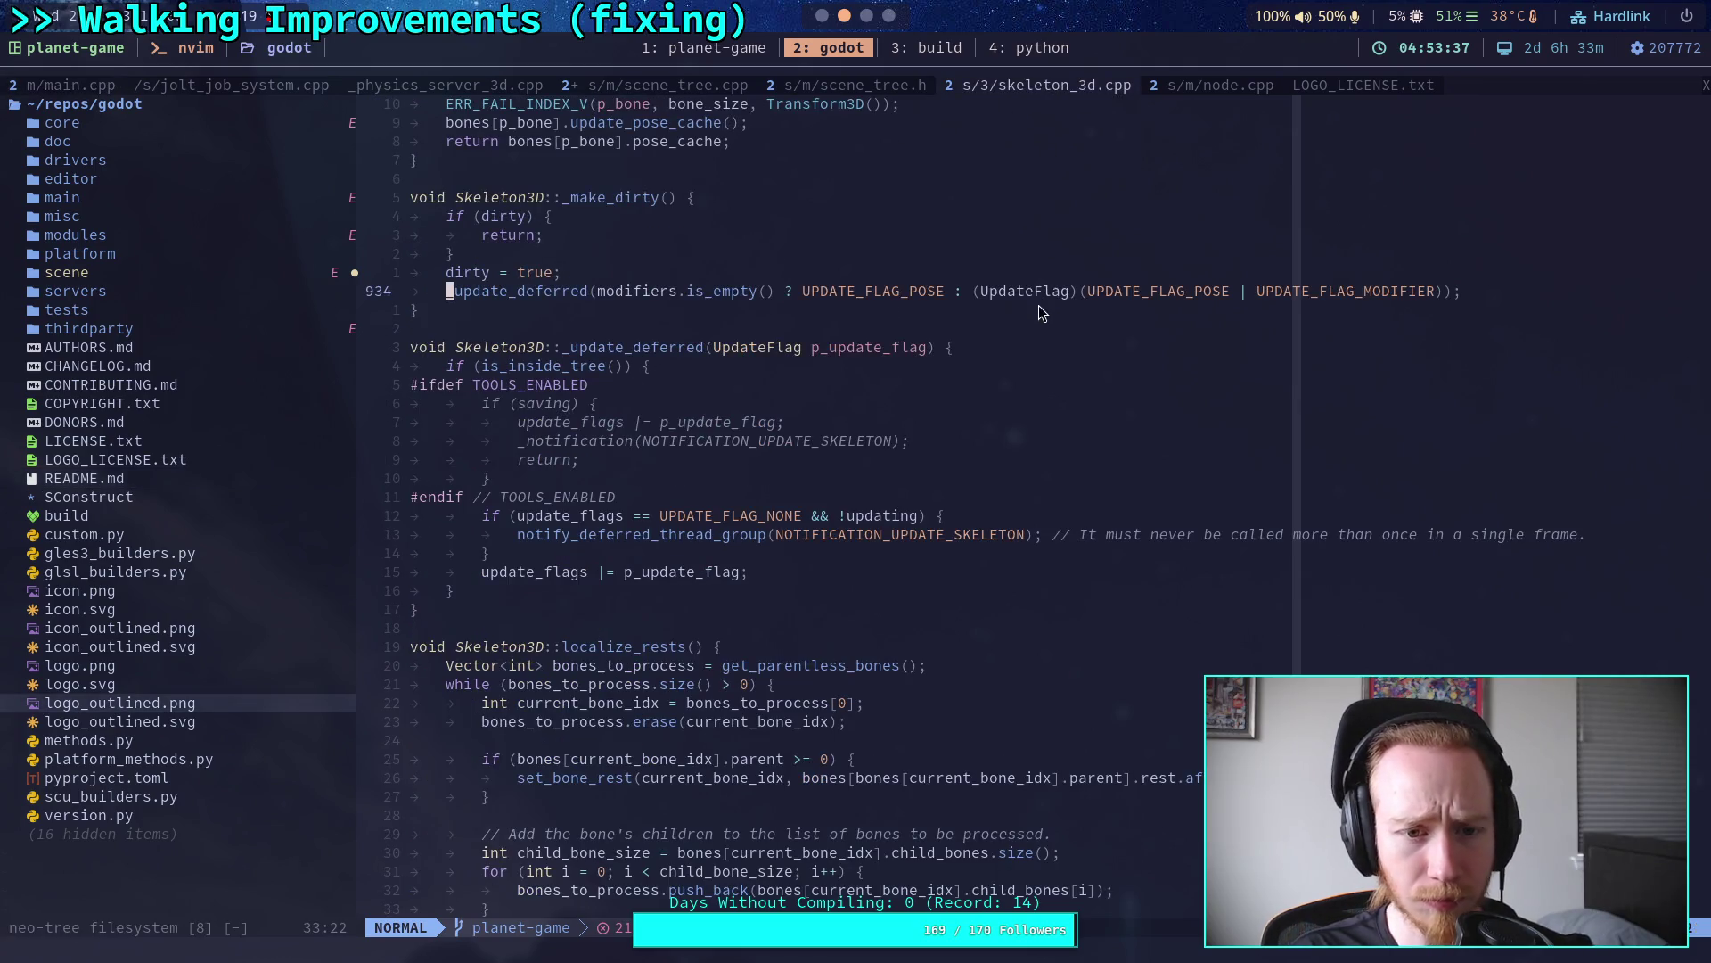
pyautogui.scroll(12, 1024, 492)
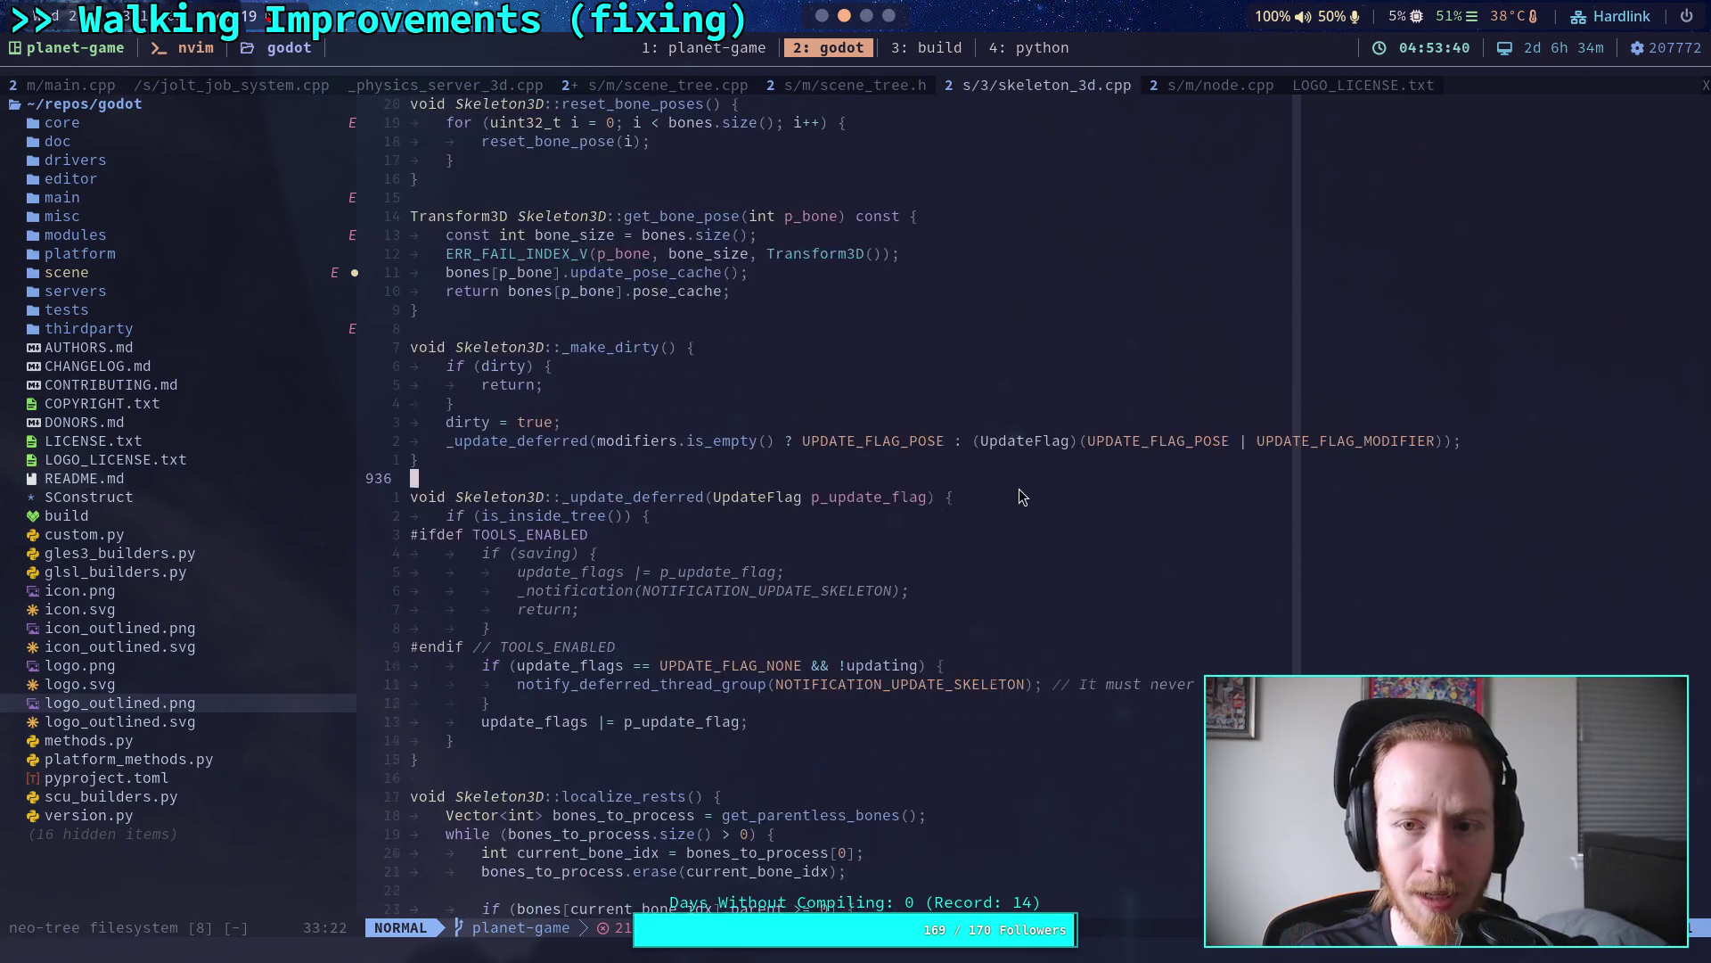
pyautogui.scroll(15, 1040, 502)
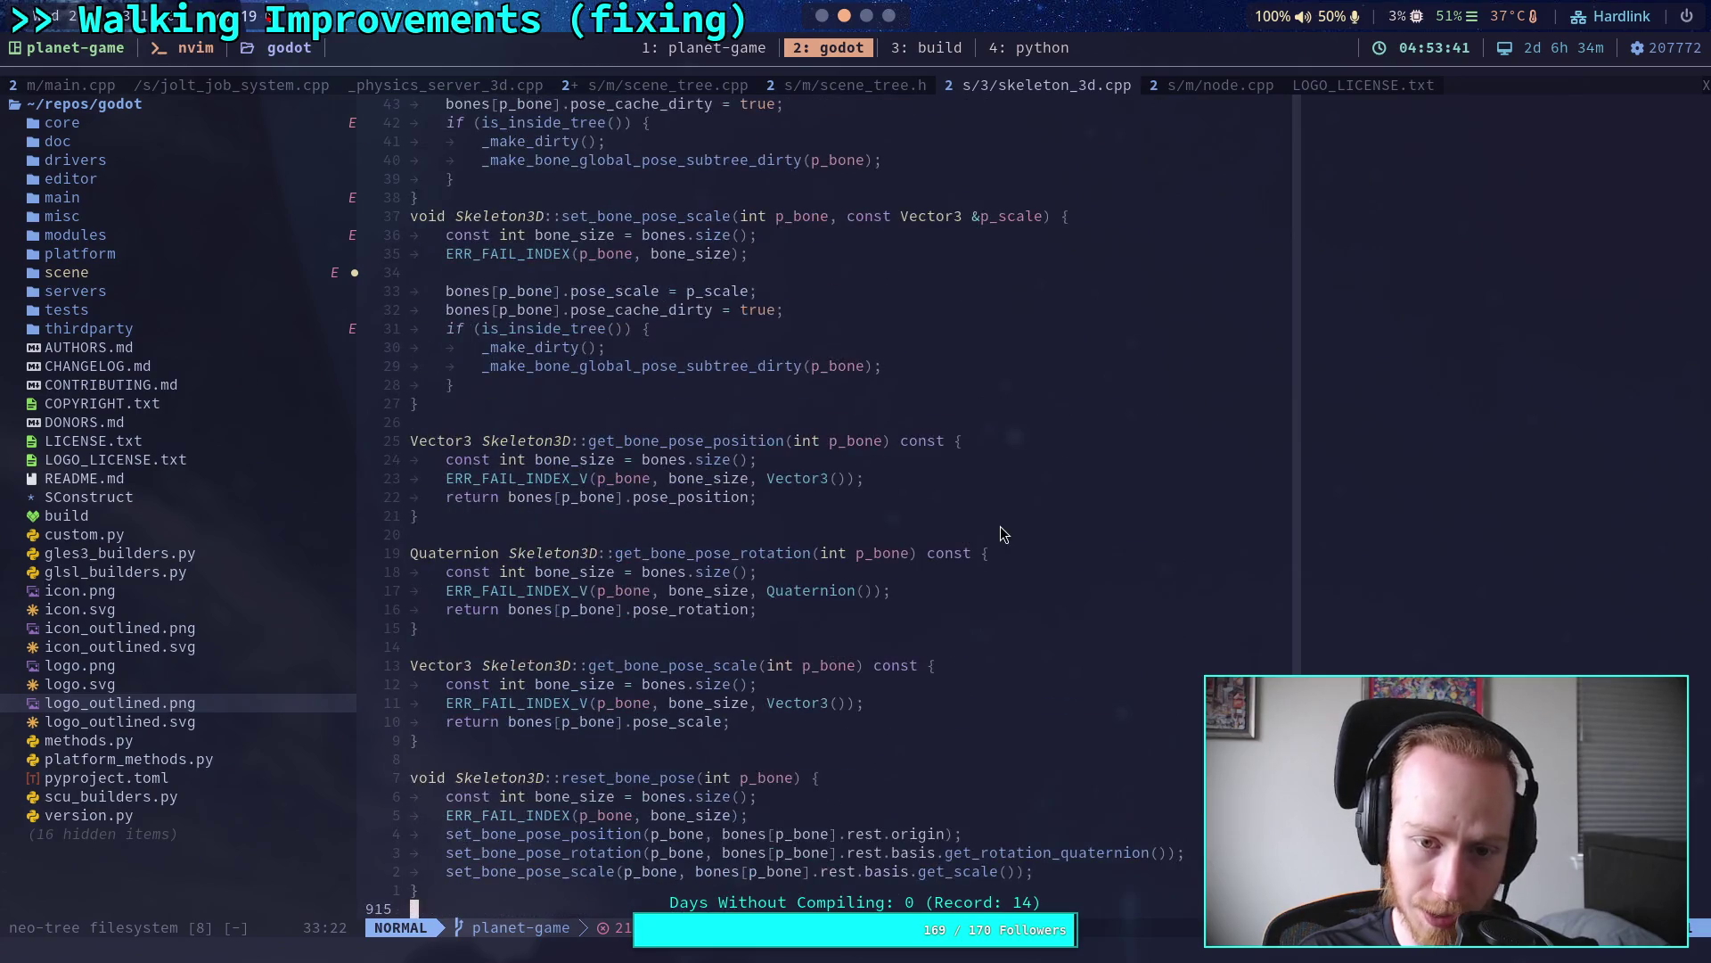
pyautogui.scroll(5, 1000, 530)
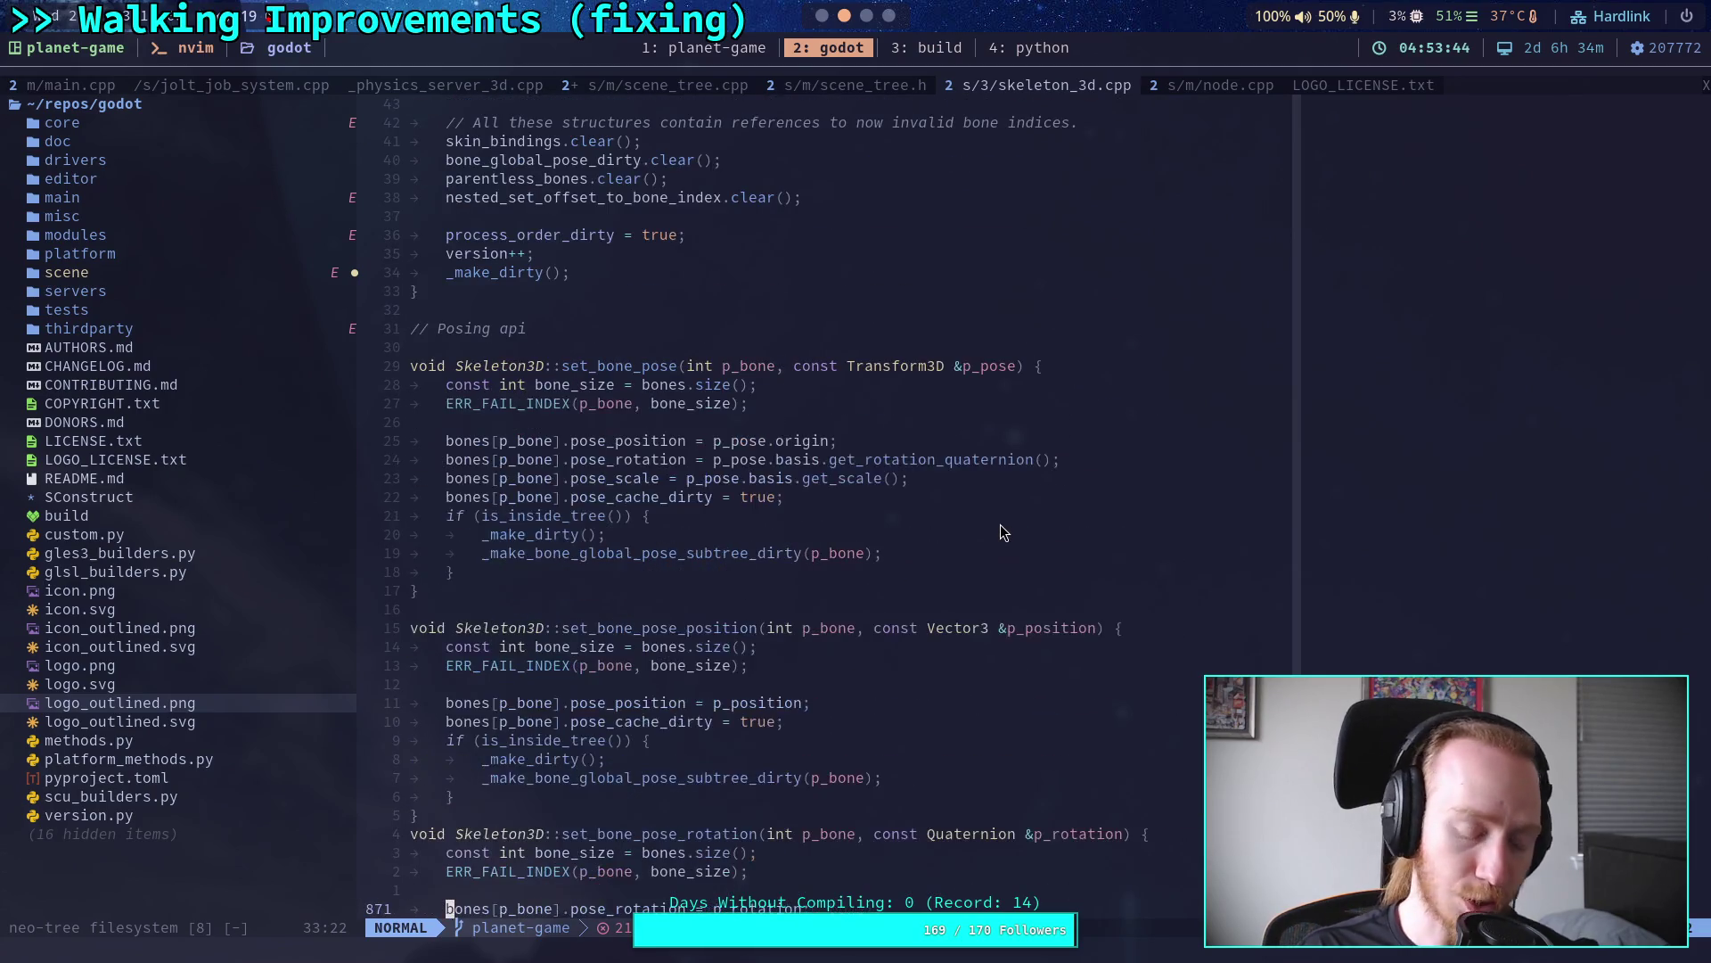
pyautogui.write('/')
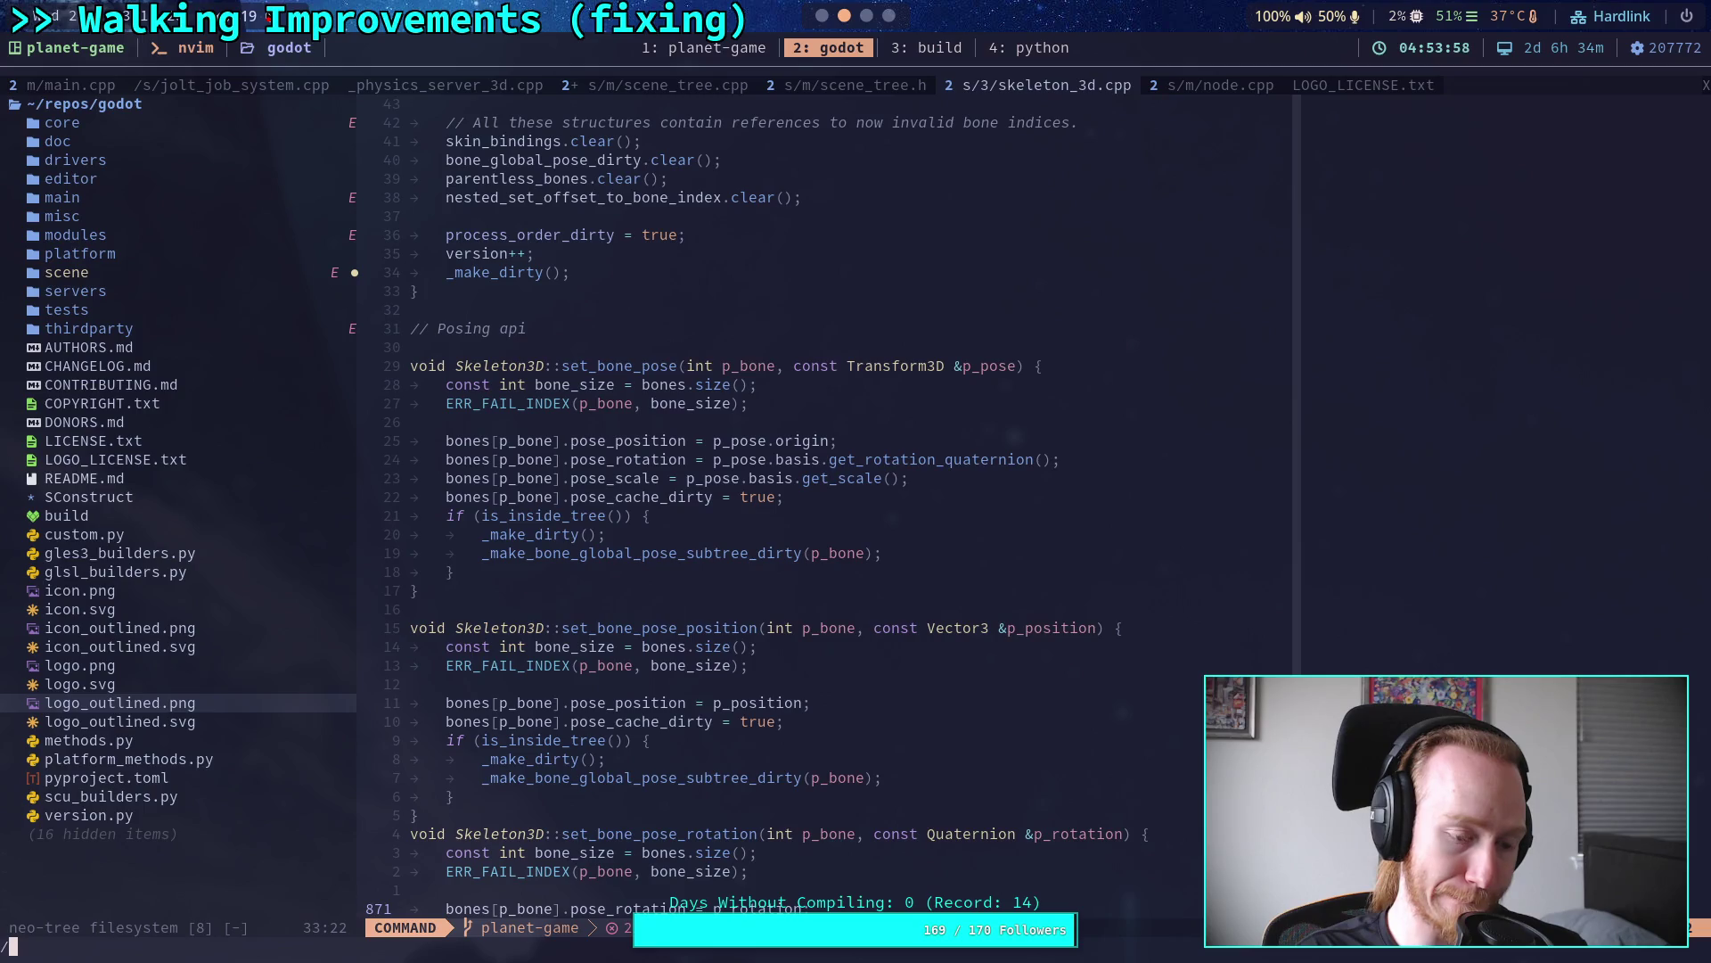
pyautogui.write('advance')
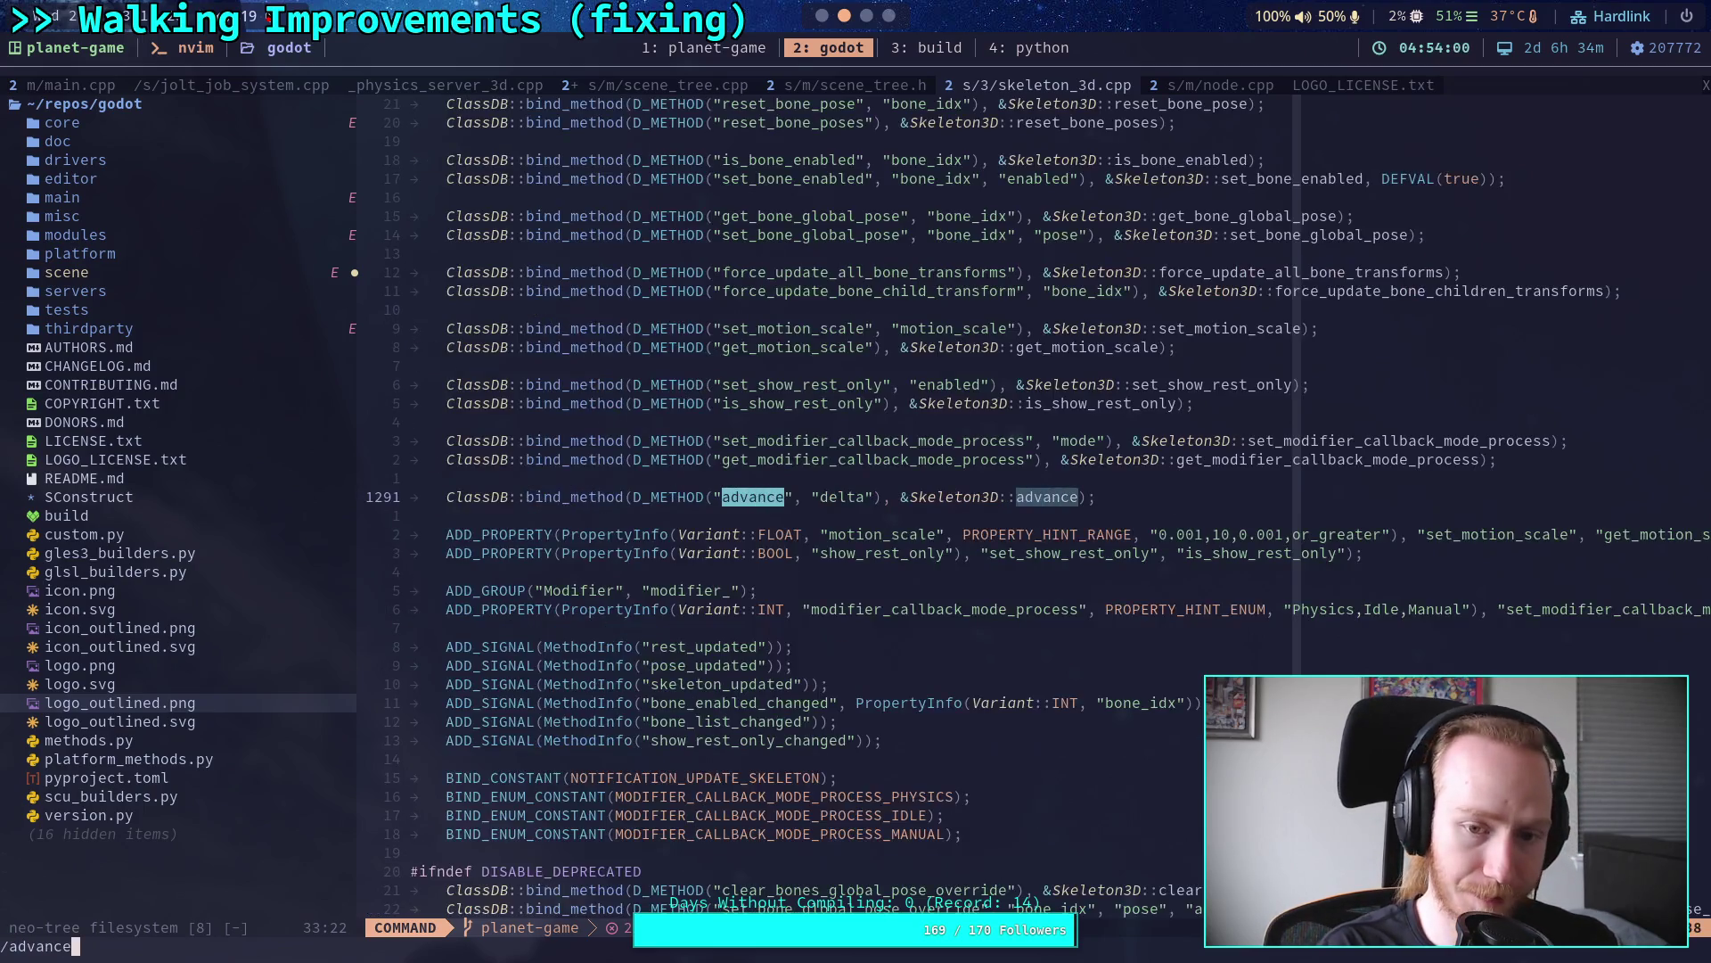
pyautogui.press('Return')
pyautogui.press('n')
pyautogui.press('n')
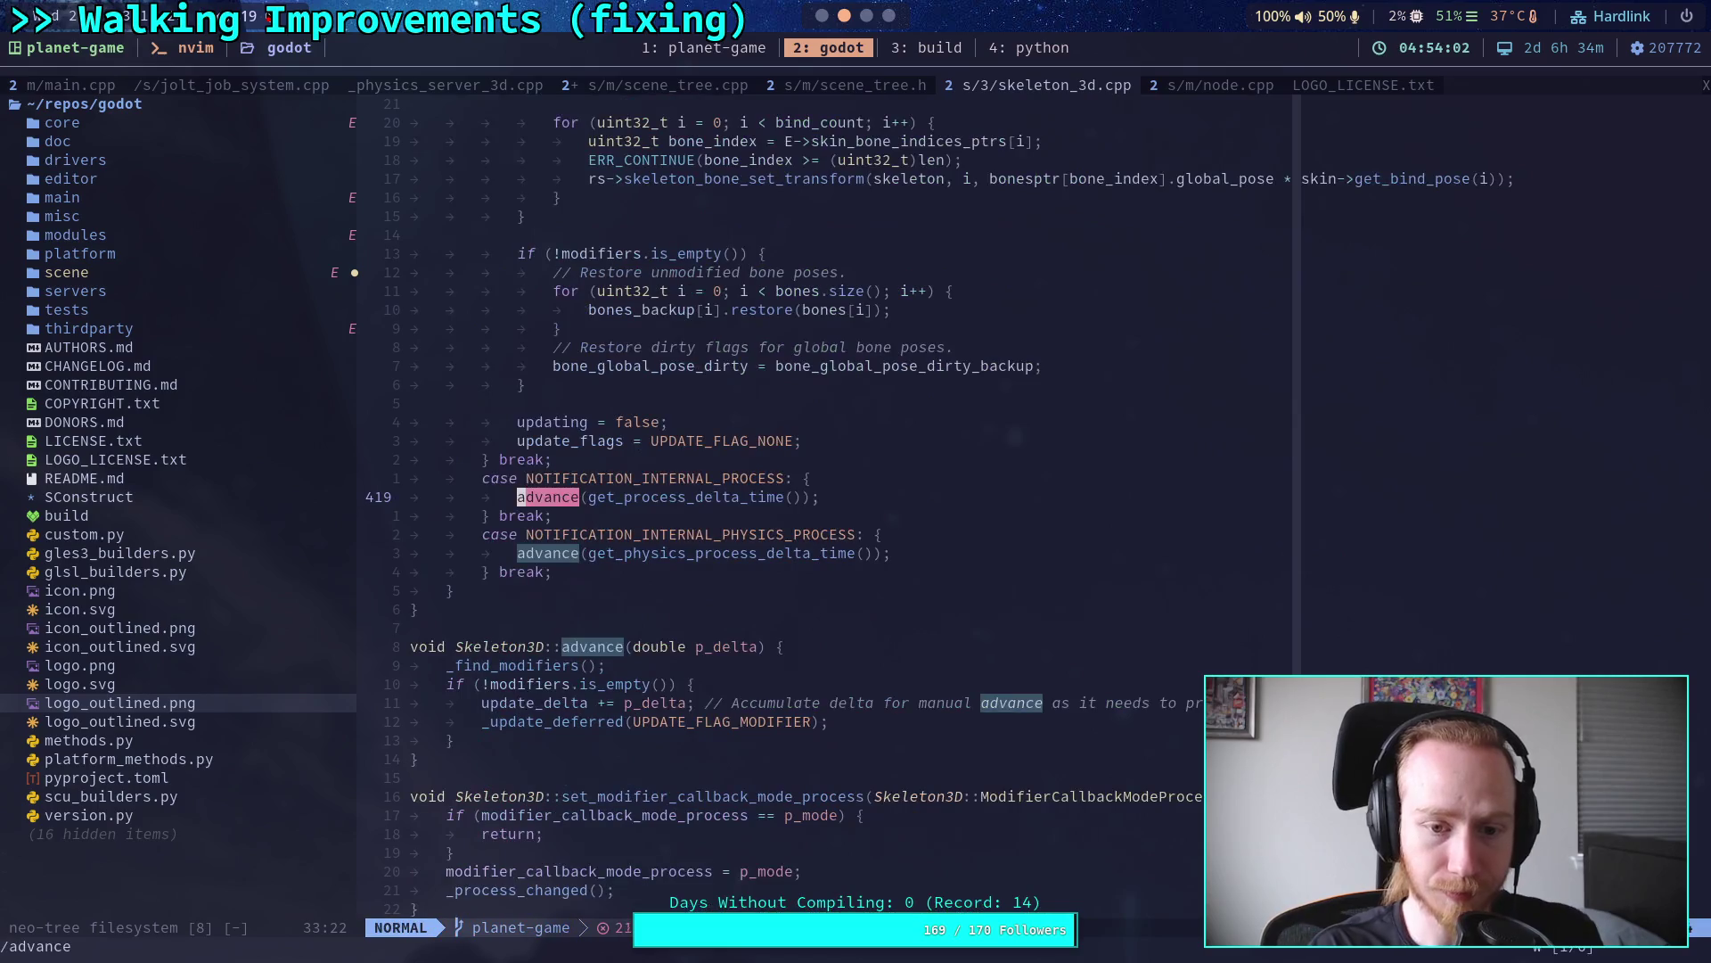
pyautogui.press('n')
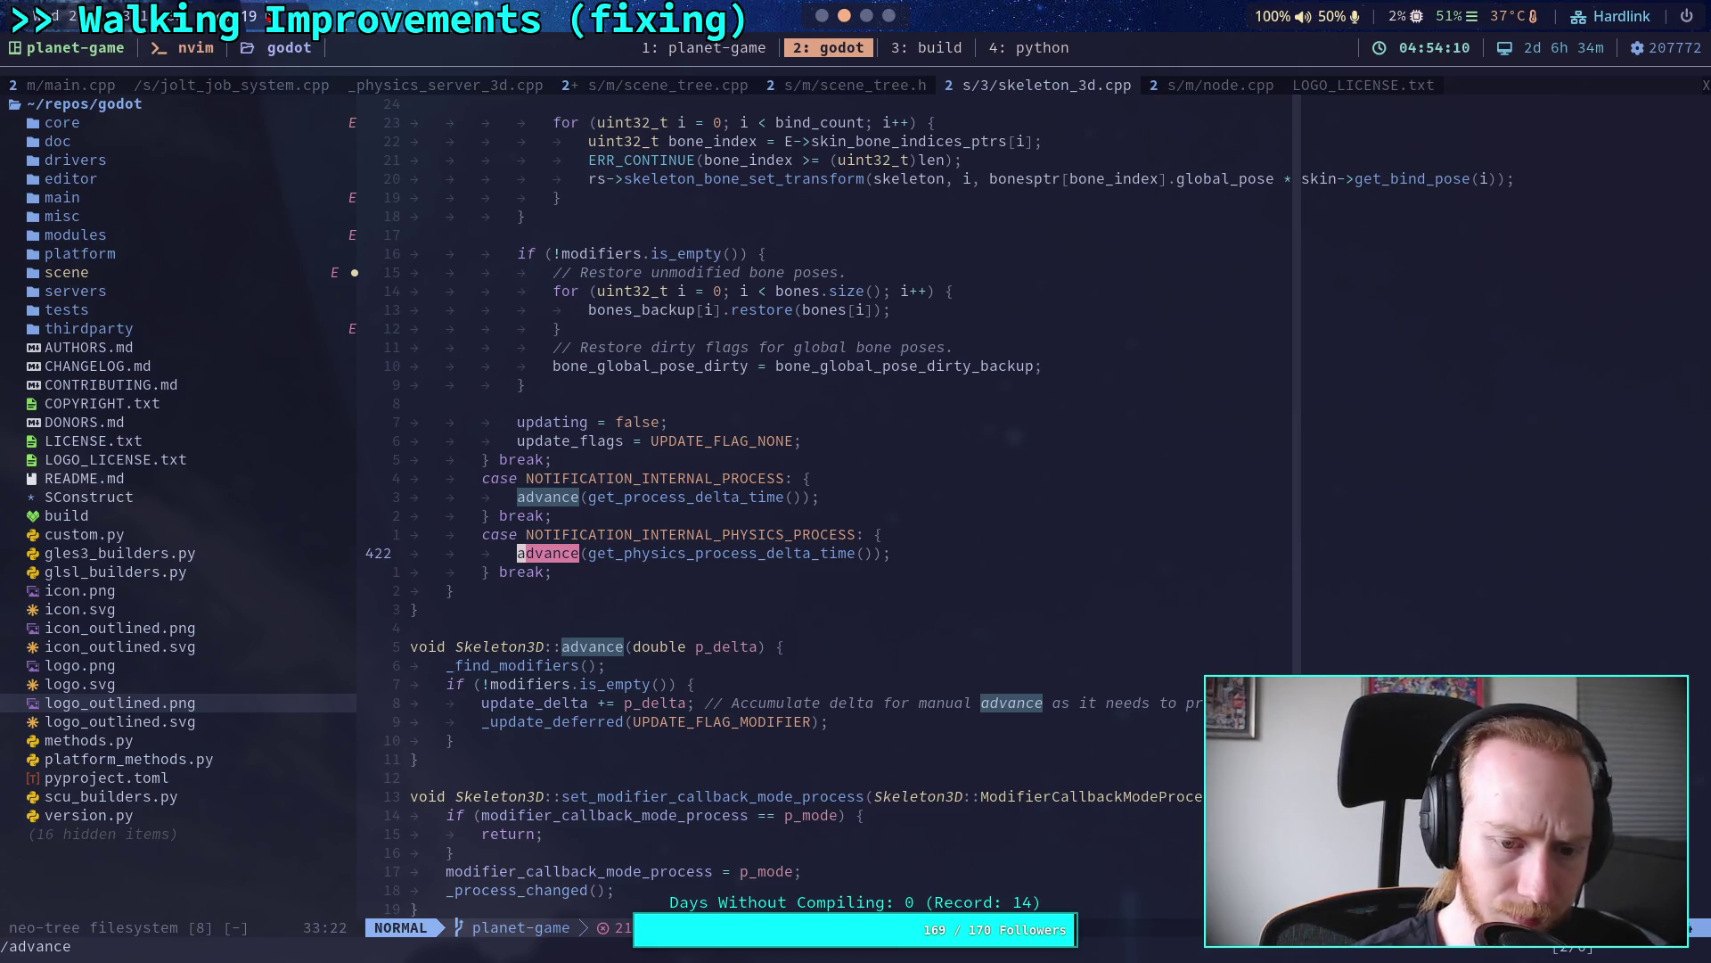
pyautogui.press('n')
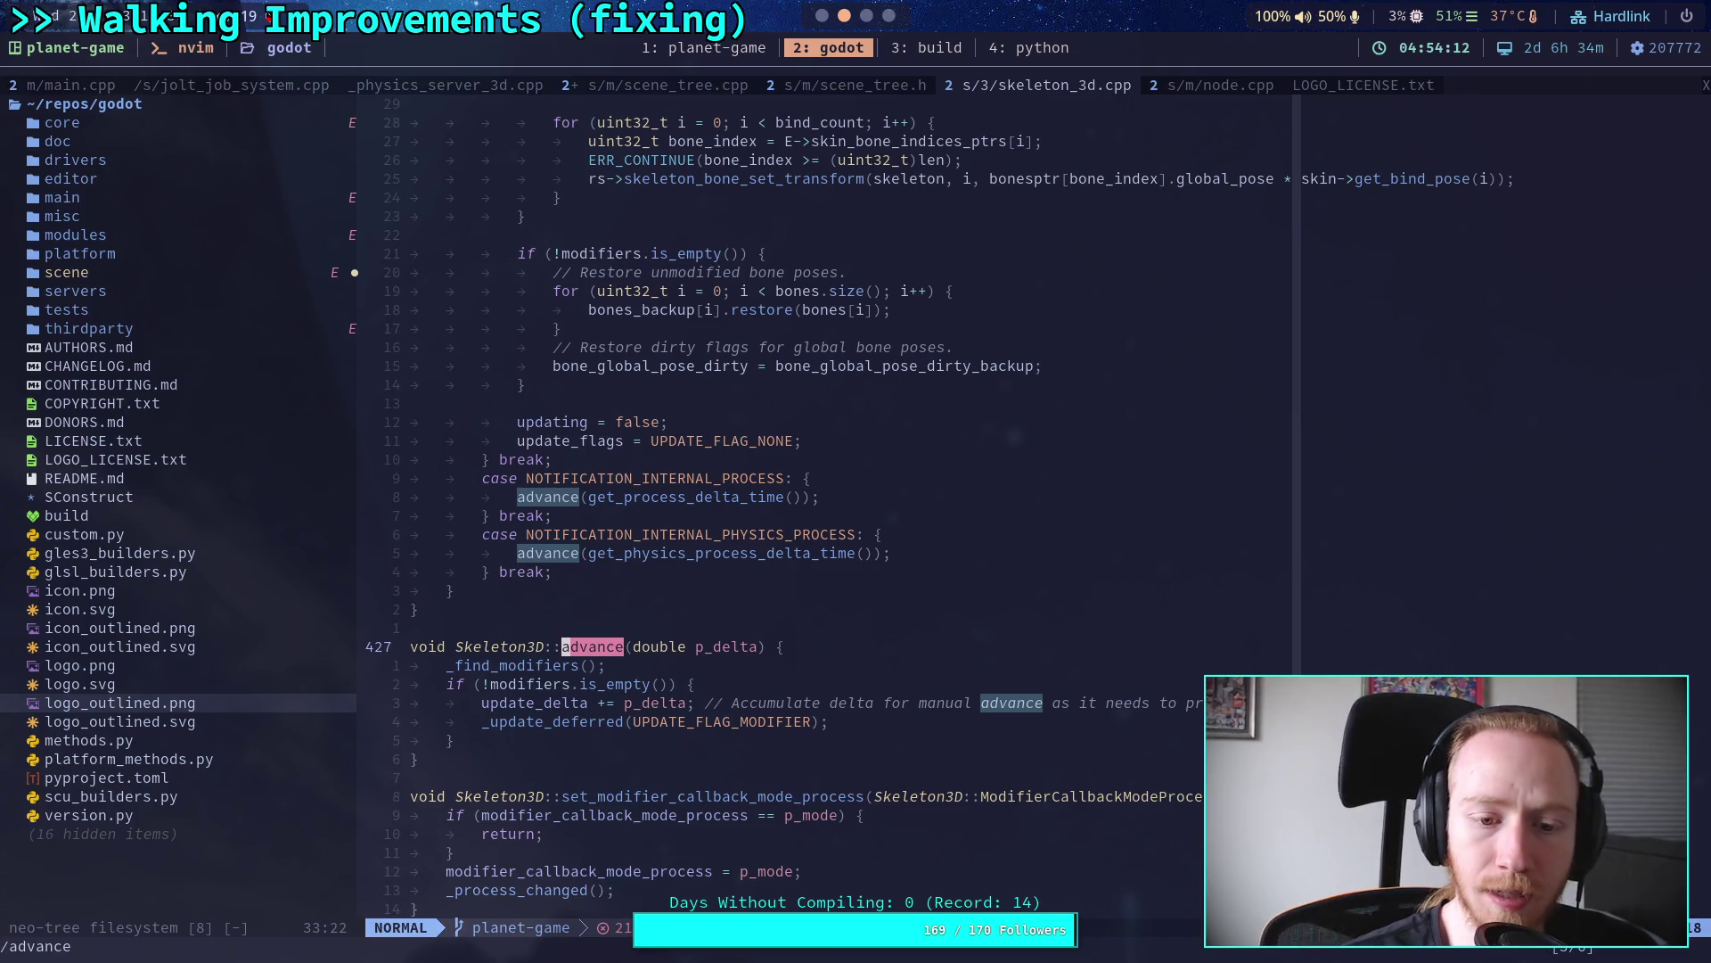
pyautogui.scroll(-2, 880, 612)
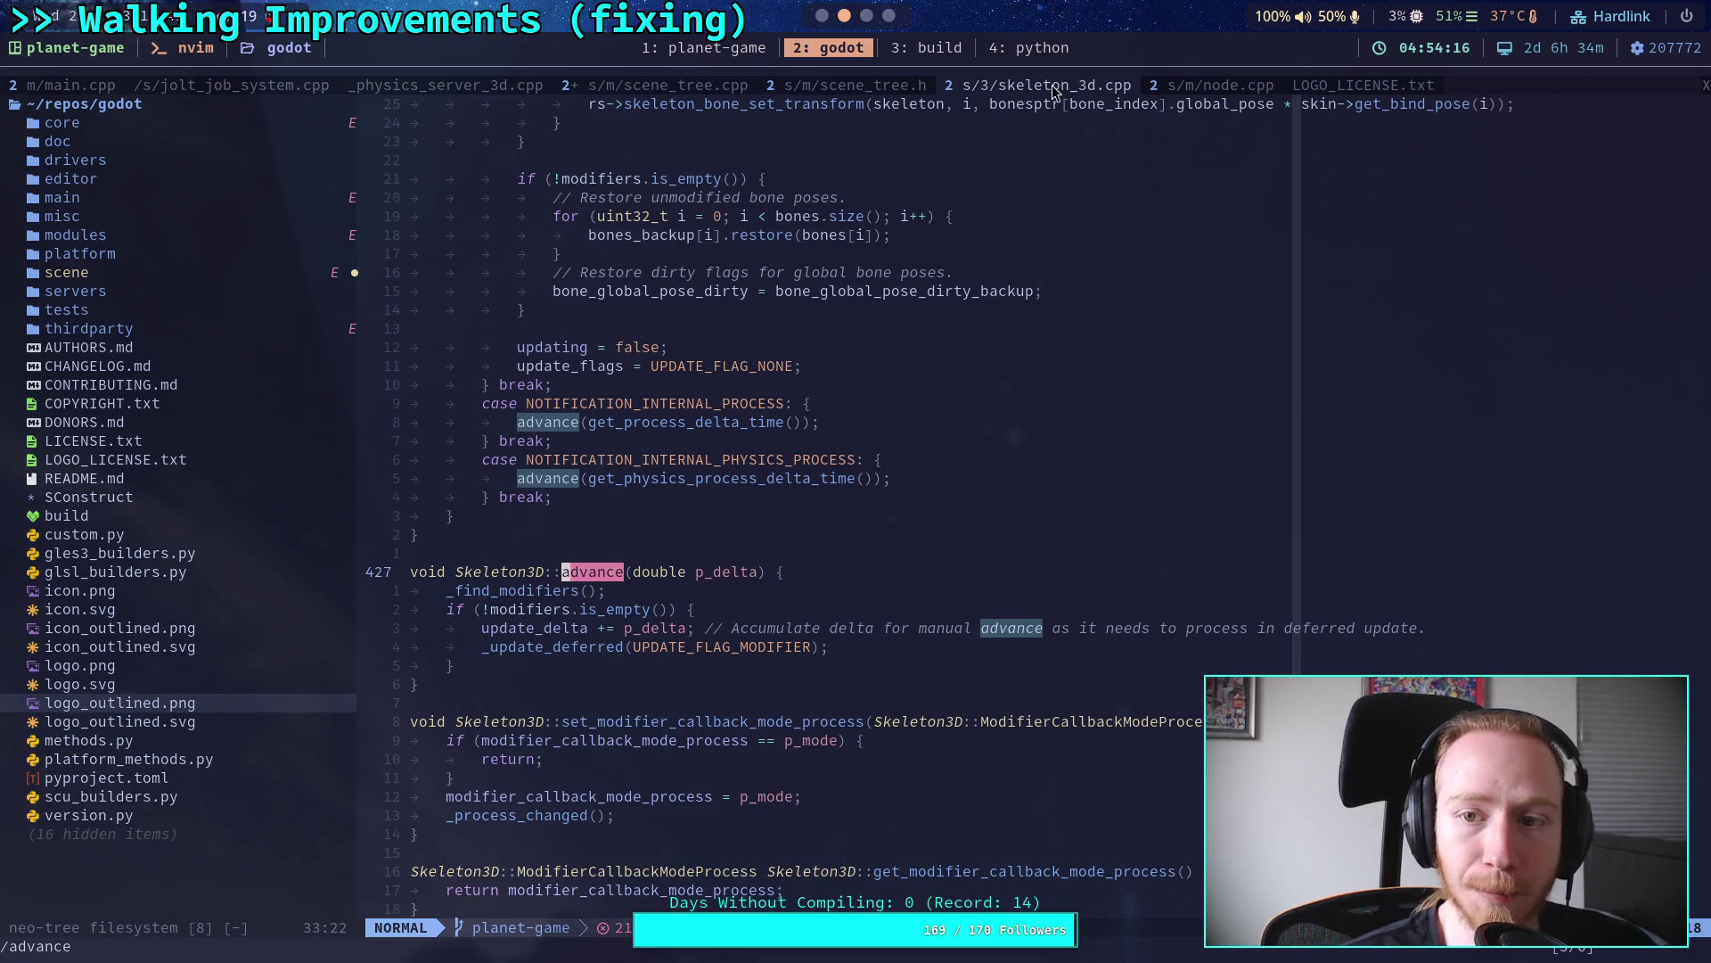
# Step: Move the skeleton_3d.cpp buffer to second position and open logo_outlined.png from the file tree
pyautogui.moveTo(983, 91); pyautogui.dragTo(286, 84)
pyautogui.click(205, 710)
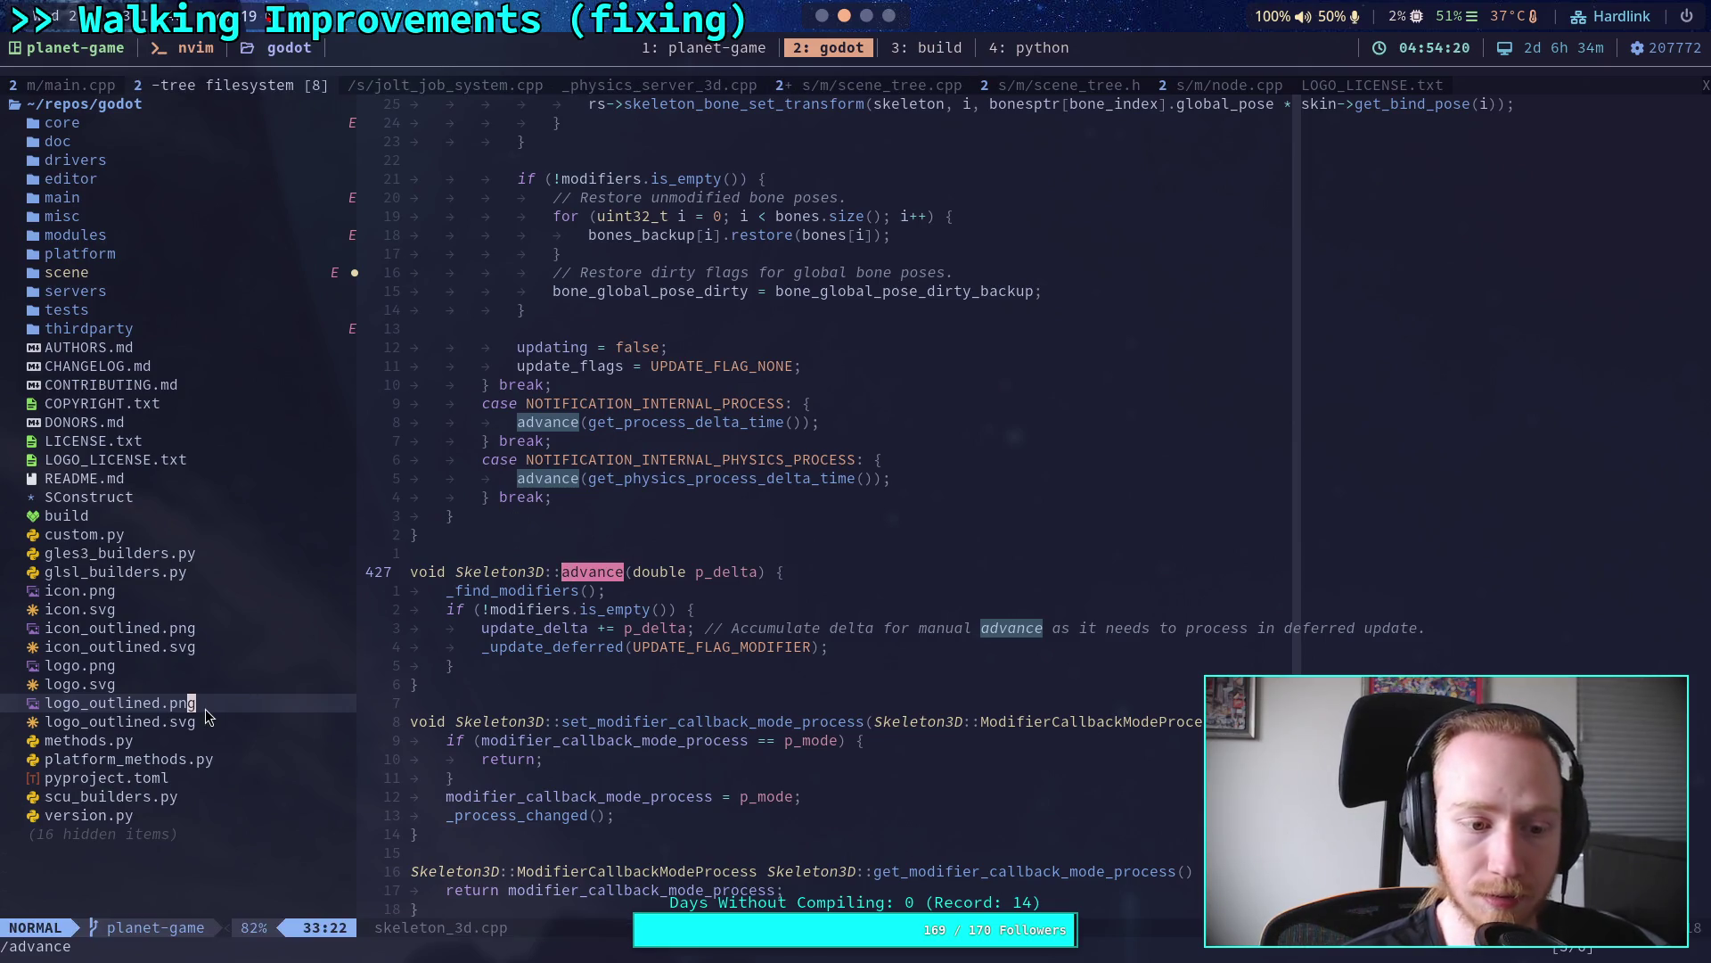
pyautogui.press('Return')
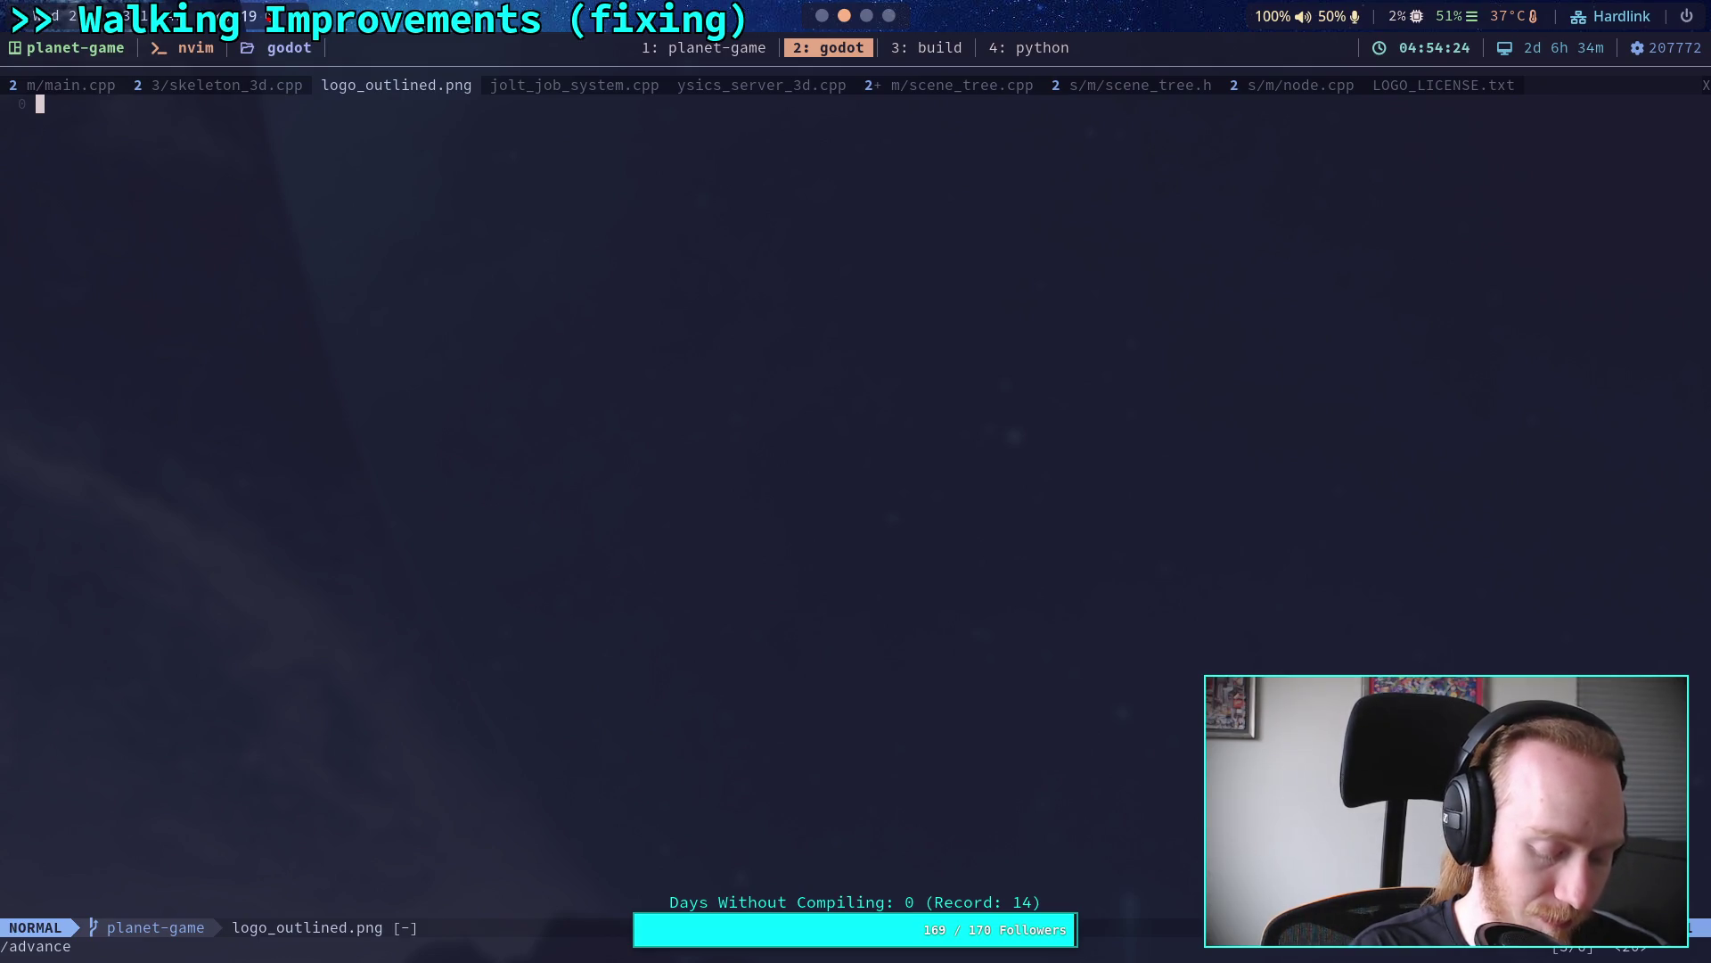
pyautogui.press('space')
# Step: Find and open skeleton_3d.h, paging down to the advance declaration
pyautogui.press('f')
pyautogui.press('f')
pyautogui.write('skeleton')
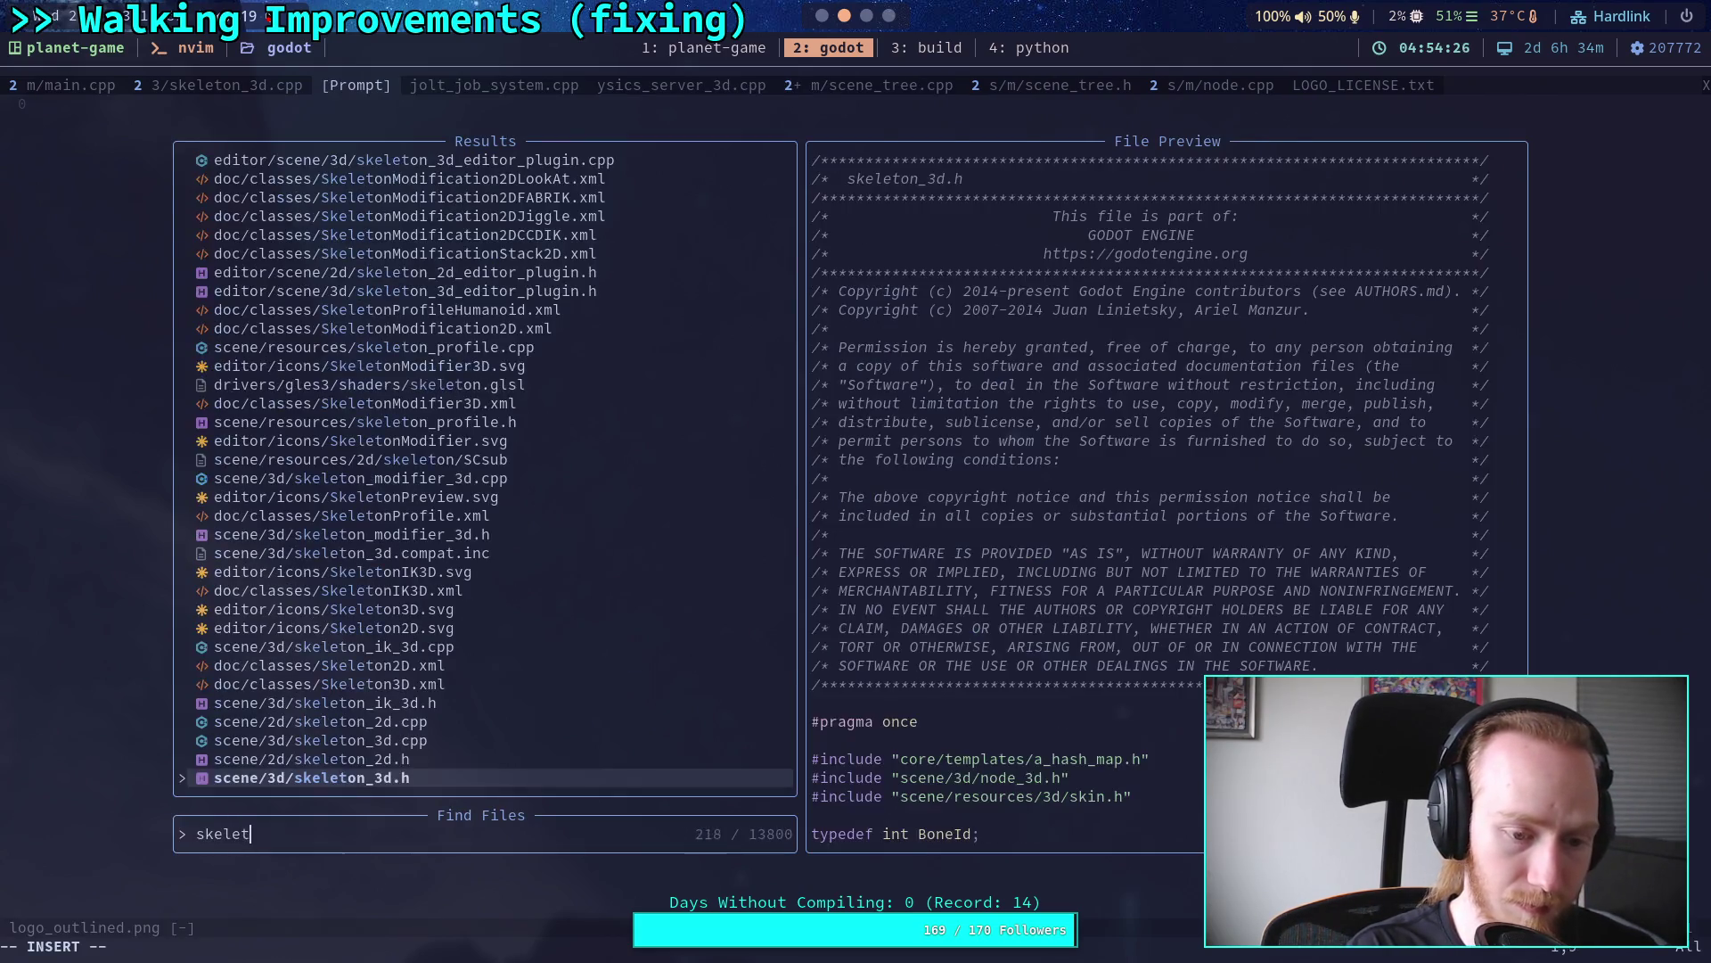
pyautogui.press('Return')
pyautogui.hotkey('ctrl', 'f')
pyautogui.hotkey('ctrl', 'f')
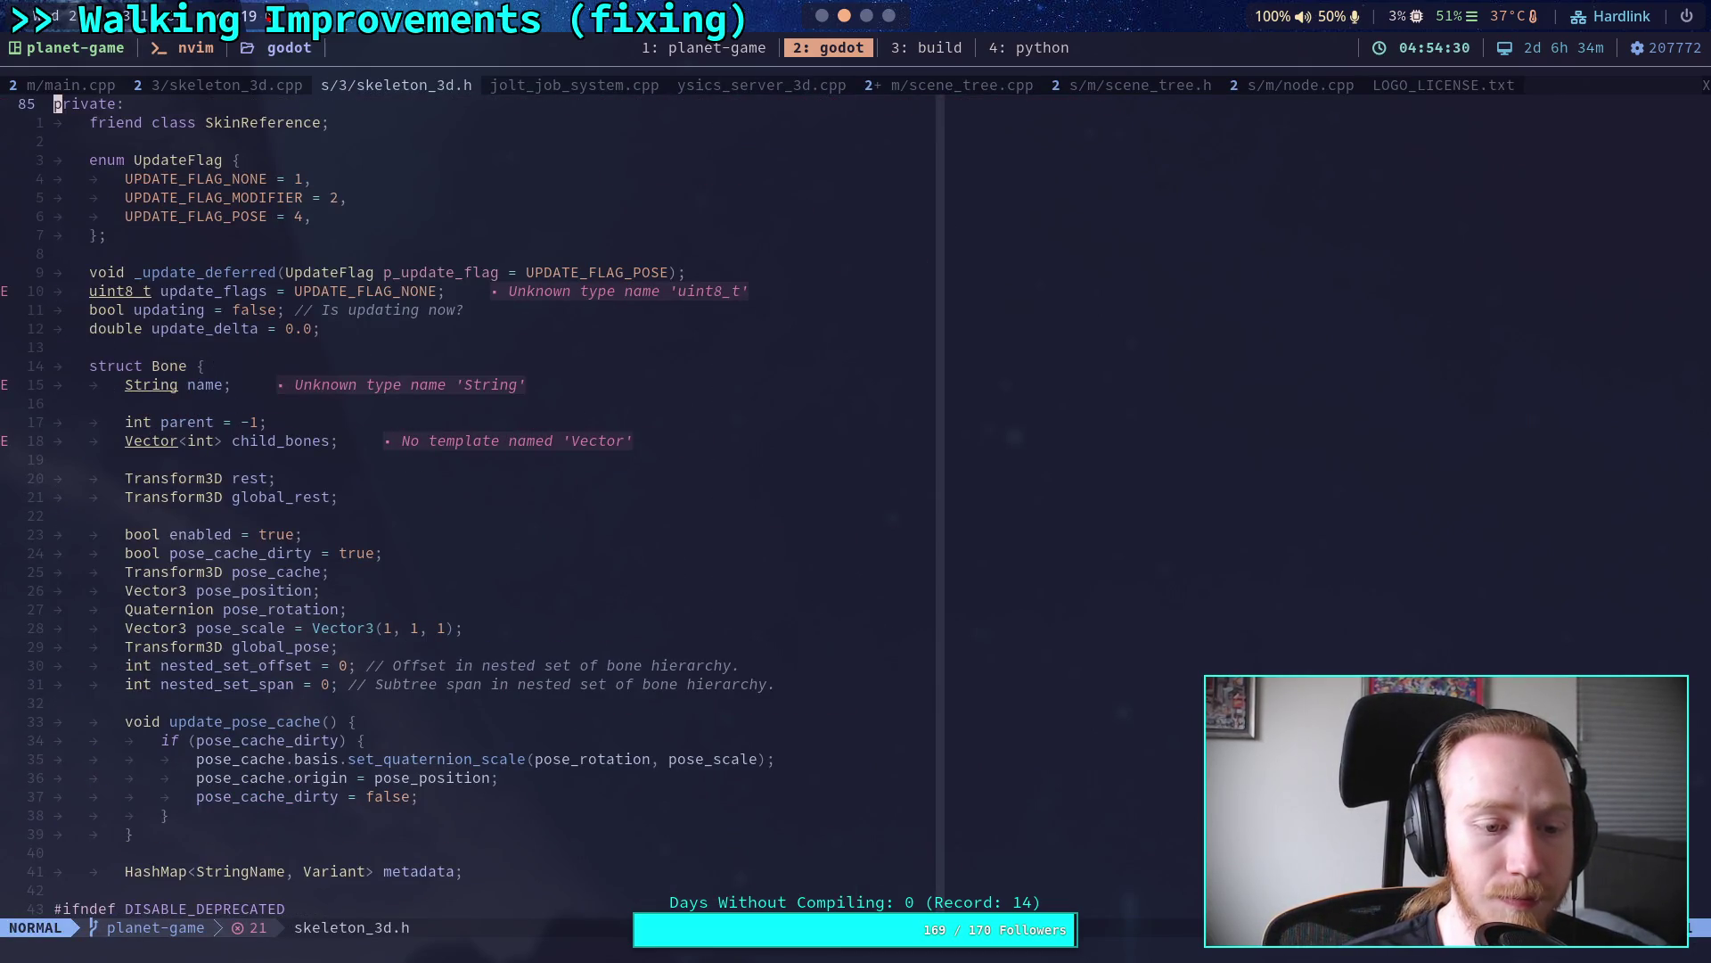
pyautogui.hotkey('ctrl', 'f')
pyautogui.hotkey('ctrl', 'f')
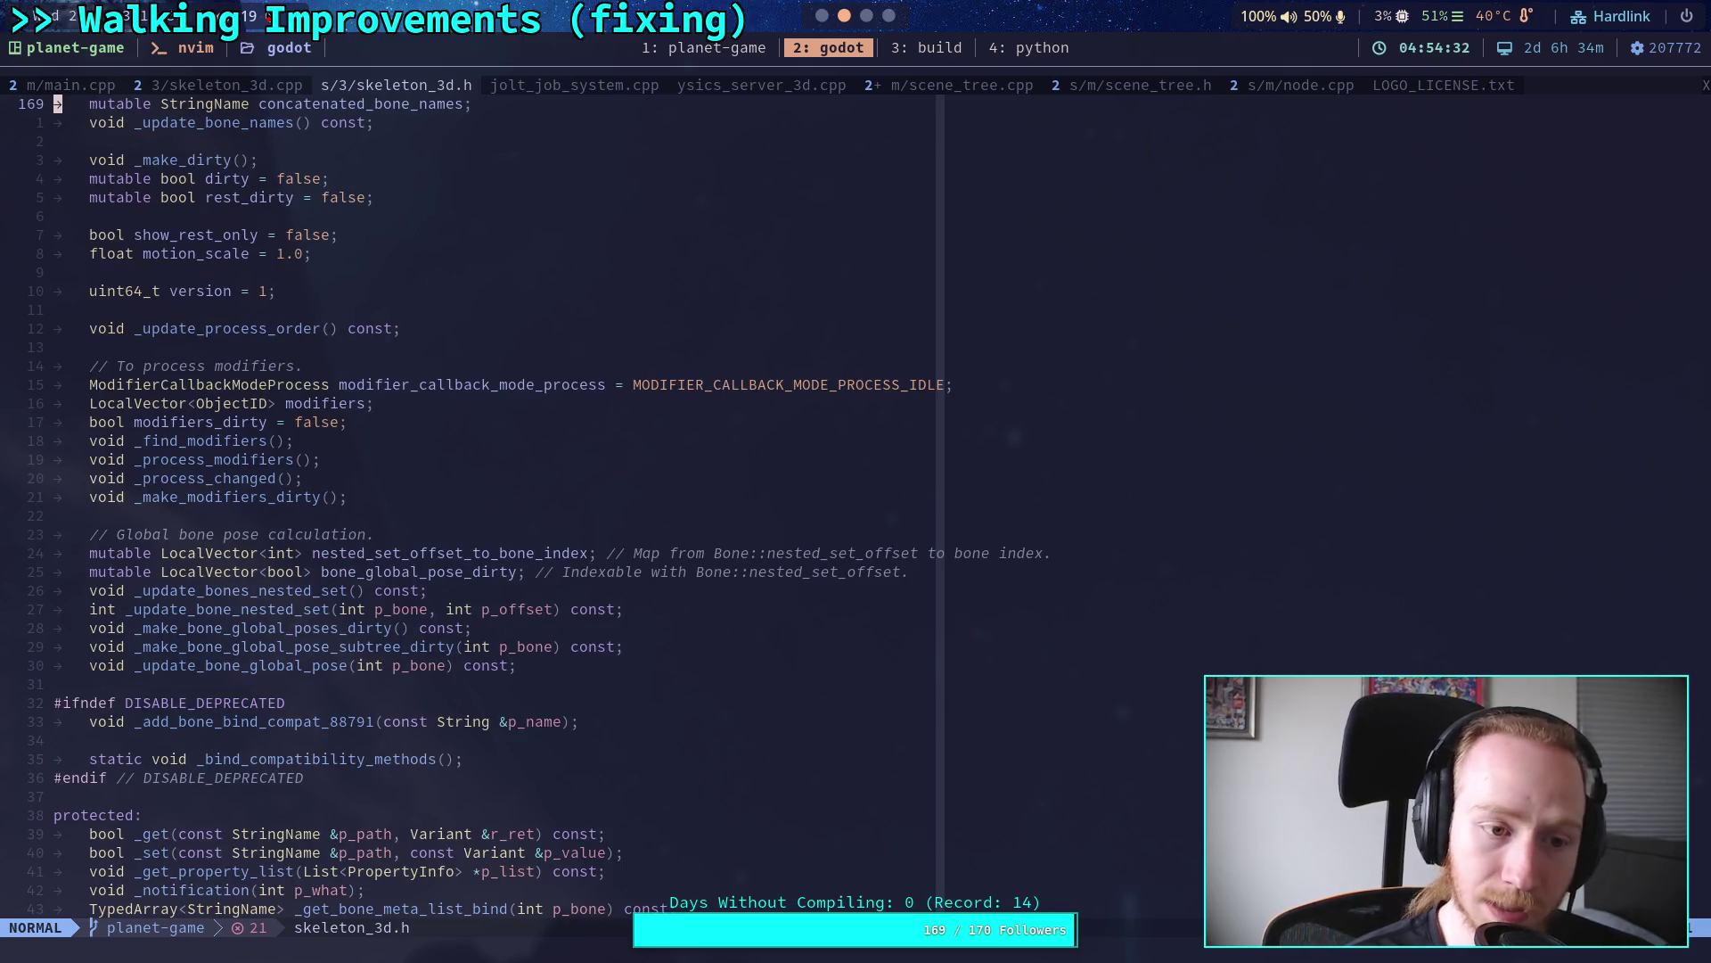
pyautogui.hotkey('ctrl', 'f')
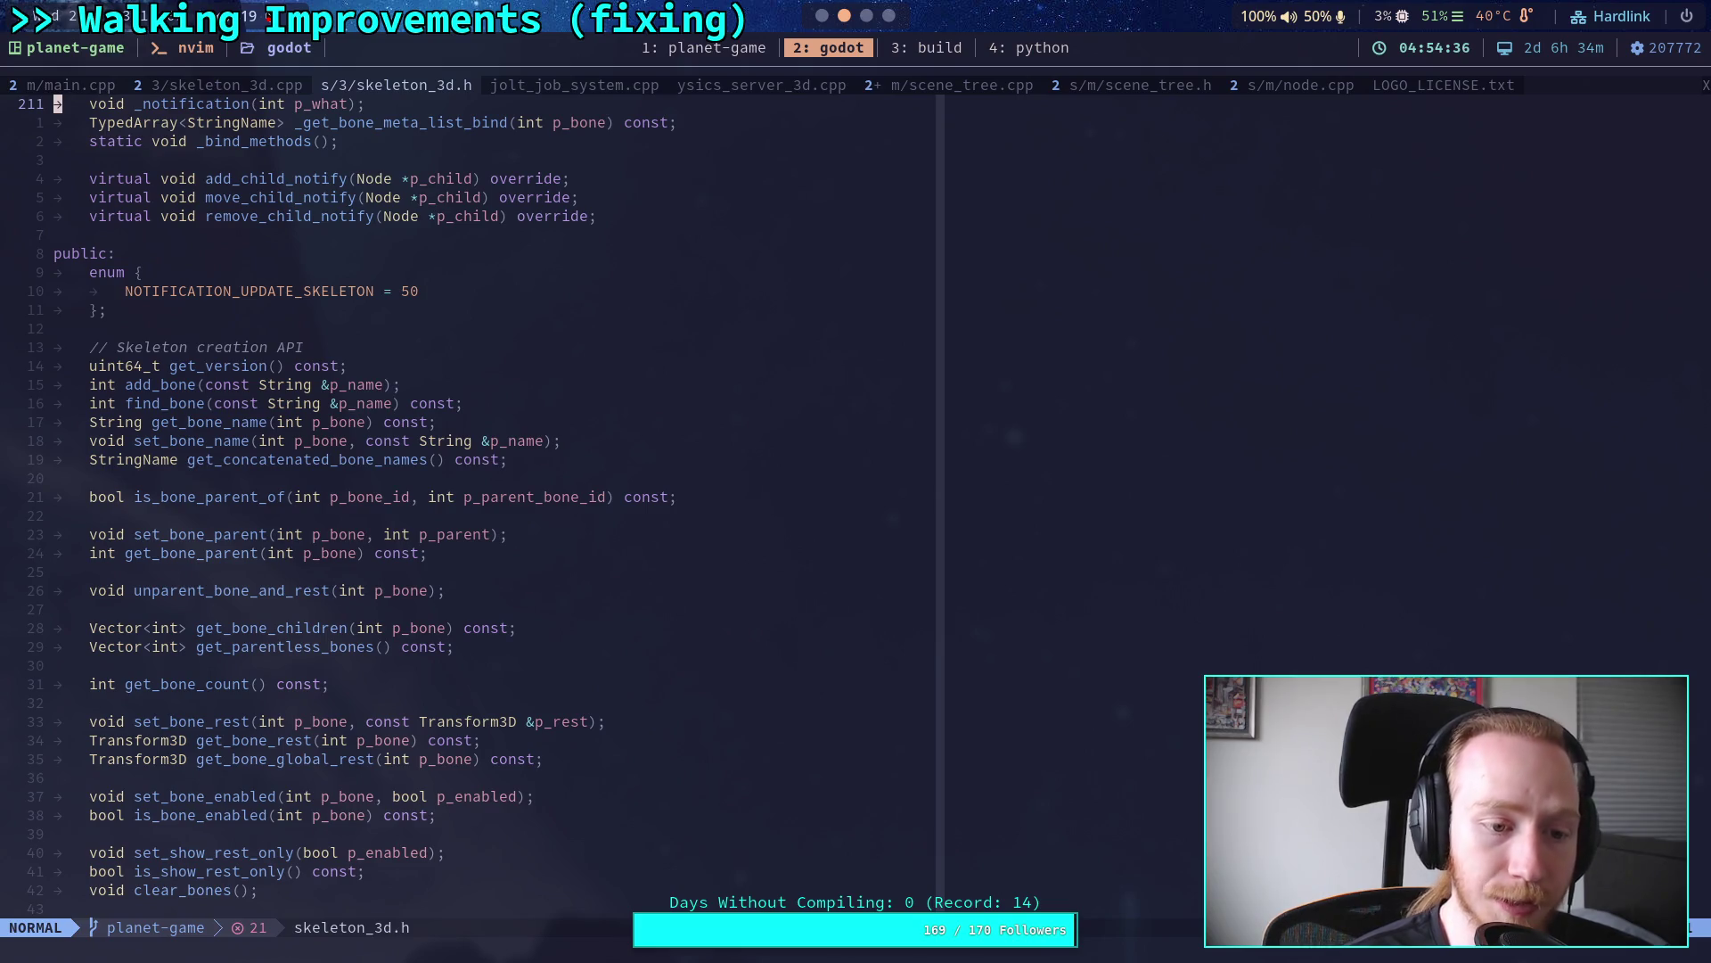
pyautogui.hotkey('ctrl', 'f')
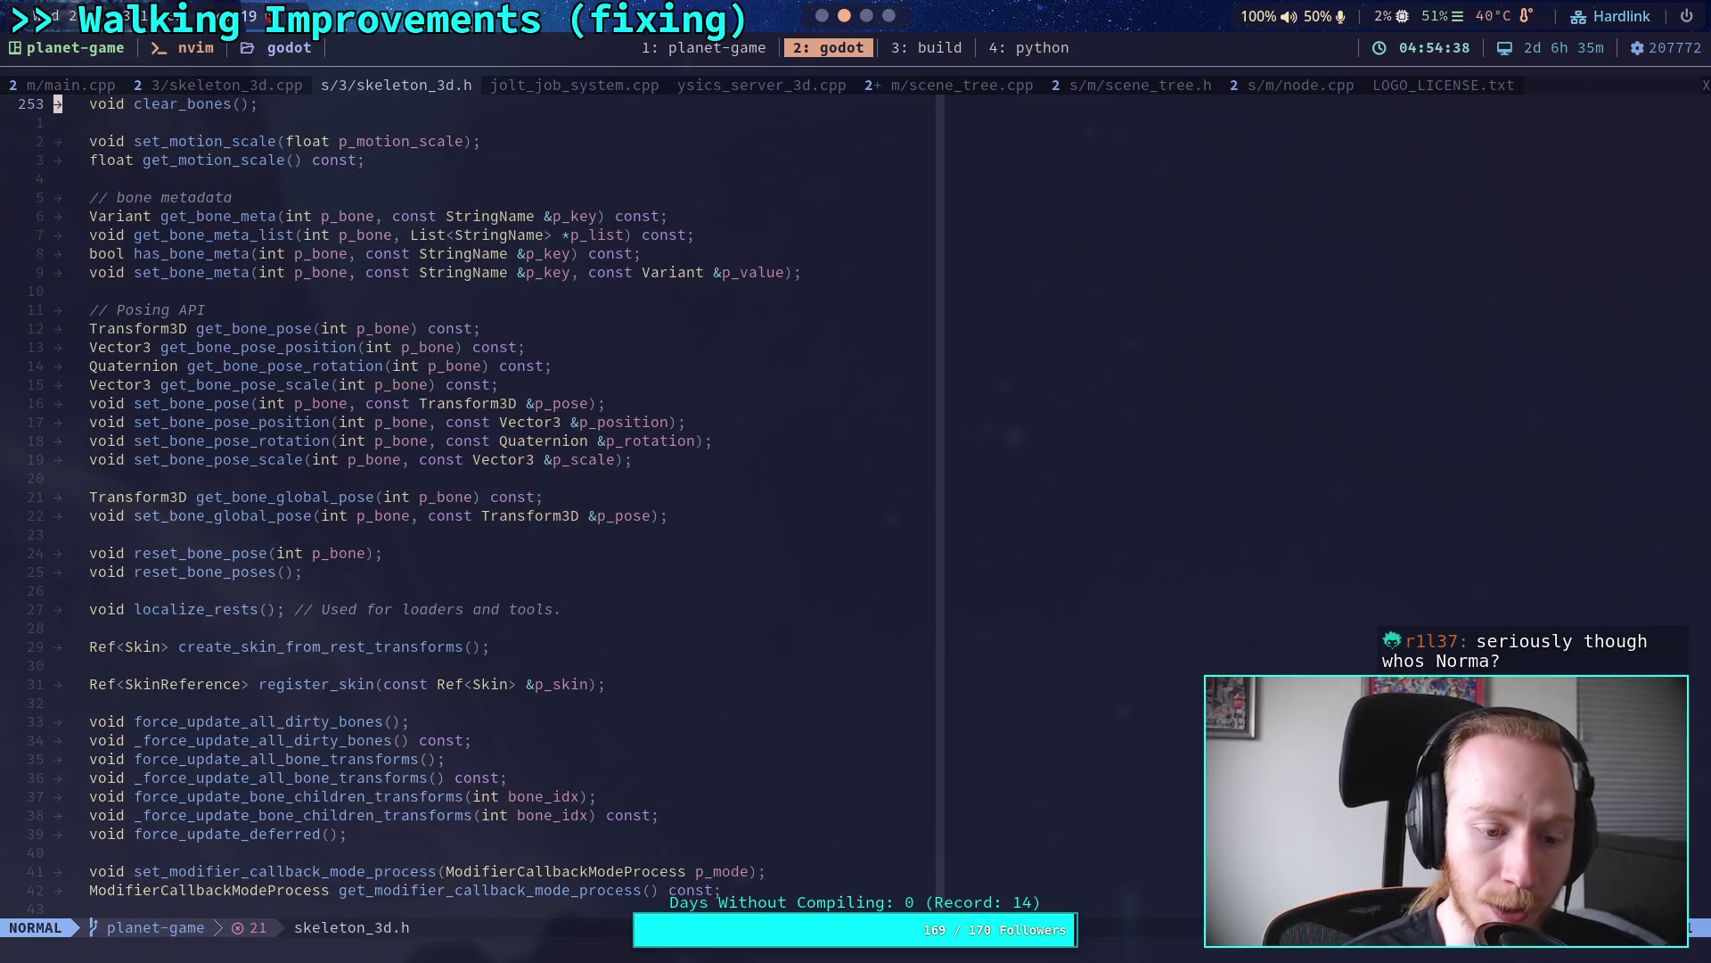
pyautogui.hotkey('ctrl', 'f')
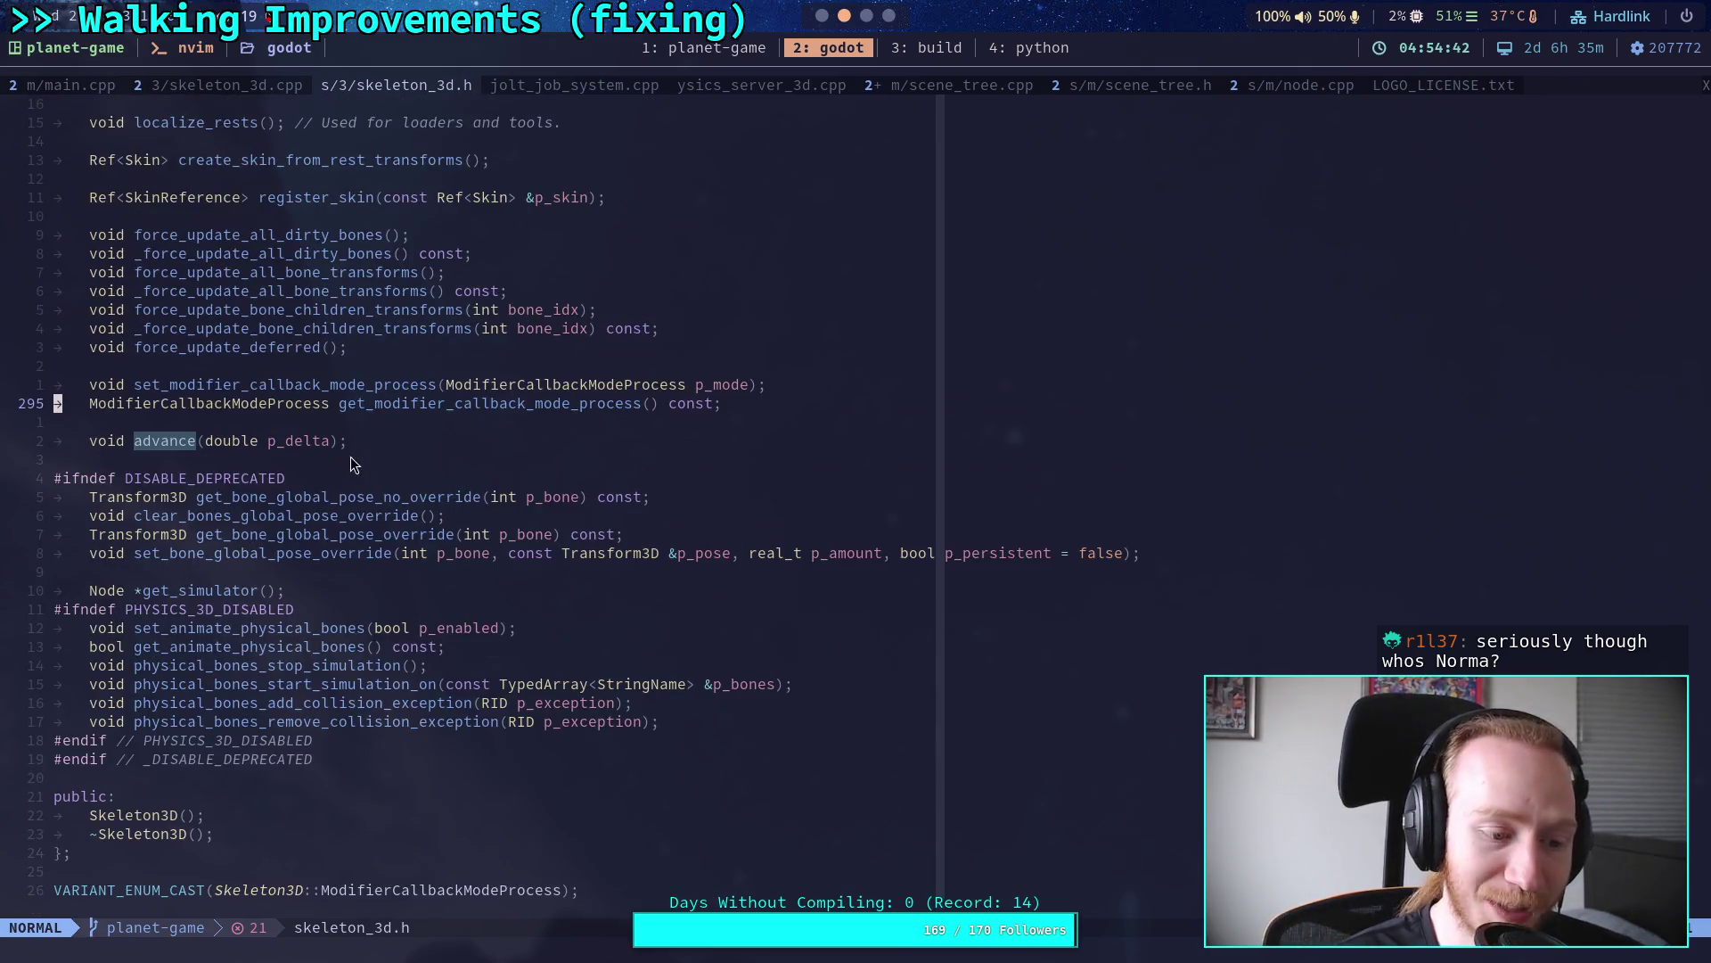
# Step: Append ', bool p_immediate = false' to advance's parameters, save the header, and jump back to skeleton_3d.cpp
pyautogui.click(330, 440)
pyautogui.write('i')
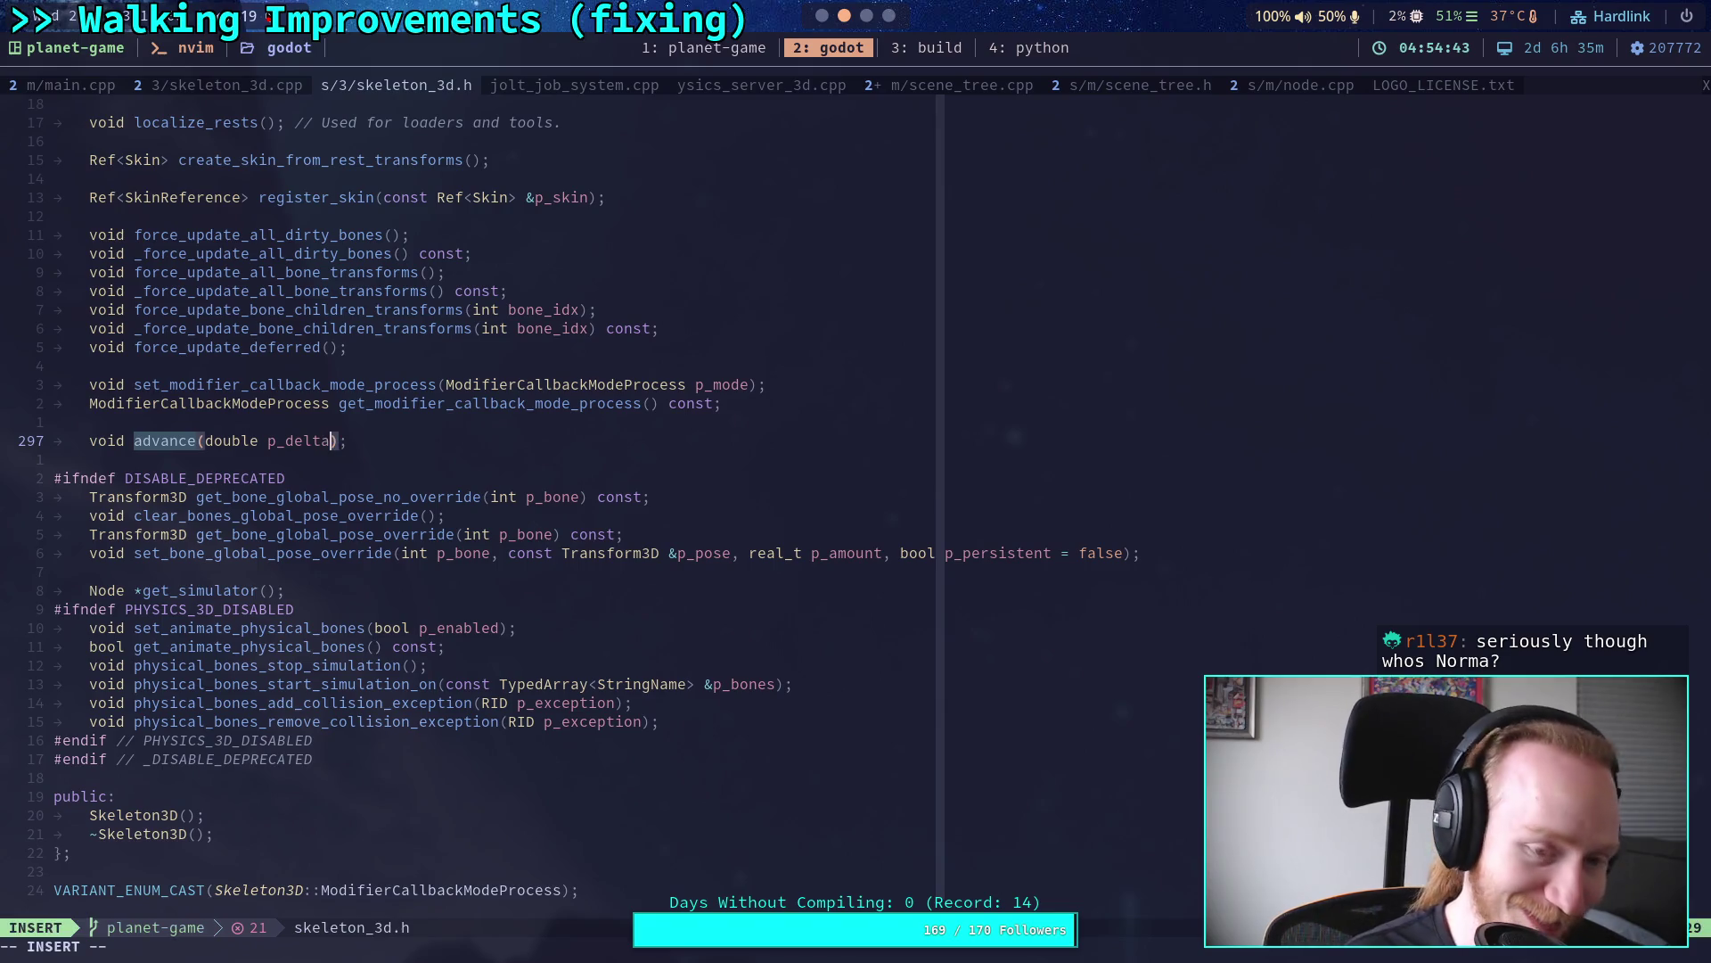
pyautogui.write(', ')
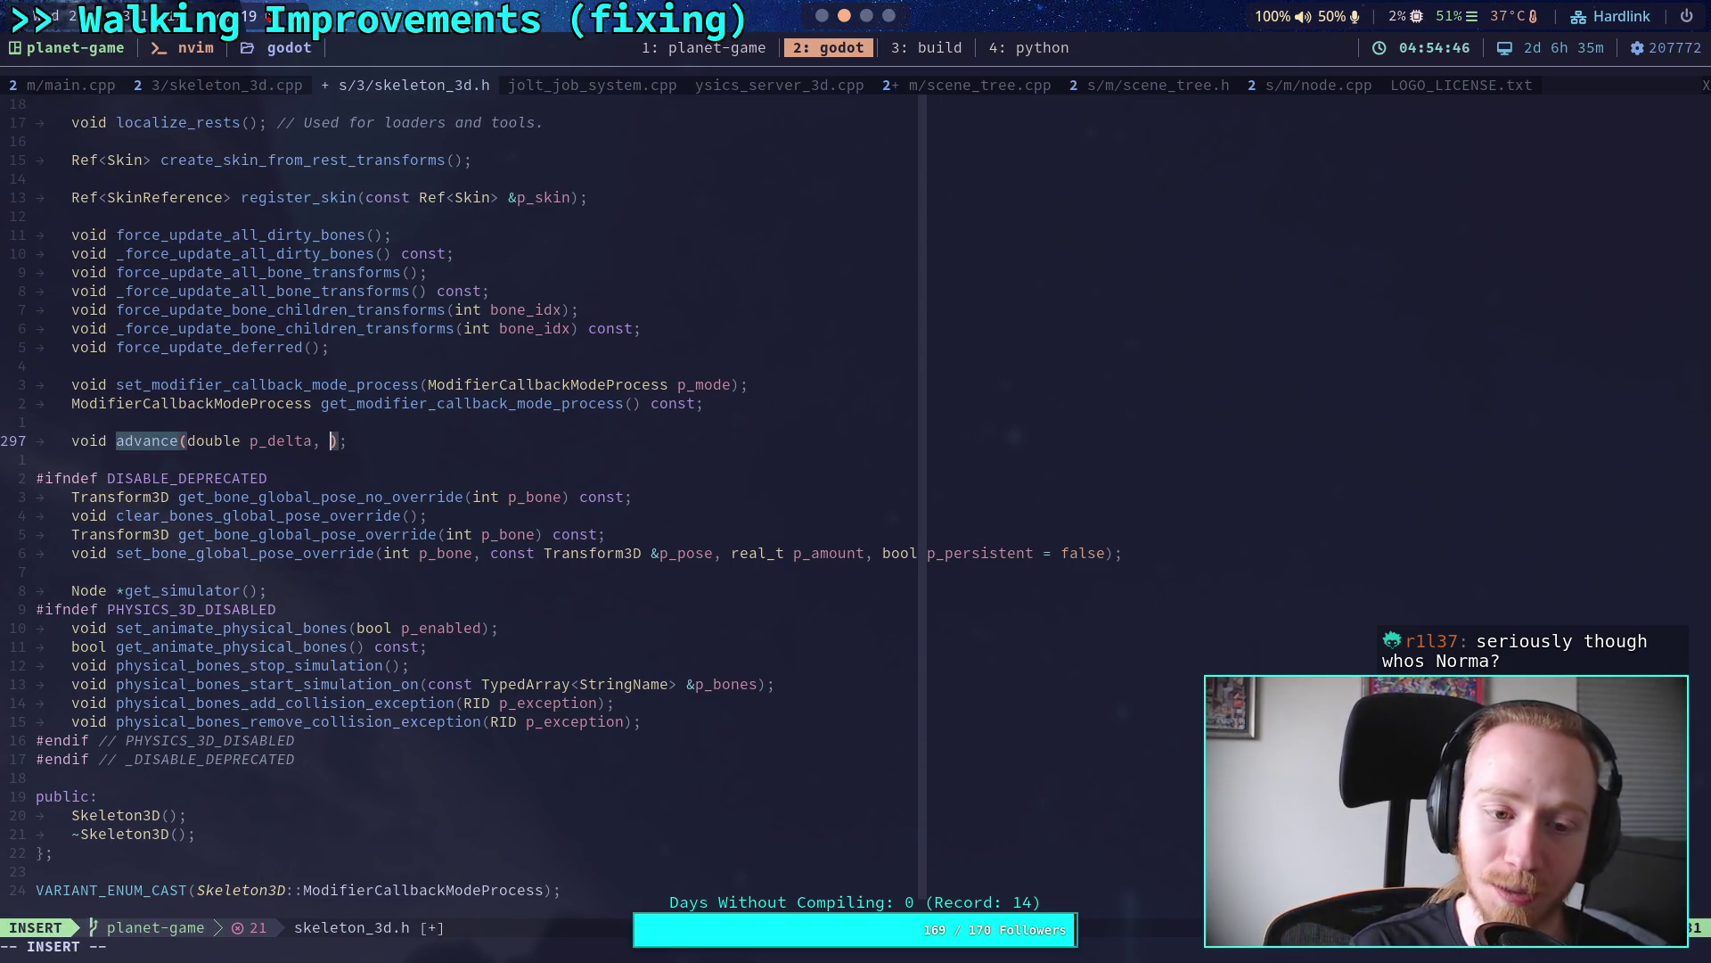
pyautogui.write('bool imm')
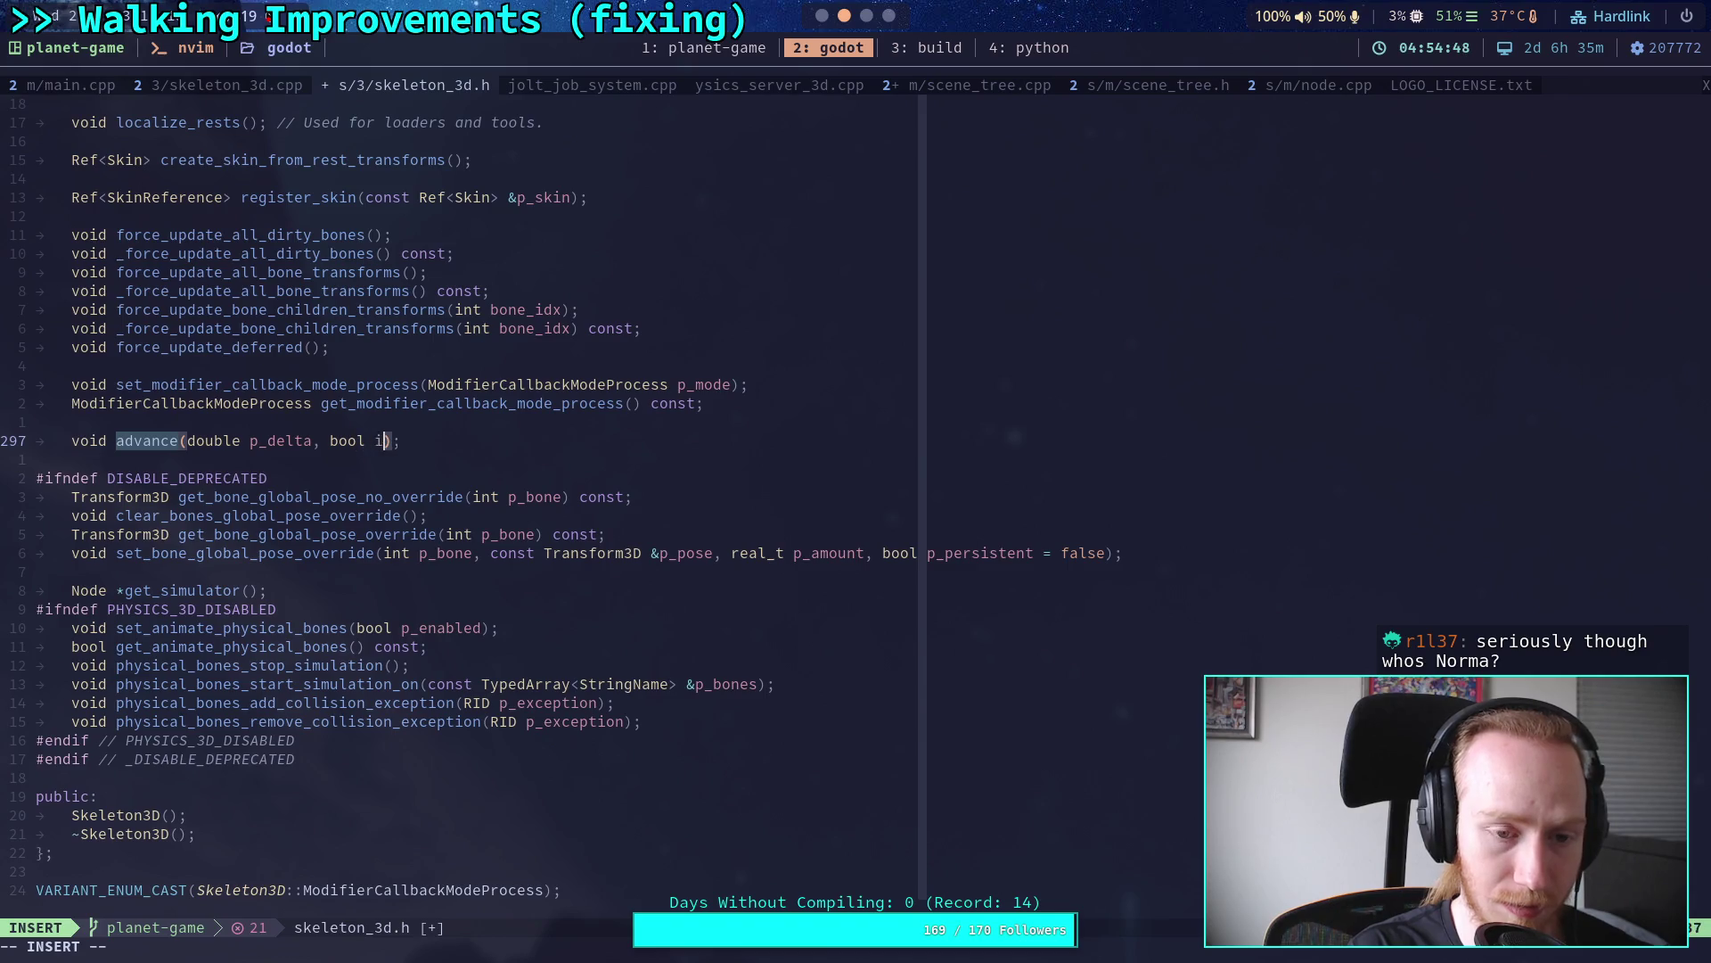
pyautogui.press('BackSpace')
pyautogui.press('BackSpace')
pyautogui.press('BackSpace')
pyautogui.write('p_imm')
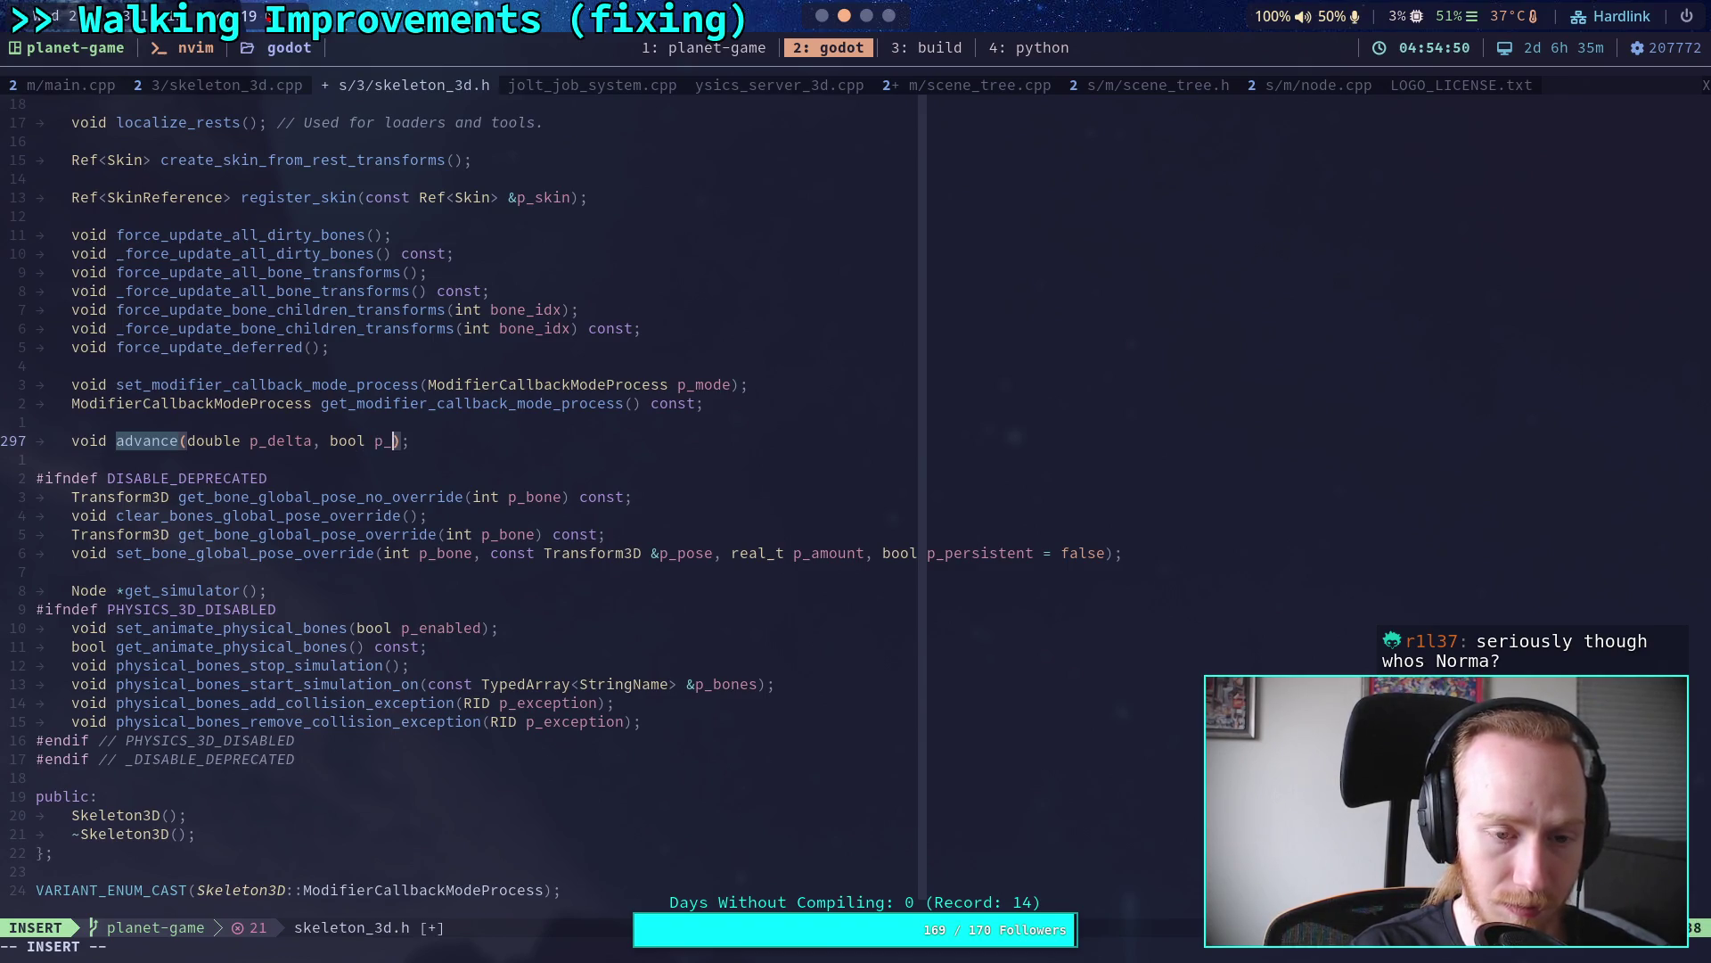
pyautogui.write('ediate')
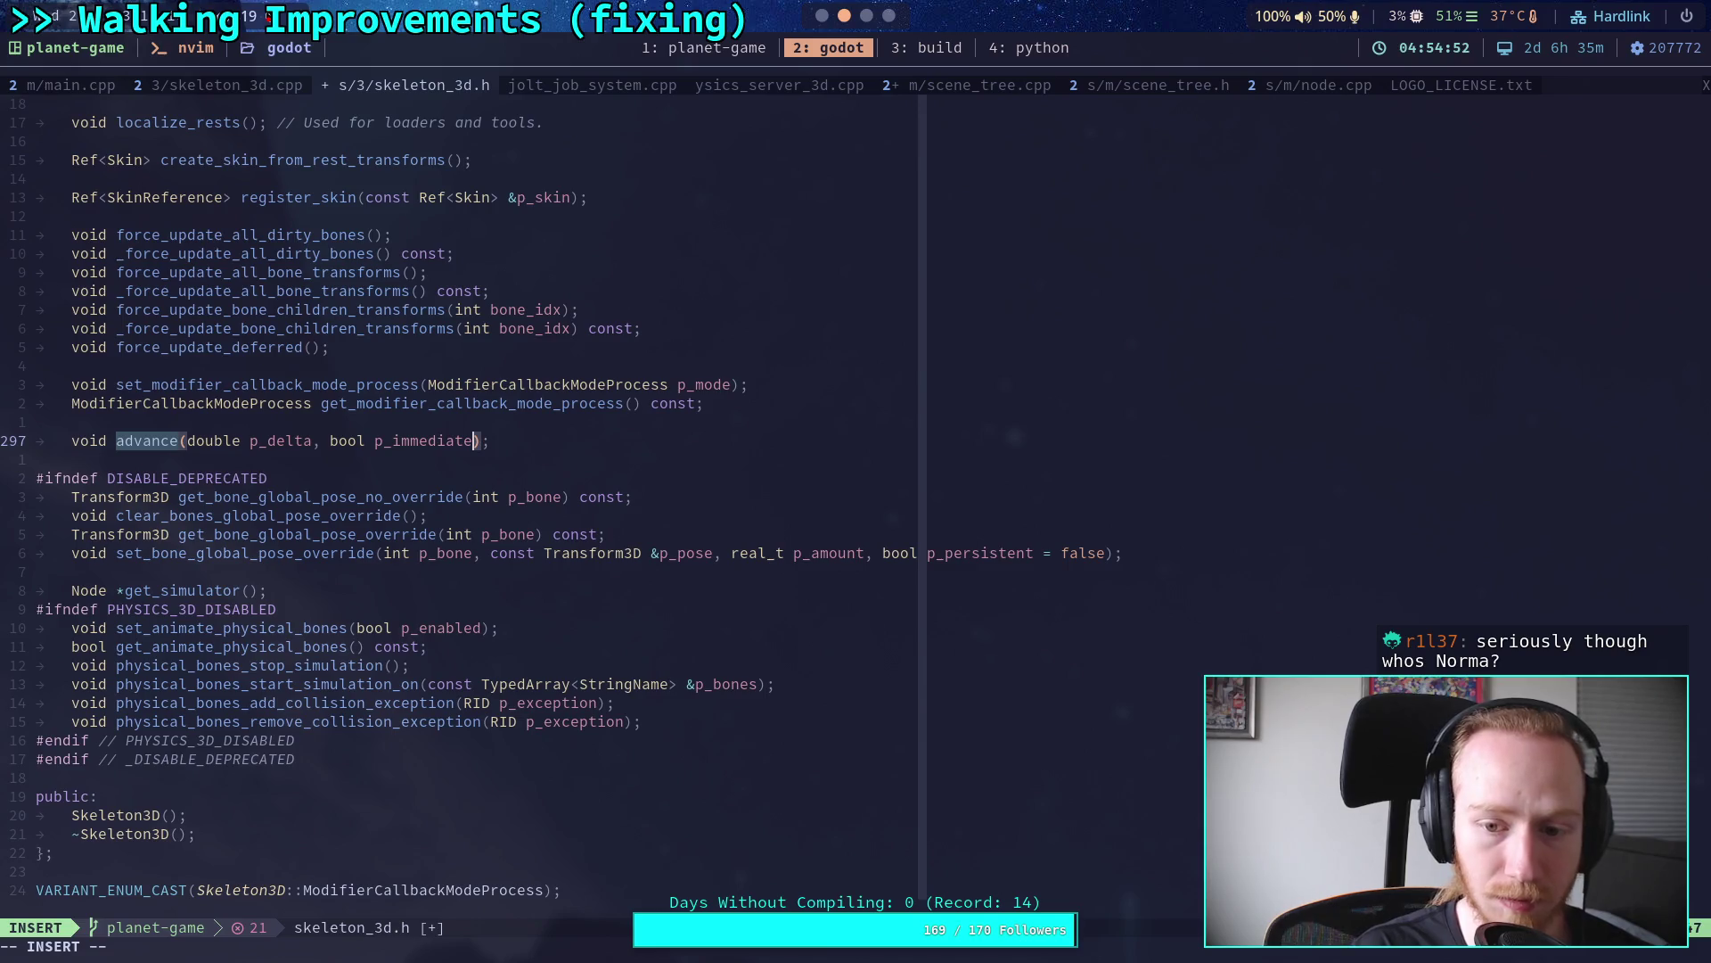
pyautogui.write(' = false')
pyautogui.press('Escape')
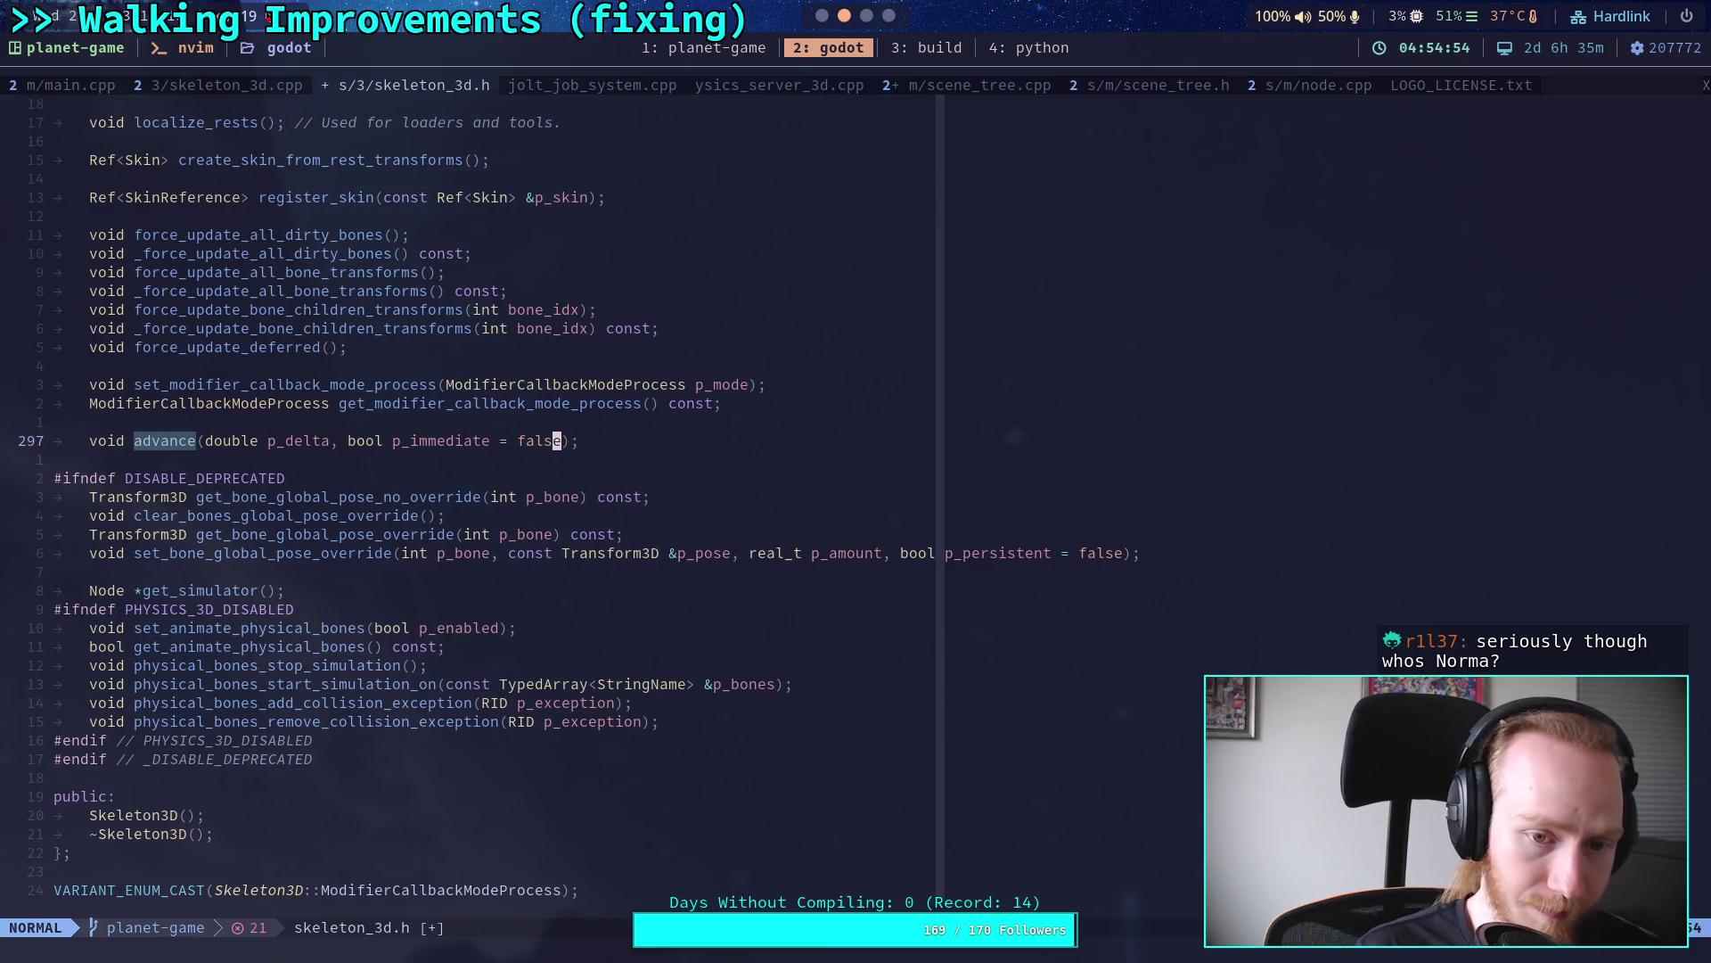
pyautogui.write(':w')
pyautogui.press('Return')
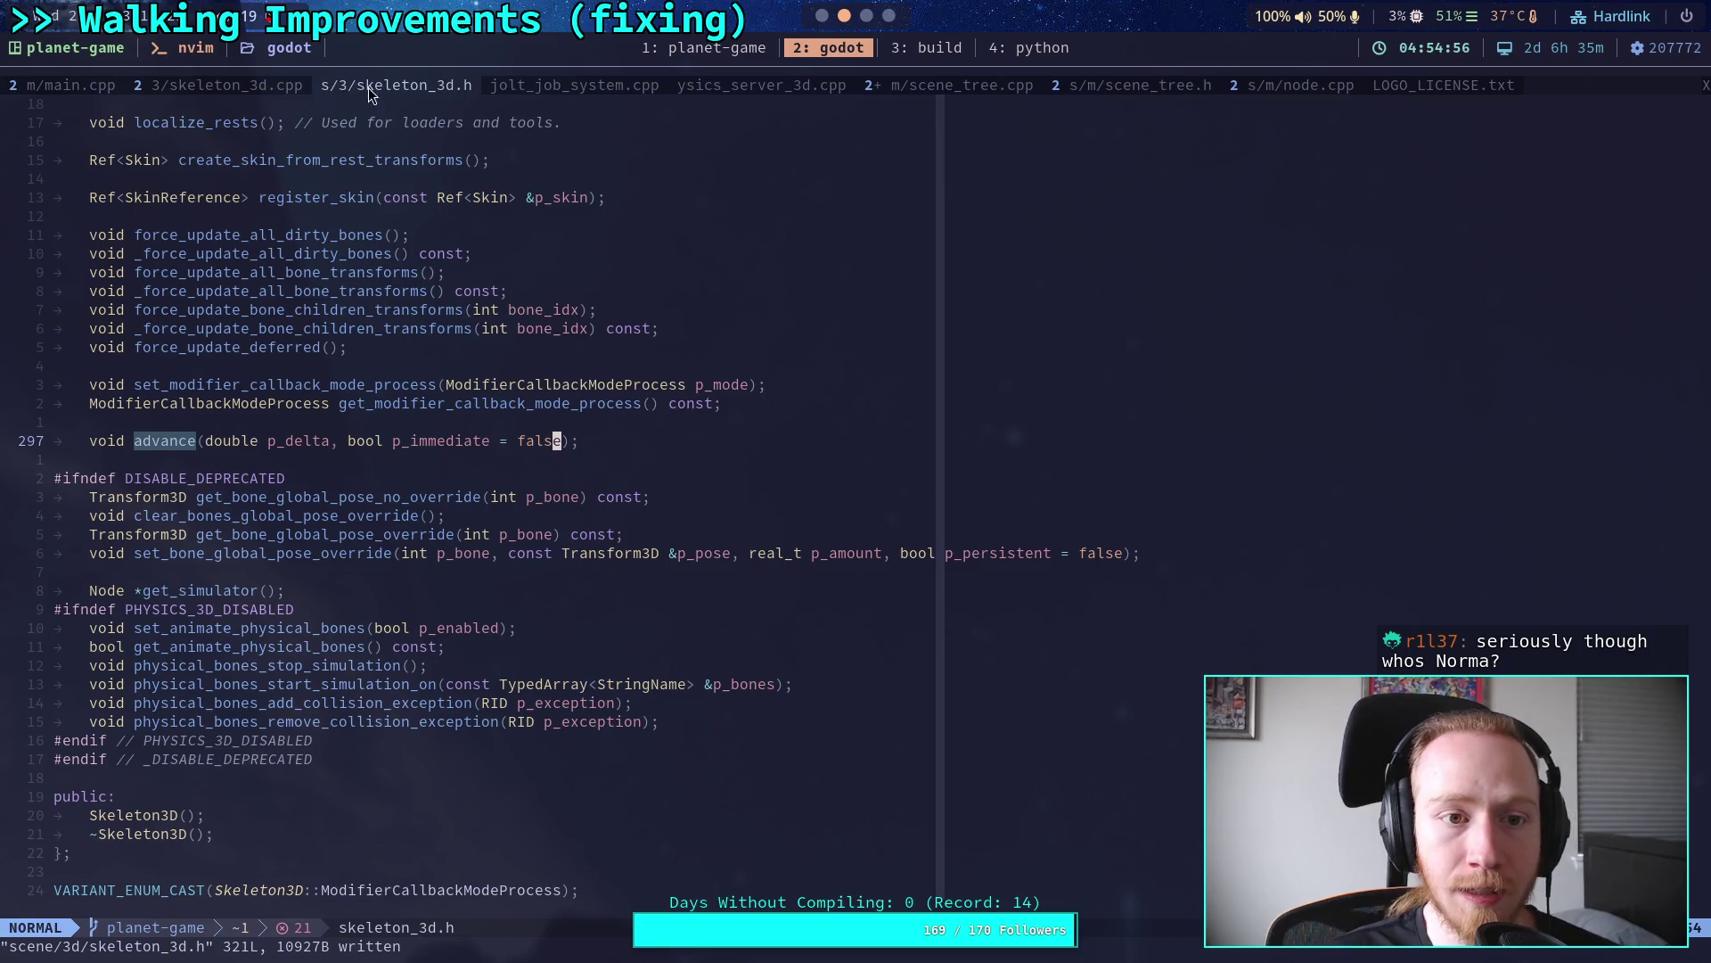
pyautogui.hotkey('ctrl', 'o')
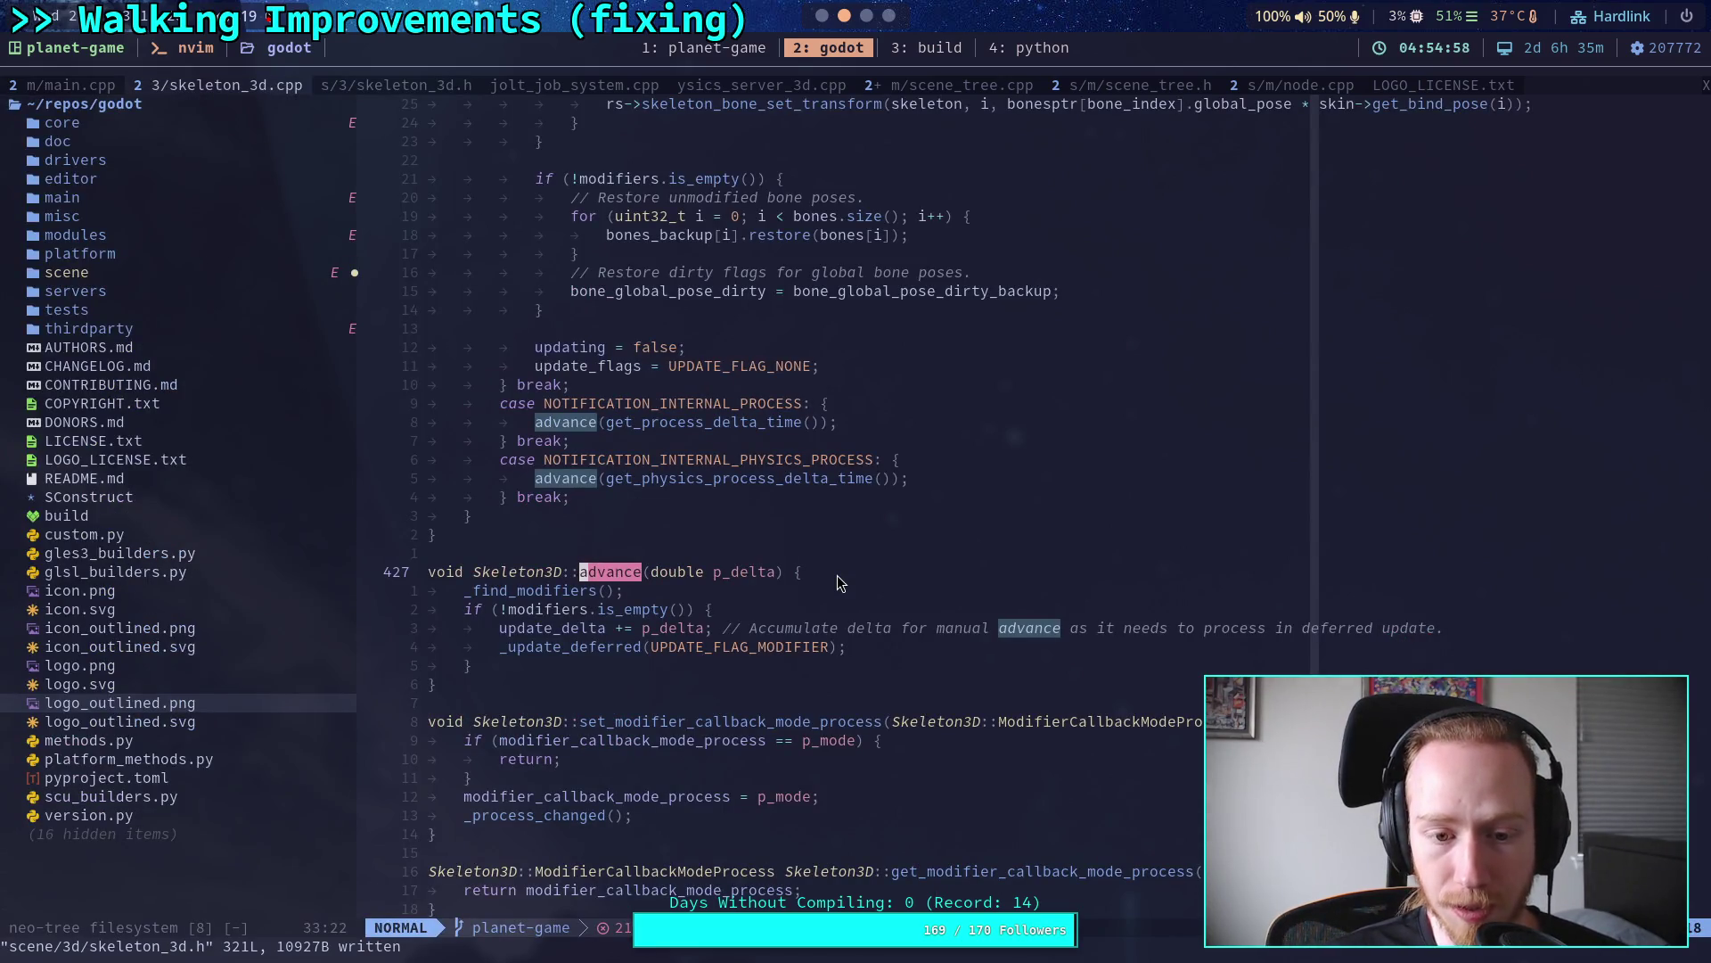
# Step: Add "immediate" after "delta" in the advance binding and save skeleton_3d.cpp
pyautogui.press('n')
pyautogui.press('n')
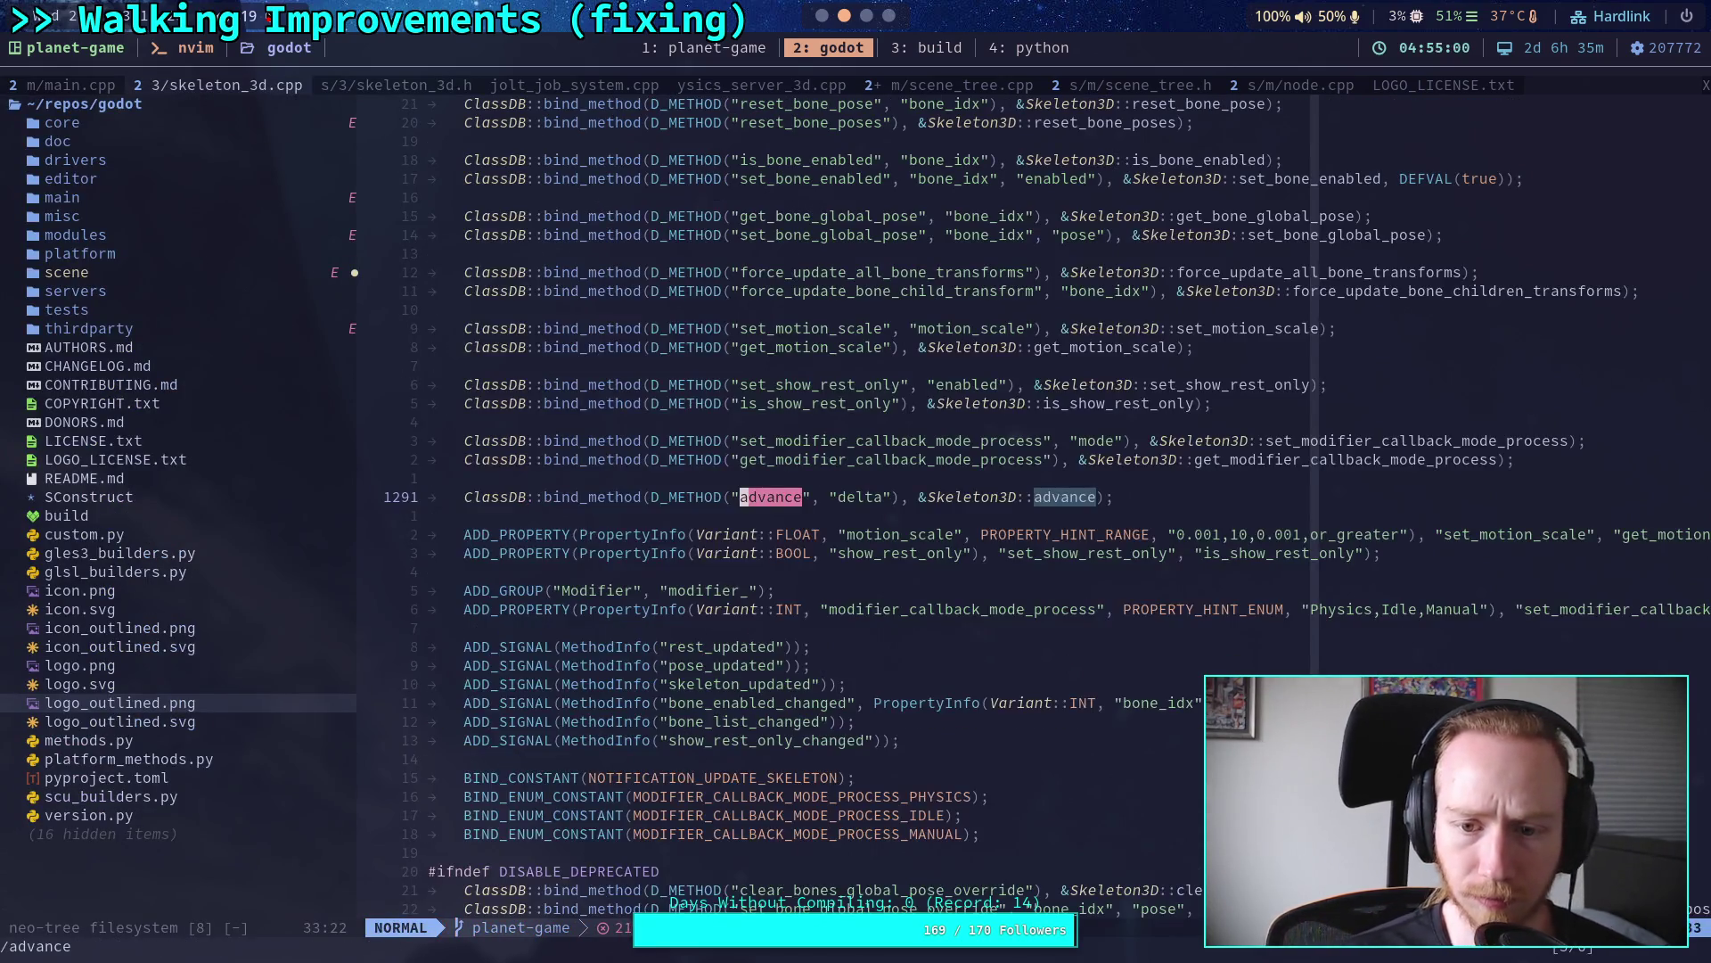
pyautogui.click(893, 497)
pyautogui.write('a"')
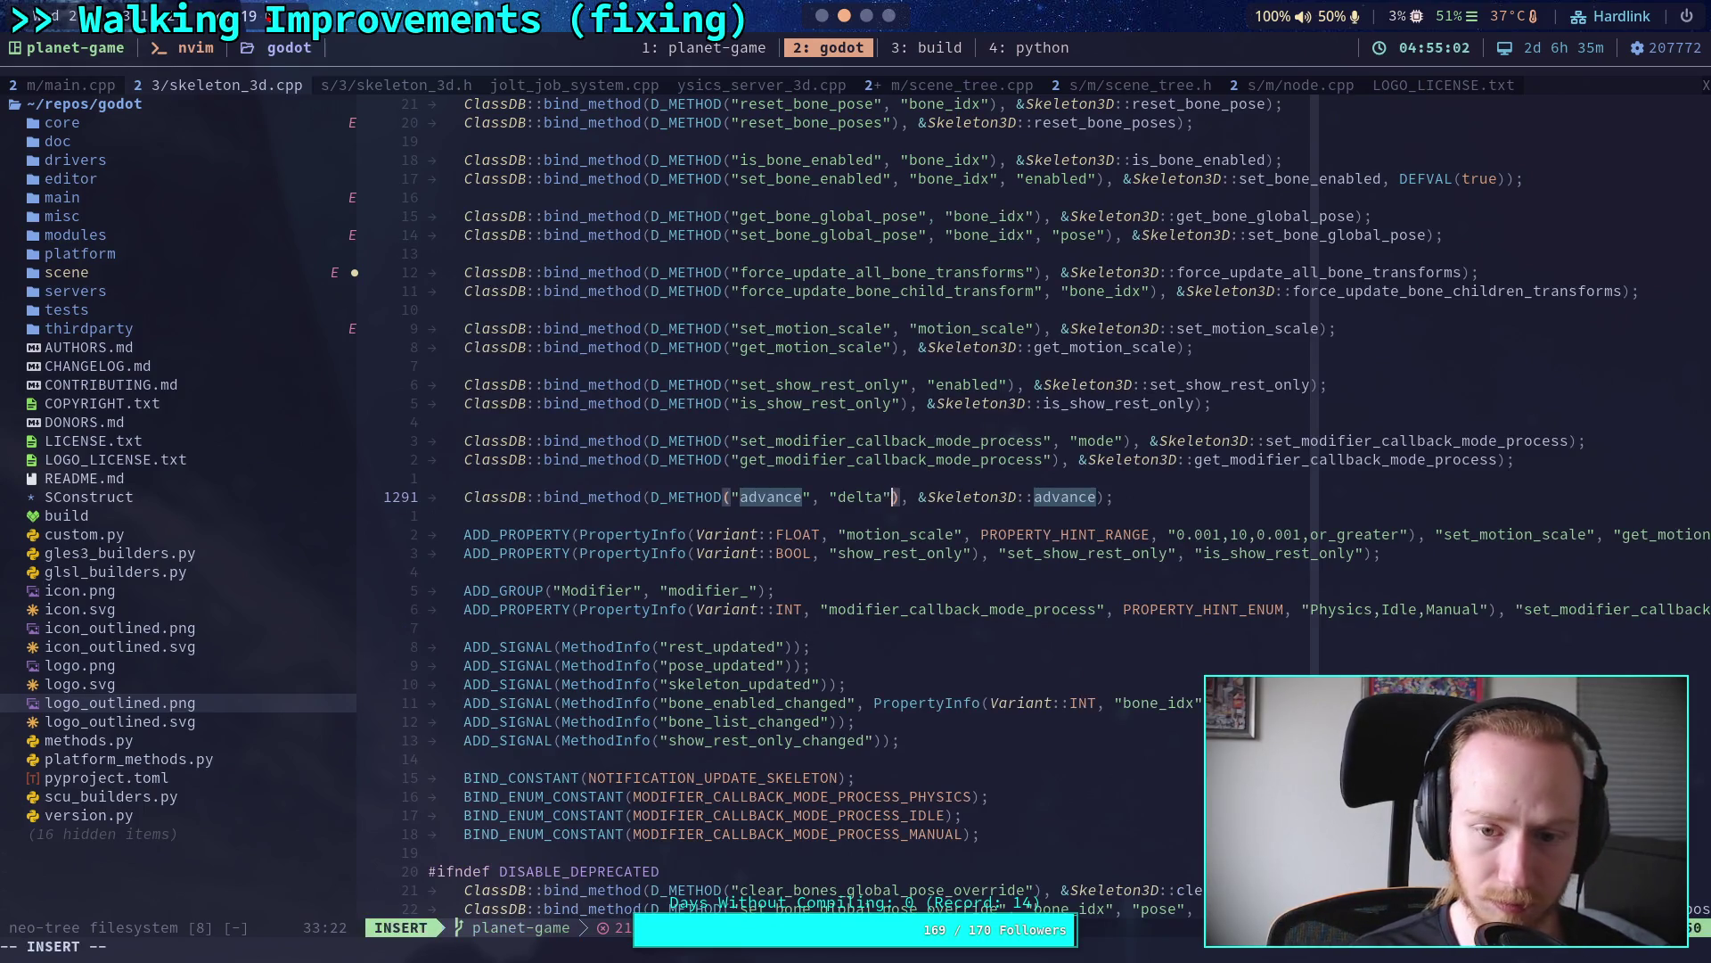
pyautogui.write(', "')
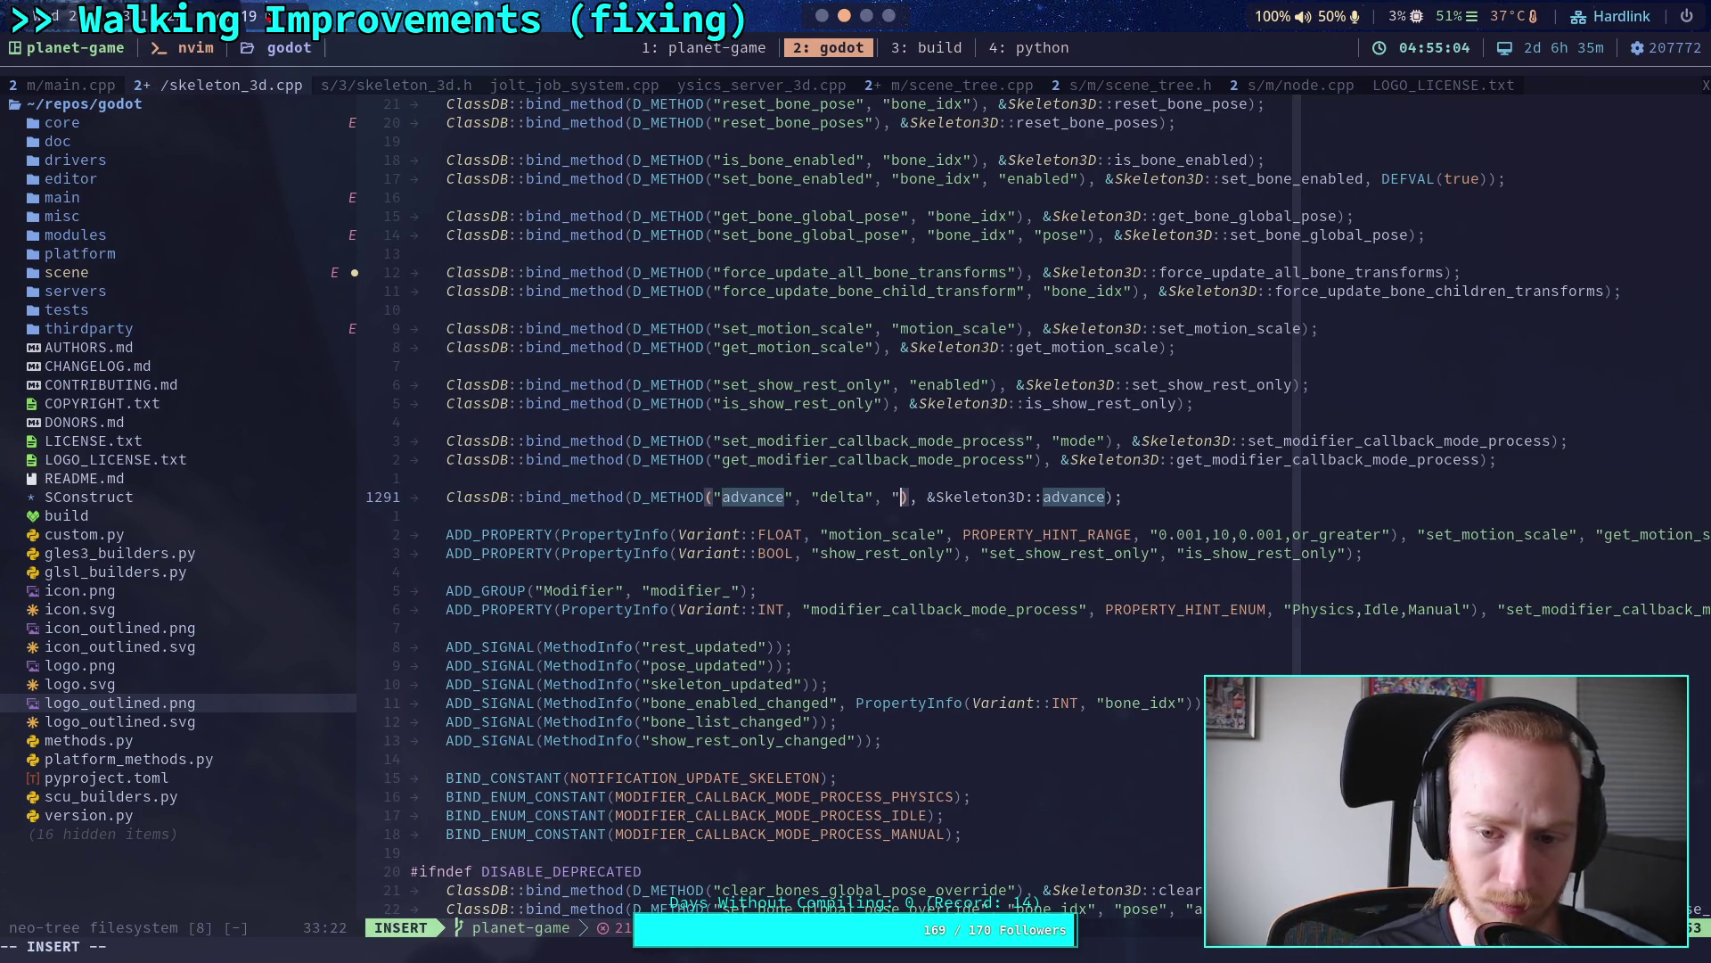
pyautogui.write('immediate"')
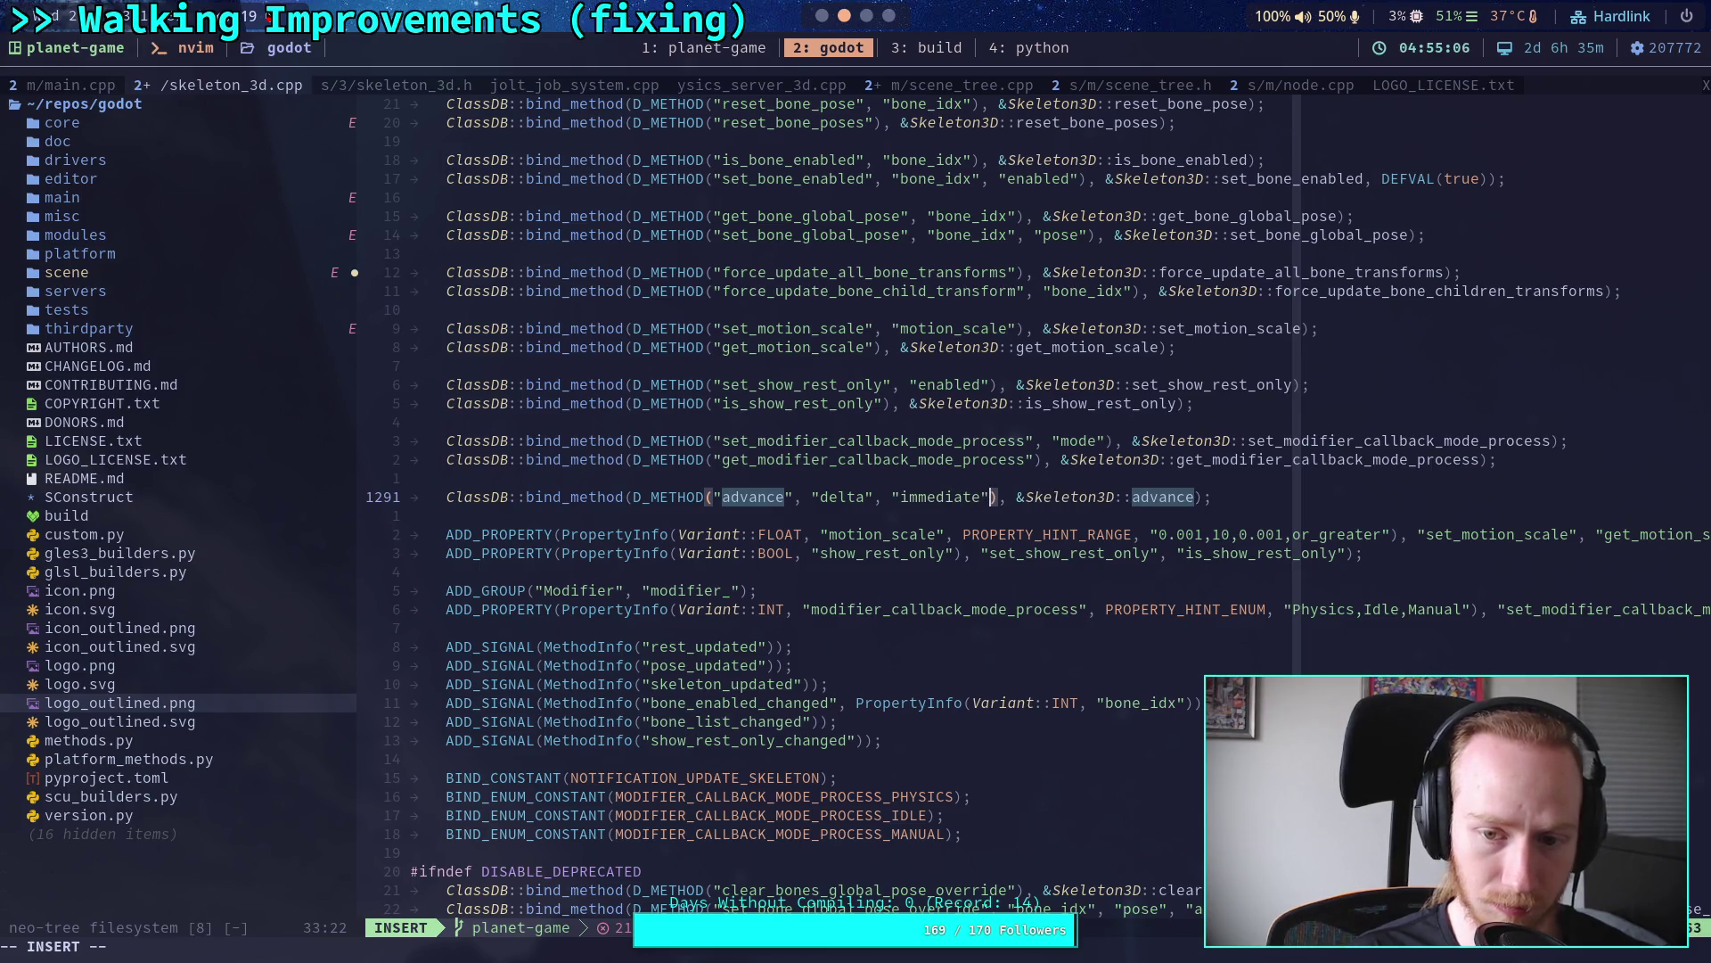
pyautogui.press('Escape')
pyautogui.write(':w')
pyautogui.press('Return')
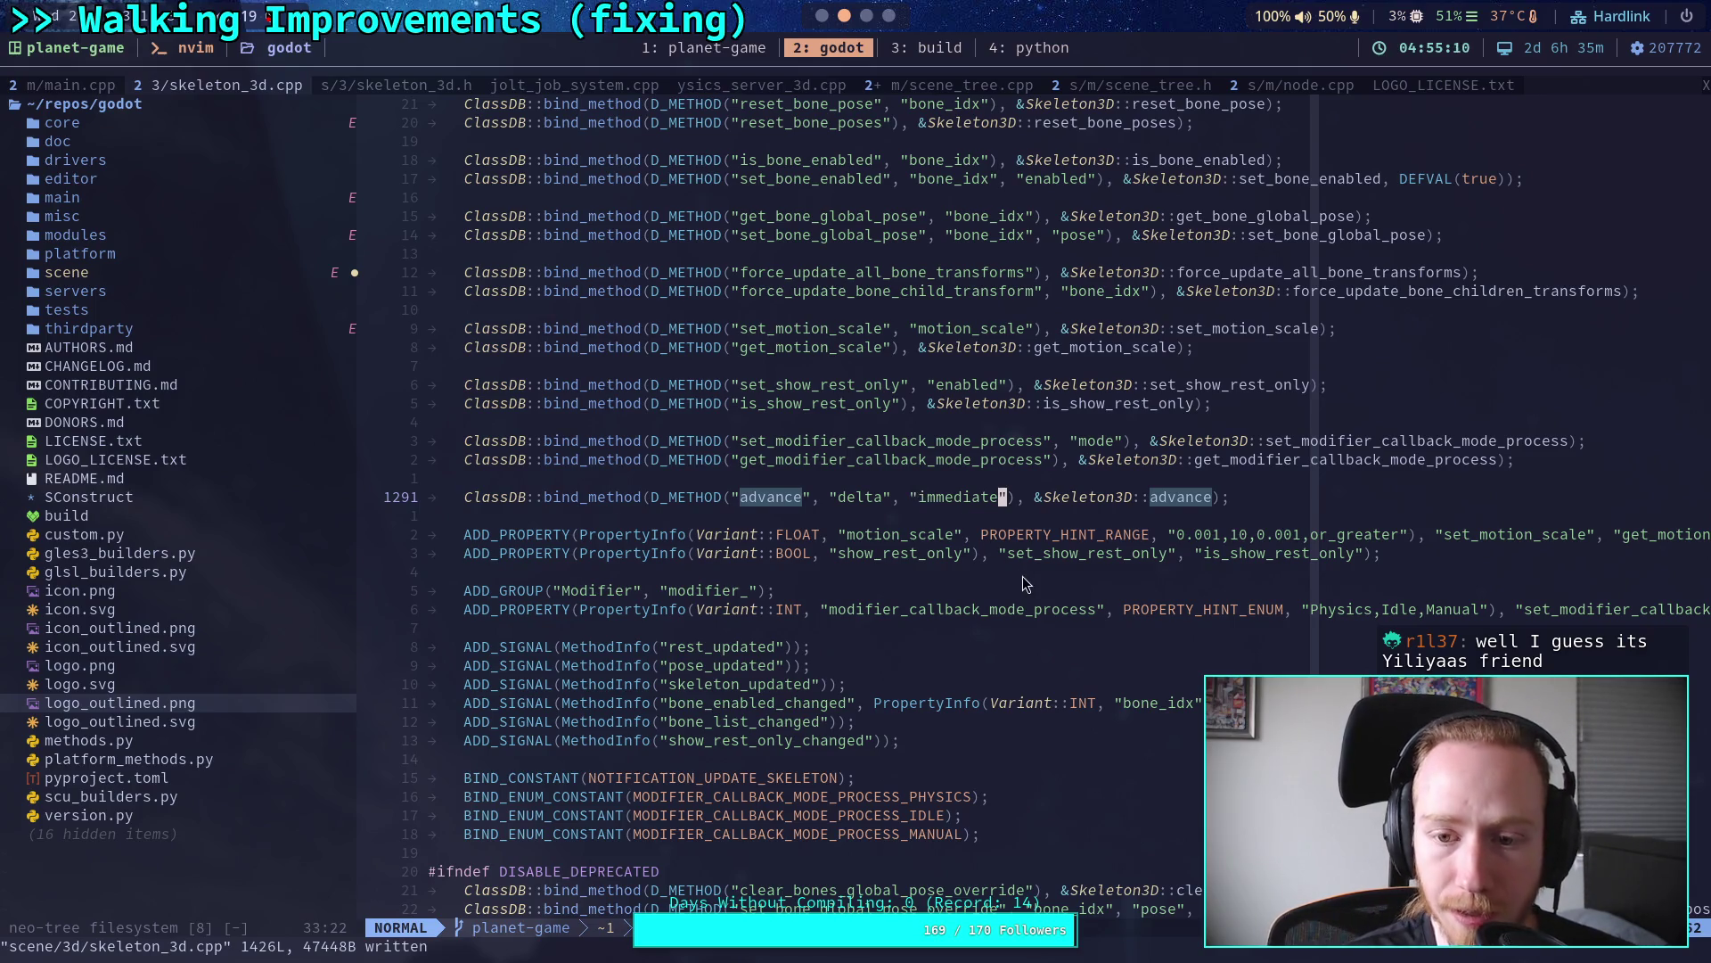
# Step: Review the surrounding _bind_methods code and select the word bind_method on the advance line
pyautogui.scroll(7, 1025, 577)
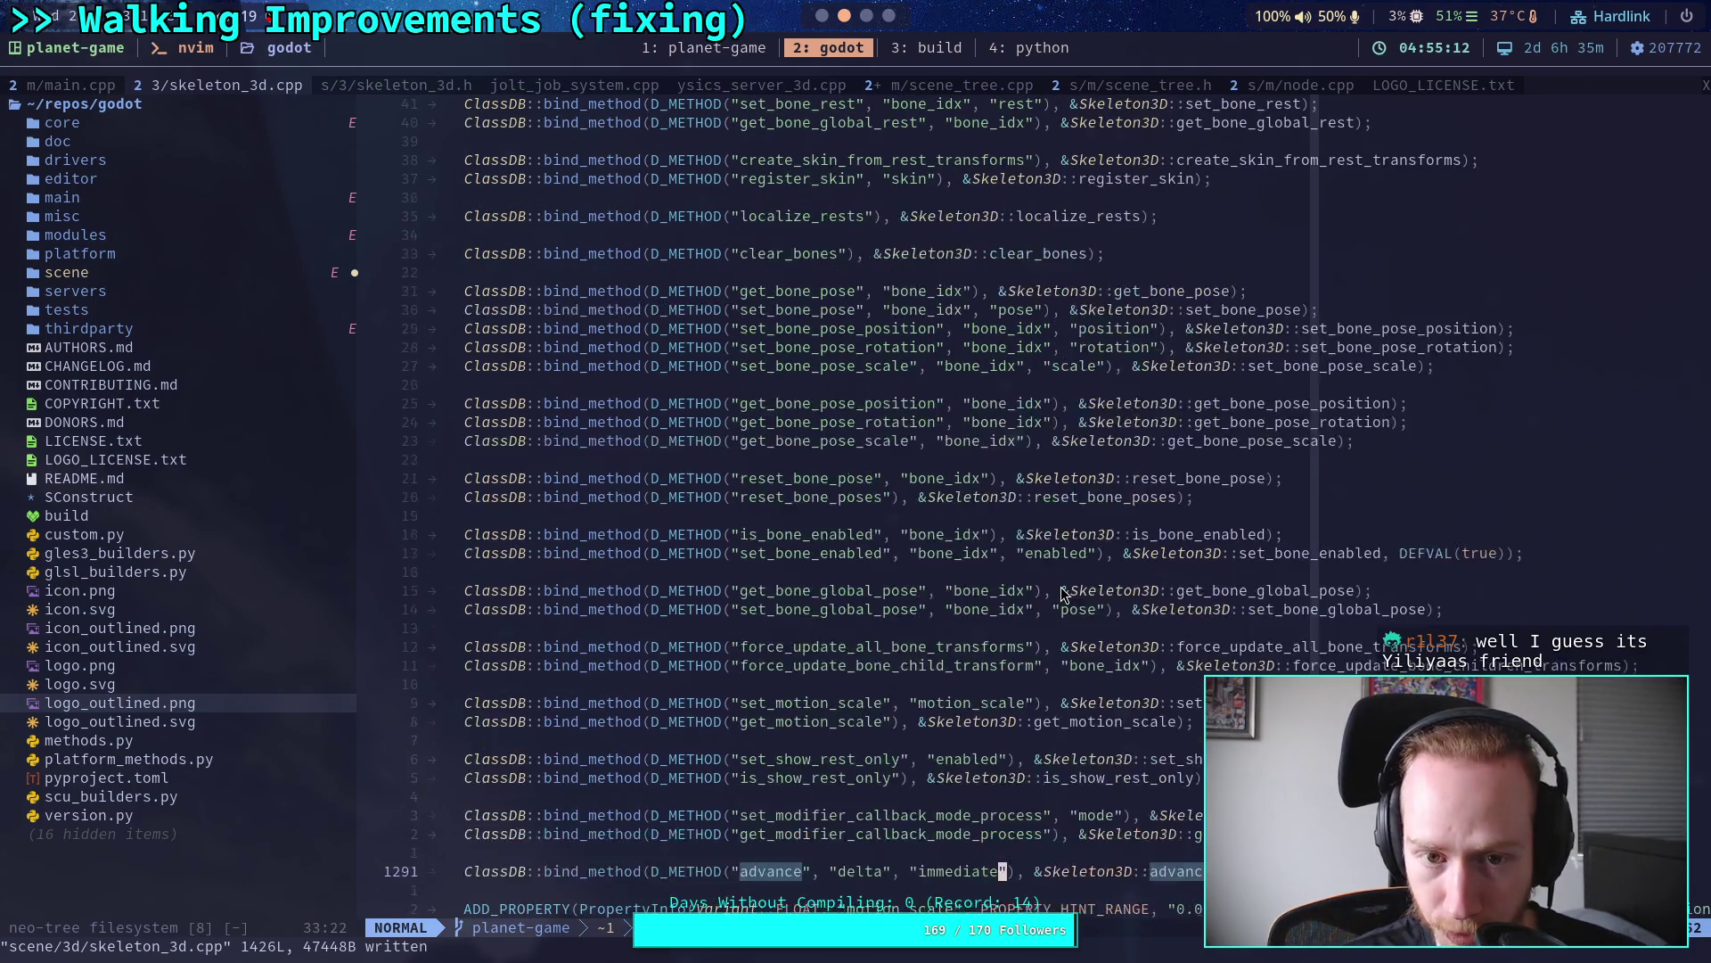
pyautogui.scroll(10, 1063, 592)
pyautogui.scroll(-20, 1061, 593)
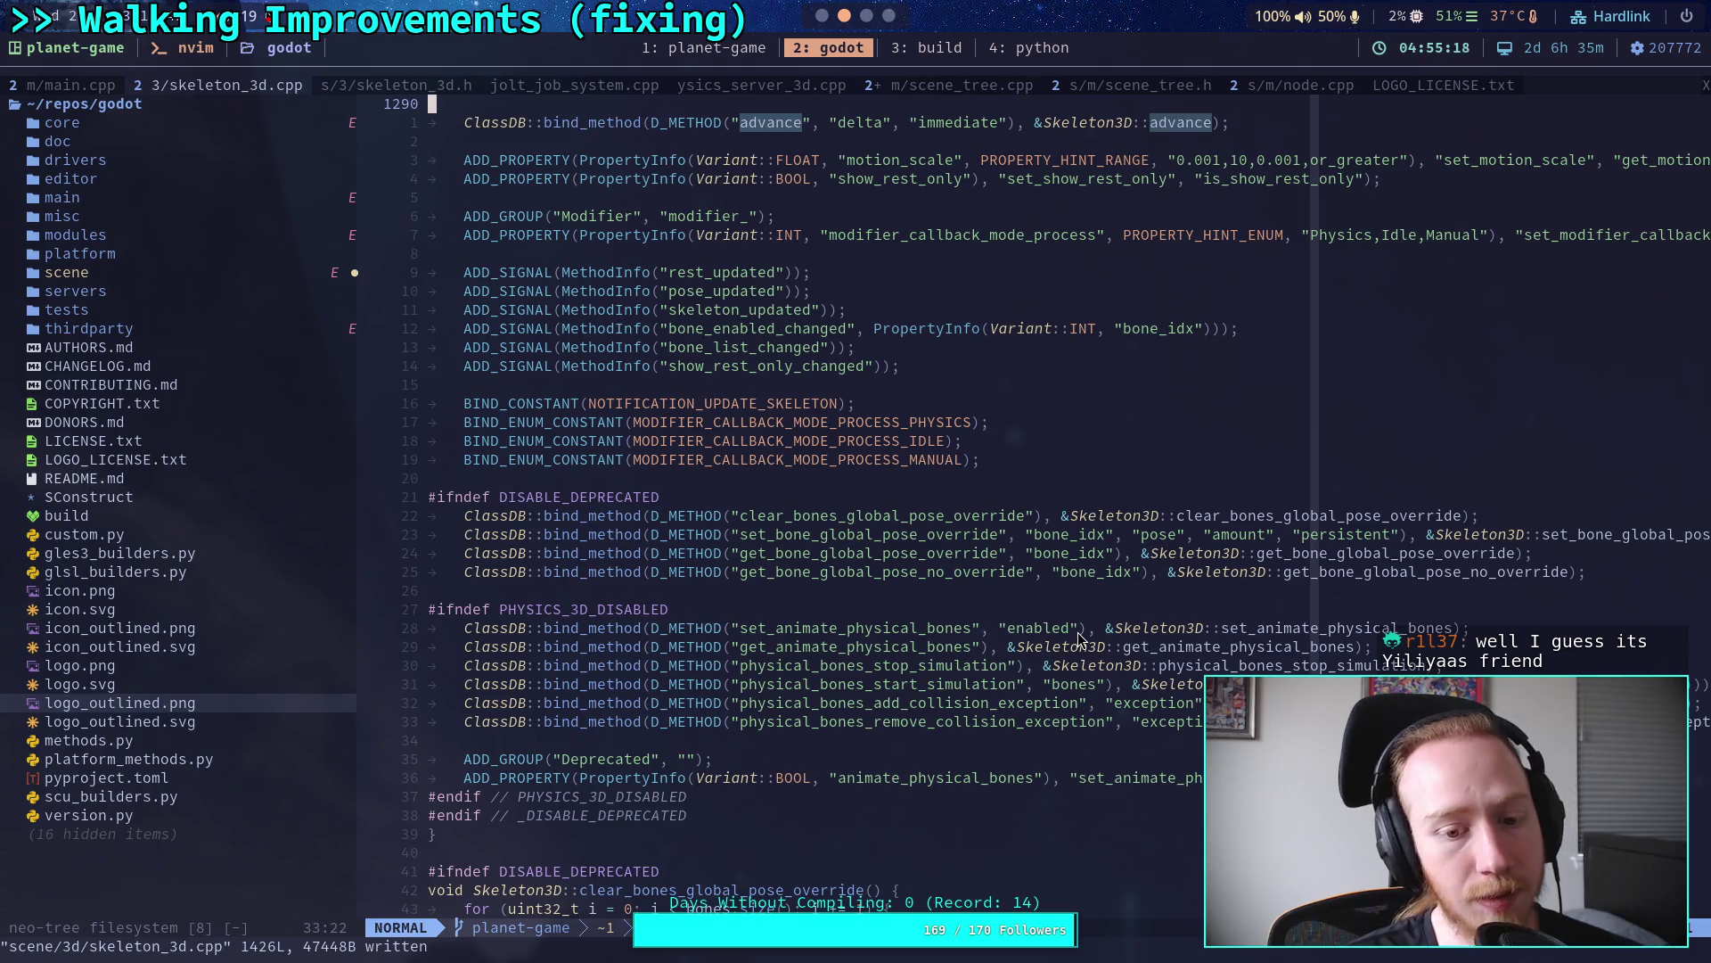
pyautogui.scroll(-5, 1078, 633)
pyautogui.scroll(8, 1078, 630)
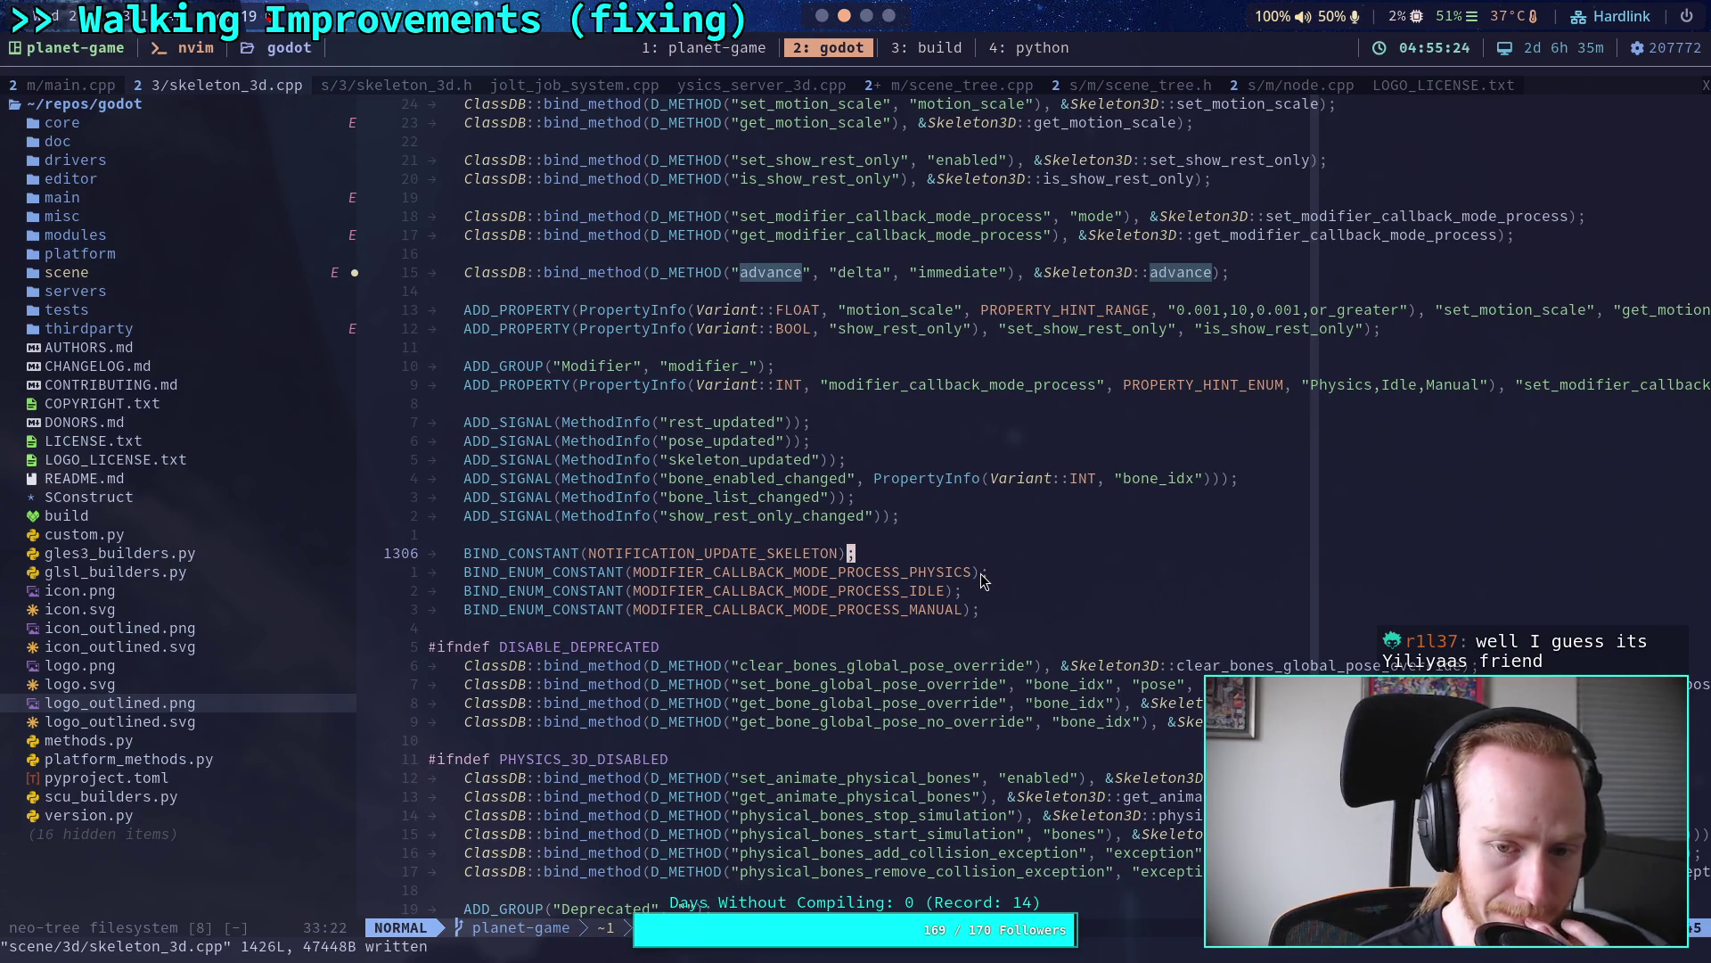
pyautogui.scroll(3, 980, 574)
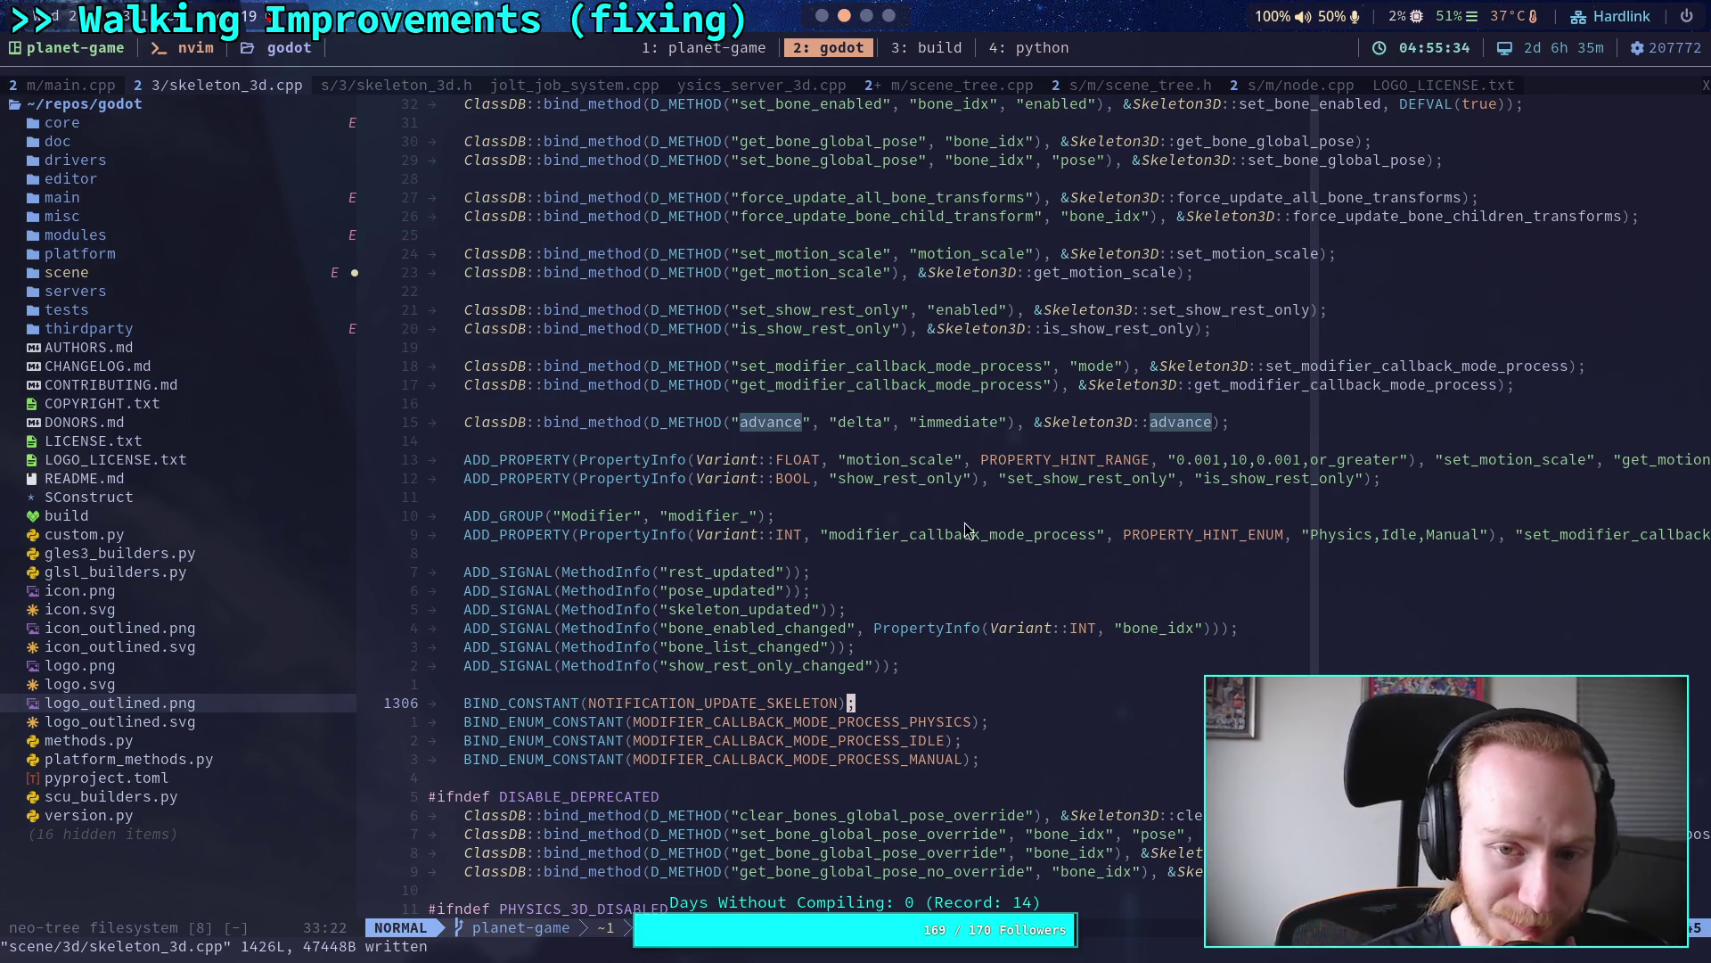
pyautogui.scroll(8, 951, 607)
pyautogui.scroll(20, 949, 623)
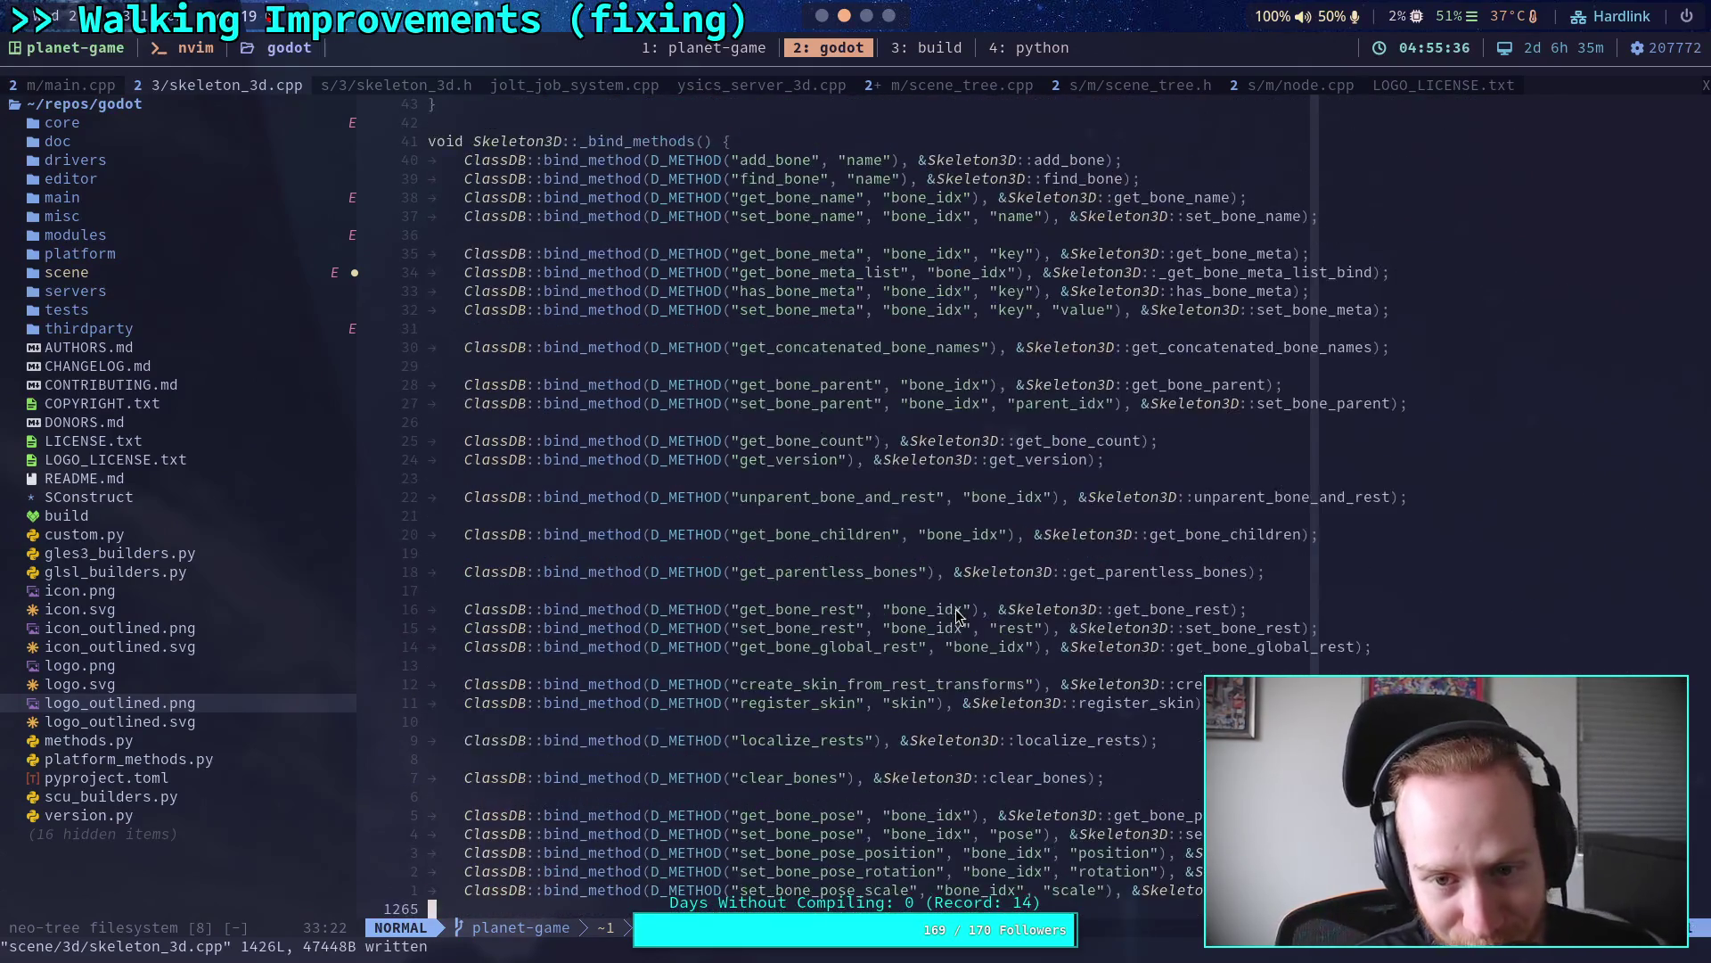
pyautogui.scroll(8, 923, 601)
pyautogui.scroll(-20, 922, 601)
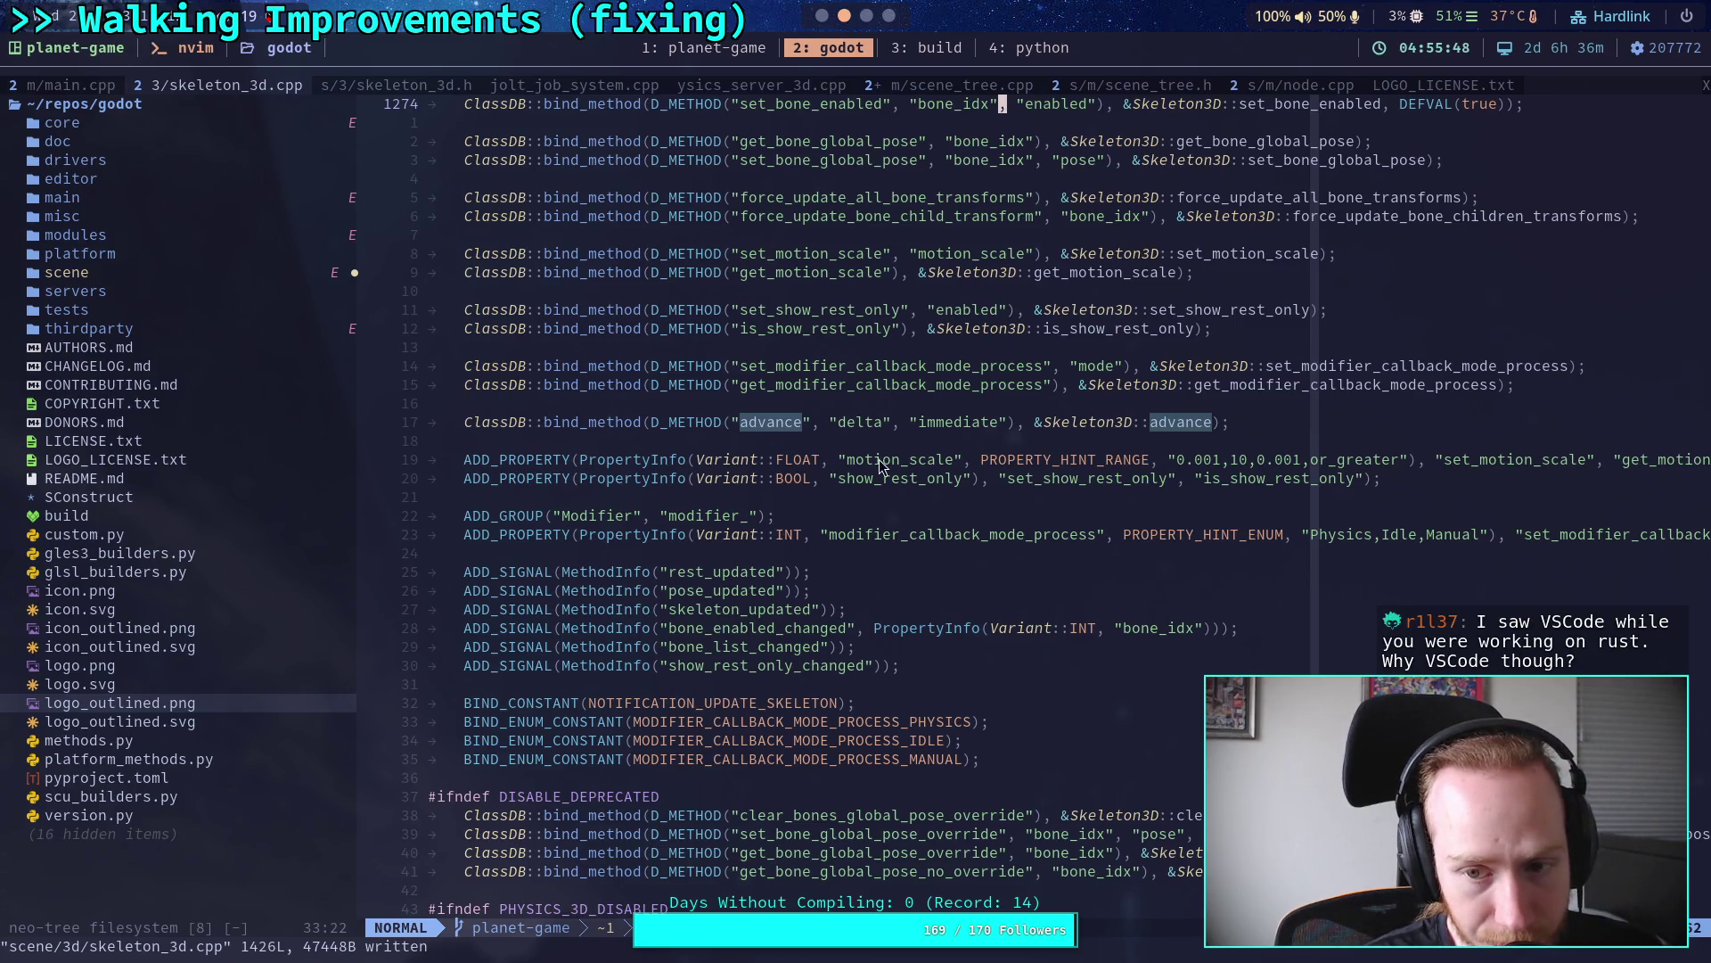
pyautogui.doubleClick(634, 420)
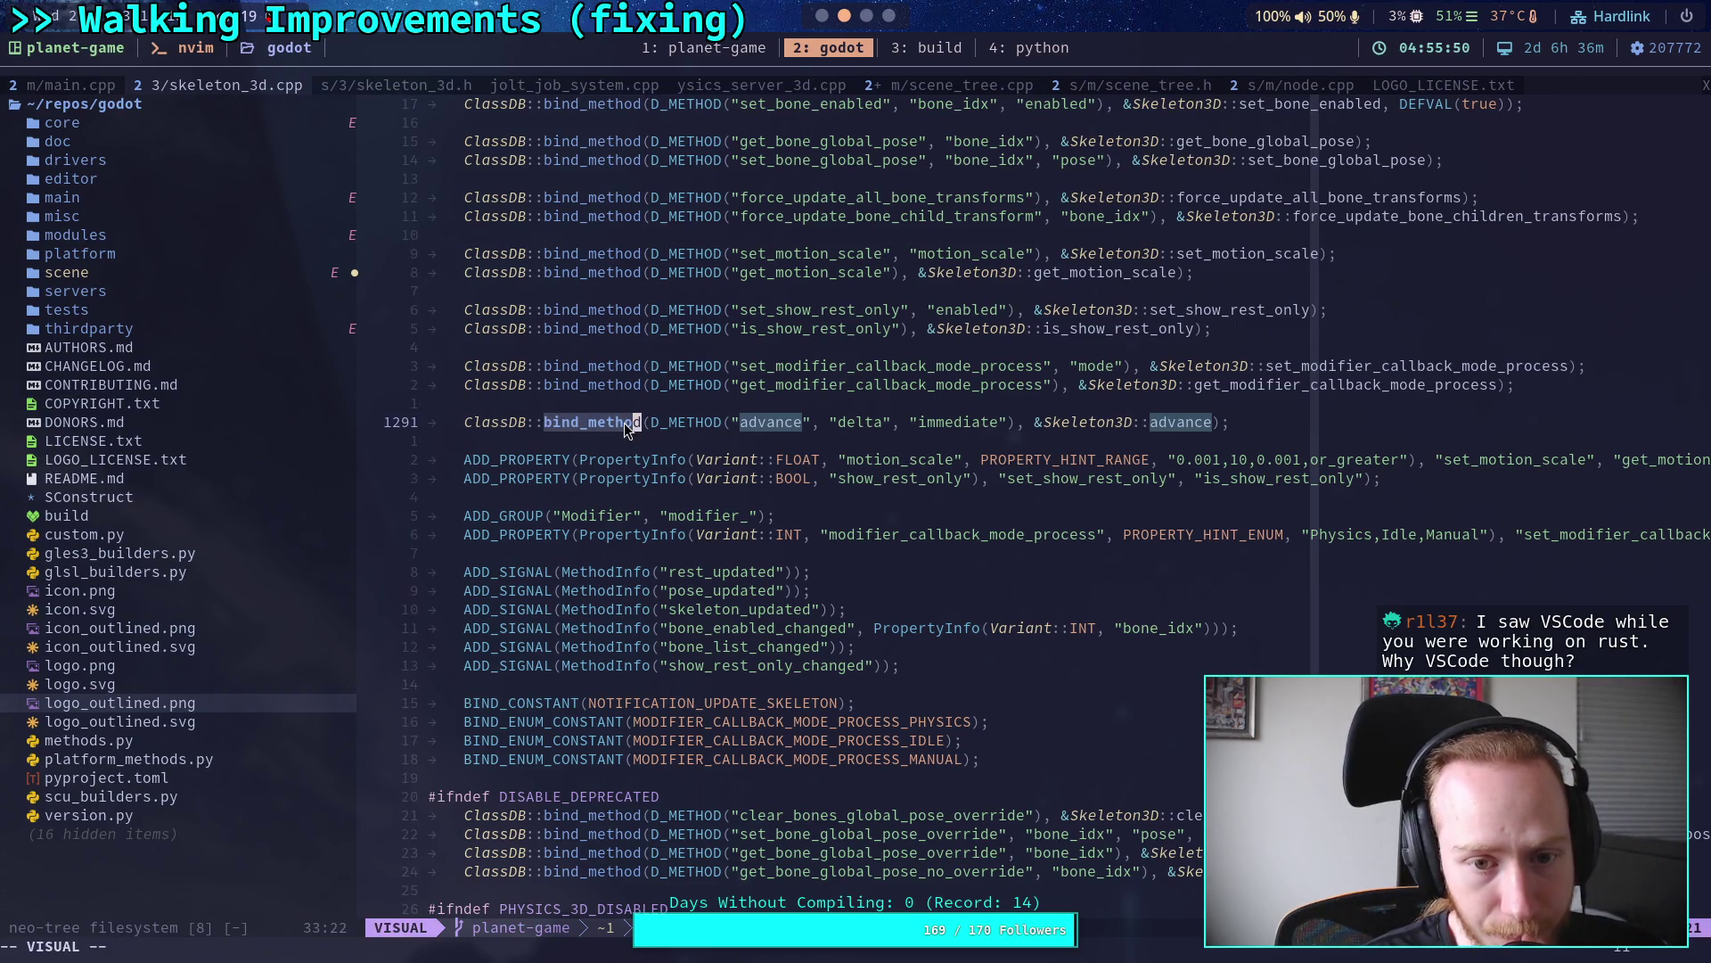
pyautogui.click(624, 422)
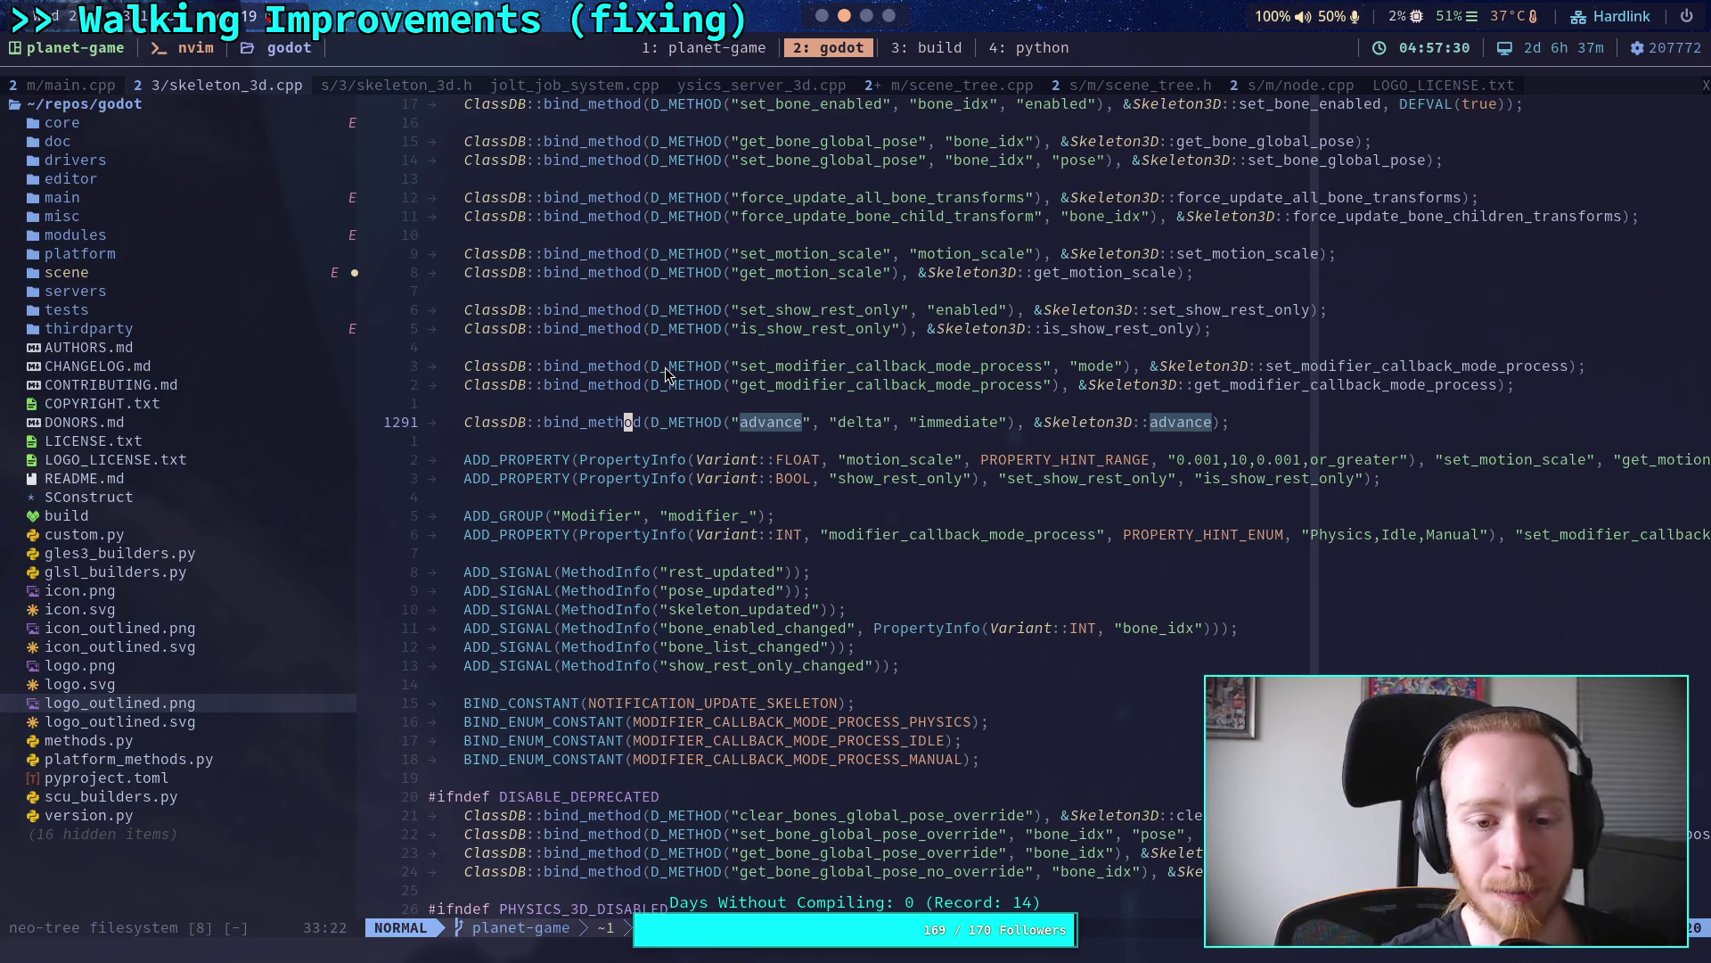
pyautogui.press('o')
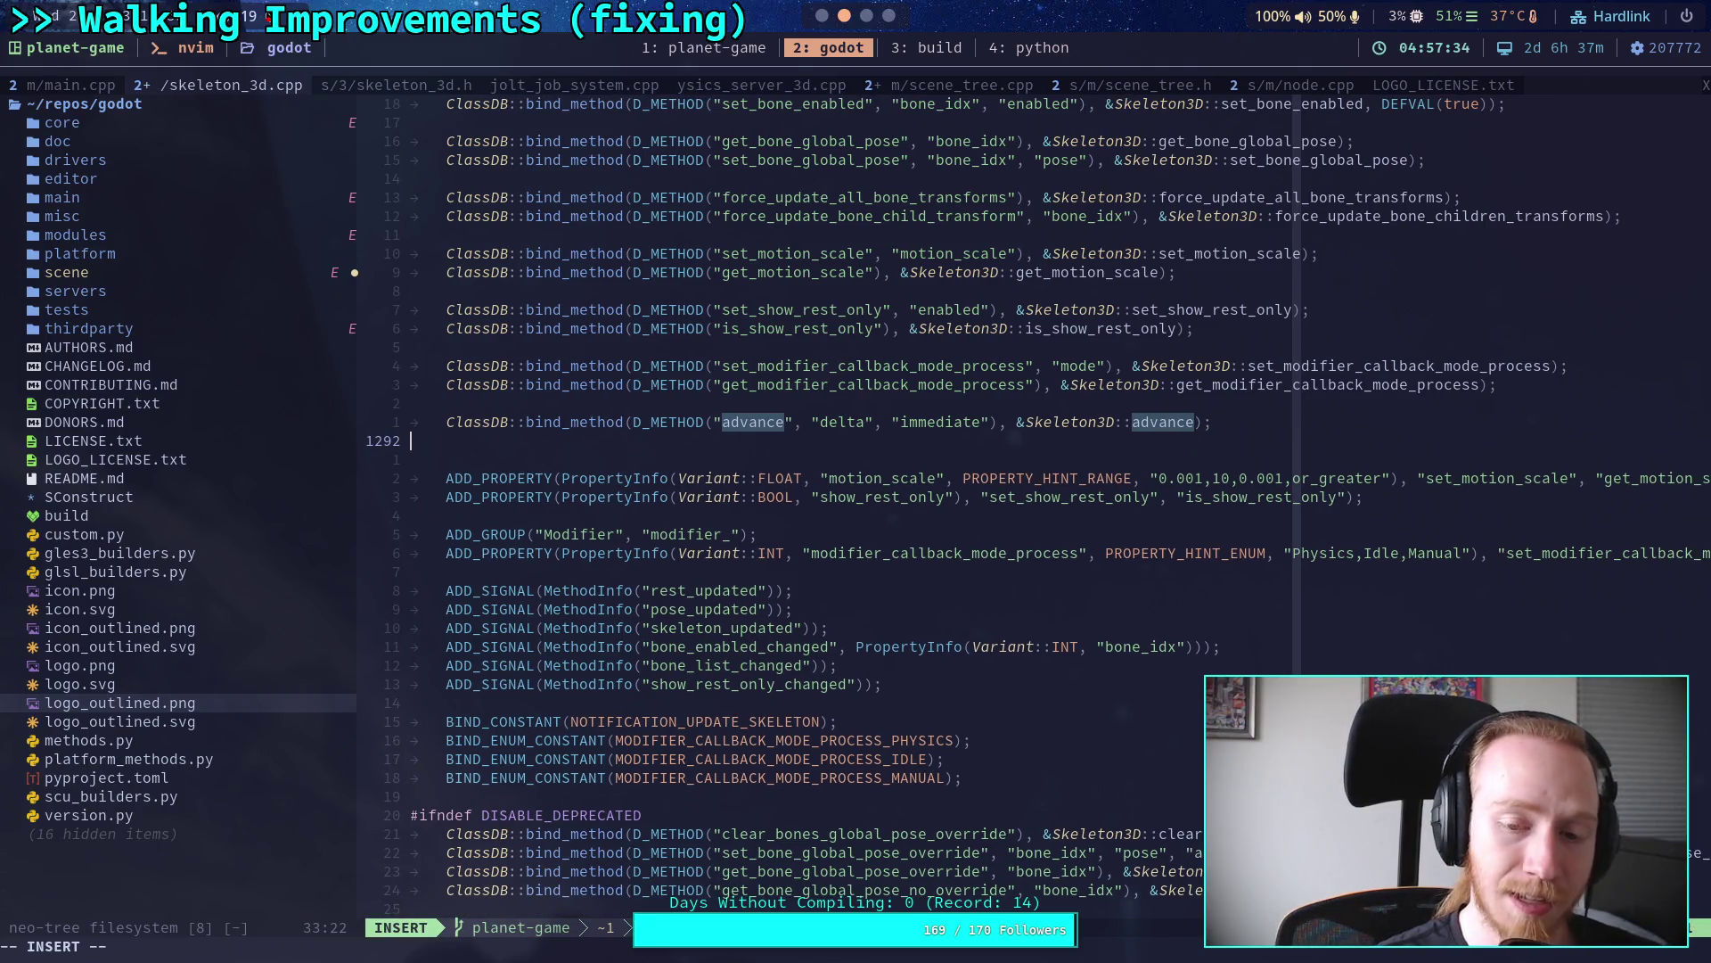
# Step: Leave blank line 1292 empty below the advance binding, exiting insert mode
pyautogui.press('Escape')
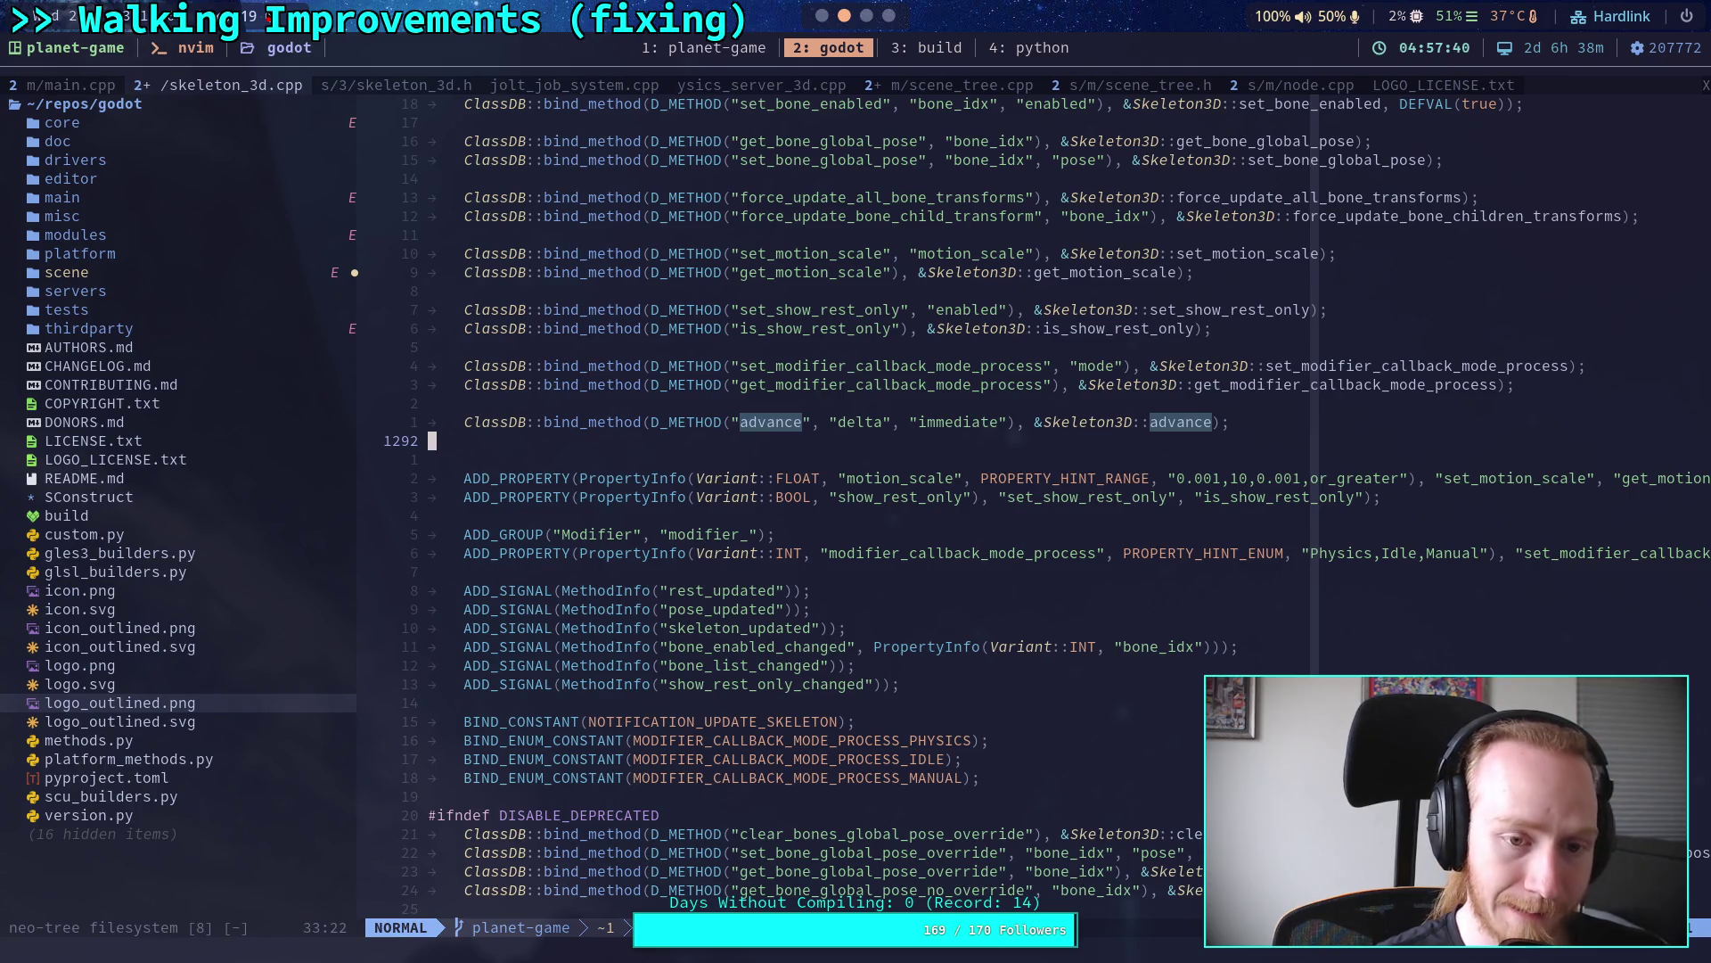
pyautogui.press('i')
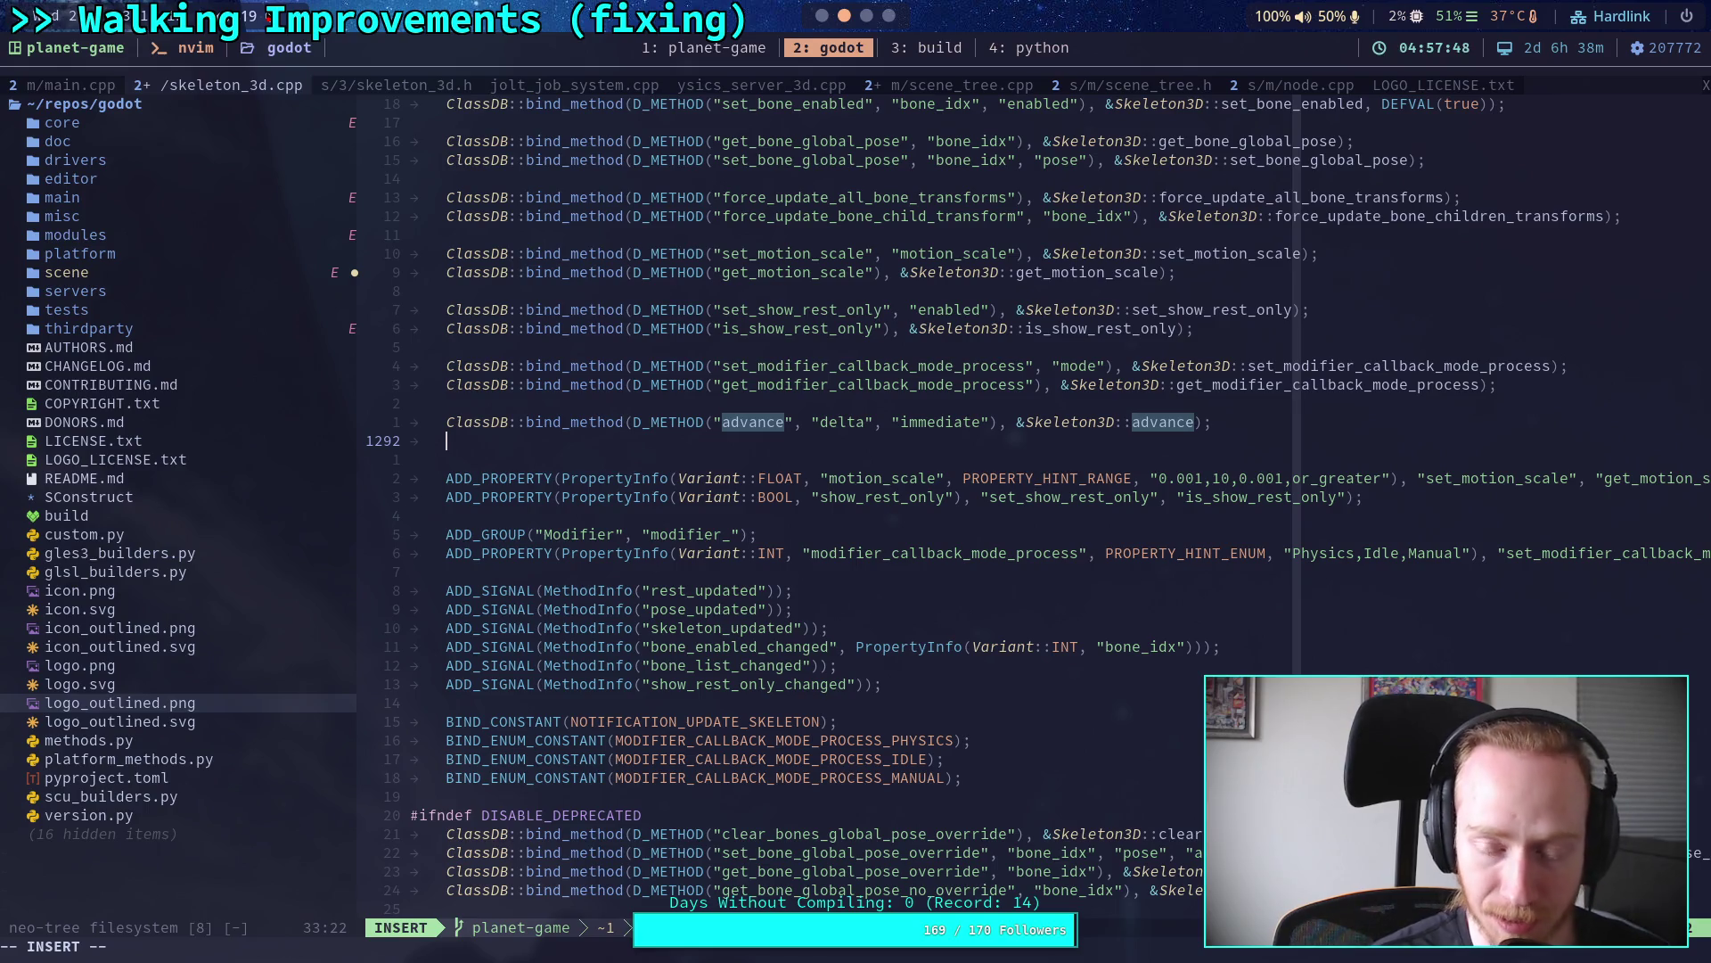
pyautogui.press('Escape')
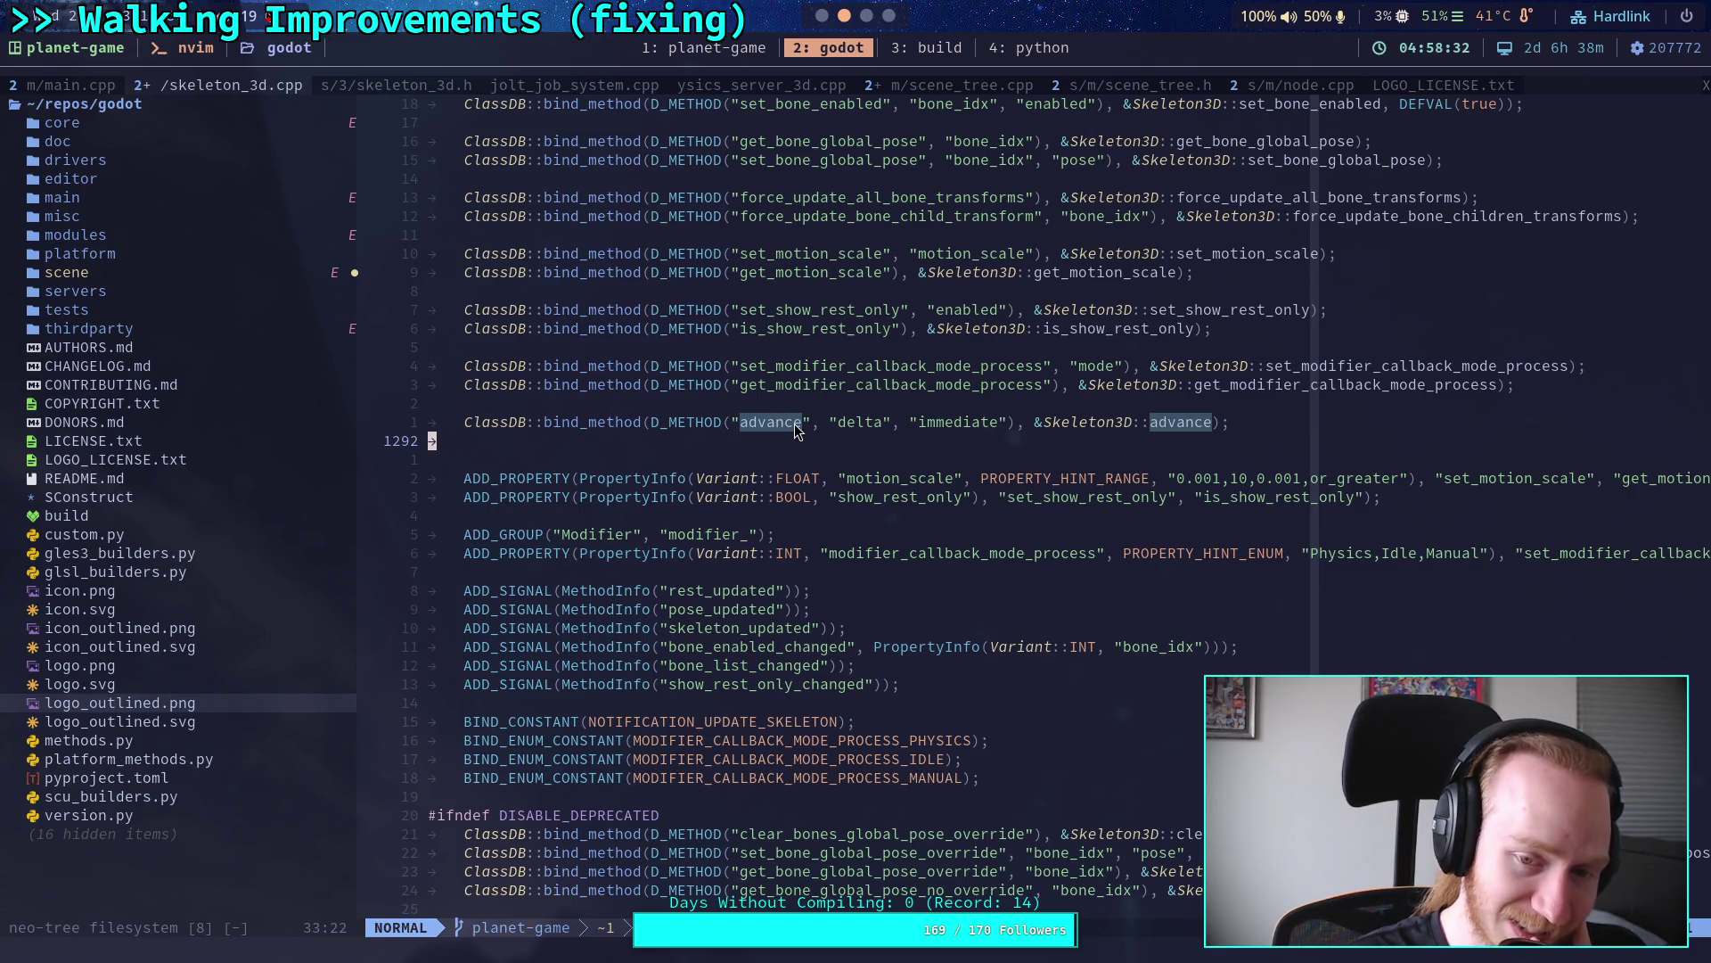
pyautogui.moveTo(768, 426); pyautogui.dragTo(722, 437)
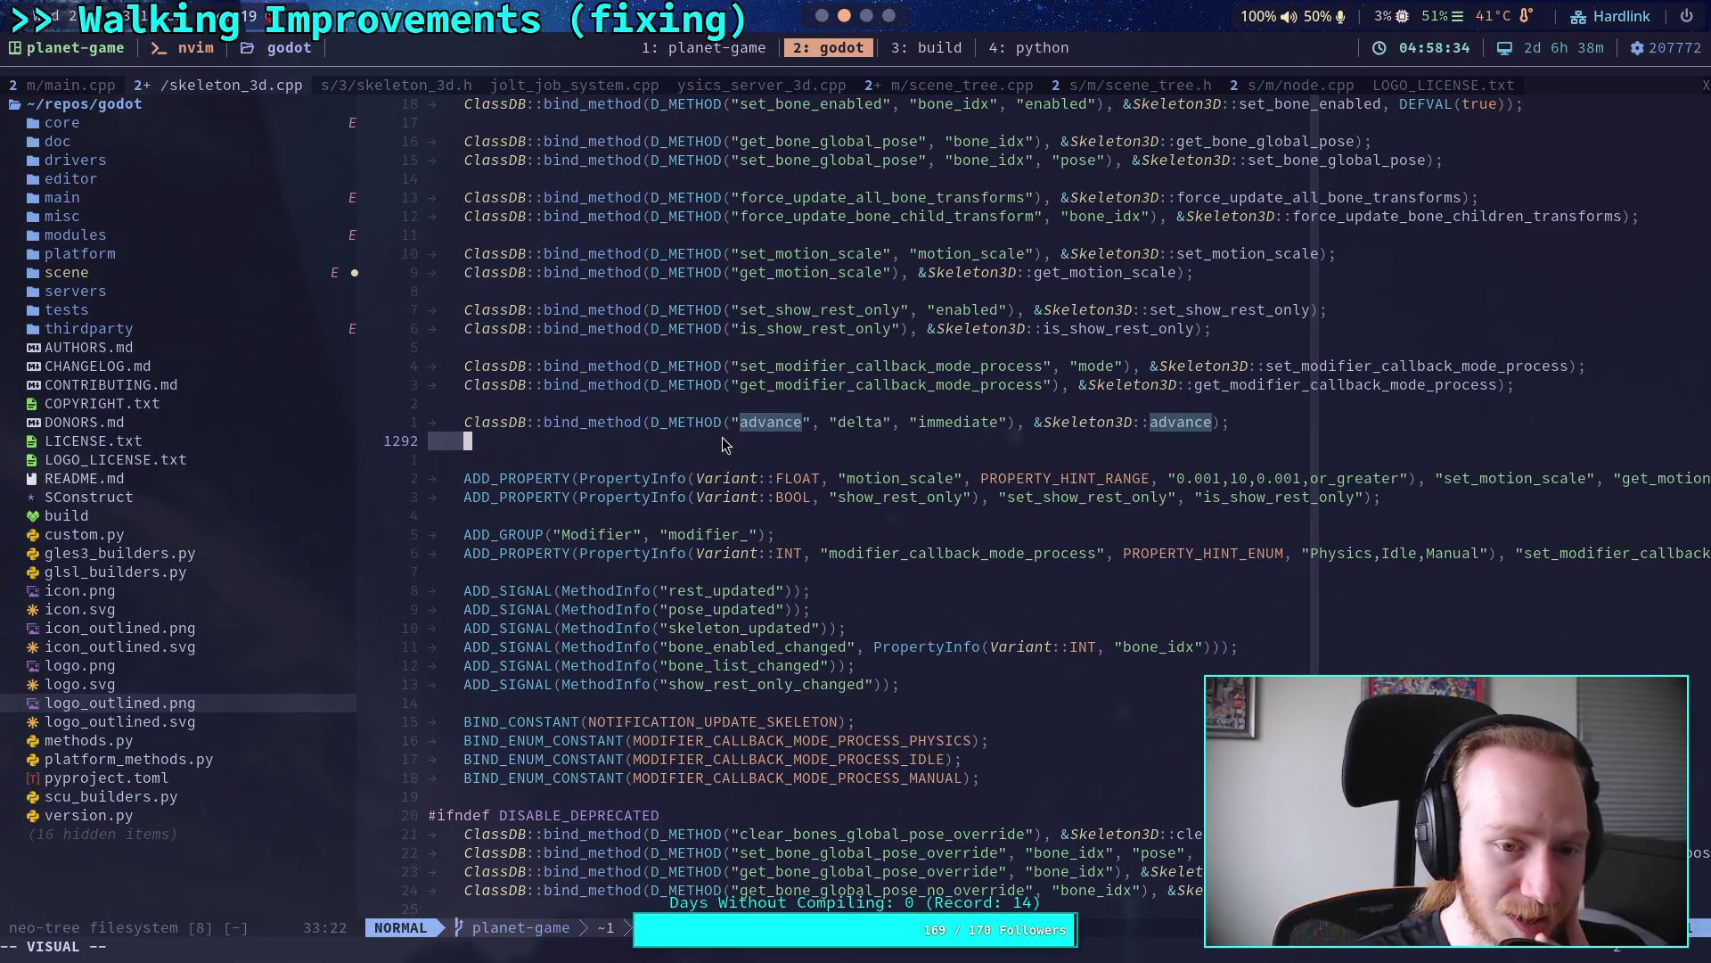
pyautogui.press('Escape')
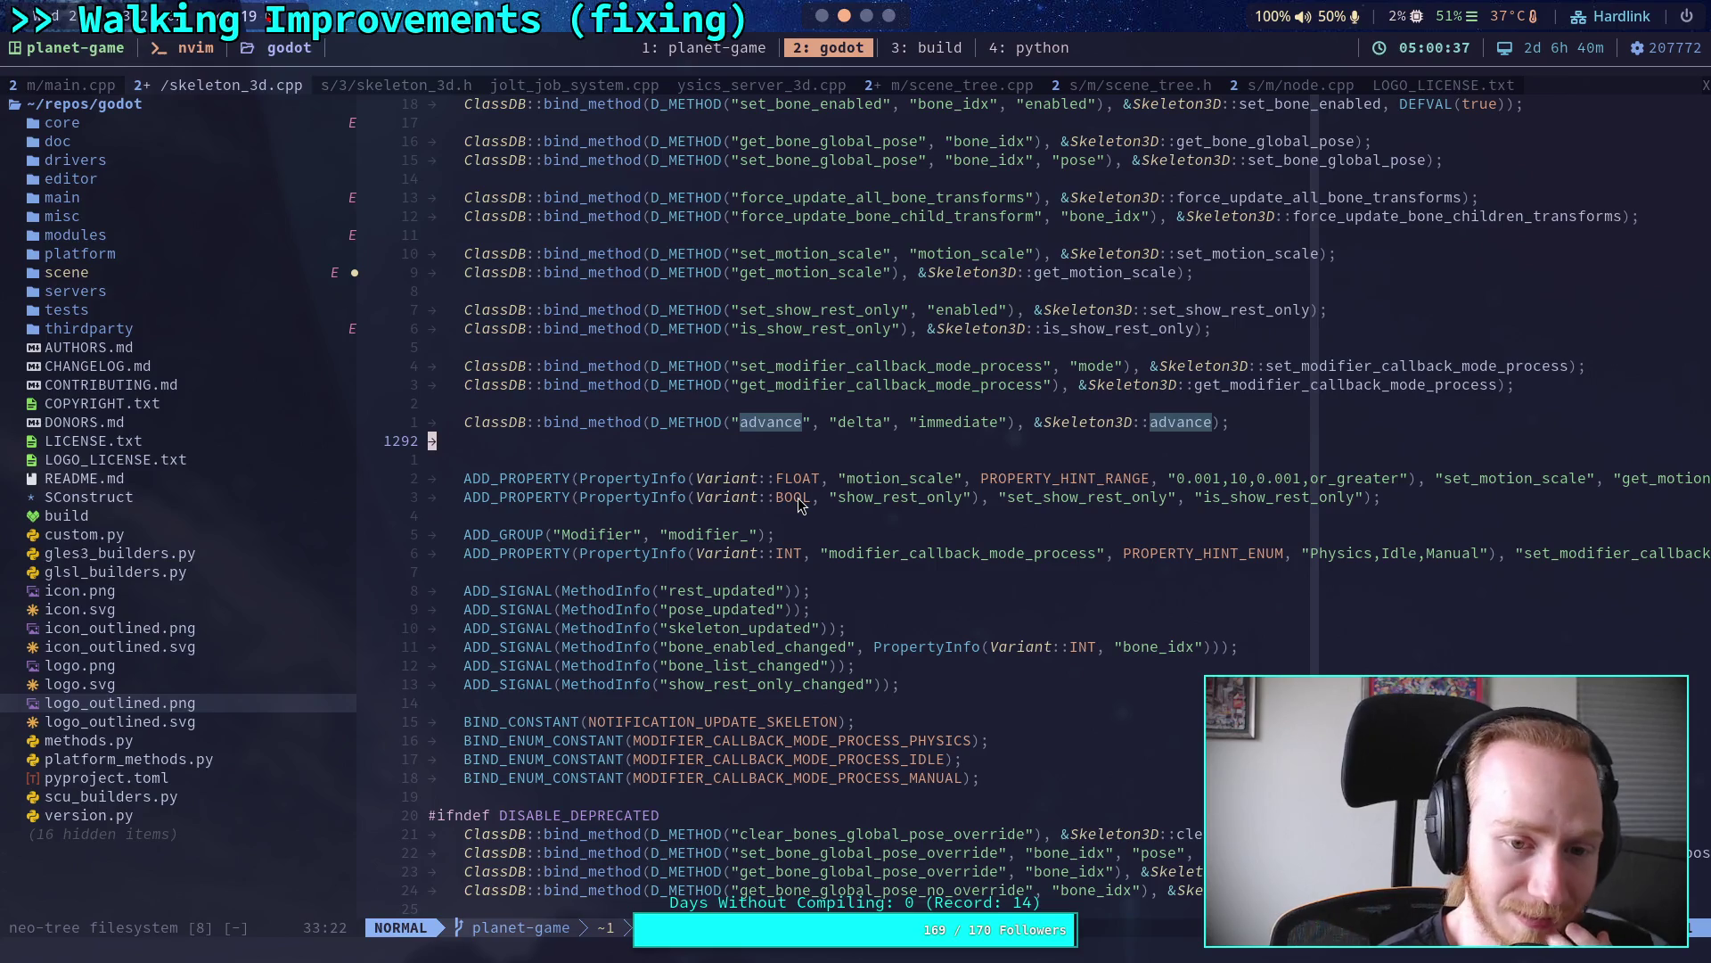
pyautogui.press('S')
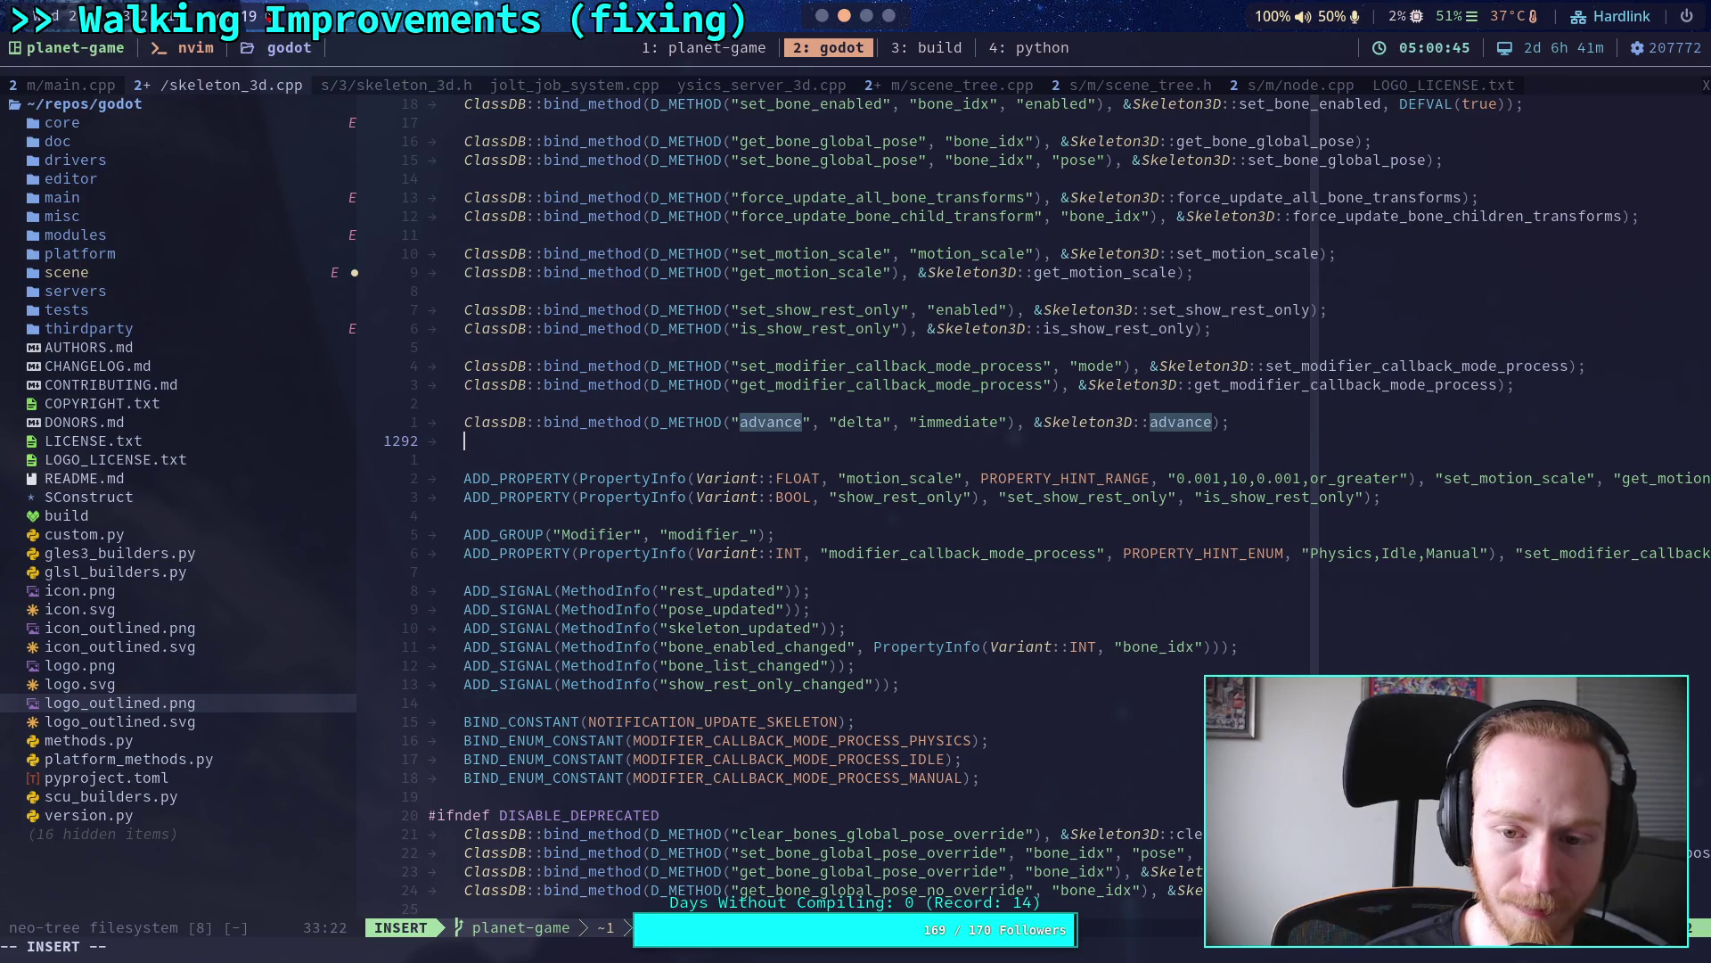
# Step: Review skeleton_3d.cpp's _bind_methods, then bring up scene_tree.cpp at SceneTree::process
pyautogui.scroll(4, 824, 495)
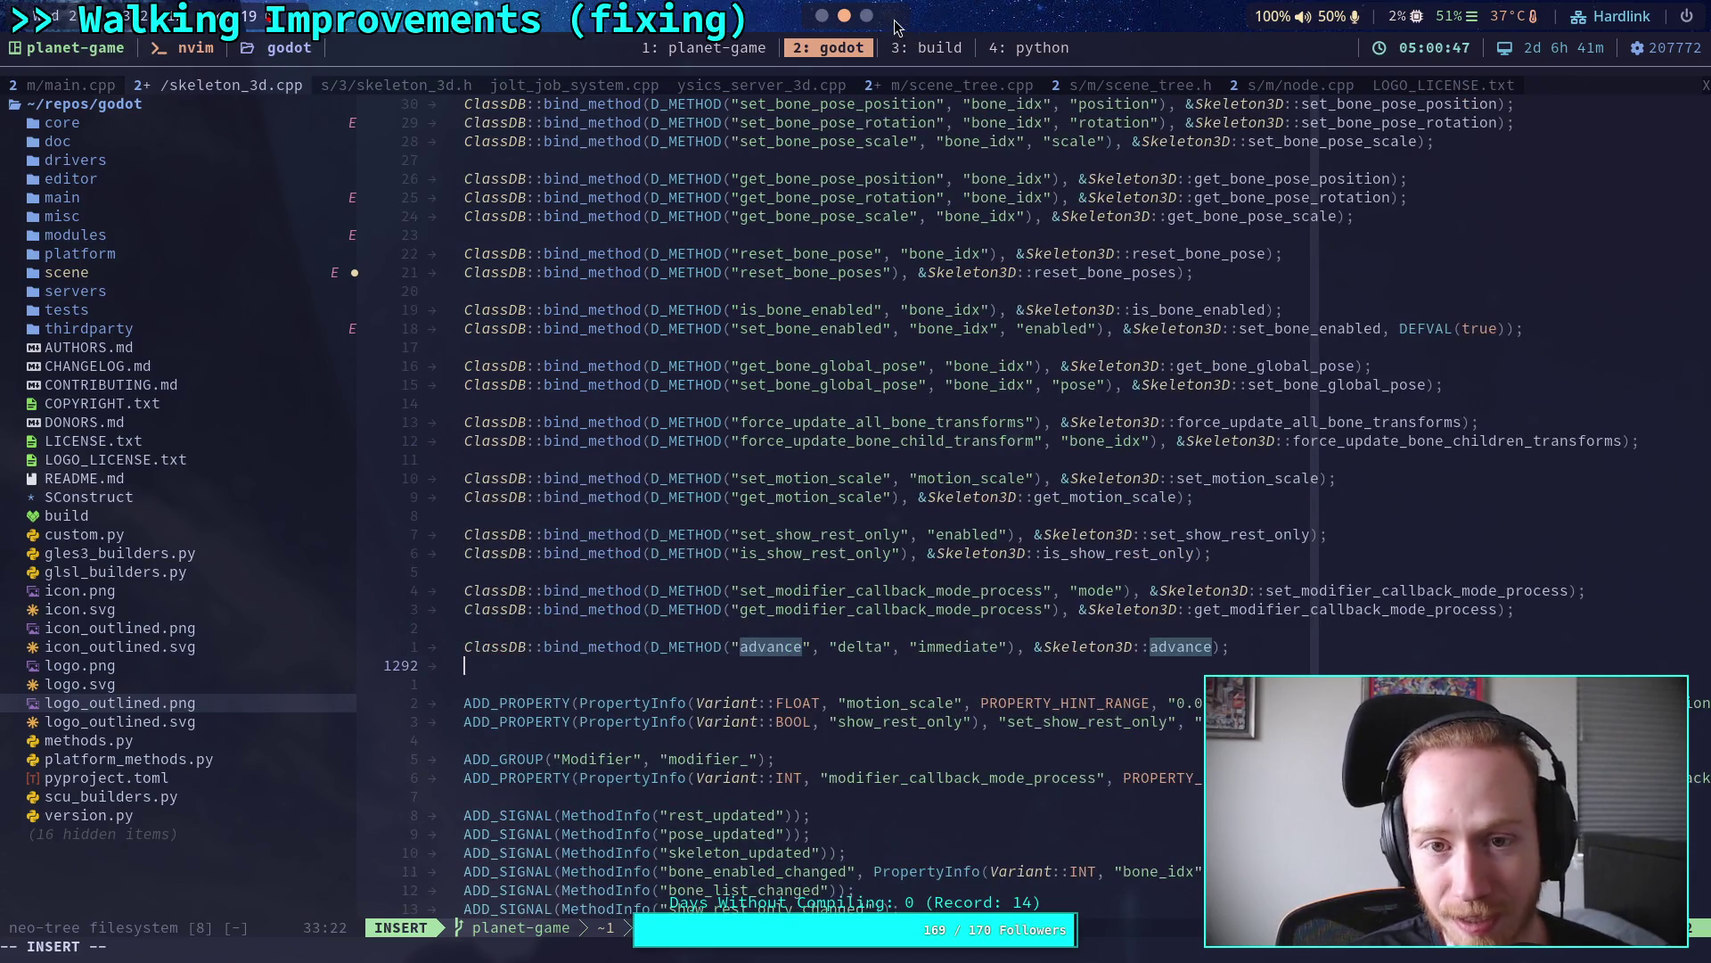
pyautogui.scroll(15, 861, 258)
pyautogui.scroll(-20, 757, 255)
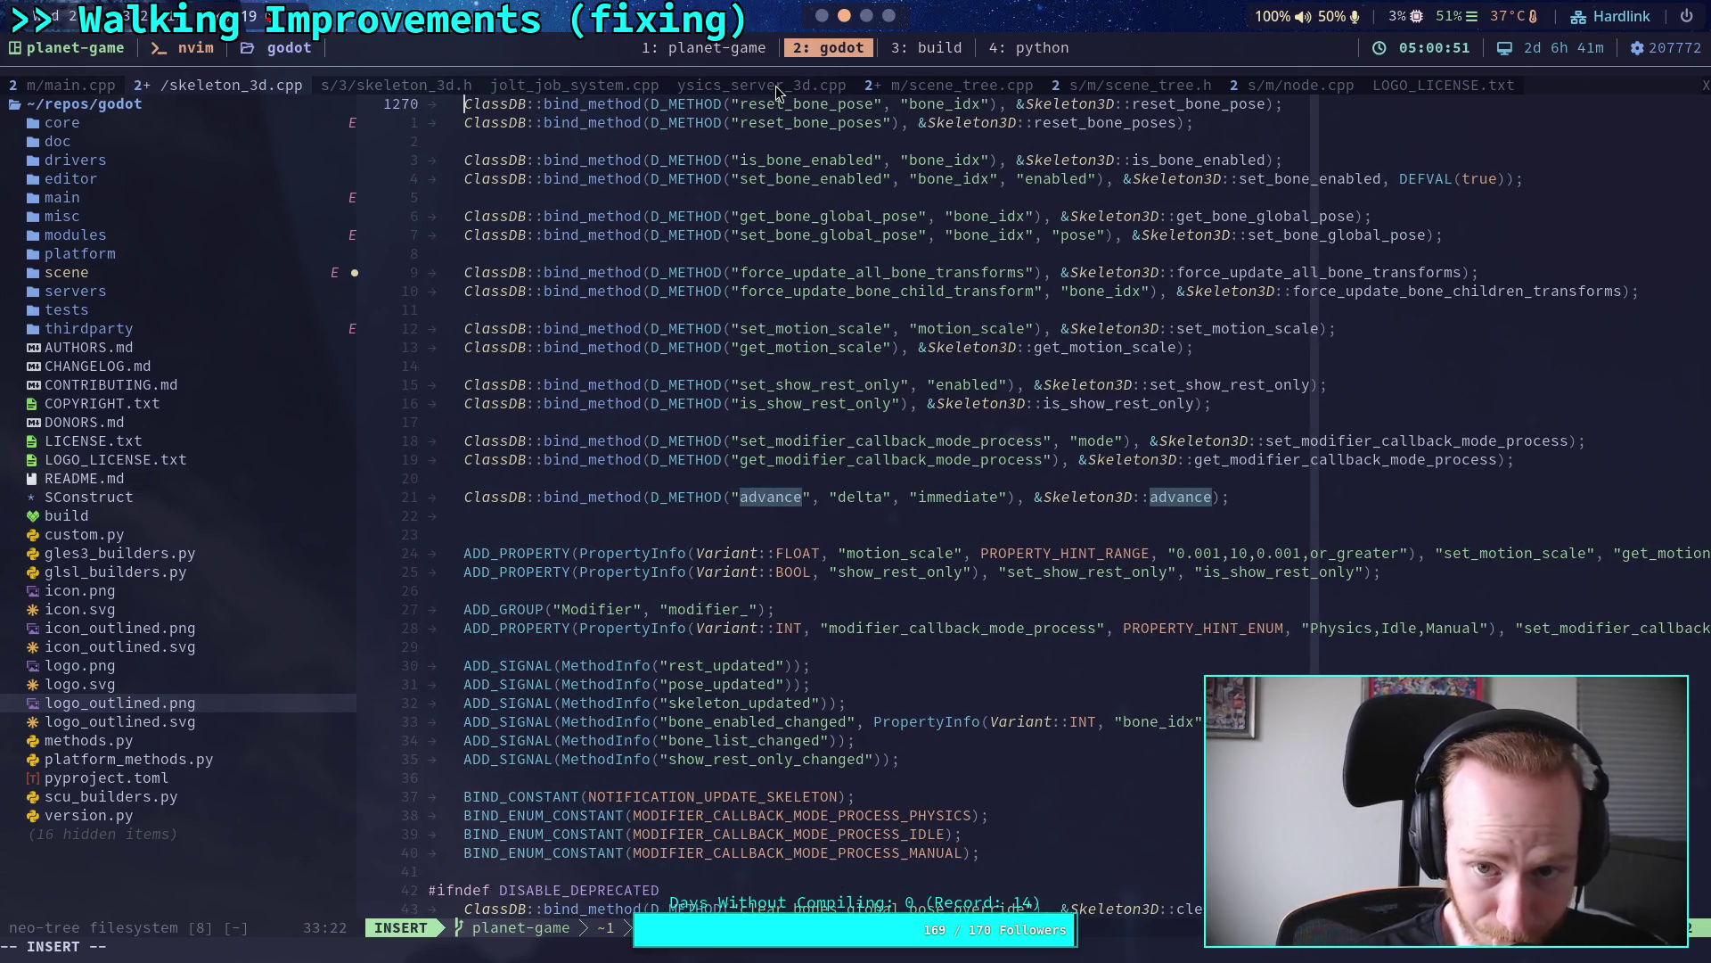
pyautogui.click(986, 86)
pyautogui.scroll(-20, 987, 460)
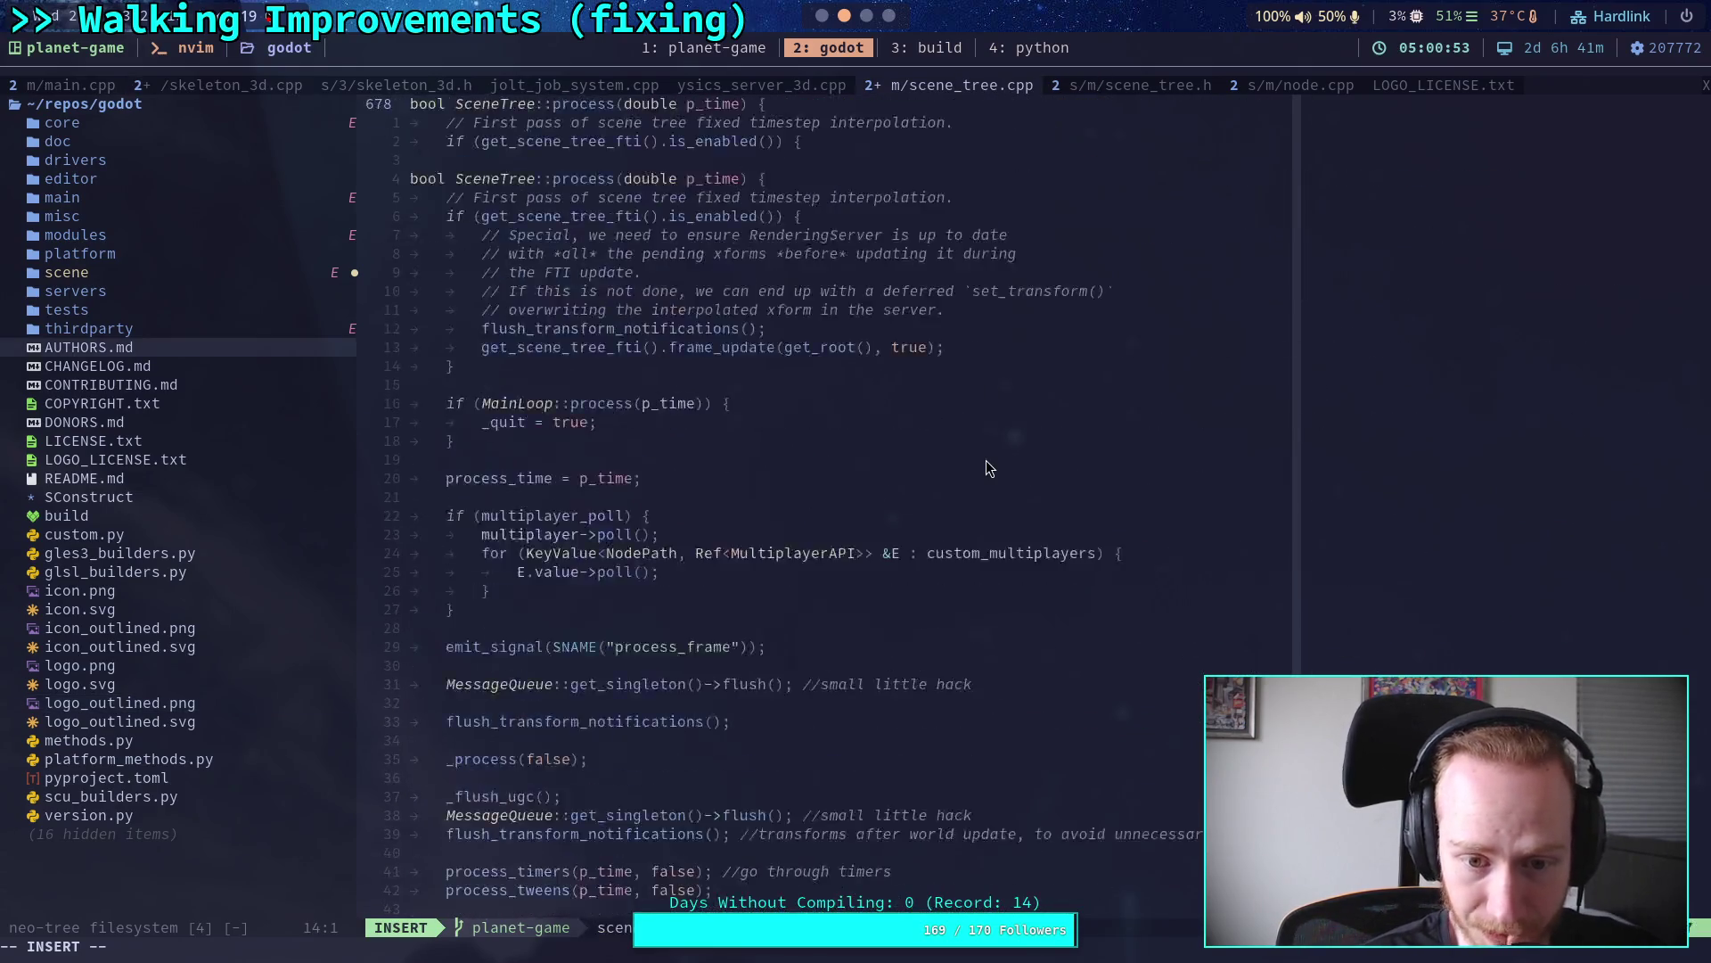
# Step: Undo the stray slash in scene_tree.cpp and search to SceneTree::_bind_methods
pyautogui.scroll(-9, 986, 460)
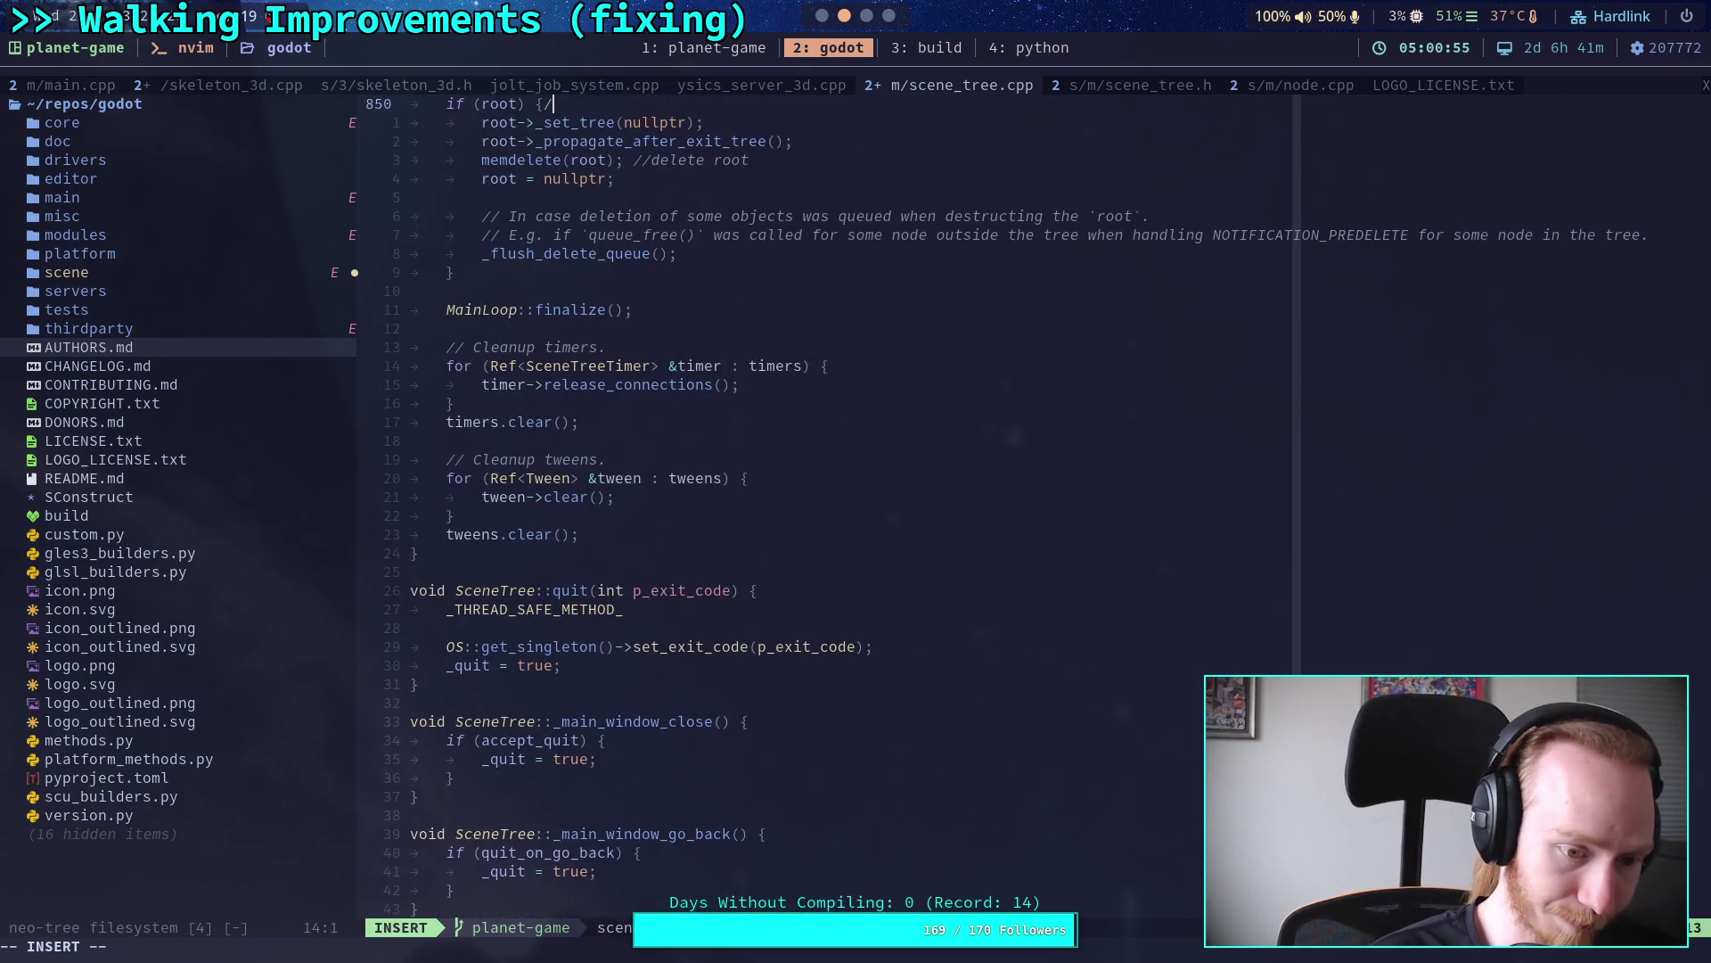
pyautogui.press('Escape')
pyautogui.press('u')
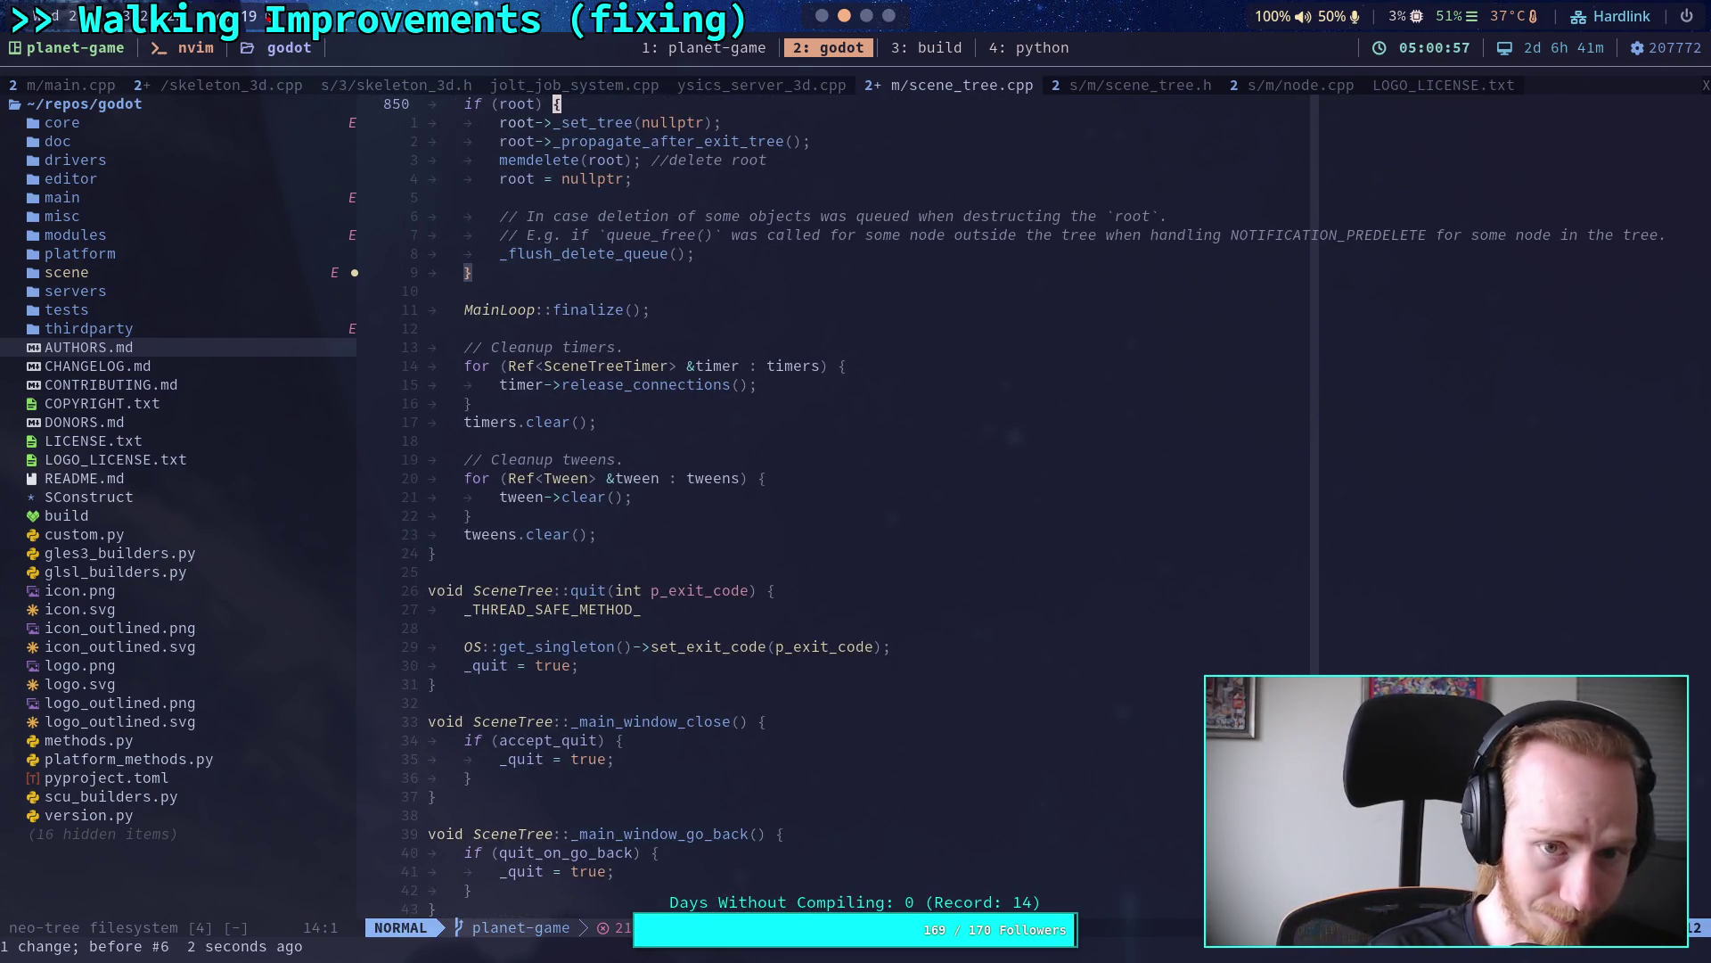
pyautogui.press('/')
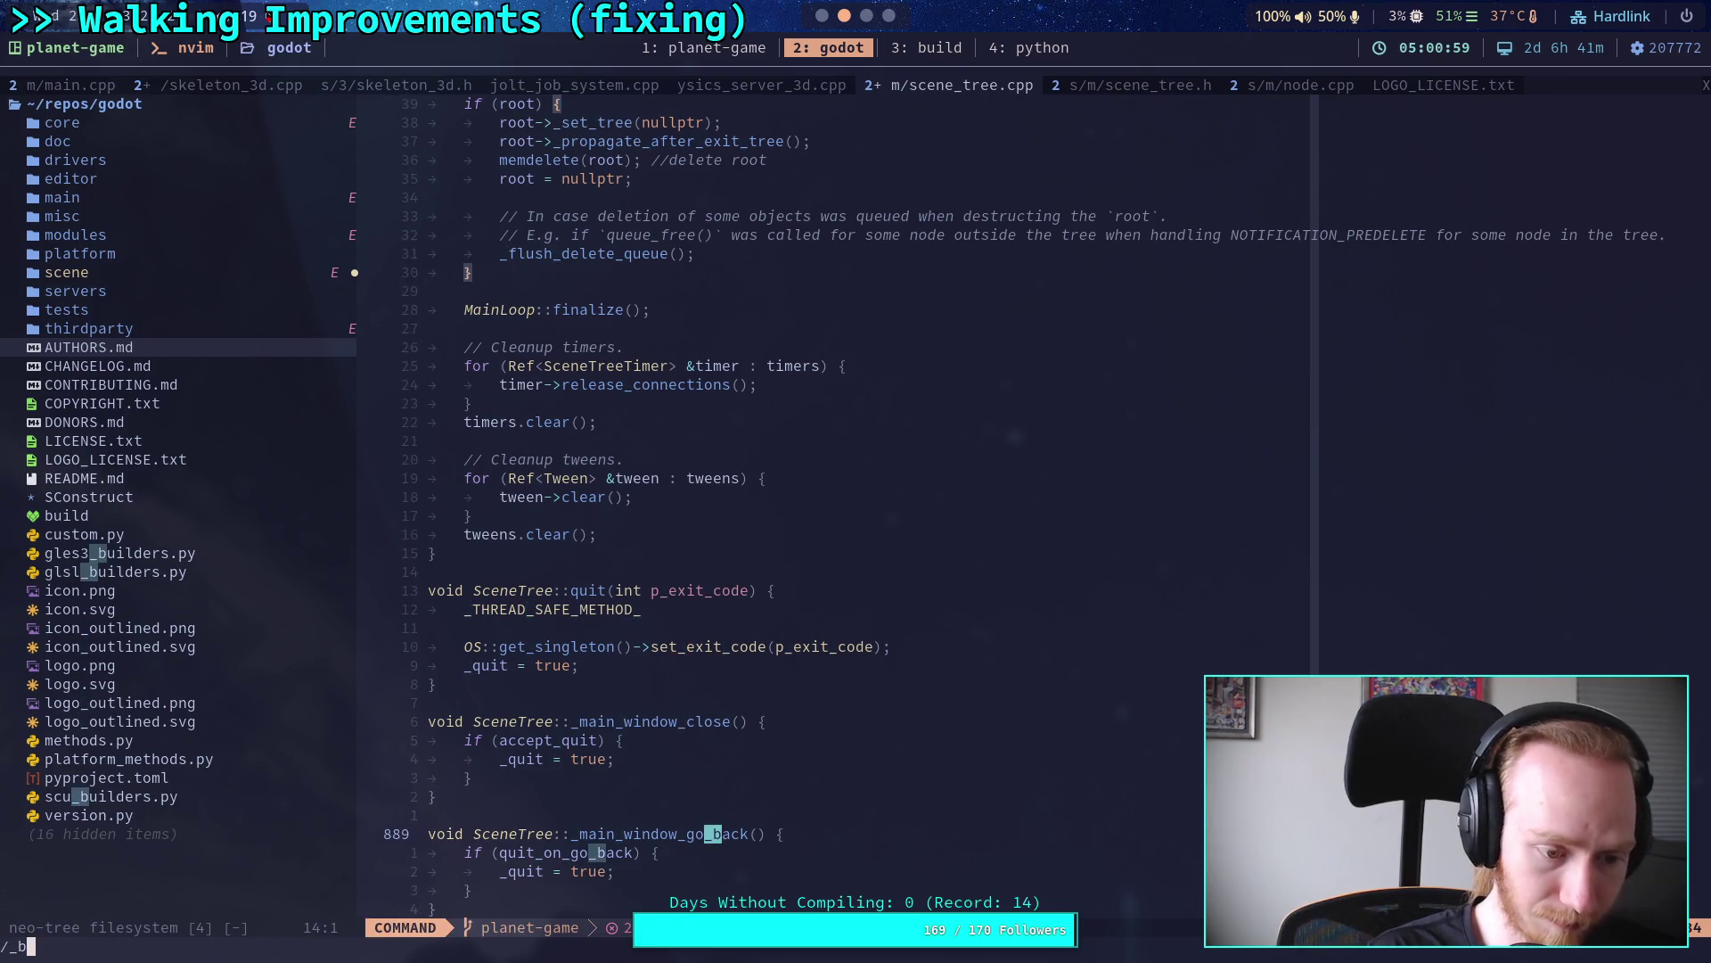
pyautogui.write('_bind_meth')
pyautogui.press('Return')
# Step: Read SceneTree::_bind_methods down to the MethodInfo mi2 line, then live-grep the source for DEFVAL
pyautogui.scroll(-8, 1146, 643)
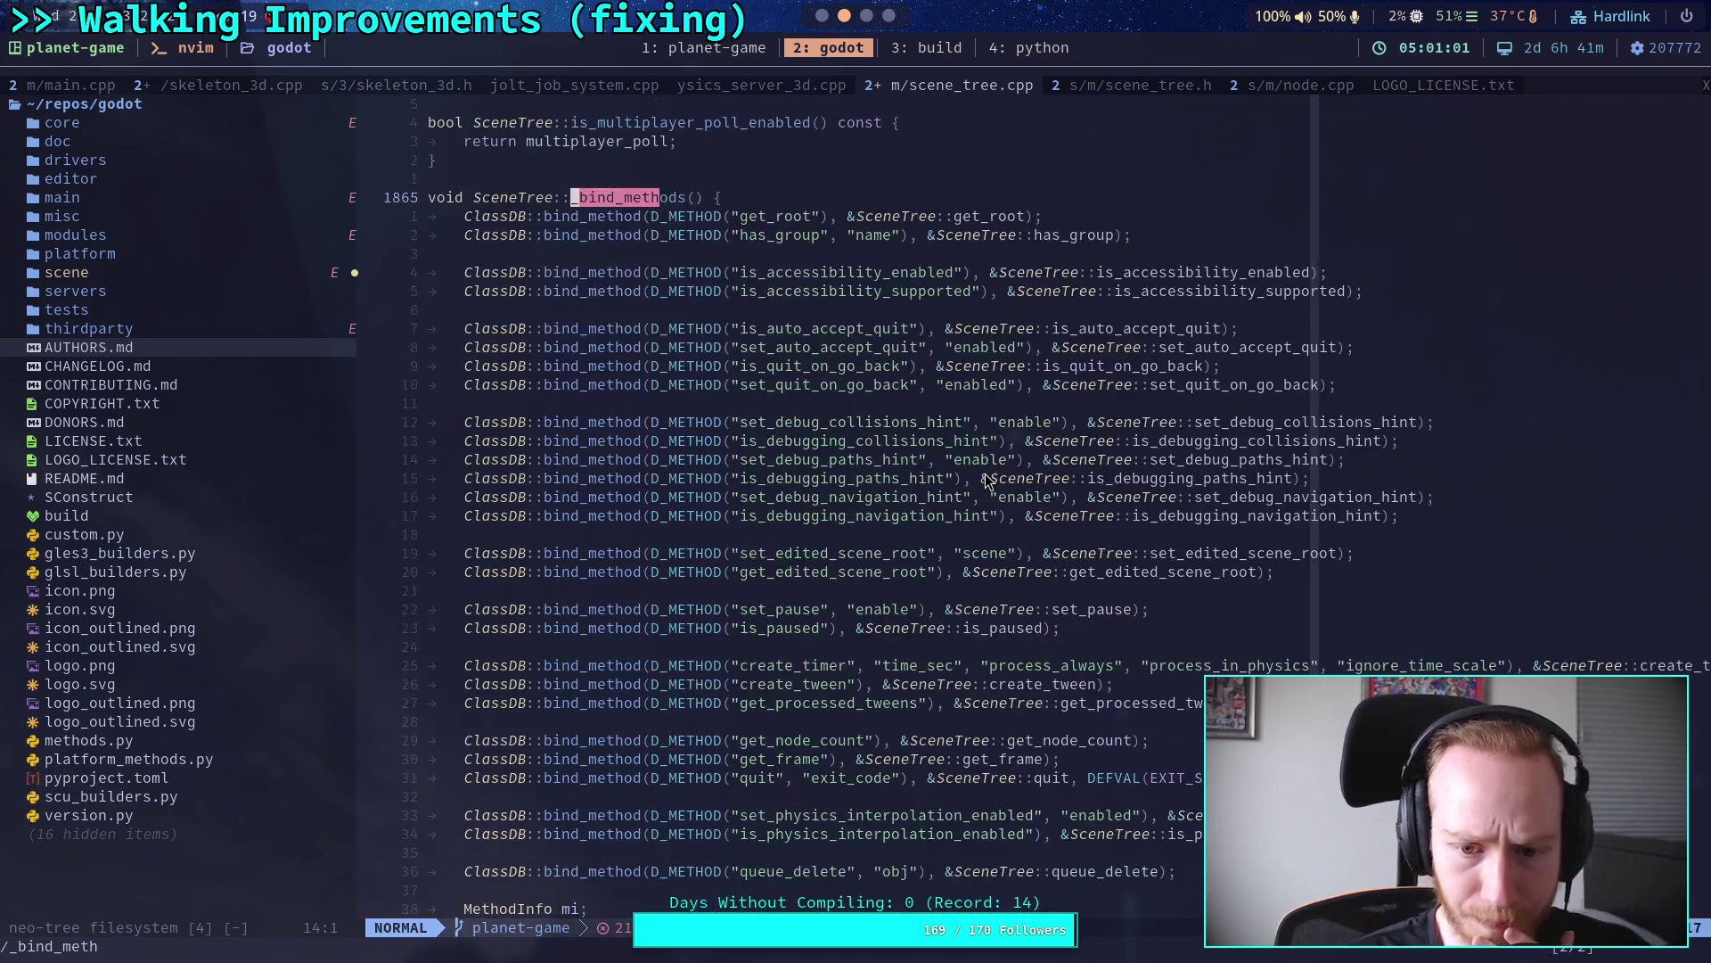
pyautogui.scroll(-5, 1150, 646)
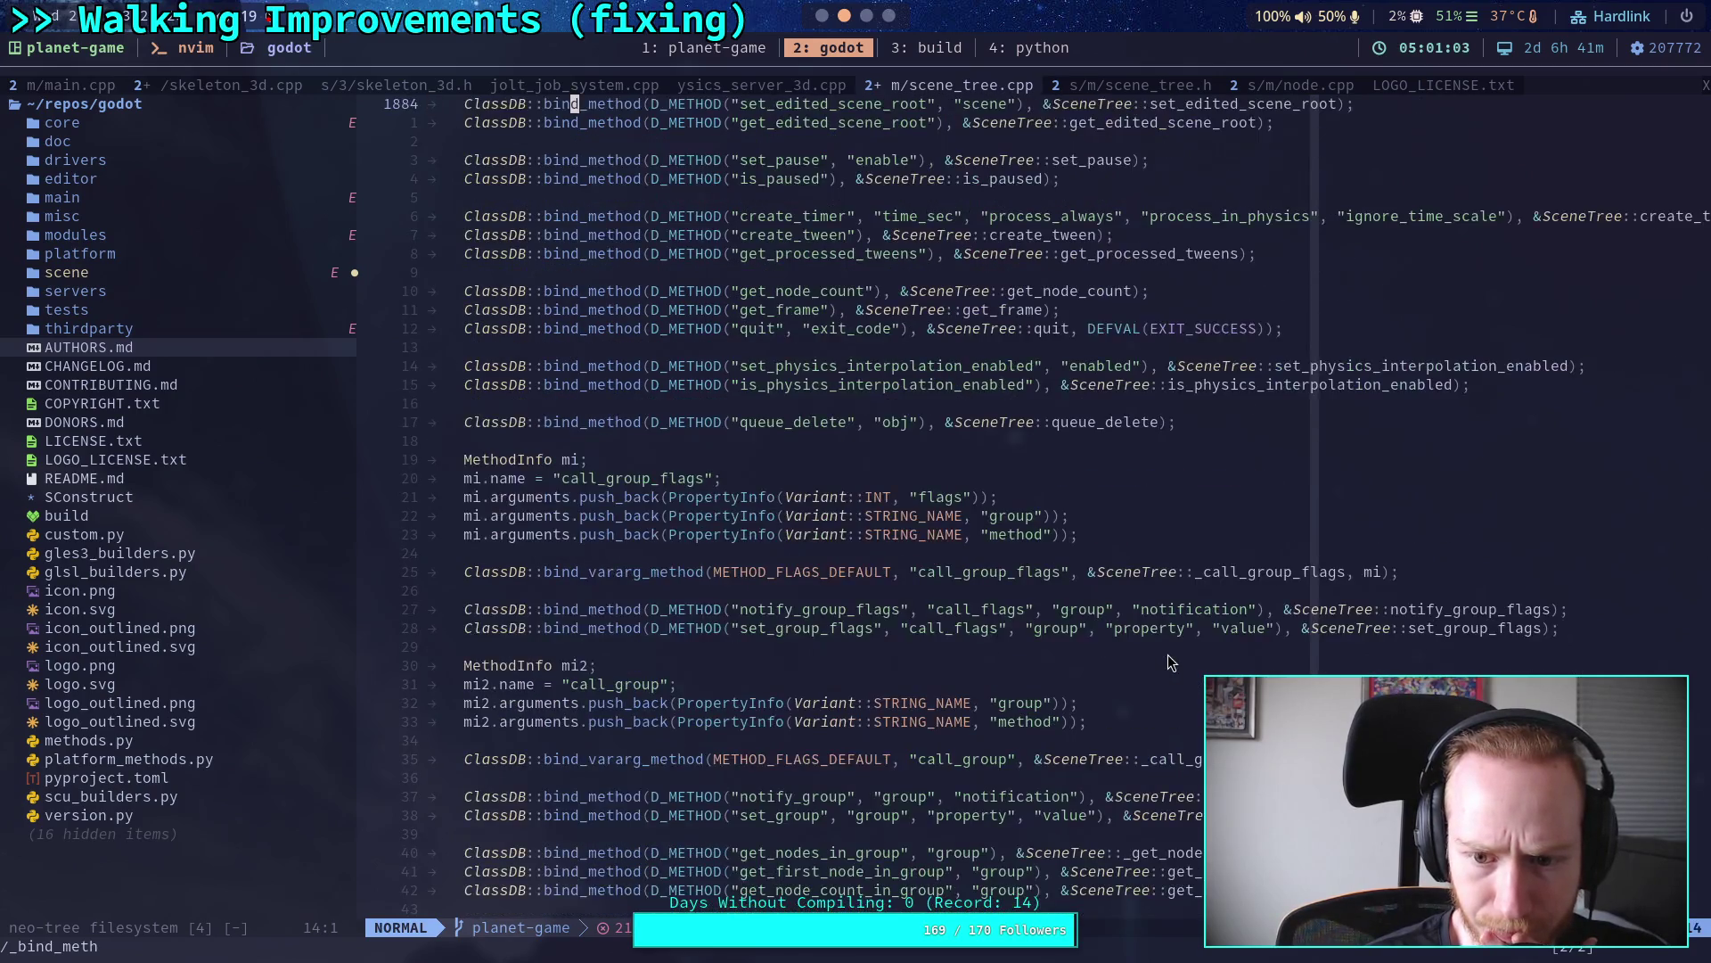
pyautogui.scroll(-7, 1167, 654)
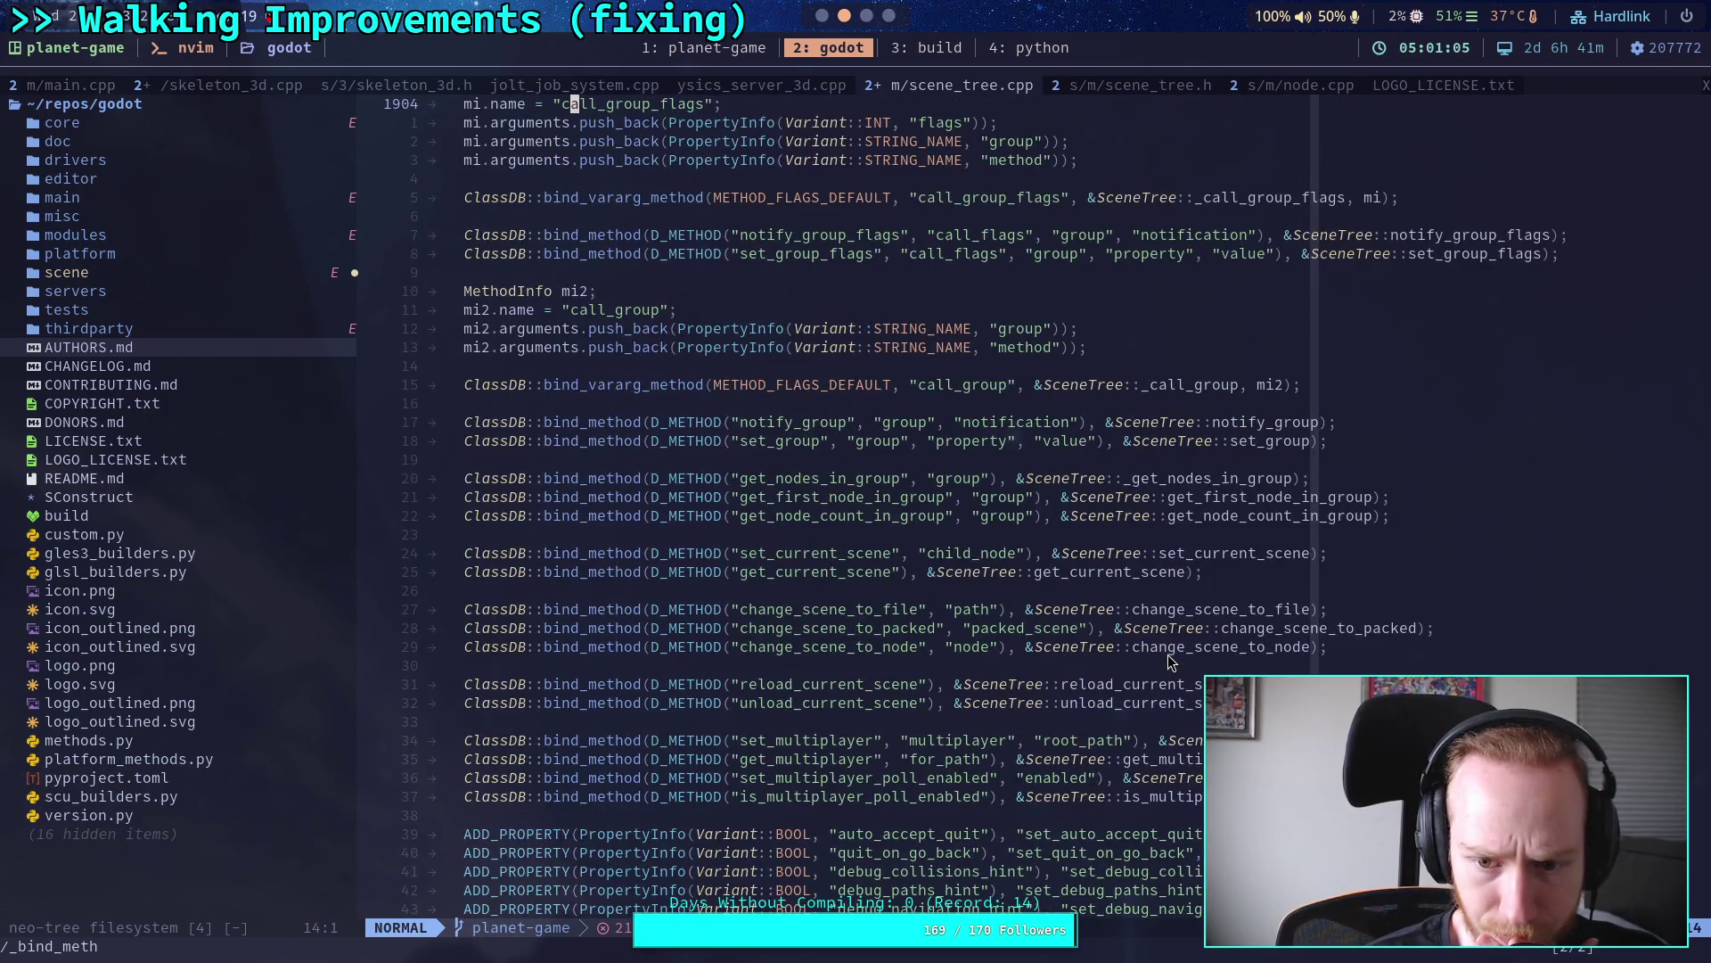
pyautogui.scroll(-7, 1167, 654)
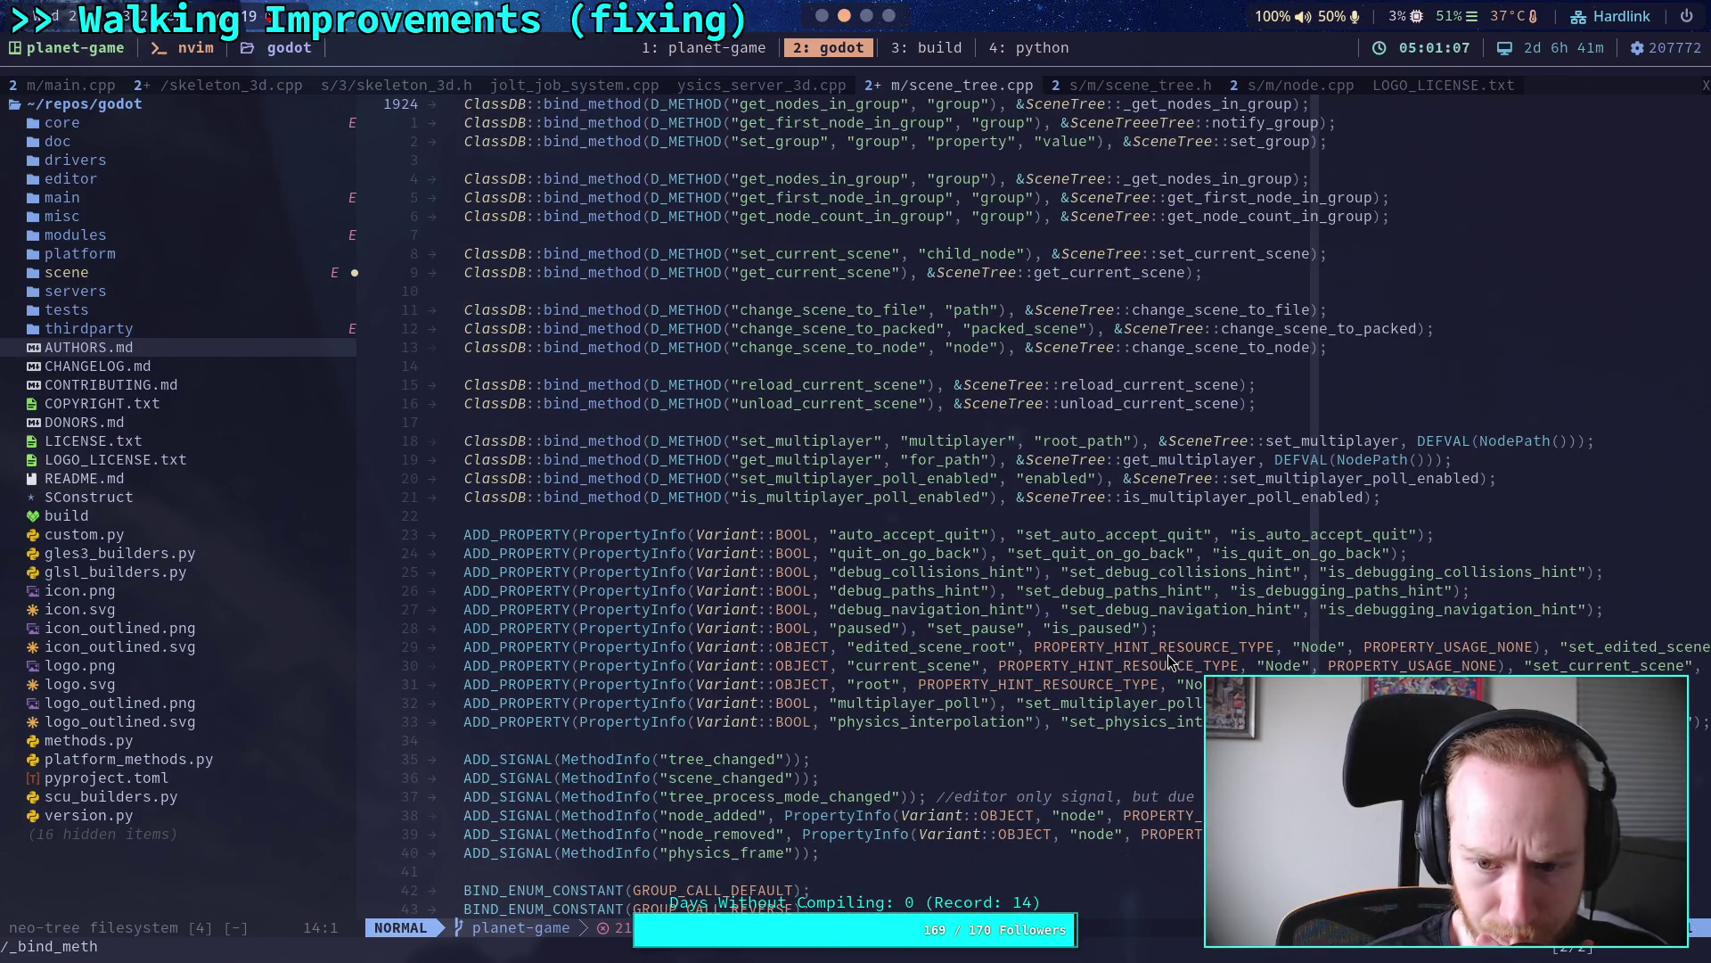
pyautogui.scroll(-7, 1168, 654)
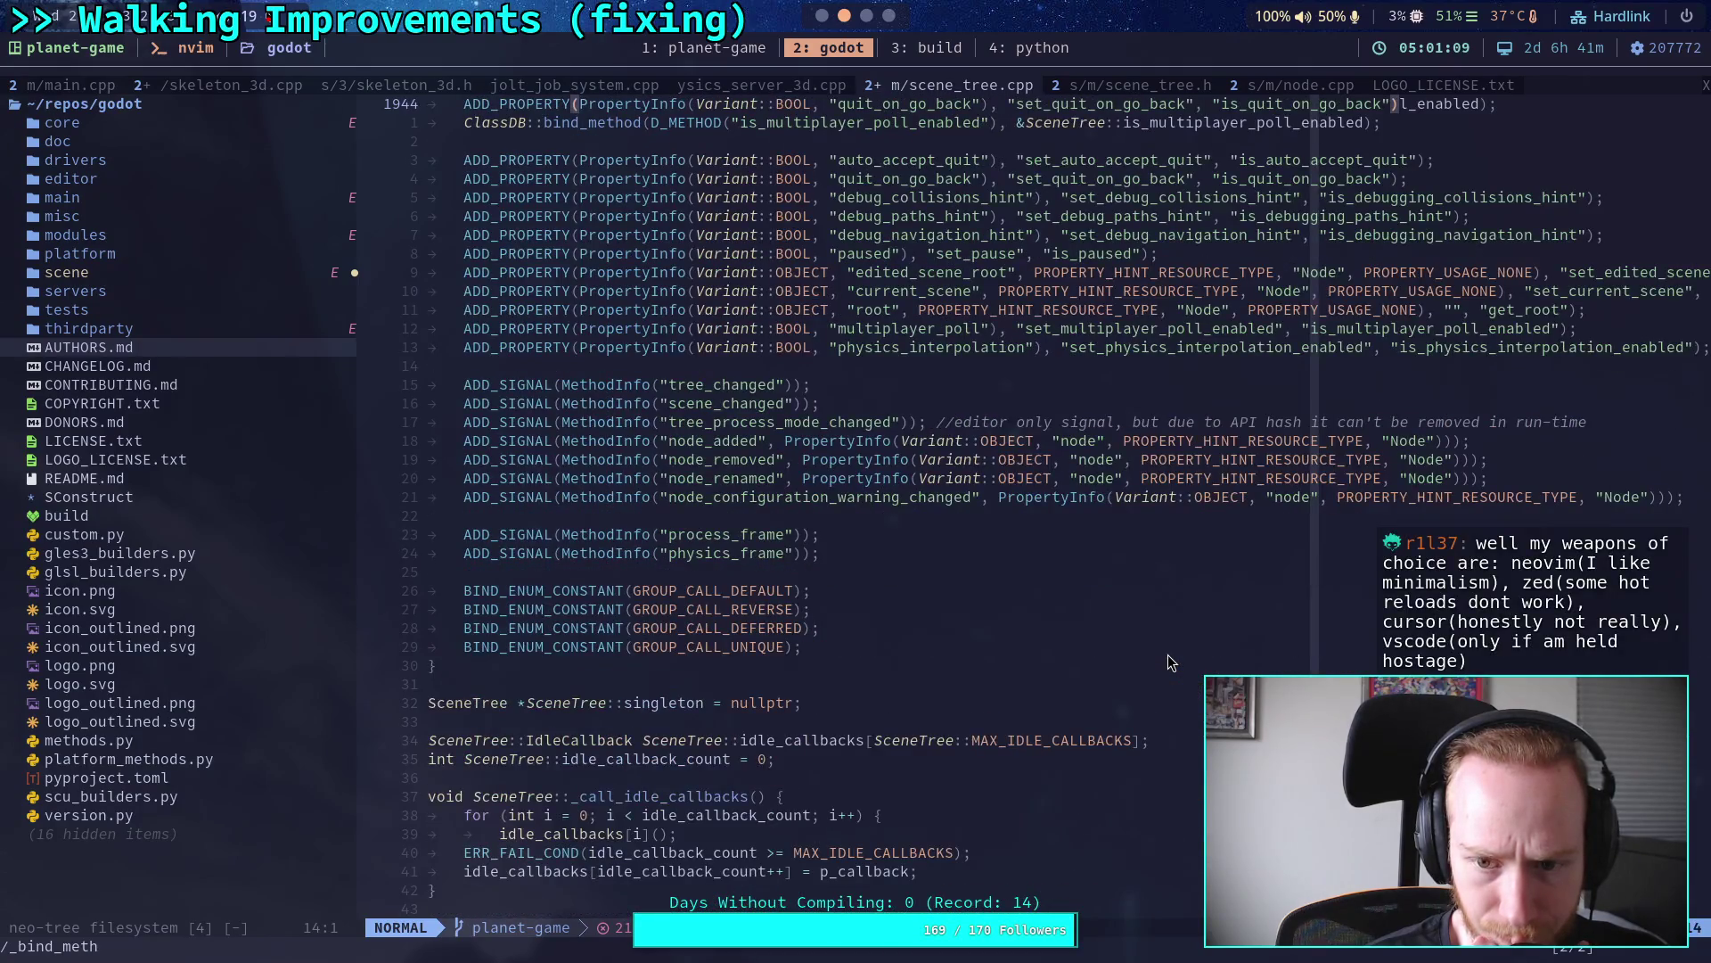
pyautogui.scroll(-1, 1021, 577)
pyautogui.scroll(13, 1022, 578)
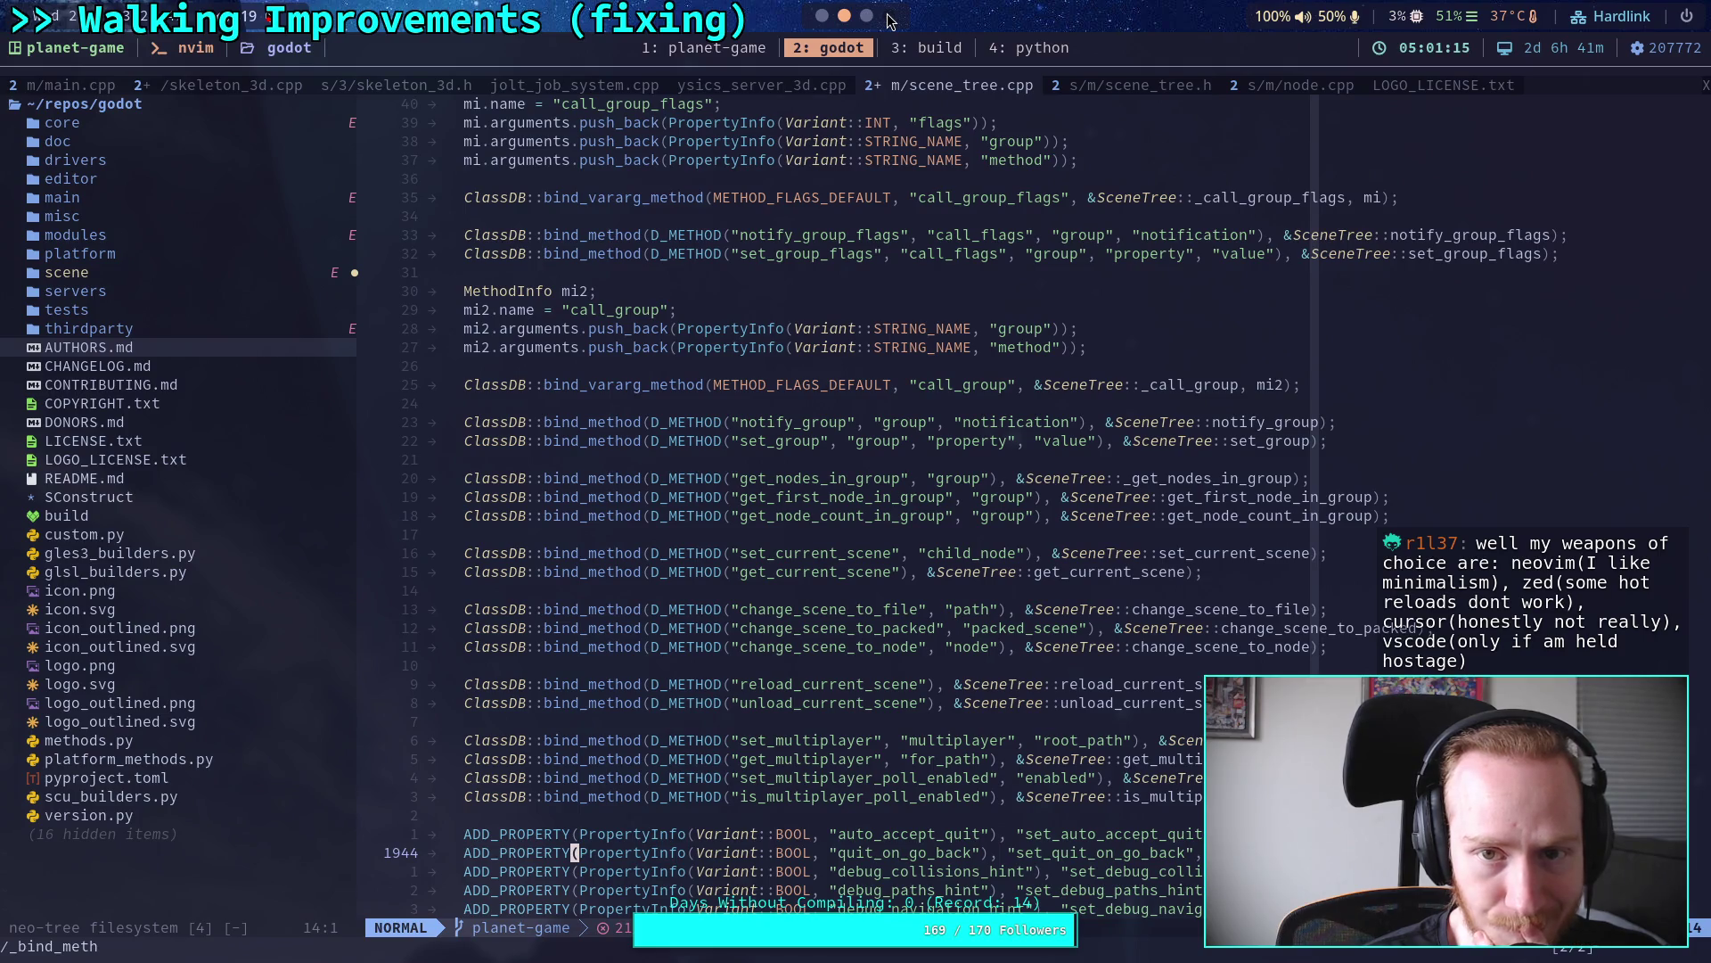
pyautogui.click(961, 296)
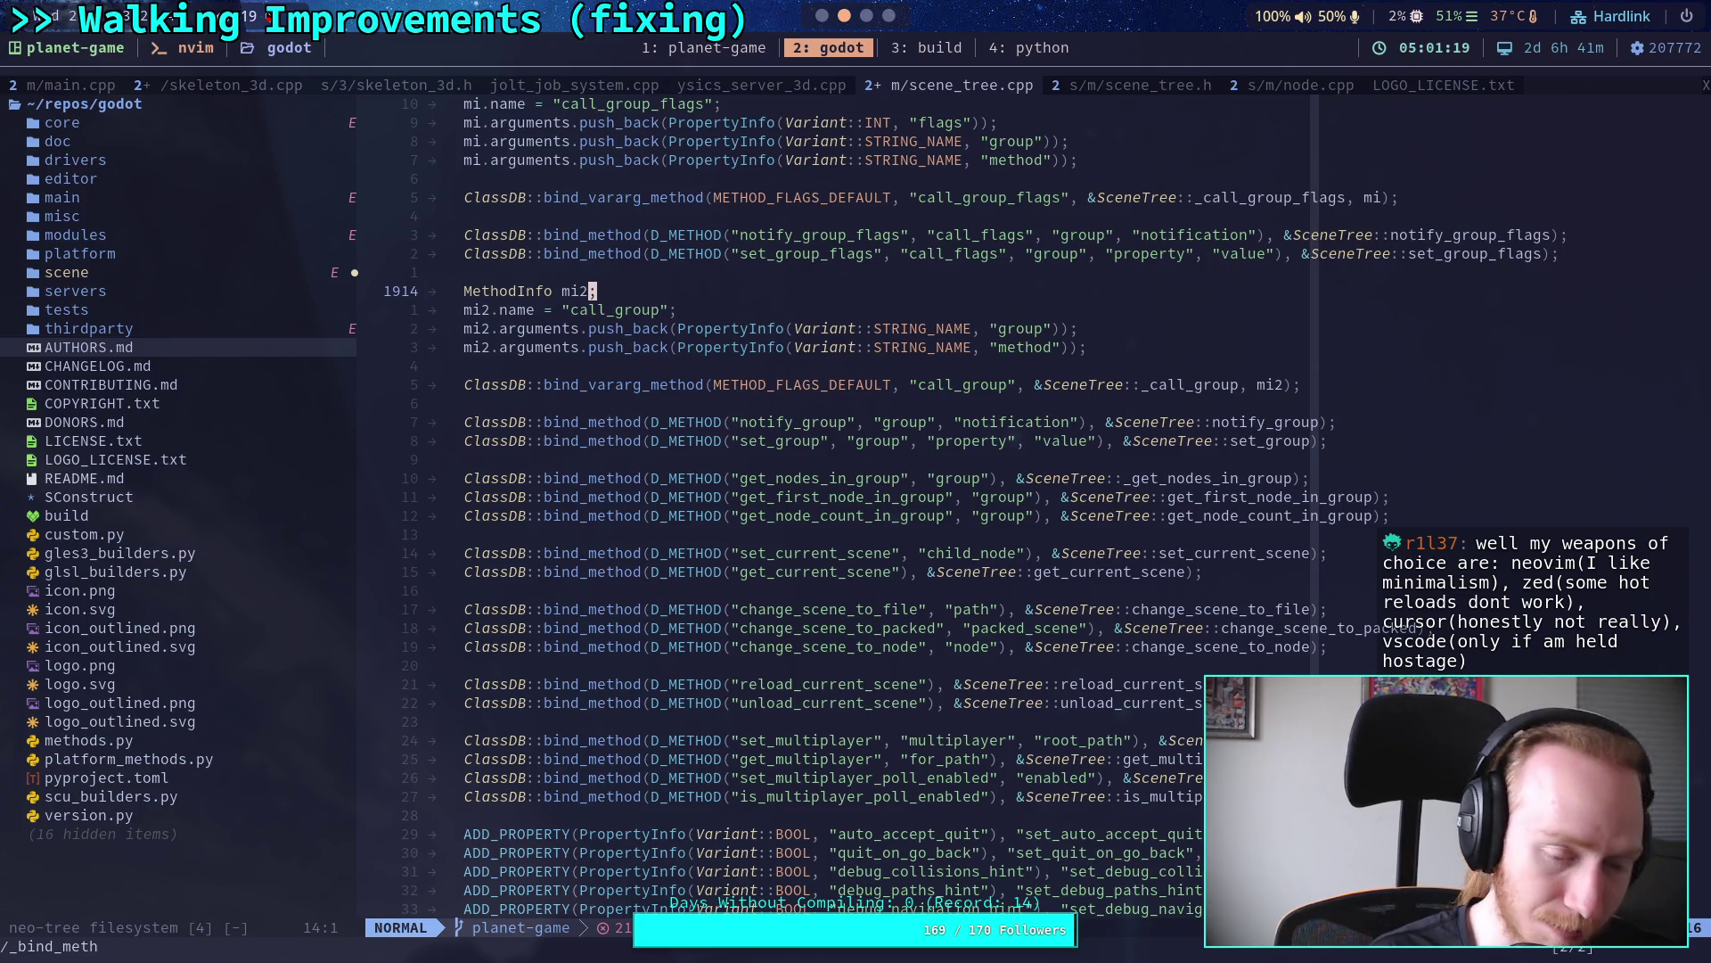
pyautogui.press('space')
pyautogui.write('fgDEF')
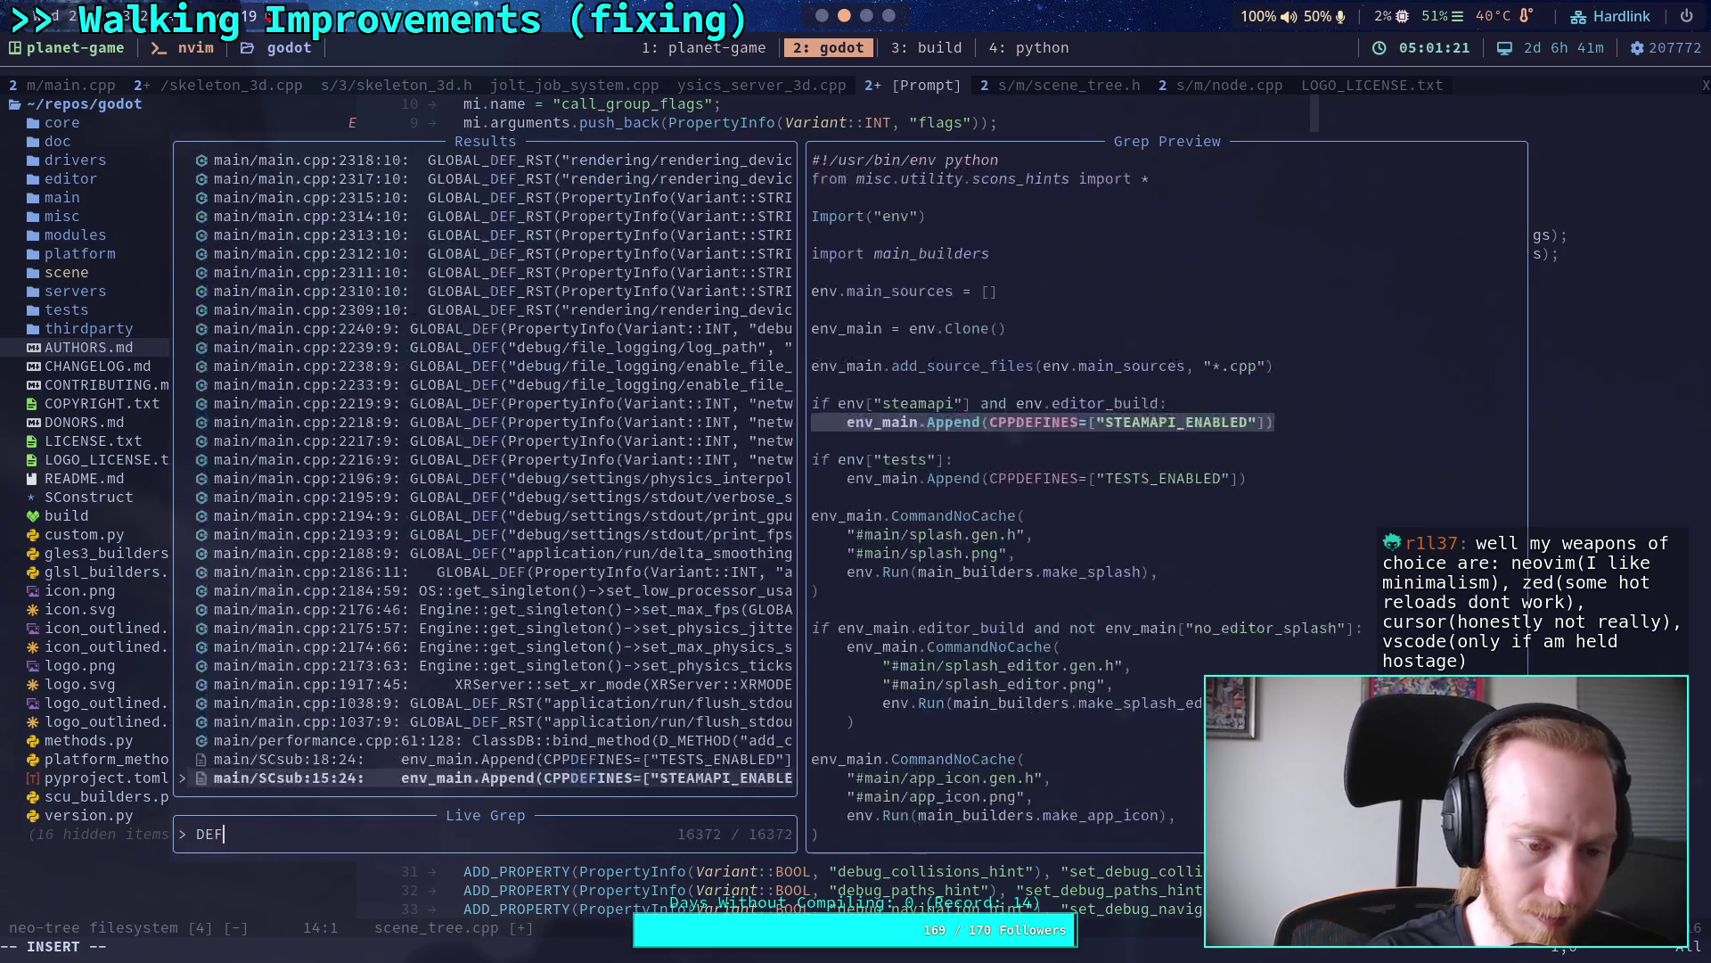
pyautogui.write('VAL')
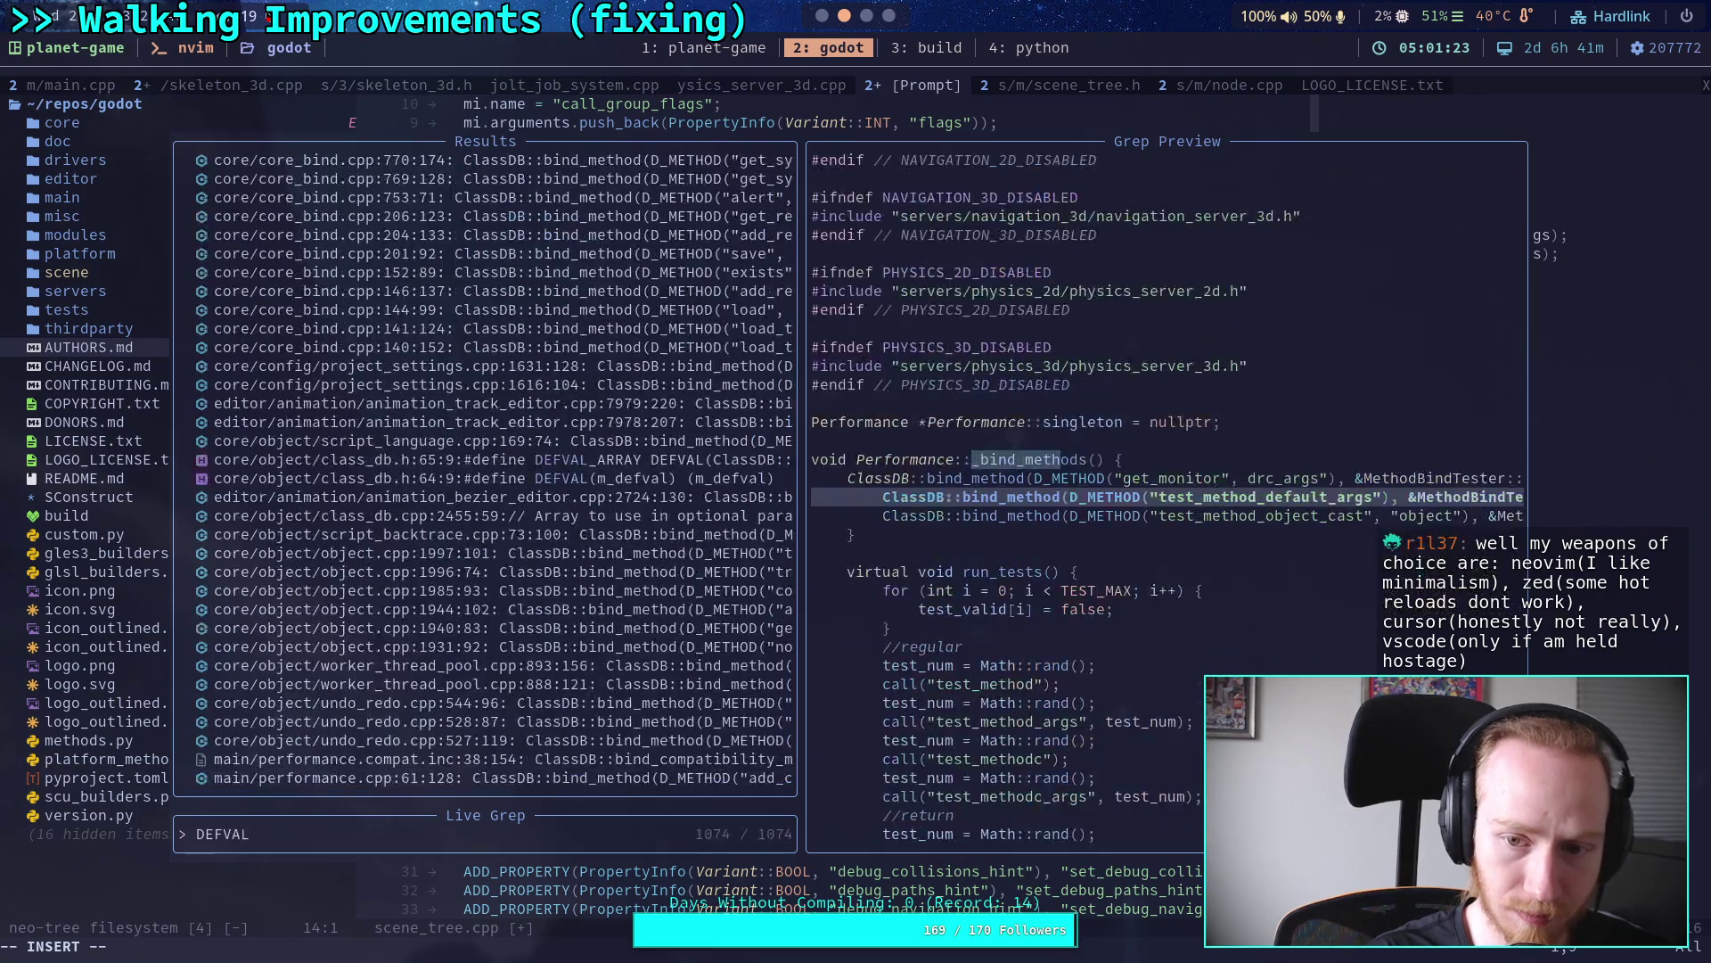
# Step: Open the main/performance.cpp match and read its add_custom_monitor binding, adjusting the split width
pyautogui.press('Return')
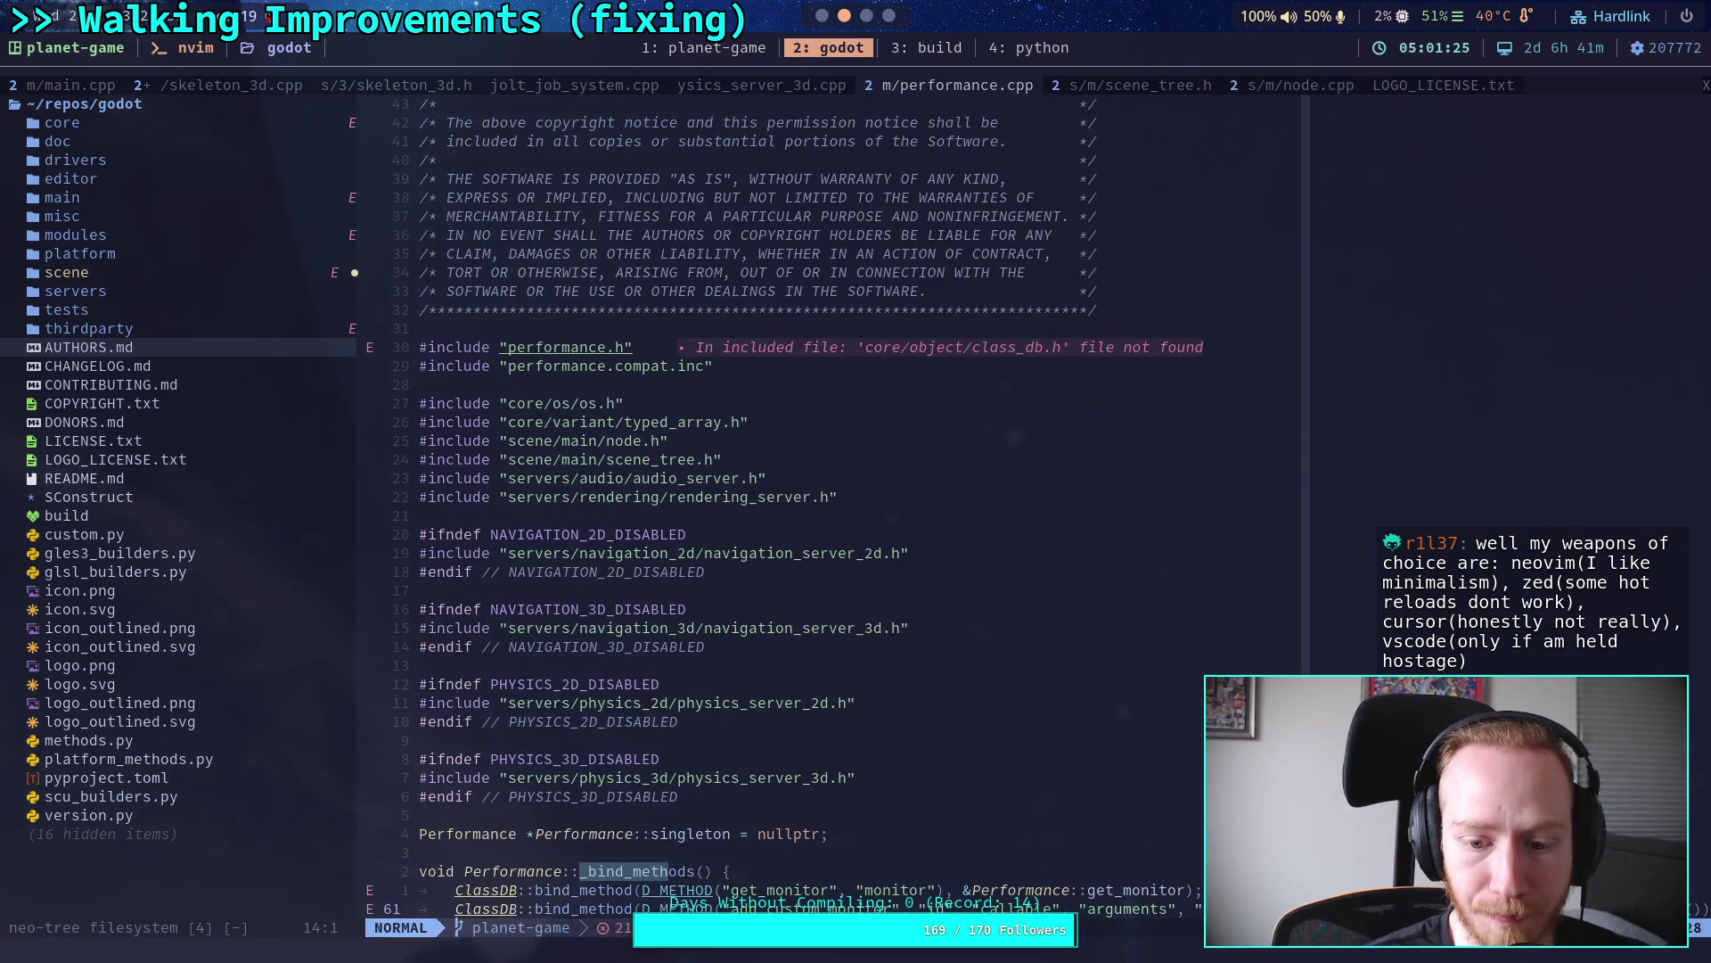
pyautogui.press('k')
pyautogui.press('$')
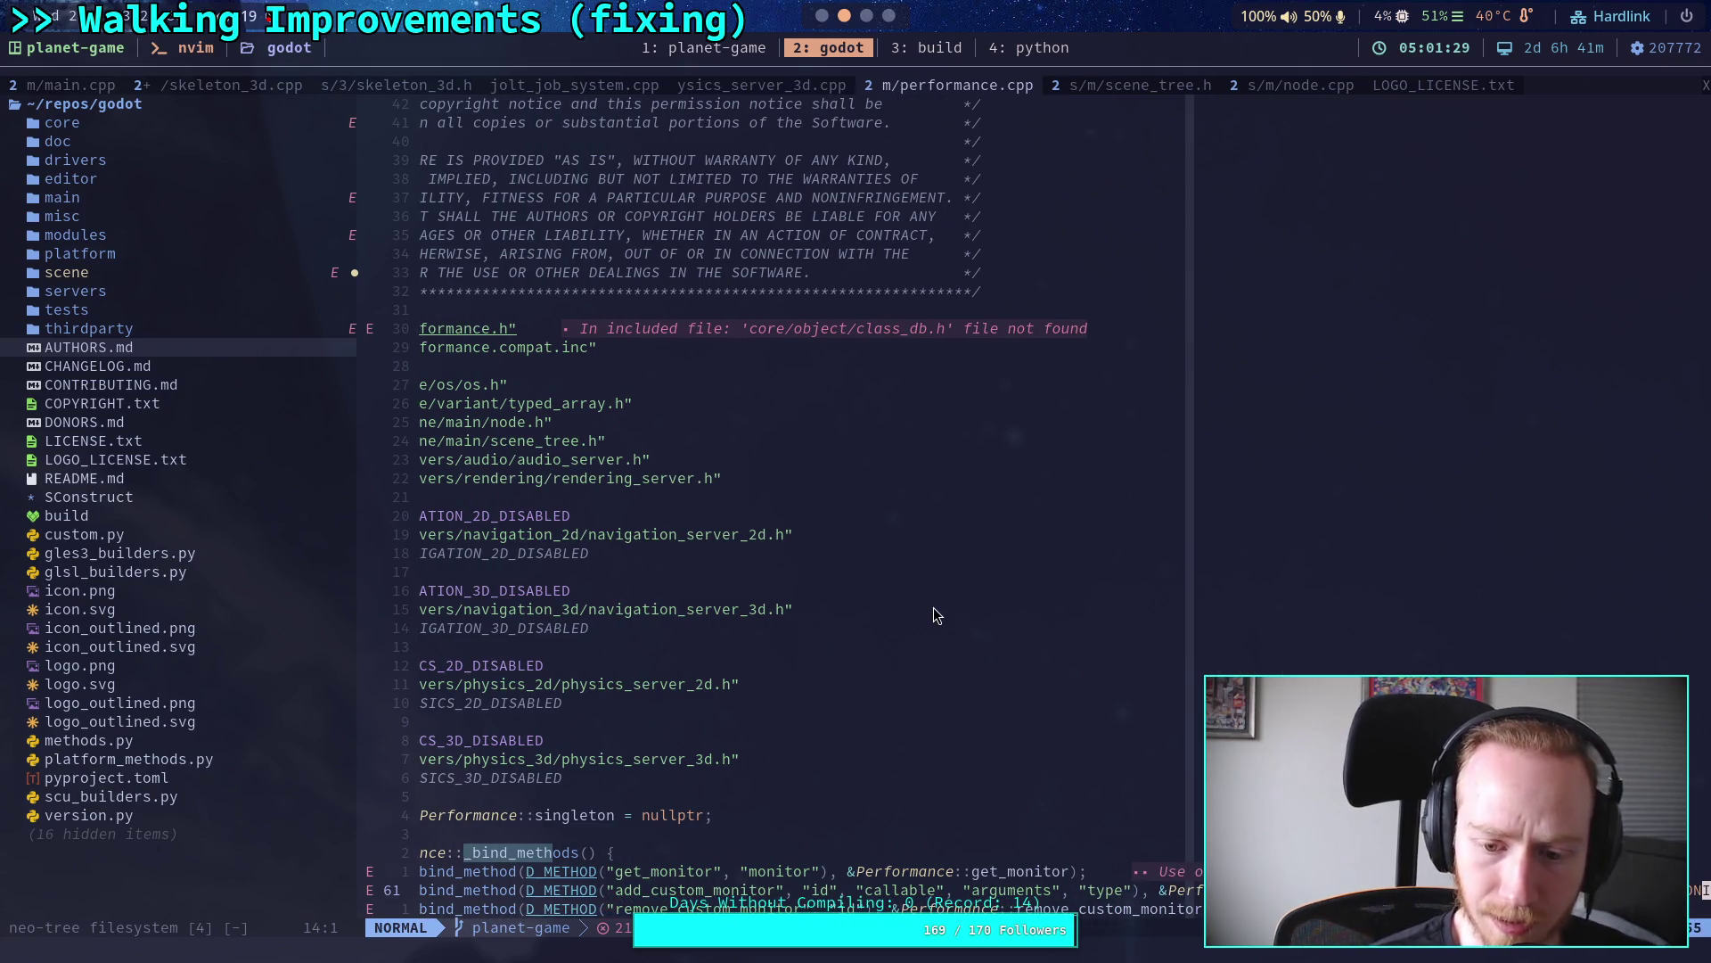
pyautogui.moveTo(1190, 606)
pyautogui.mouseDown()
pyautogui.moveTo(1136, 607)
pyautogui.moveTo(1306, 607)
pyautogui.mouseUp()
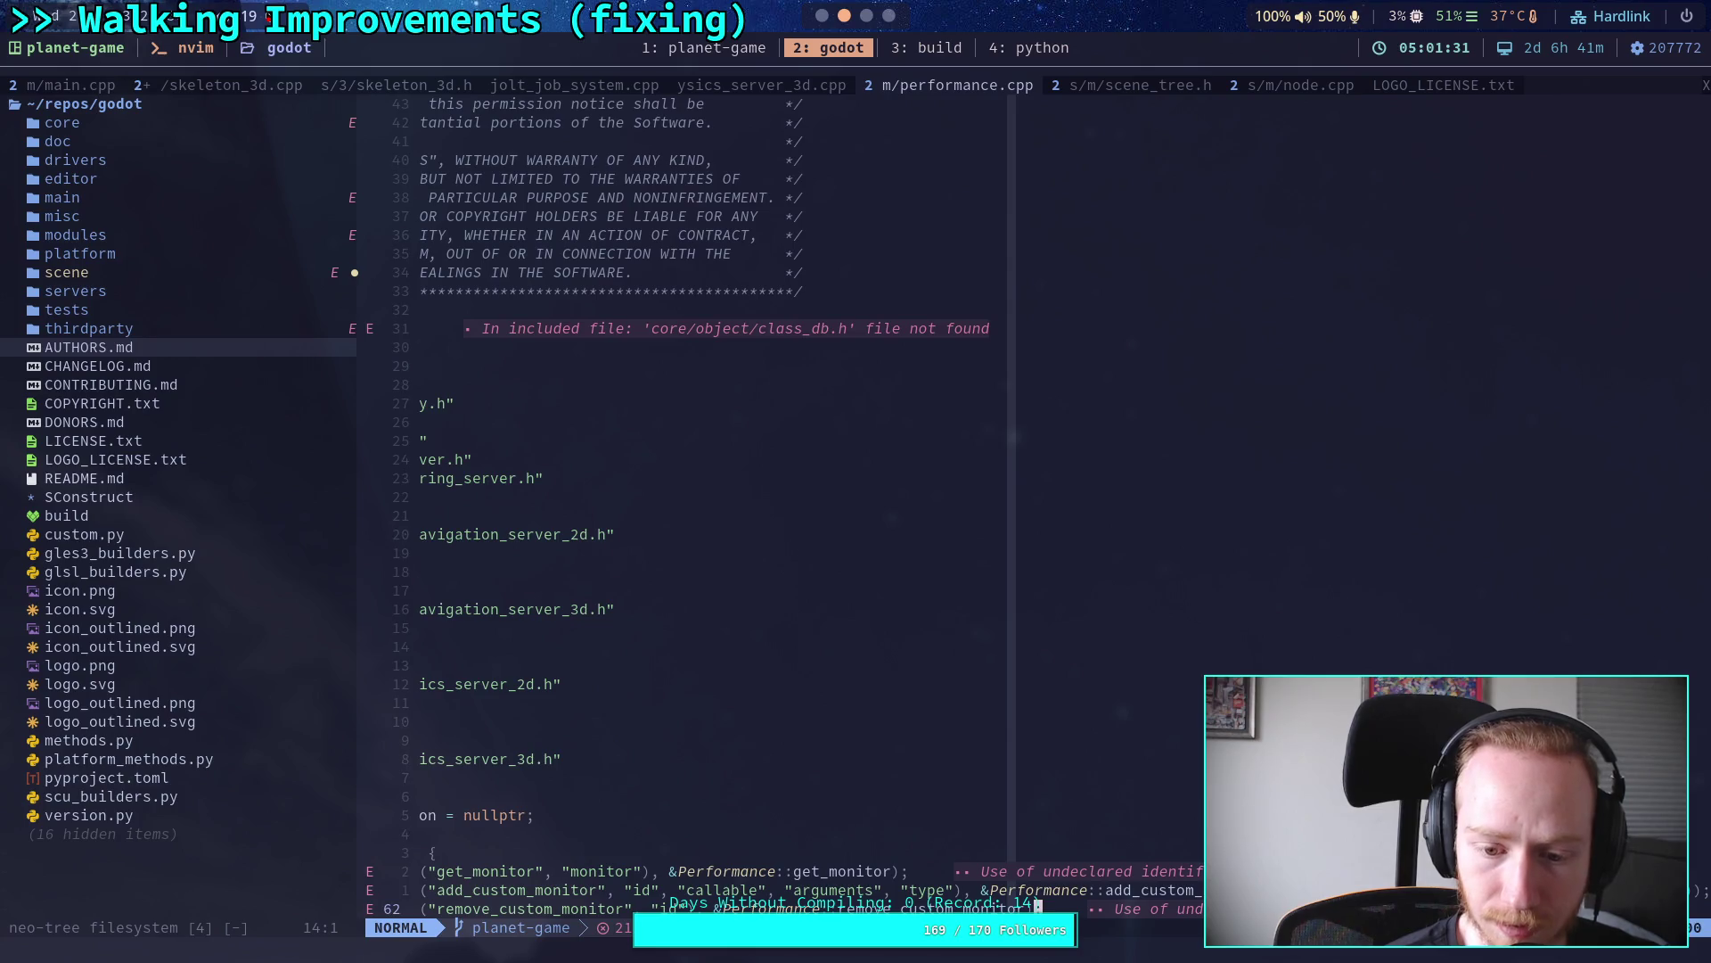
pyautogui.press('j')
pyautogui.press('j')
pyautogui.press('j')
pyautogui.press('k')
pyautogui.press('{')
pyautogui.press('{')
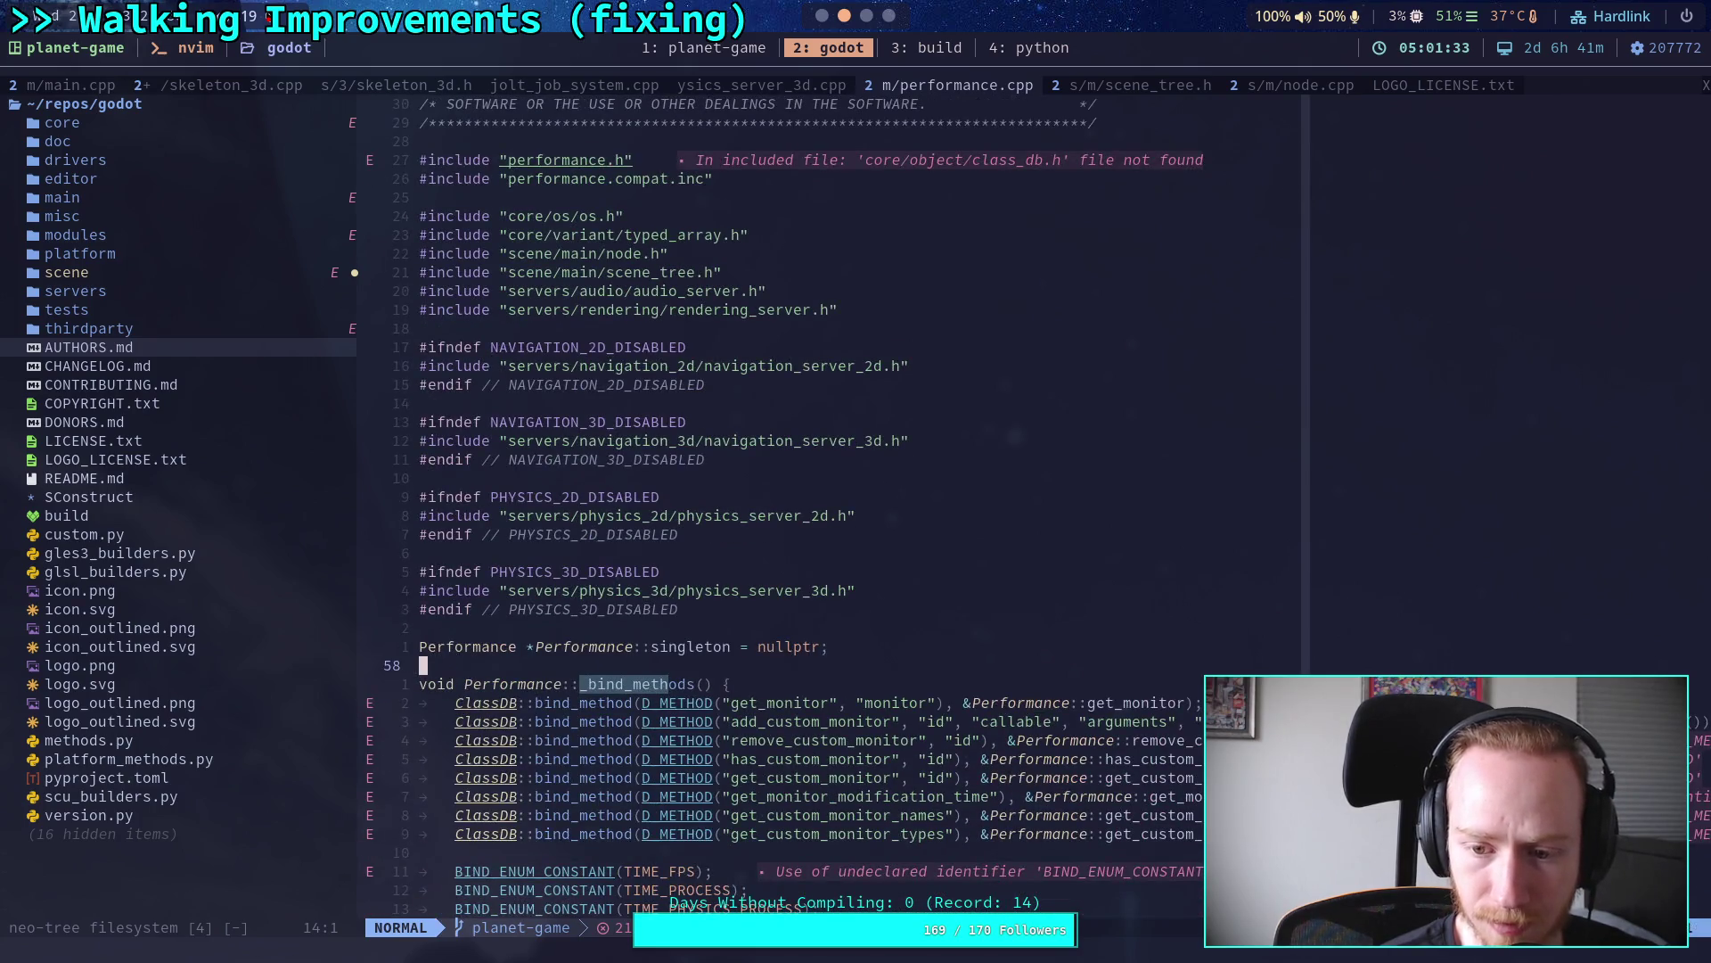
pyautogui.press('j')
pyautogui.press('$')
pyautogui.press('j')
pyautogui.press('j')
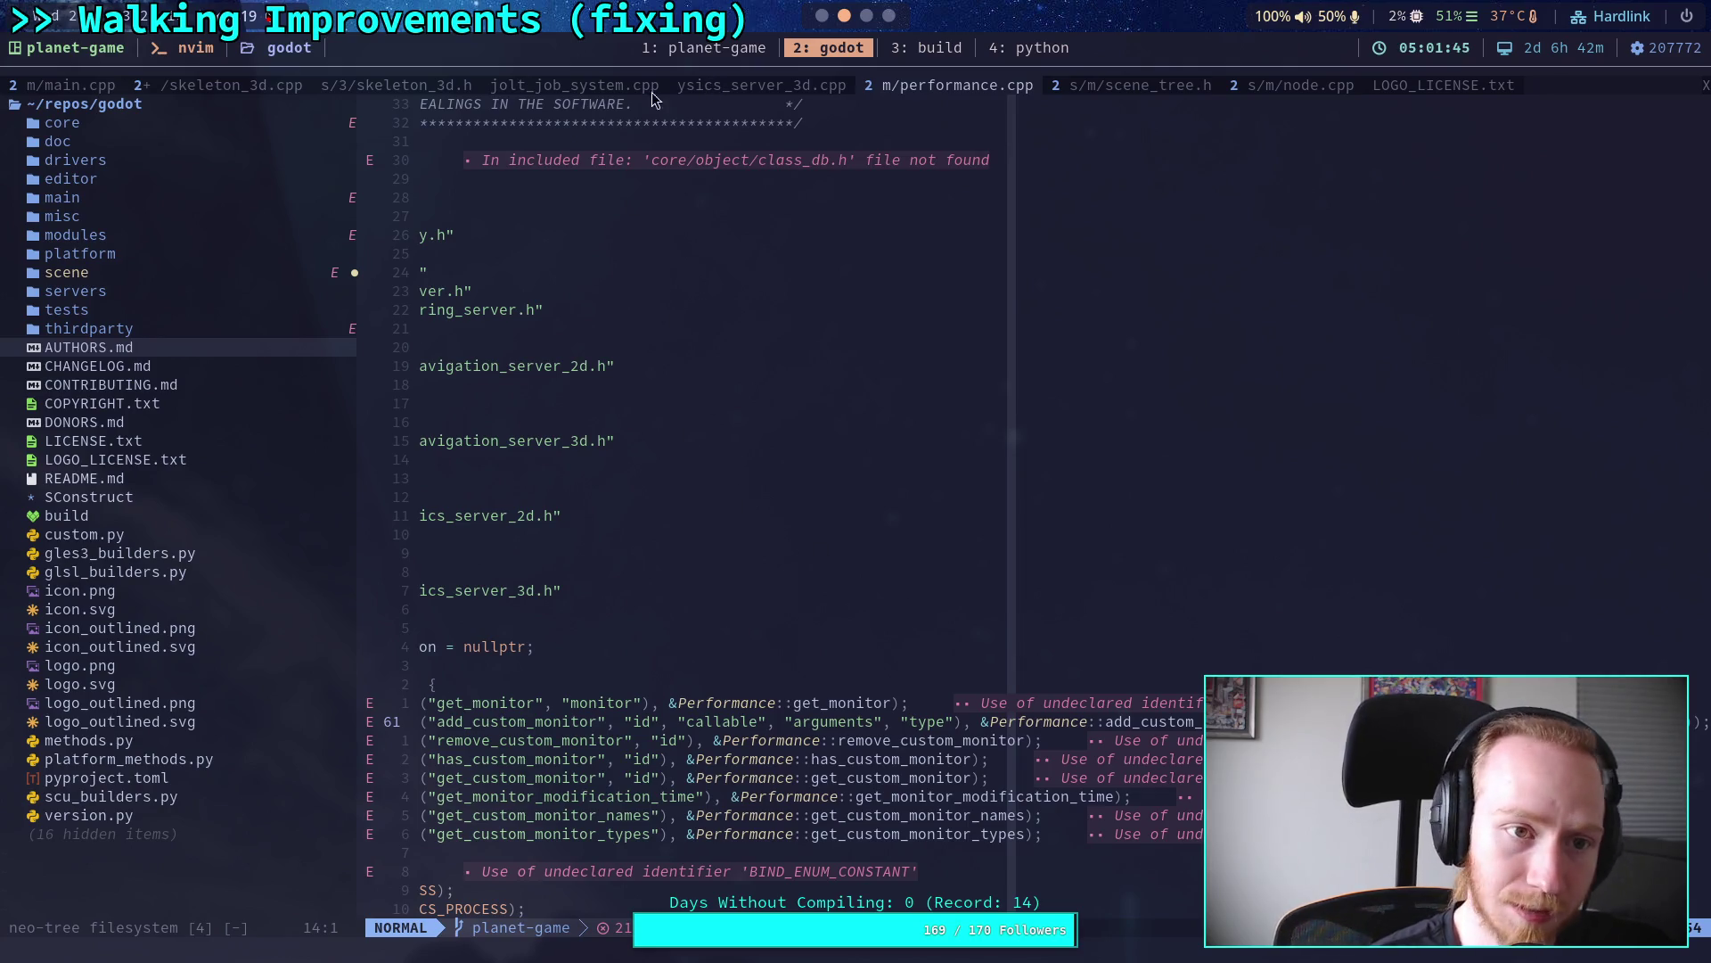
# Step: Append ', DEFVAL(false)' to the advance bind_method line in skeleton_3d.cpp and save with :w
pyautogui.click(218, 85)
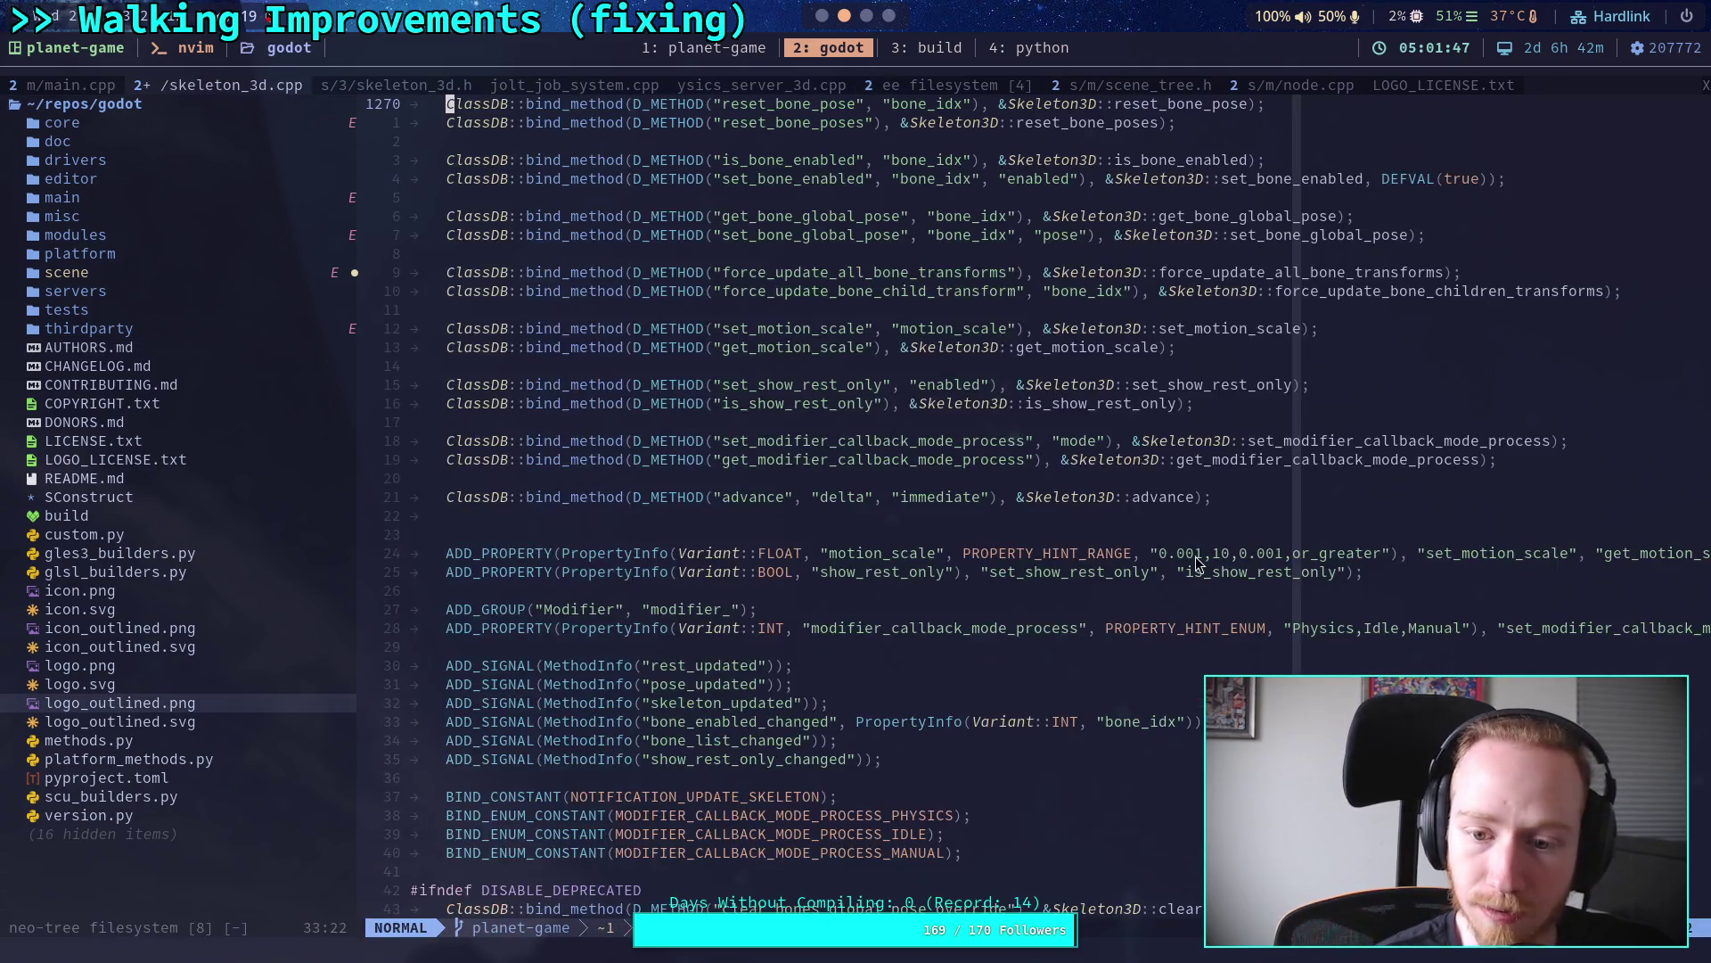
pyautogui.click(1197, 496)
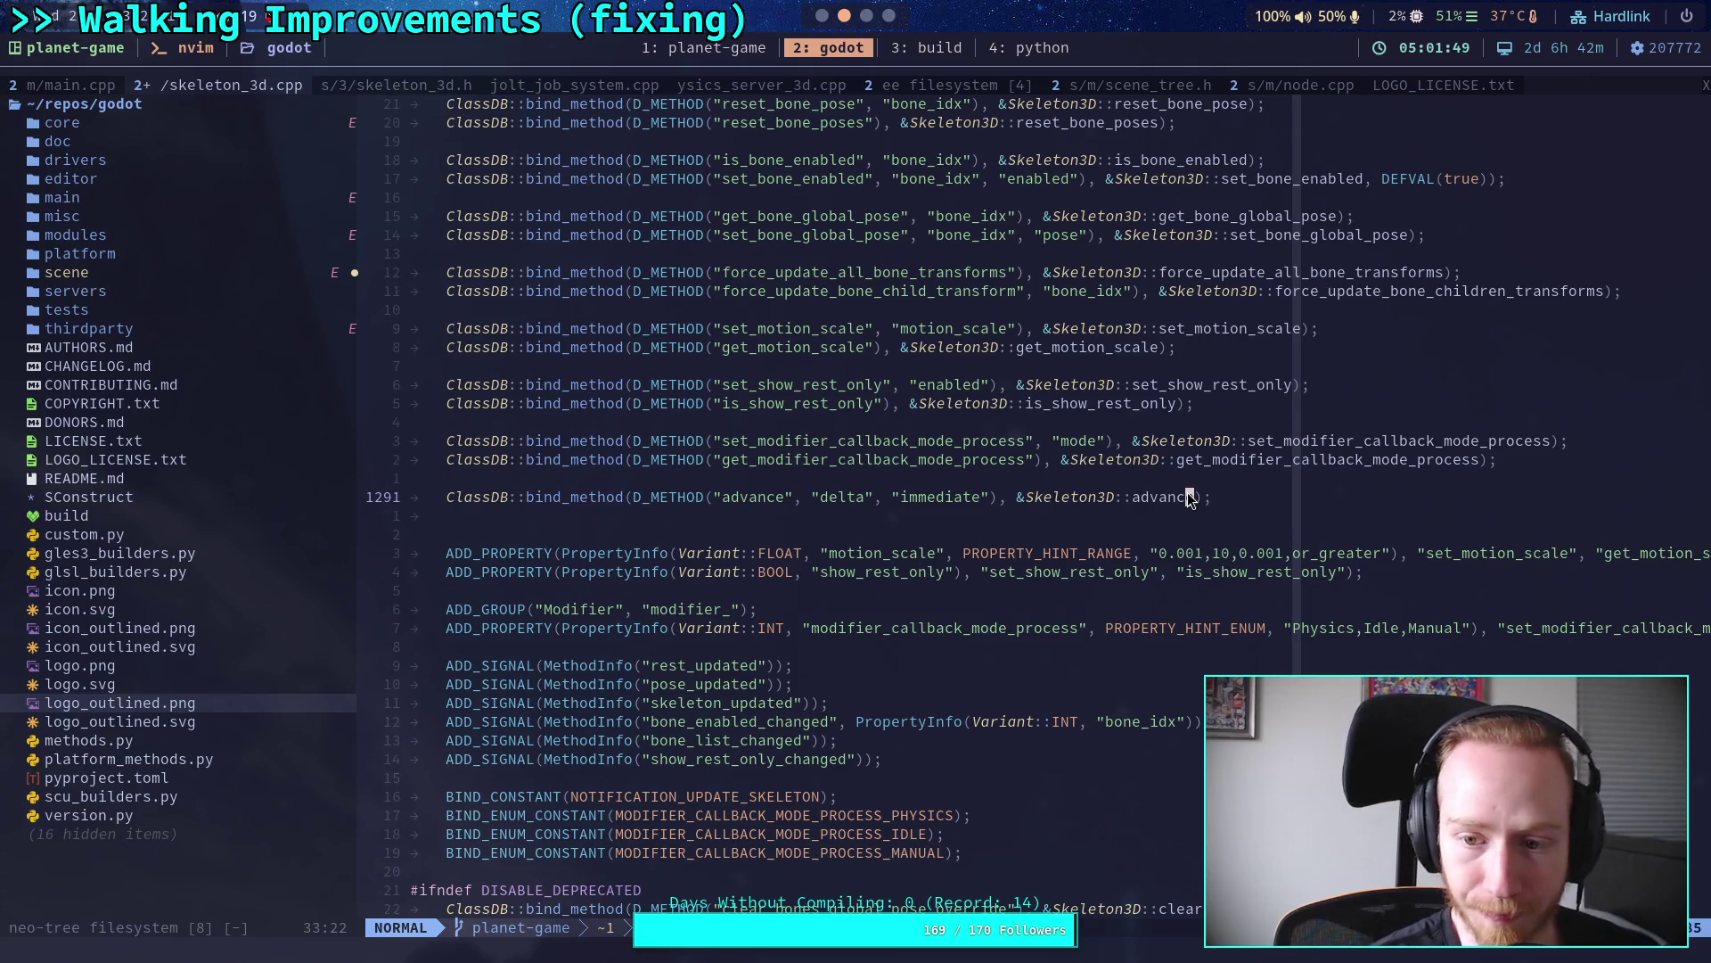
pyautogui.write('i, DE')
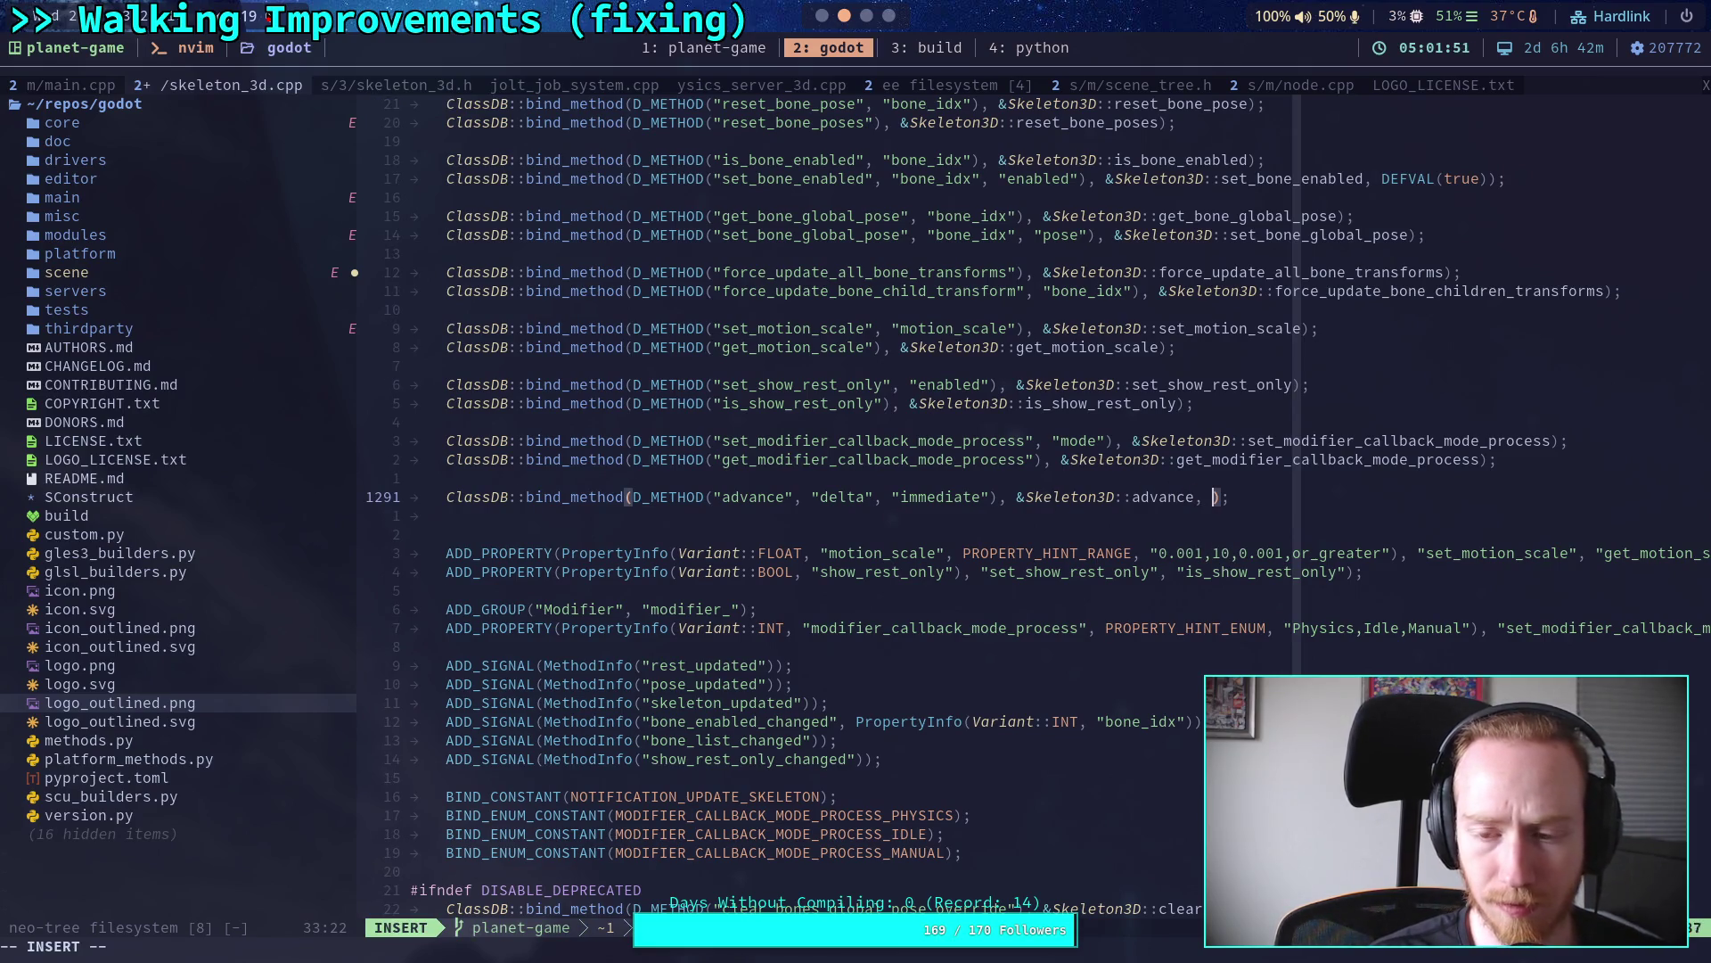
pyautogui.write('FVAL(fal')
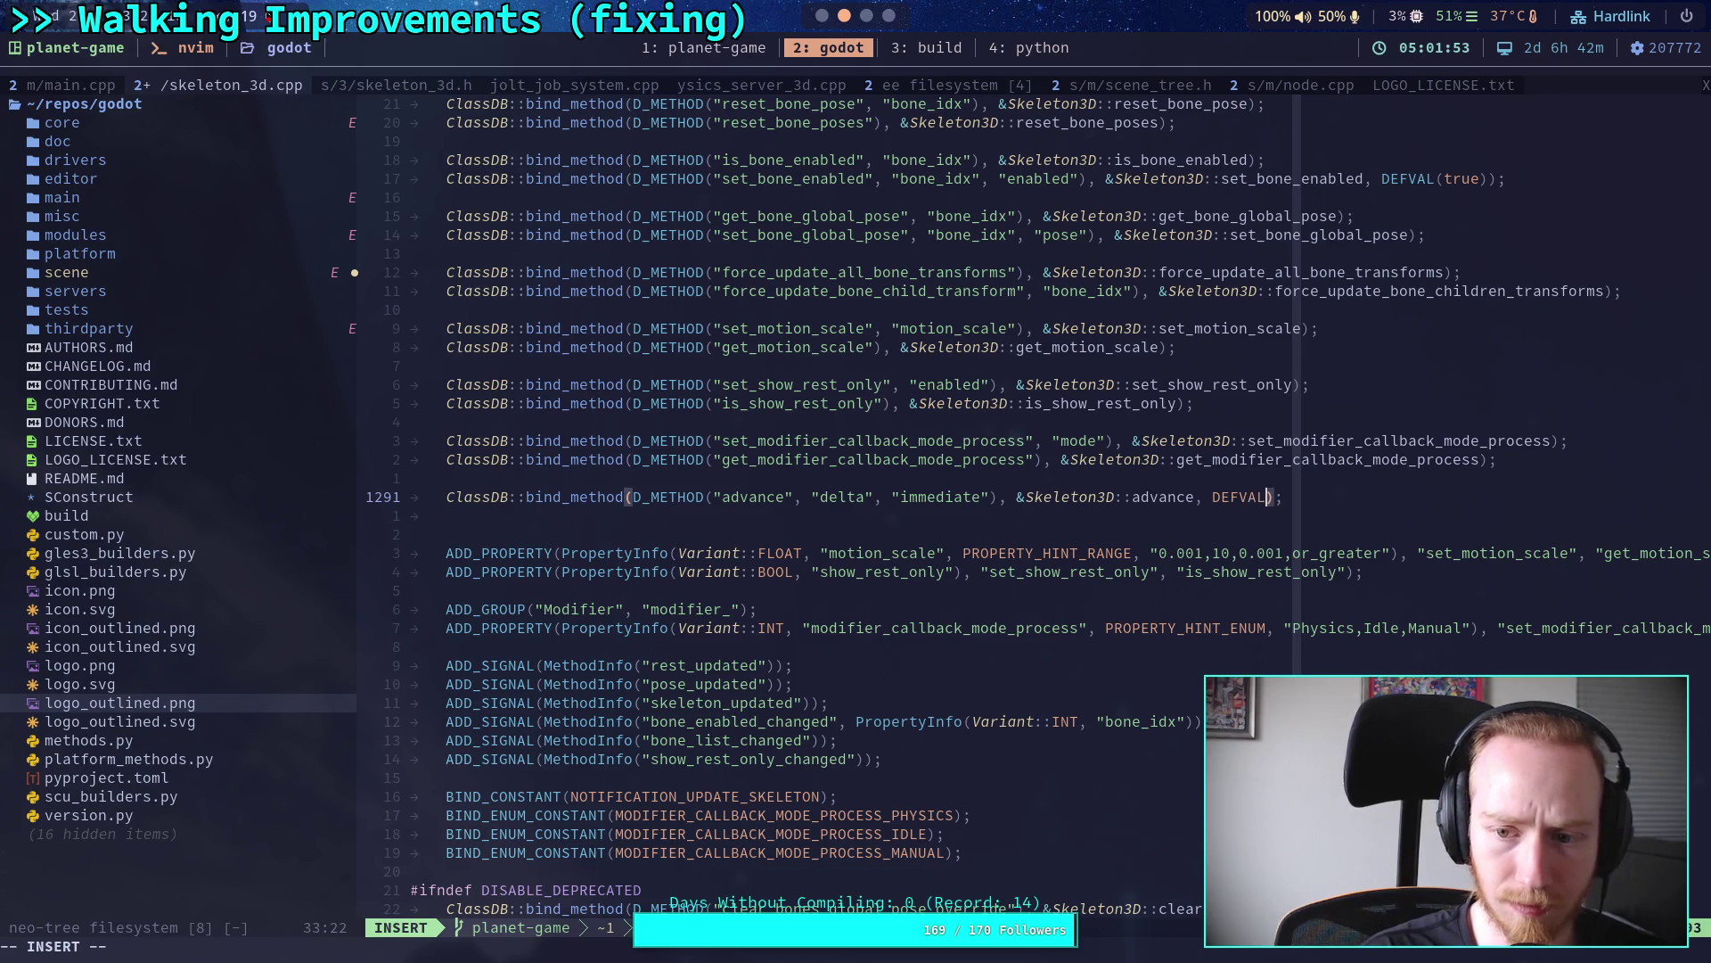
pyautogui.write('se')
pyautogui.press('Escape')
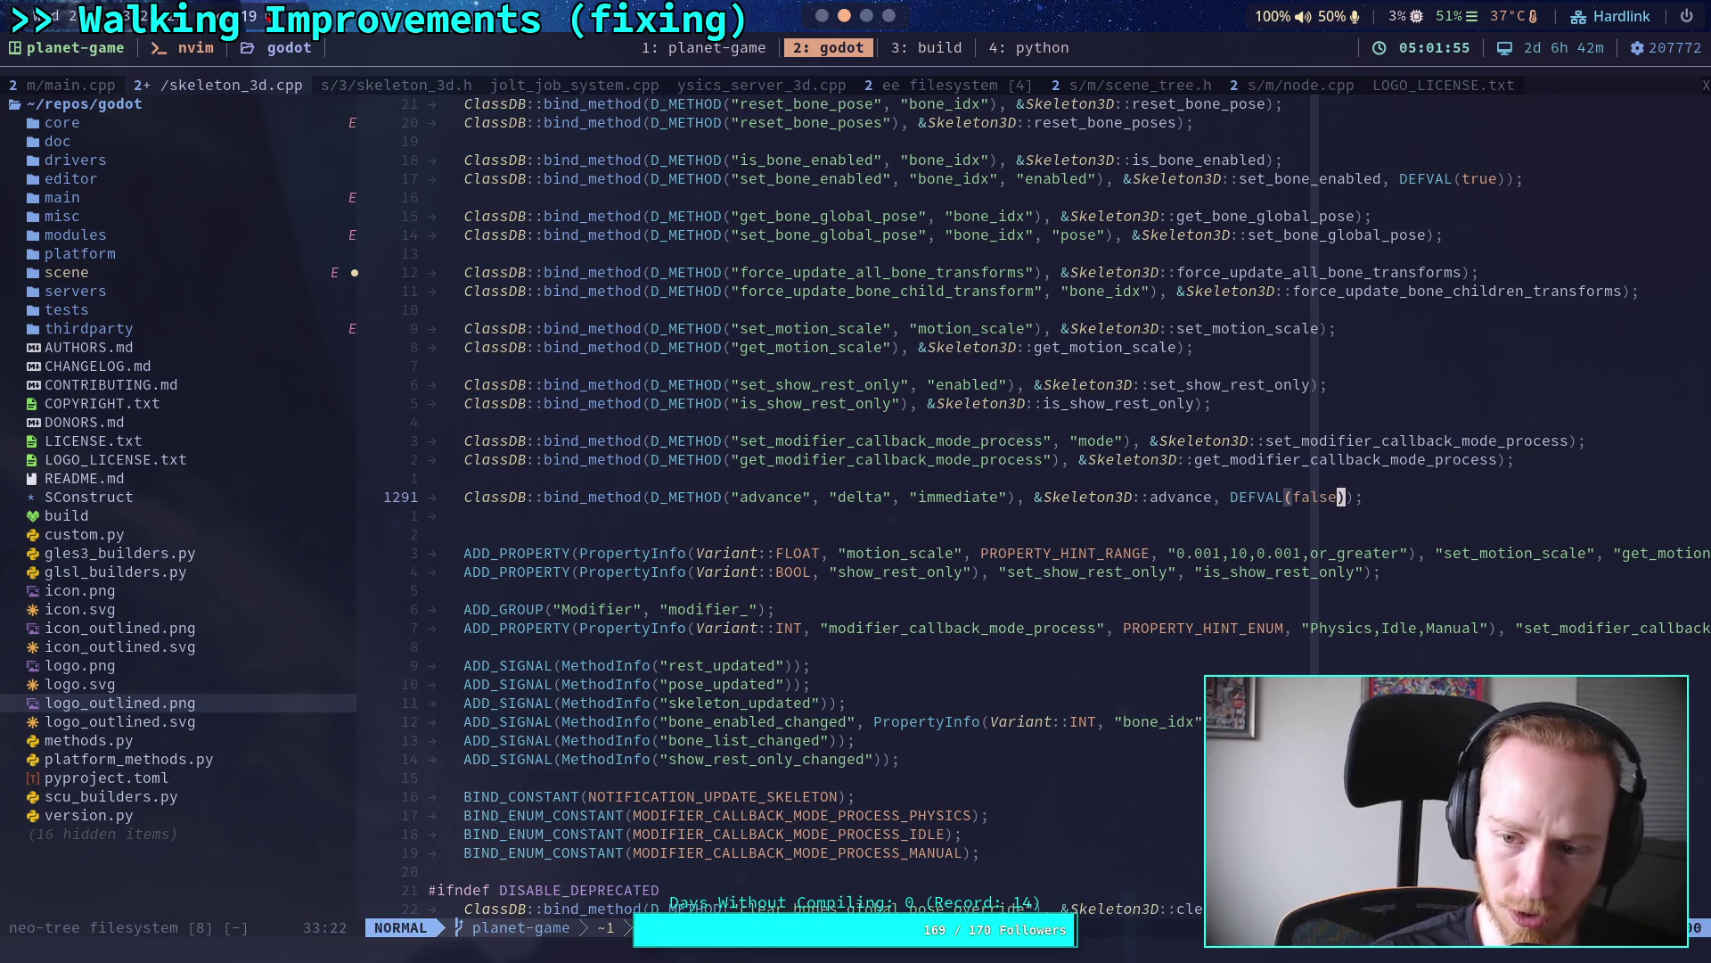
pyautogui.write(':W')
pyautogui.press('Return')
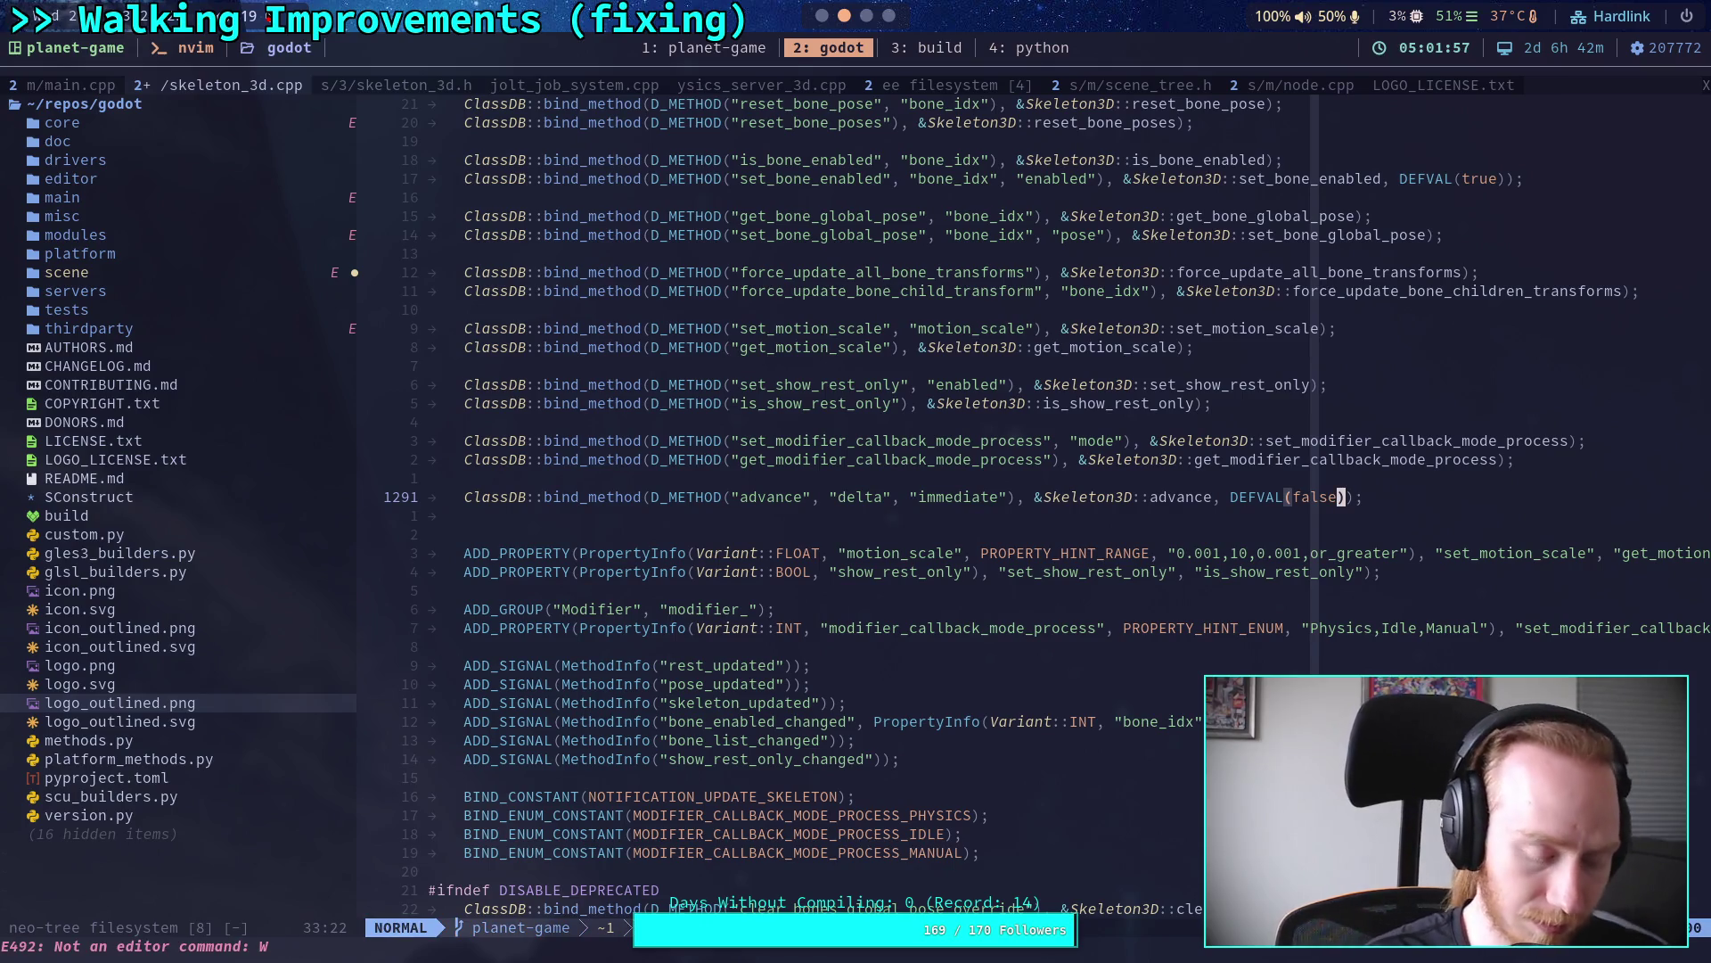
pyautogui.write(':w')
pyautogui.press('Return')
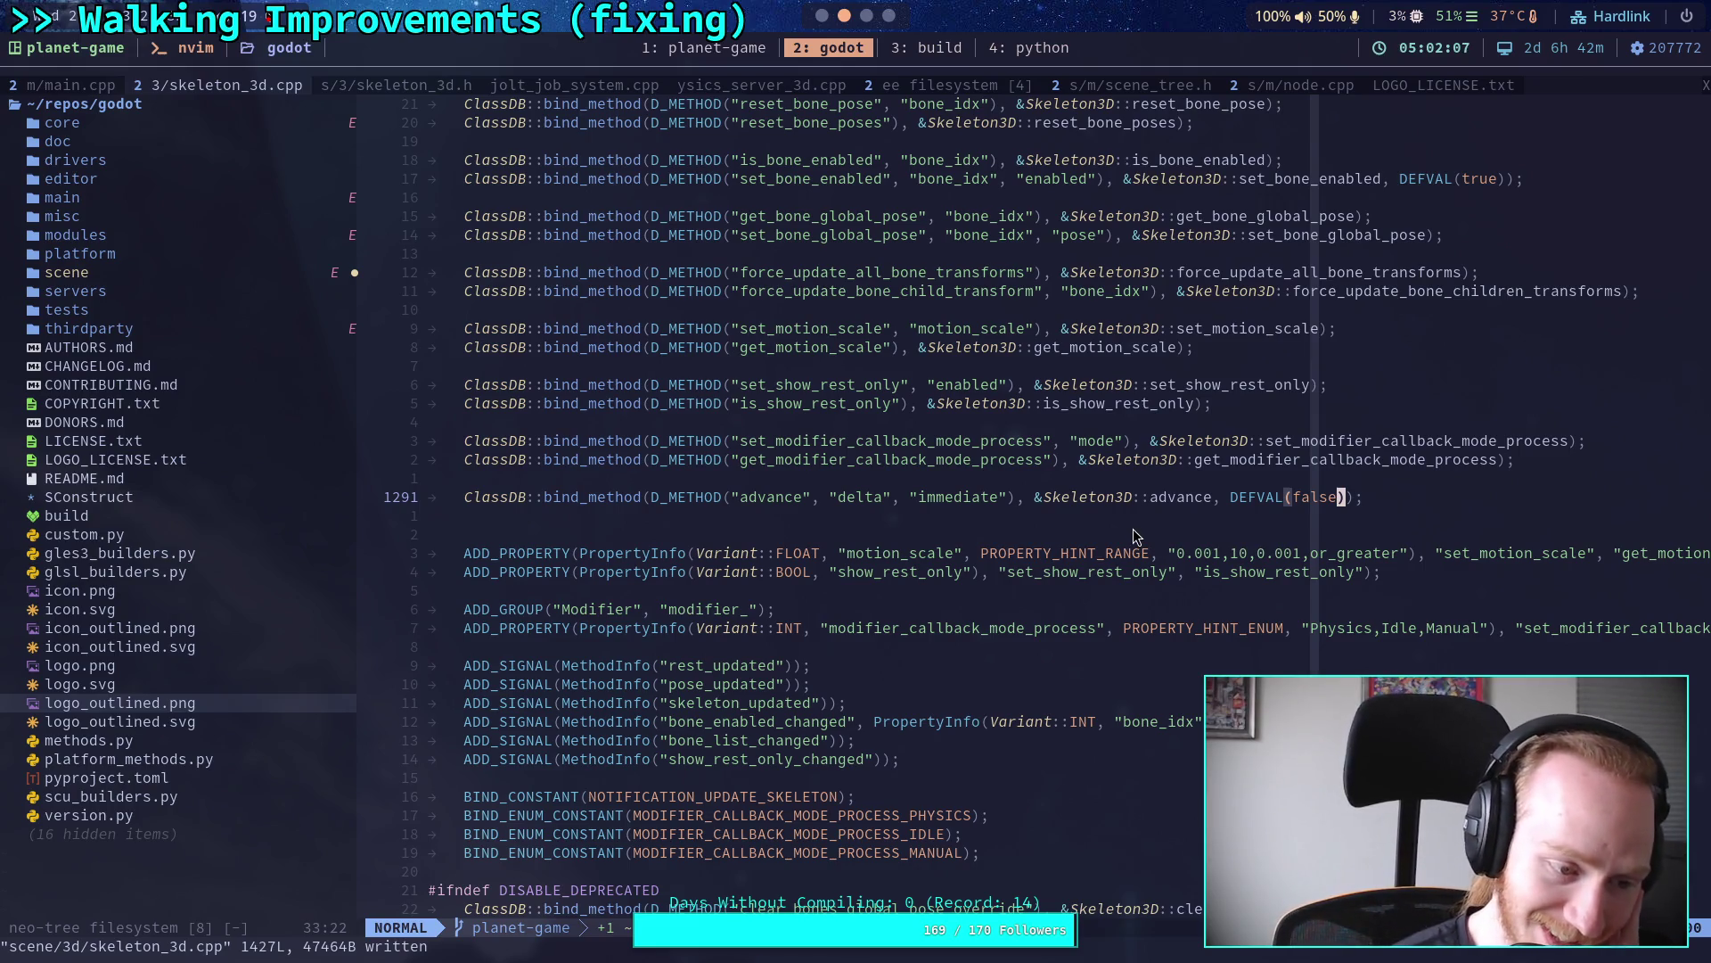
# Step: Compare the advance binding with performance.cpp and main.cpp, returning to skeleton_3d.cpp
pyautogui.click(1029, 533)
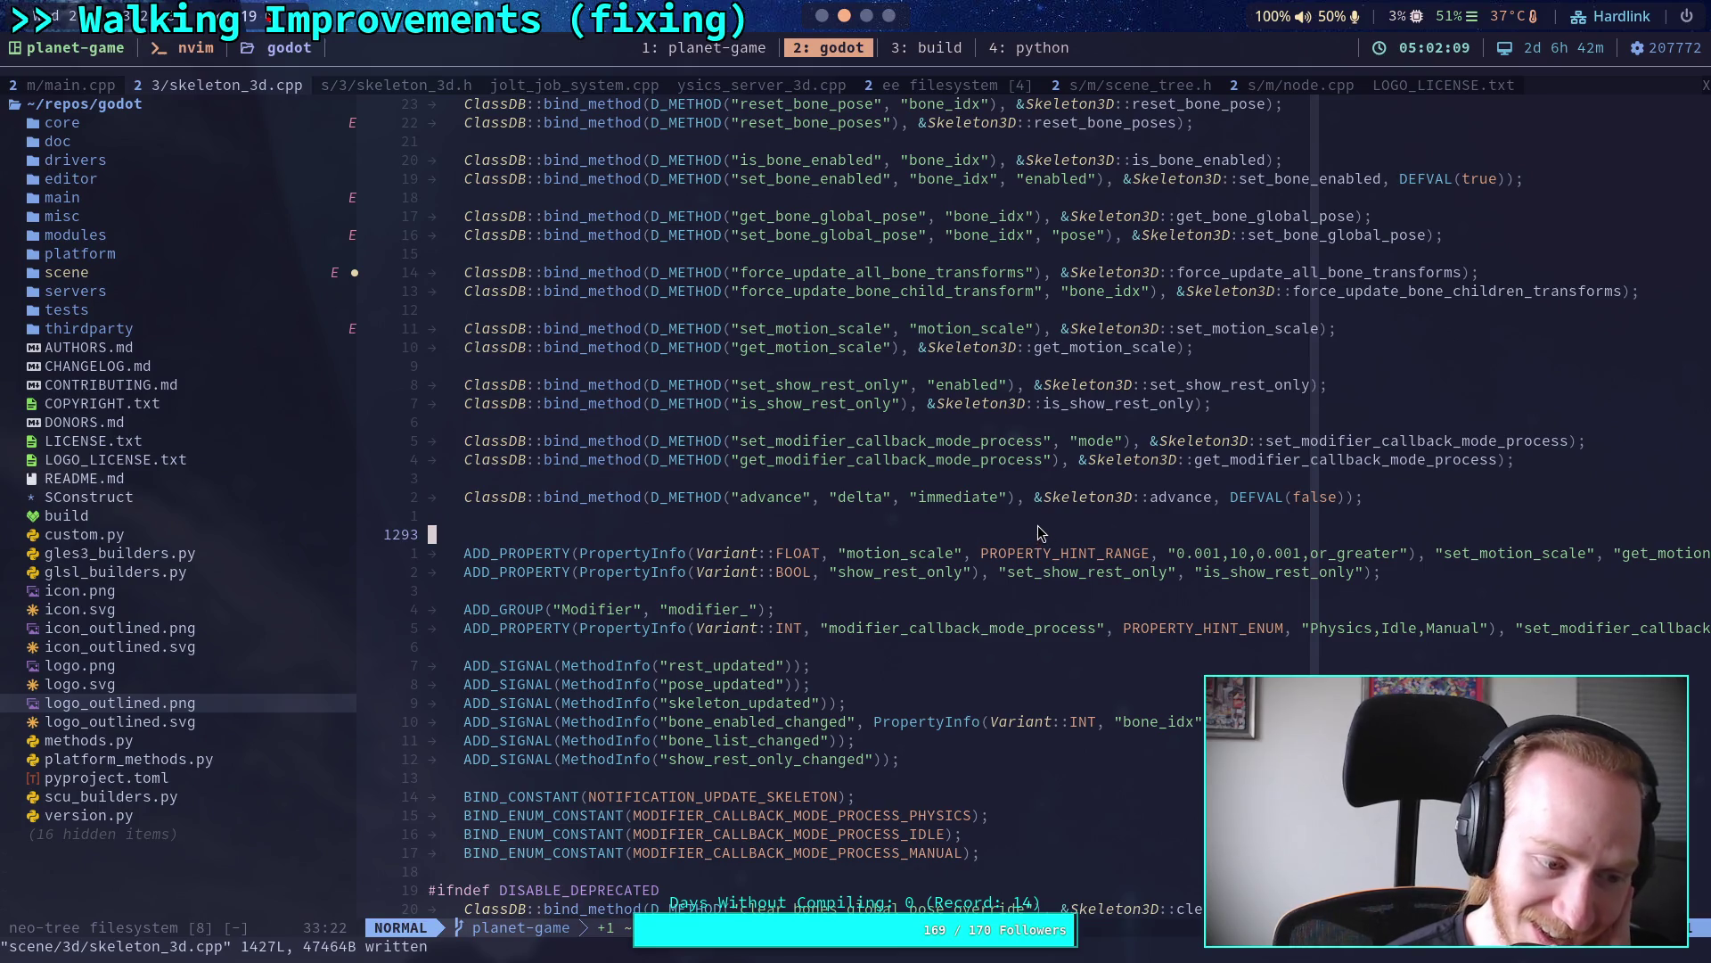
pyautogui.click(888, 506)
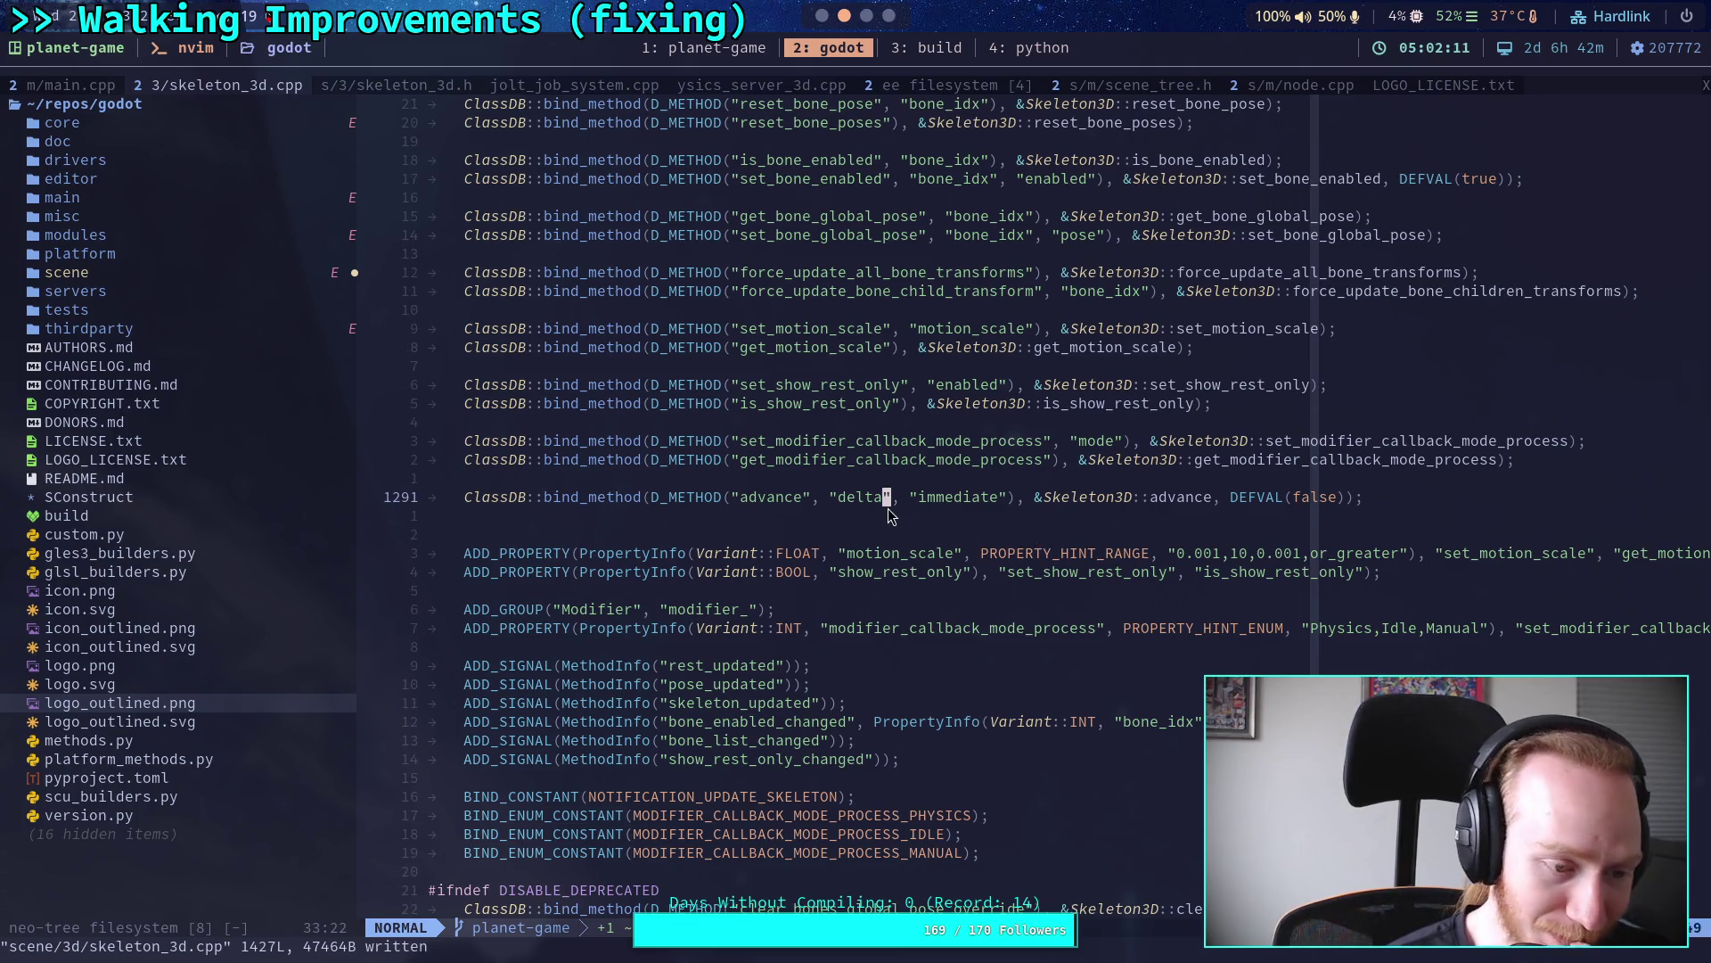
pyautogui.click(889, 515)
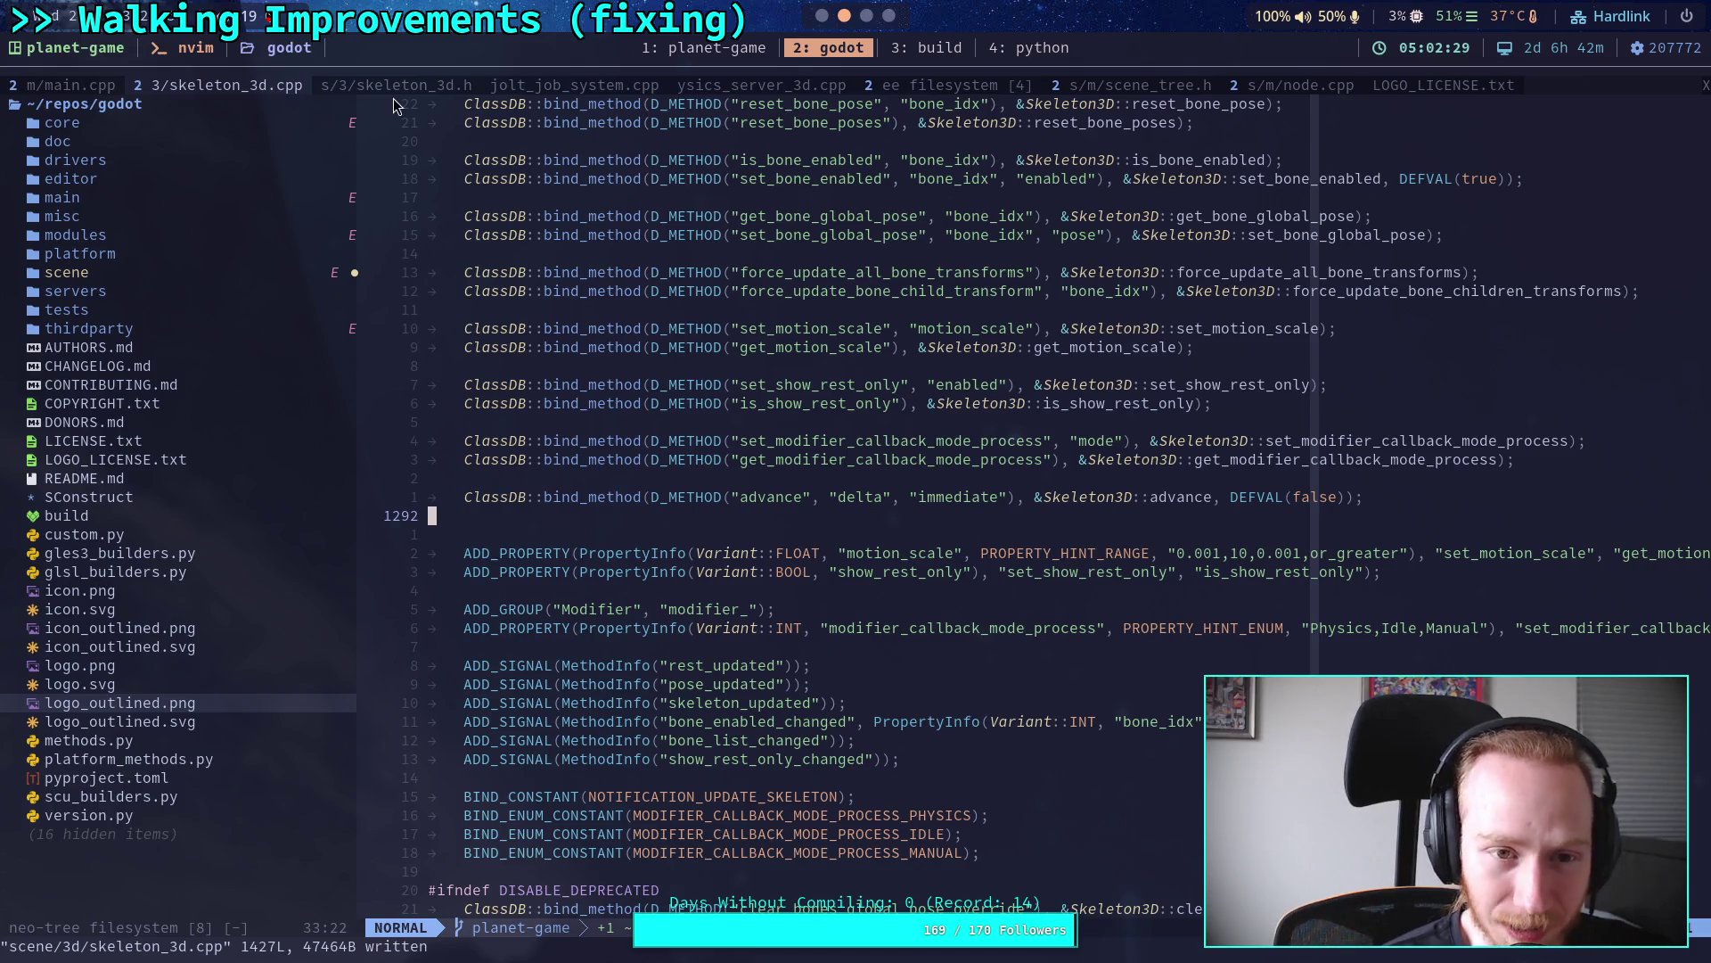
pyautogui.click(950, 90)
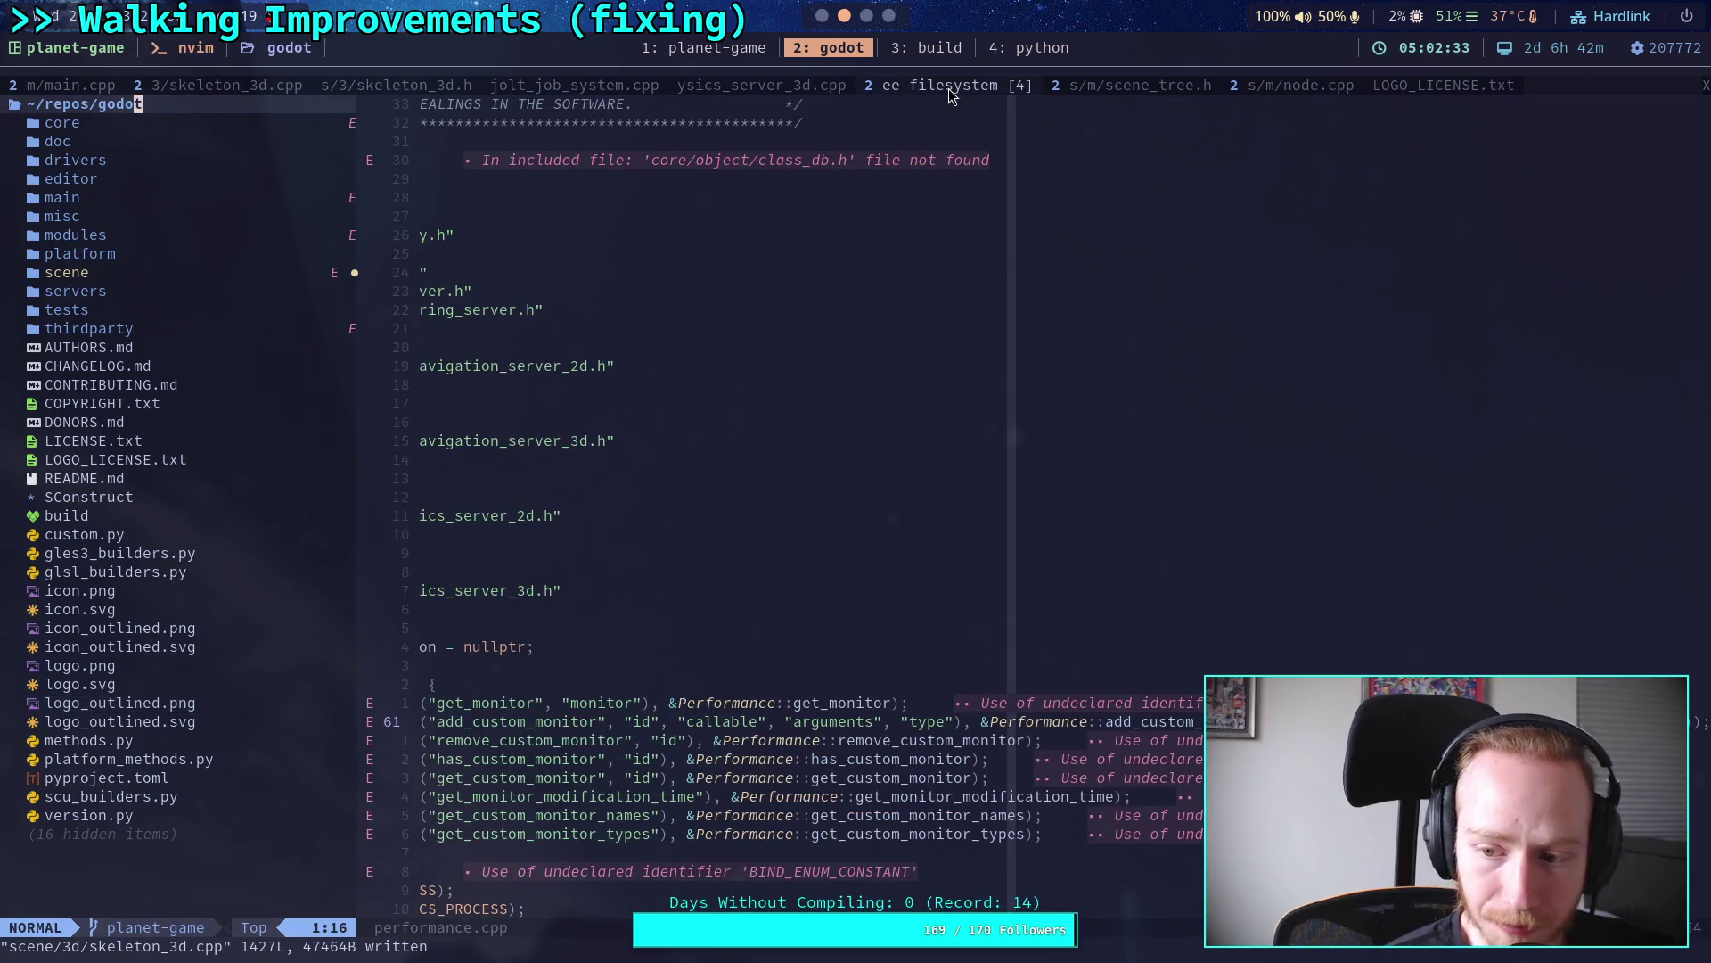
pyautogui.click(172, 88)
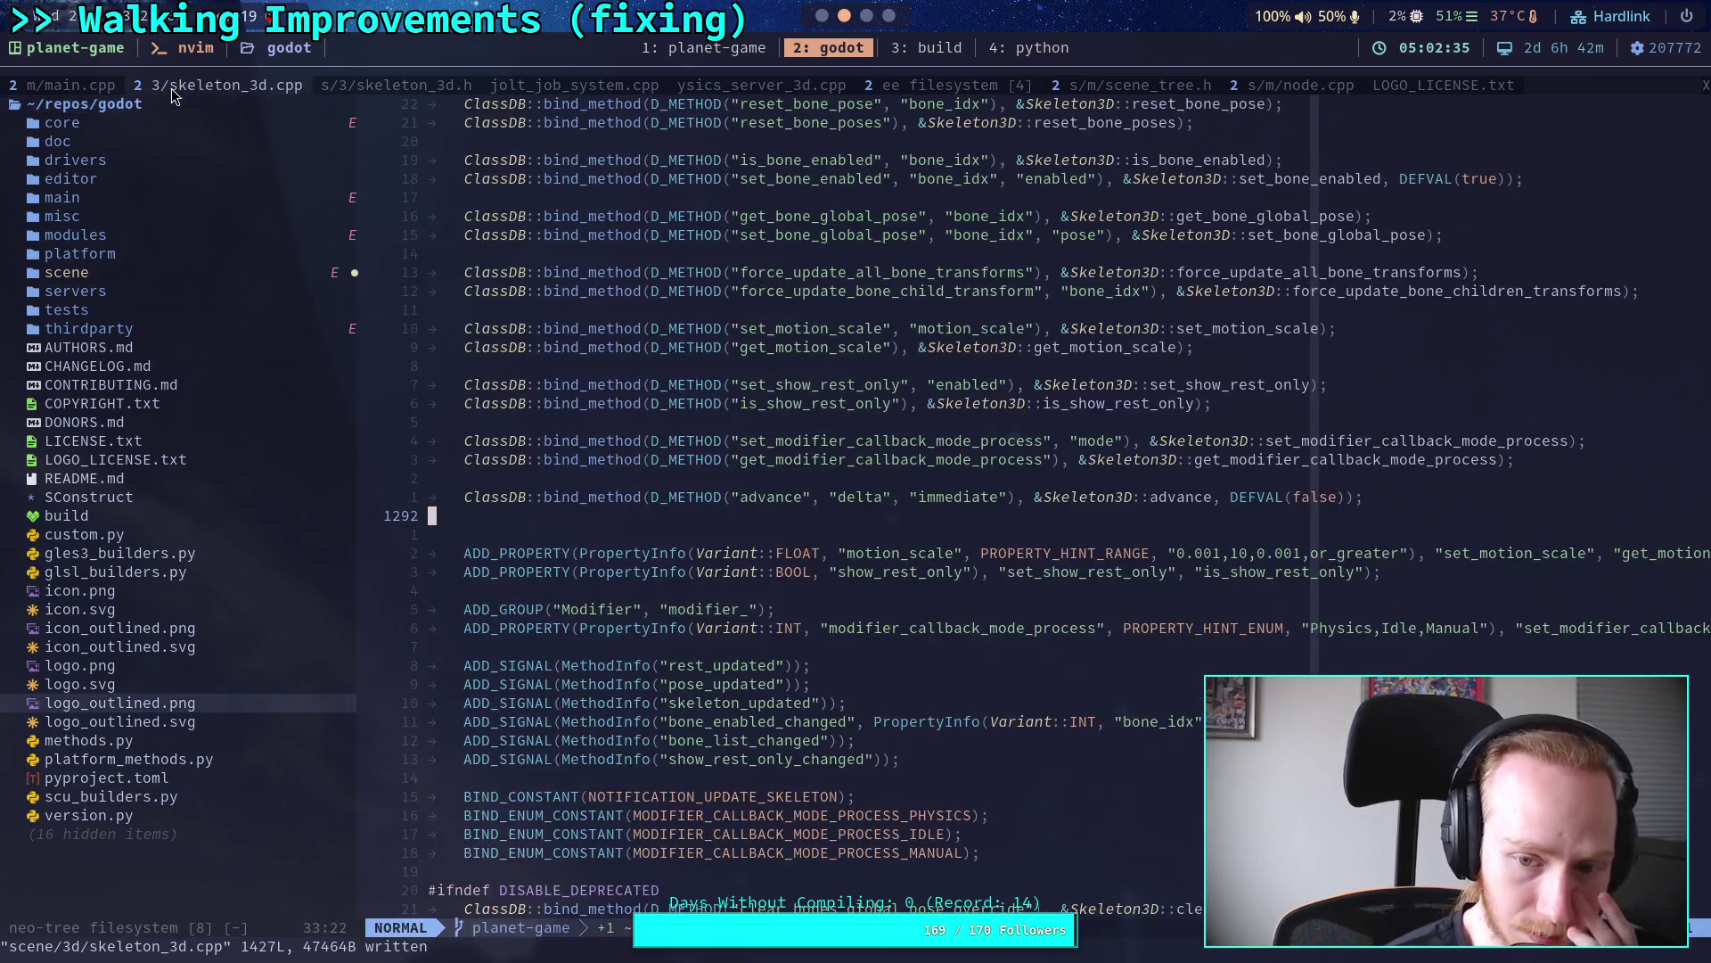
pyautogui.click(66, 82)
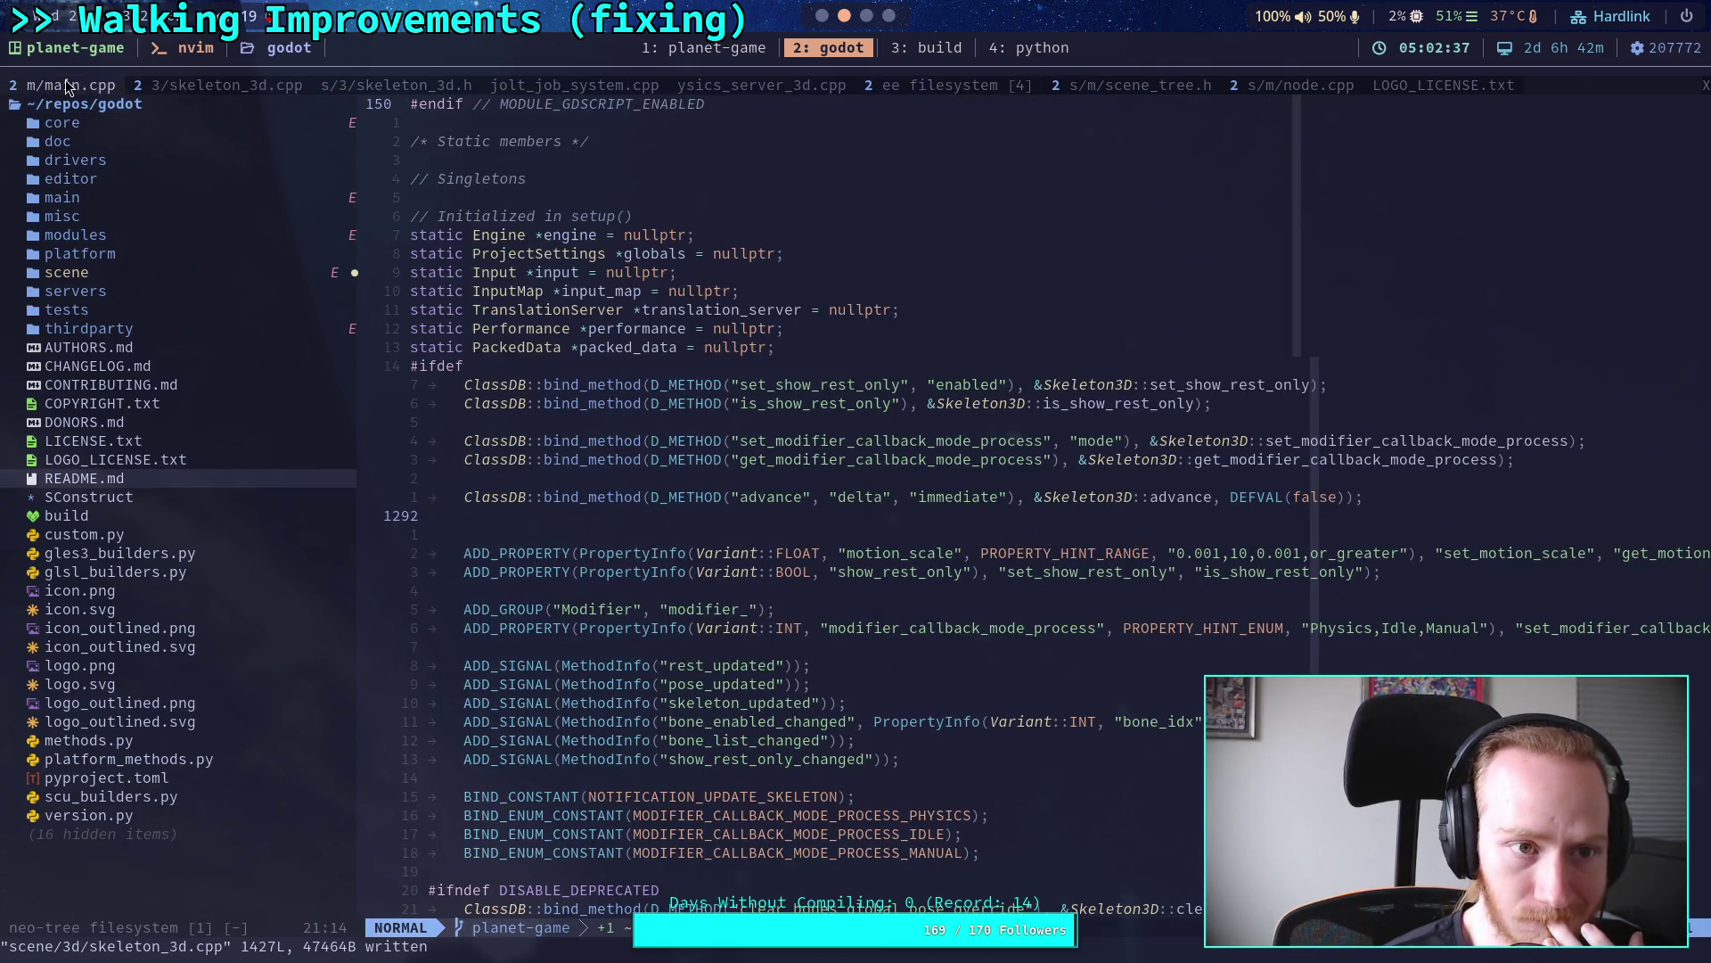
pyautogui.click(194, 83)
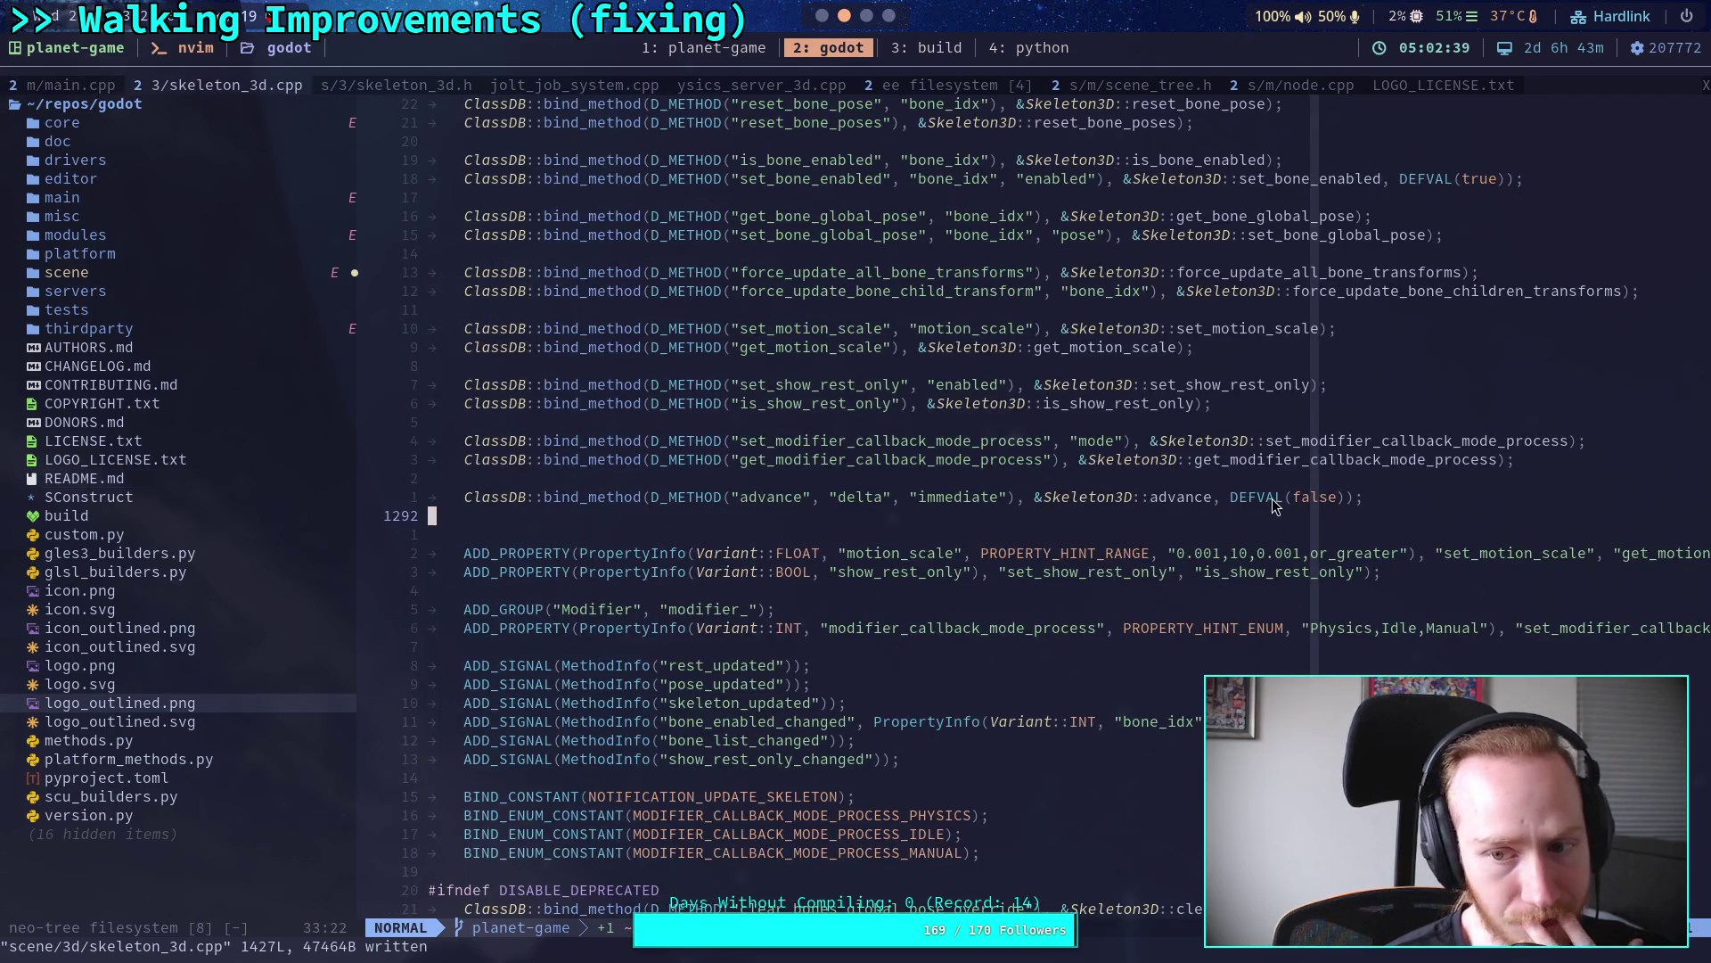
pyautogui.click(1450, 508)
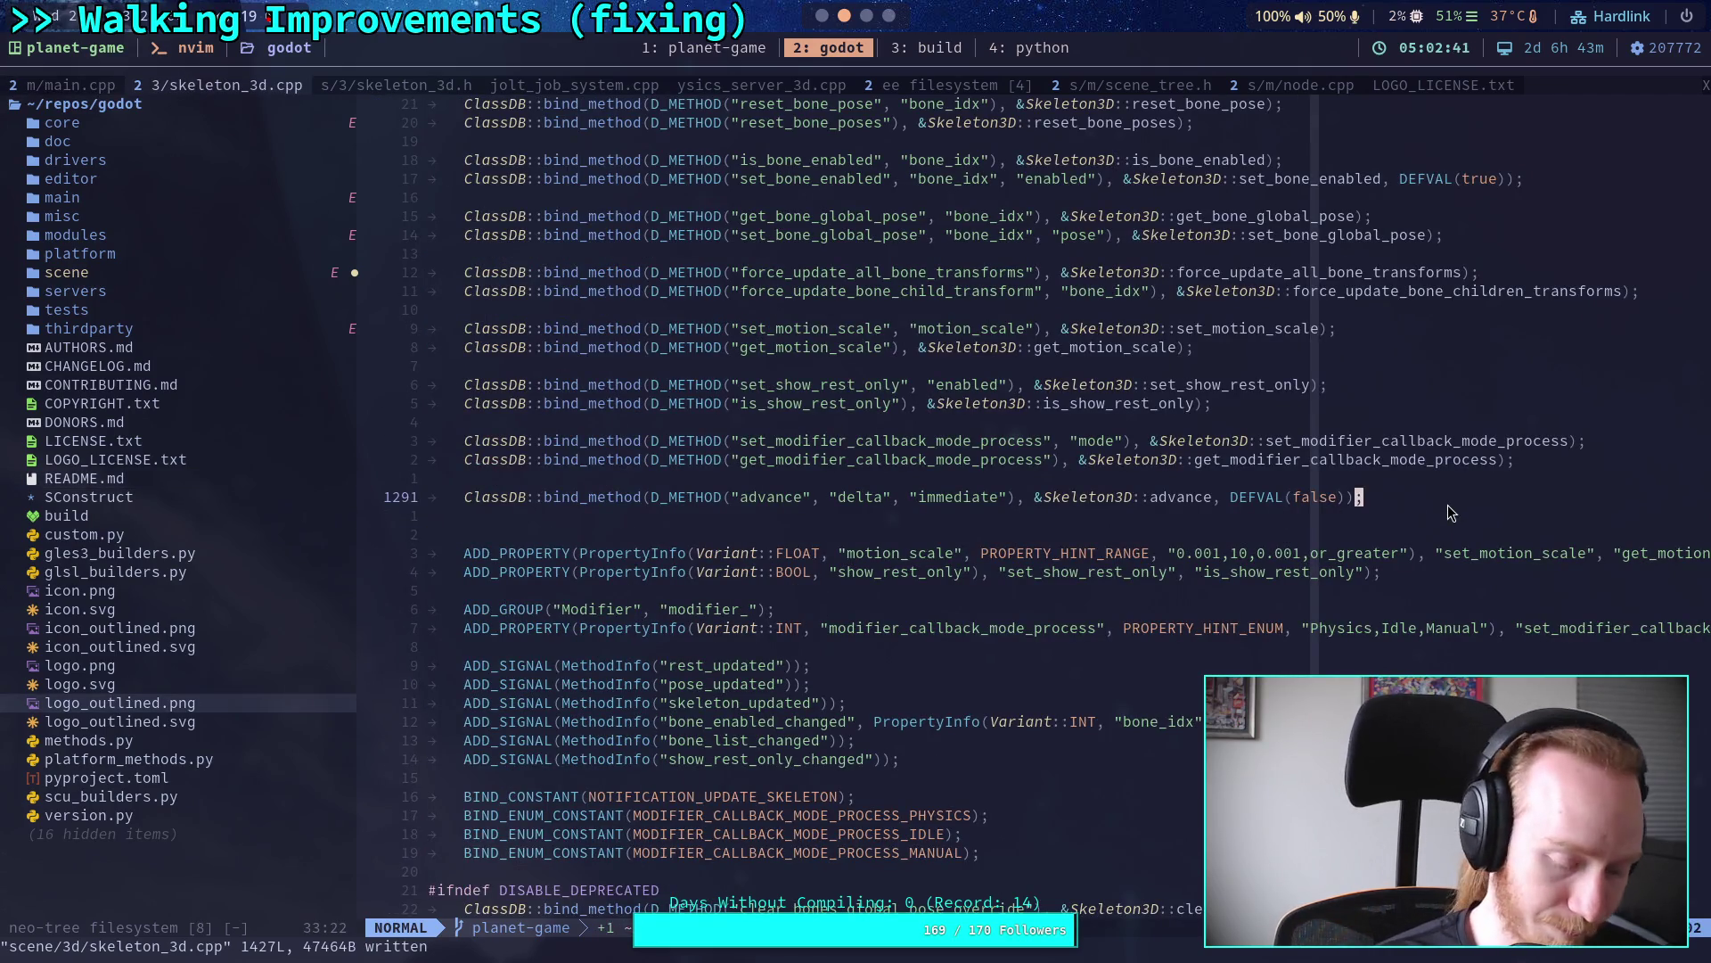
pyautogui.press(':')
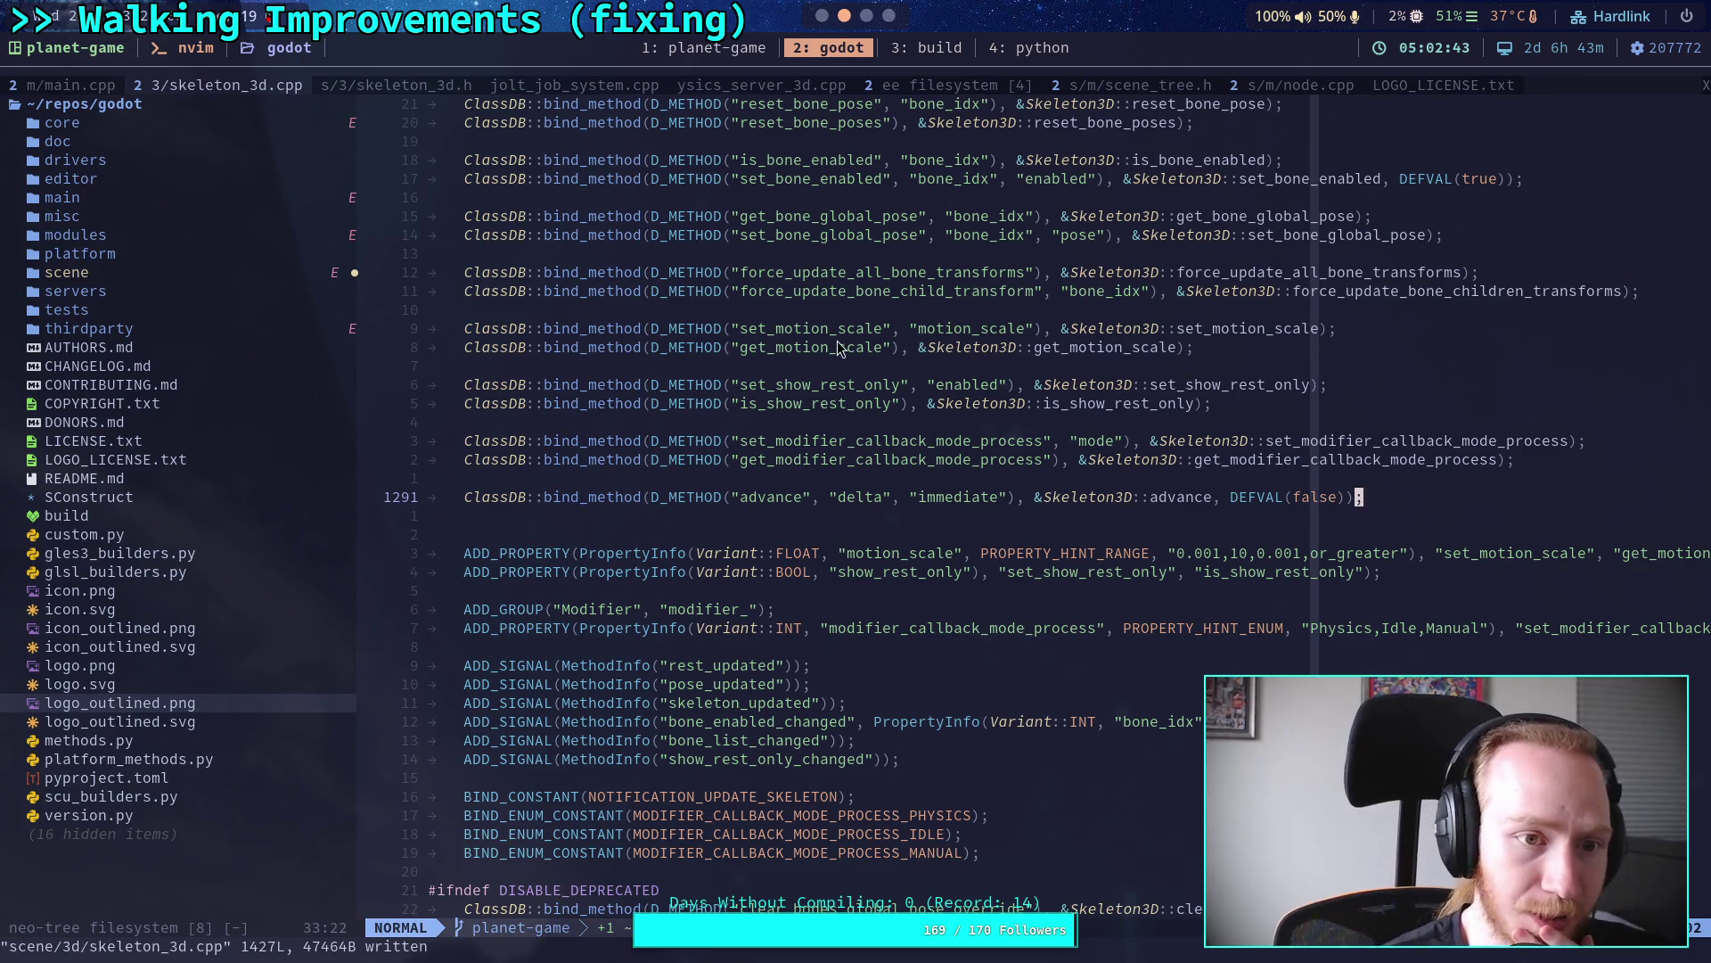
pyautogui.press('/')
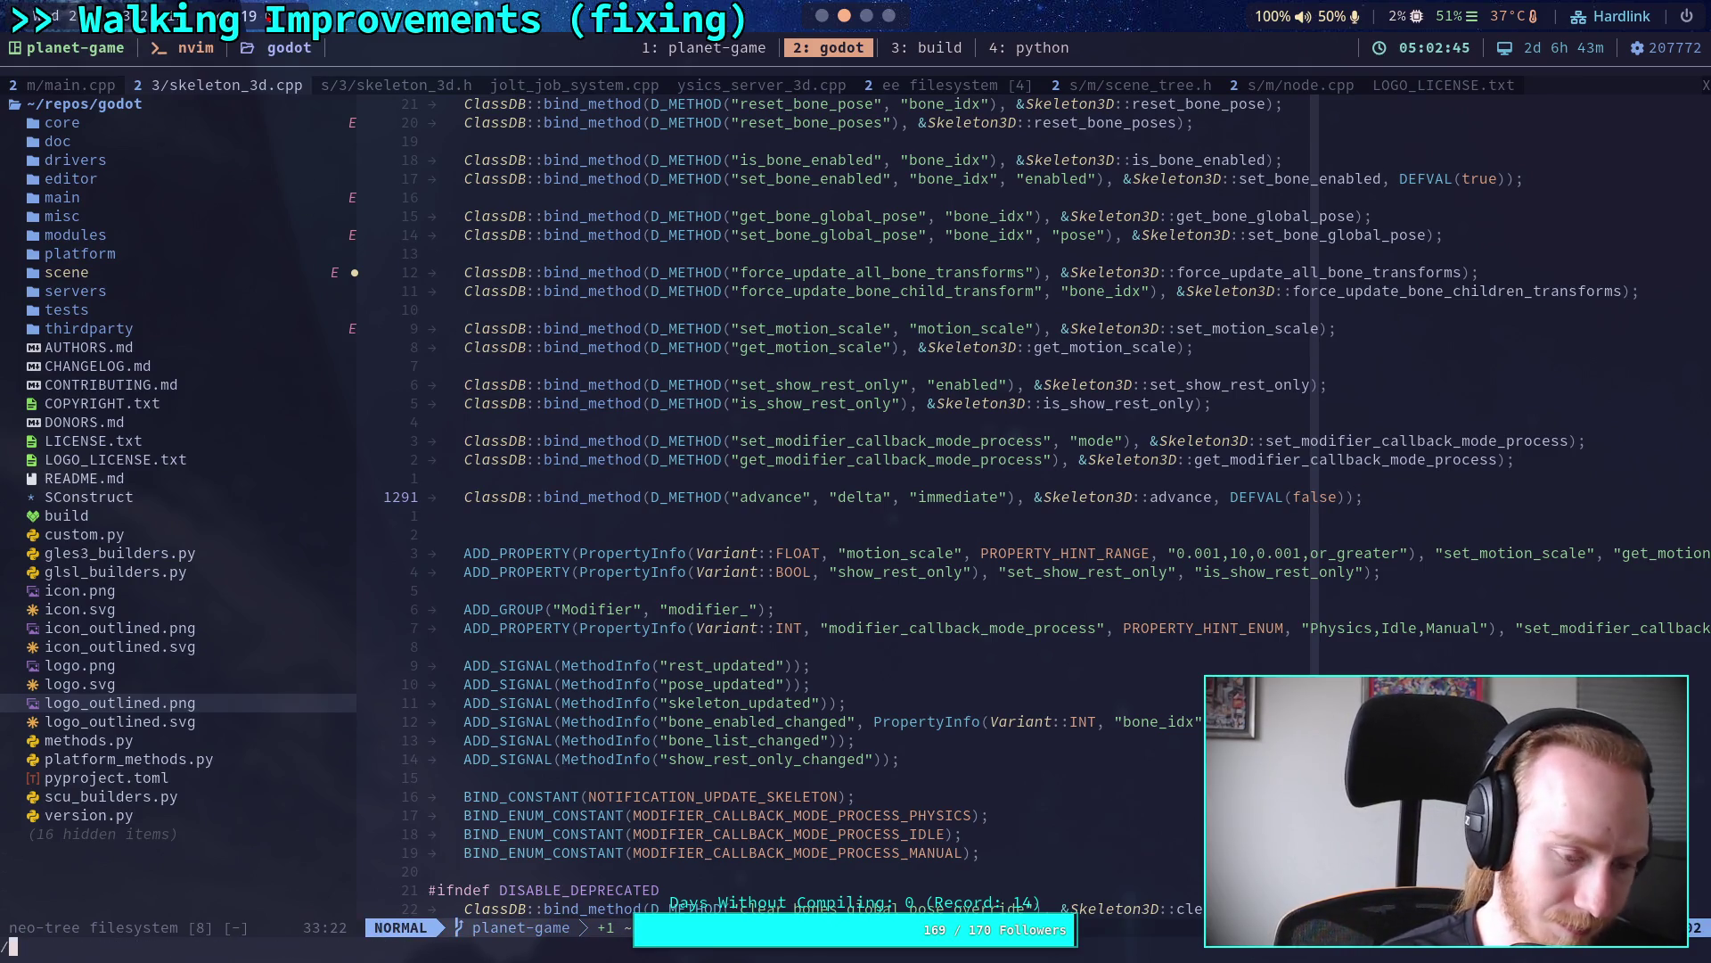
# Step: Jump to Skeleton3D::advance and add a 'bool p_immediate' parameter to its signature
pyautogui.write('::adv')
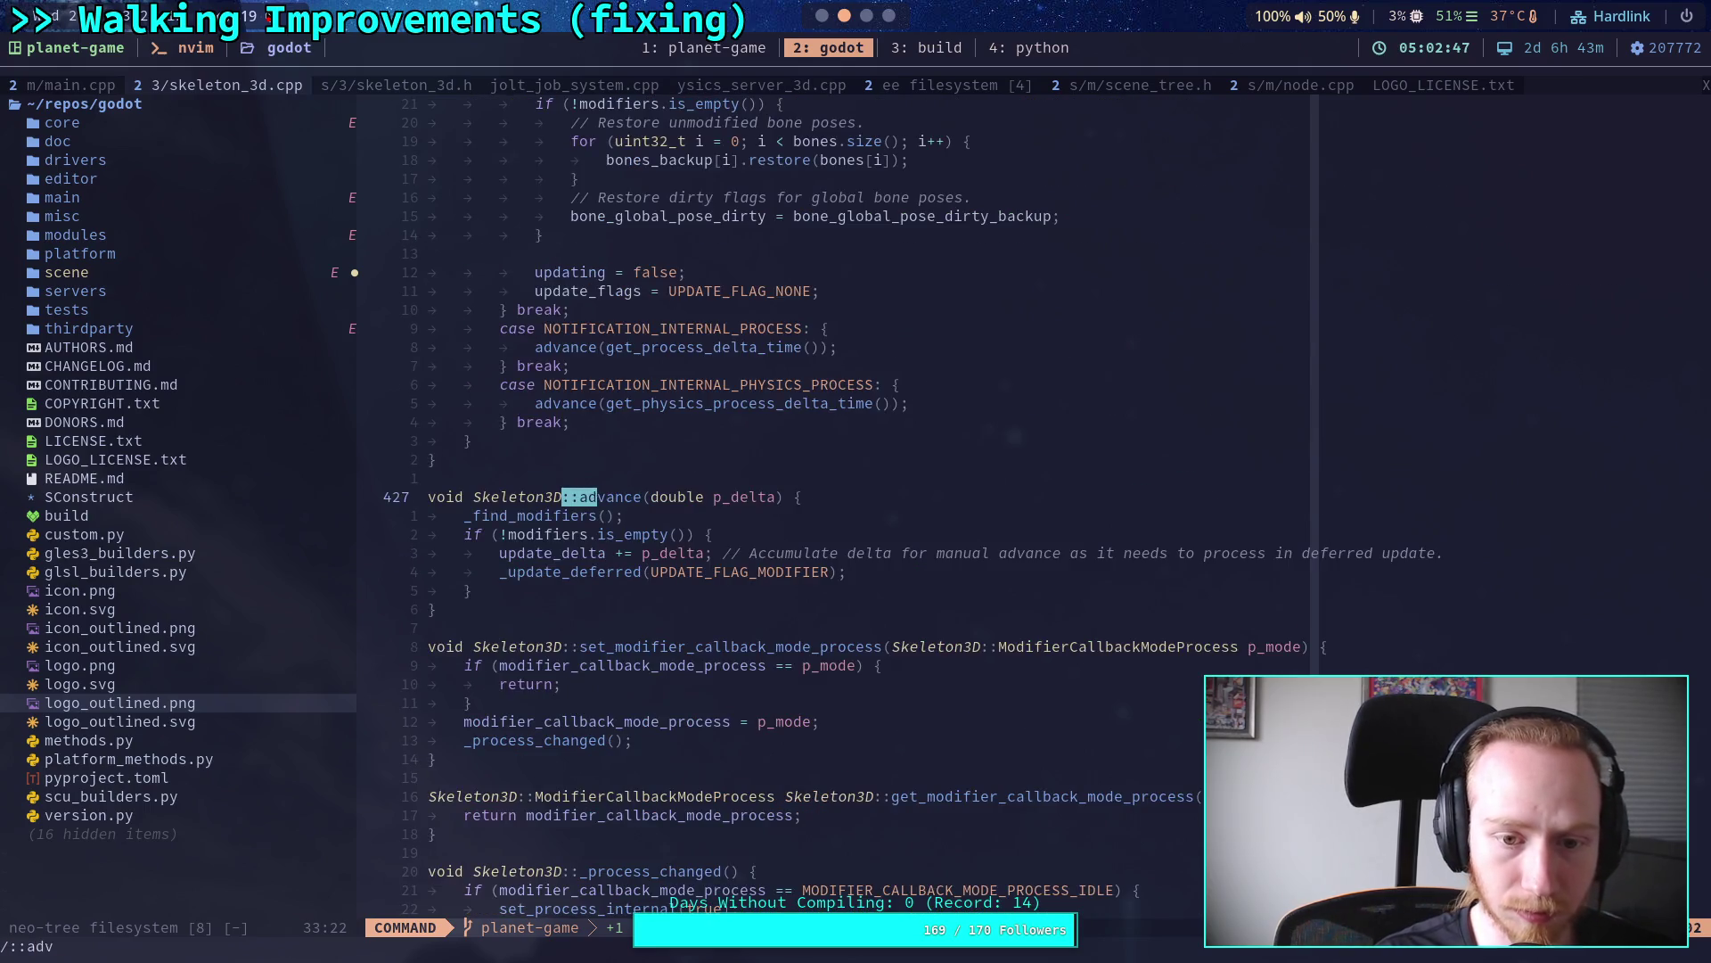
pyautogui.press('Return')
pyautogui.press('f')
pyautogui.press(')')
pyautogui.write('i')
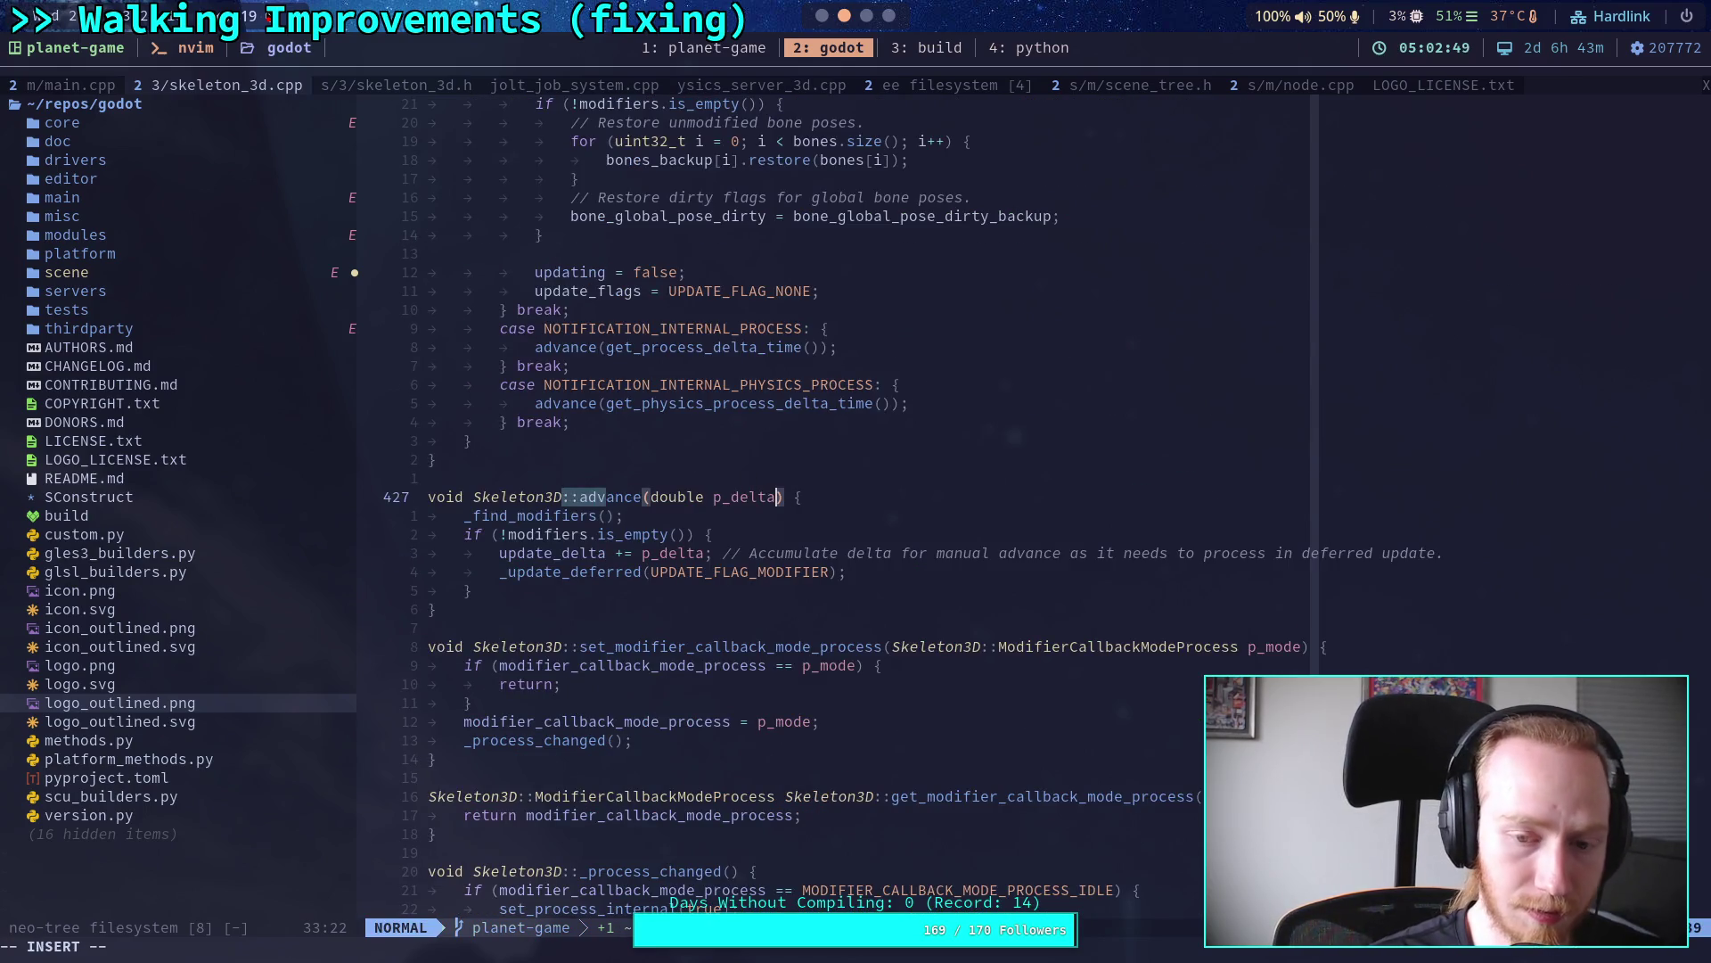
pyautogui.write(', be')
pyautogui.press('BackSpace')
pyautogui.write('ool p_im')
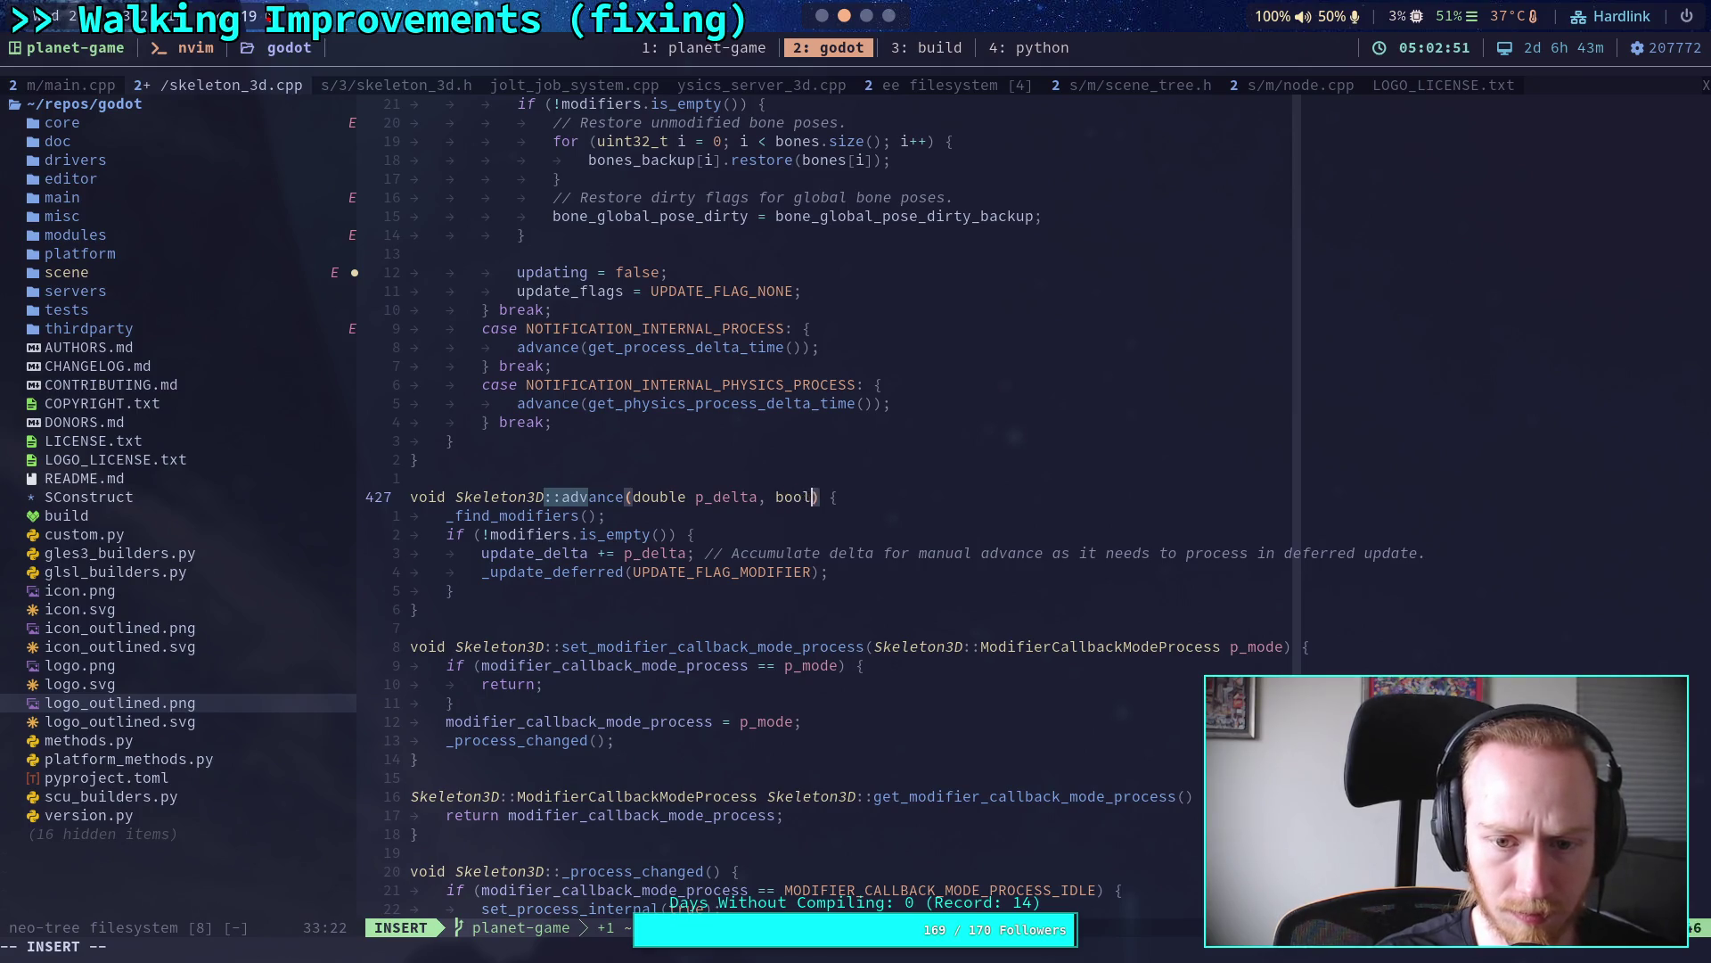
pyautogui.write('mediate')
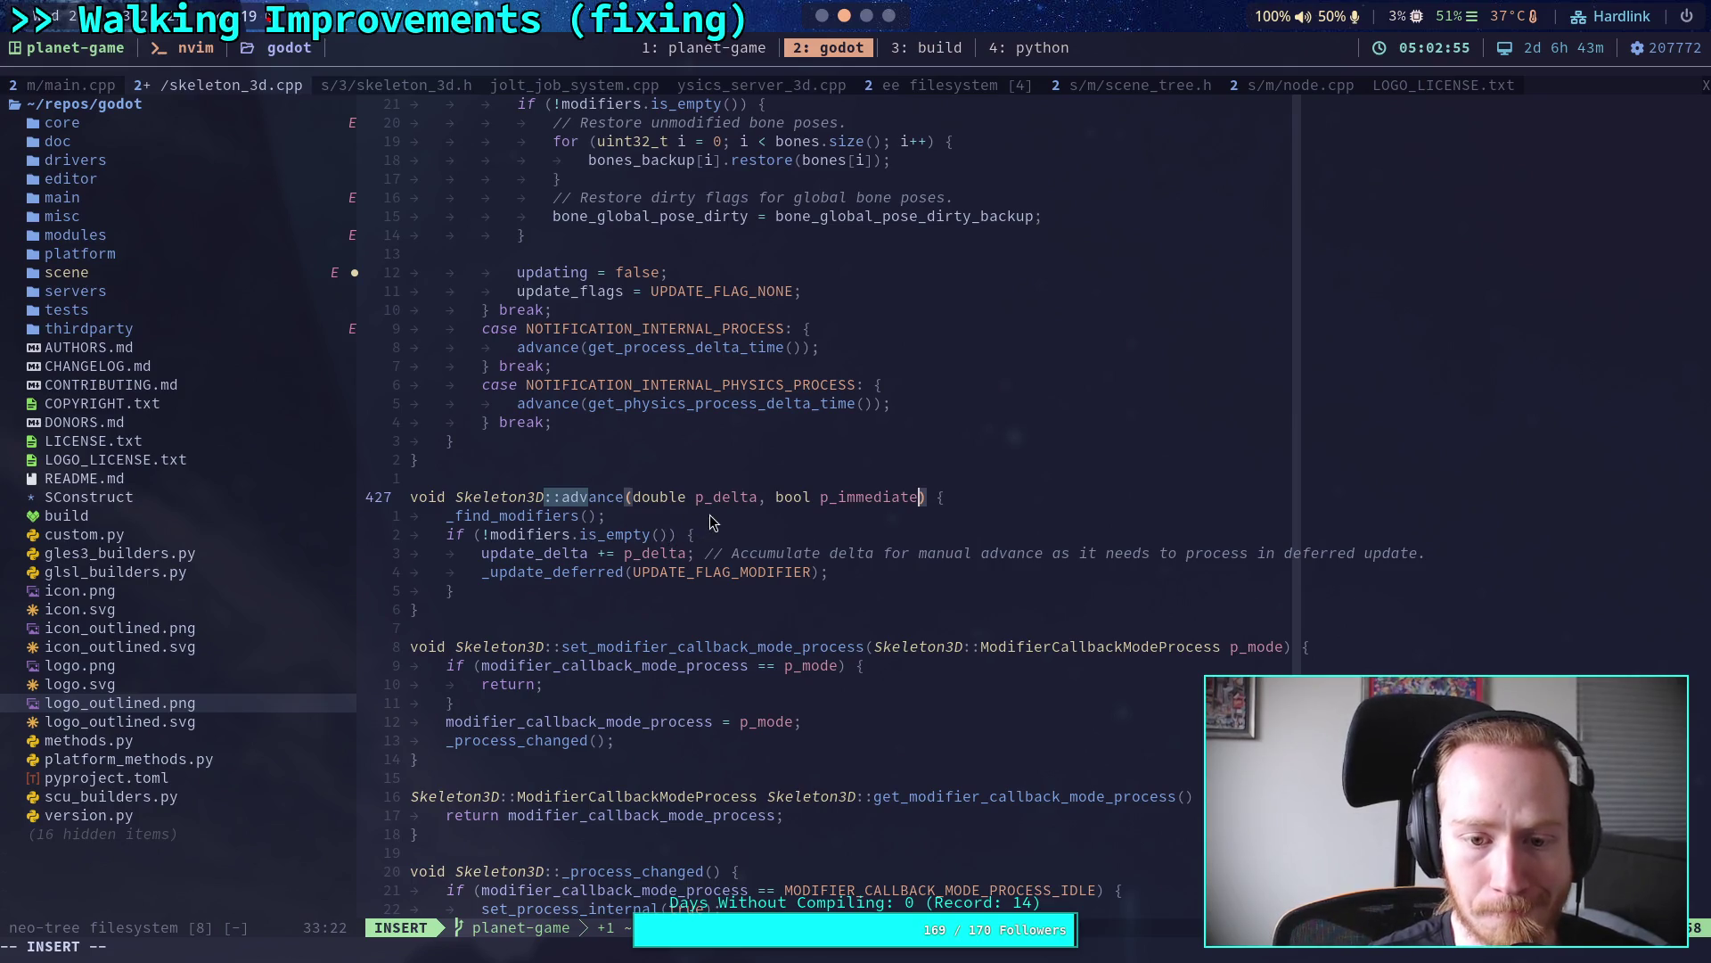
# Step: Insert an indented 'if (p_immediate) {' line after the update_delta call
pyautogui.click(713, 533)
pyautogui.click(1452, 555)
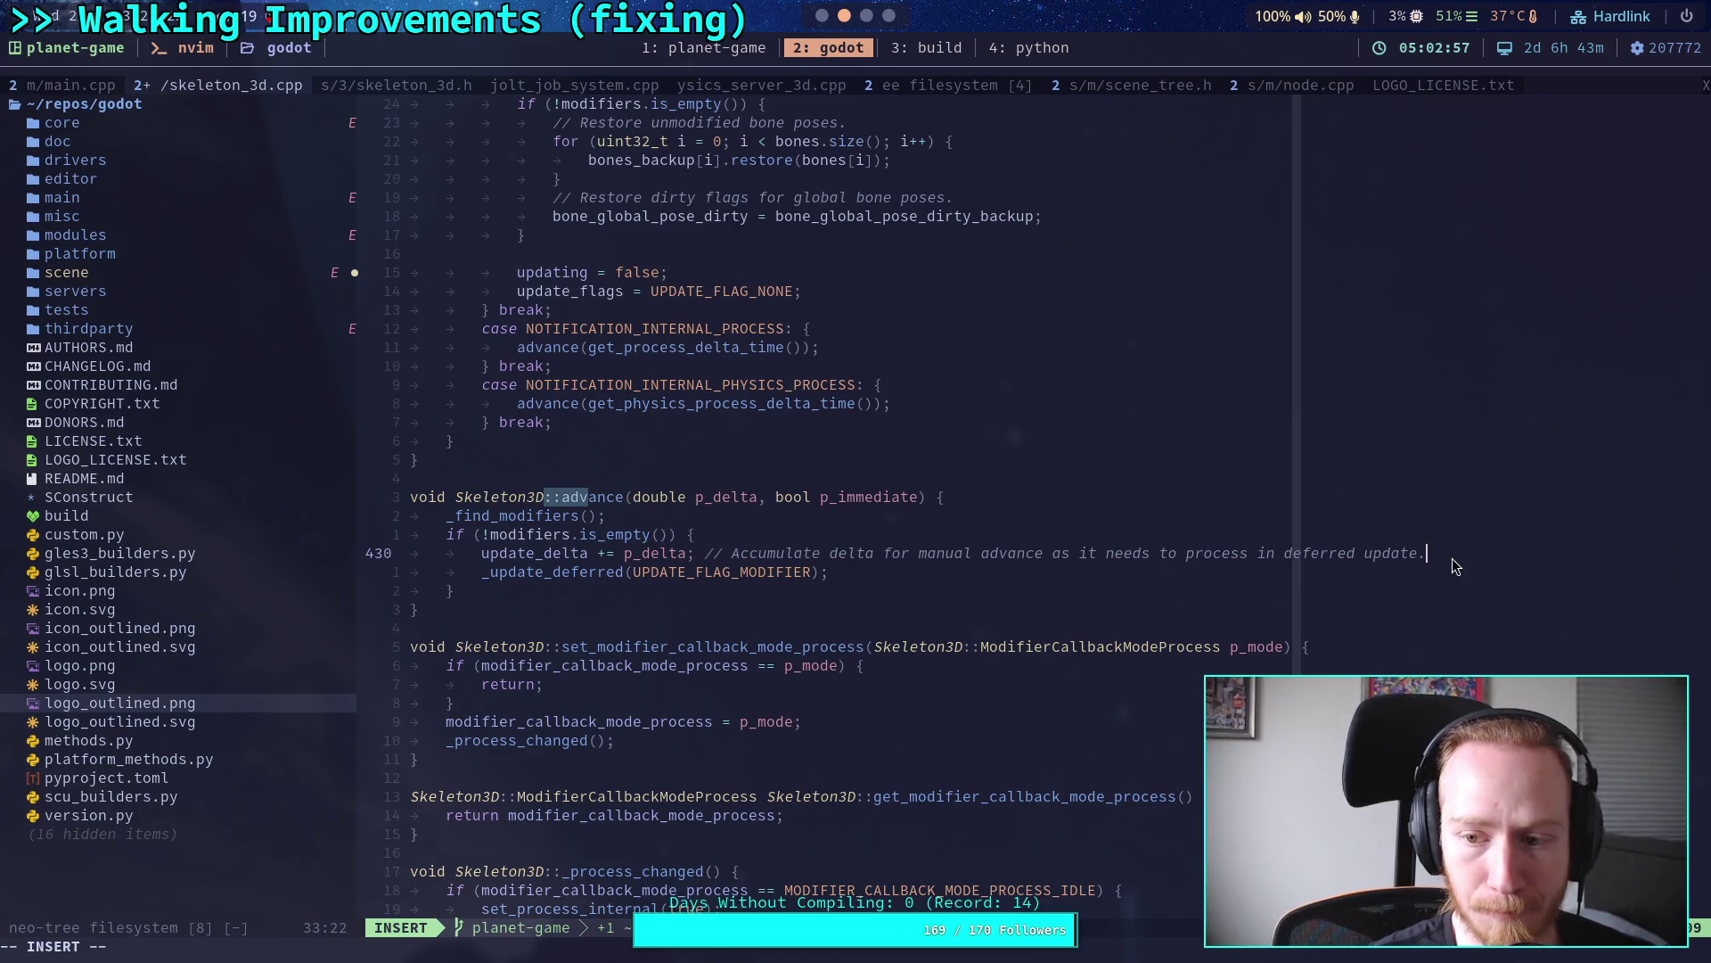
pyautogui.press('Return')
pyautogui.write('/')
pyautogui.press('BackSpace')
pyautogui.press('Tab')
pyautogui.press('Tab')
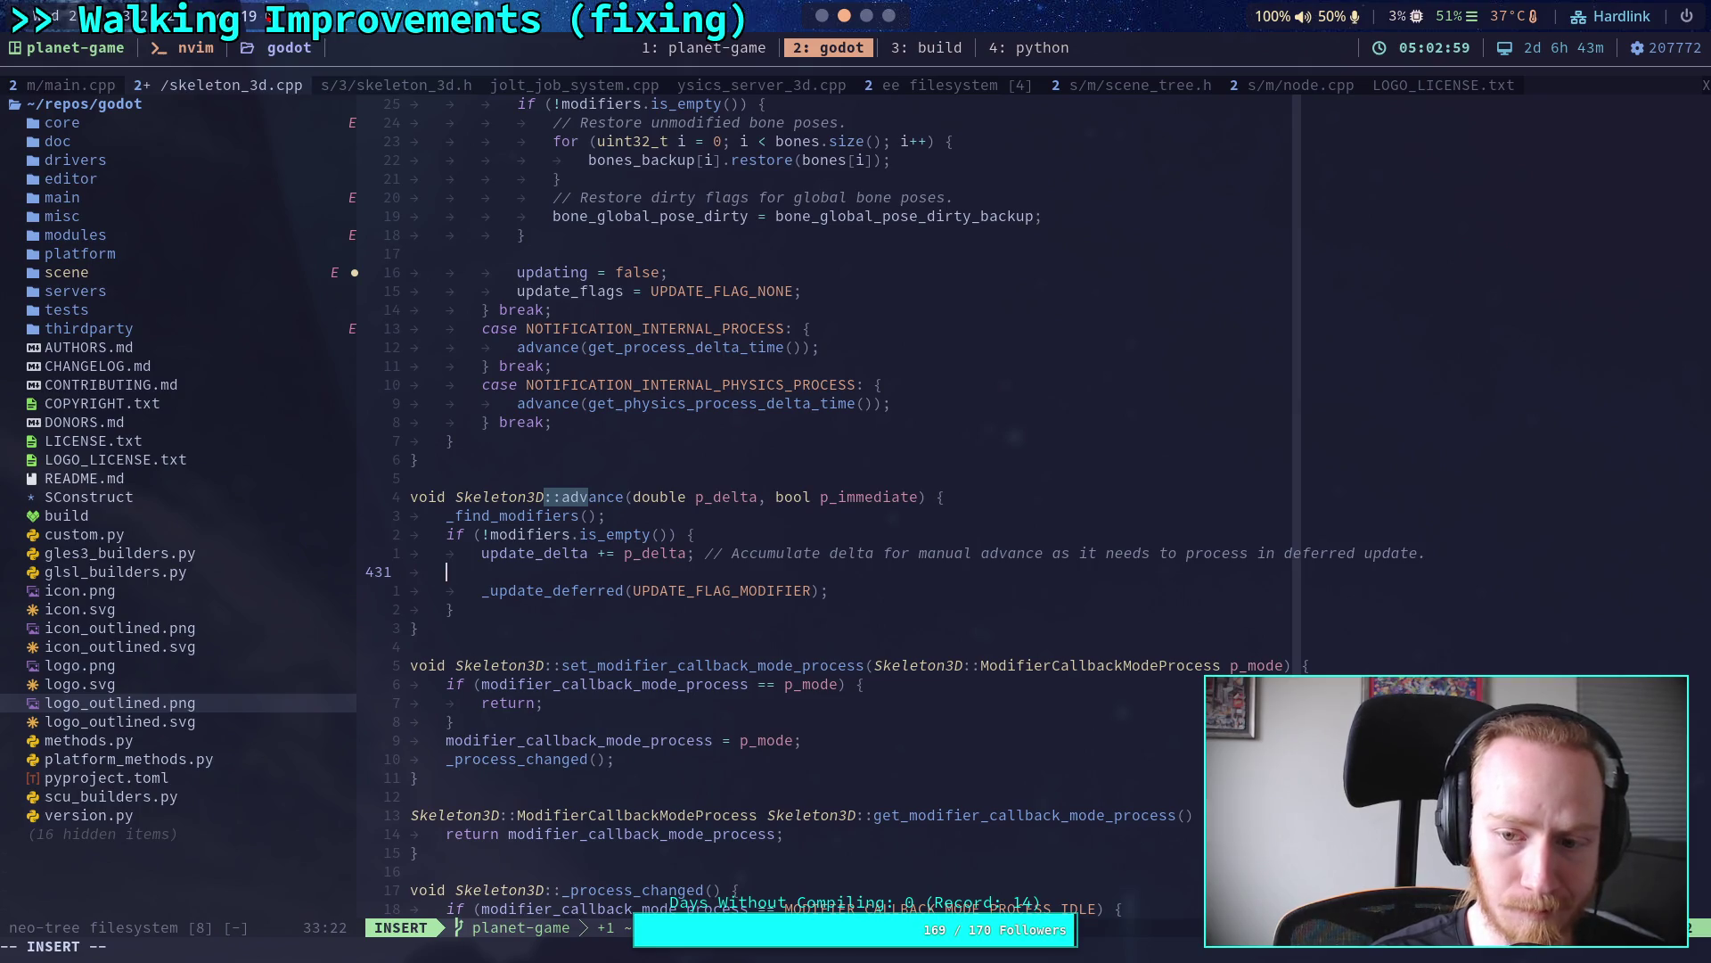
pyautogui.write('if ')
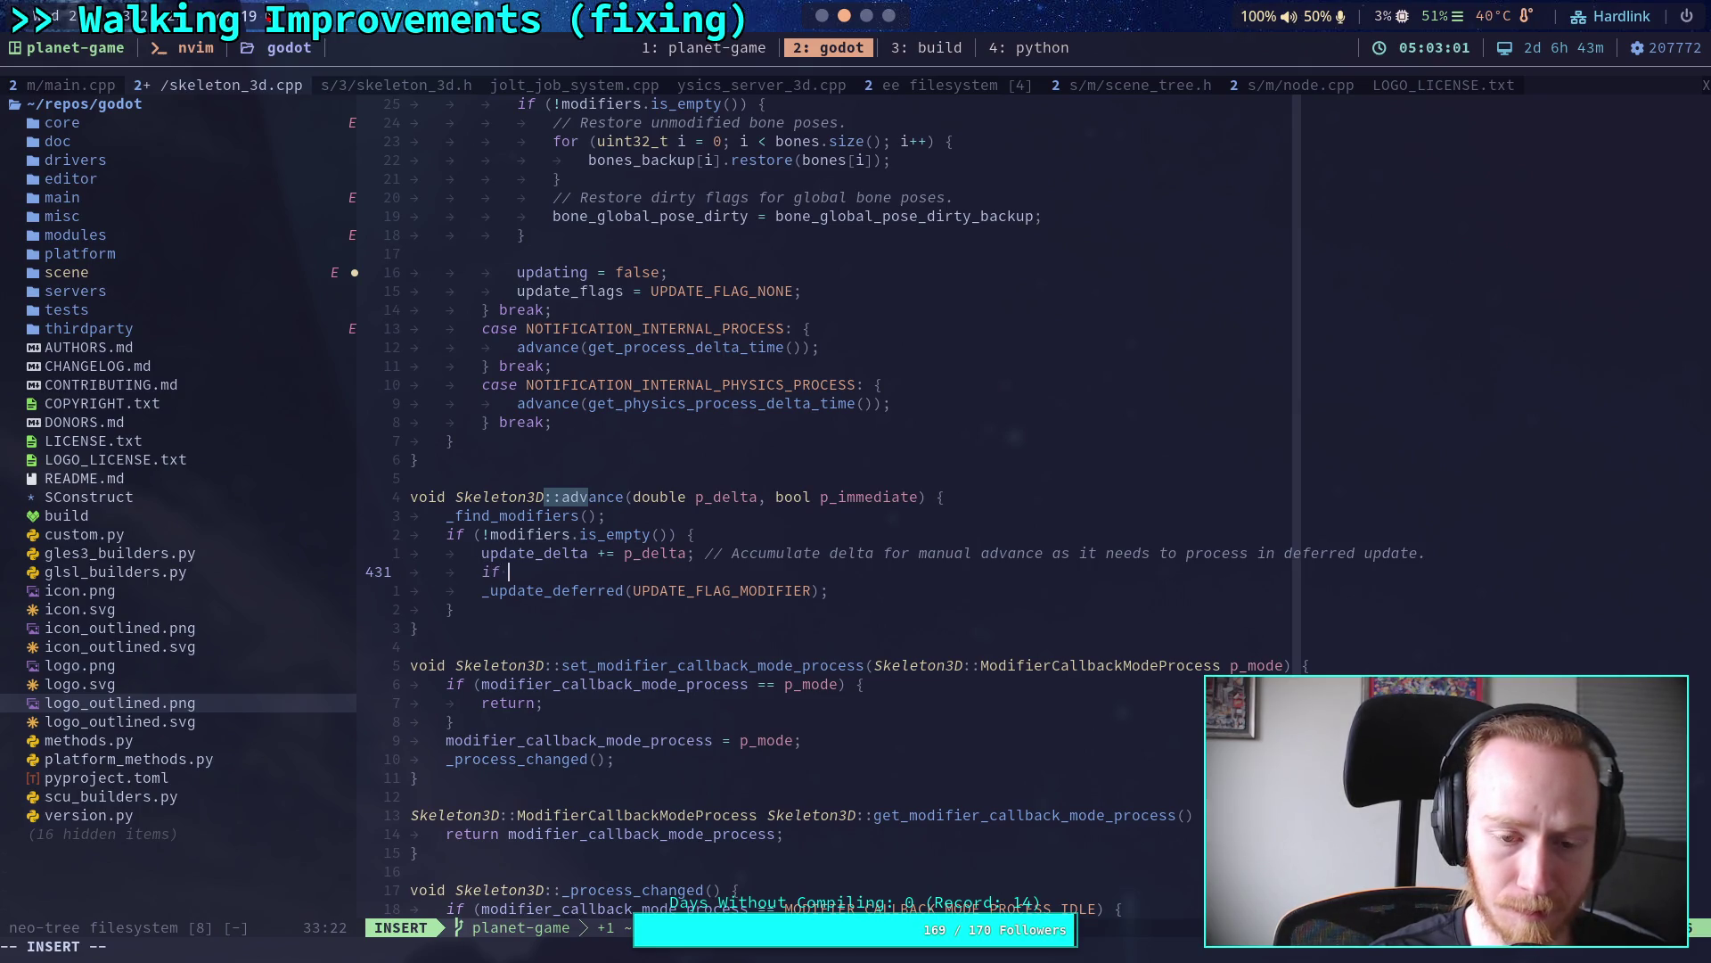
pyautogui.write('(p')
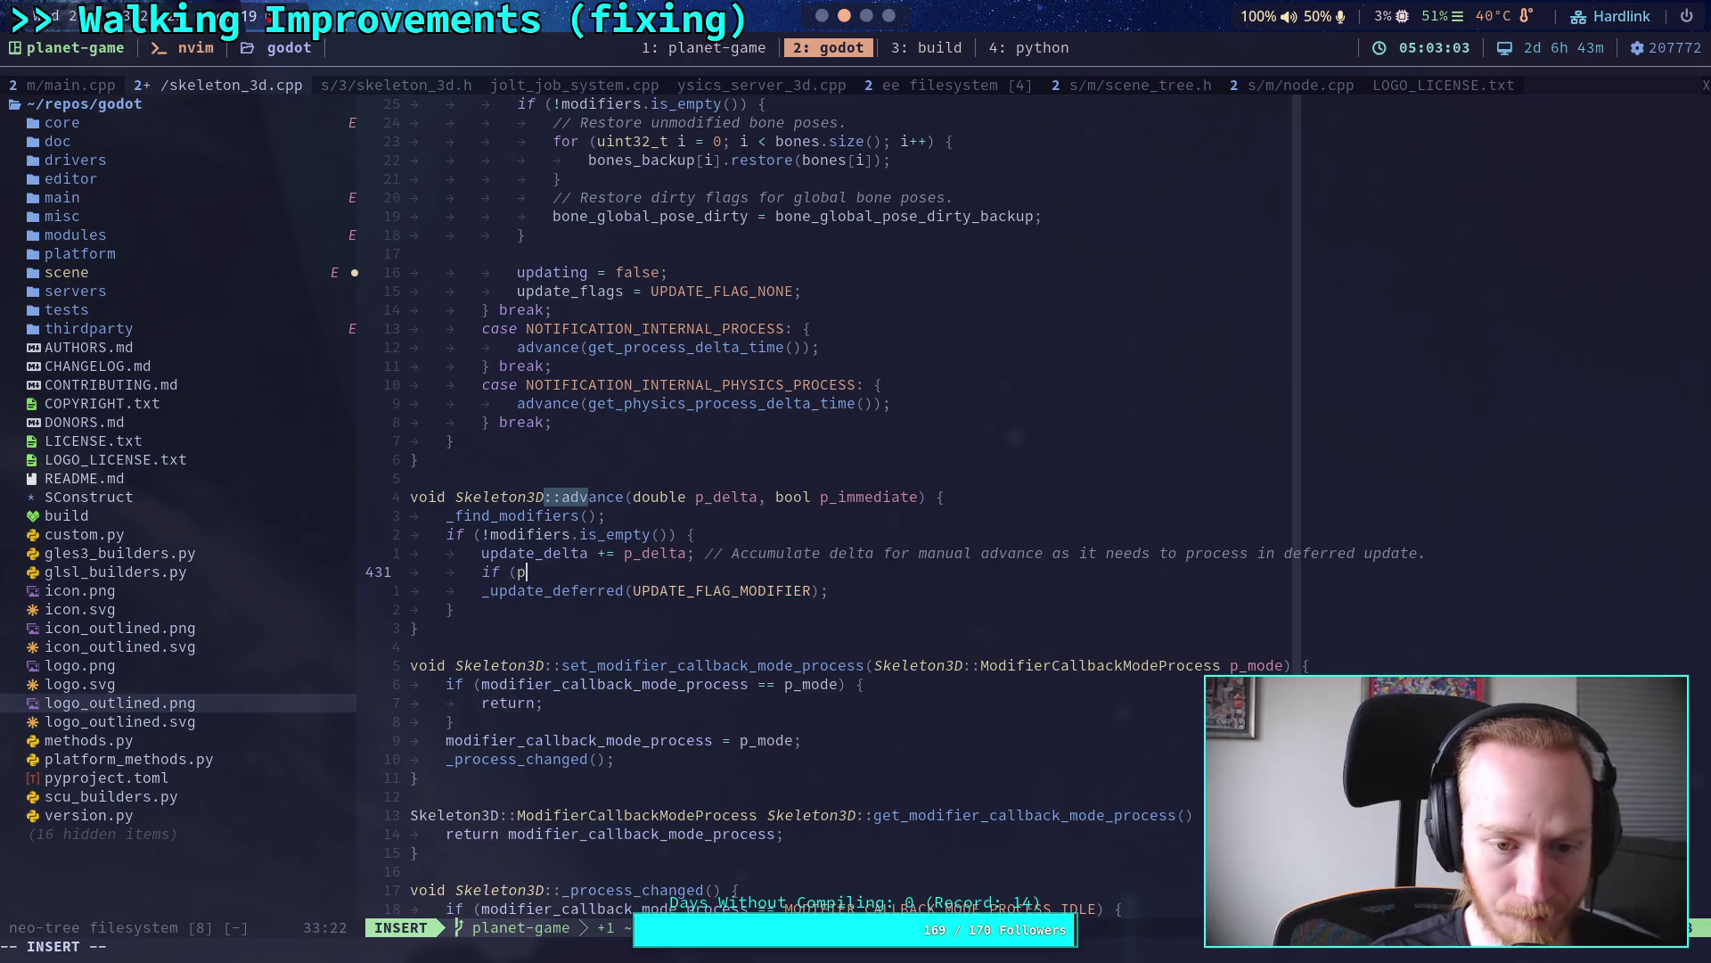
pyautogui.write('_immediat')
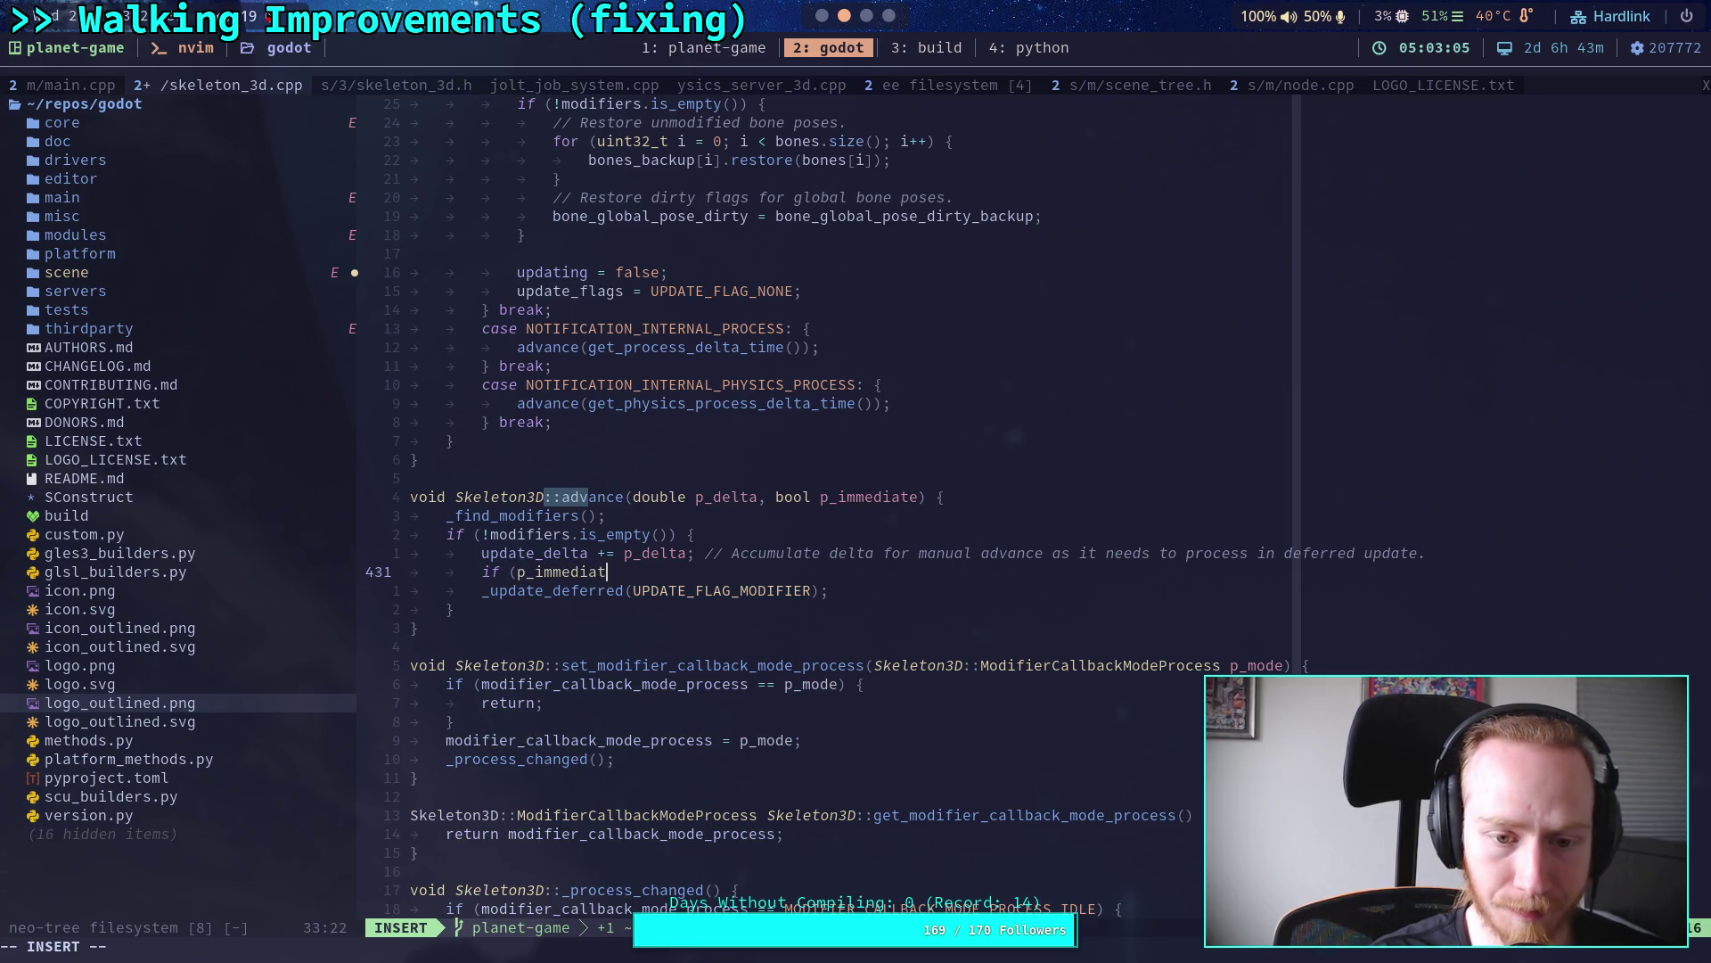
pyautogui.write('e) {')
pyautogui.press('Return')
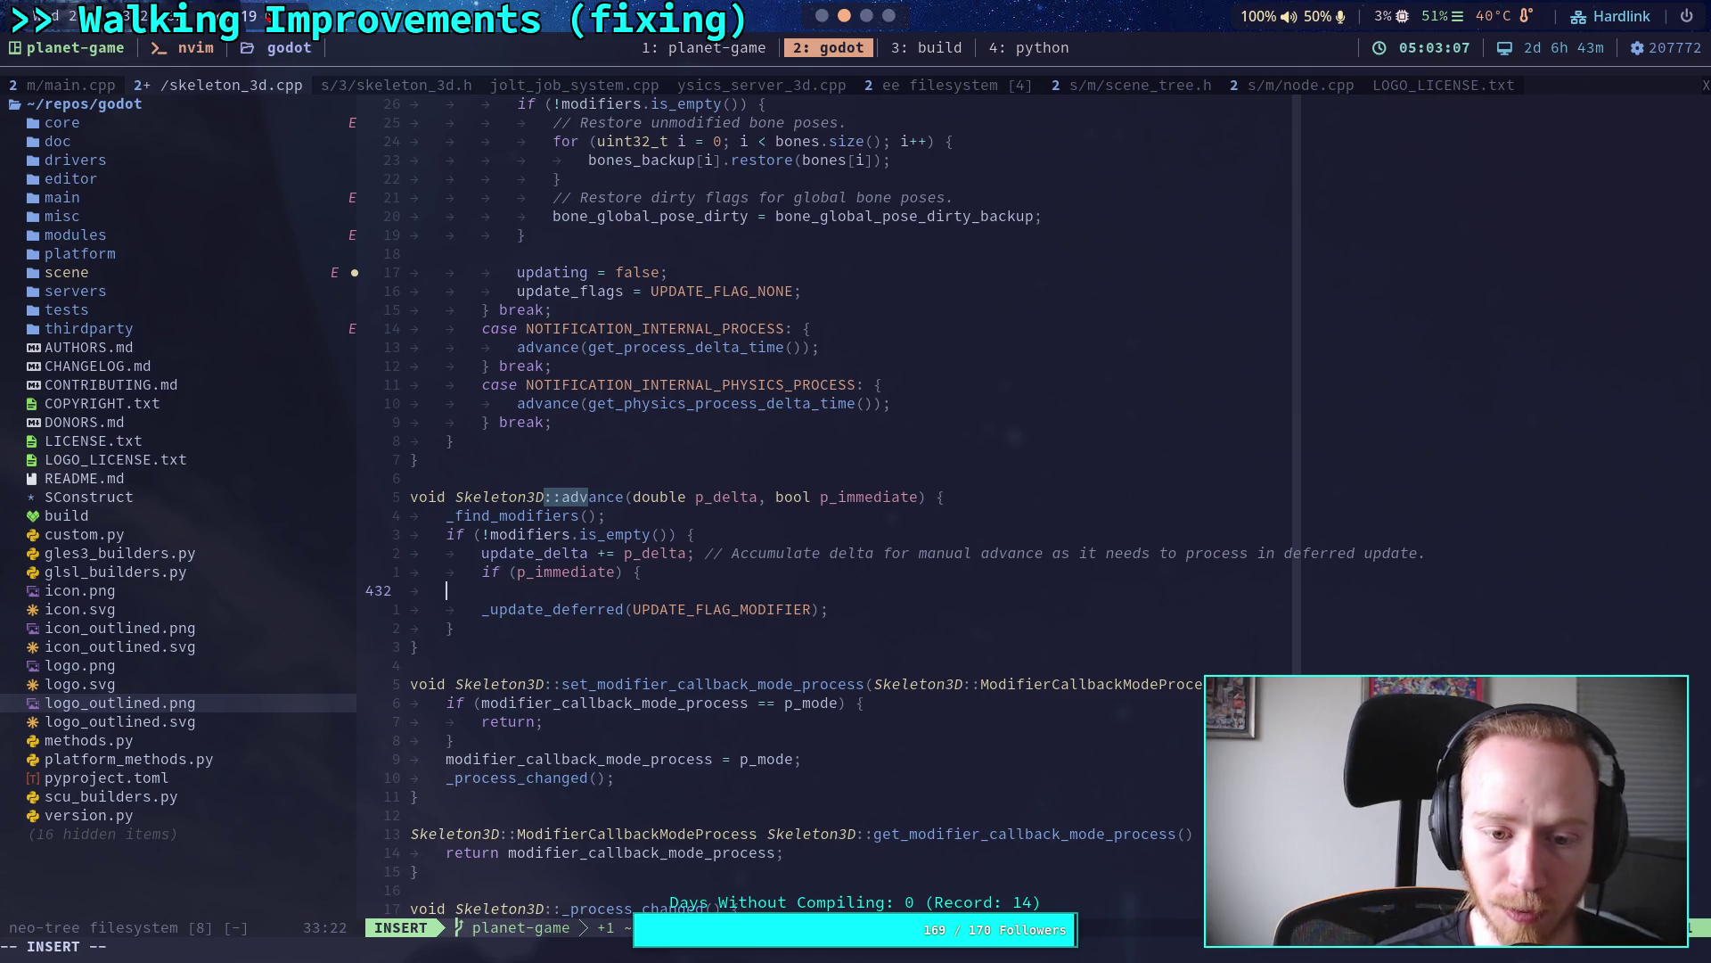
pyautogui.scroll(2, 1291, 553)
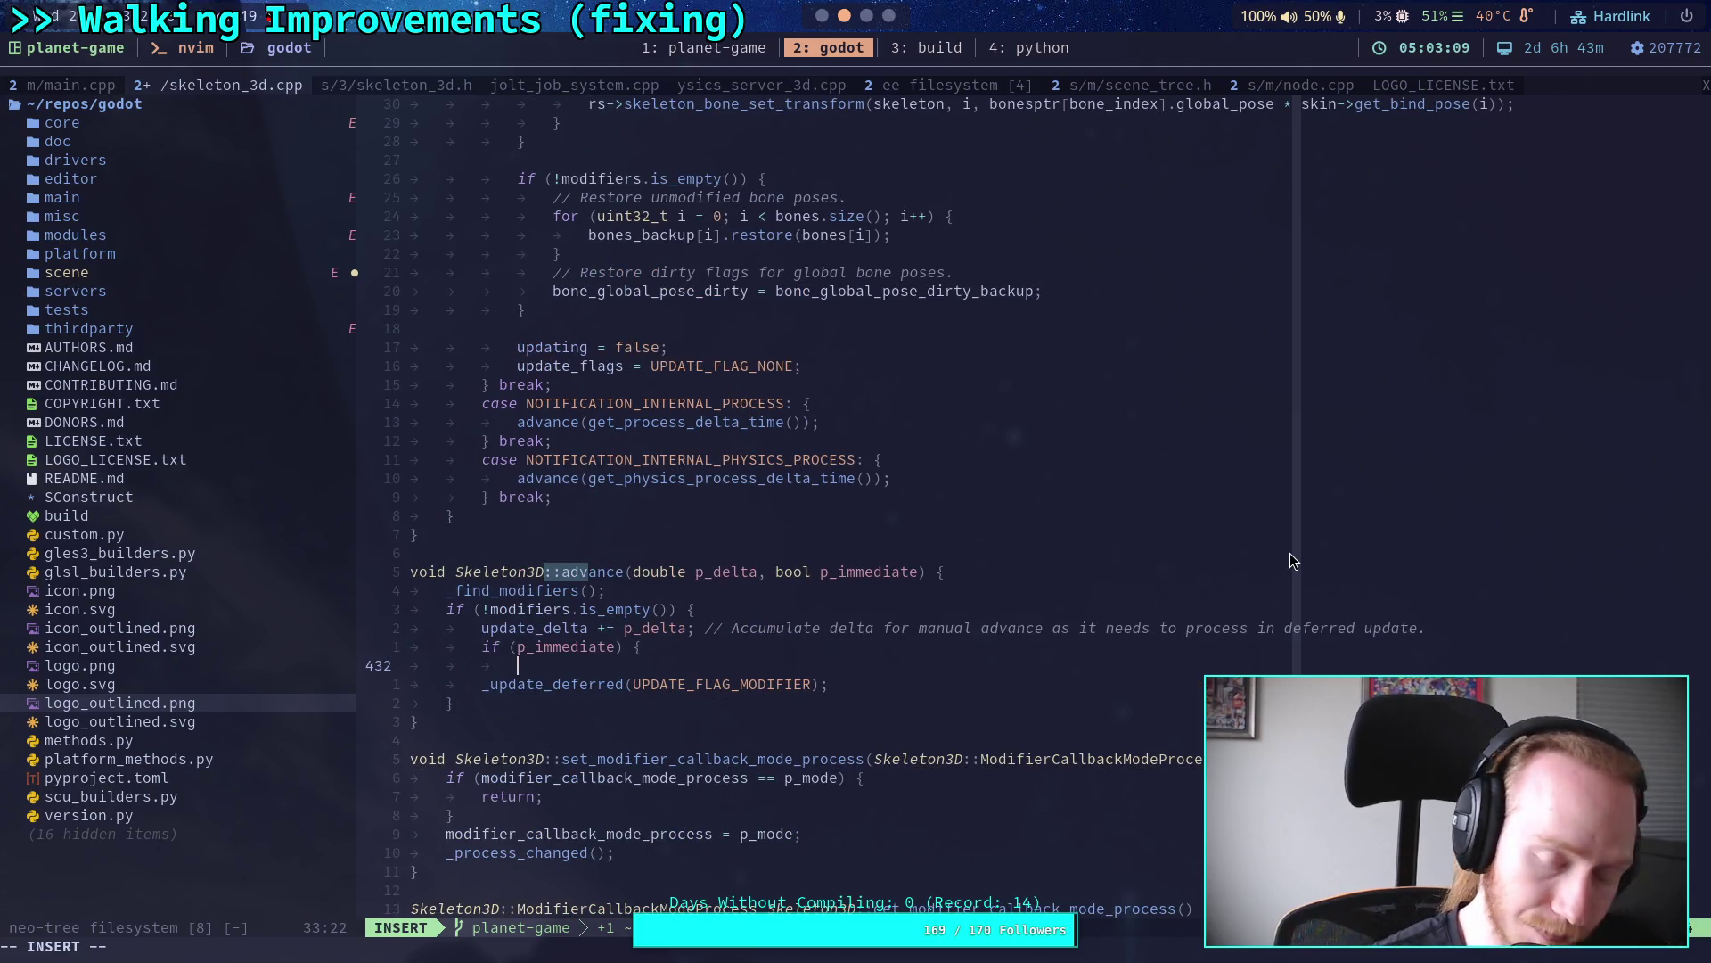
pyautogui.click(923, 48)
pyautogui.click(872, 18)
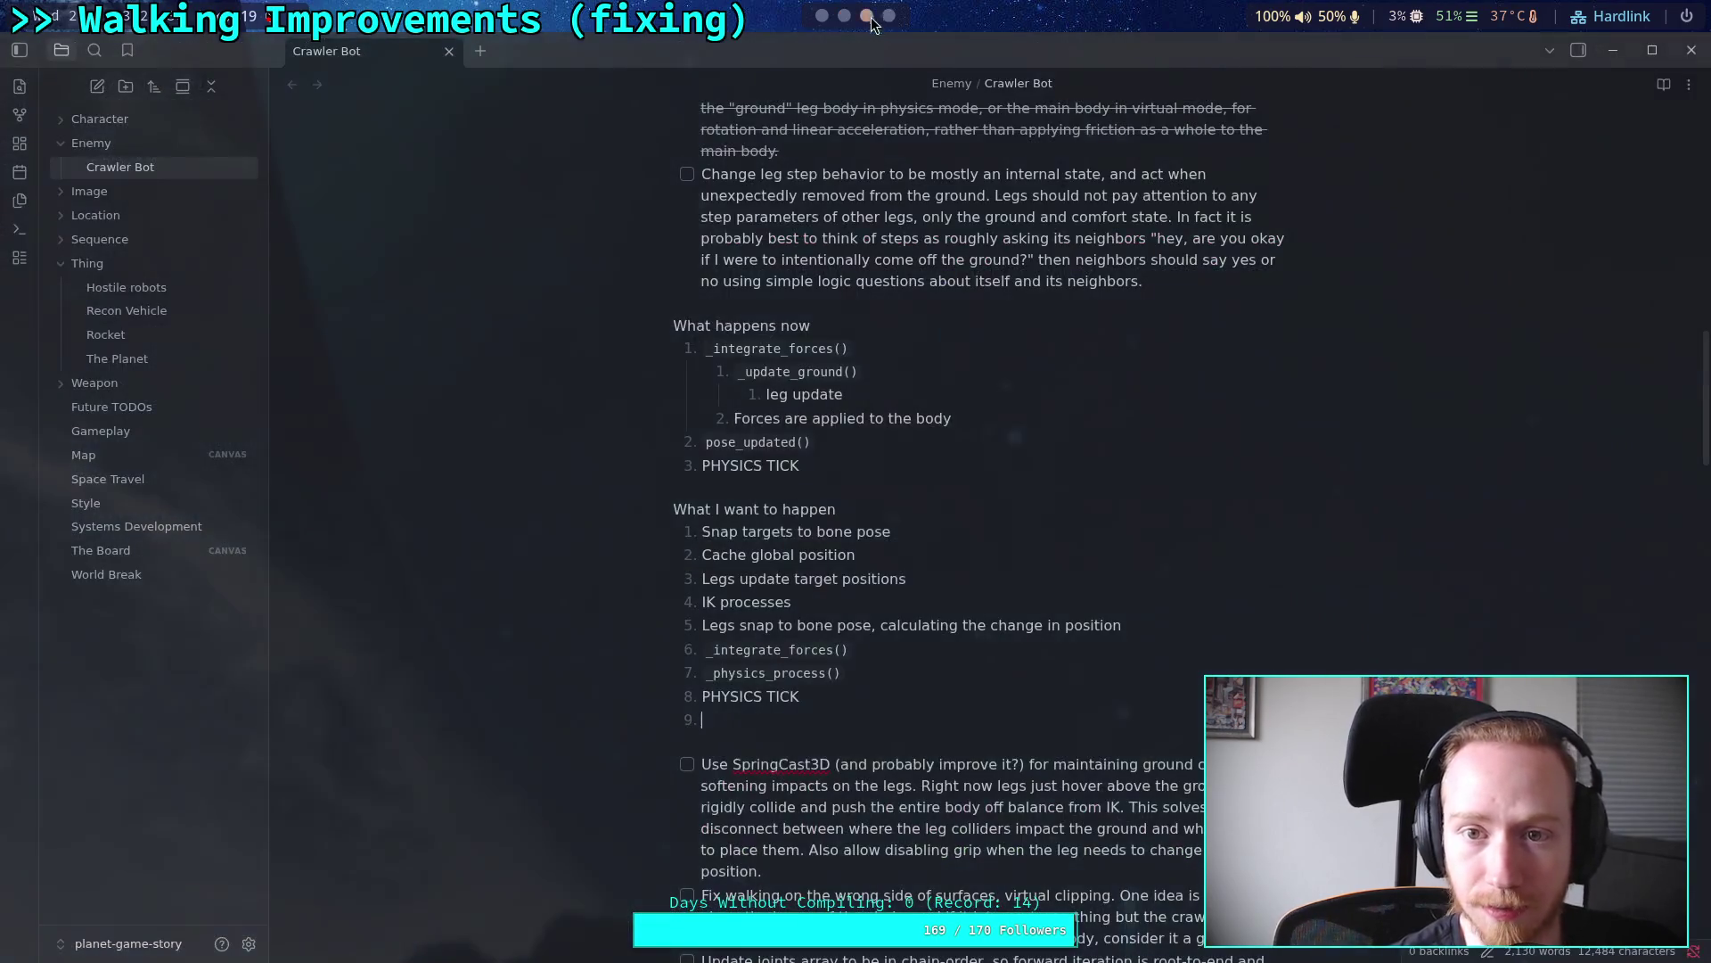
# Step: Open the Node class reference in Godot's built-in help and scroll through its methods
pyautogui.click(821, 16)
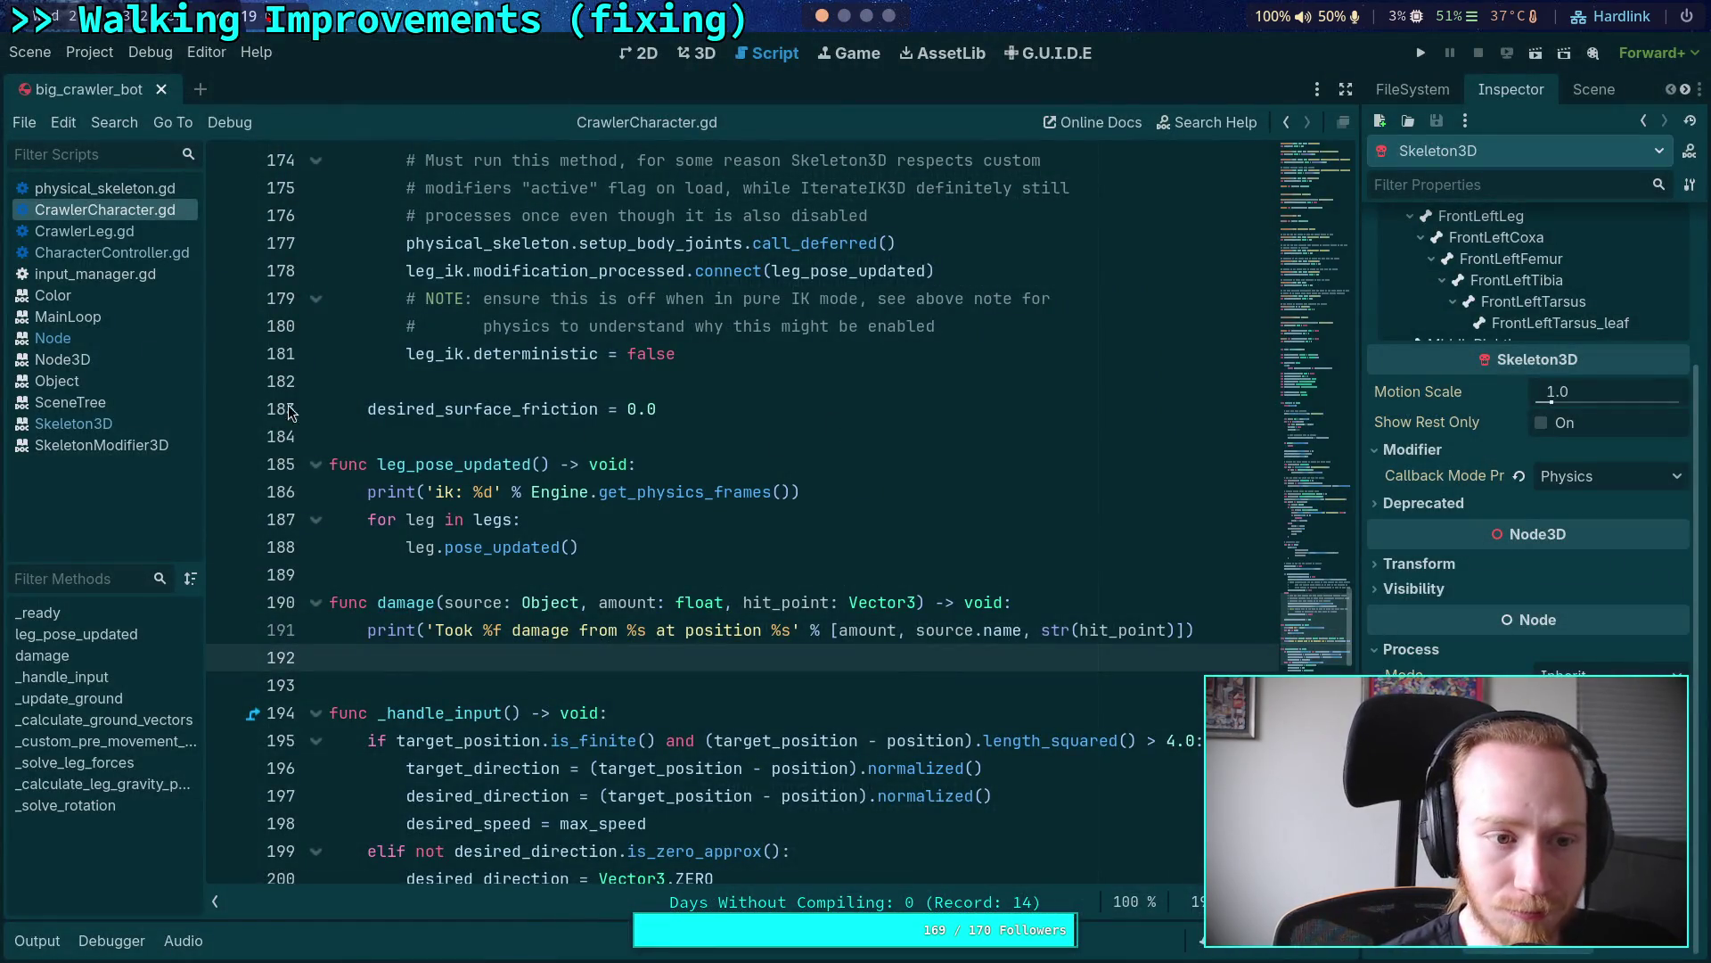
pyautogui.click(53, 338)
pyautogui.scroll(4, 1222, 601)
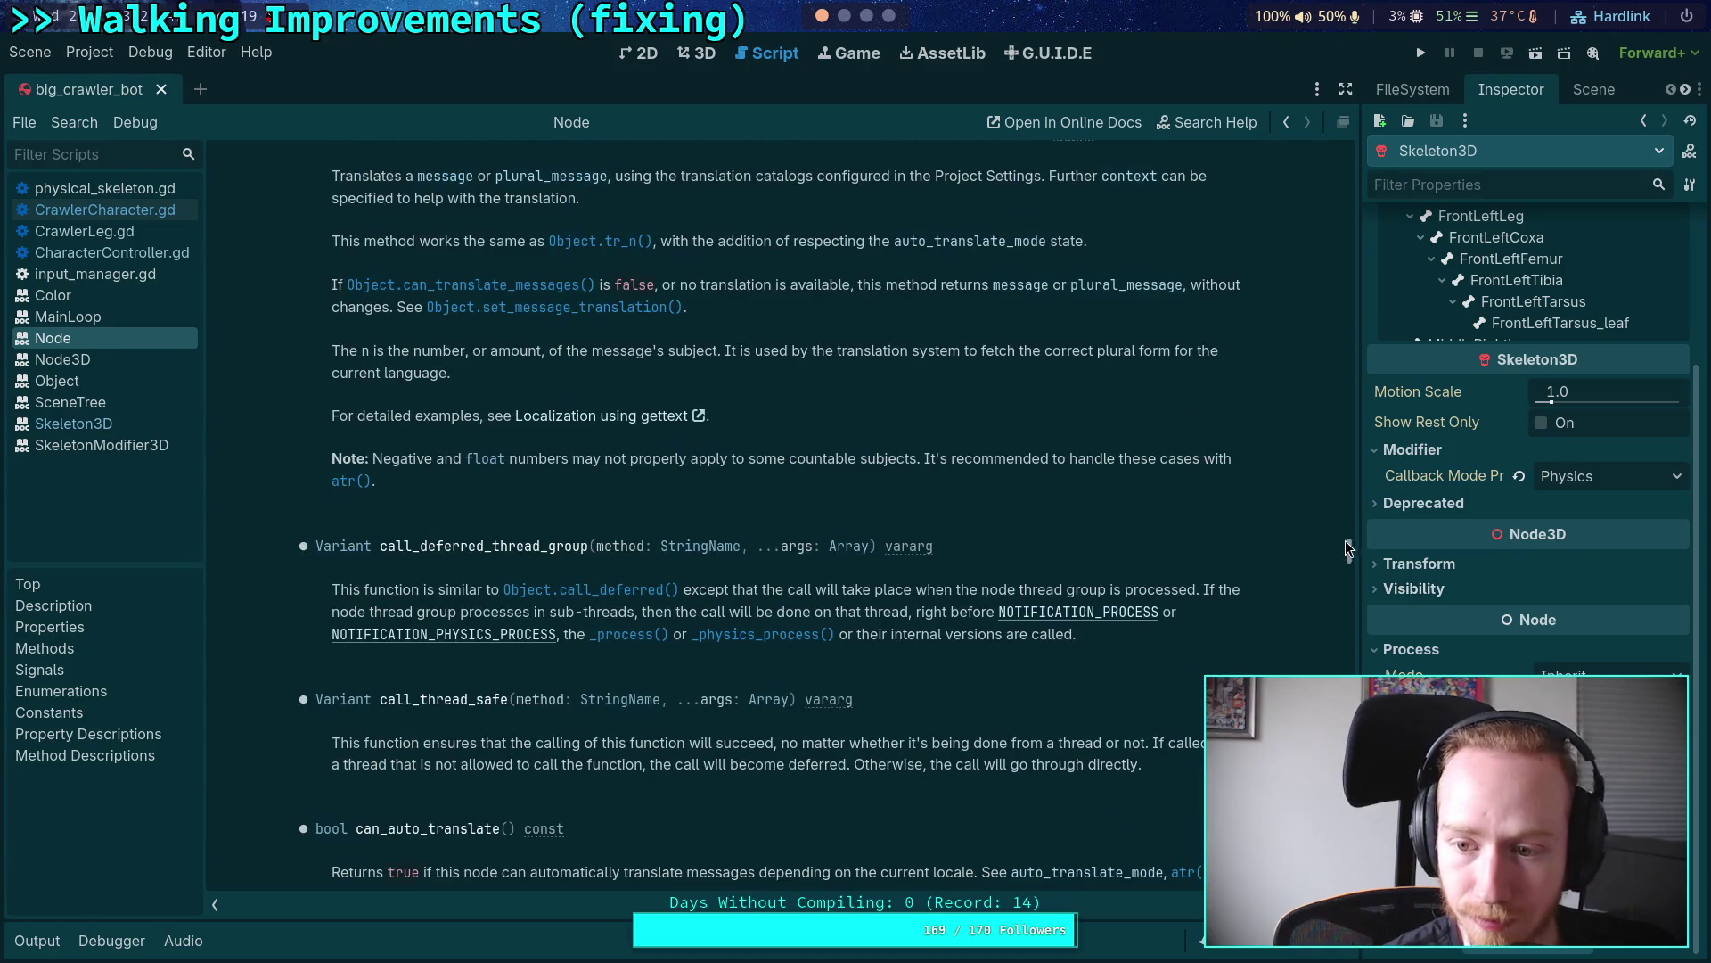
pyautogui.scroll(15, 1248, 548)
pyautogui.scroll(-8, 802, 535)
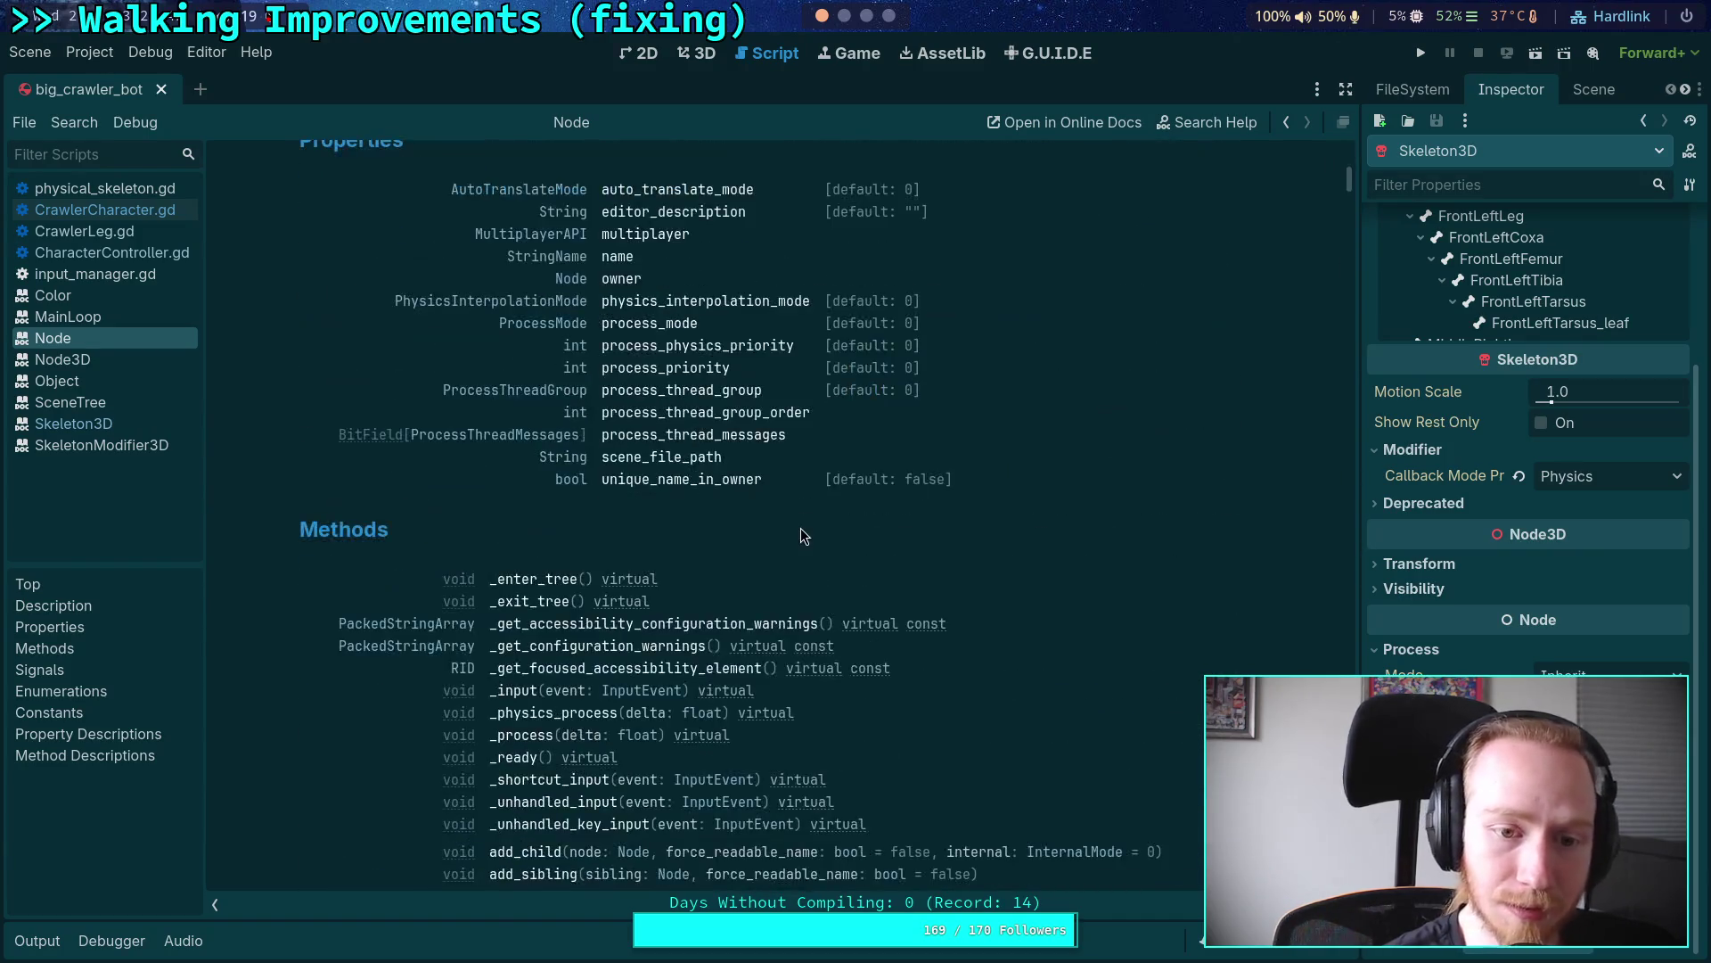
pyautogui.scroll(-15, 800, 536)
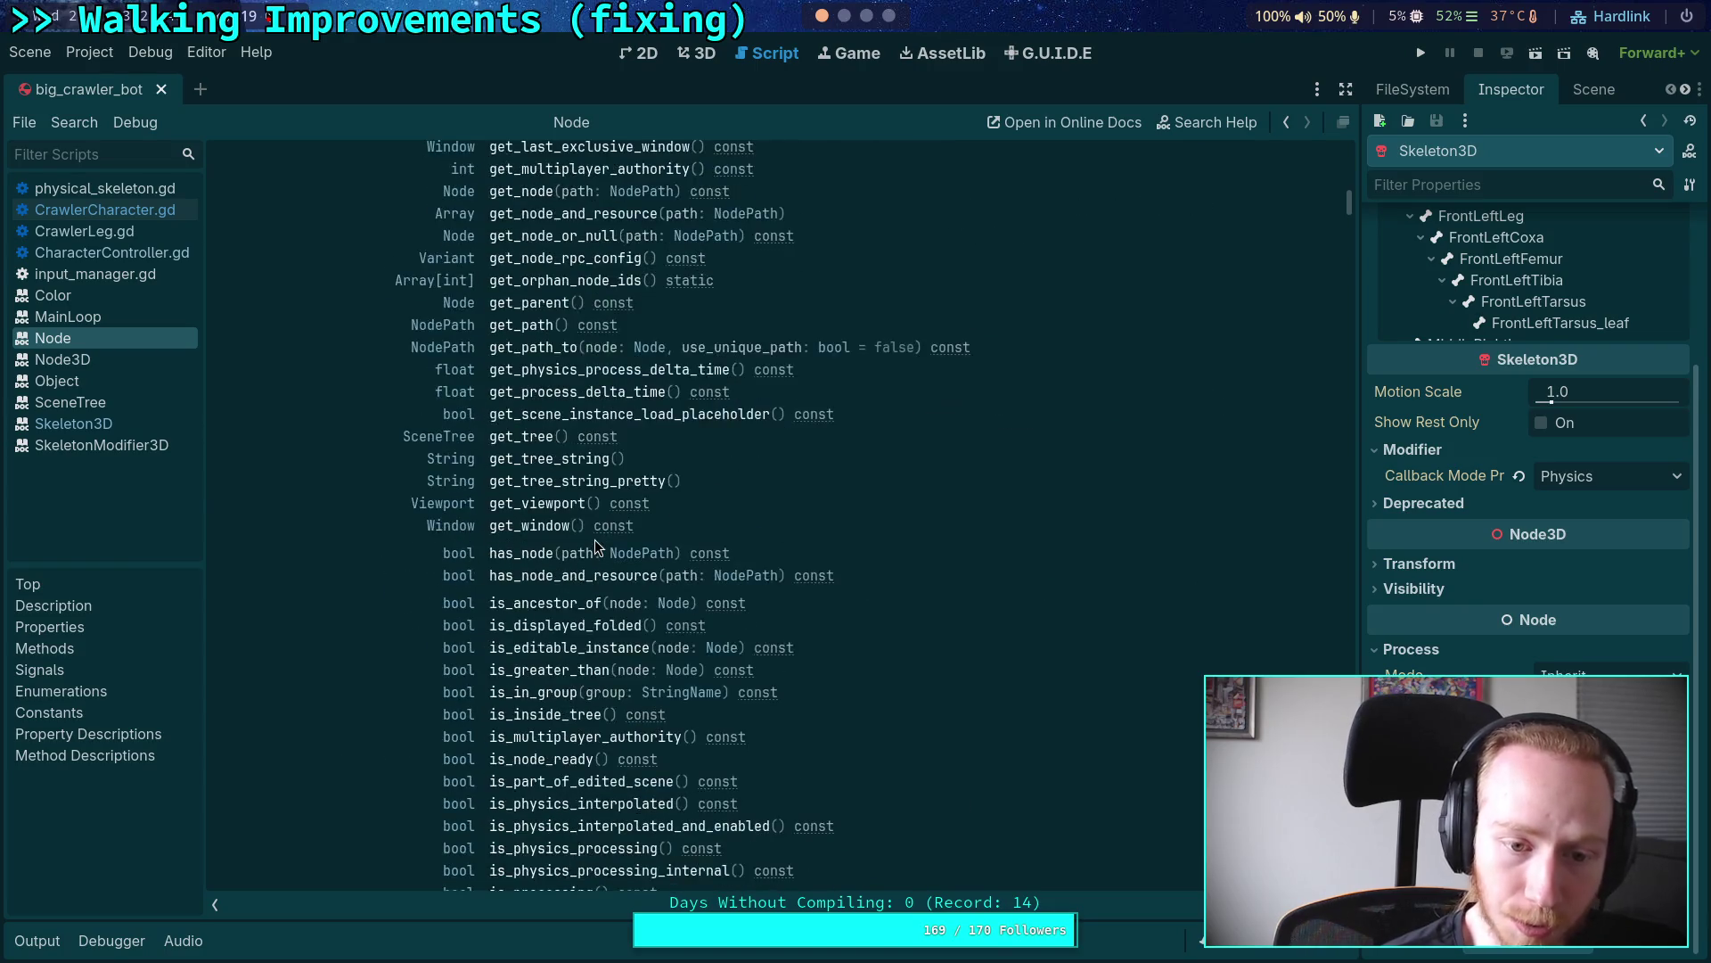
pyautogui.scroll(-10, 596, 546)
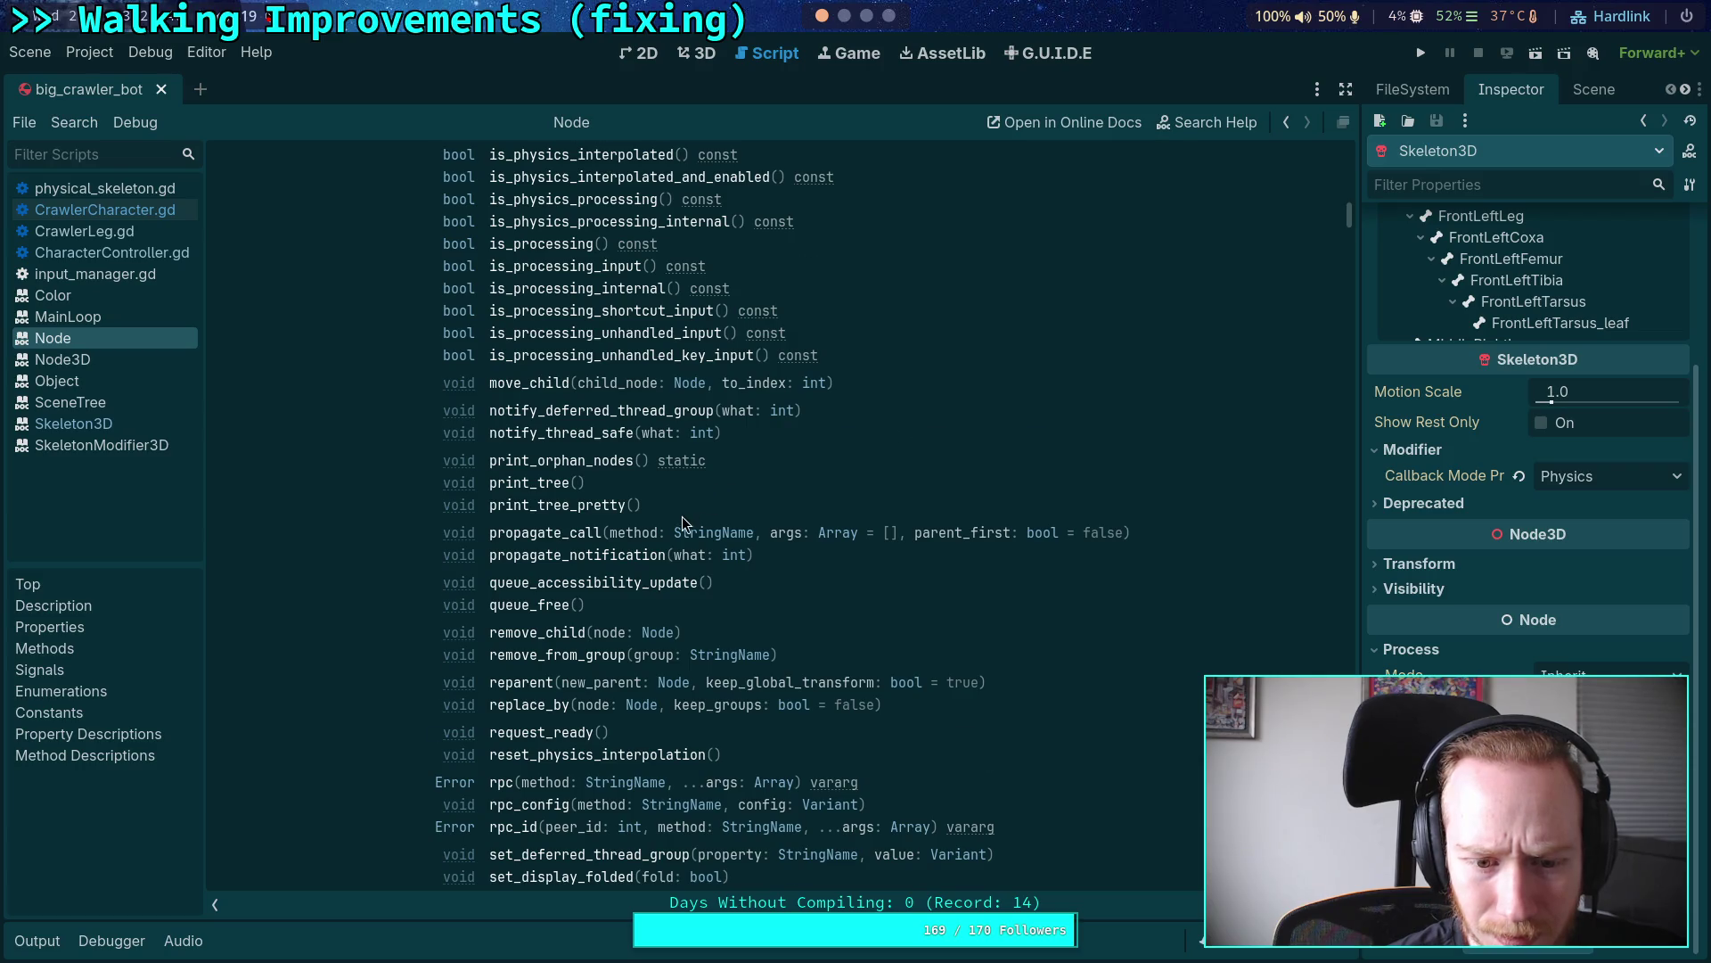
pyautogui.scroll(-5, 682, 521)
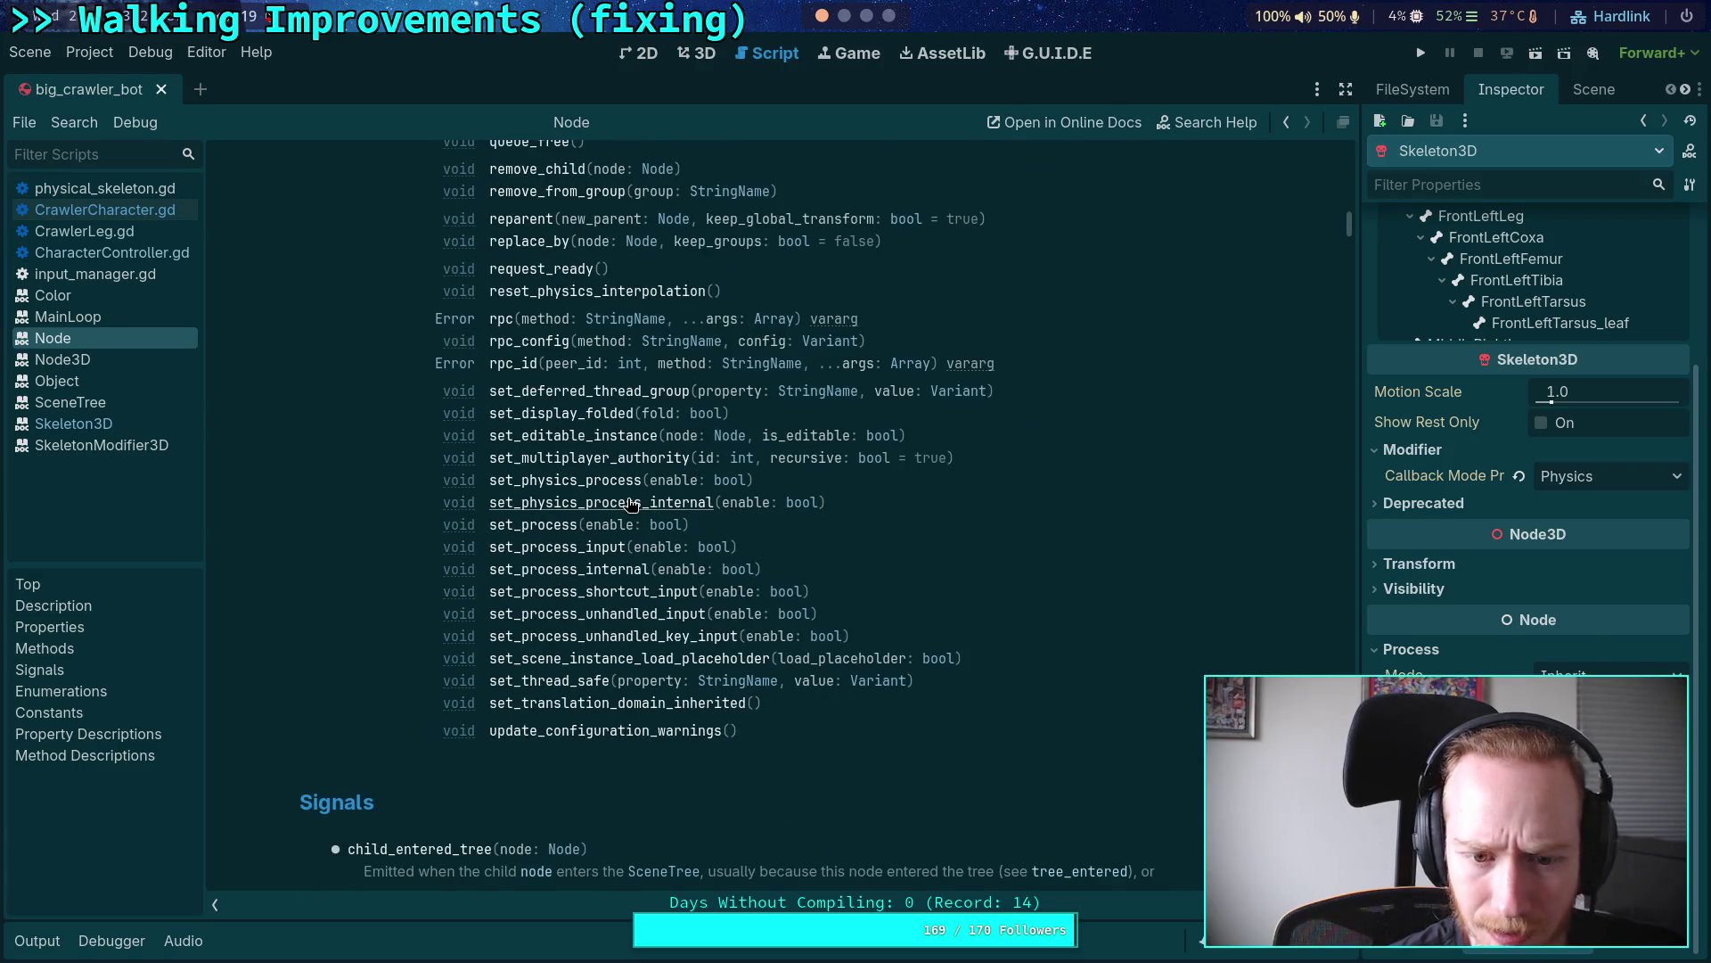
pyautogui.scroll(4, 631, 504)
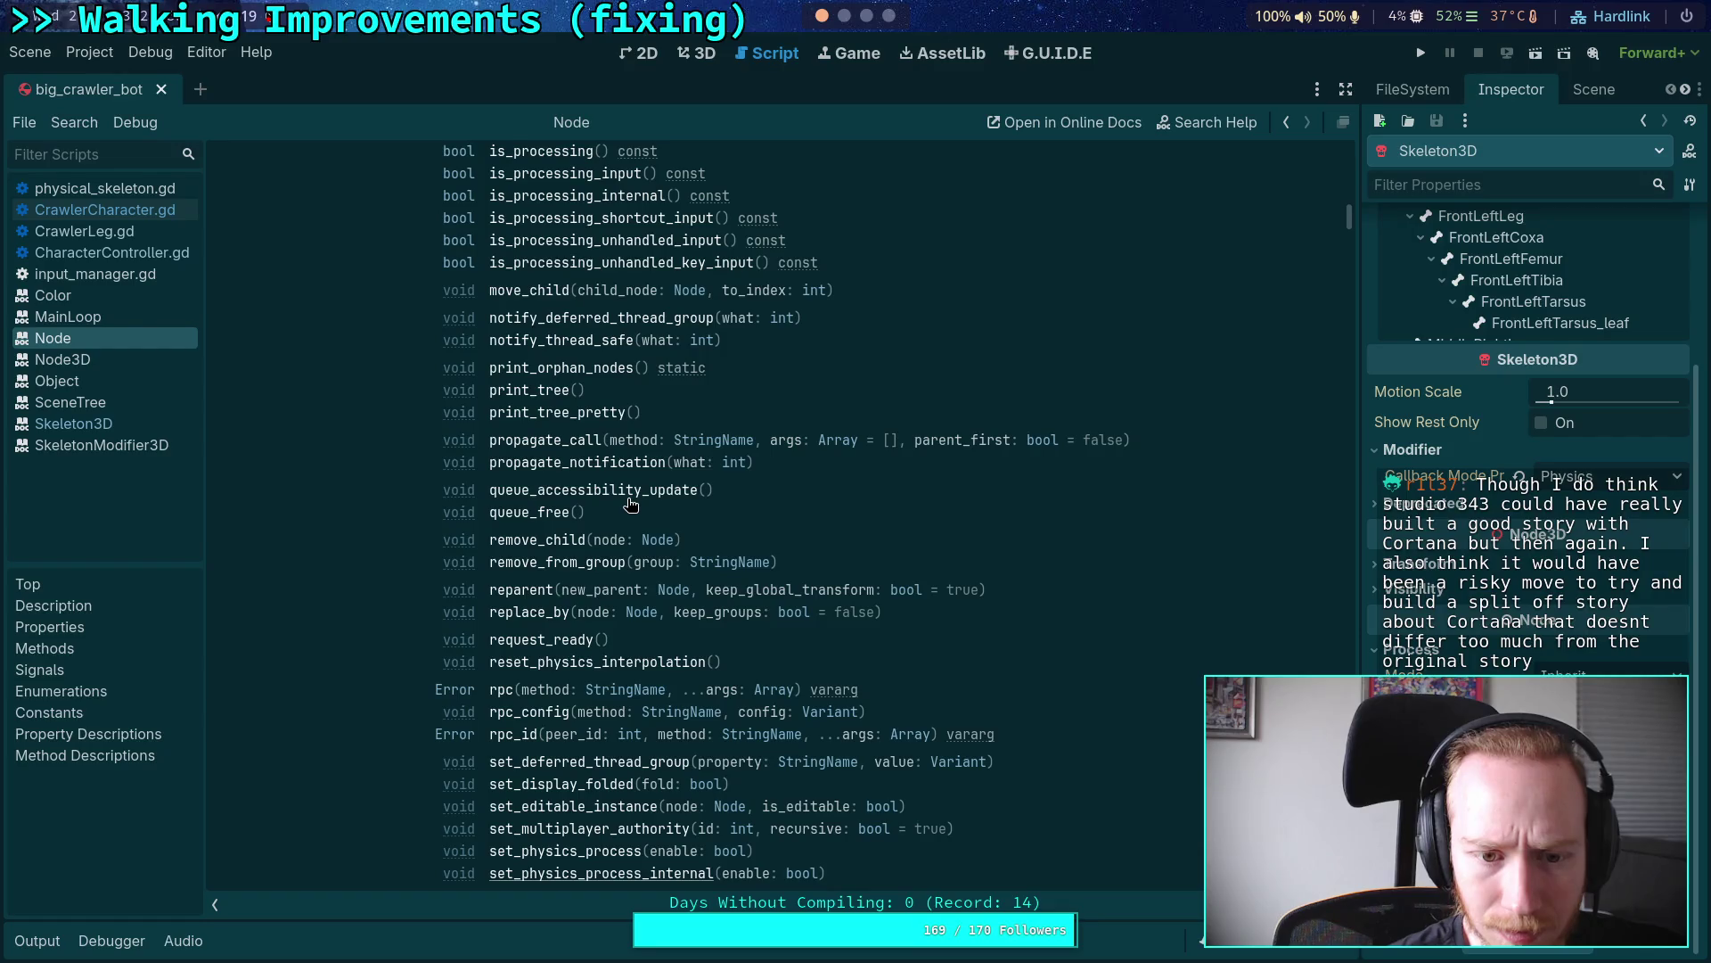
pyautogui.scroll(9, 631, 504)
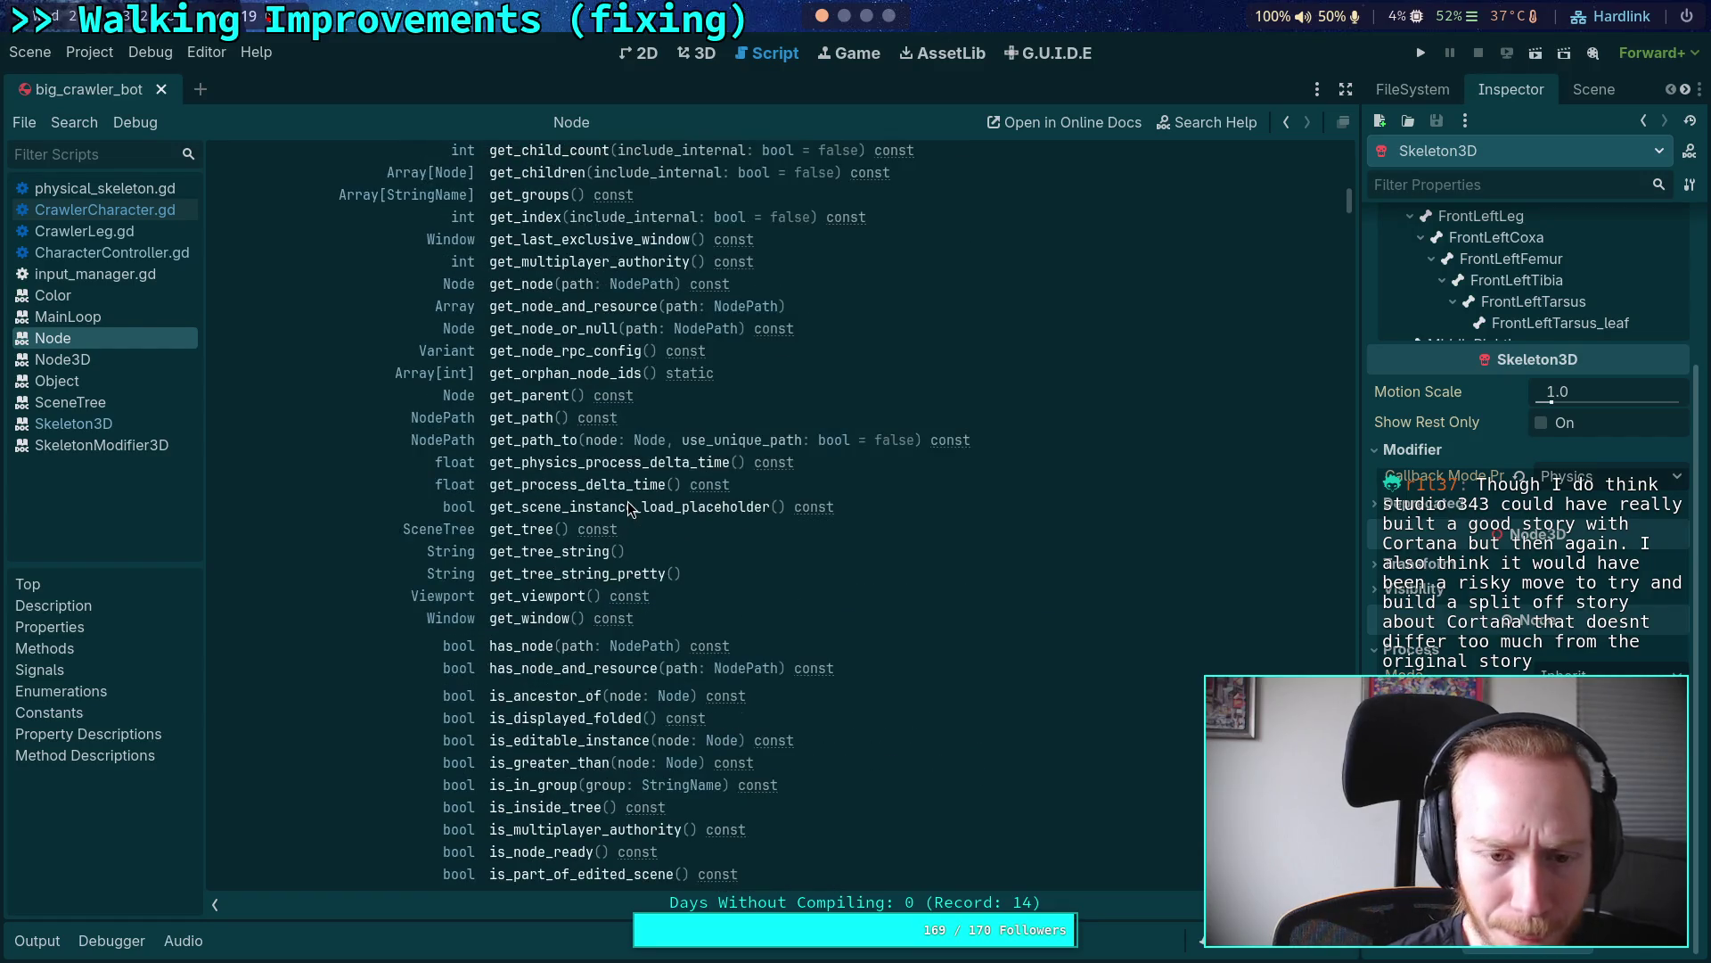
pyautogui.scroll(3, 629, 506)
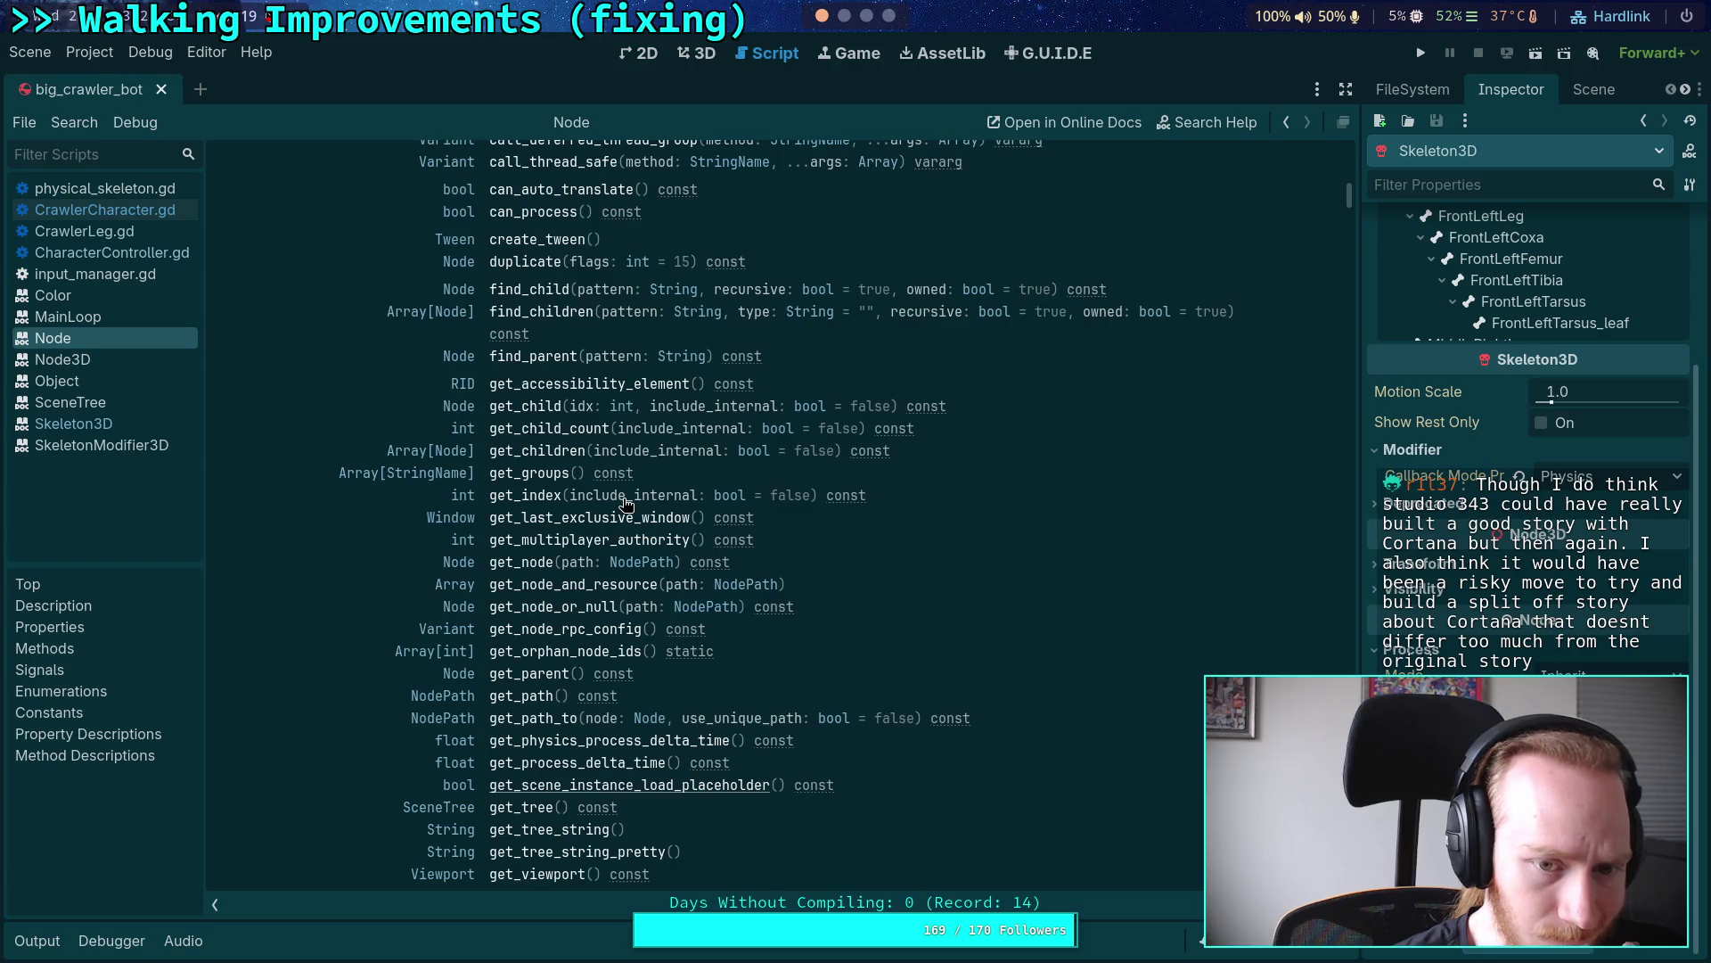
pyautogui.scroll(3, 626, 505)
pyautogui.scroll(4, 627, 505)
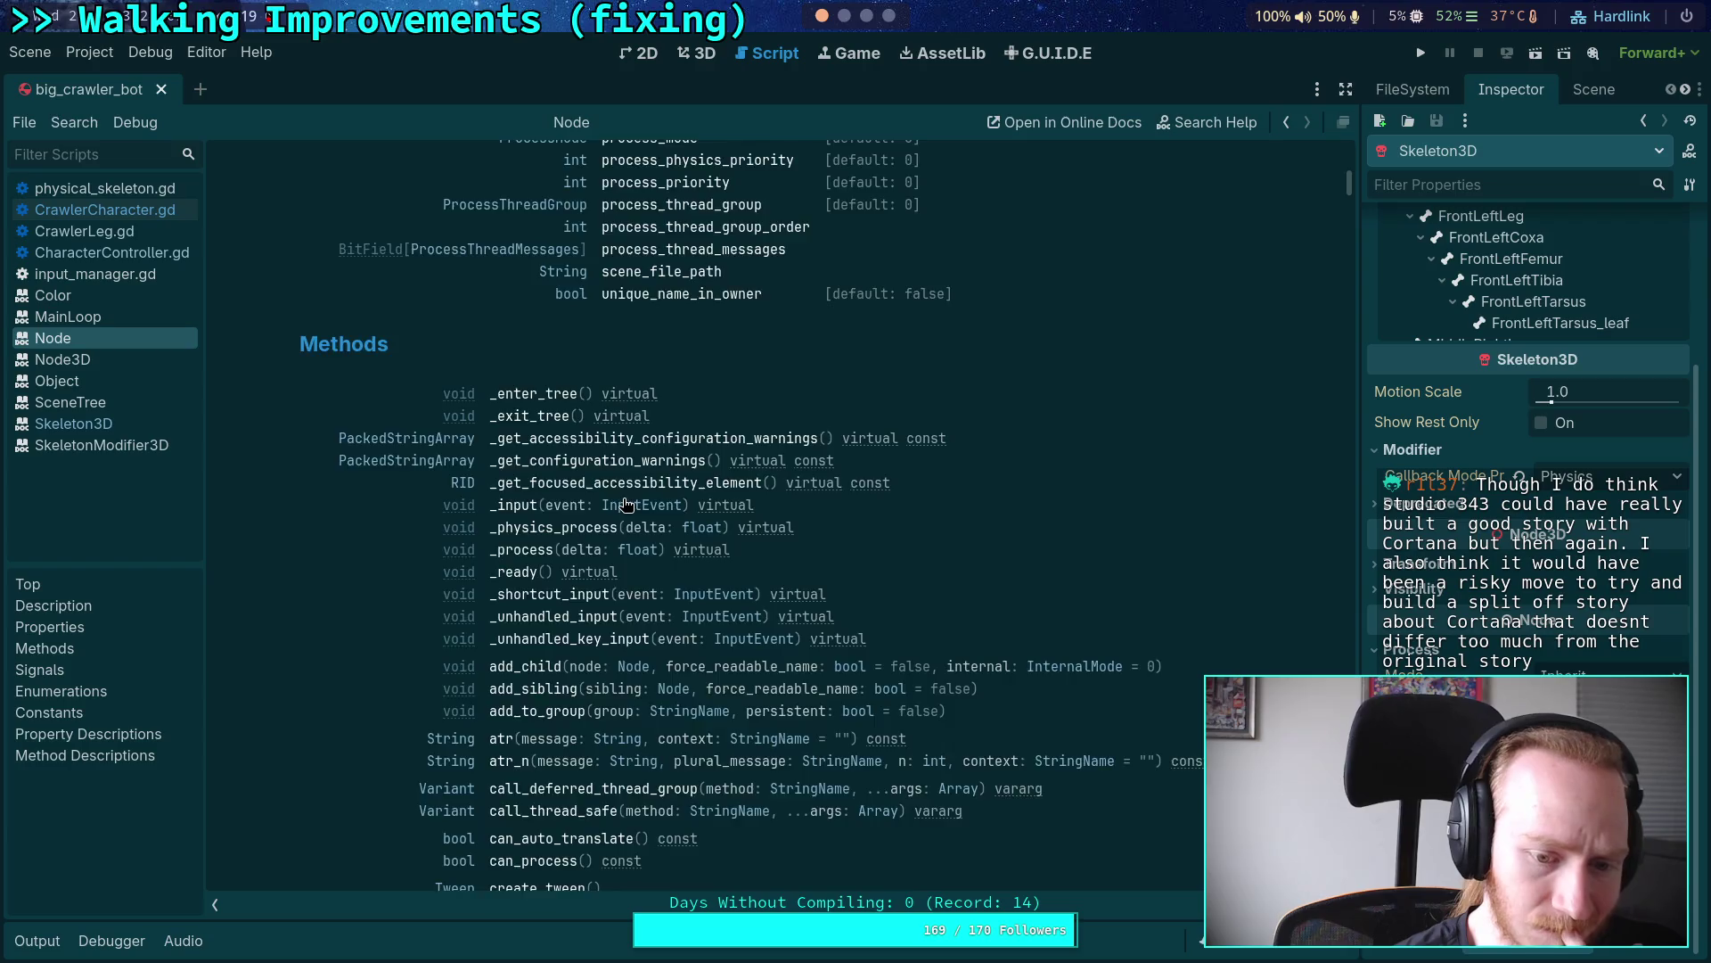
# Step: Finish reviewing Node's Methods section and open the inherited Object class reference
pyautogui.scroll(-7, 627, 505)
pyautogui.scroll(-6, 627, 504)
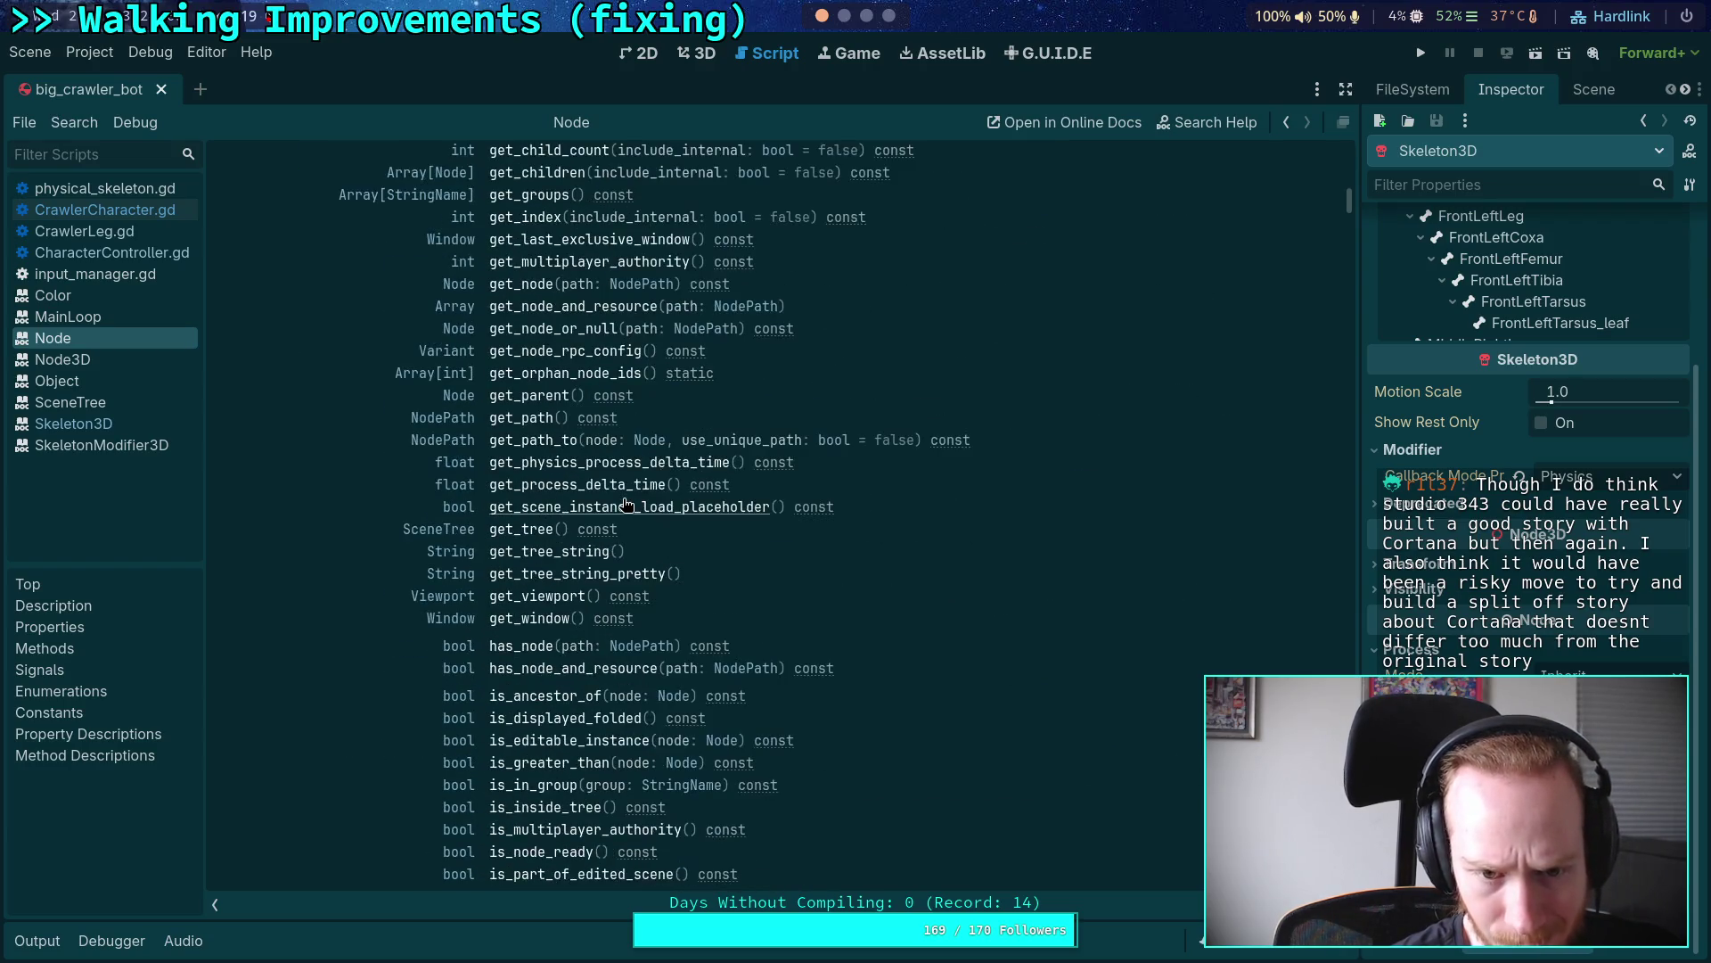
pyautogui.scroll(-5, 627, 505)
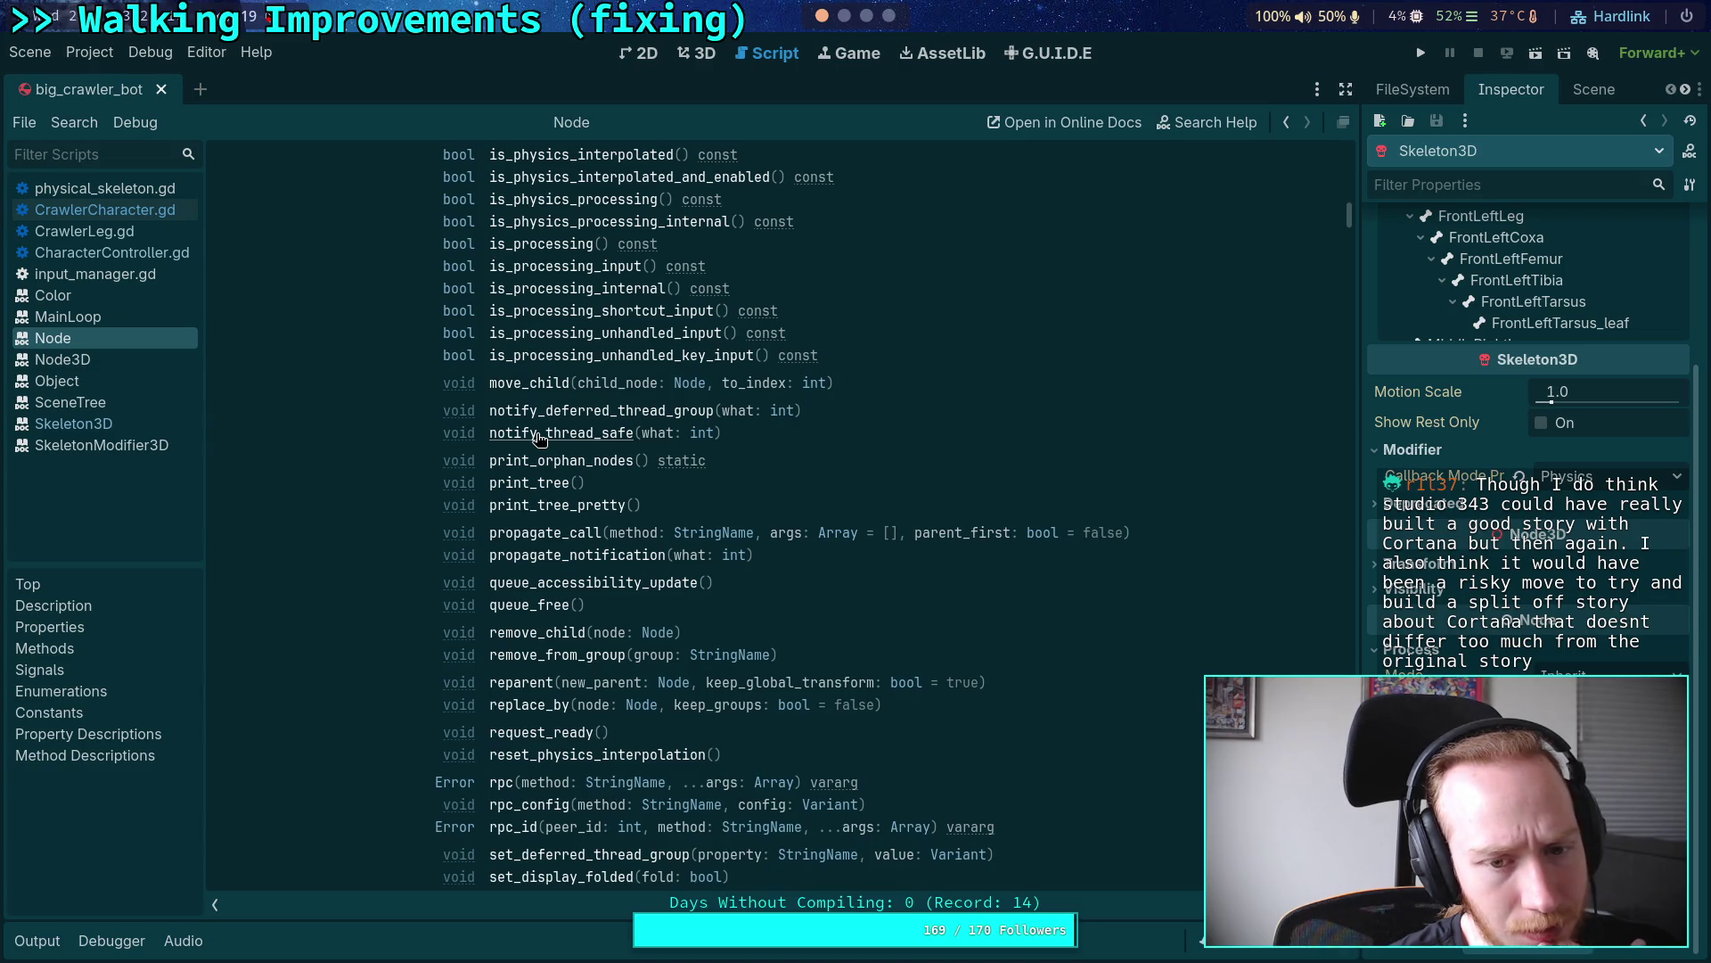
pyautogui.scroll(-6, 538, 437)
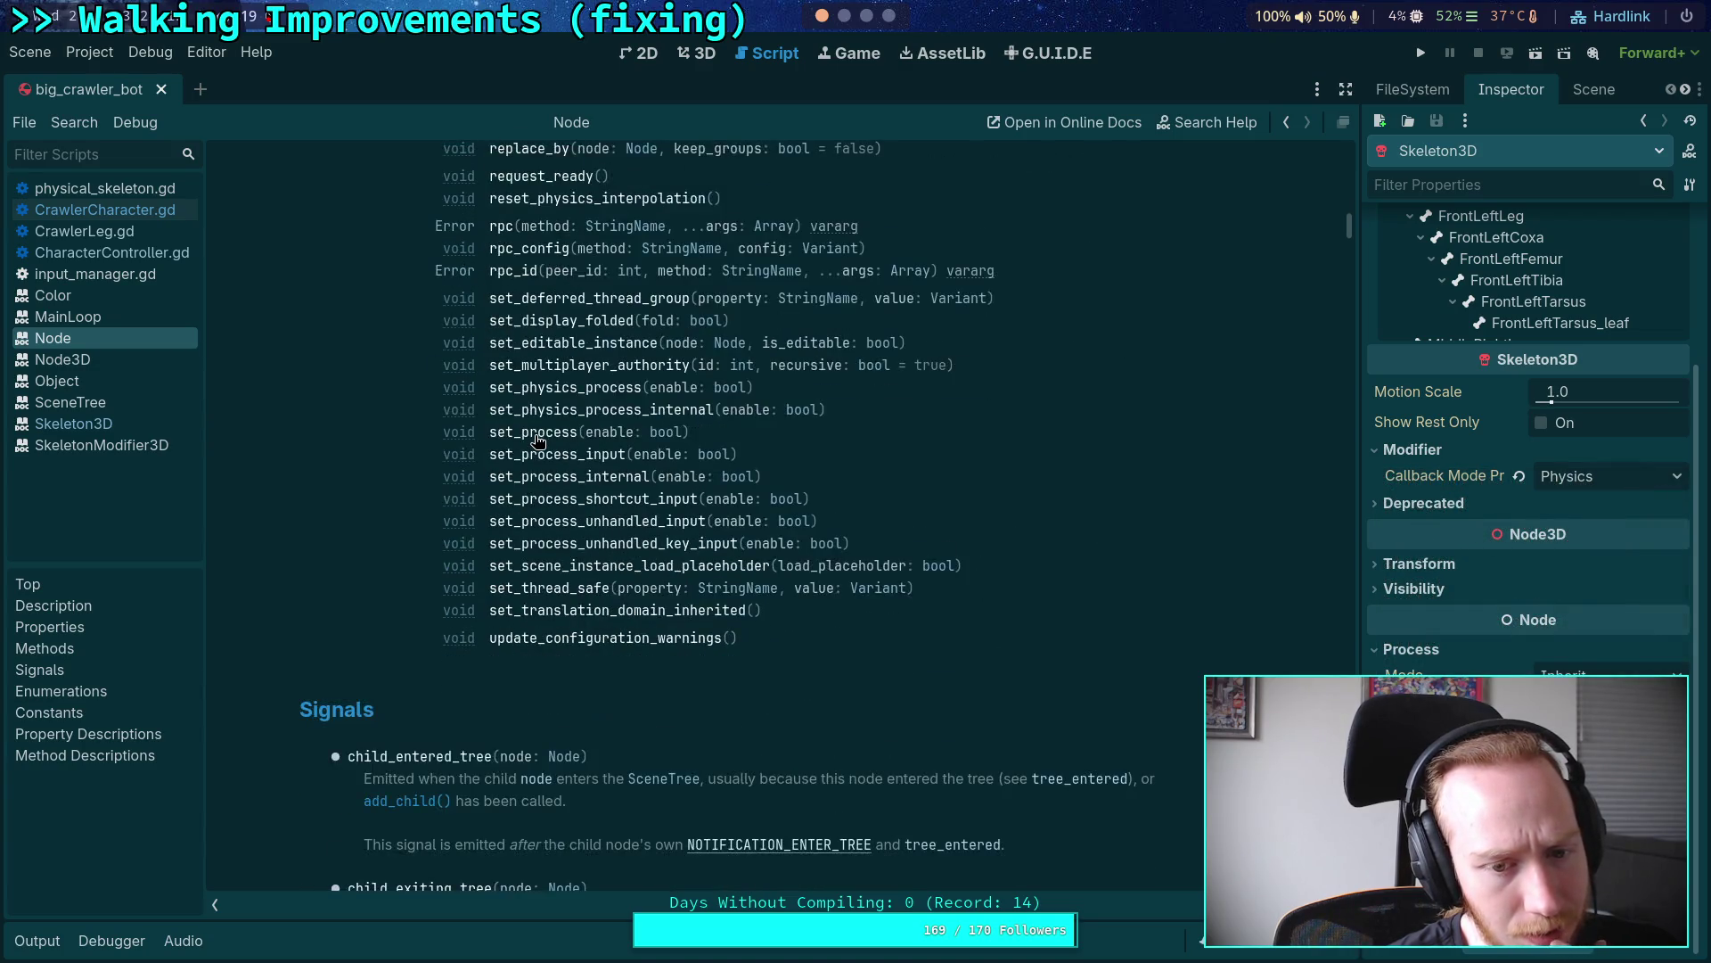
pyautogui.scroll(-4, 539, 440)
pyautogui.scroll(20, 539, 440)
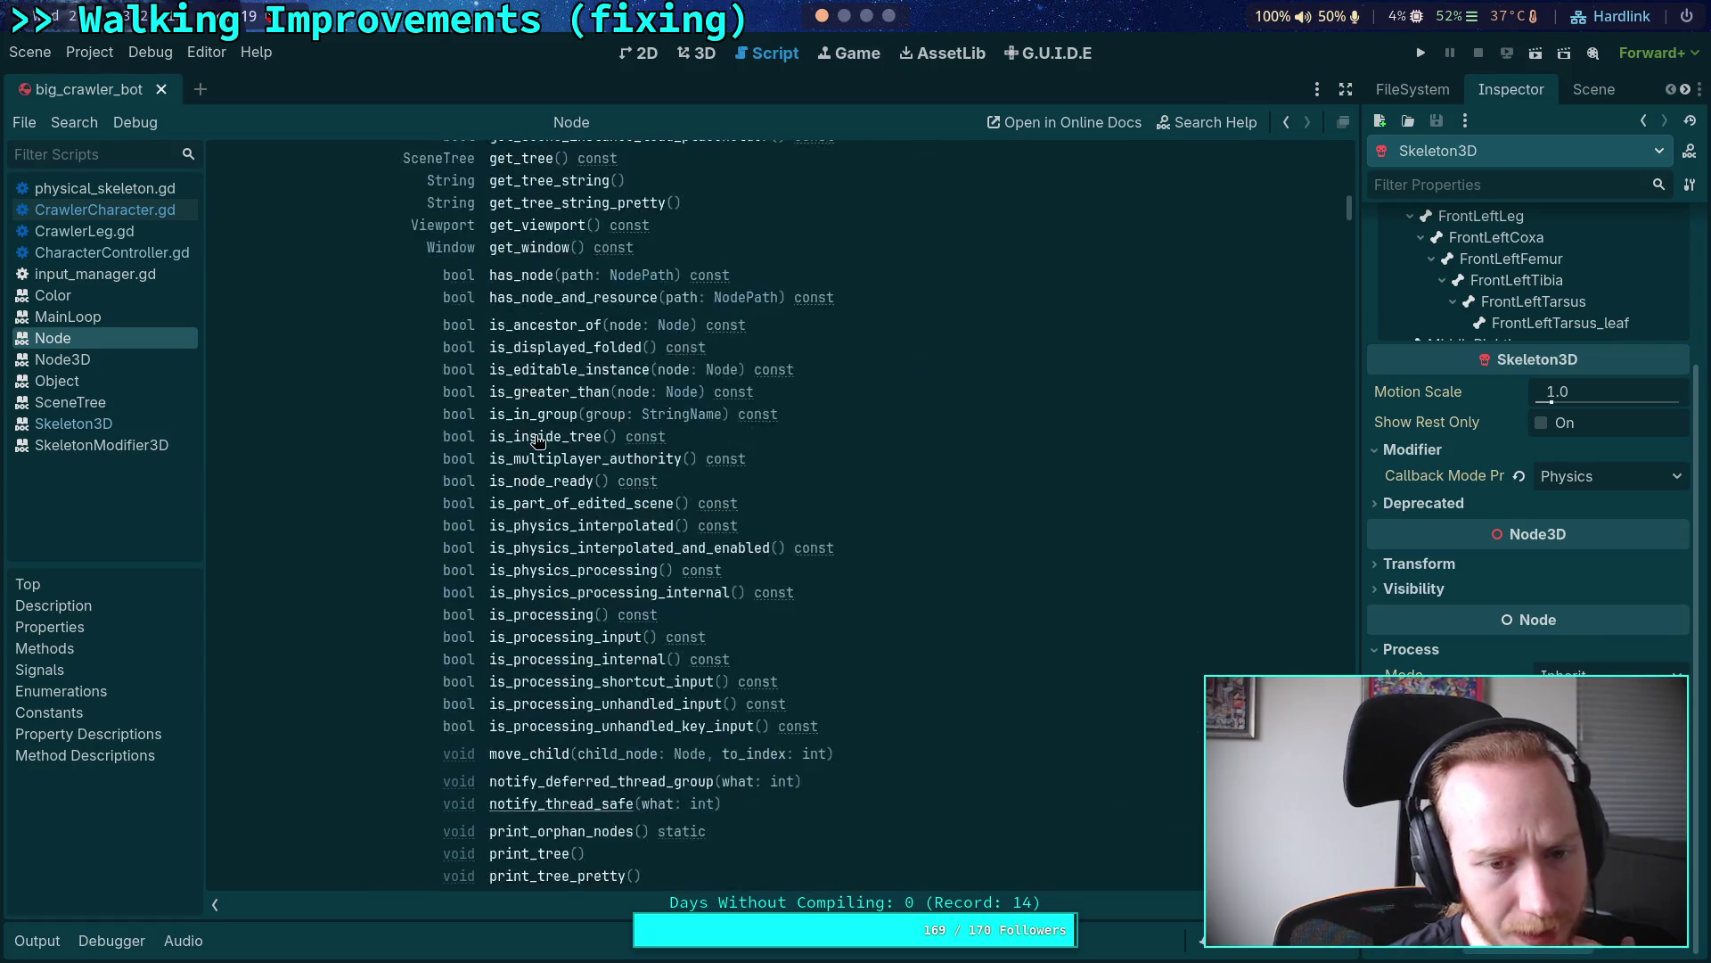
pyautogui.scroll(20, 539, 441)
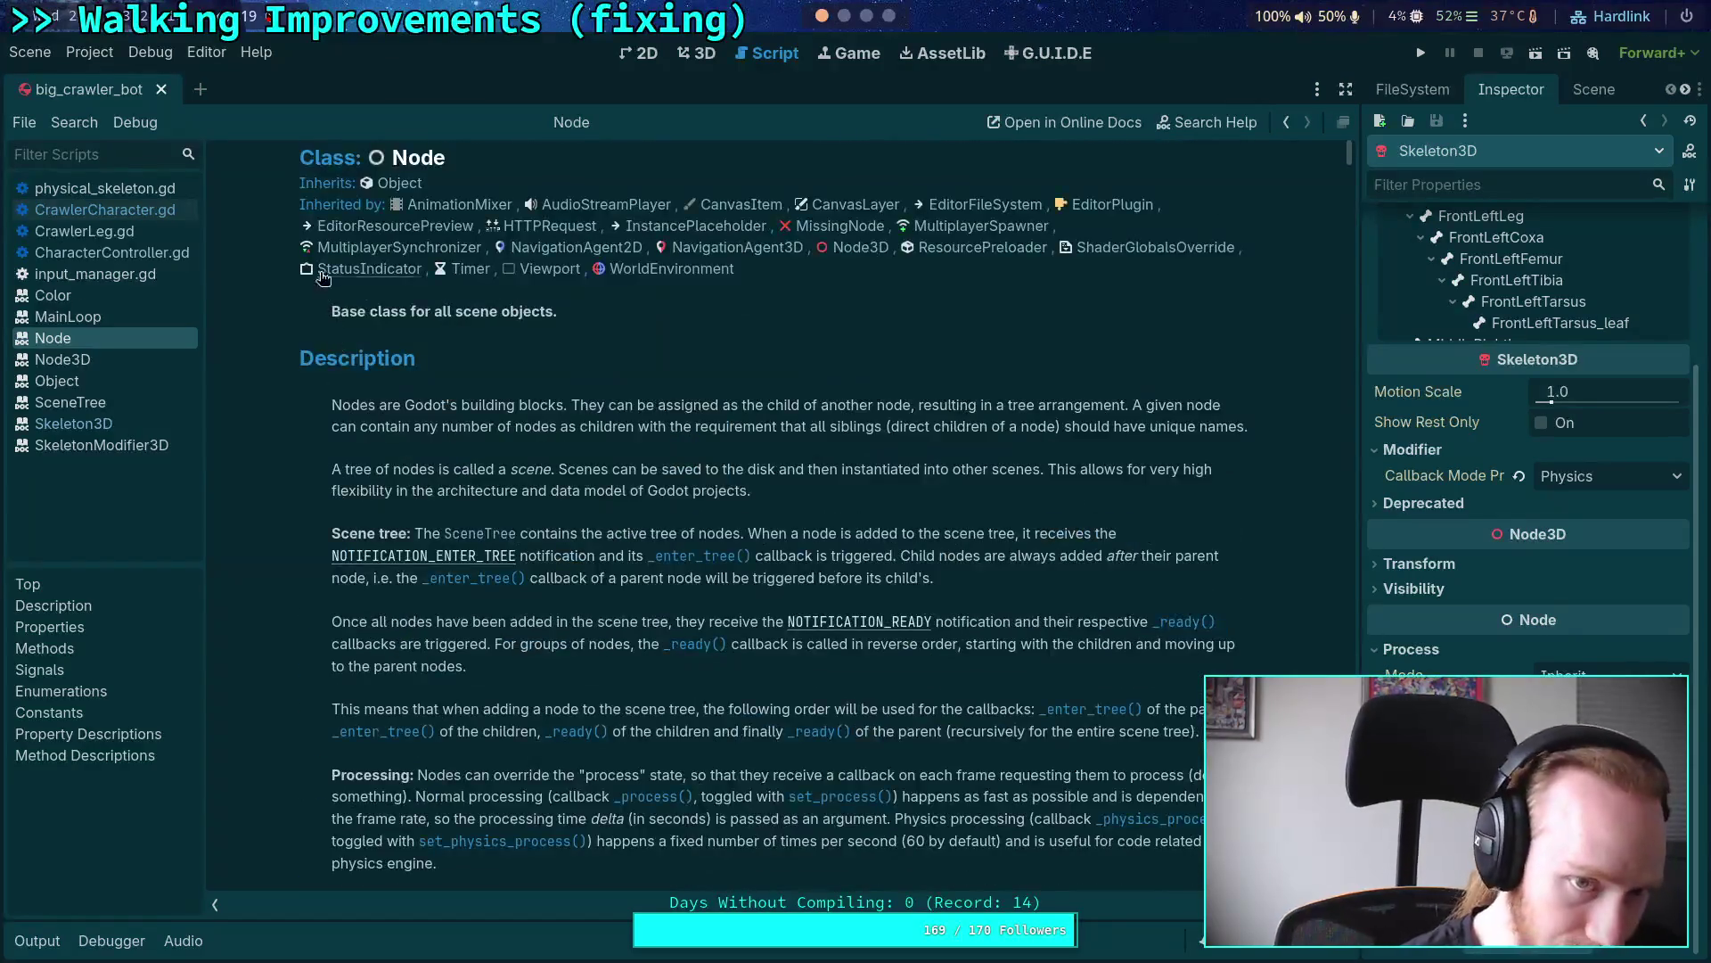
pyautogui.click(400, 187)
# Step: Scroll the Object class methods and jump to the notification() method description
pyautogui.scroll(-20, 591, 533)
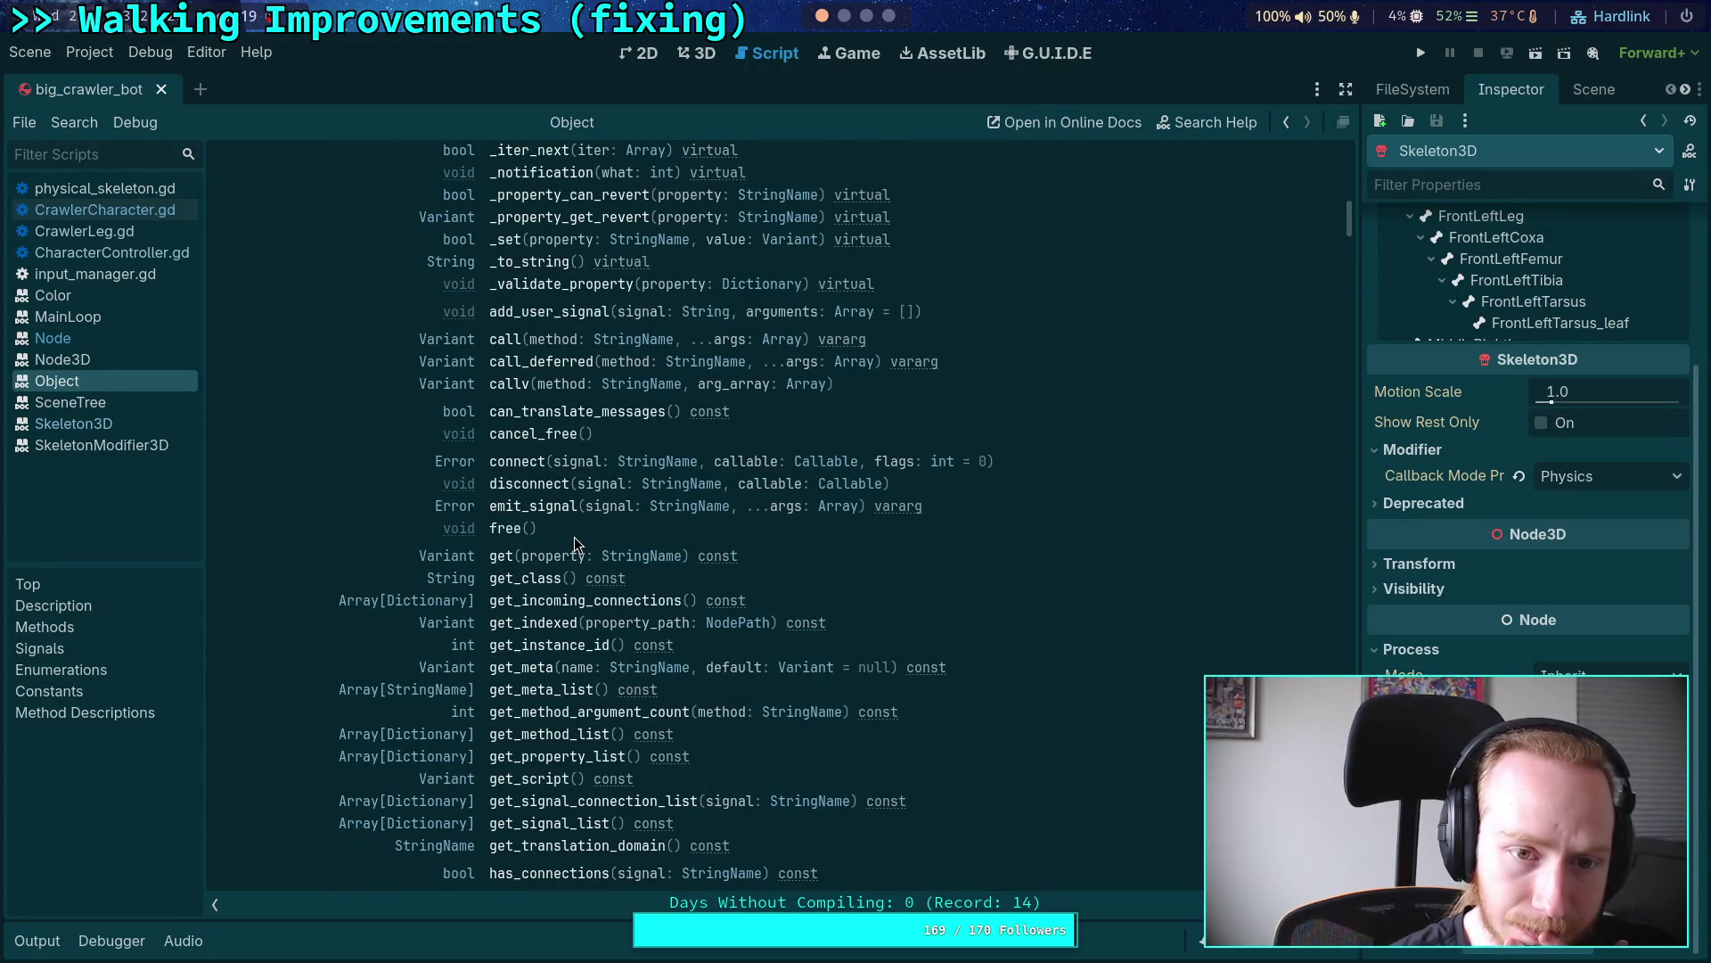
pyautogui.scroll(-10, 575, 542)
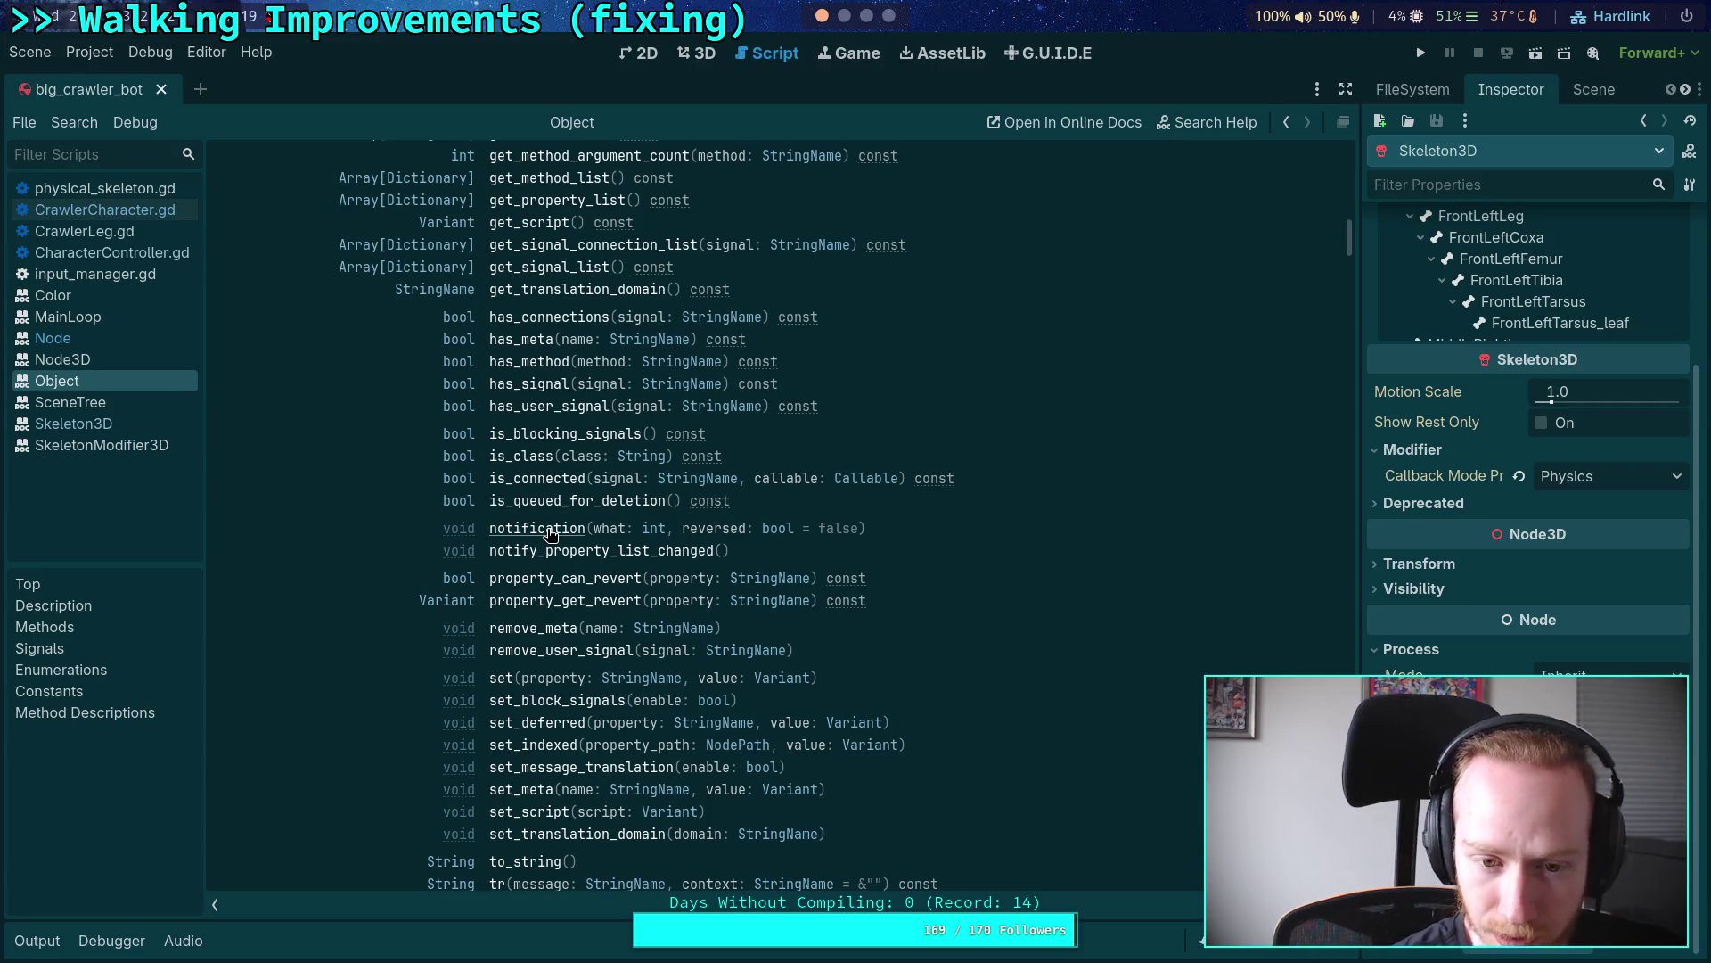
pyautogui.click(549, 531)
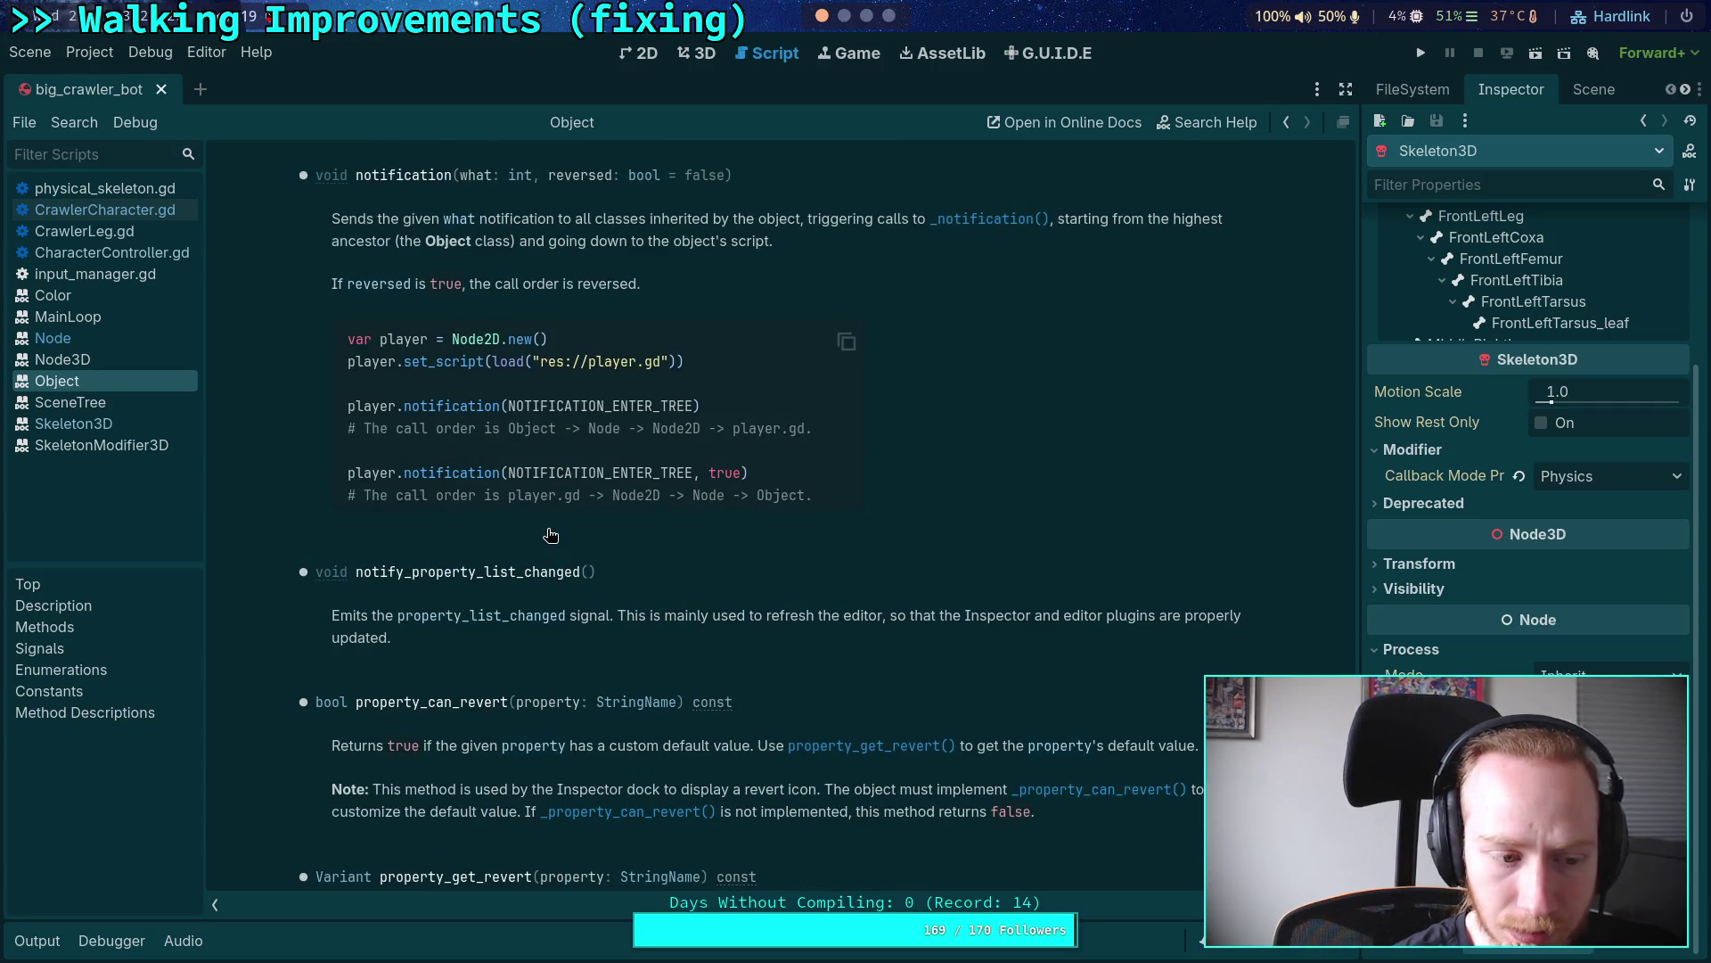
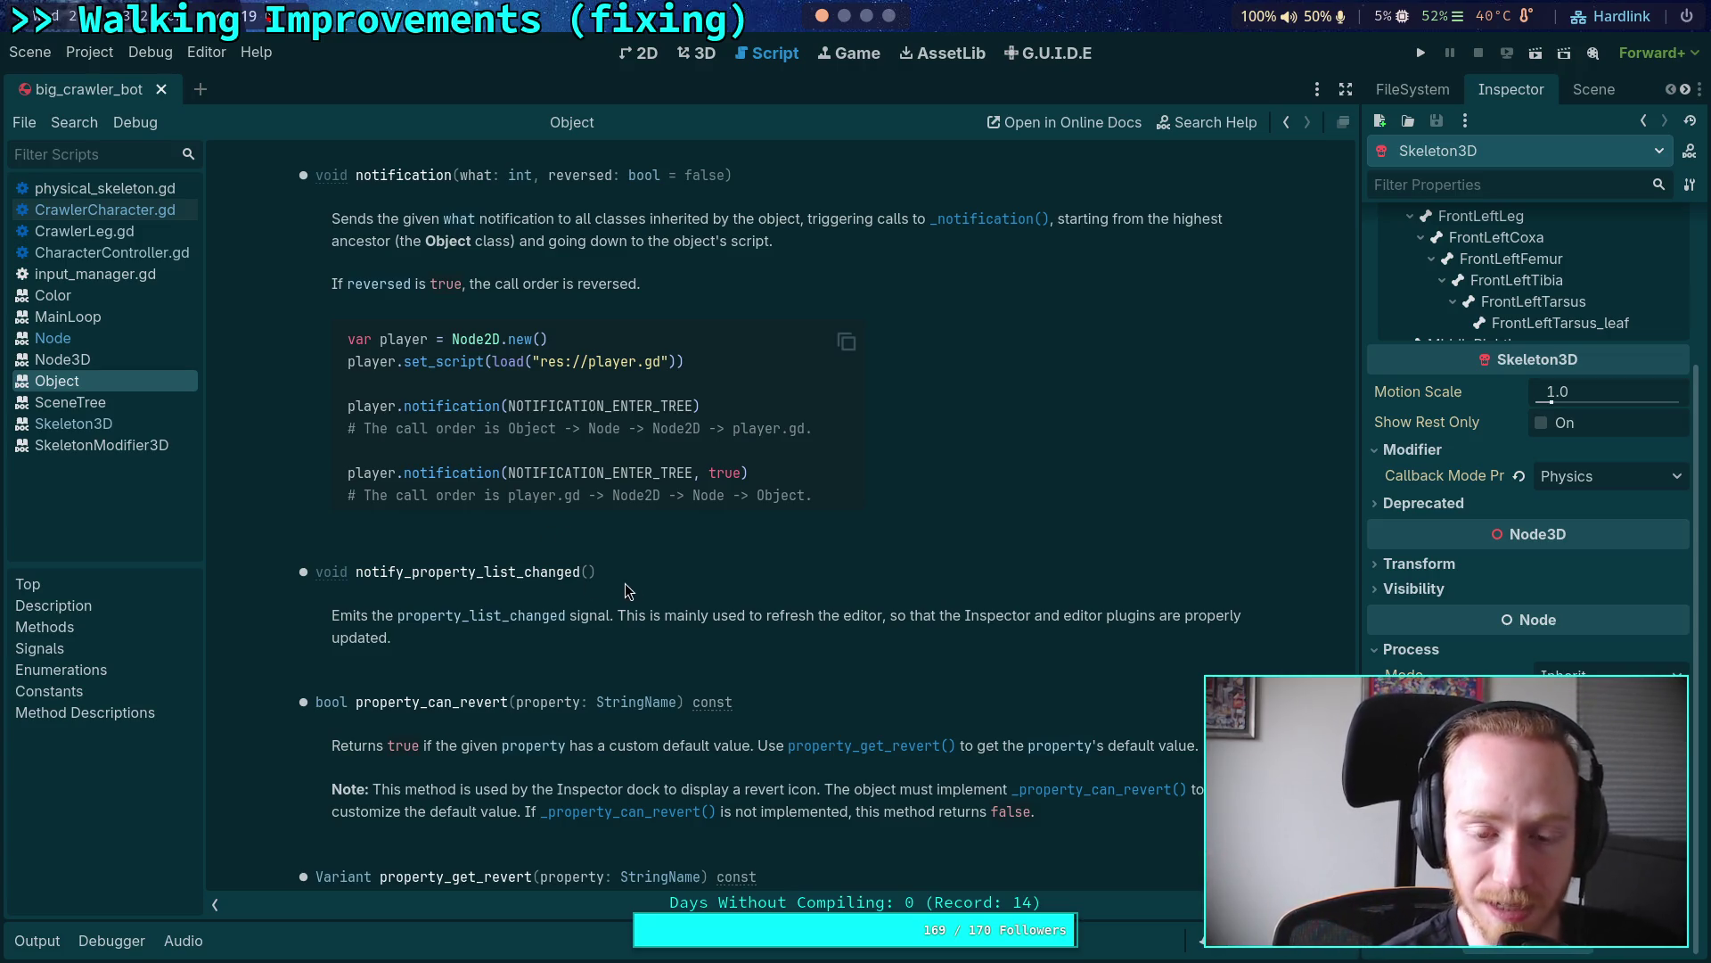
# Step: Select and deselect the sentence about refreshing the Inspector a few times
pyautogui.moveTo(619, 617); pyautogui.dragTo(613, 640)
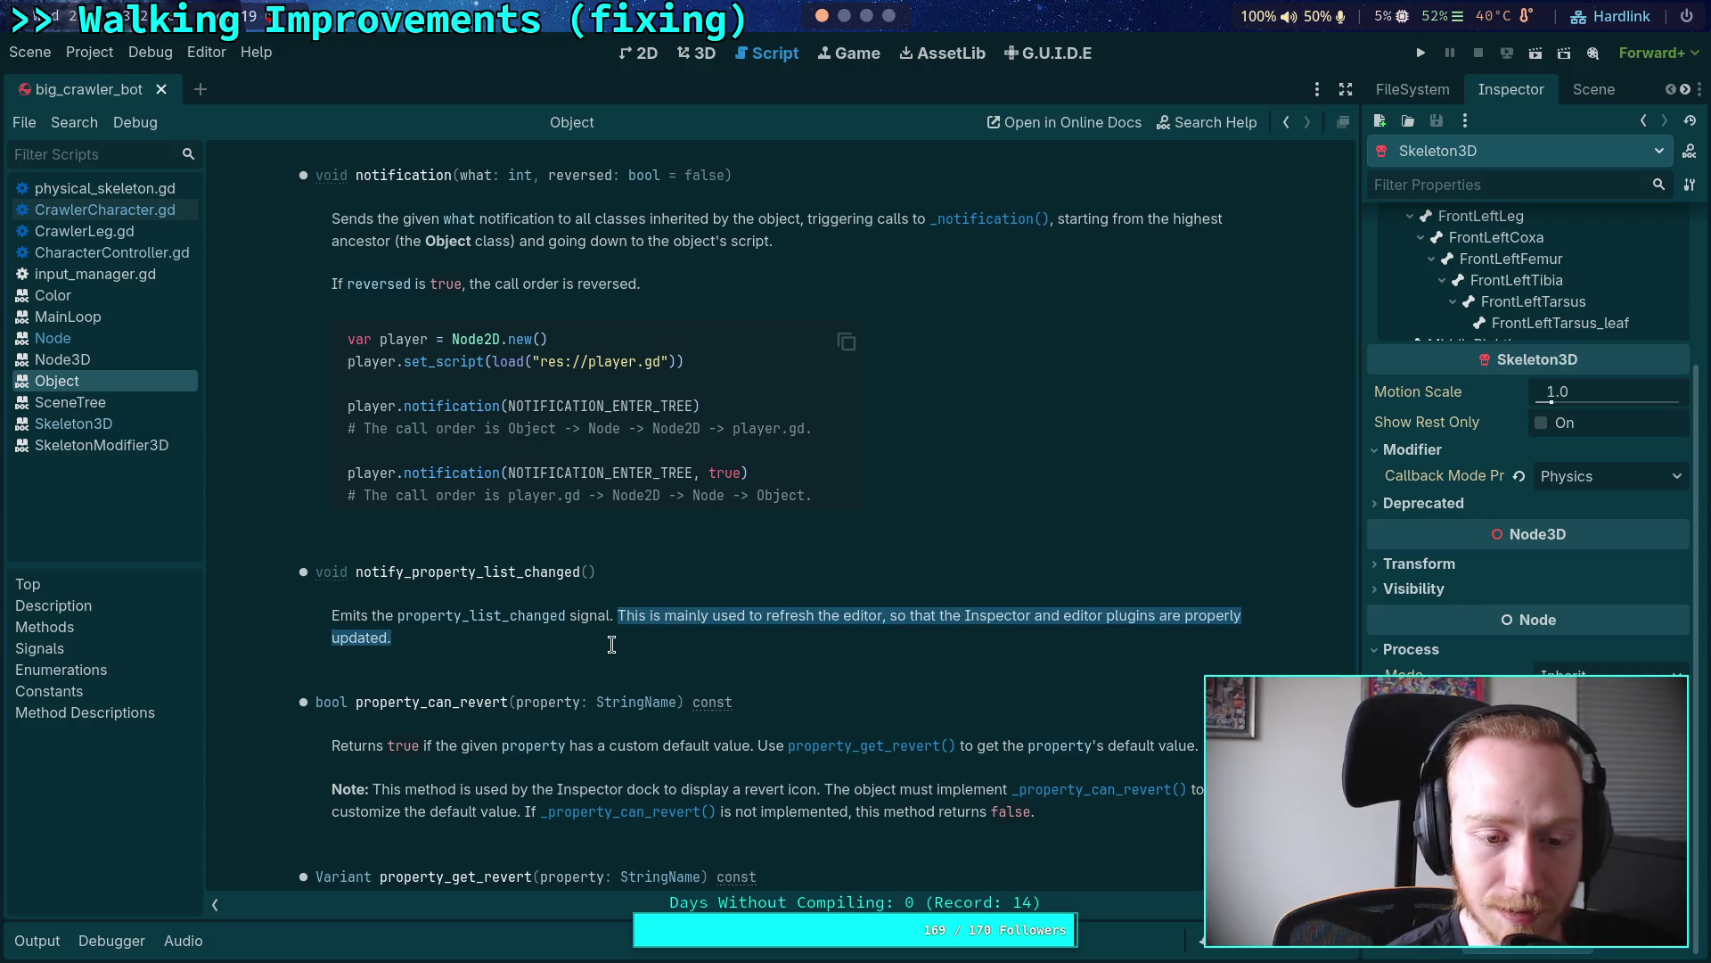
pyautogui.click(624, 640)
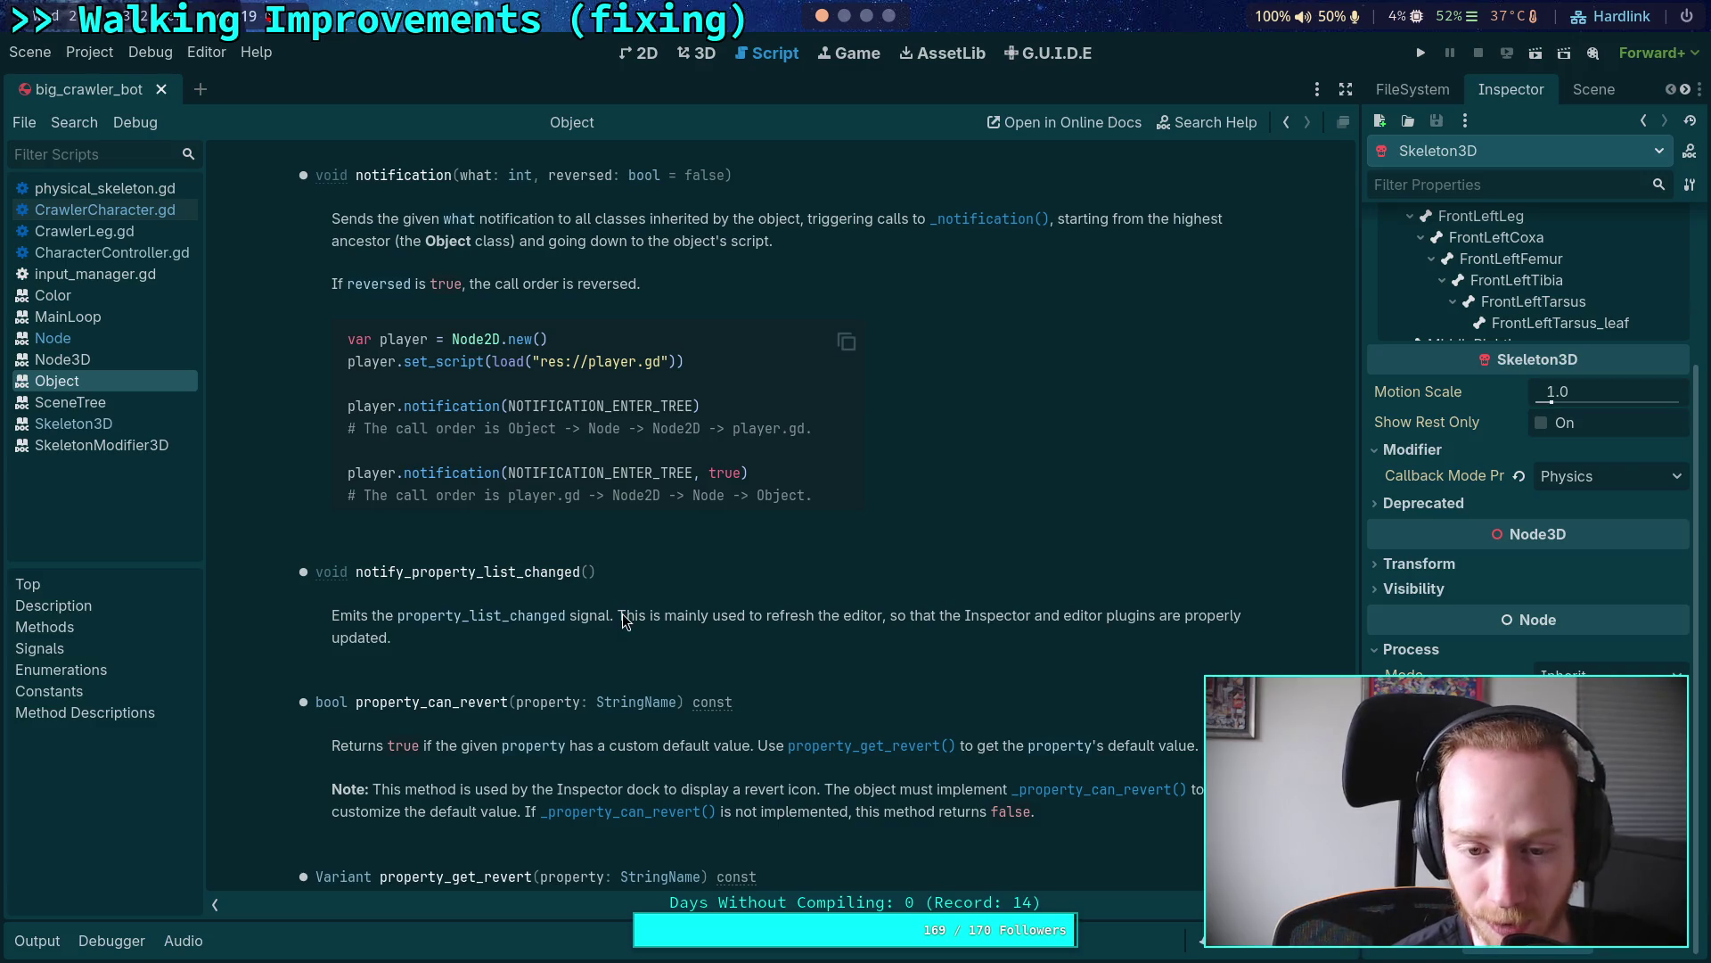
pyautogui.moveTo(621, 622); pyautogui.dragTo(511, 645)
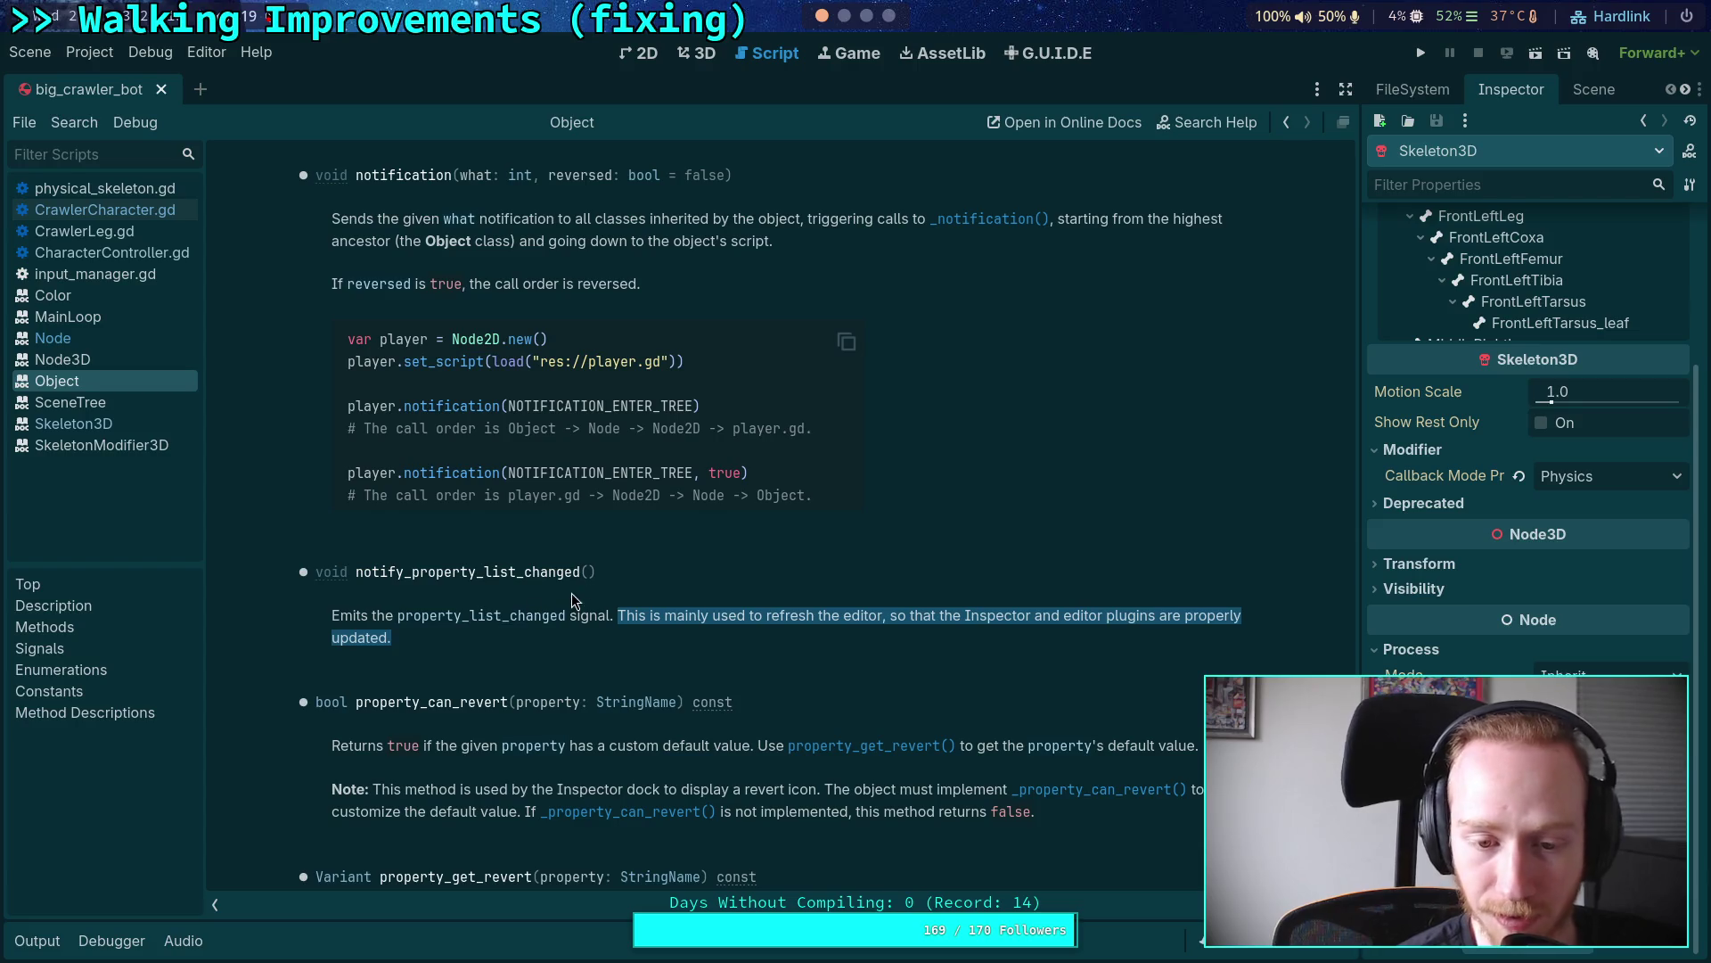
pyautogui.click(630, 638)
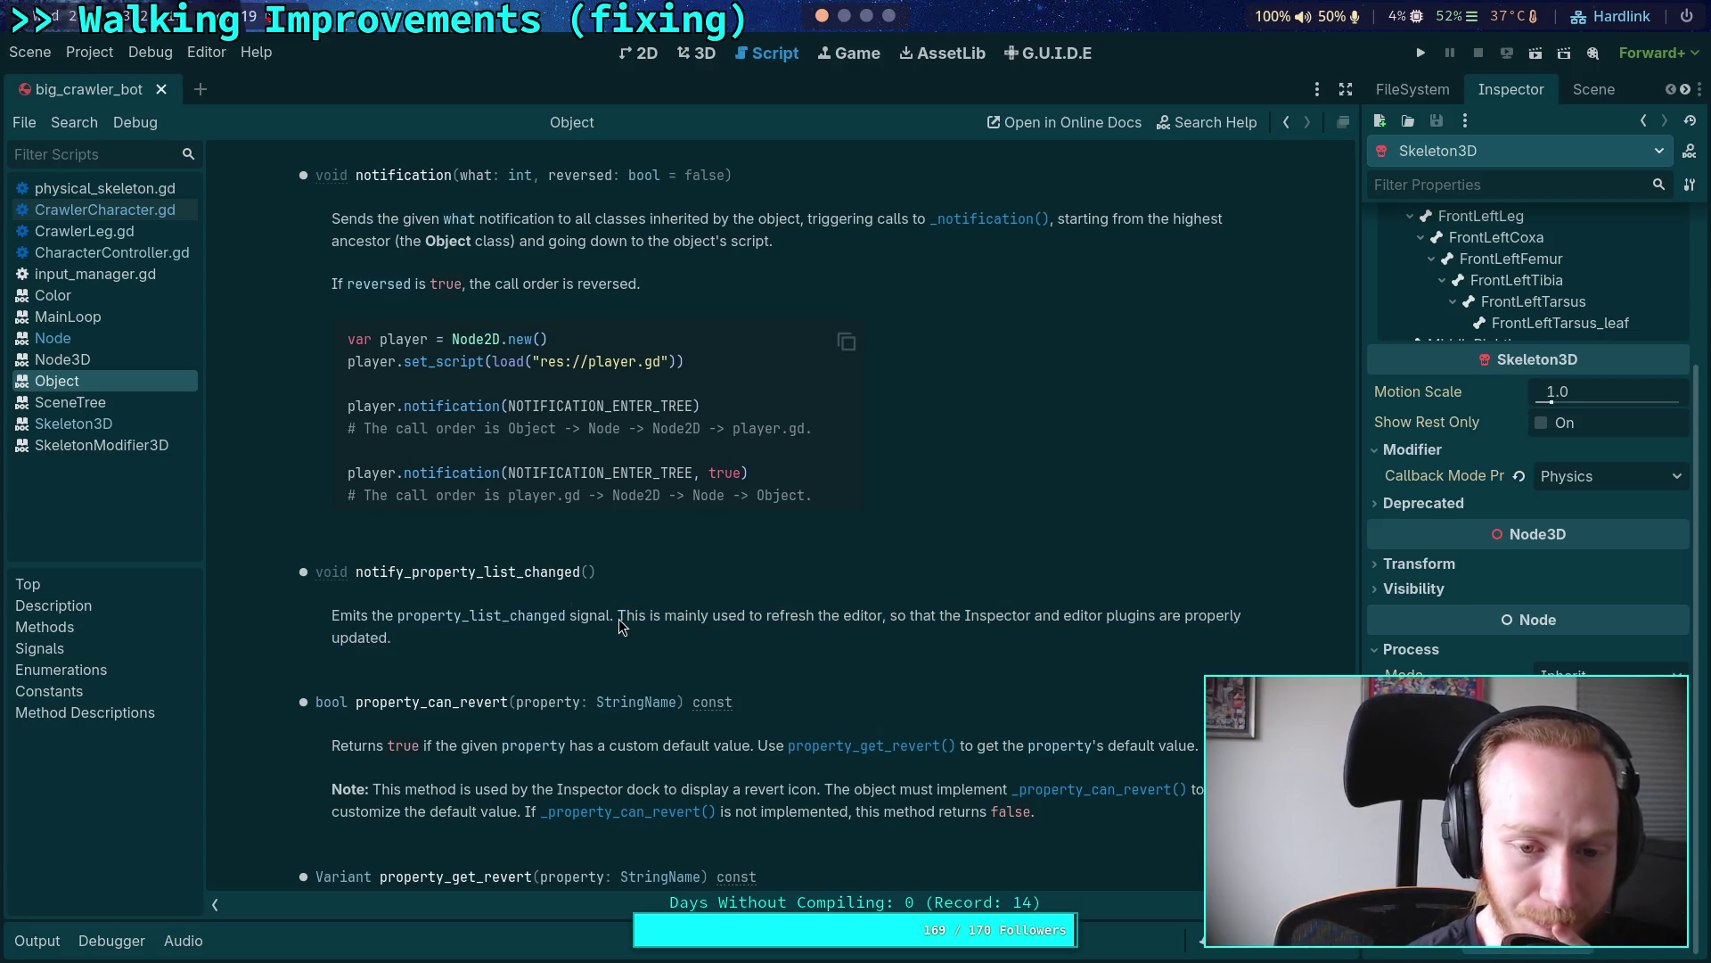
pyautogui.moveTo(619, 616); pyautogui.dragTo(615, 630)
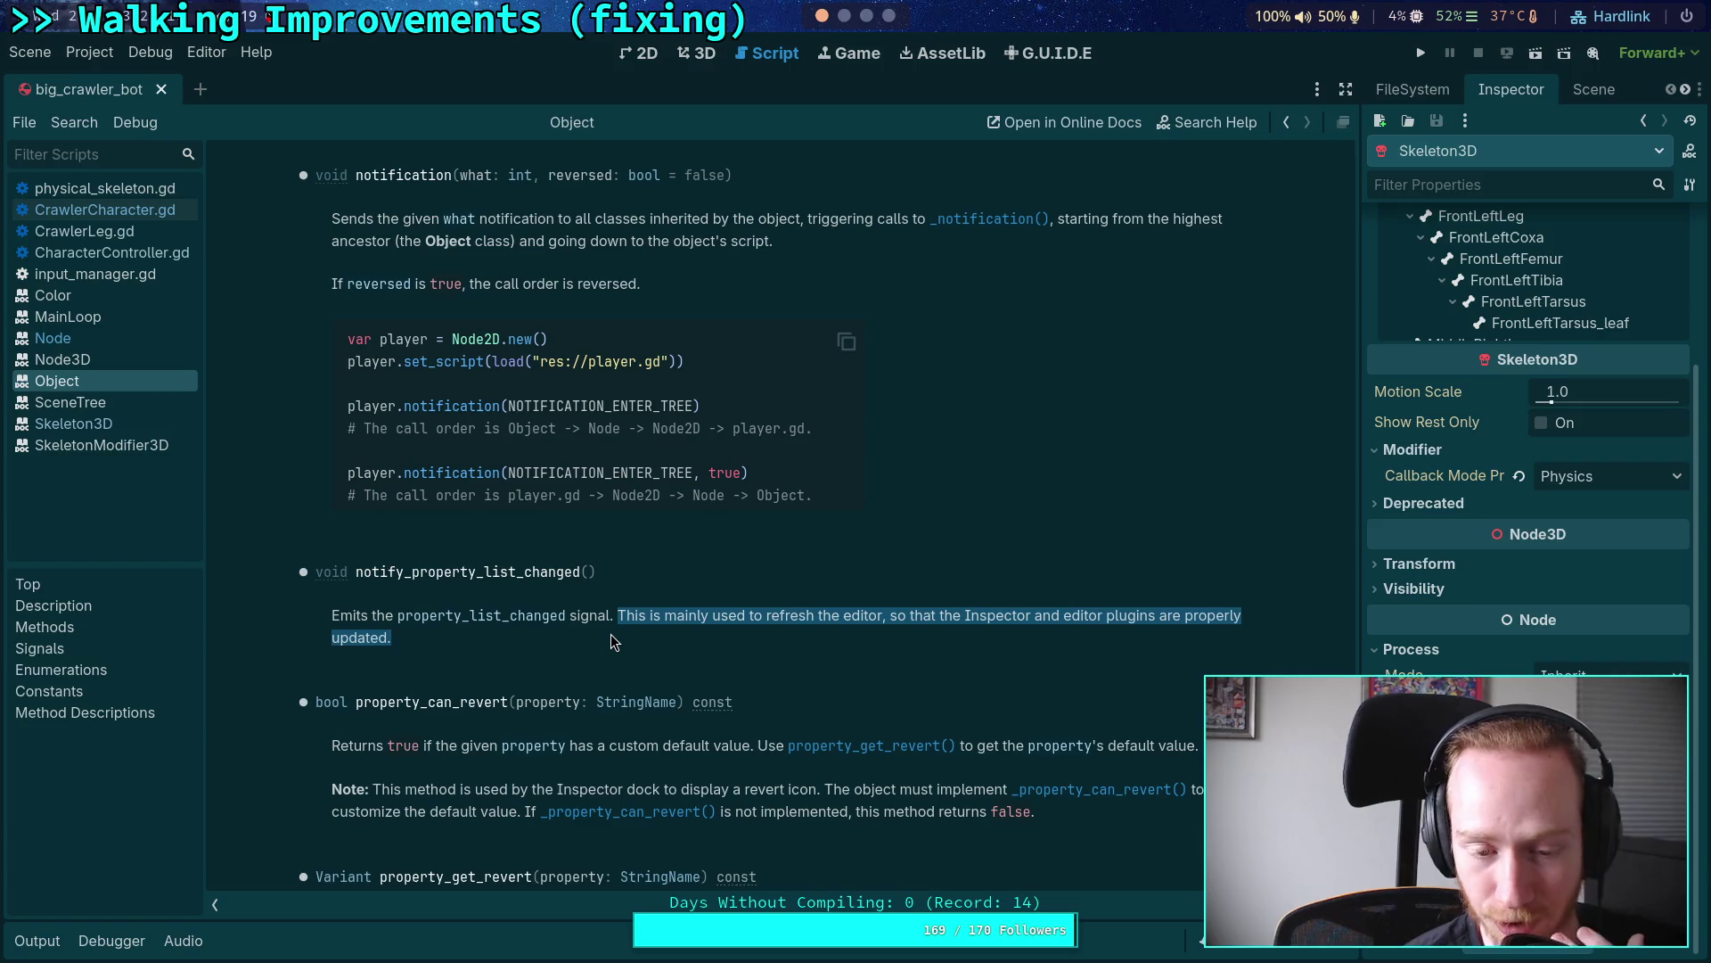
pyautogui.click(611, 640)
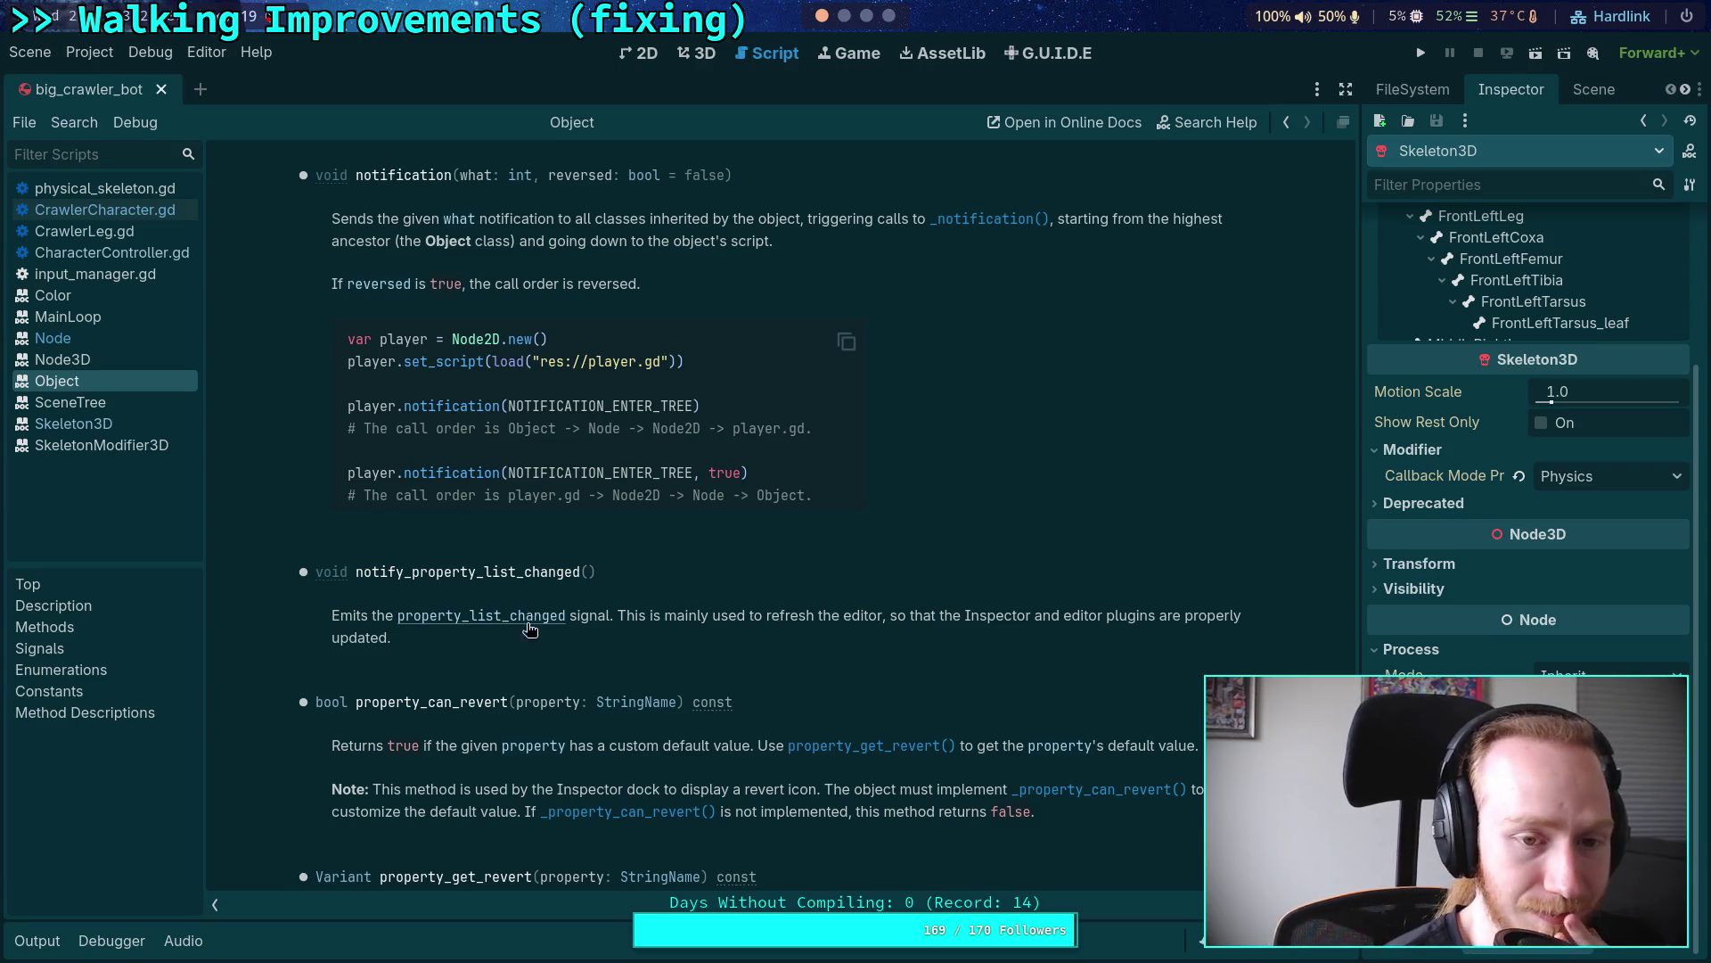
pyautogui.scroll(-2, 575, 689)
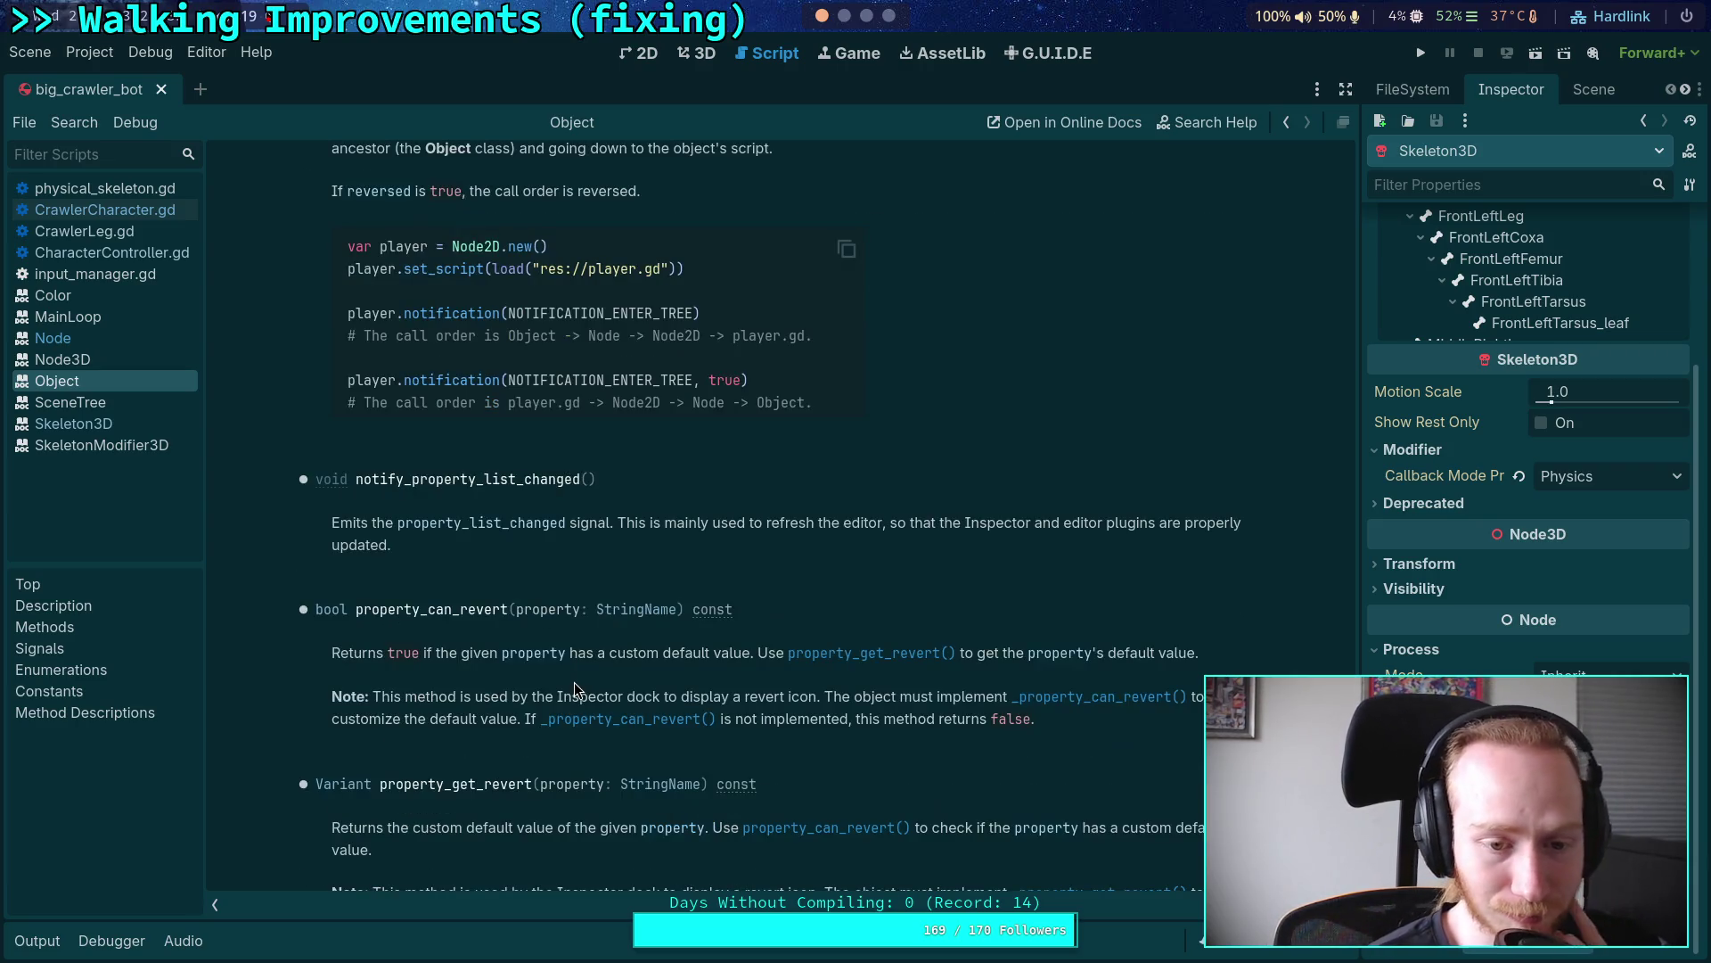
pyautogui.scroll(4, 575, 688)
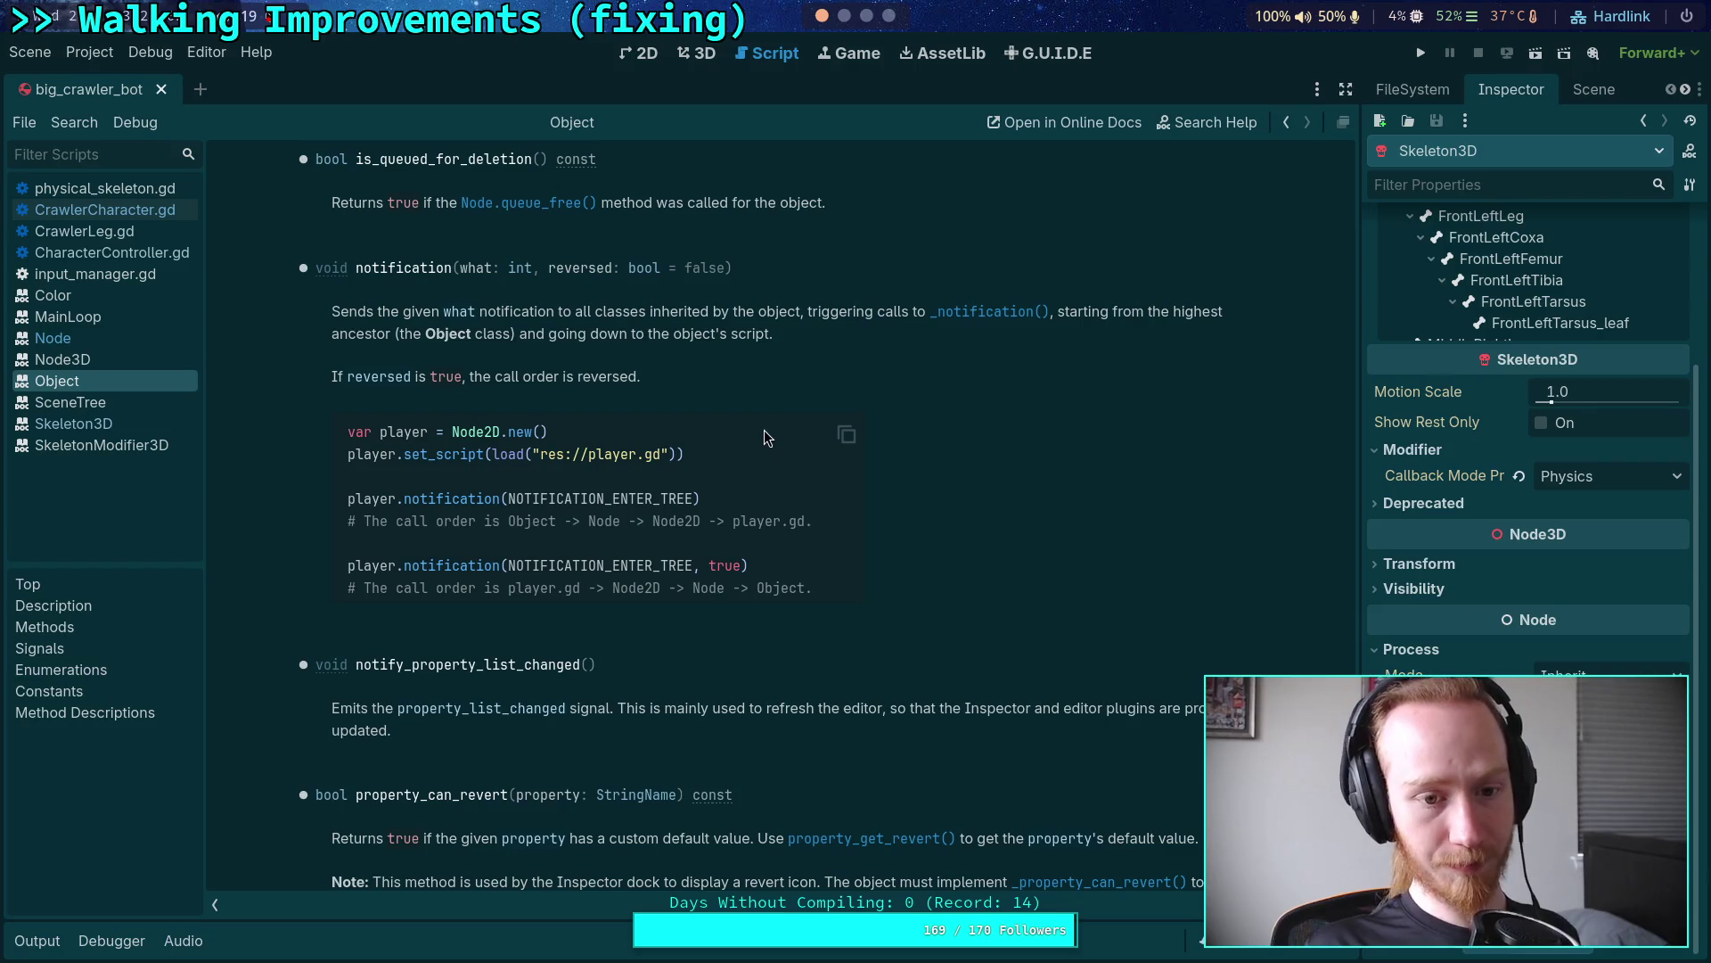
# Step: Back in Neovim's skeleton_3d.cpp, type notification( under if (p_immediate) on line 432
pyautogui.click(847, 16)
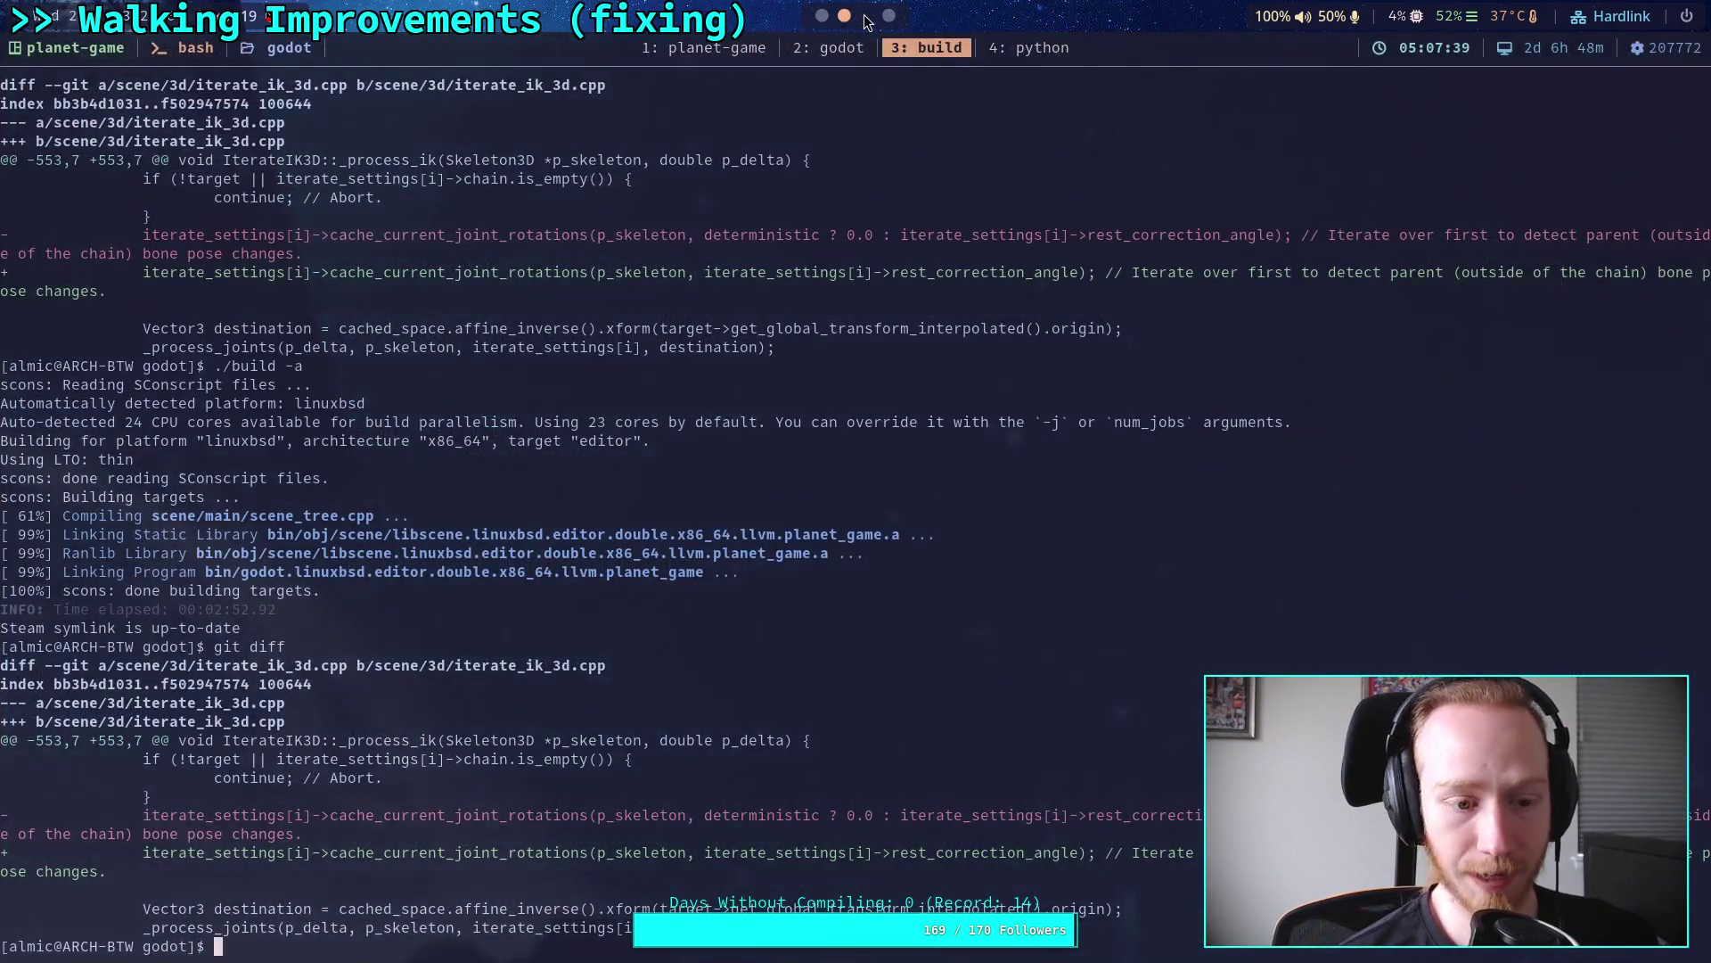
pyautogui.click(867, 16)
pyautogui.click(844, 16)
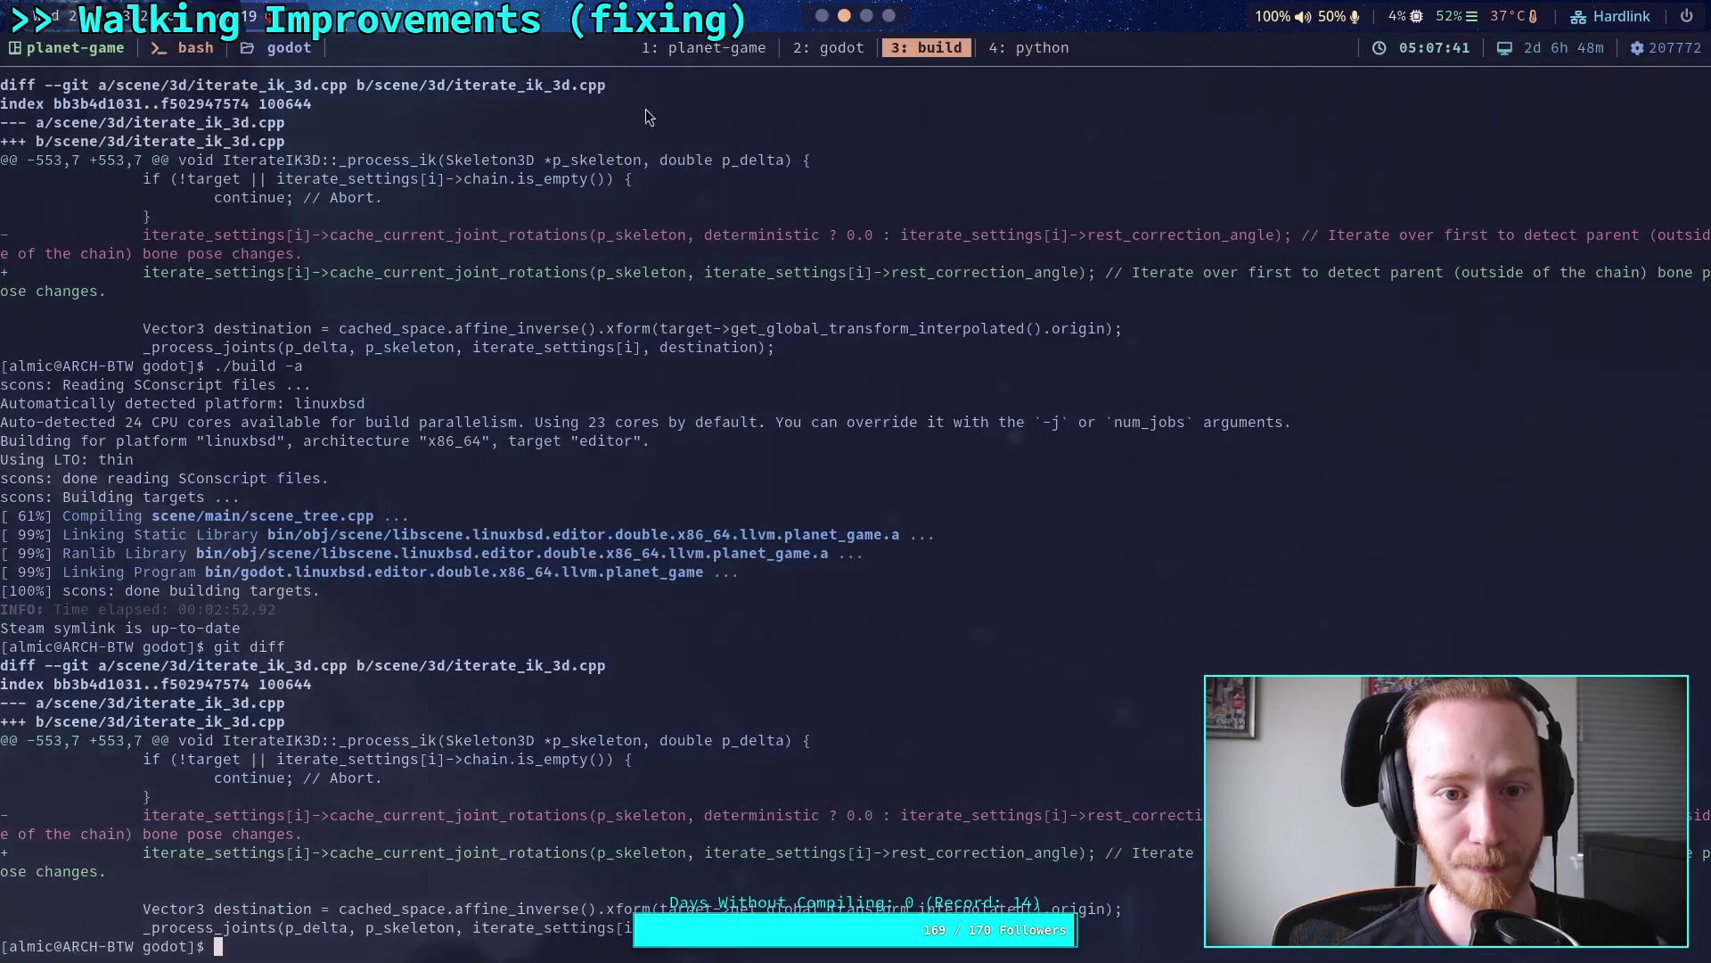
pyautogui.click(827, 52)
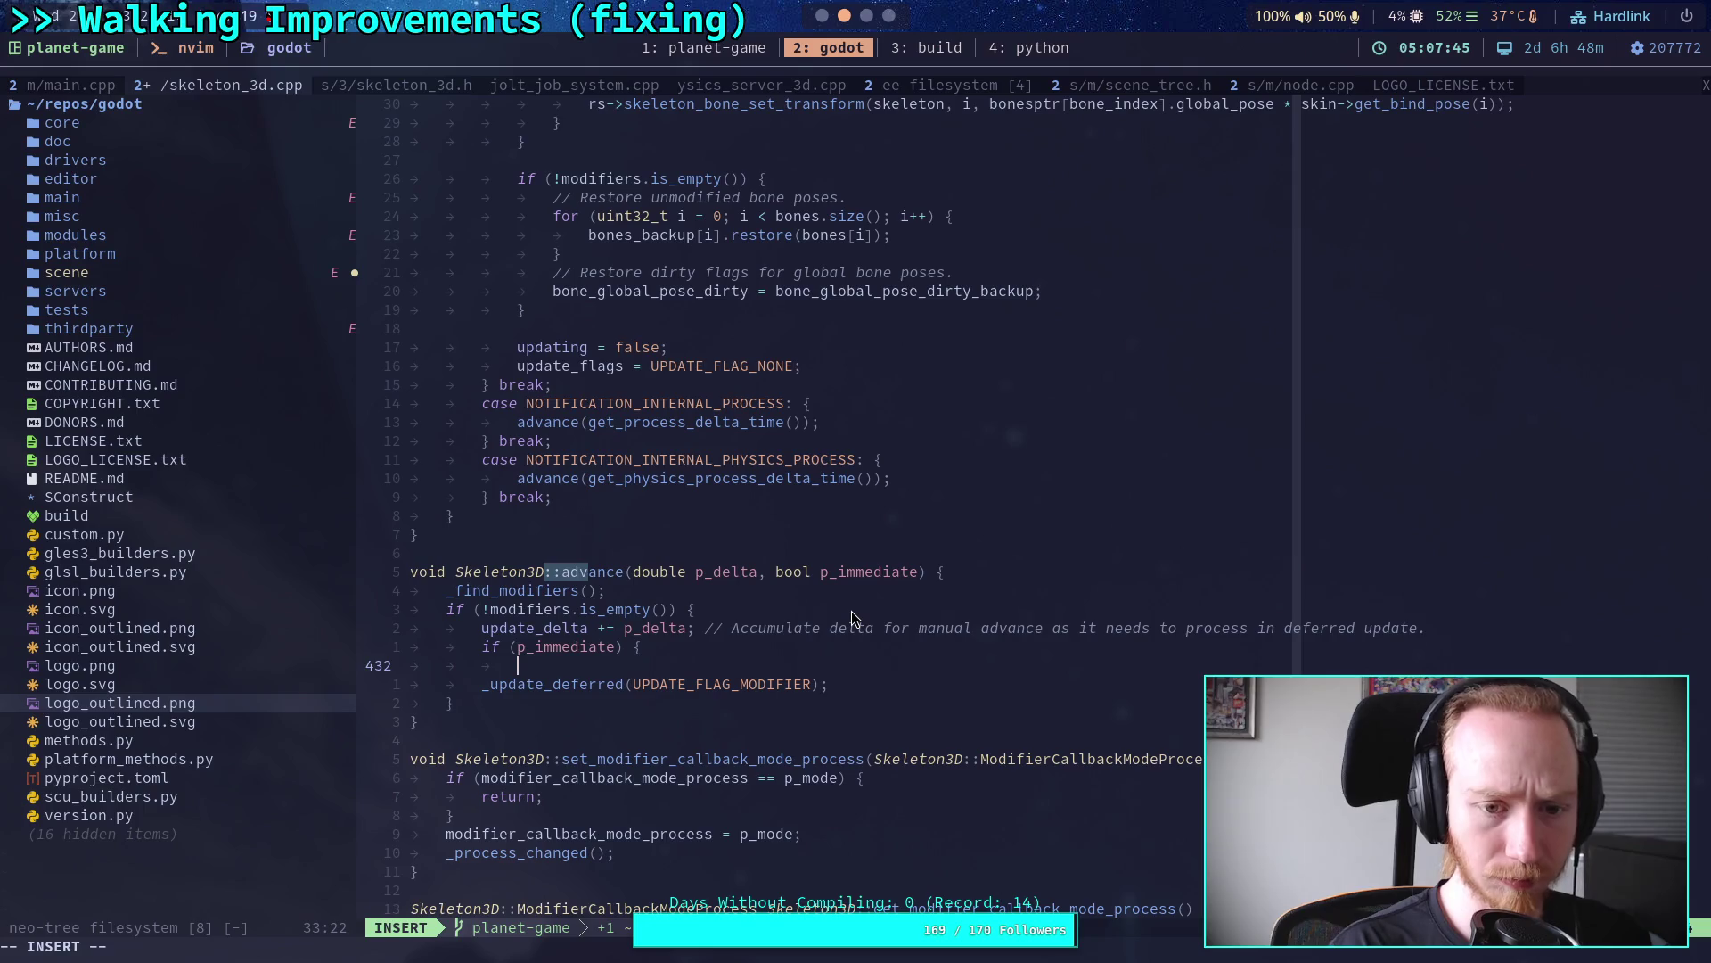
pyautogui.write('notification(')
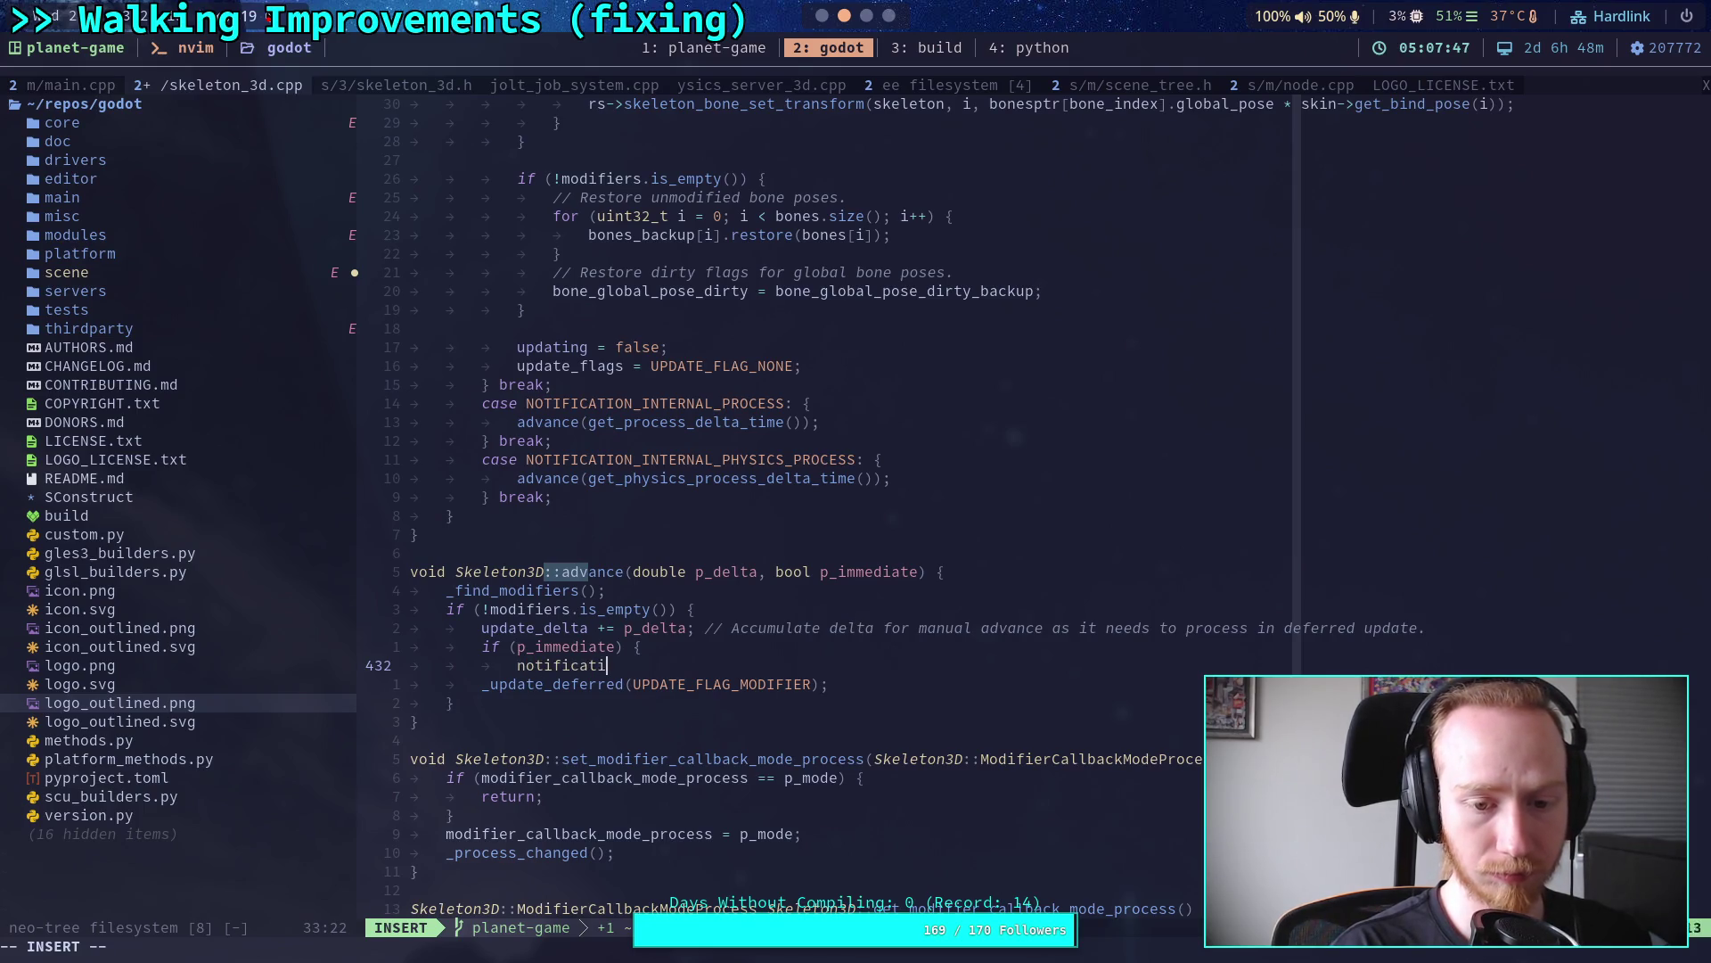
# Step: Scroll through the _notification function in skeleton_3d.cpp
pyautogui.scroll(9, 864, 687)
pyautogui.scroll(20, 864, 687)
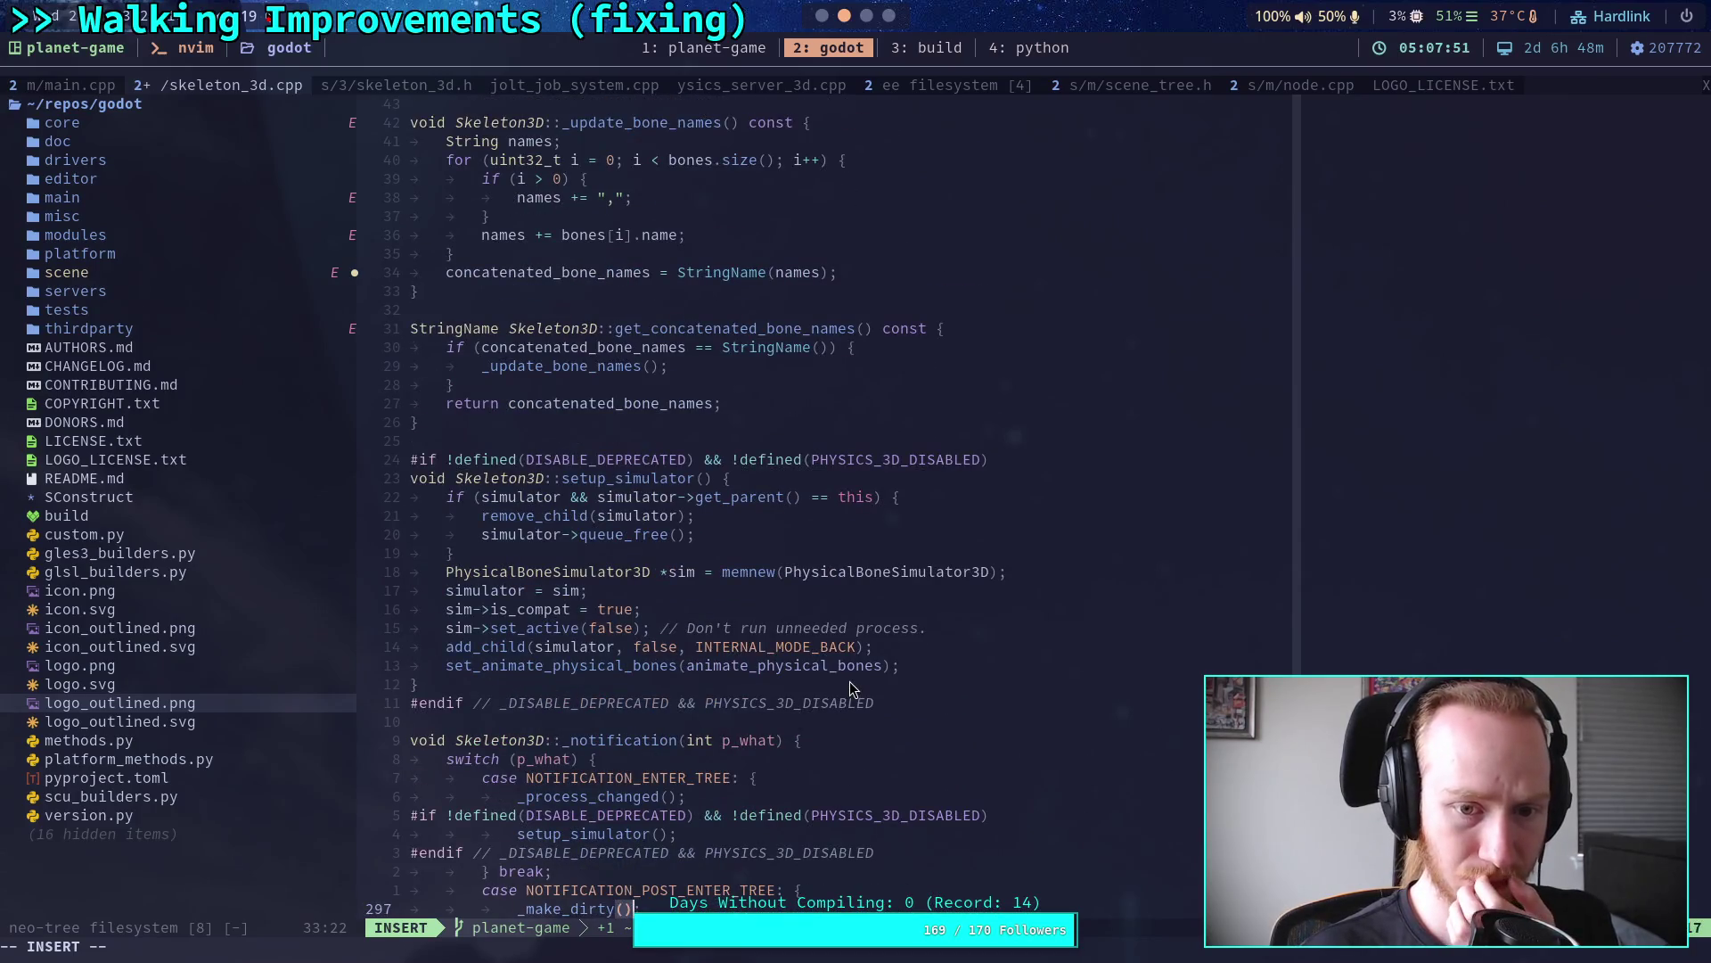
pyautogui.scroll(10, 849, 681)
pyautogui.scroll(-16, 848, 681)
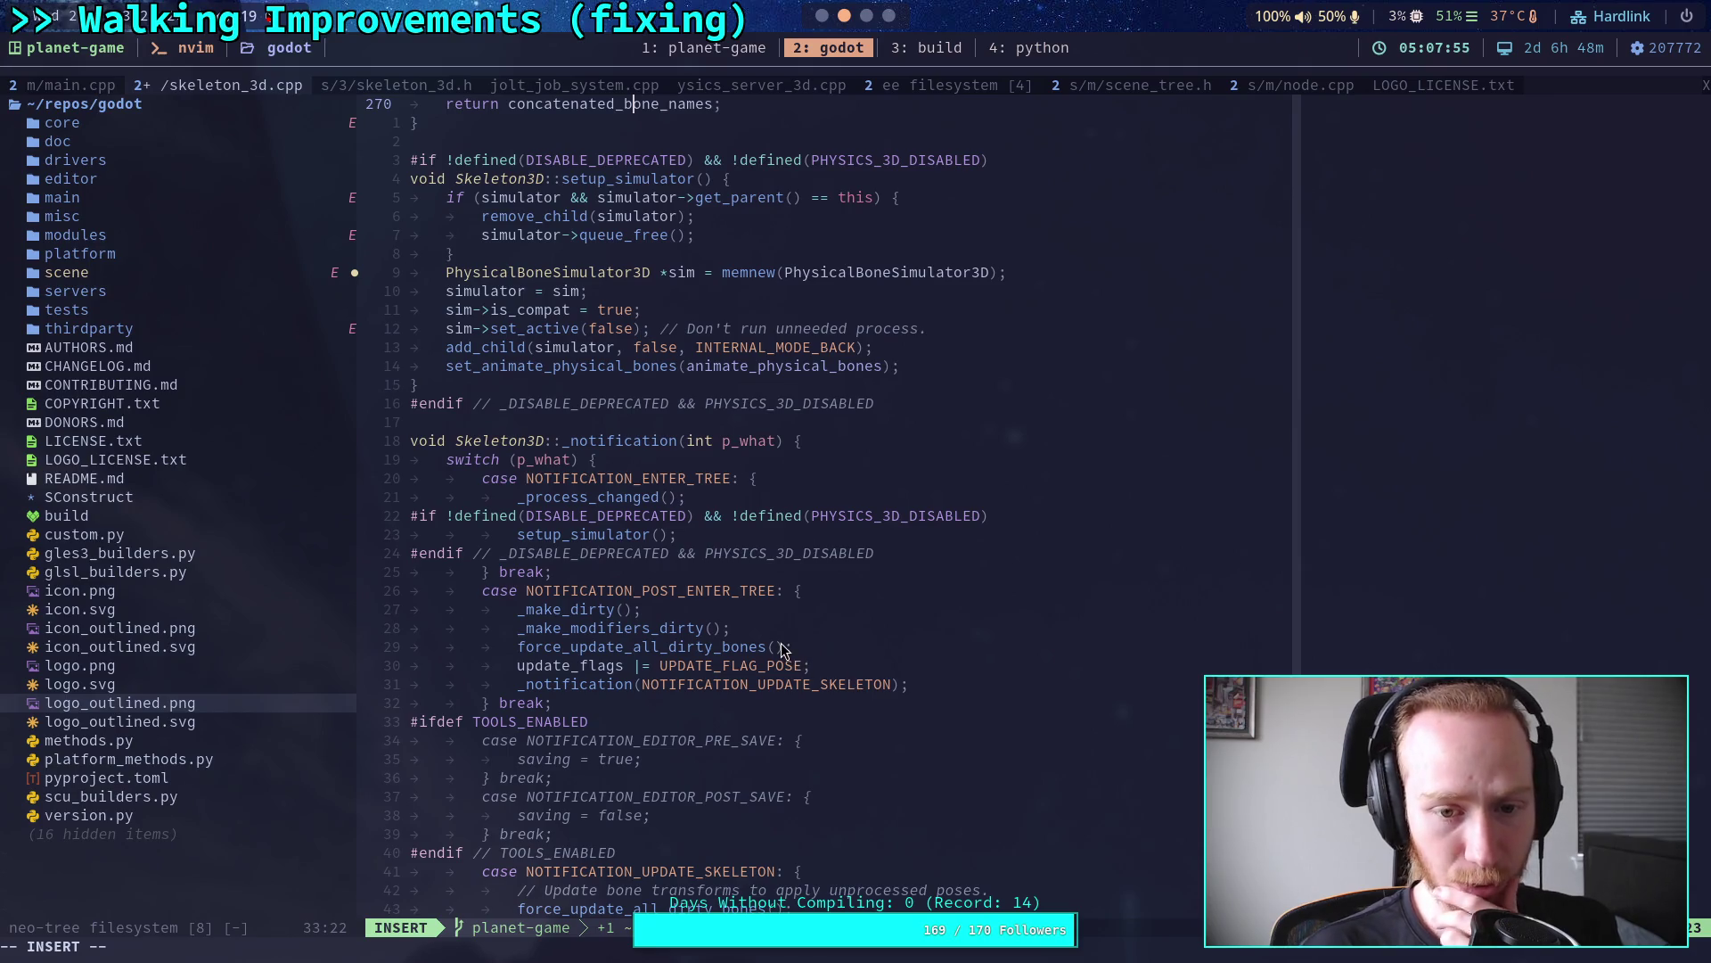
pyautogui.scroll(-4, 781, 648)
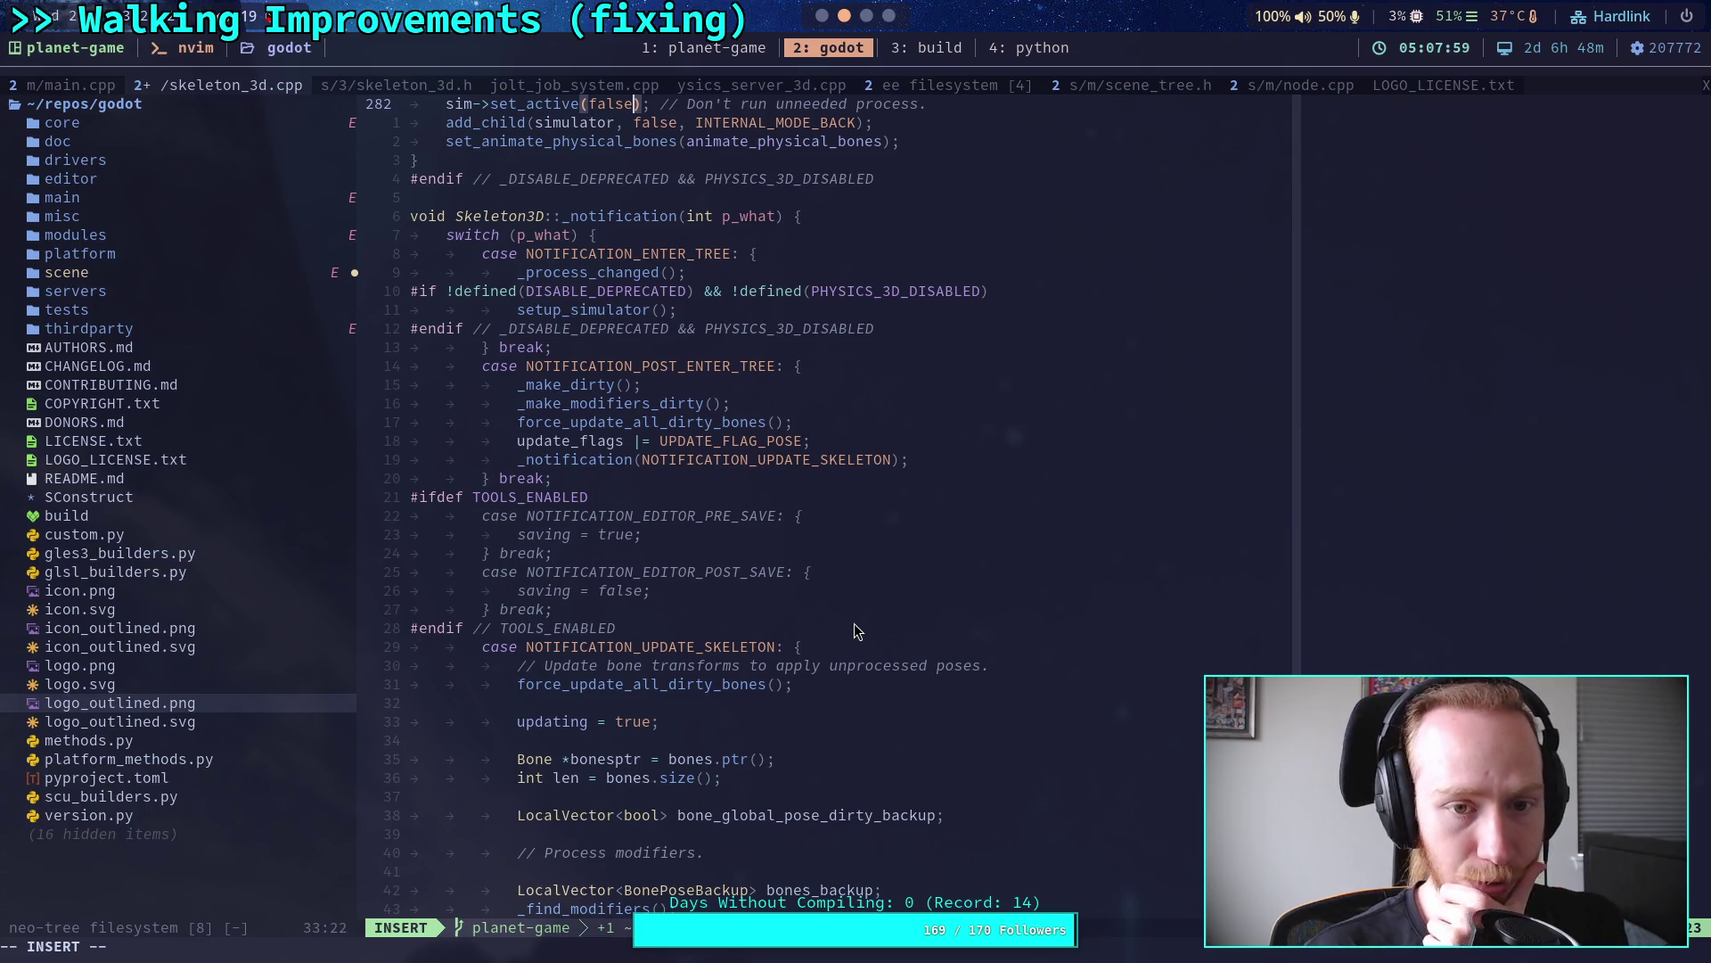
pyautogui.scroll(-9, 854, 624)
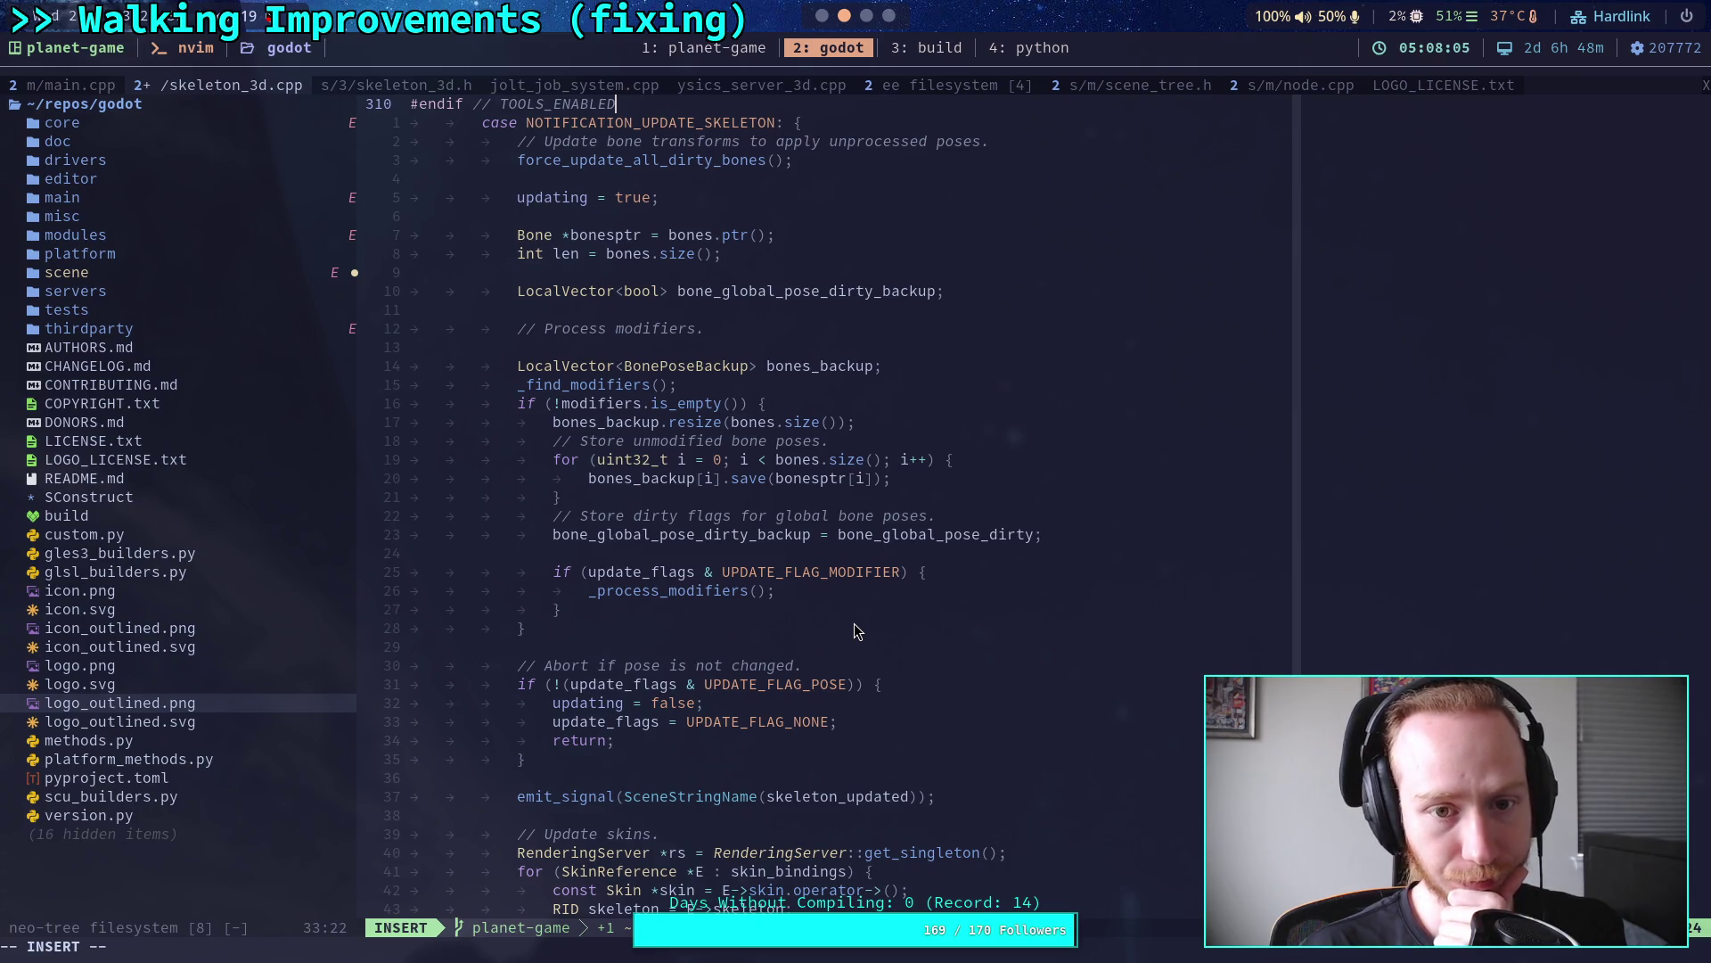
pyautogui.scroll(-20, 854, 624)
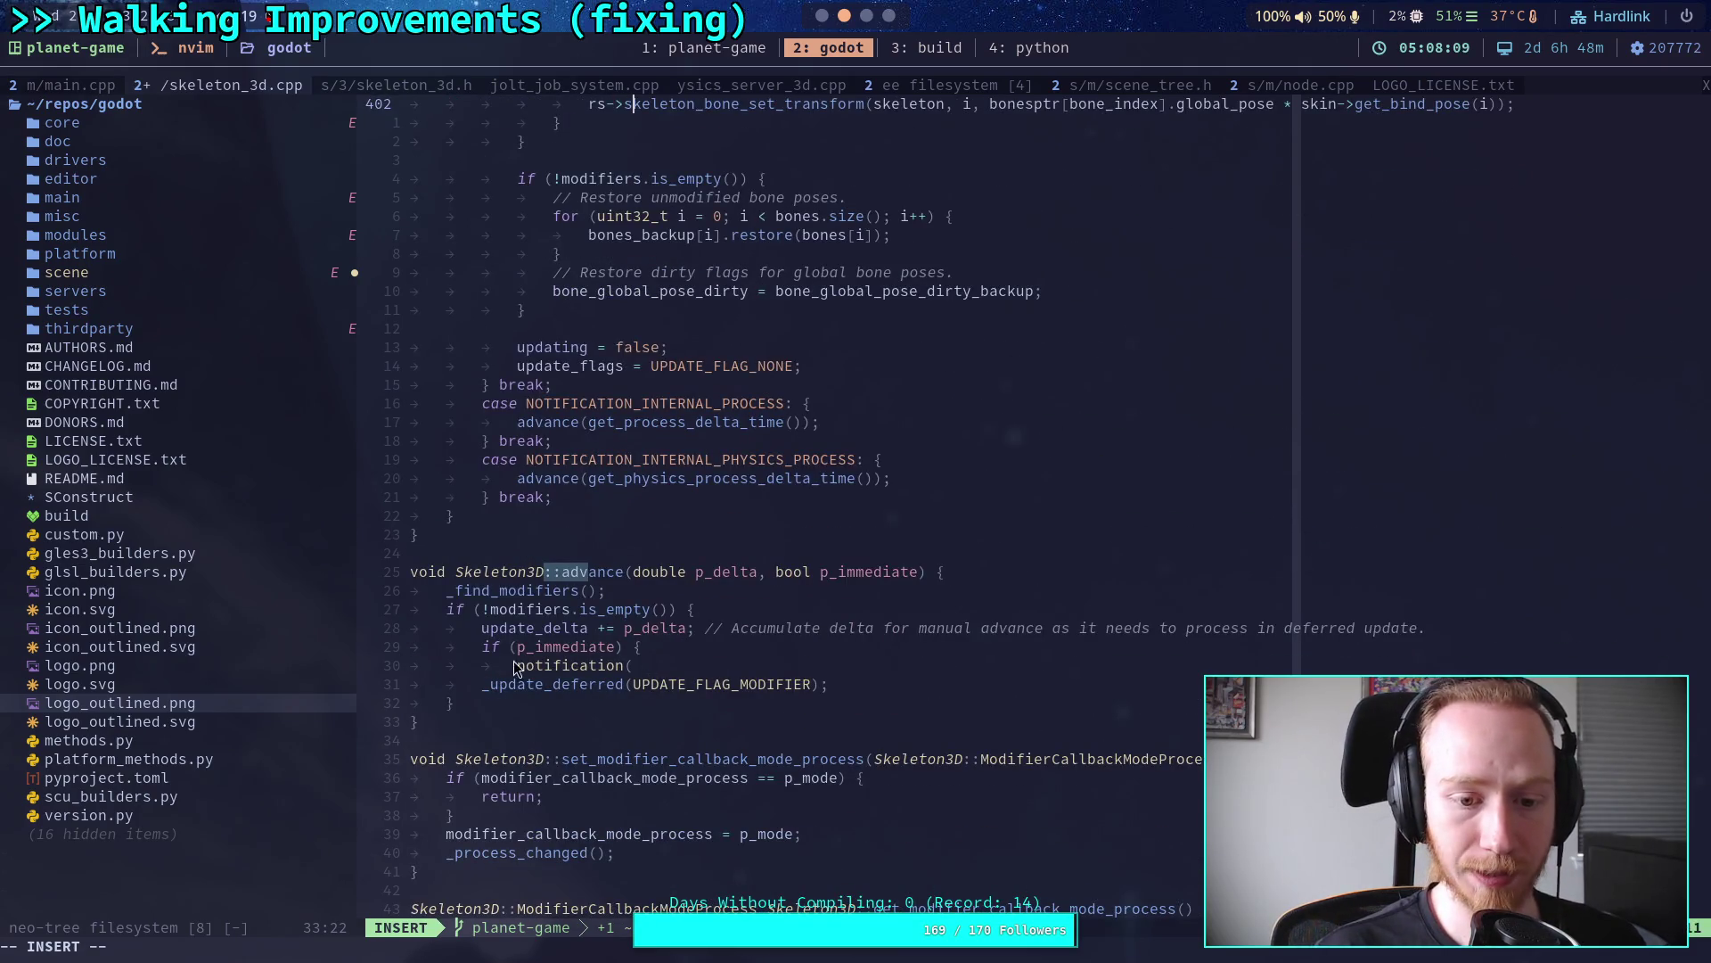
# Step: Complete the call as _notification(NOTIFICATION_UPDATE_SKELETON); in the p_immediate branch
pyautogui.click(517, 665)
pyautogui.write('_')
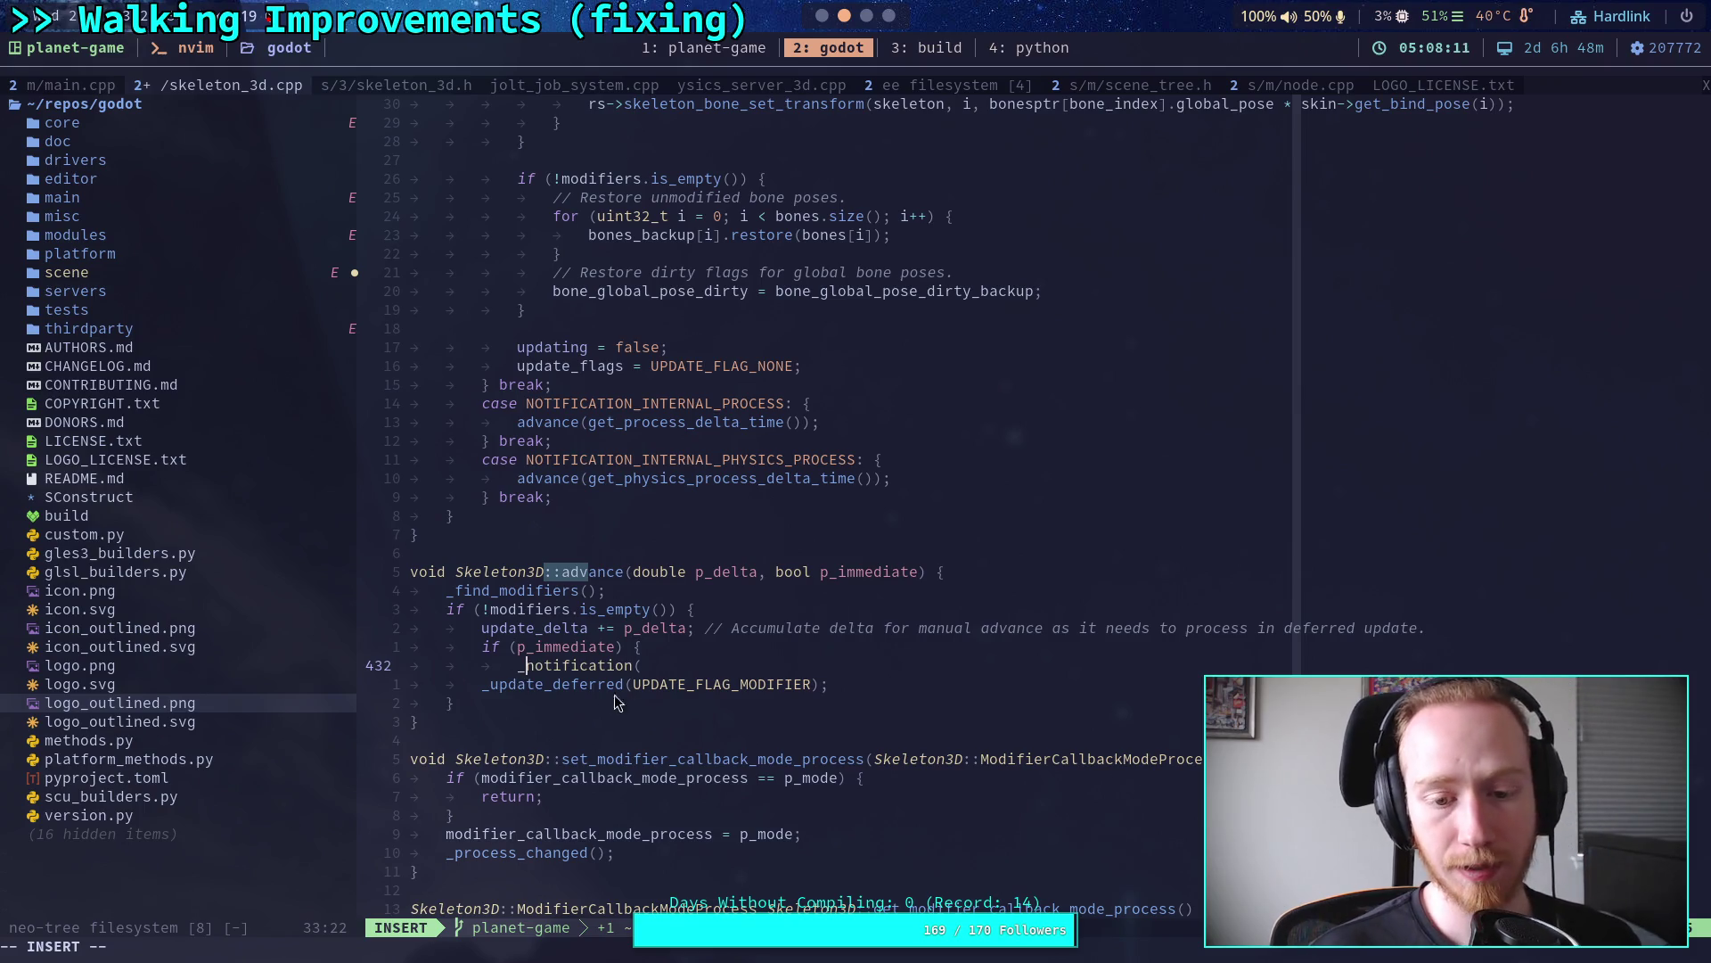
pyautogui.moveTo(726, 670); pyautogui.dragTo(731, 669)
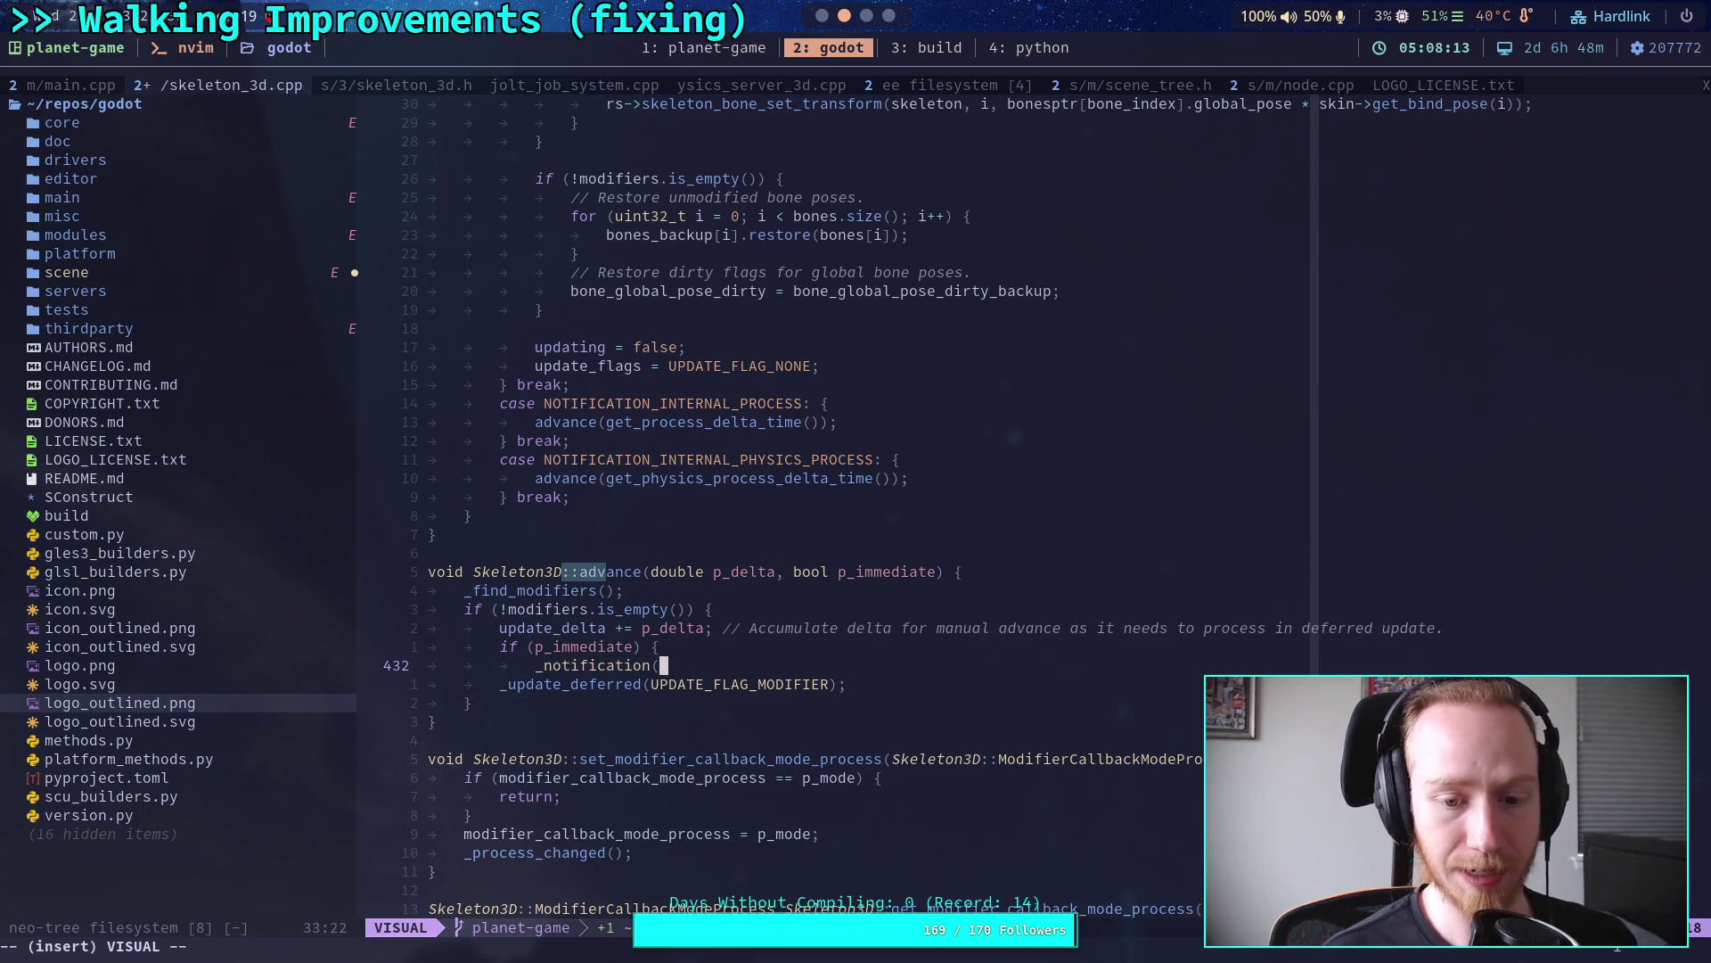
pyautogui.press('Escape')
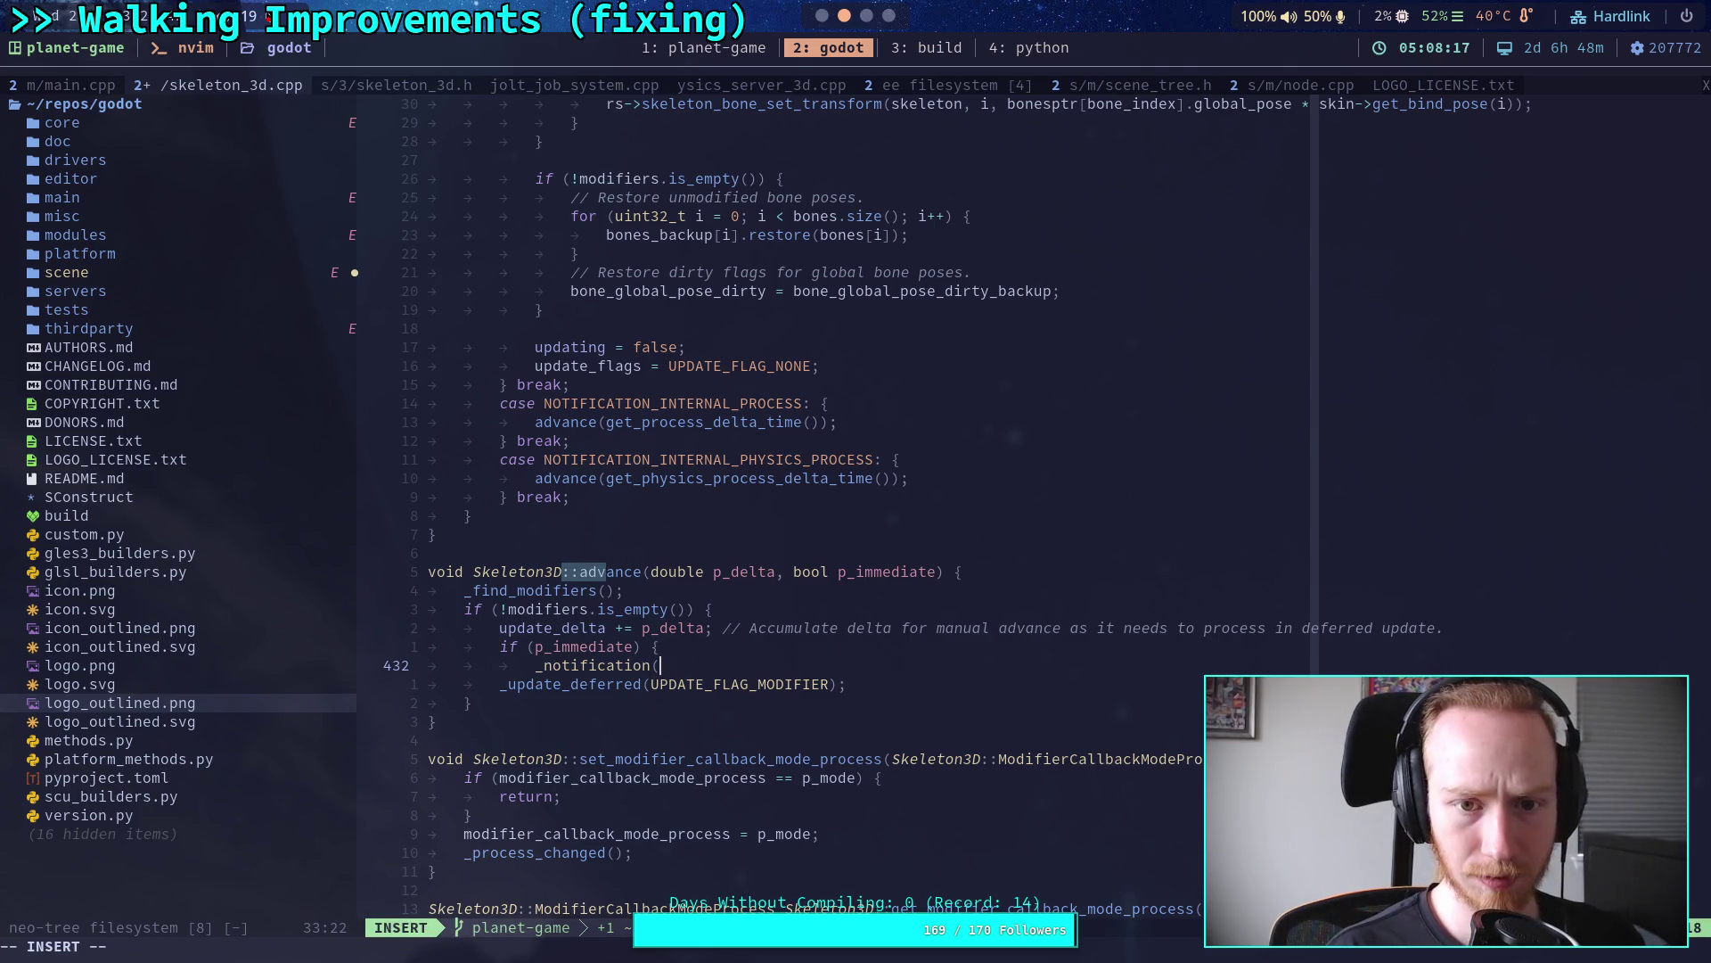
pyautogui.write('N')
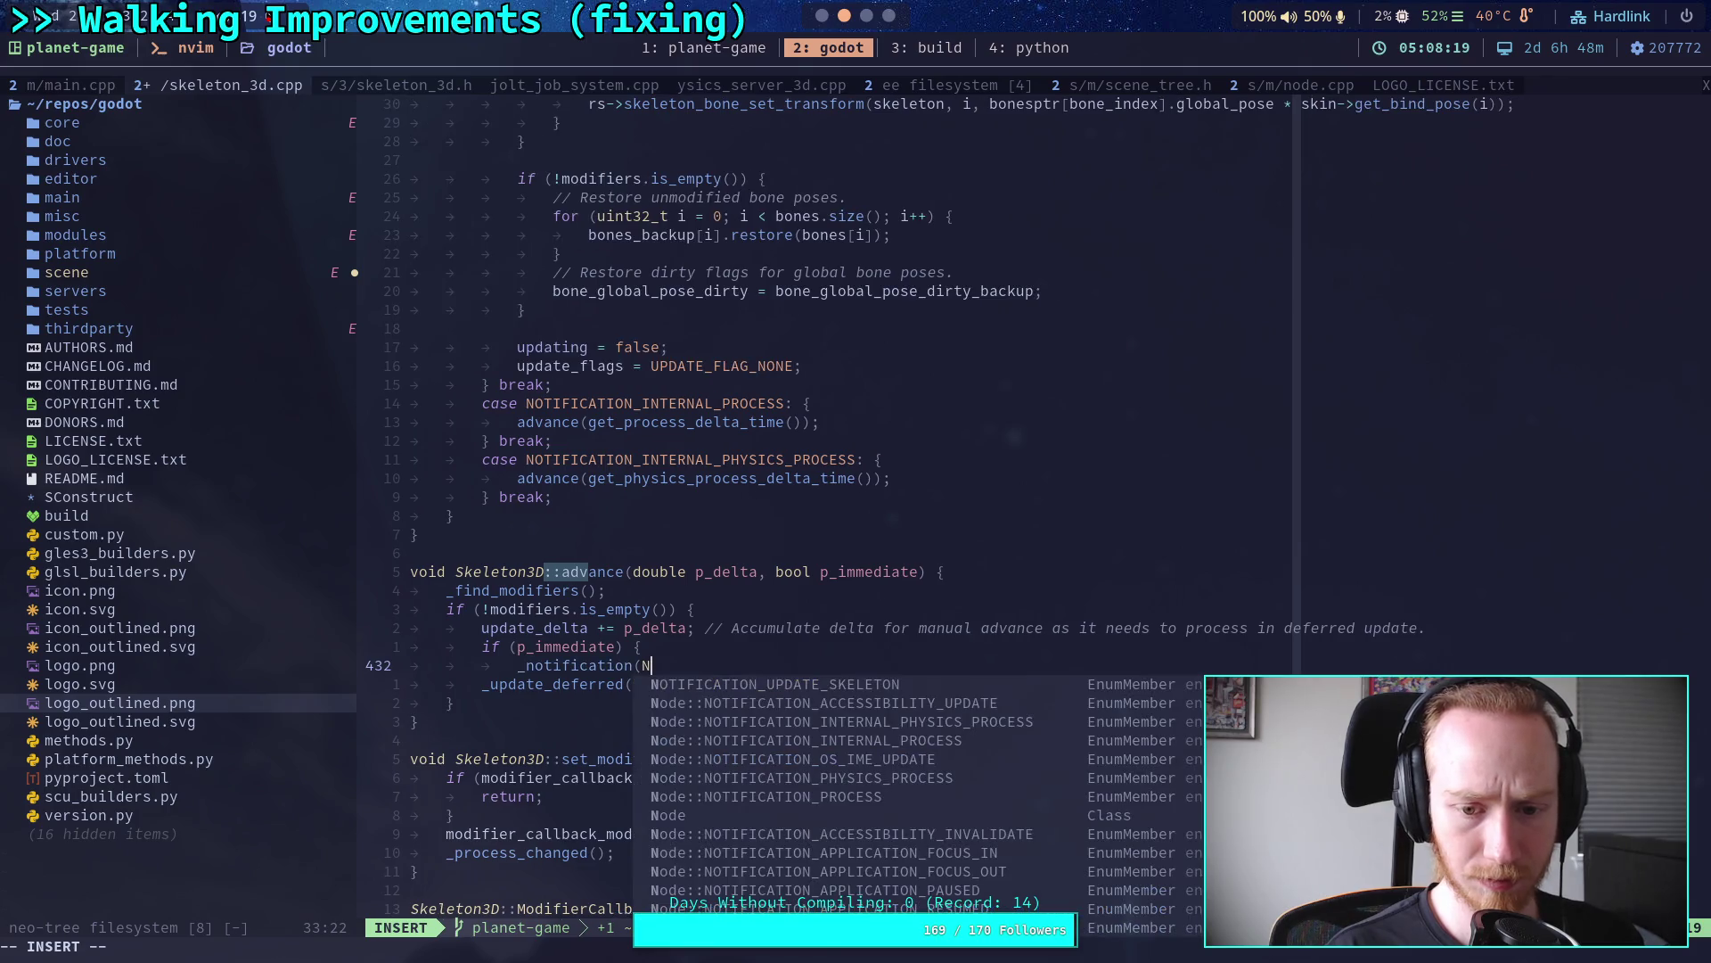
pyautogui.press('Tab')
pyautogui.write(')')
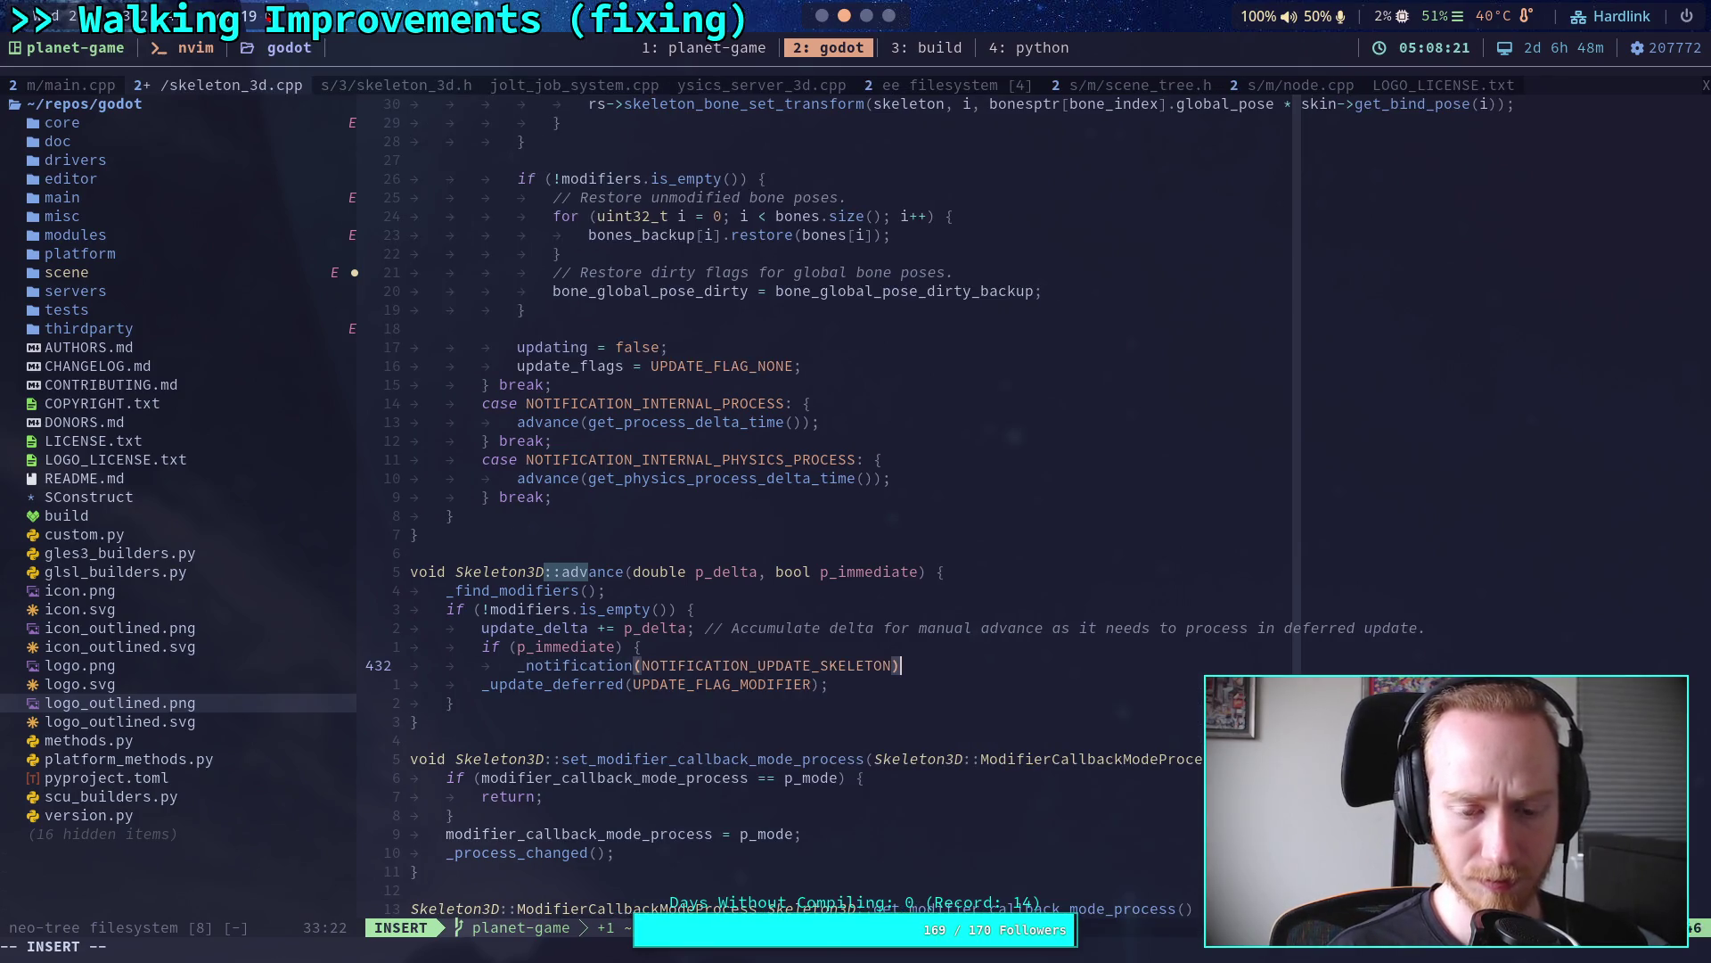
pyautogui.write(';')
pyautogui.press('Return')
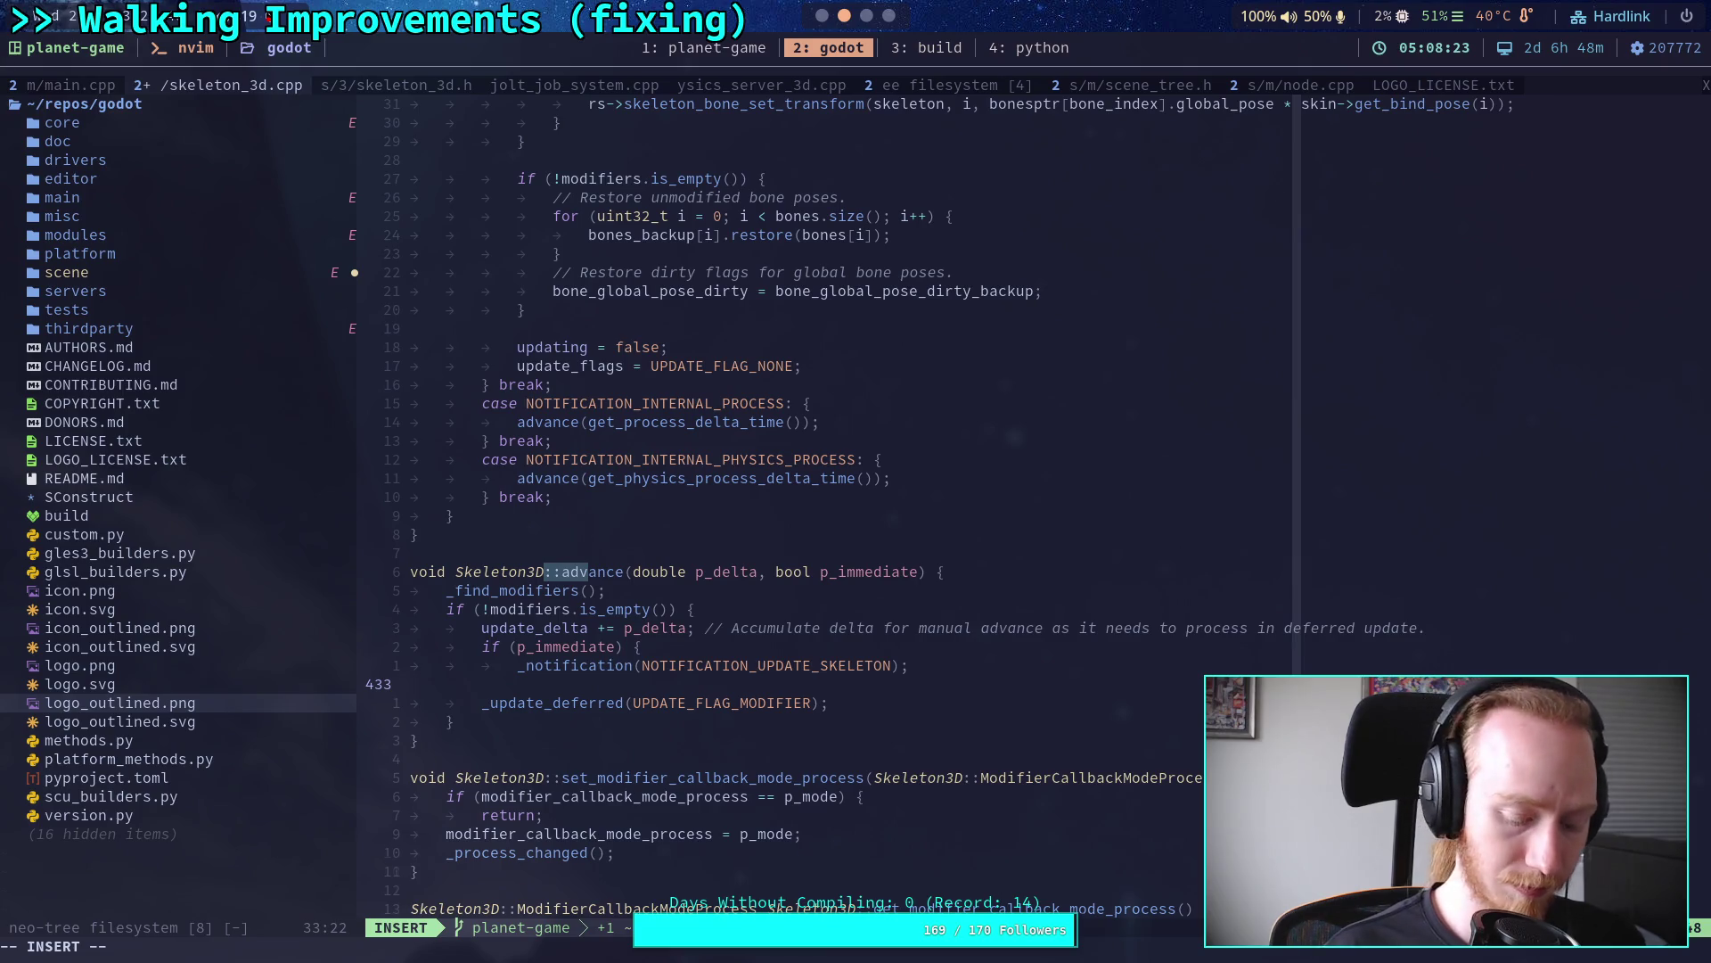
# Step: Wrap _update_deferred(UPDATE_FLAG_MODIFIER) in an indented } else { block
pyautogui.write('} el')
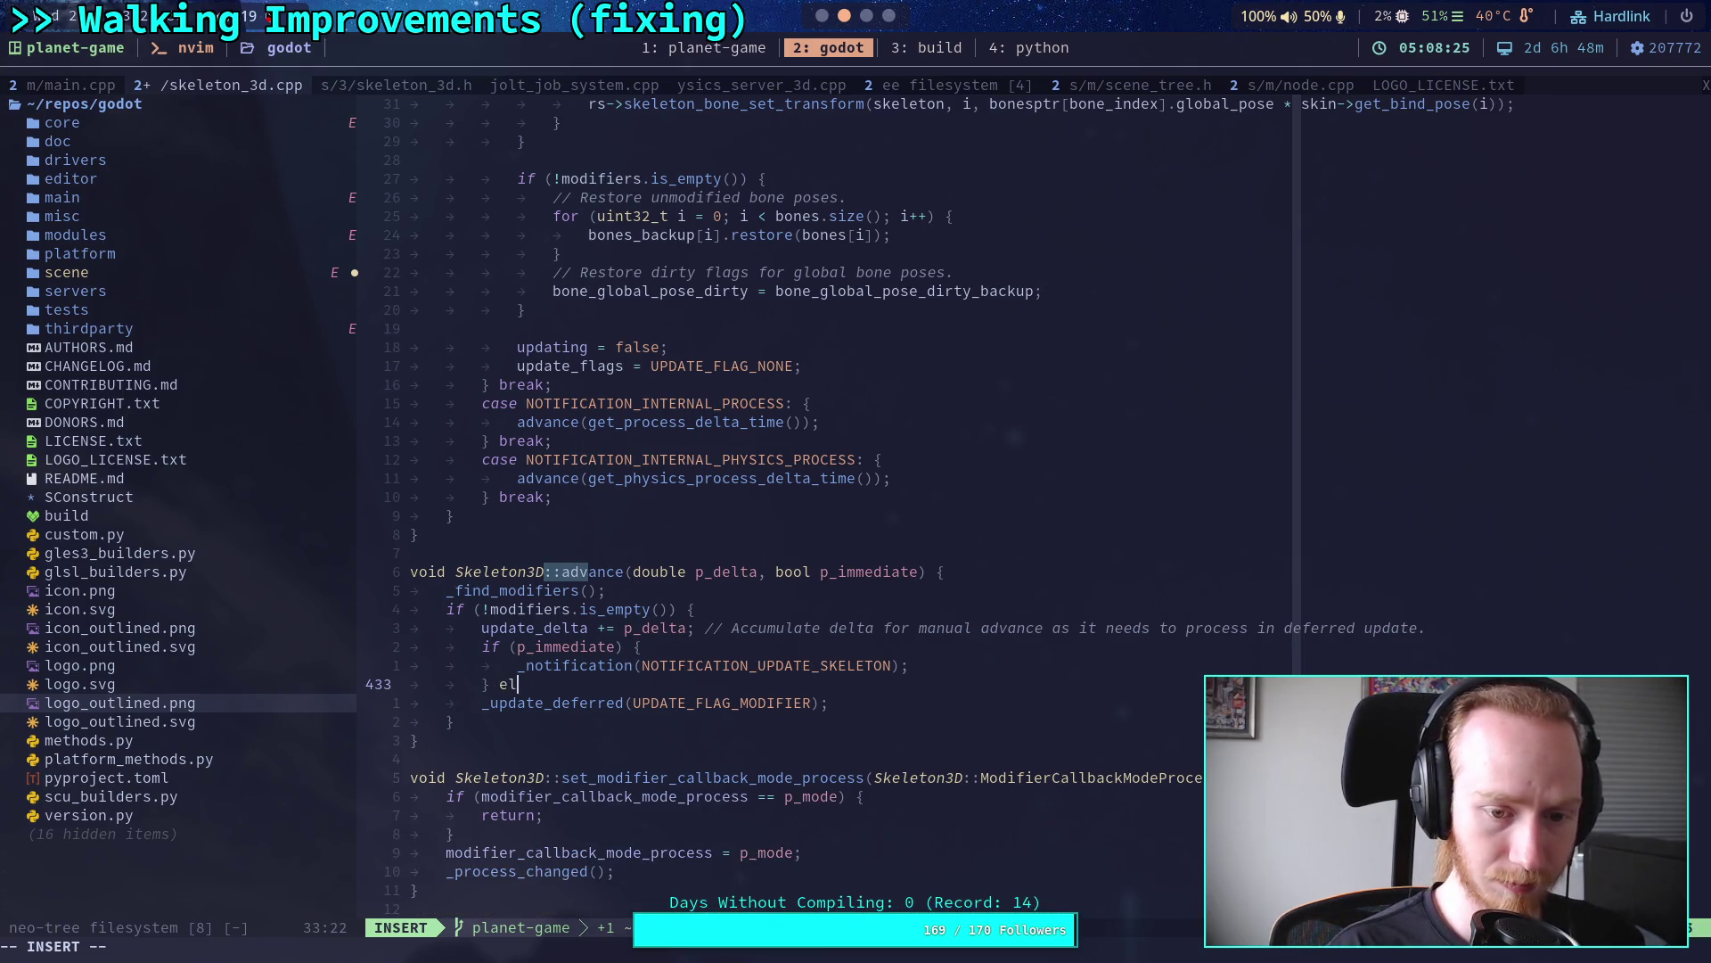
pyautogui.write('se {')
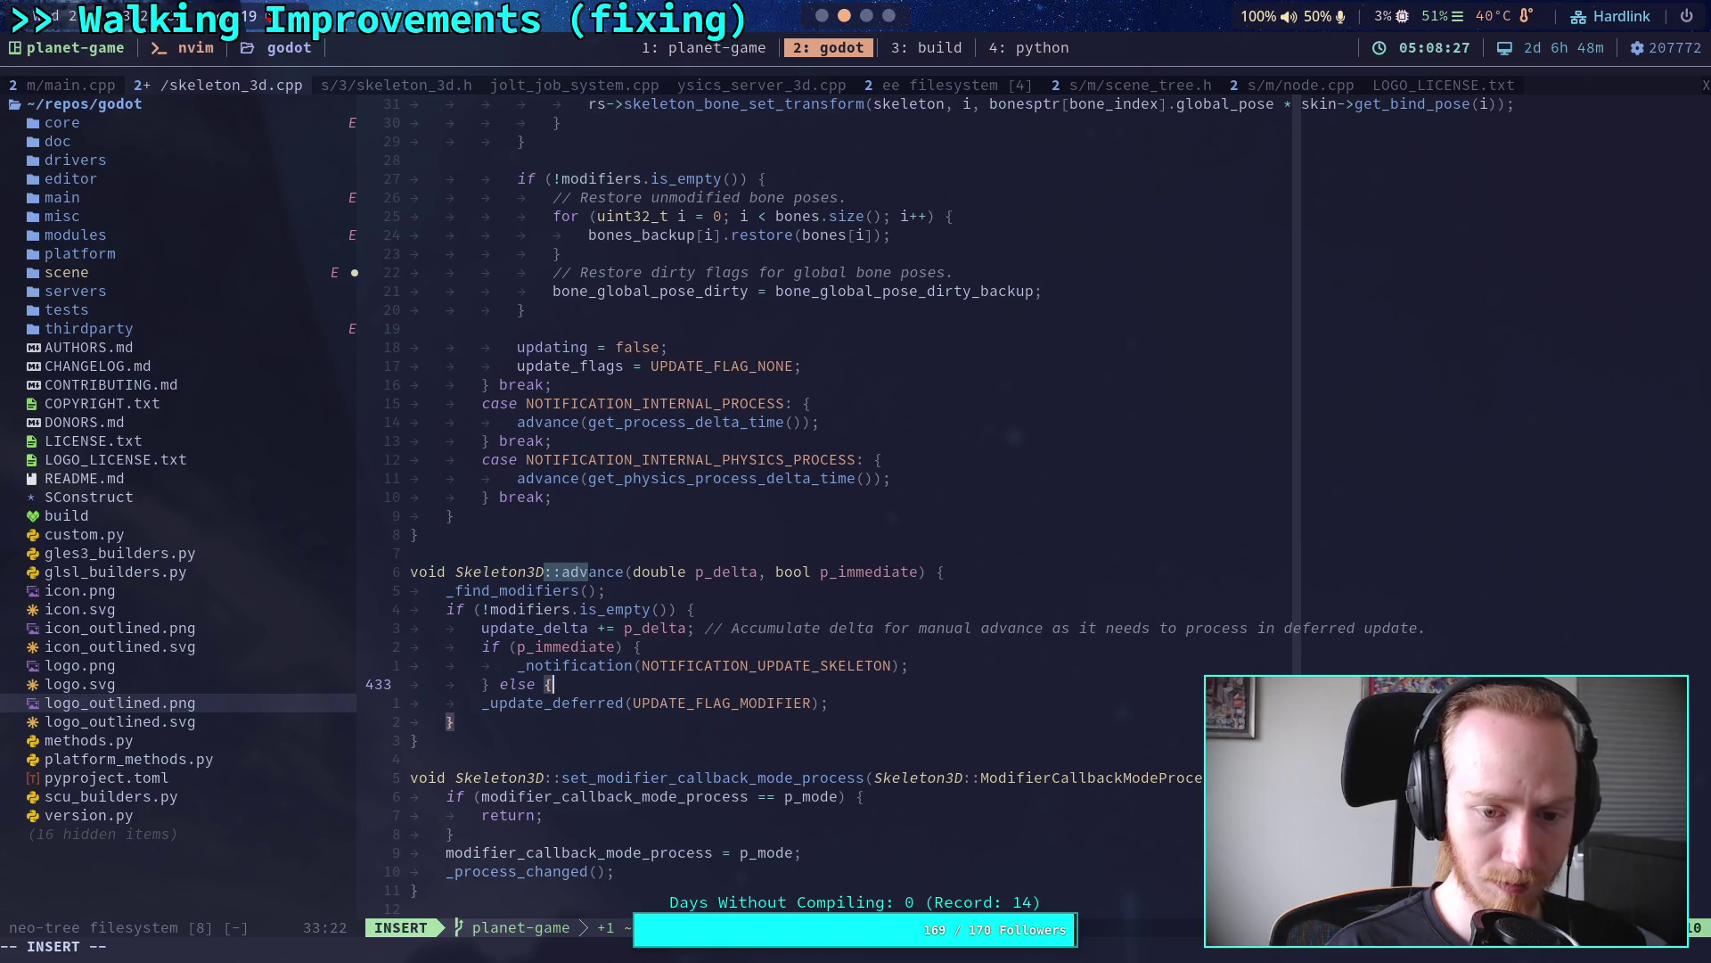
pyautogui.press('Down')
pyautogui.press('Home')
pyautogui.press('Tab')
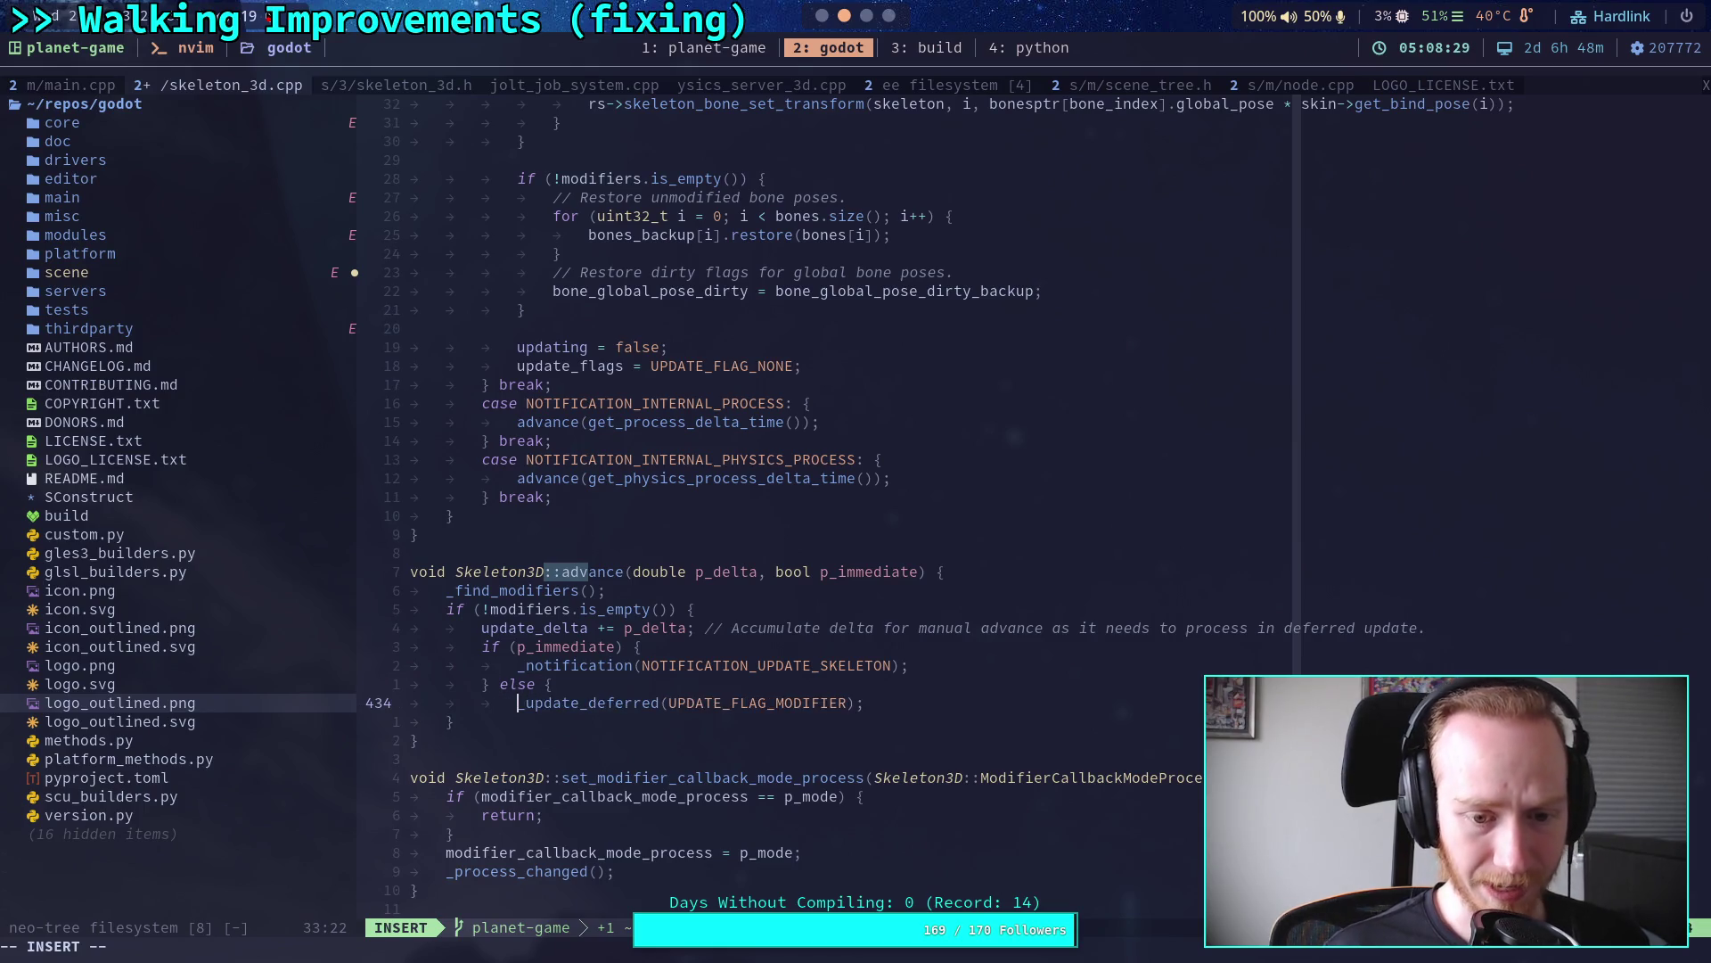
pyautogui.press('End')
pyautogui.press('Return')
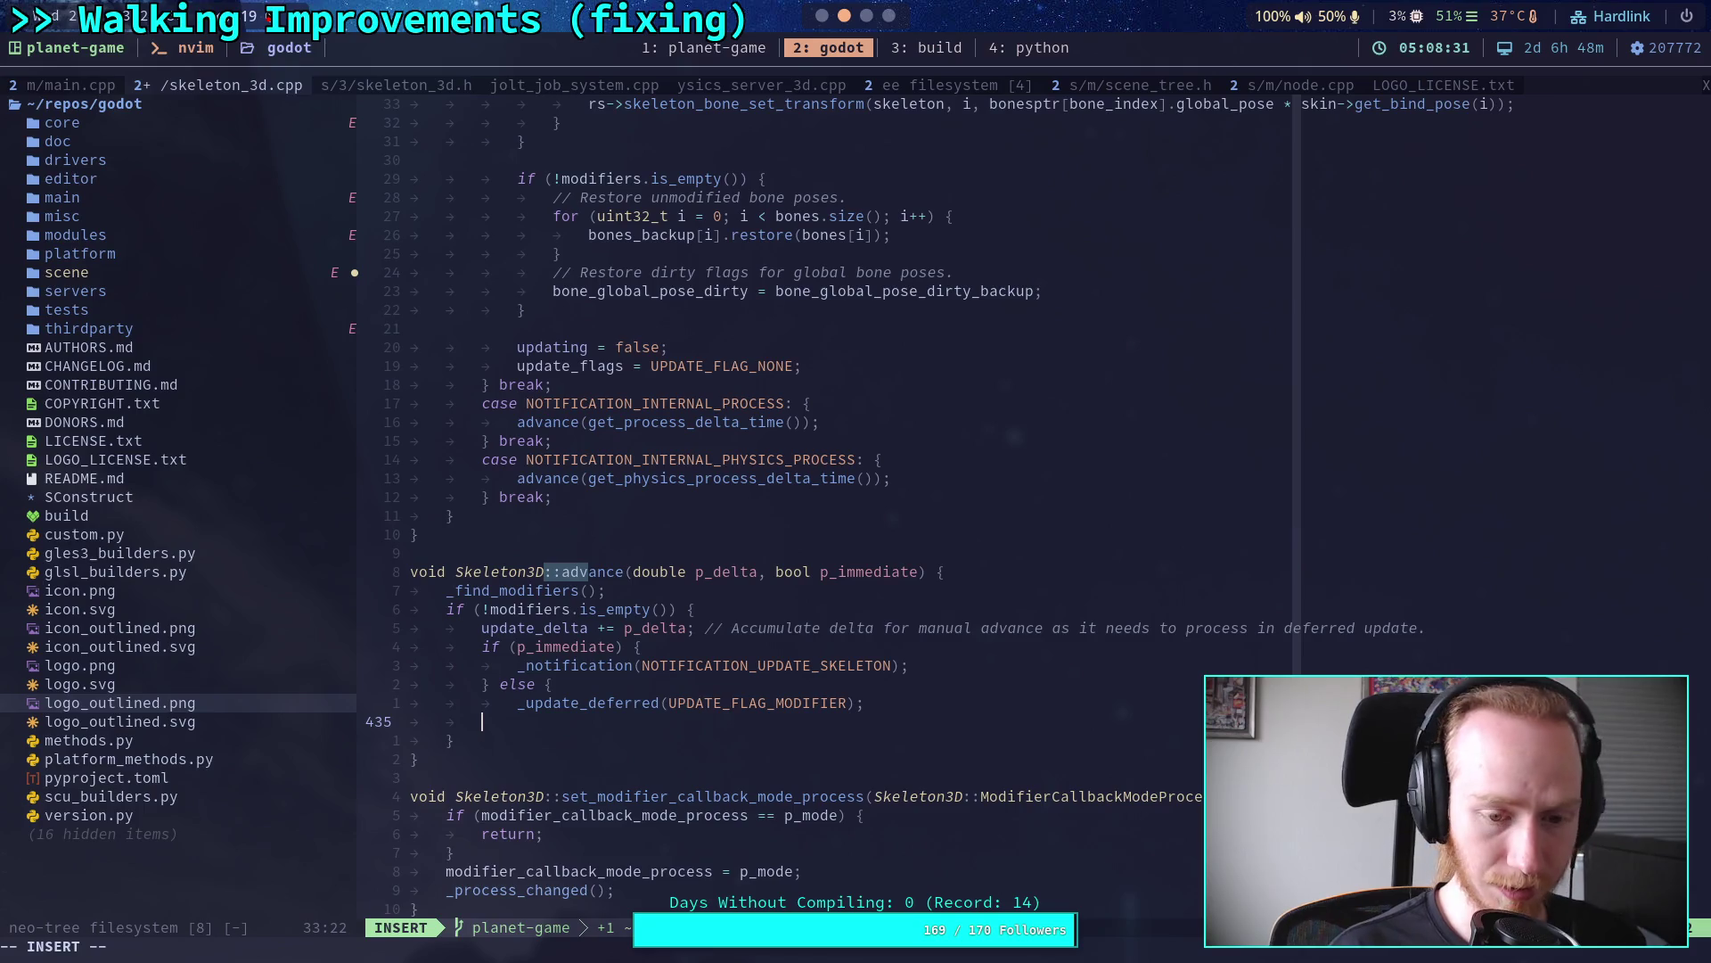
pyautogui.write('}')
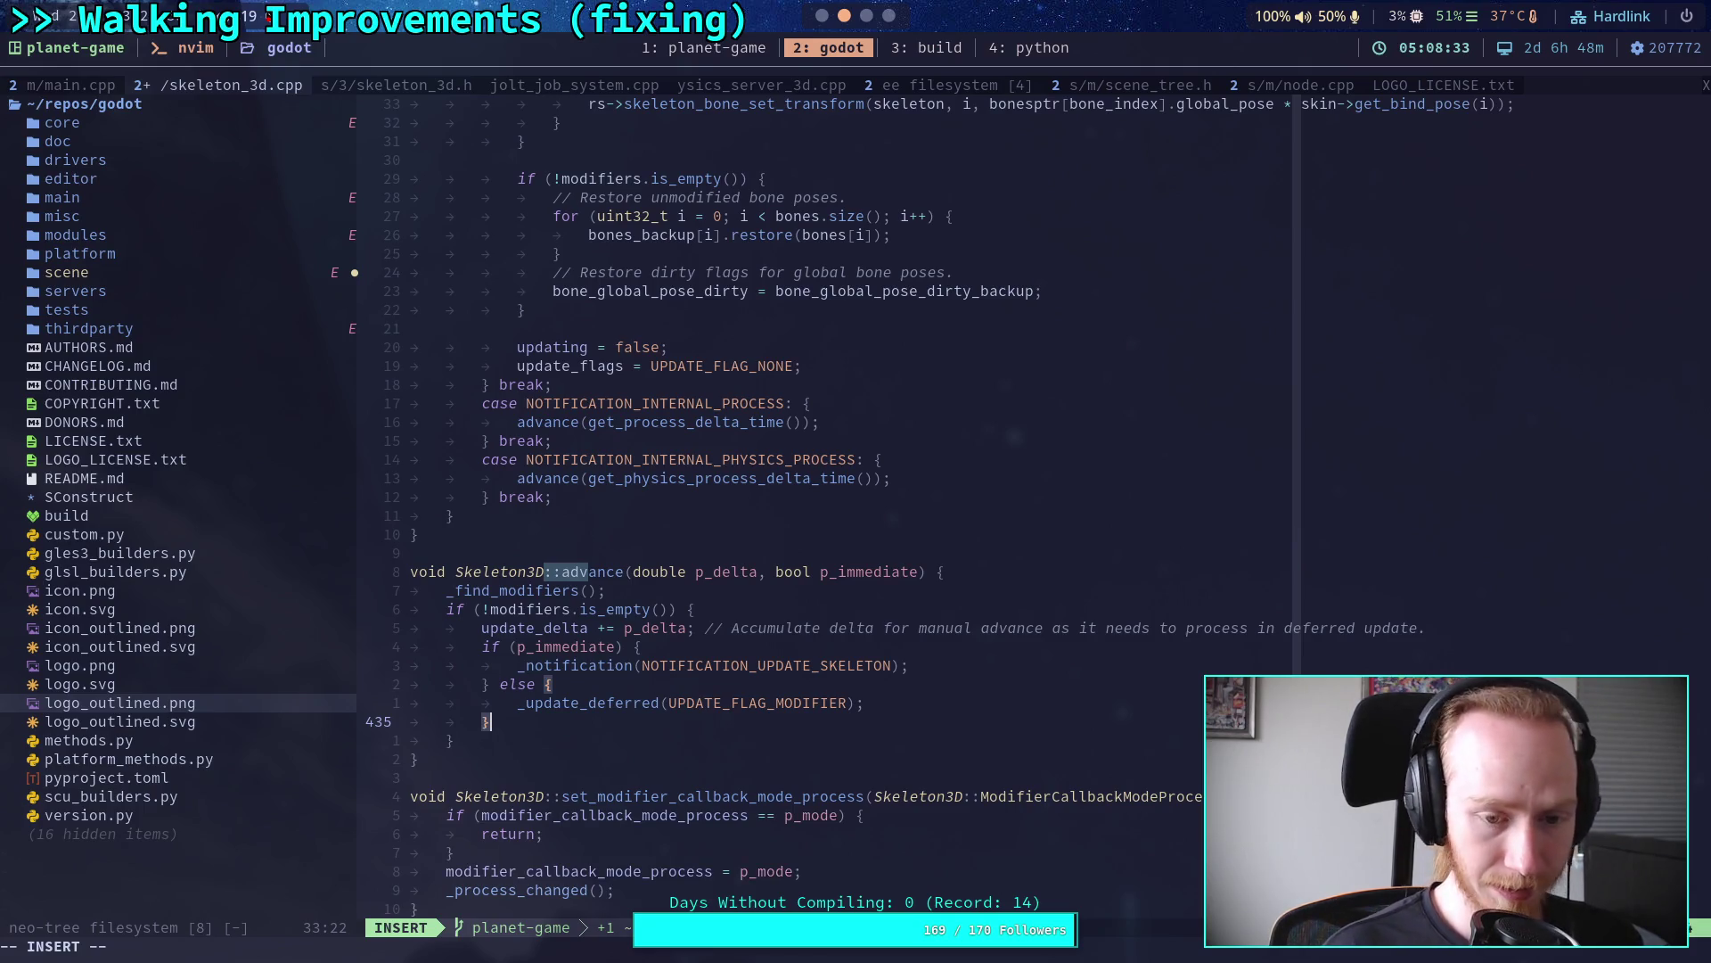
# Step: Leave insert mode and save skeleton_3d.cpp with :w
pyautogui.press('Escape')
pyautogui.write(':w')
pyautogui.press('Return')
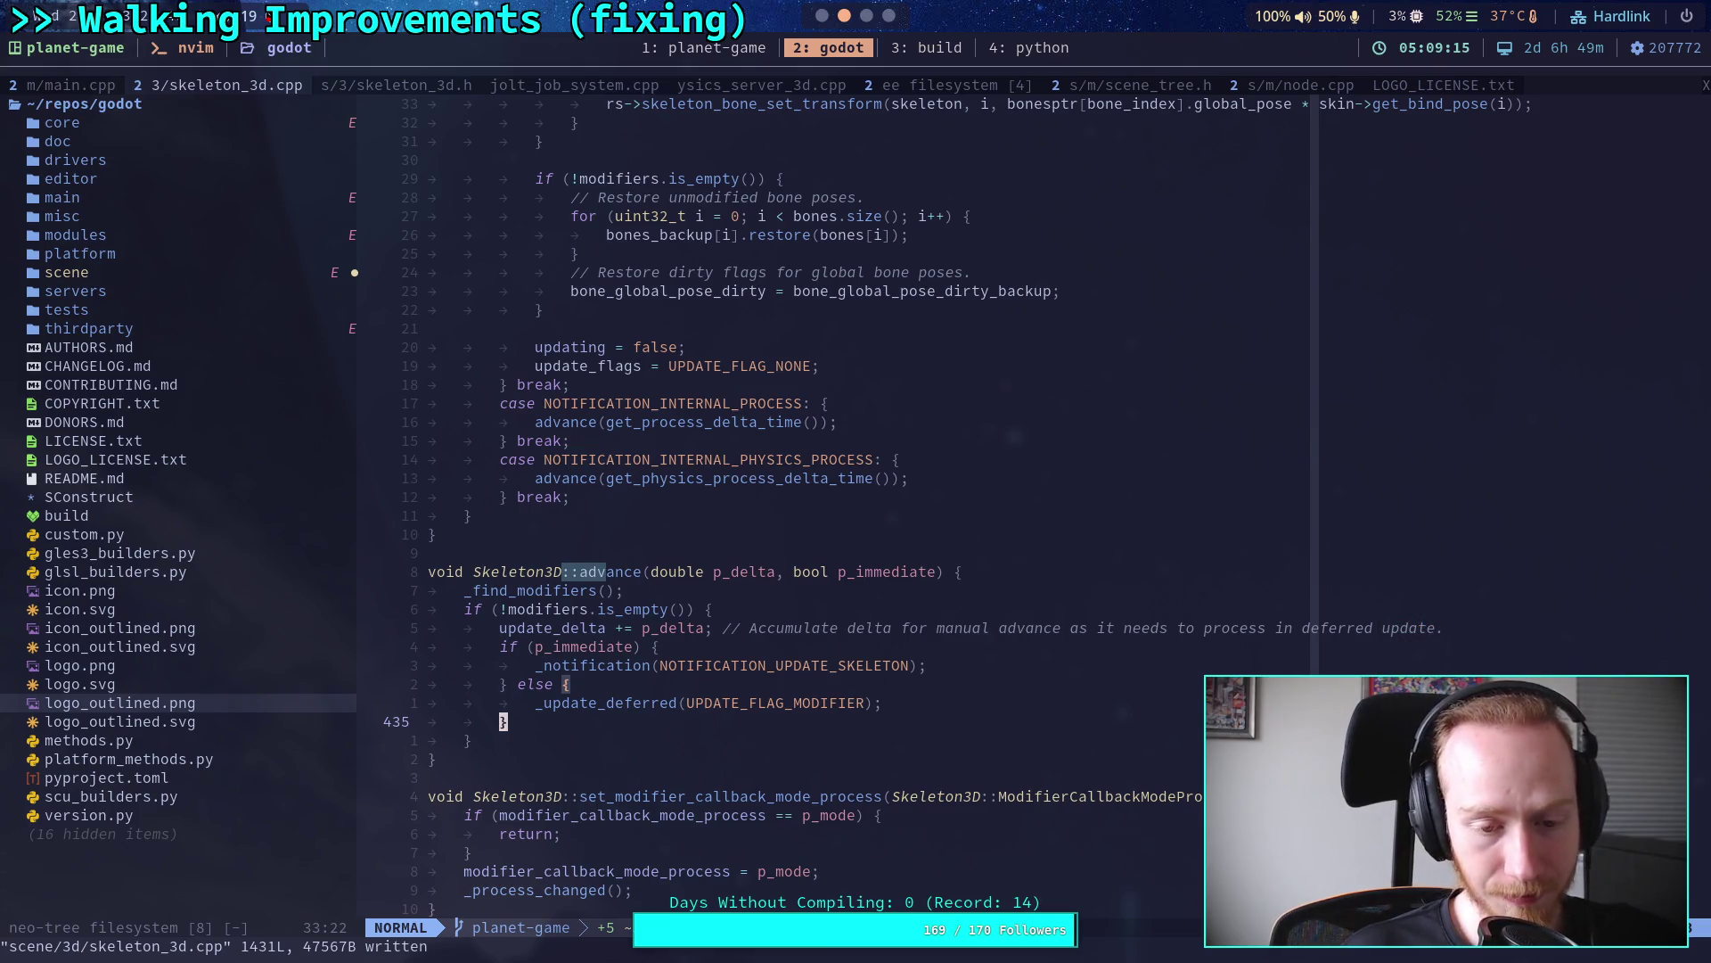
pyautogui.click(522, 742)
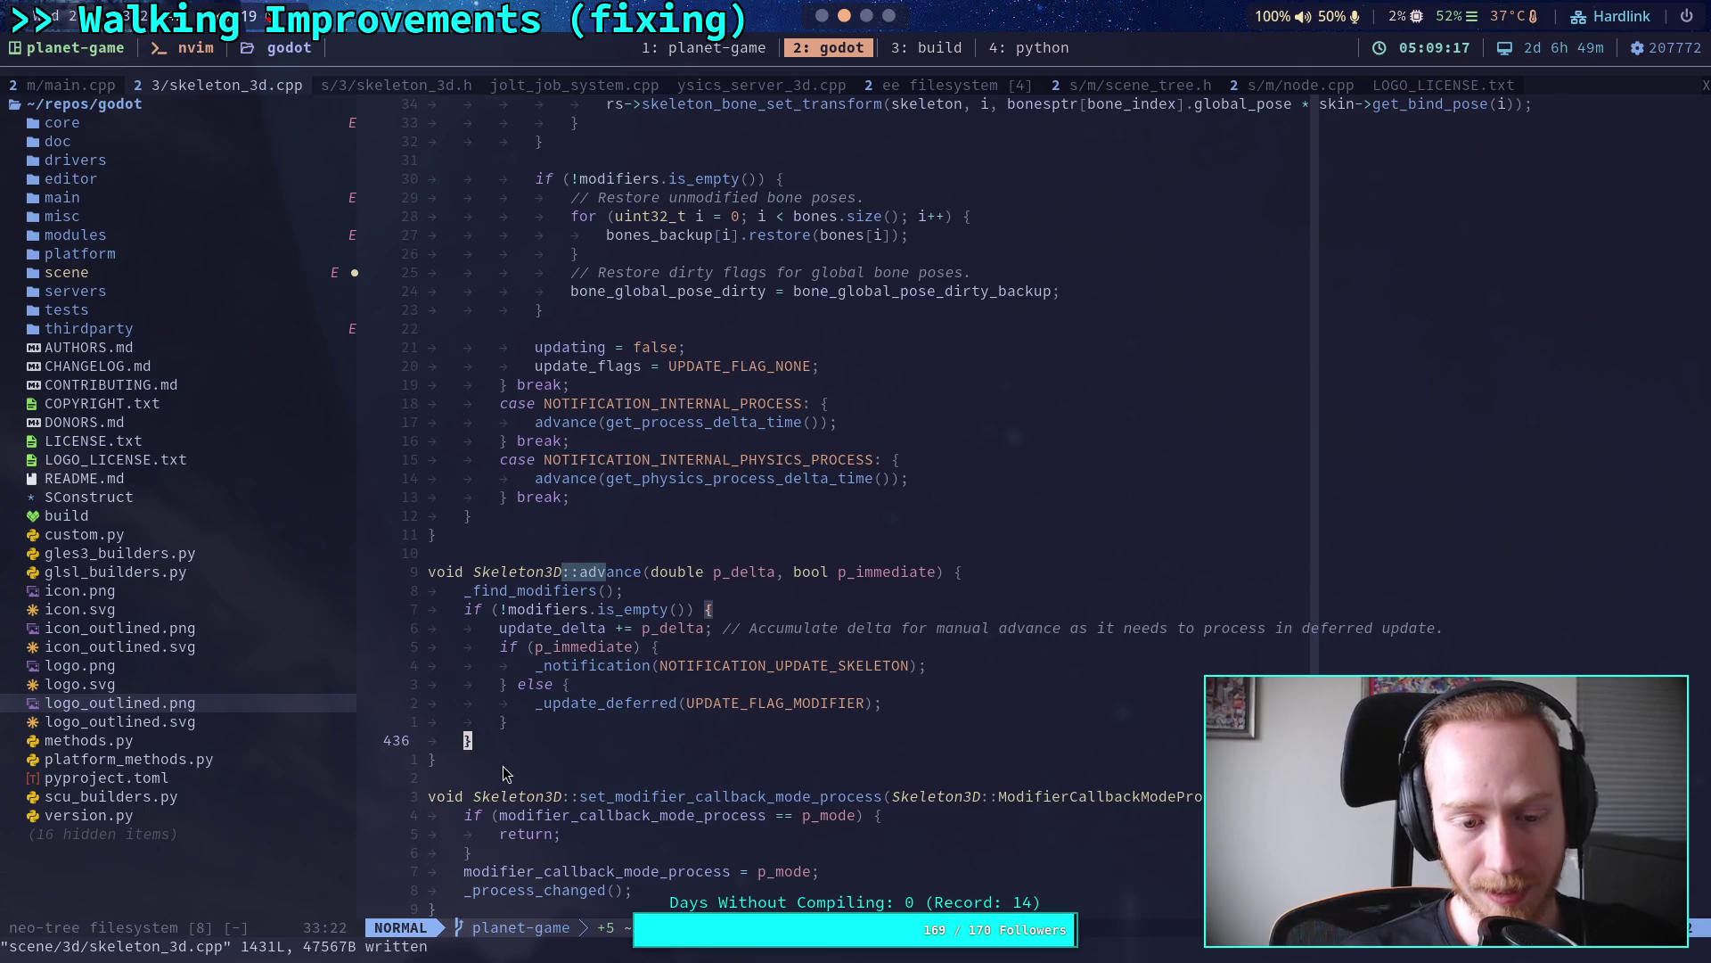
# Step: Step through Skeleton3D::advance and the end of the _notification function with j/k
pyautogui.click(501, 765)
pyautogui.click(494, 781)
pyautogui.click(500, 538)
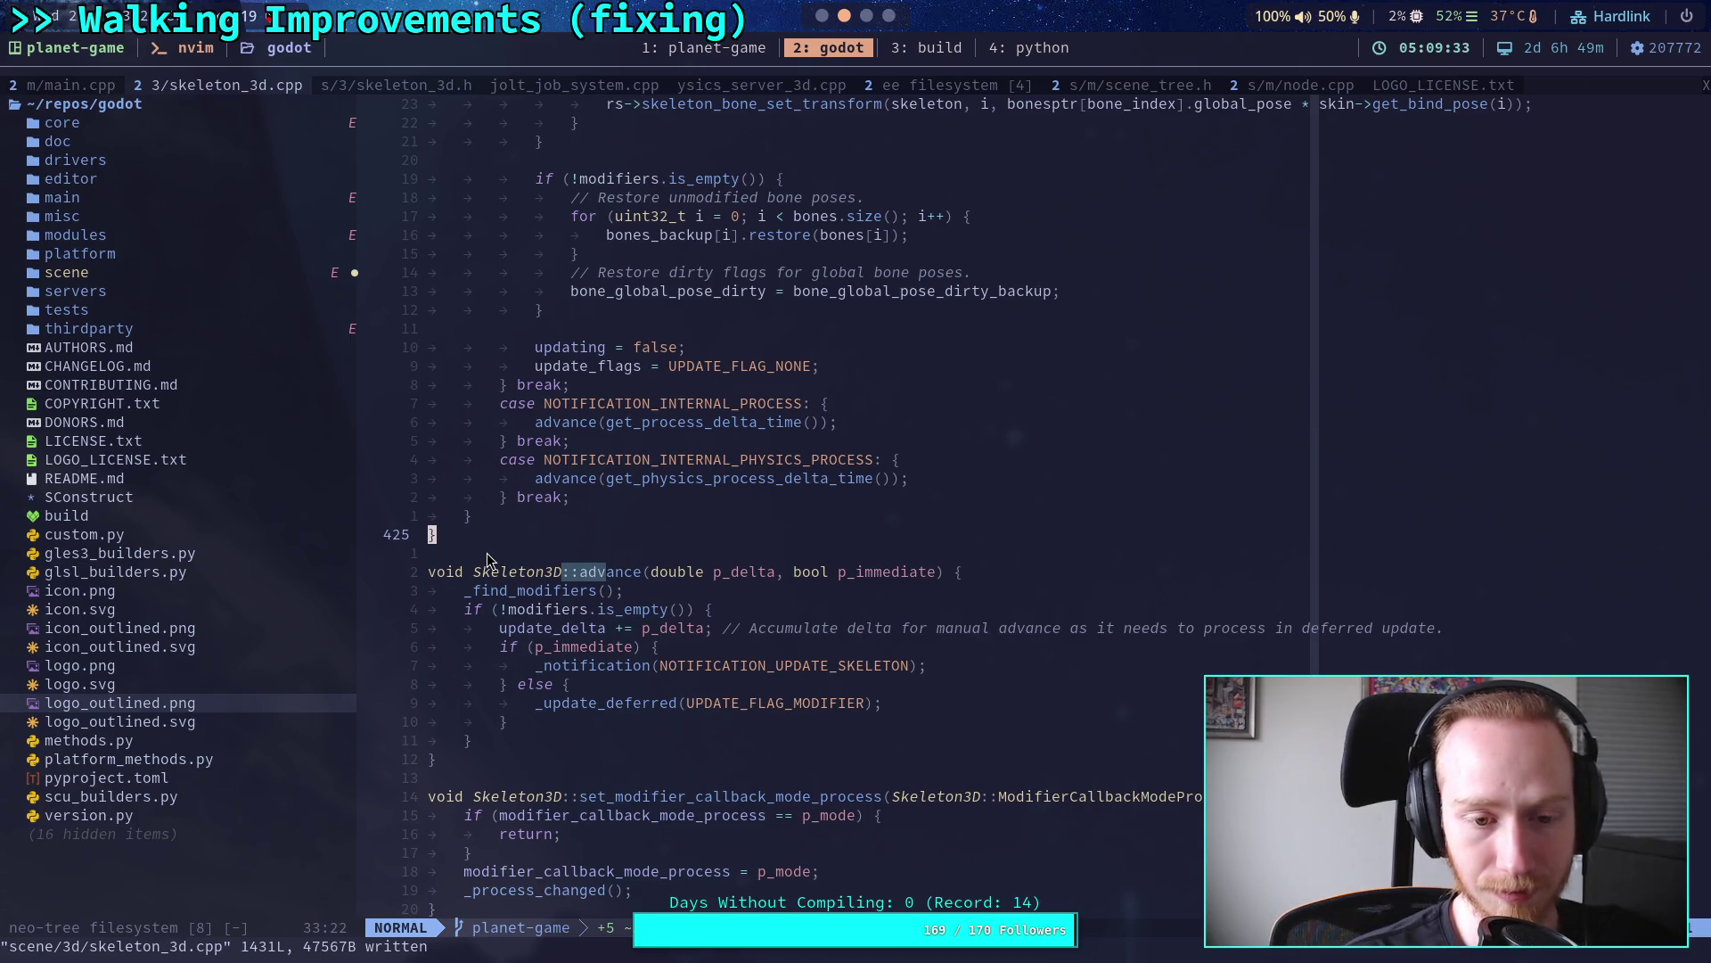
pyautogui.press('j')
pyautogui.press('j')
pyautogui.press('j')
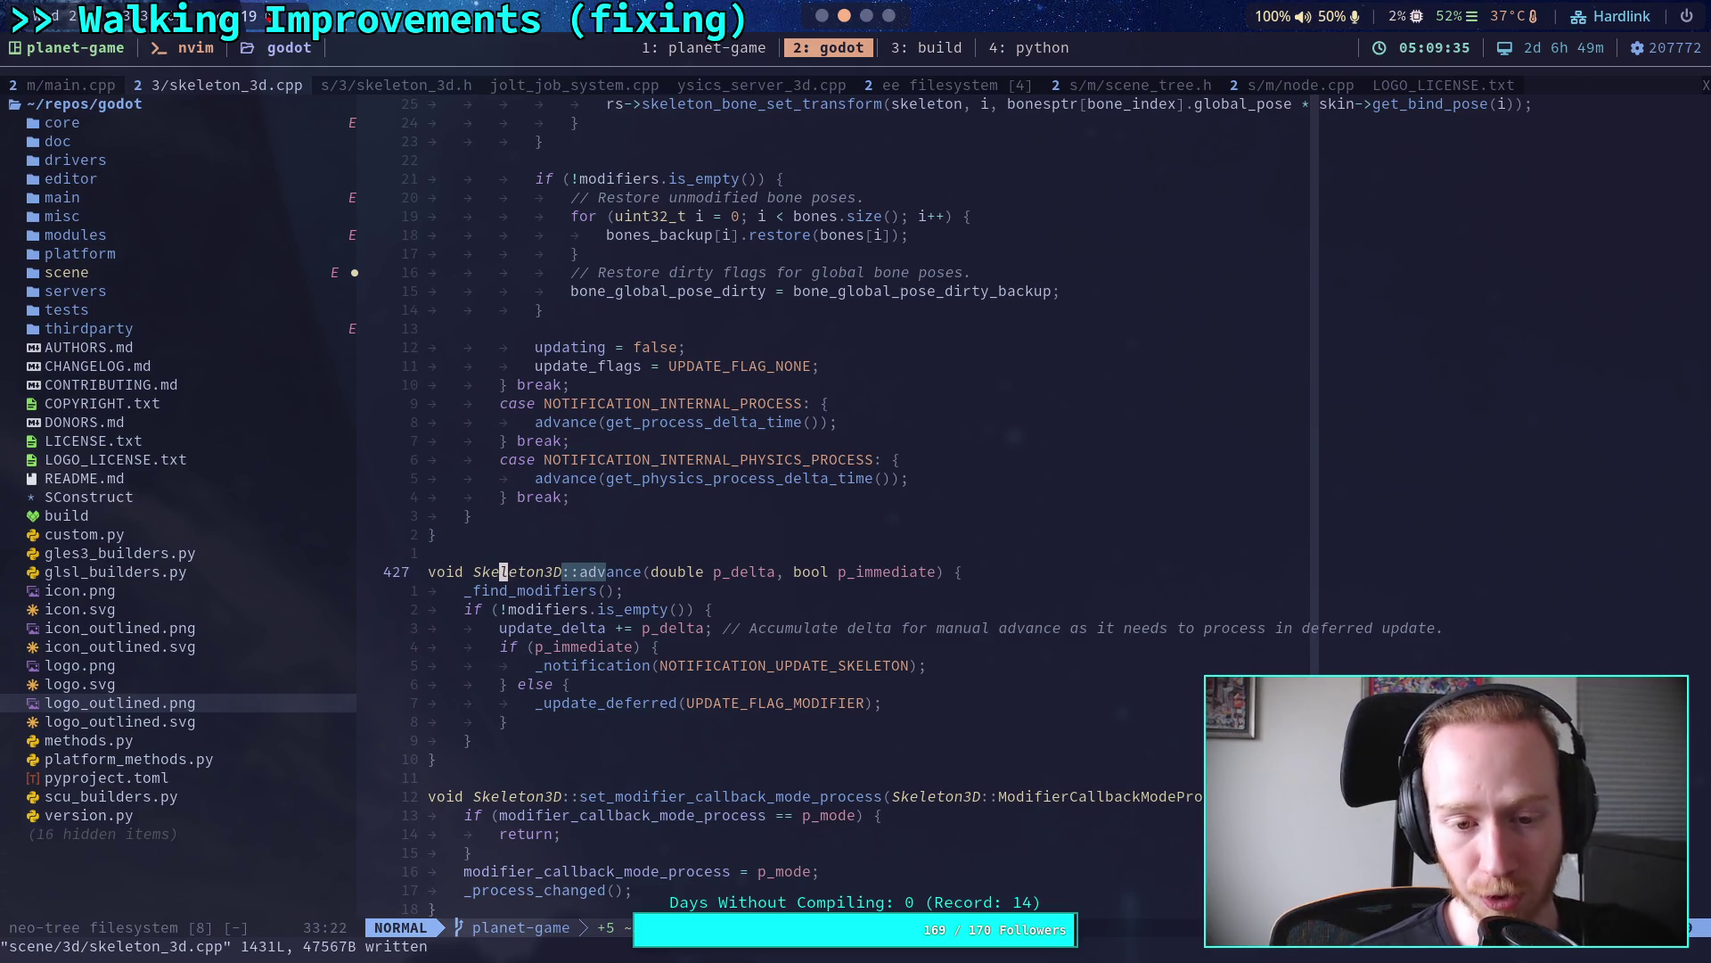
pyautogui.press('j')
pyautogui.press('j')
pyautogui.press('j')
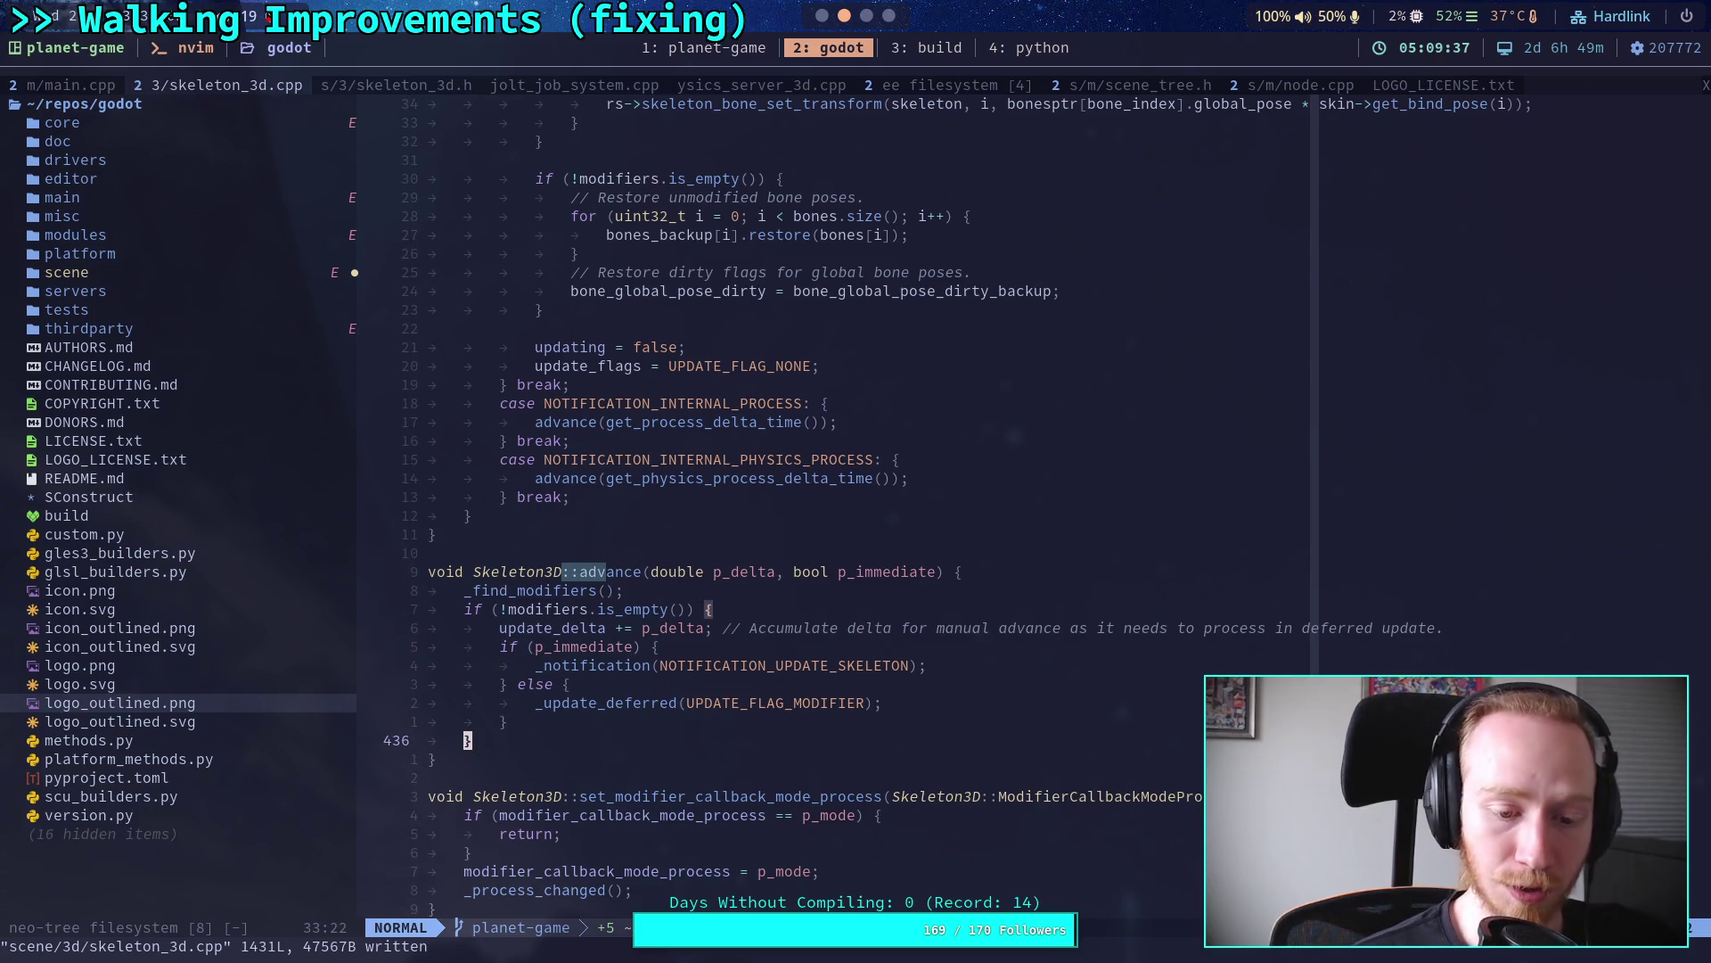
pyautogui.press('k')
pyautogui.press('k')
pyautogui.press('k')
pyautogui.press('0')
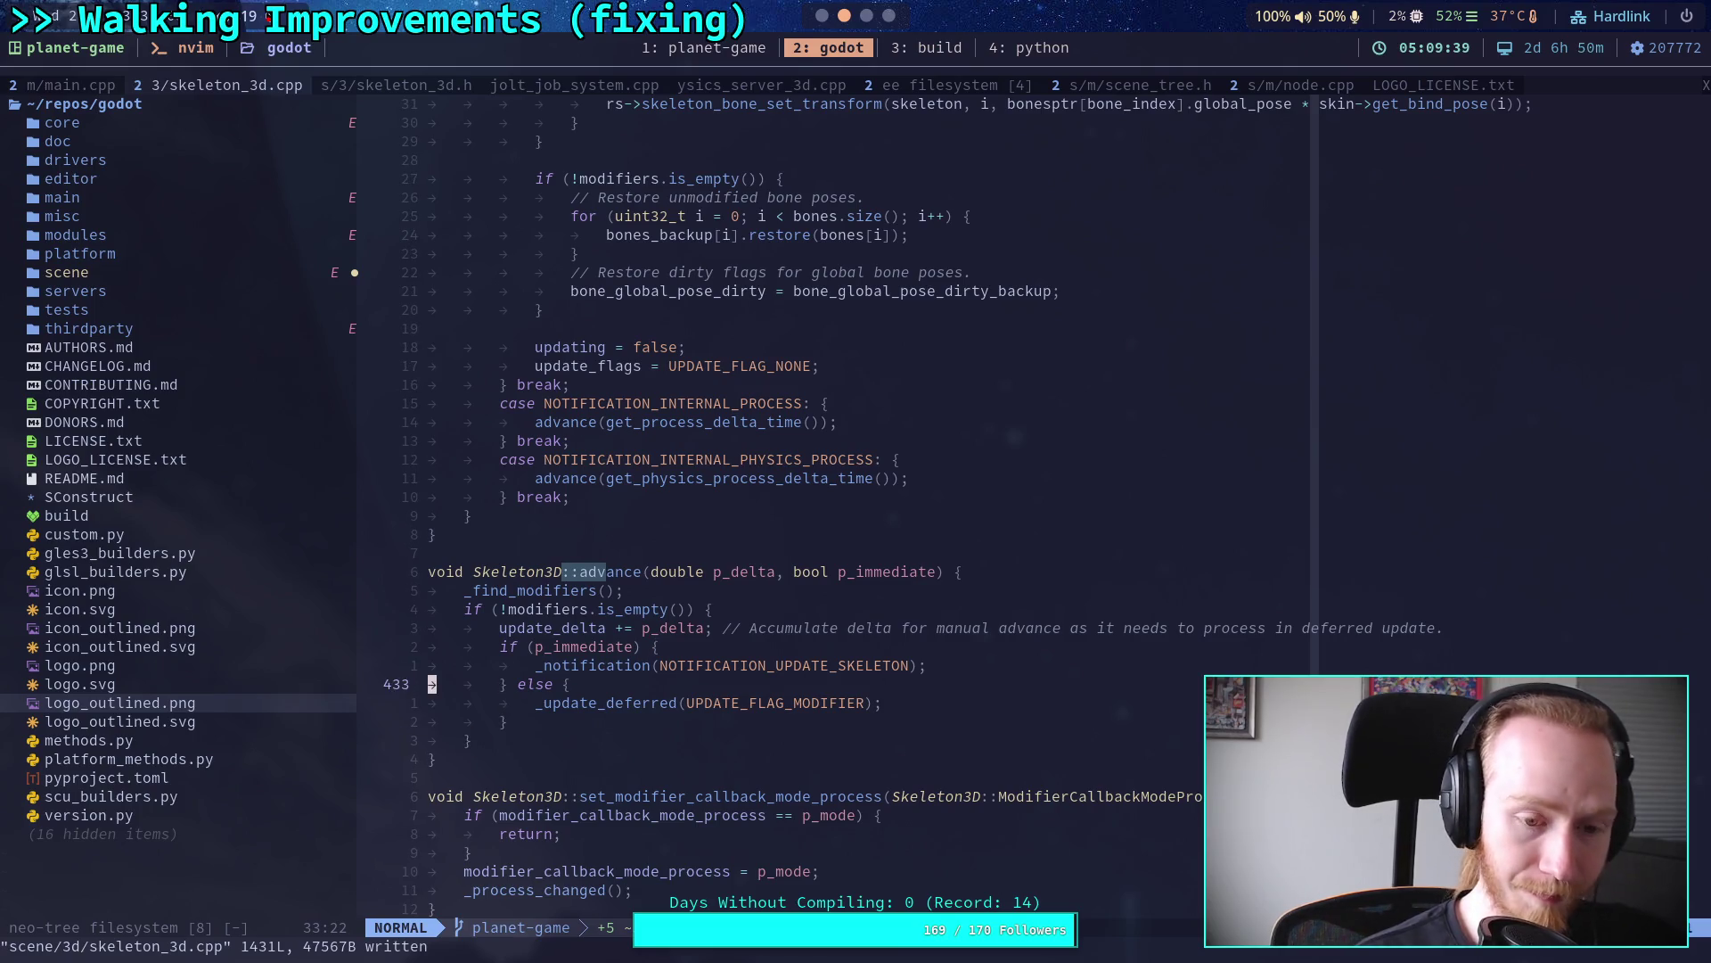
pyautogui.press('j')
pyautogui.press('j')
pyautogui.press('j')
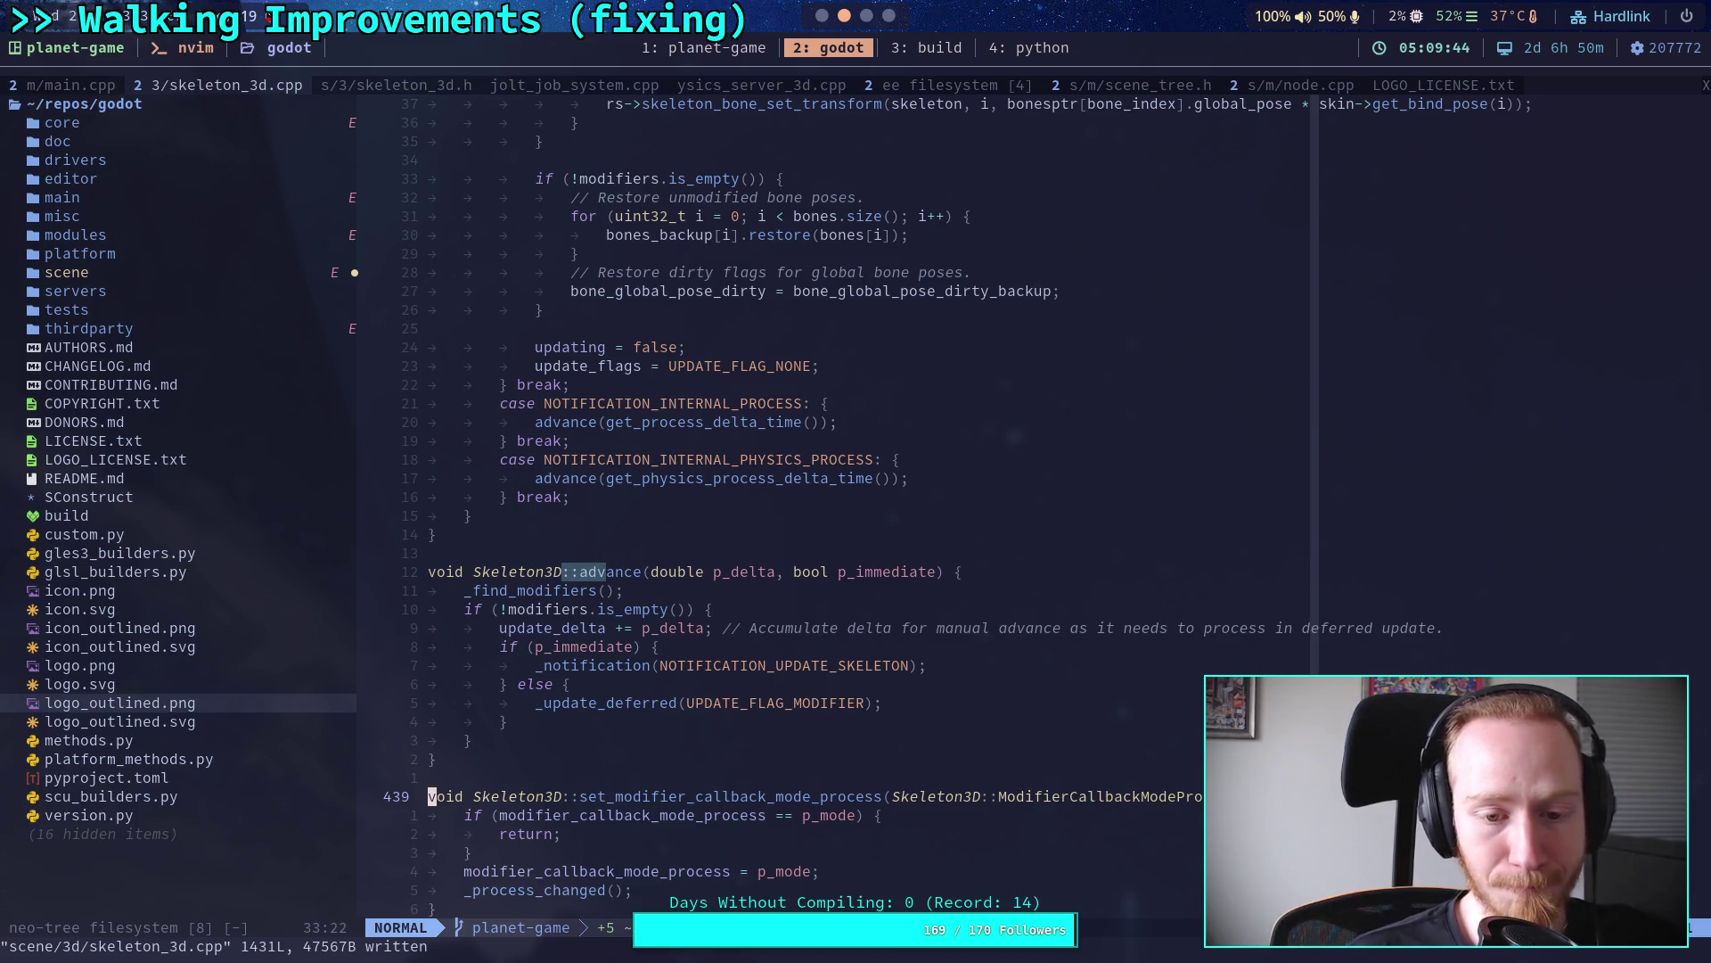
pyautogui.press('k')
pyautogui.press('k')
pyautogui.press('1')
pyautogui.press('0')
pyautogui.press('k')
pyautogui.press('k')
pyautogui.press('k')
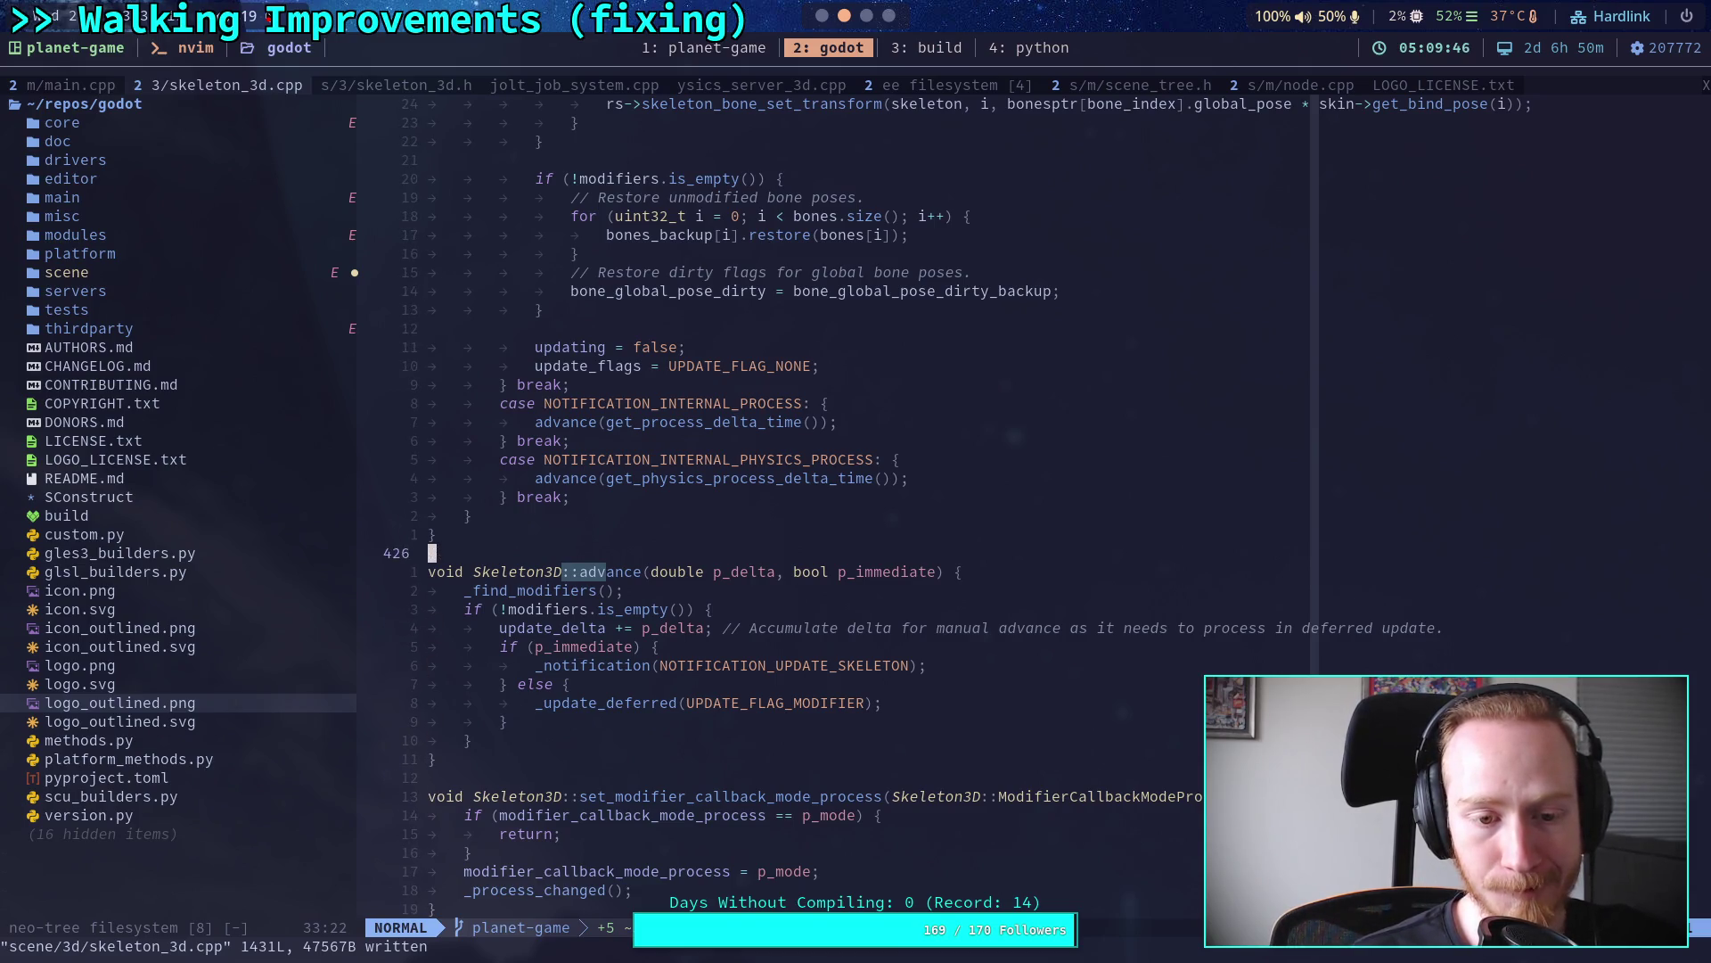
pyautogui.press('j')
pyautogui.press('j')
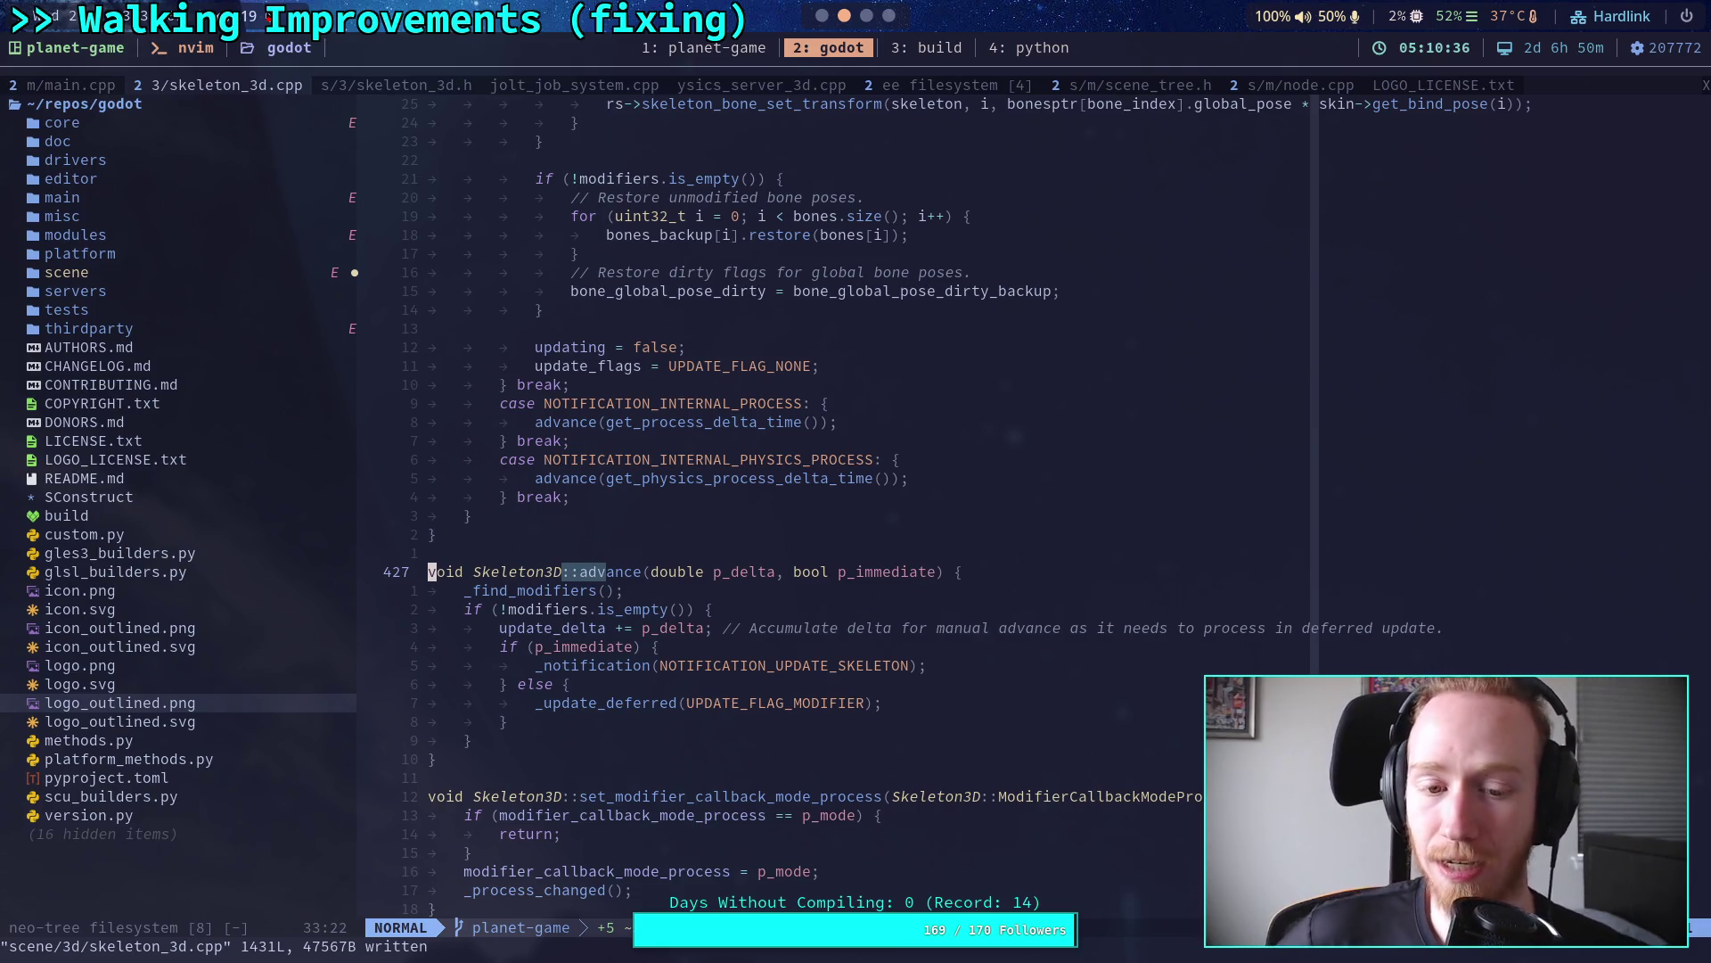
# Step: Place the cursor near line 432 and write skeleton_3d.cpp with :w
pyautogui.click(740, 551)
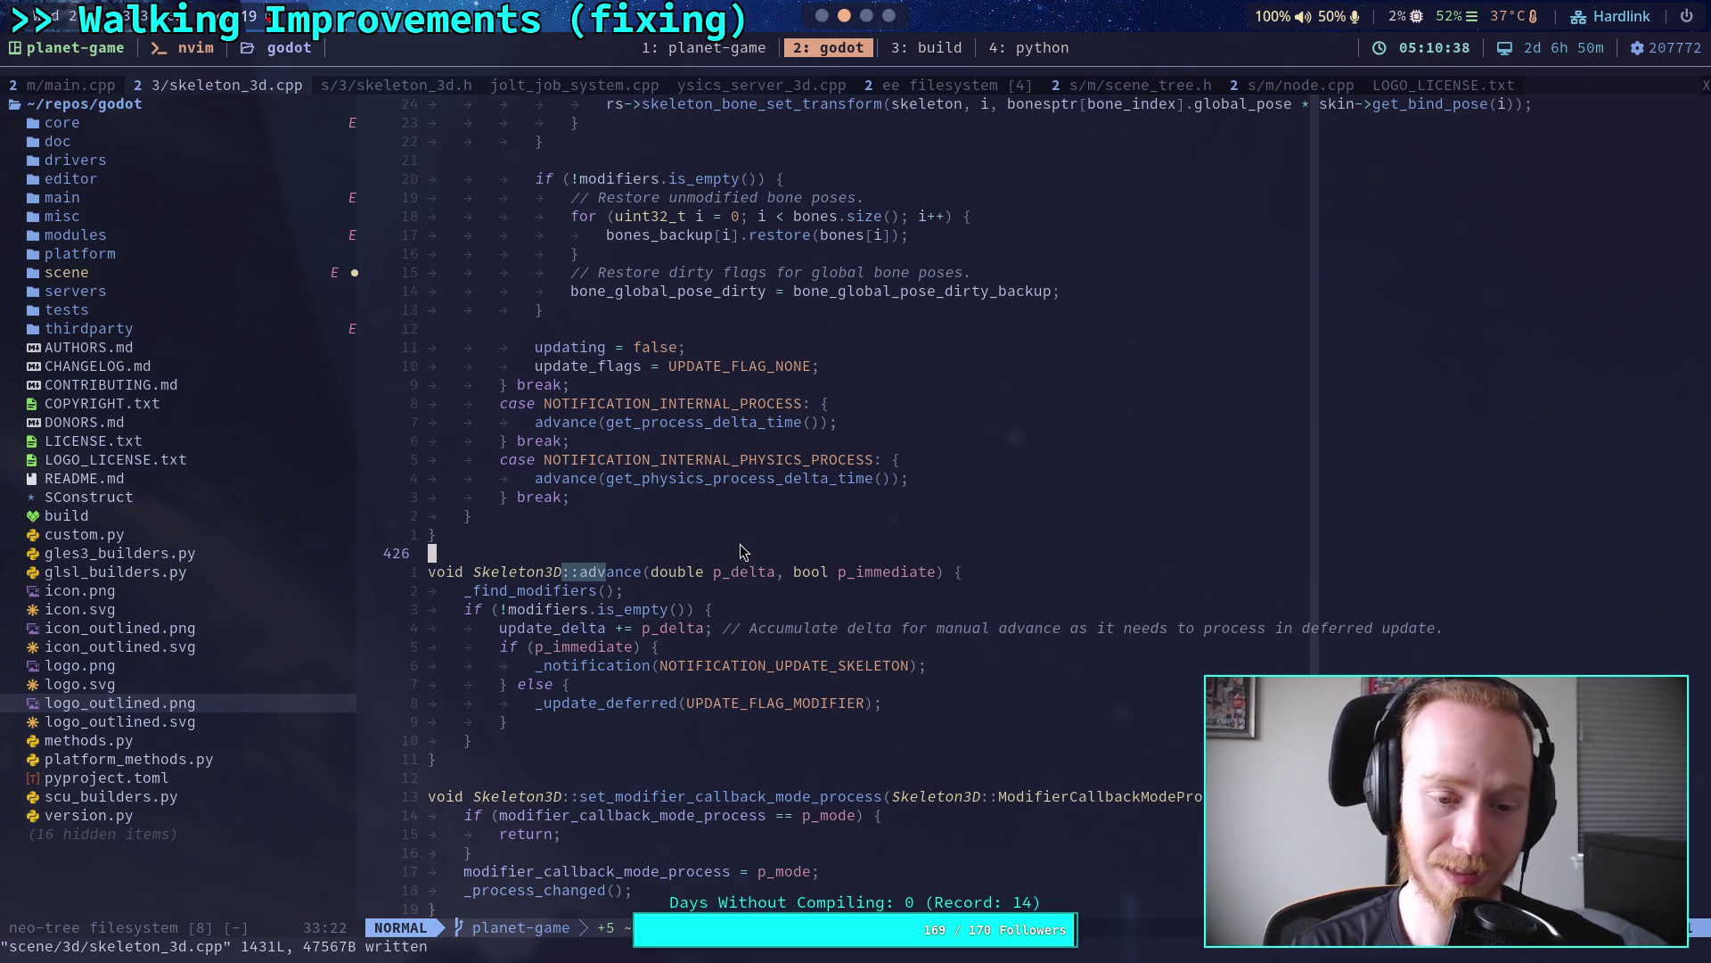
pyautogui.click(750, 534)
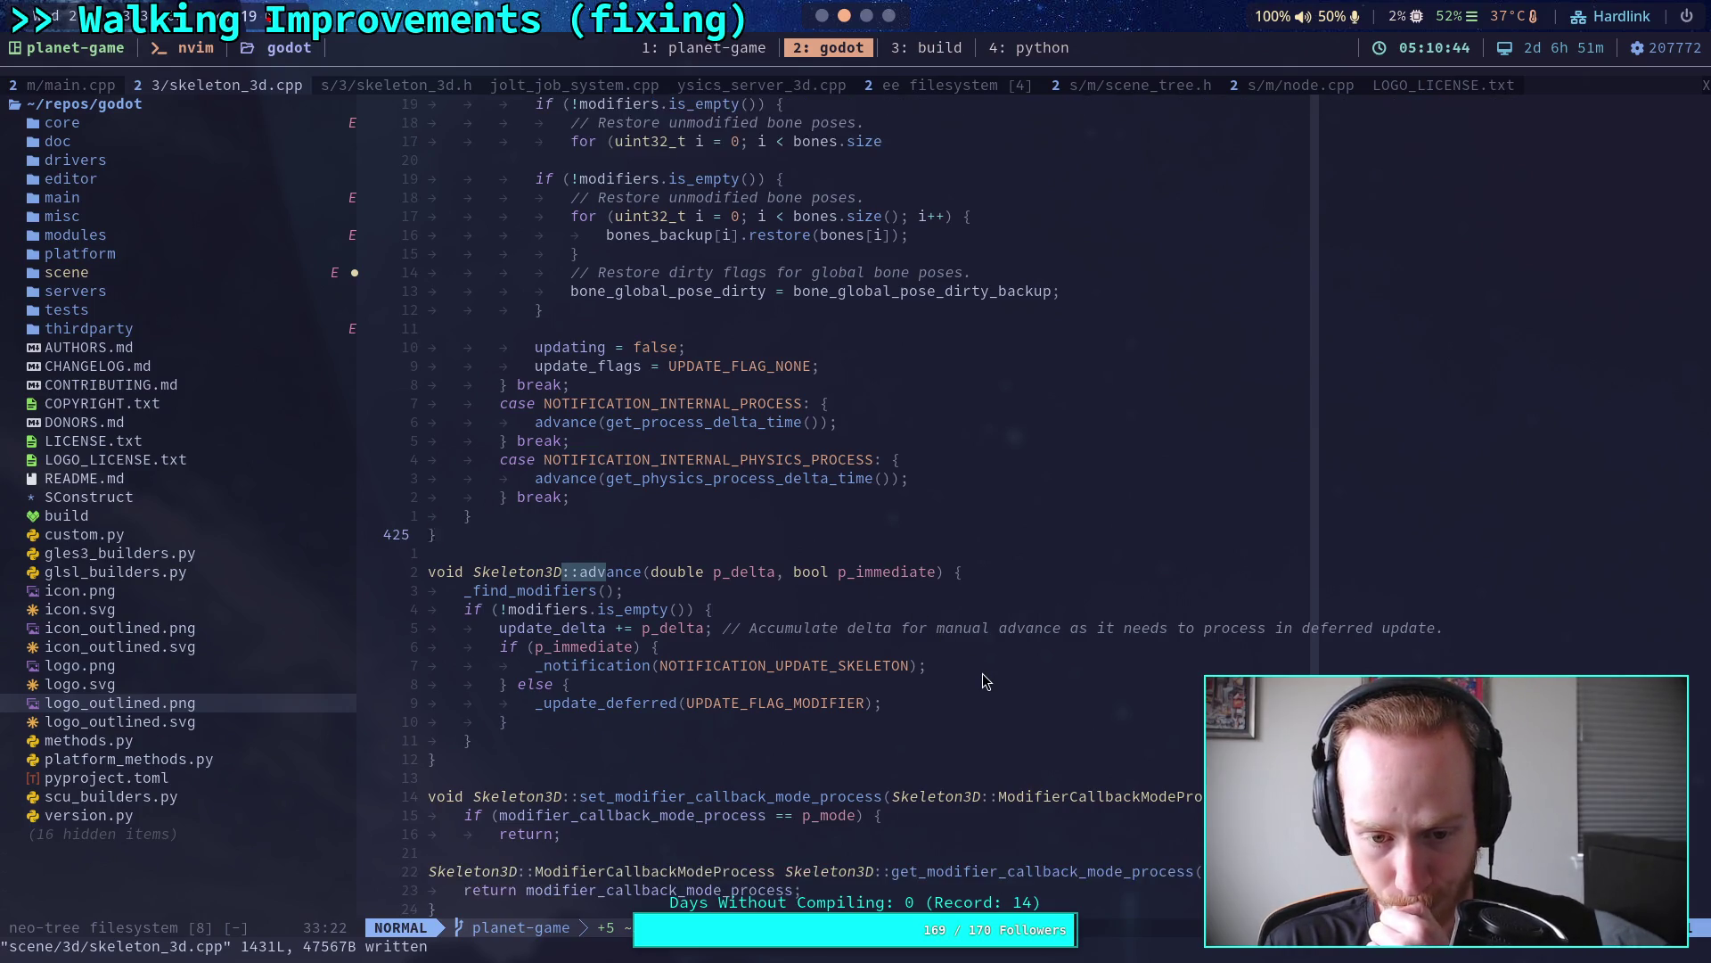
pyautogui.scroll(-2, 985, 675)
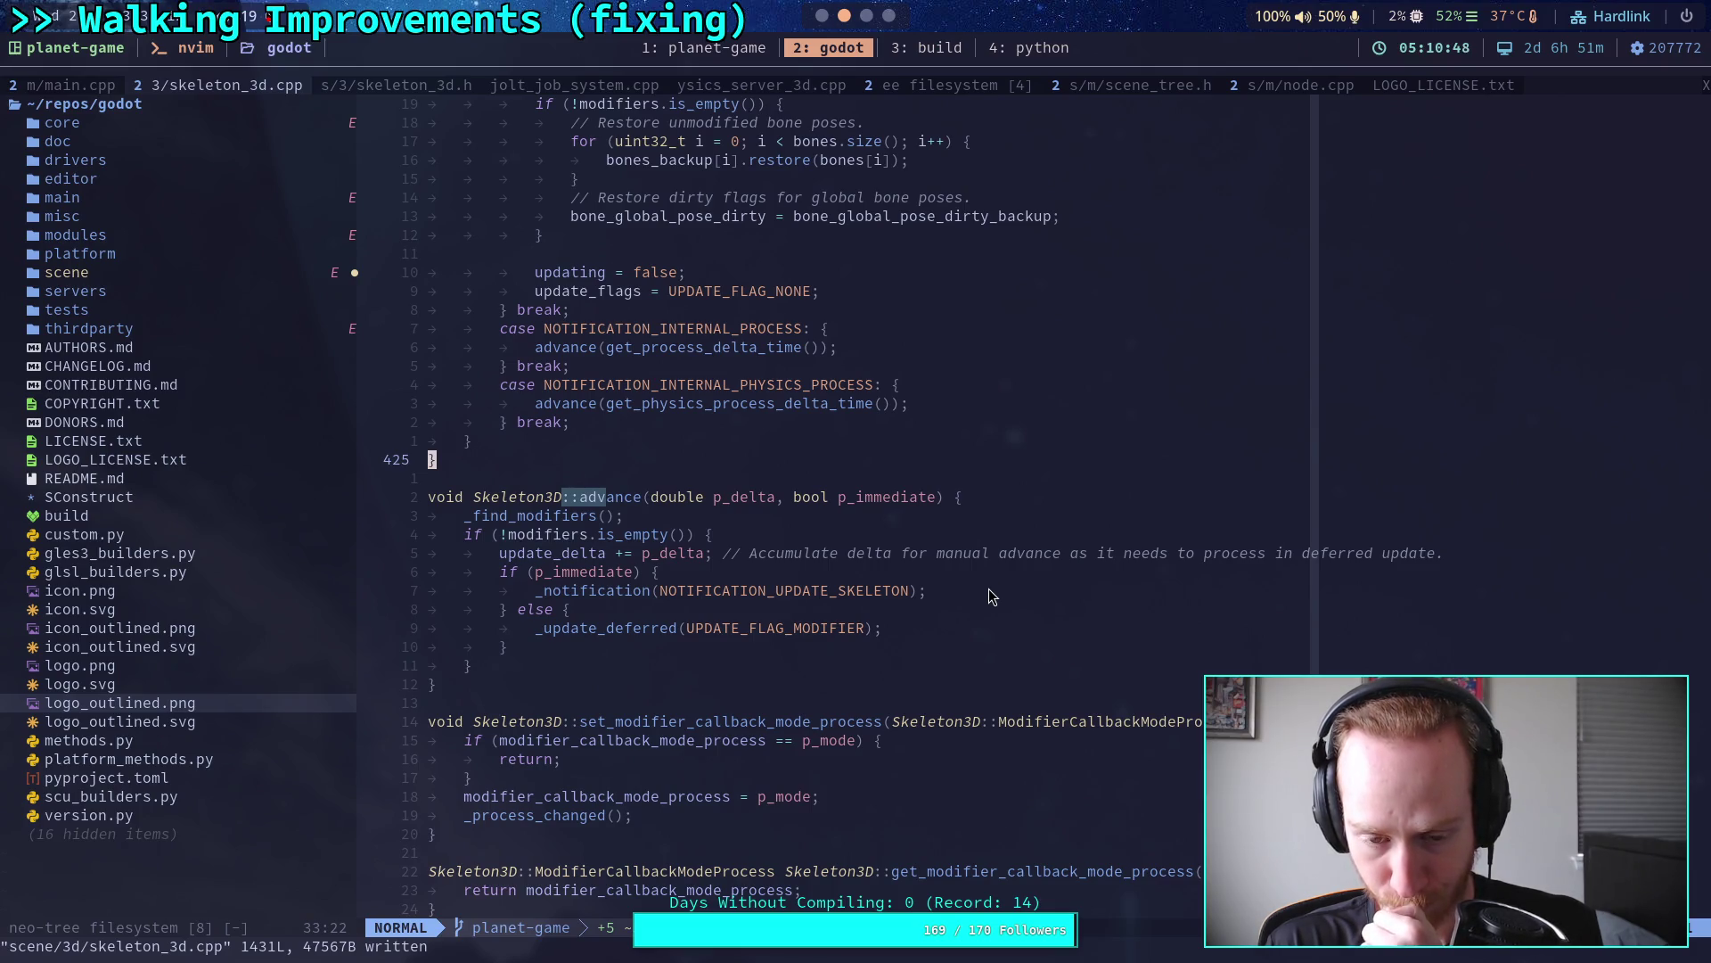
pyautogui.click(998, 590)
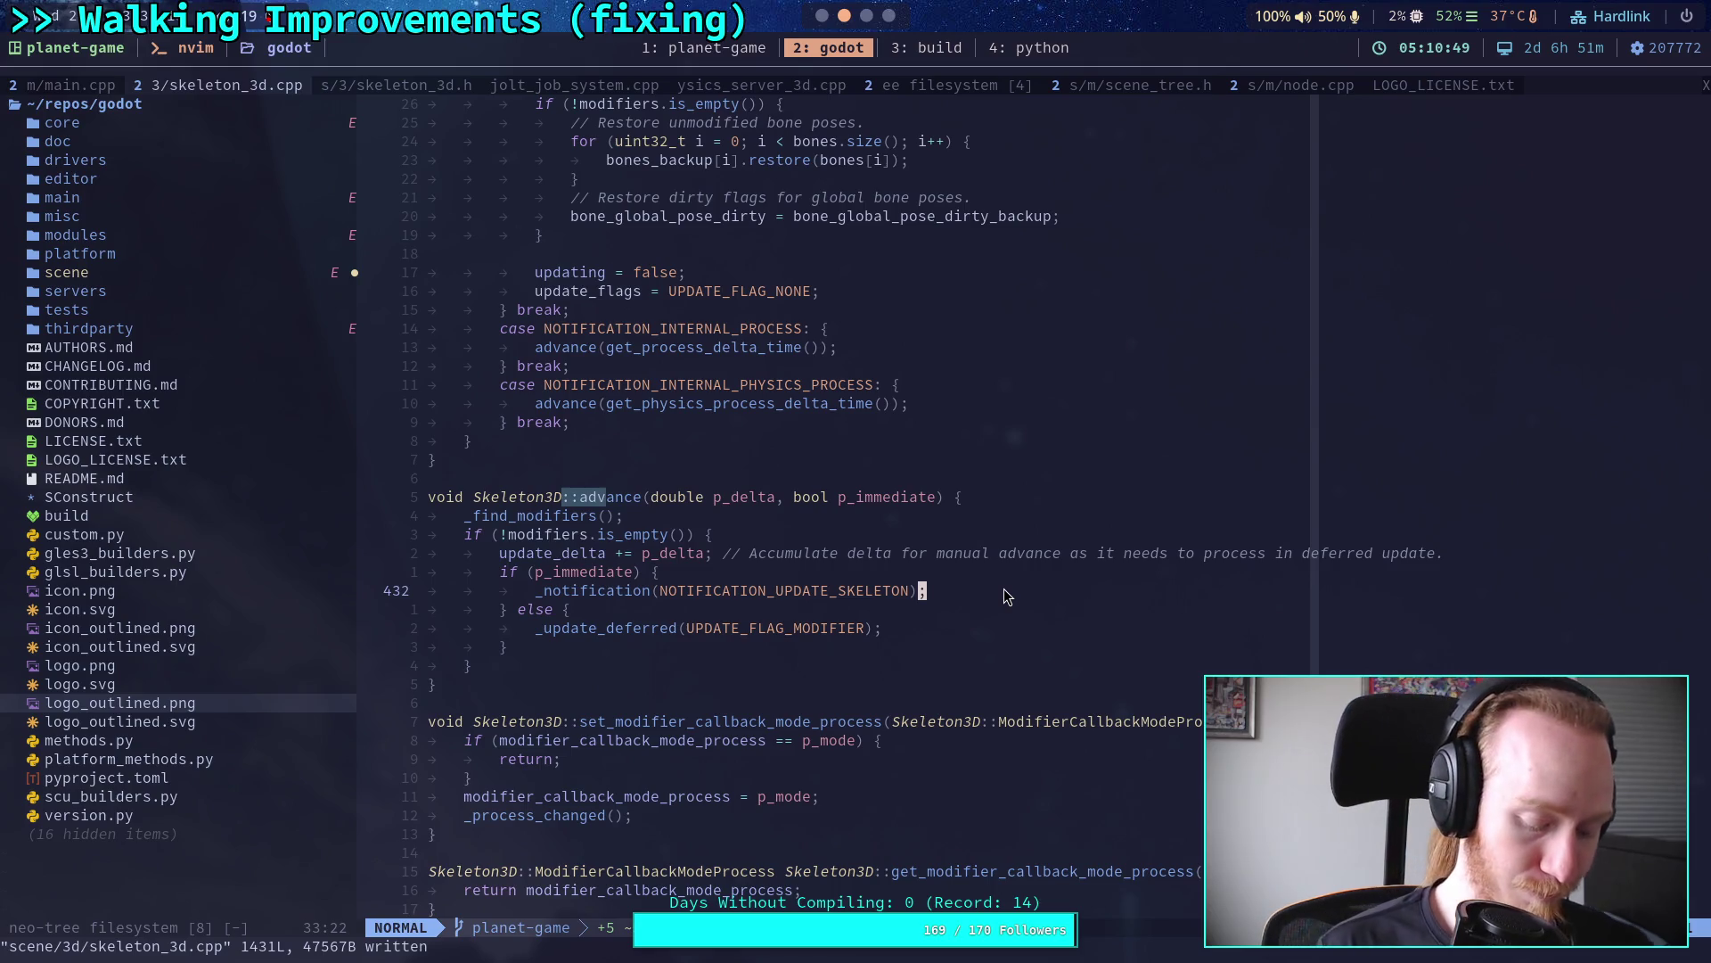
pyautogui.press(':')
pyautogui.write('w')
pyautogui.press('Return')
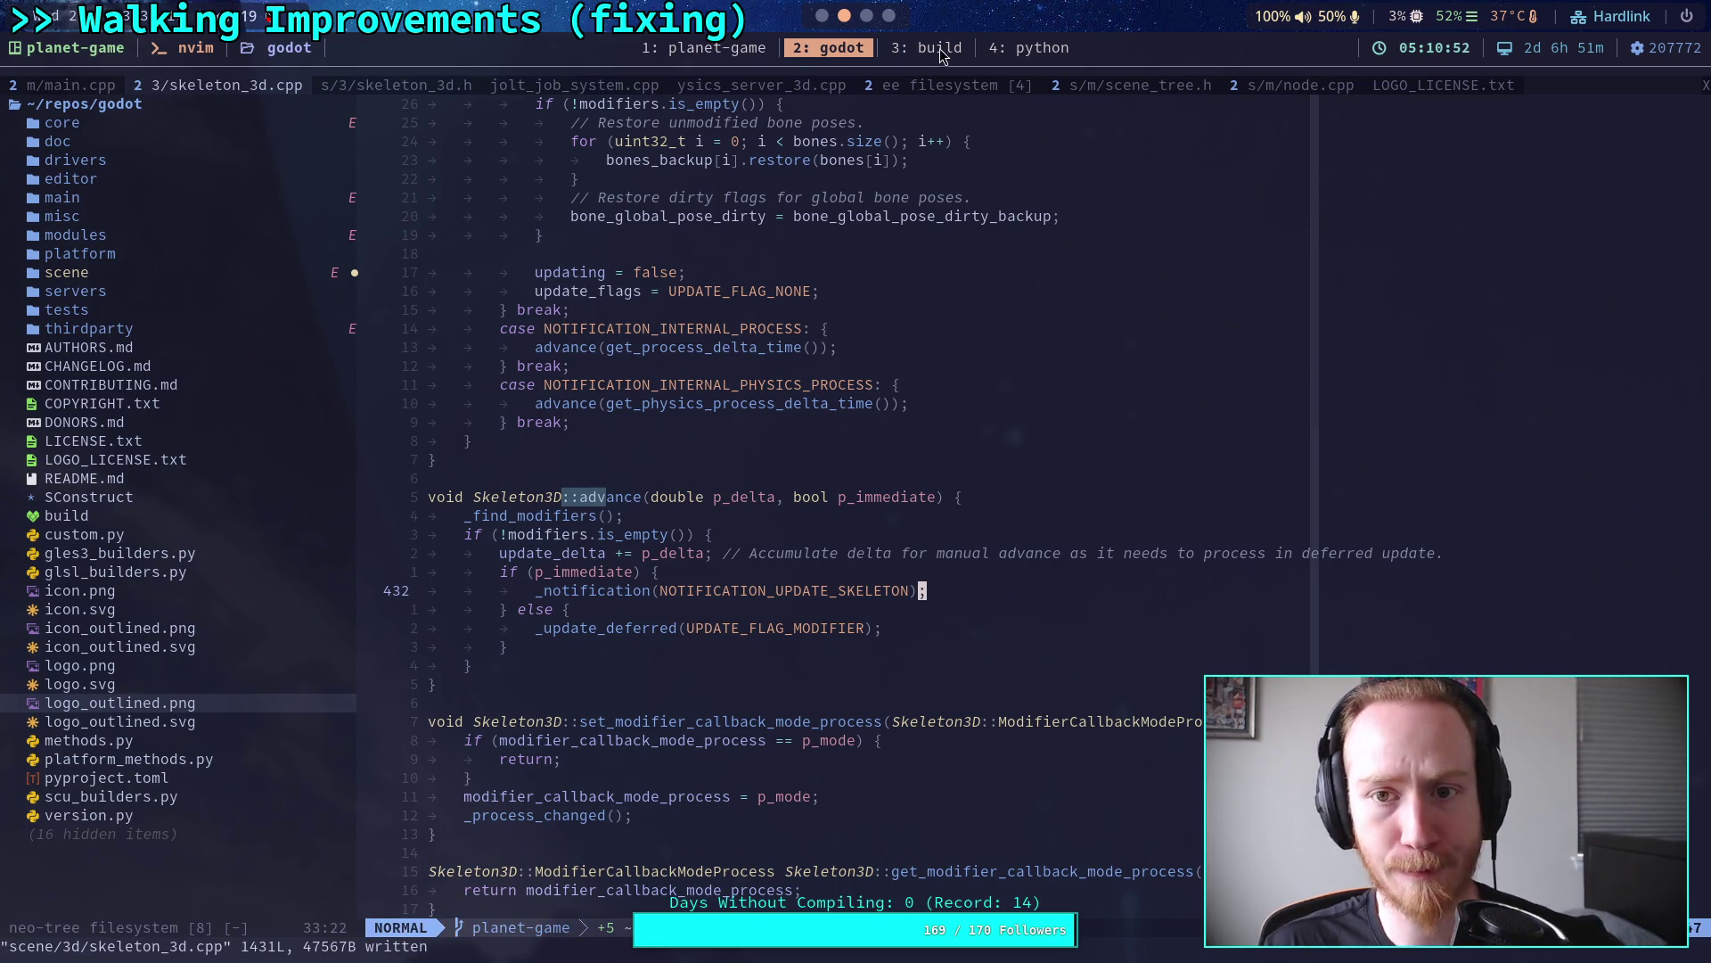
# Step: Review the uncommitted Skeleton3D changes with git diff in the build tab
pyautogui.click(940, 49)
pyautogui.write('git diff')
pyautogui.press('Return')
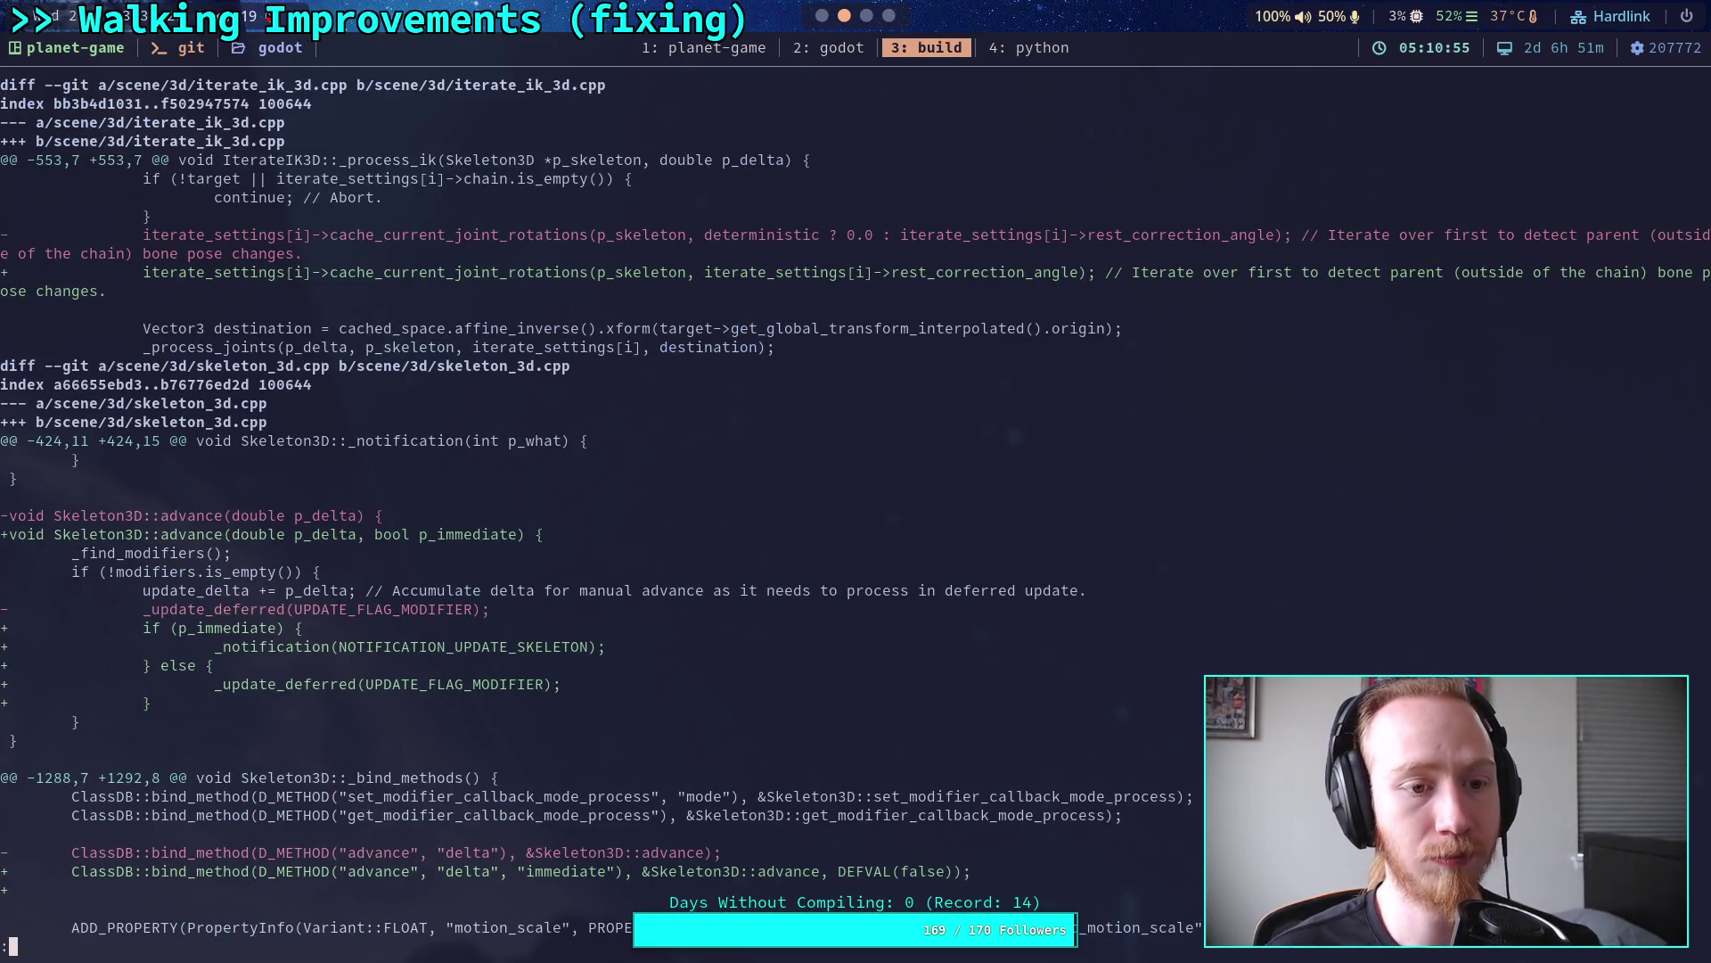
pyautogui.scroll(-4, 856, 508)
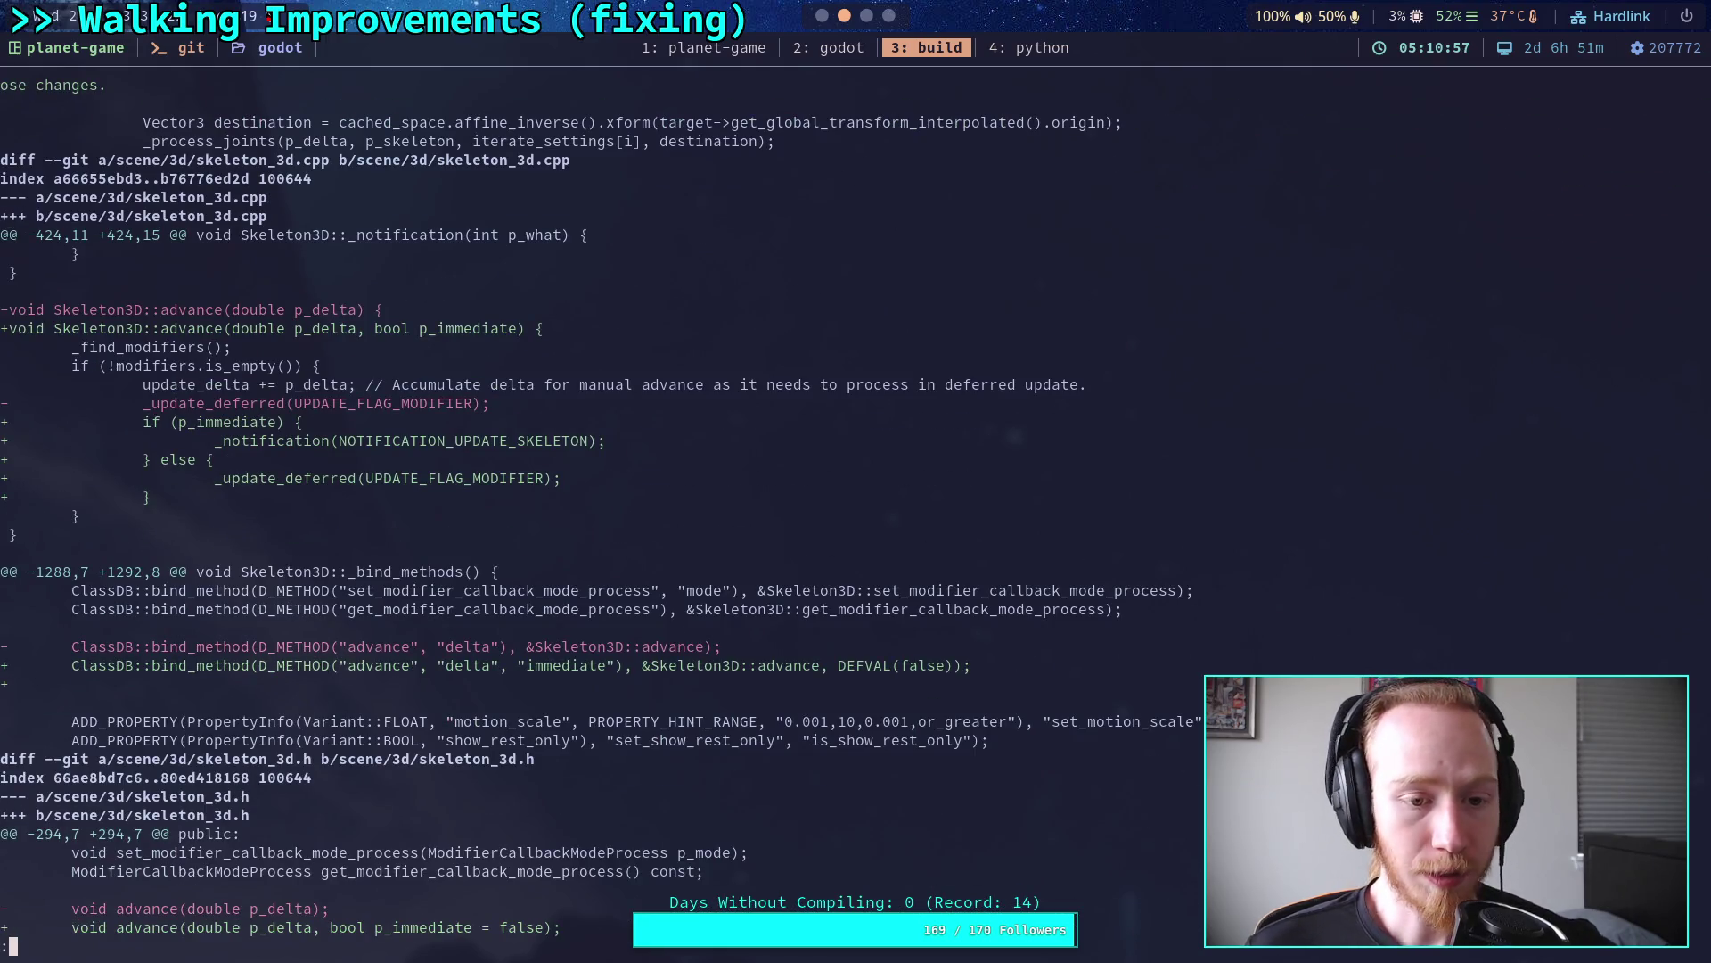
pyautogui.scroll(-1, 602, 508)
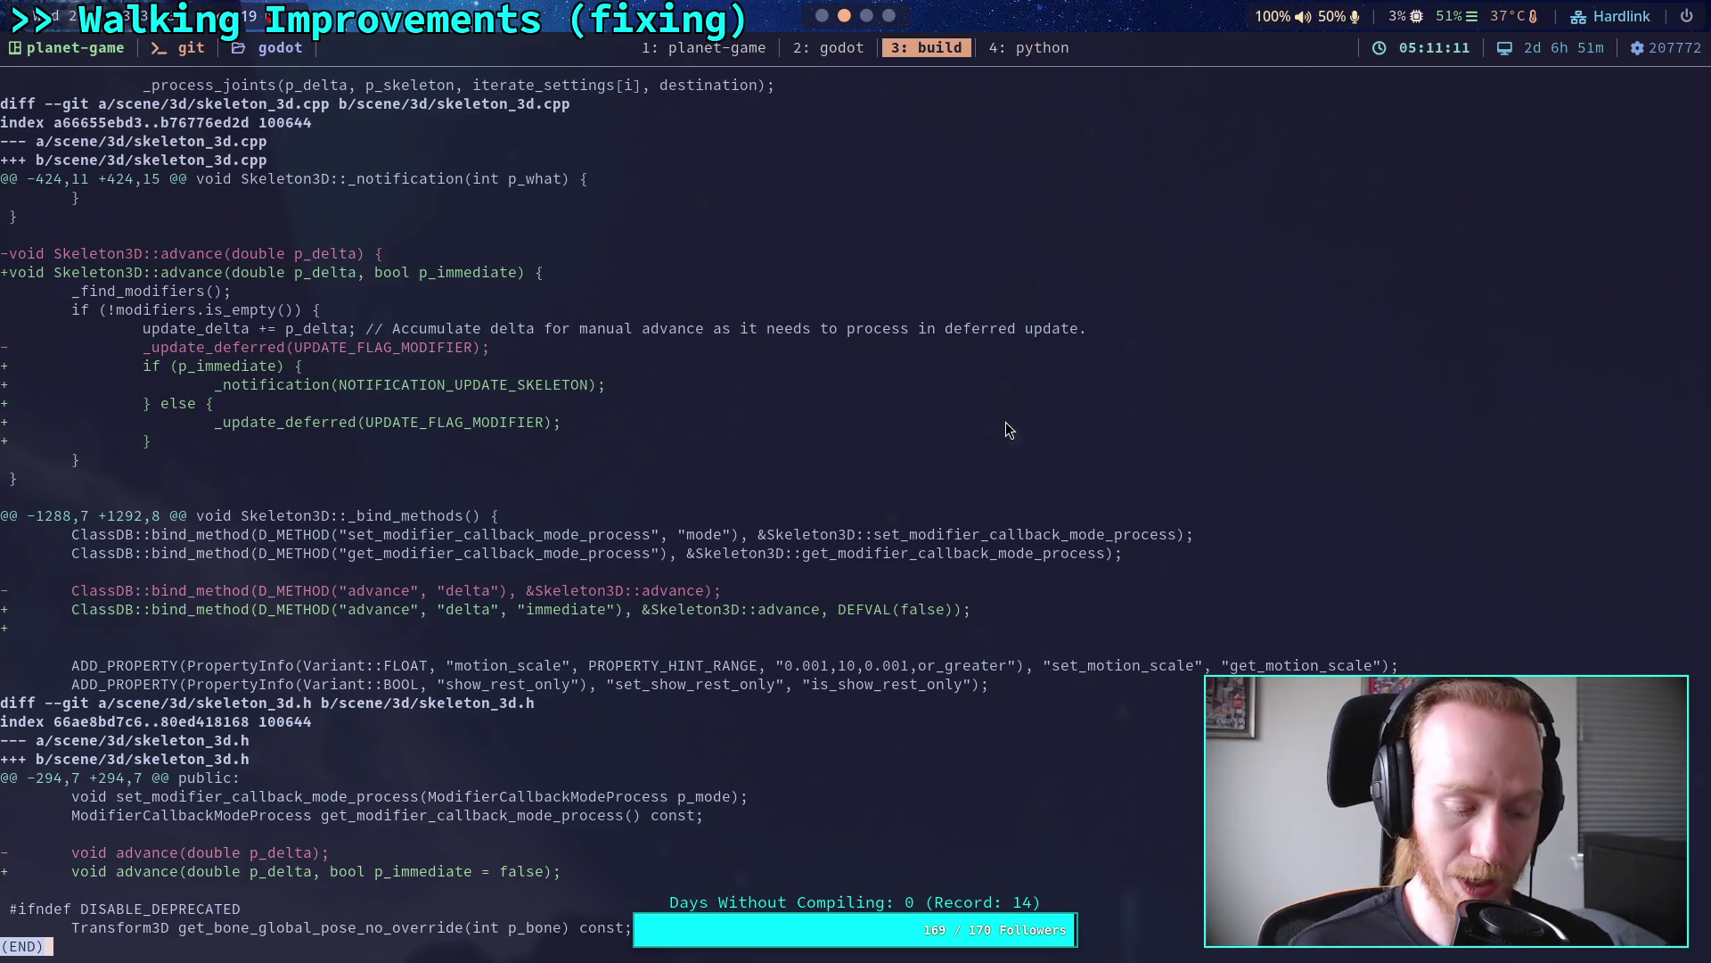
pyautogui.press('q')
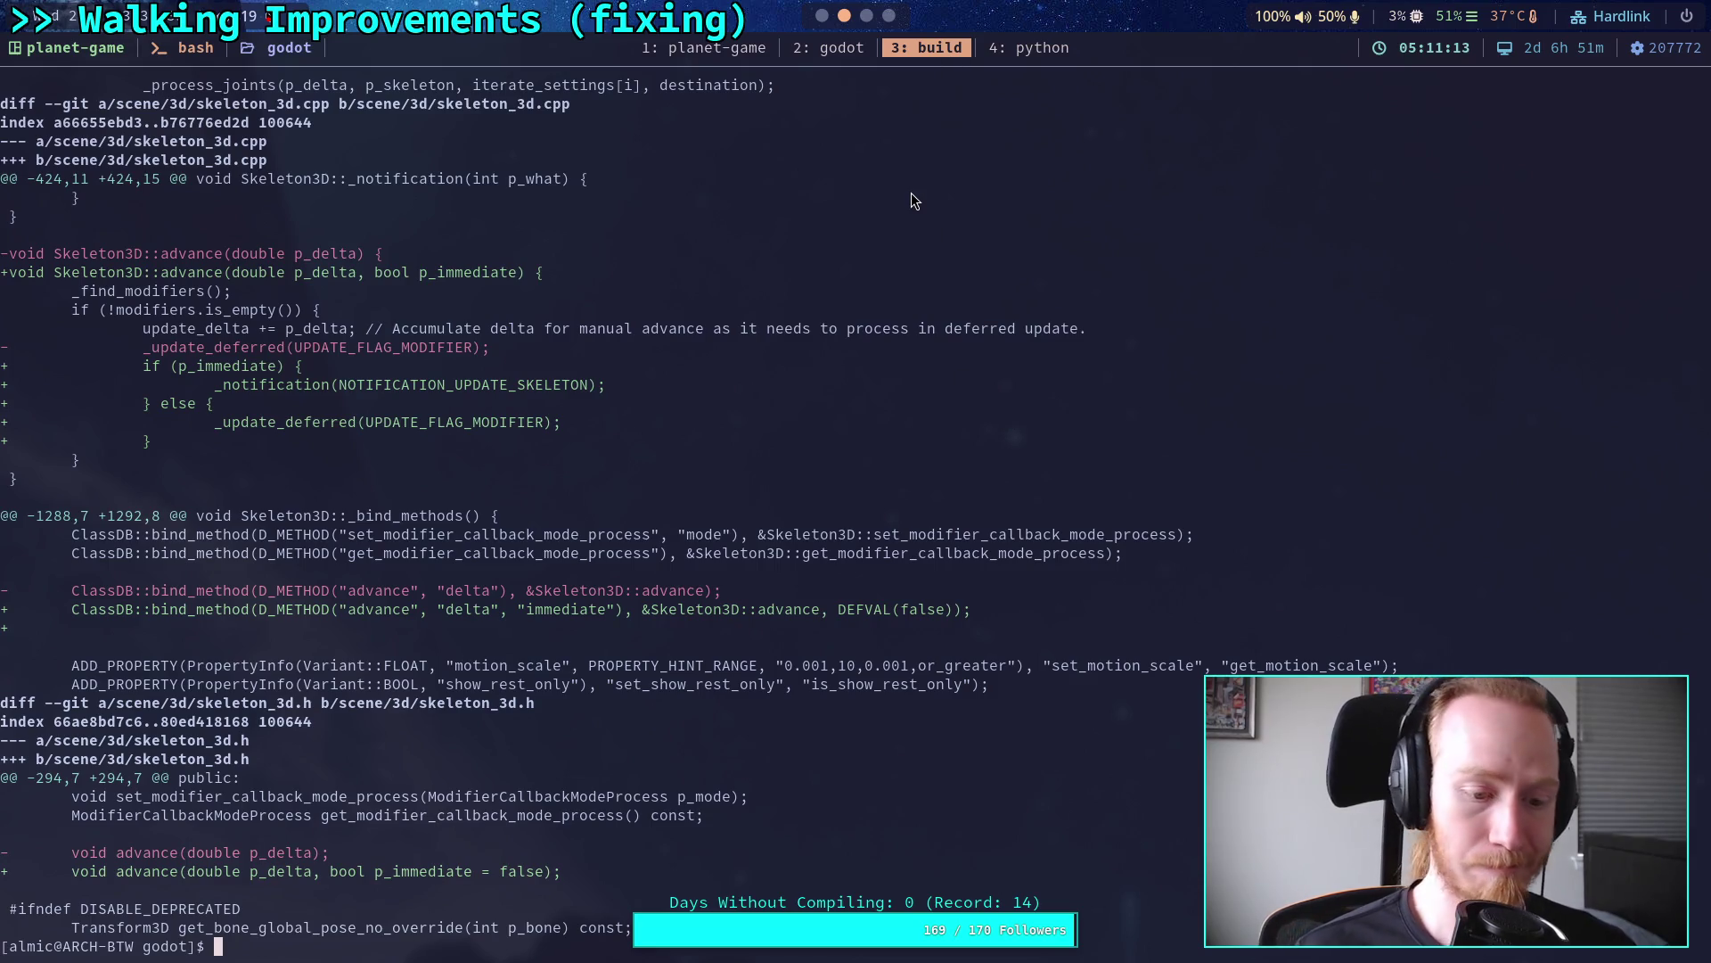
# Step: Start a full editor build with ./build -a
pyautogui.write('./')
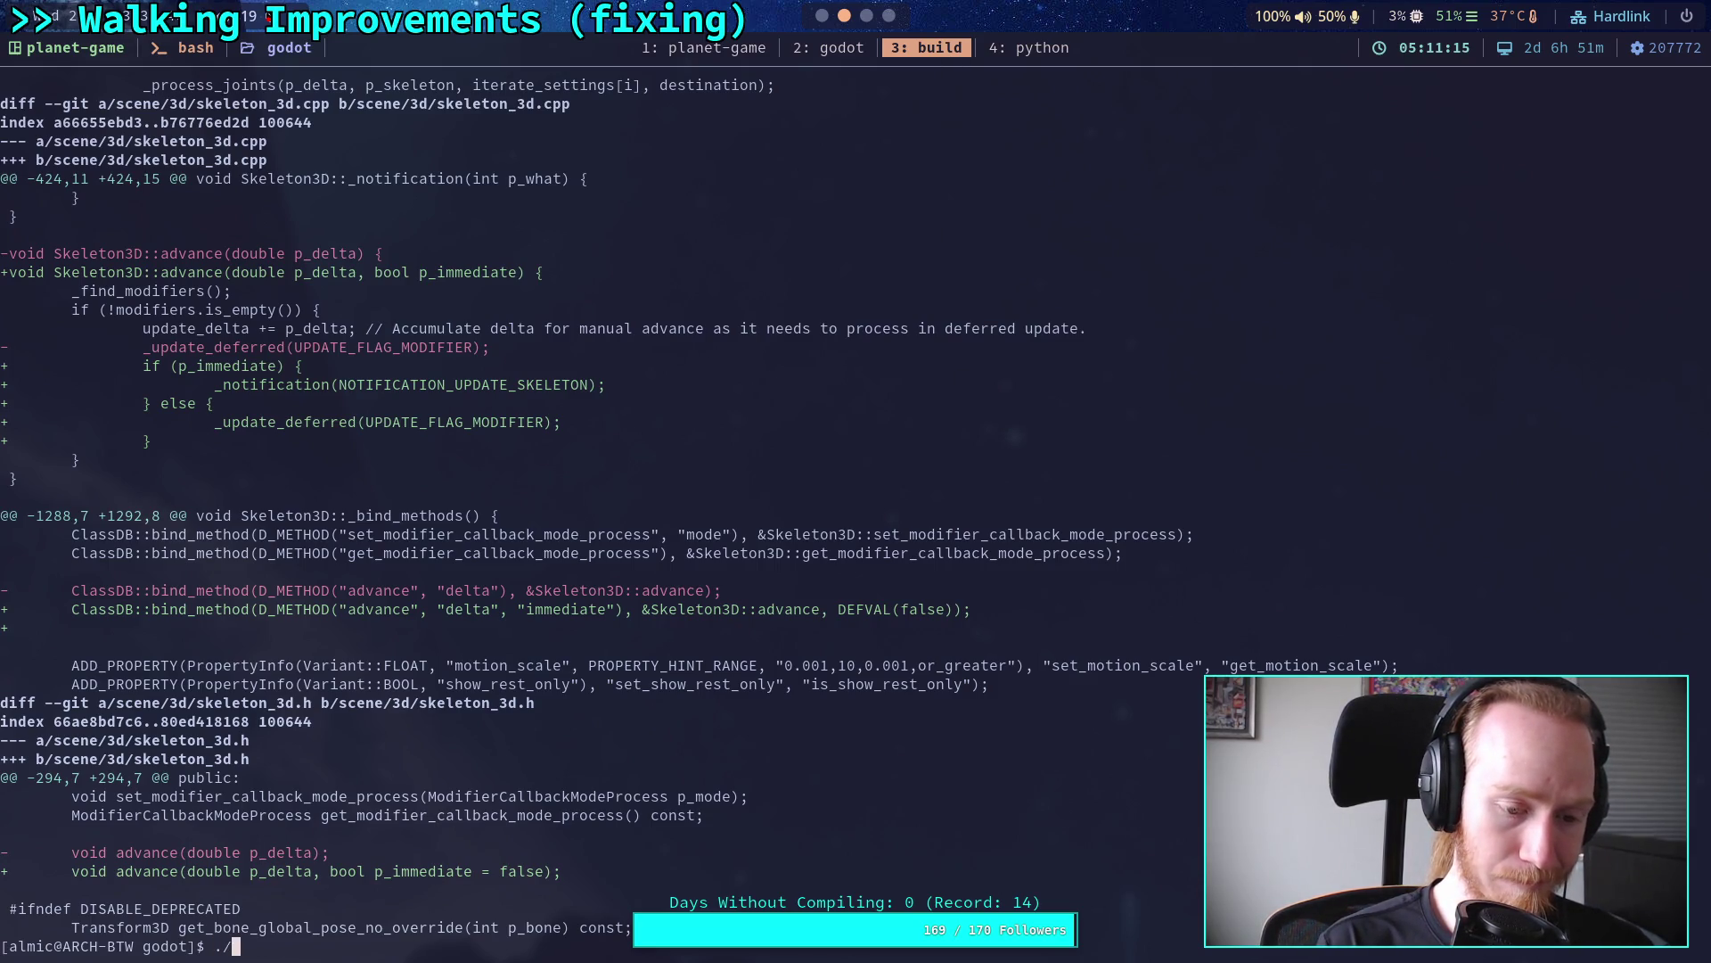
pyautogui.write('build -a')
pyautogui.press('Return')
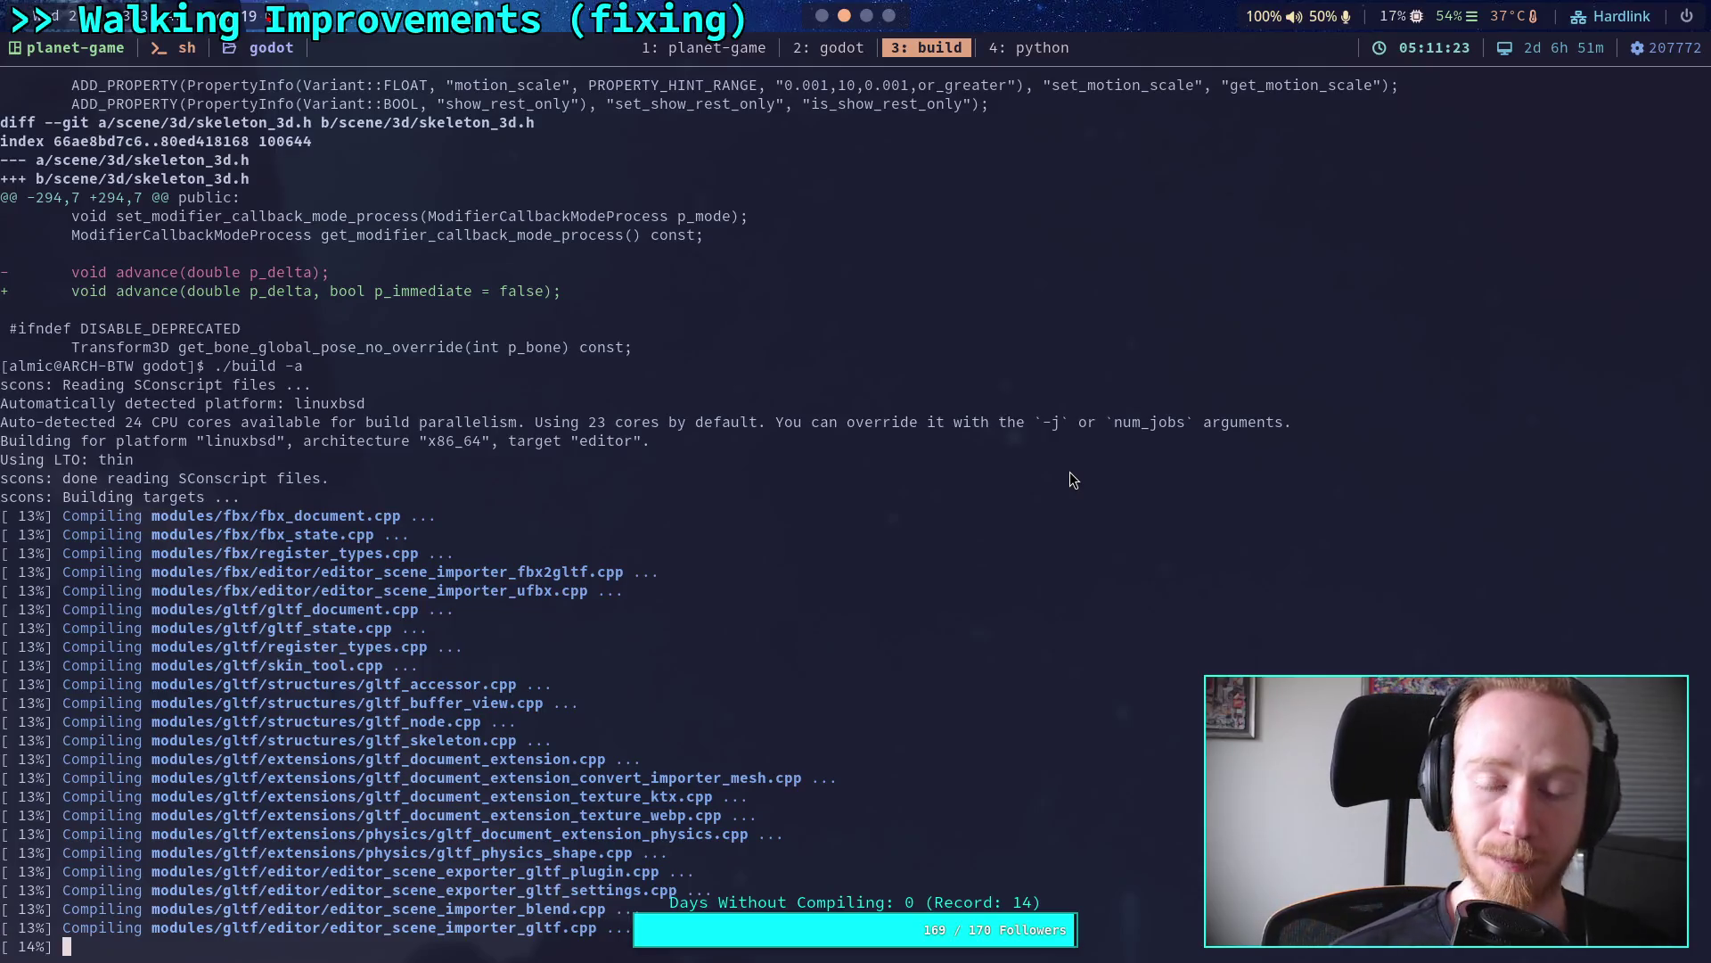
pyautogui.press('super+3')
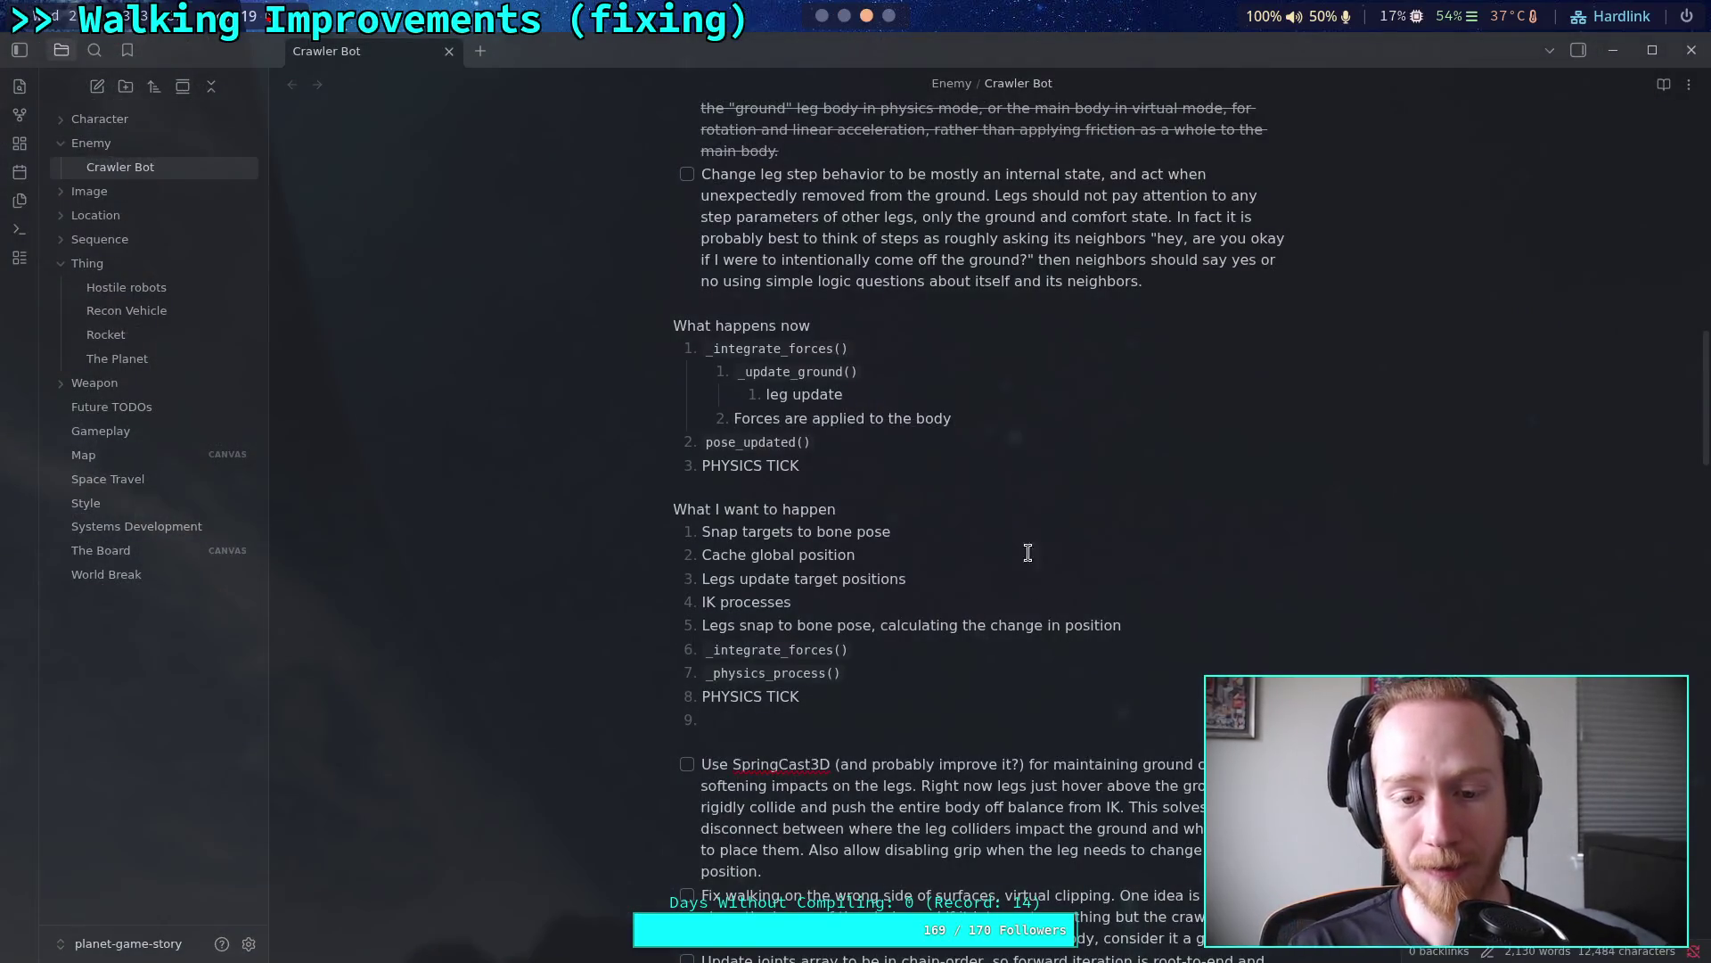
# Step: Highlight the IK and _integrate_forces() steps in the note's update-order list, then return to the build
pyautogui.moveTo(837, 625); pyautogui.dragTo(705, 606)
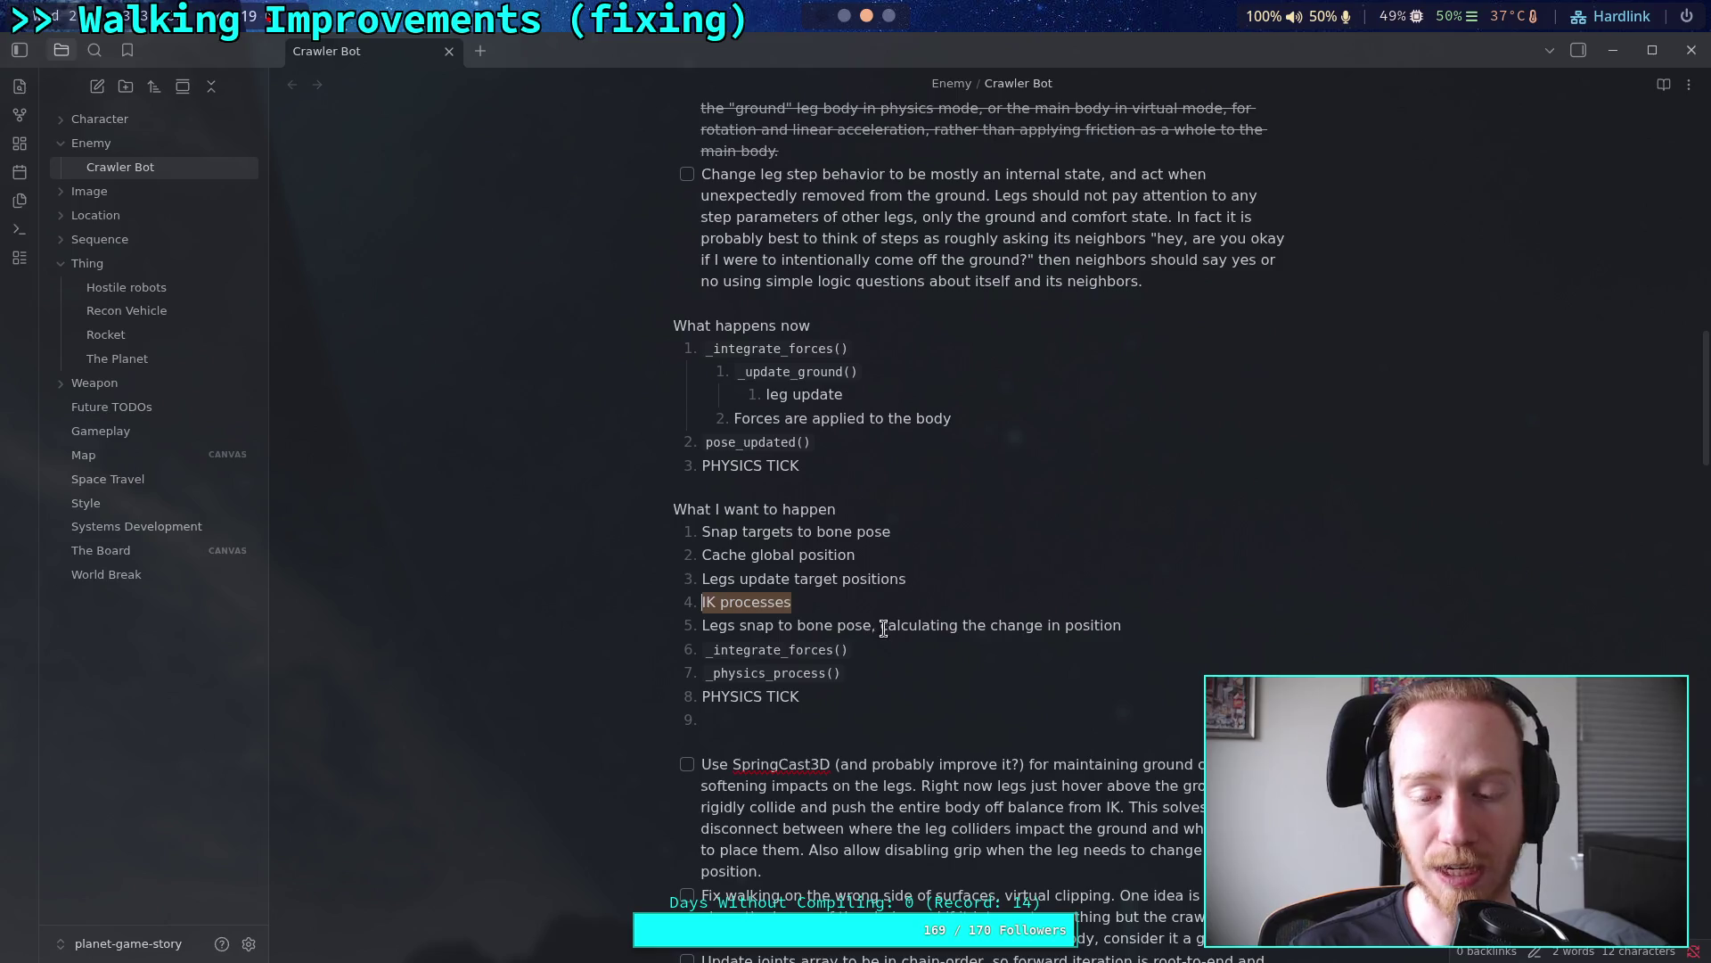
pyautogui.click(940, 627)
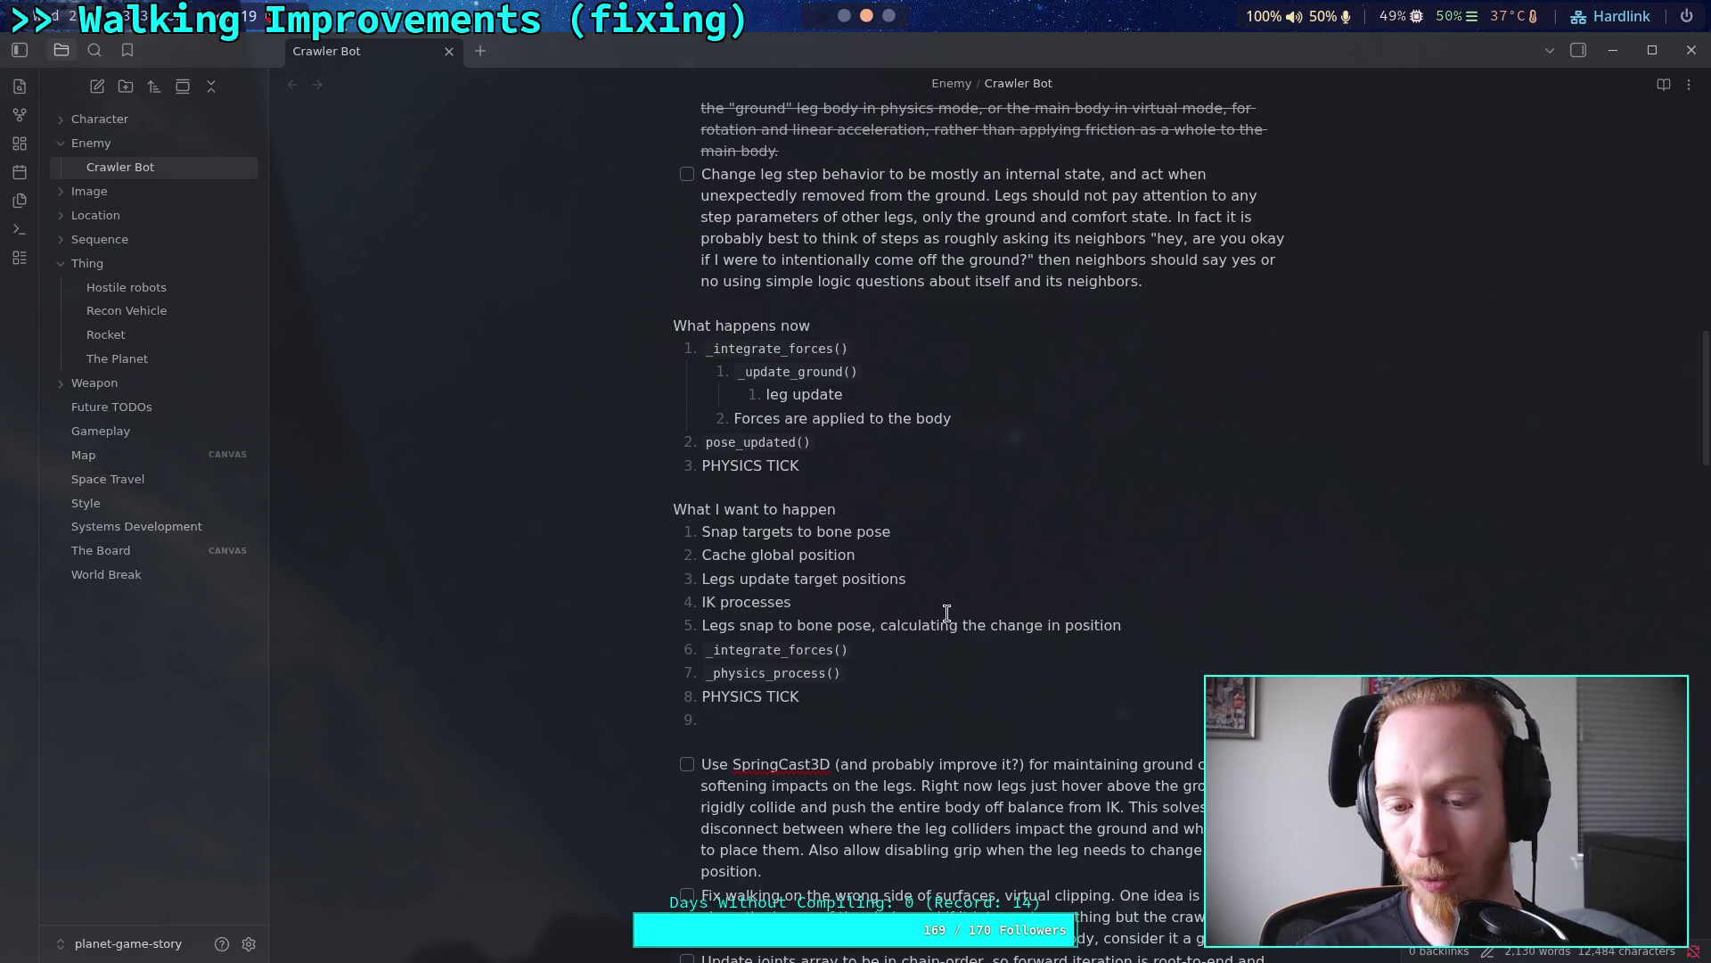
pyautogui.click(928, 690)
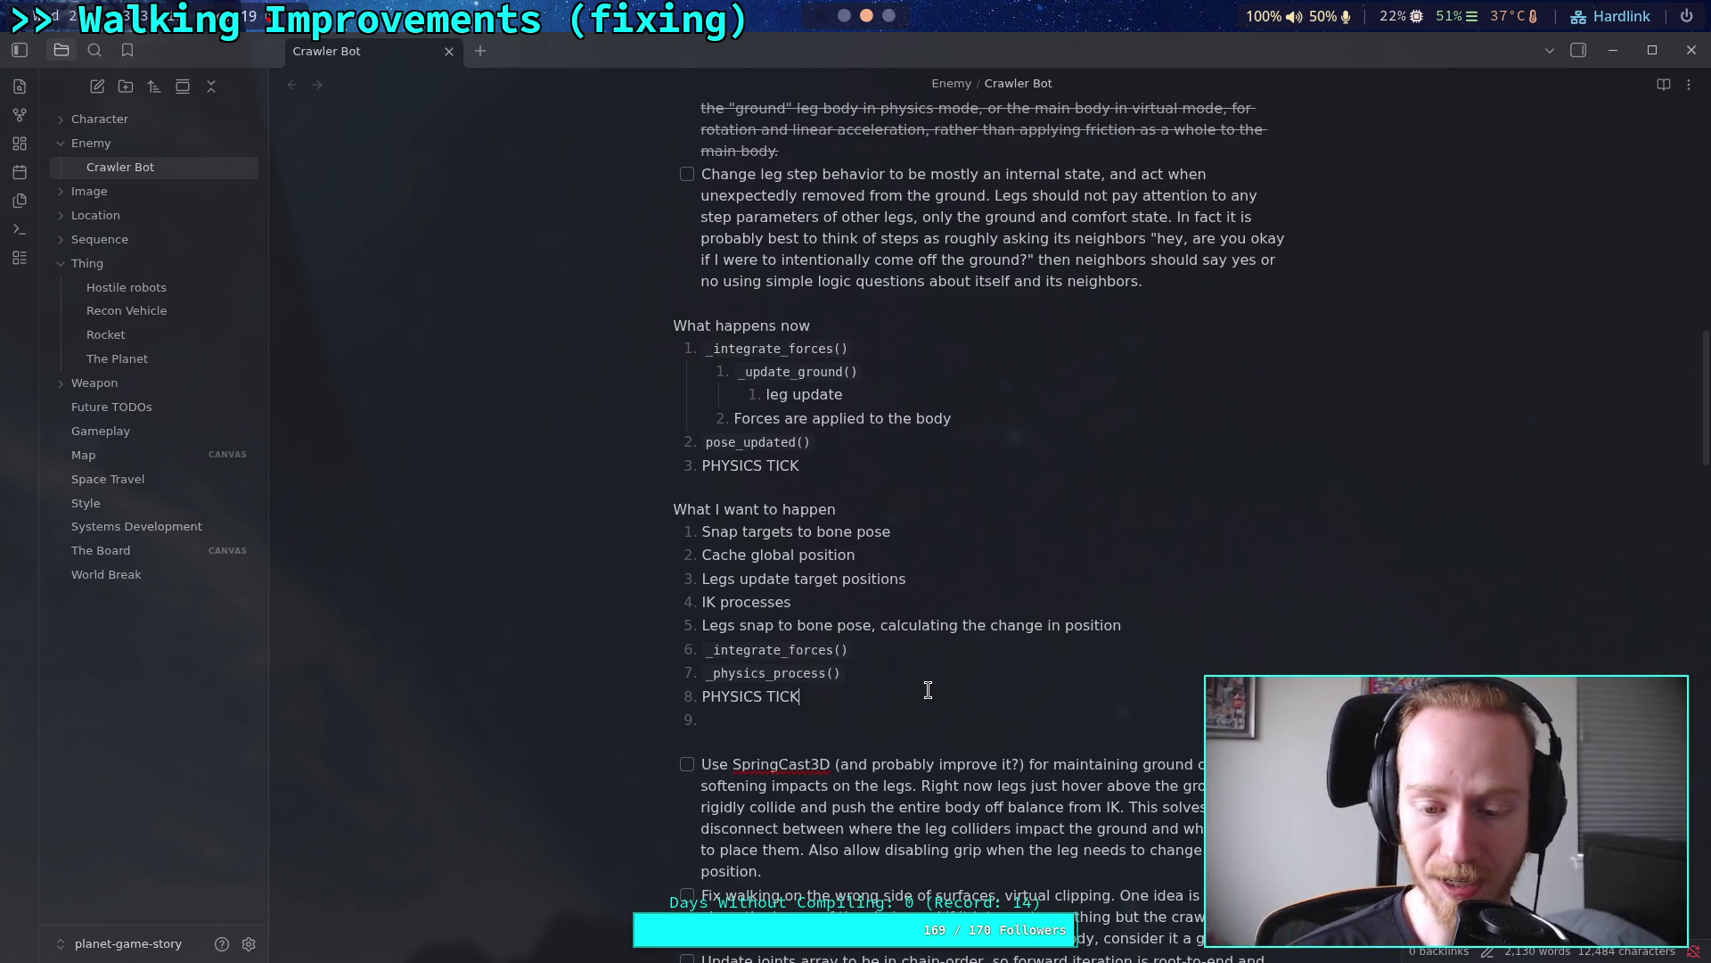
pyautogui.moveTo(854, 650); pyautogui.dragTo(701, 650)
pyautogui.click(921, 631)
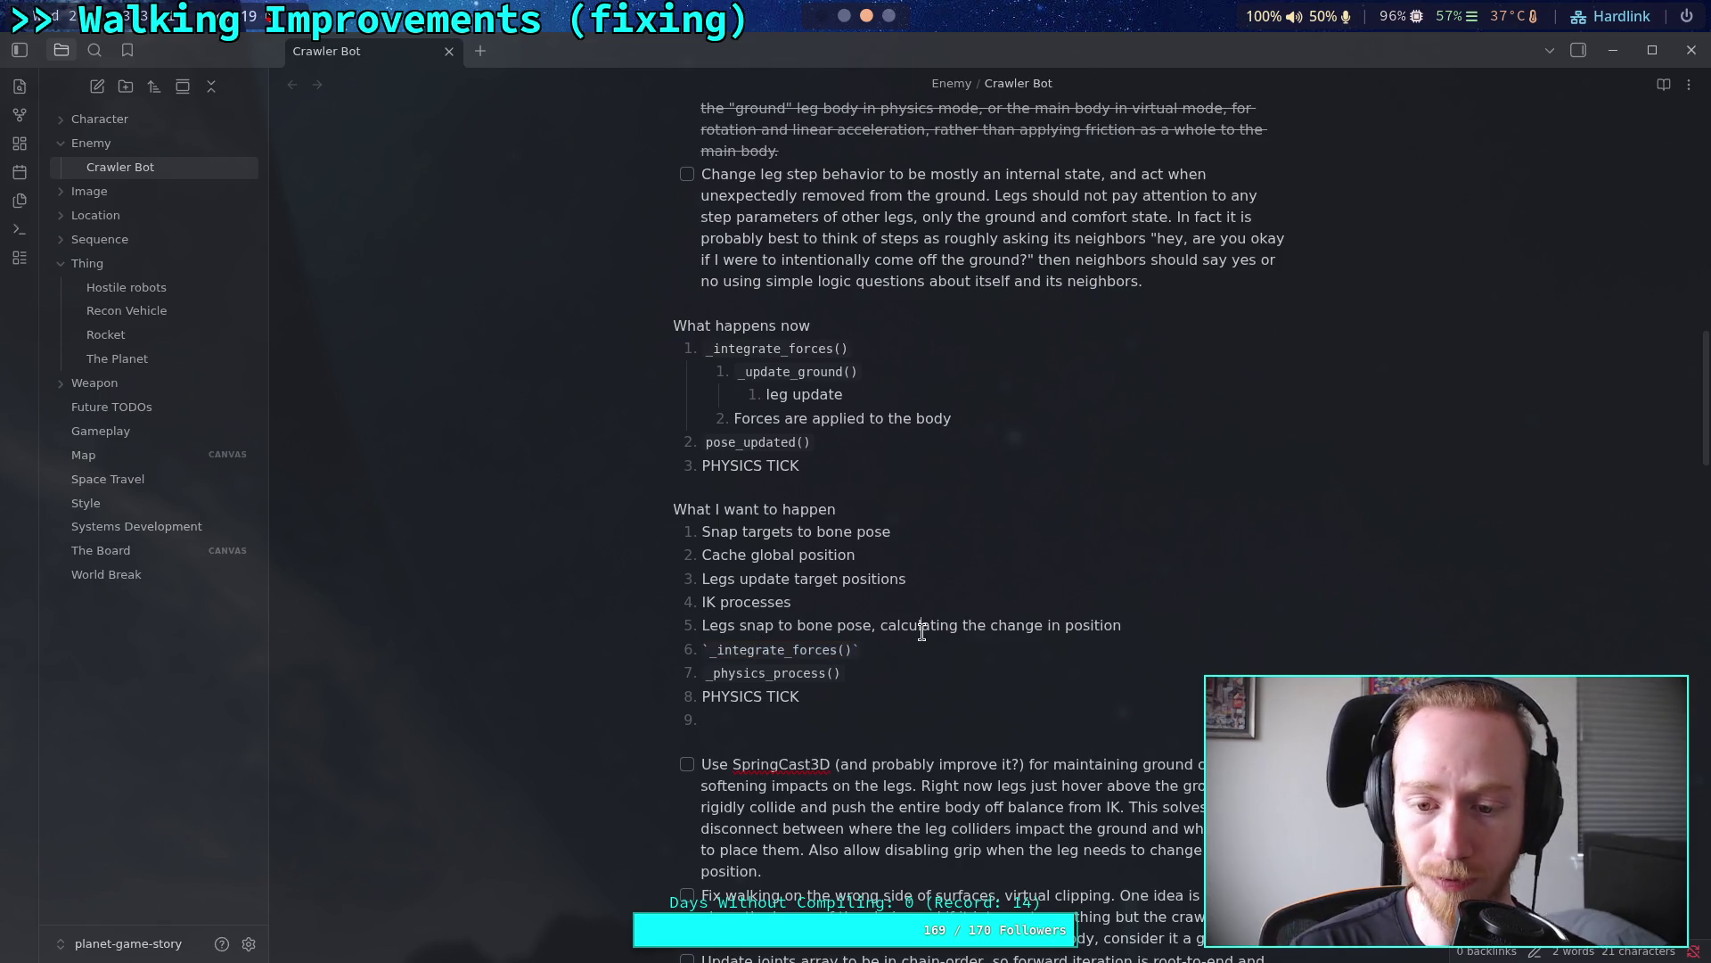
pyautogui.click(843, 15)
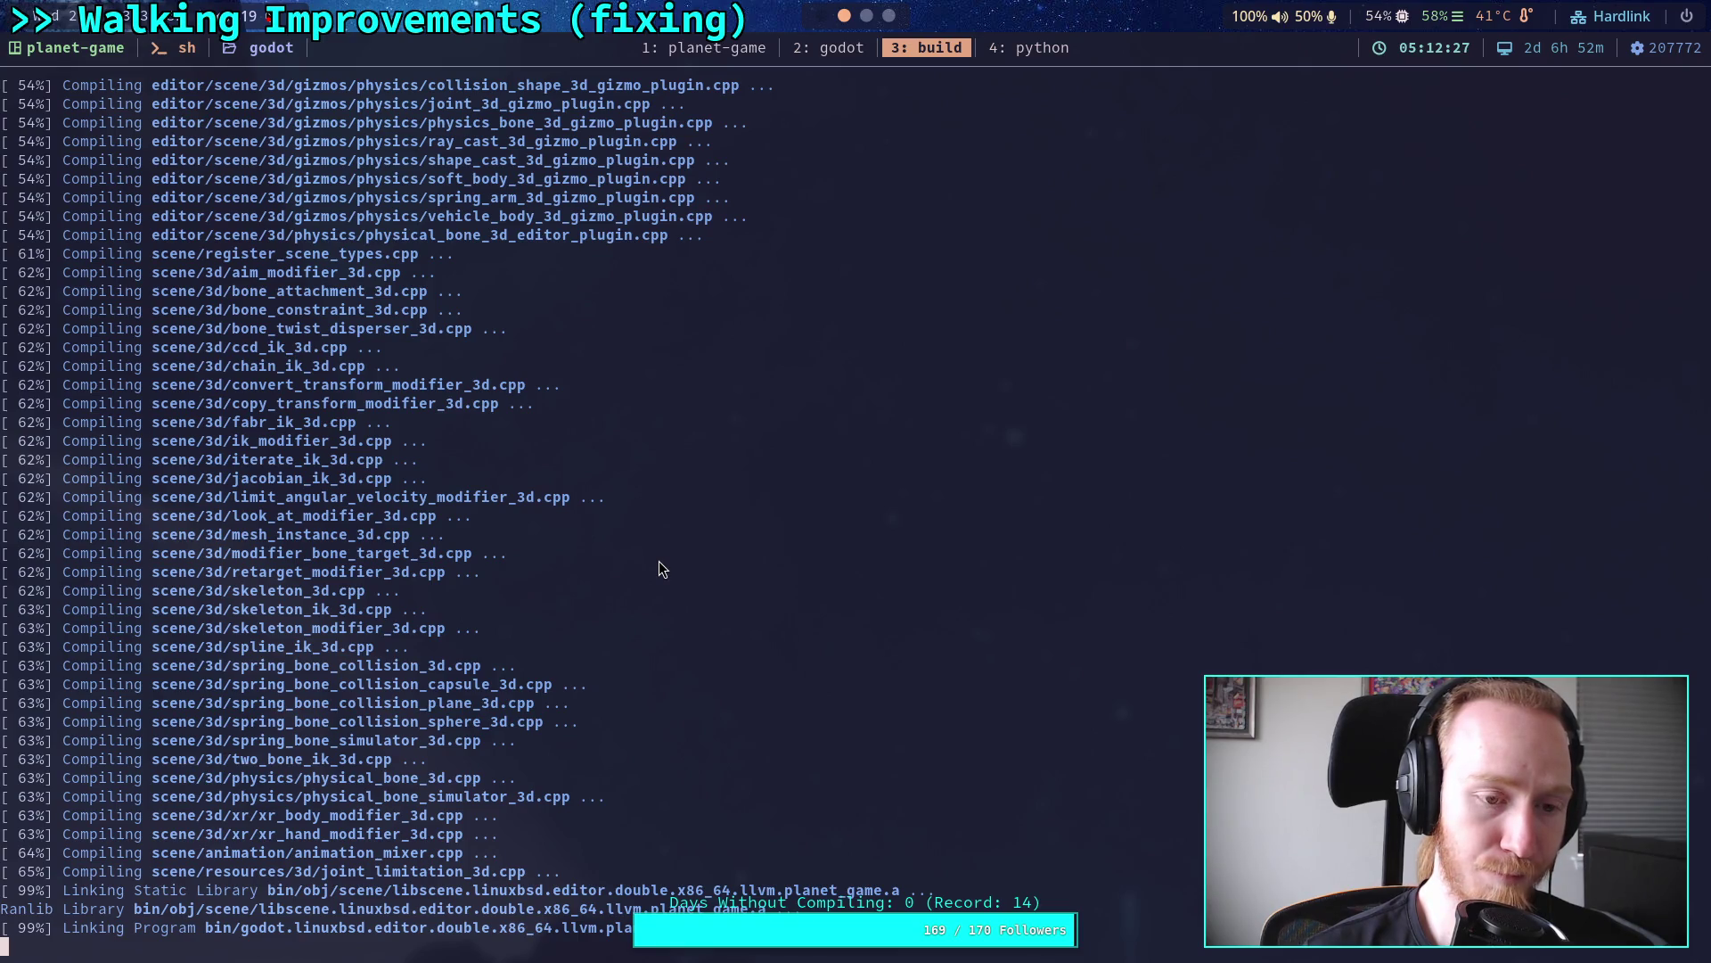
# Step: Scroll back and forth through the tmux build log to review the compile output
pyautogui.scroll(6, 660, 568)
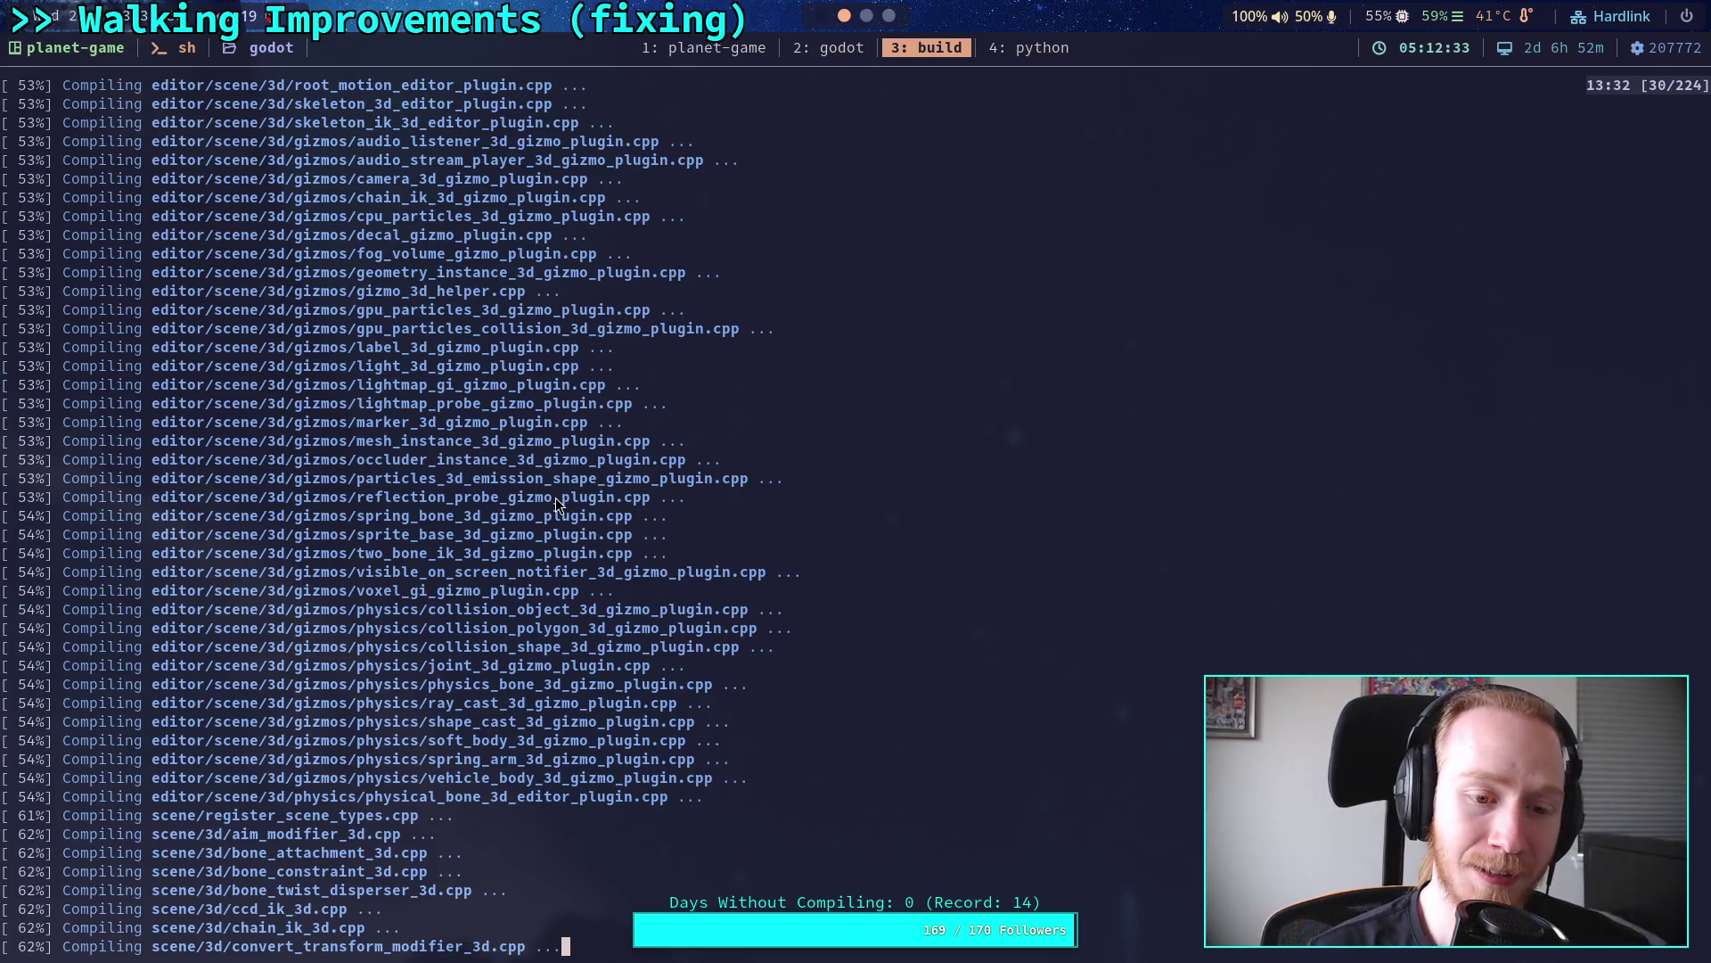
pyautogui.scroll(2, 554, 498)
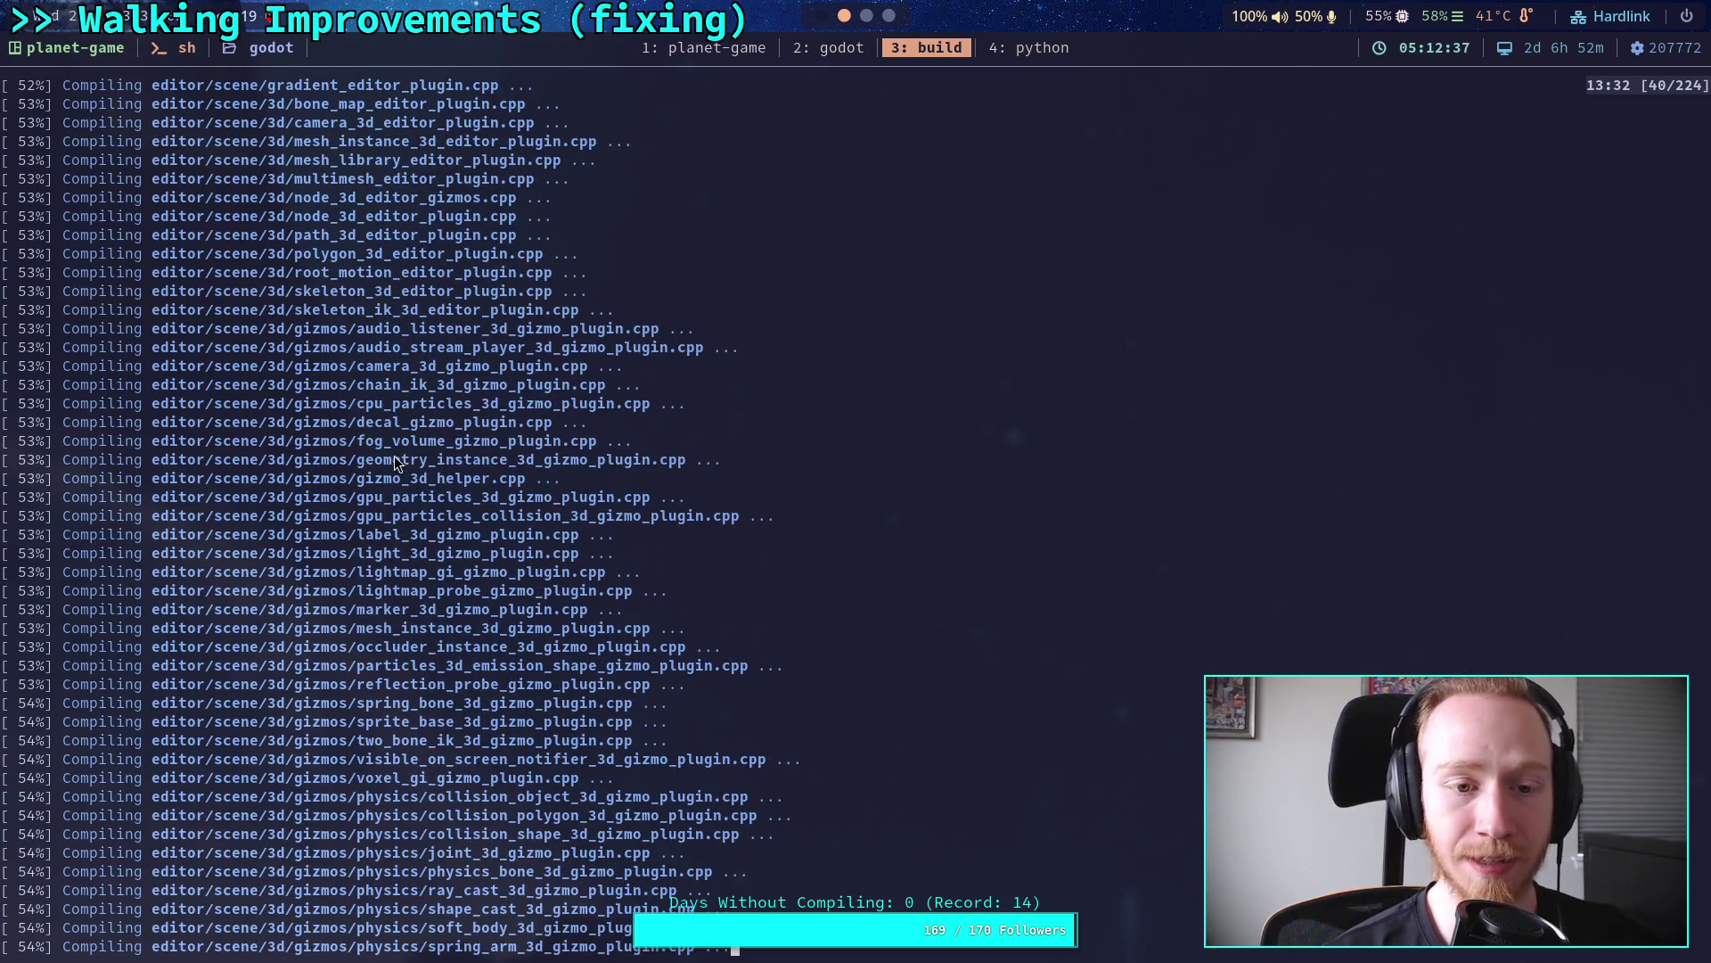
pyautogui.moveTo(358, 334); pyautogui.dragTo(665, 330)
pyautogui.scroll(12, 599, 569)
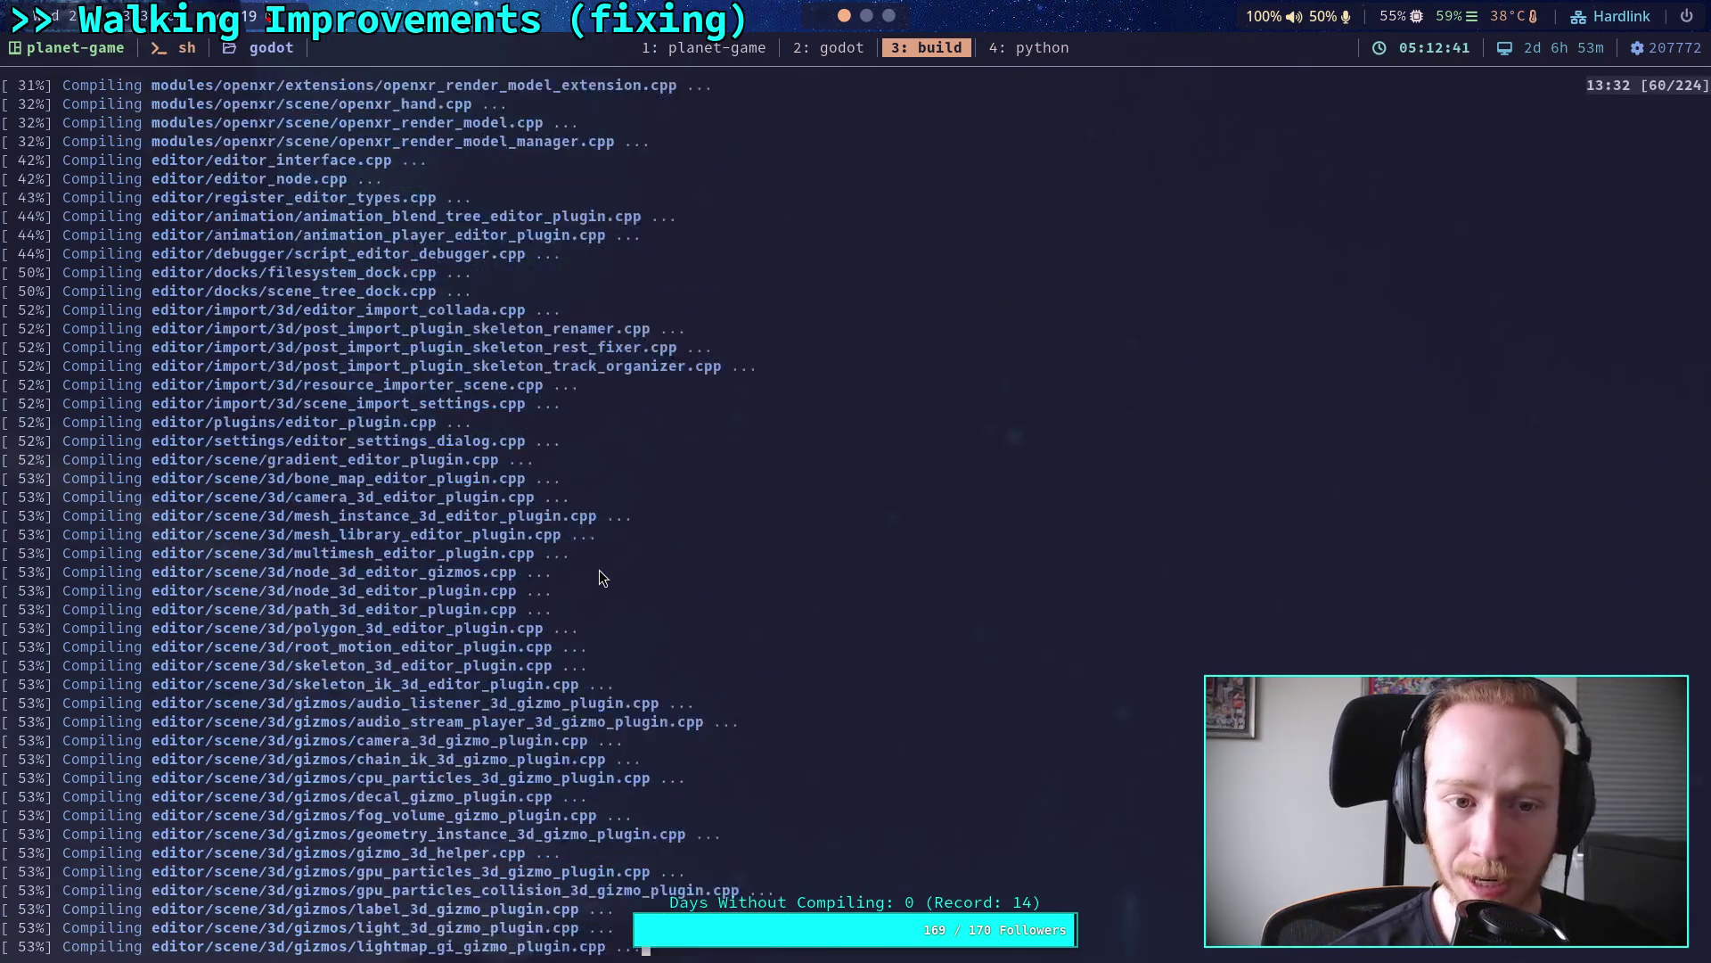
pyautogui.scroll(1, 599, 571)
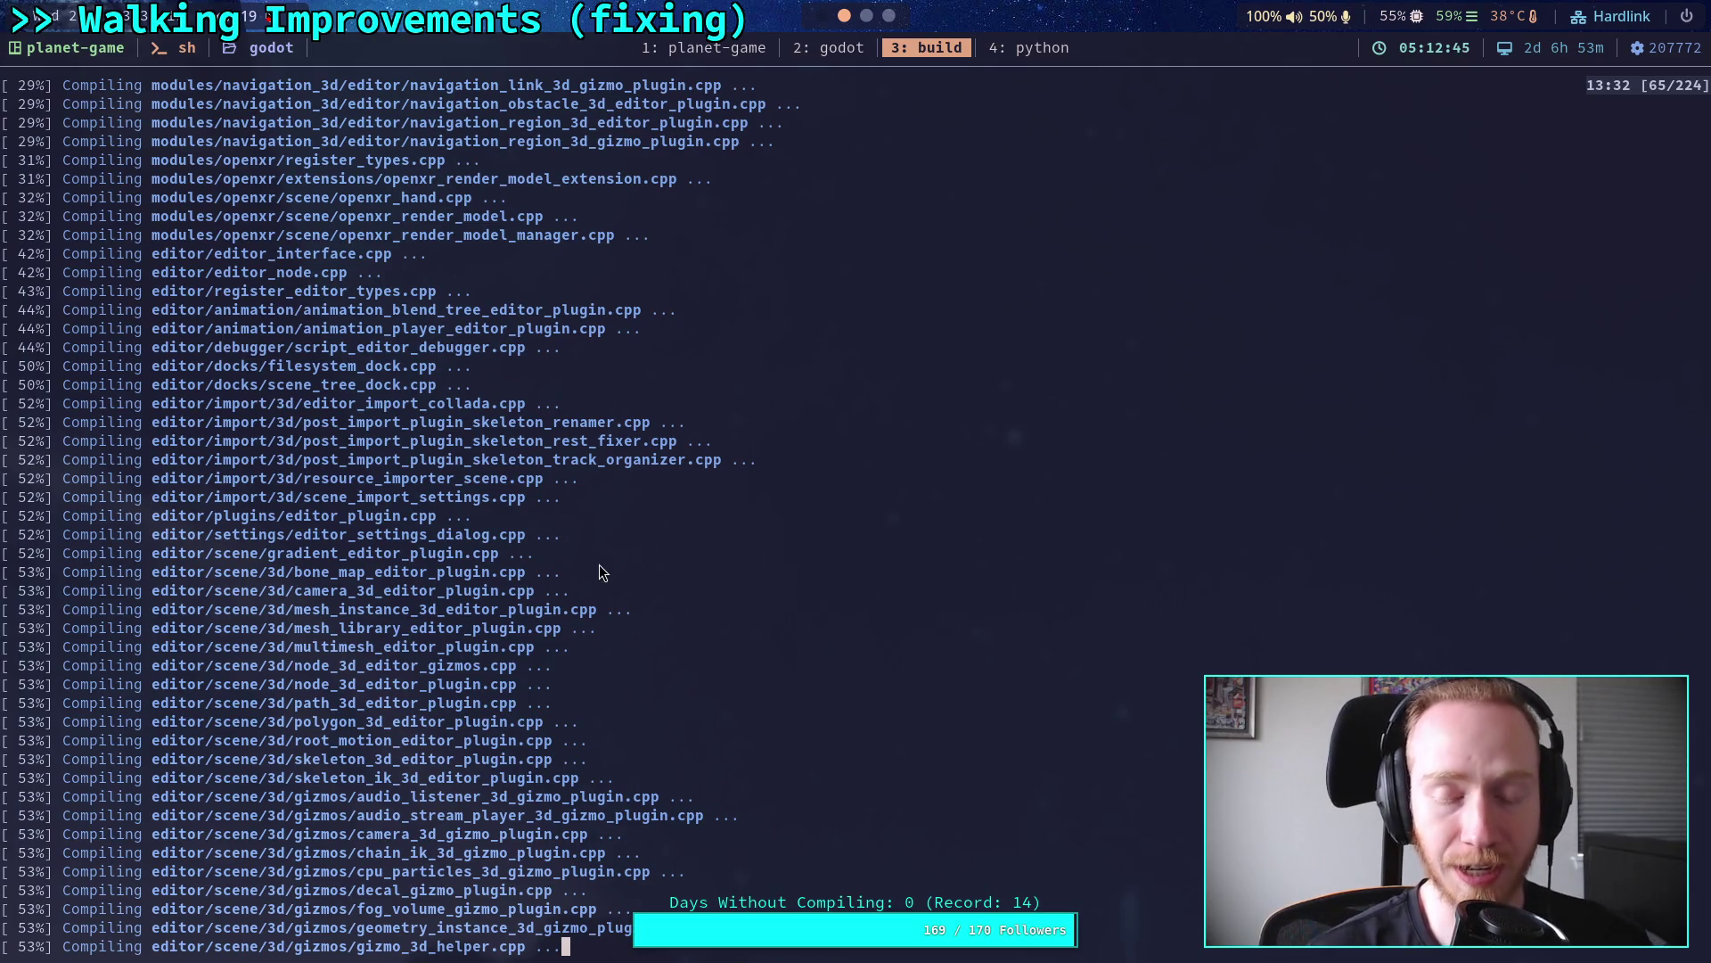
pyautogui.scroll(-3, 599, 566)
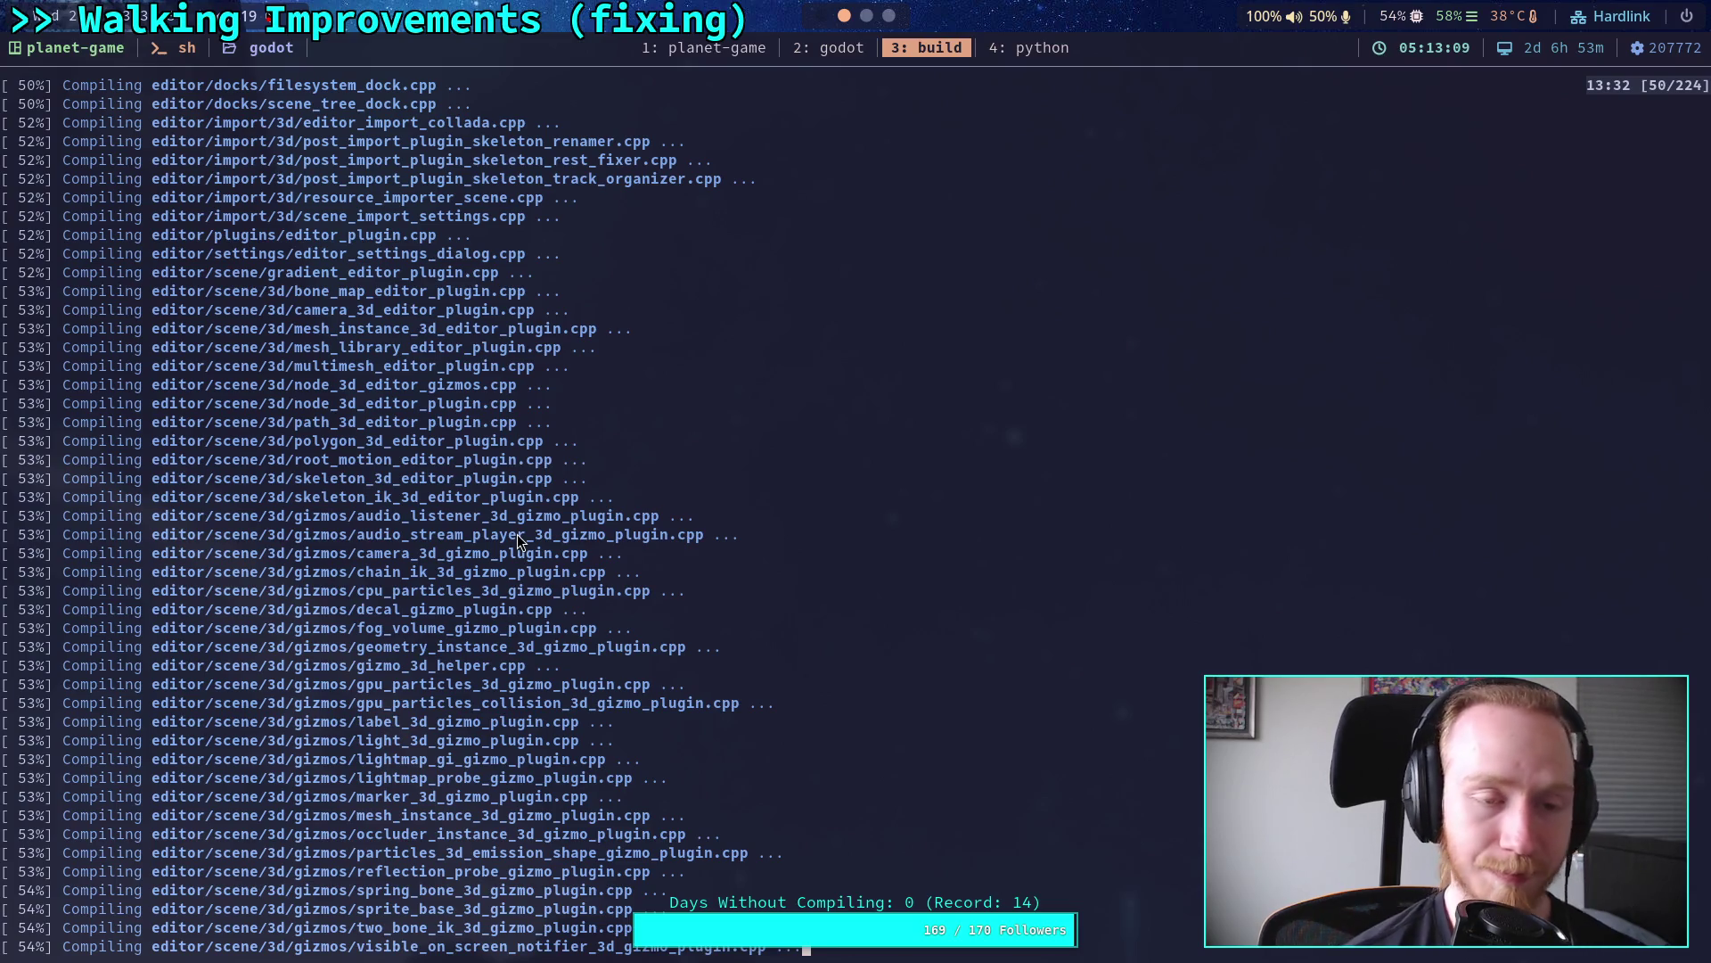
pyautogui.scroll(8, 516, 570)
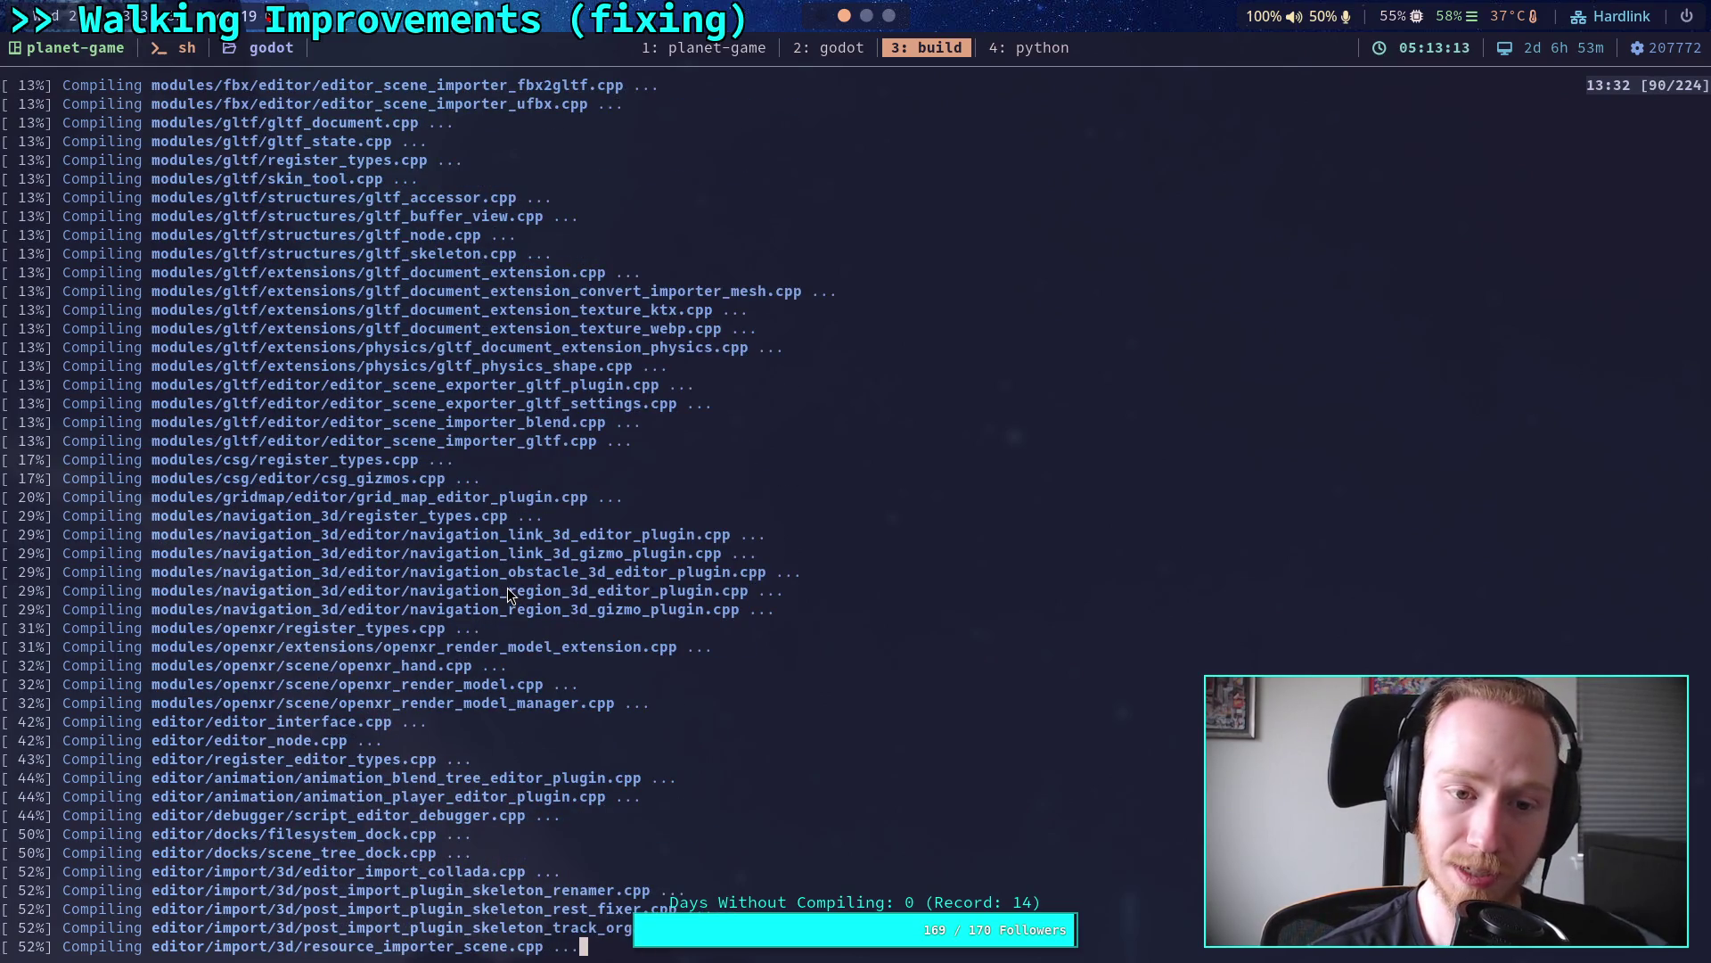
pyautogui.scroll(2, 510, 596)
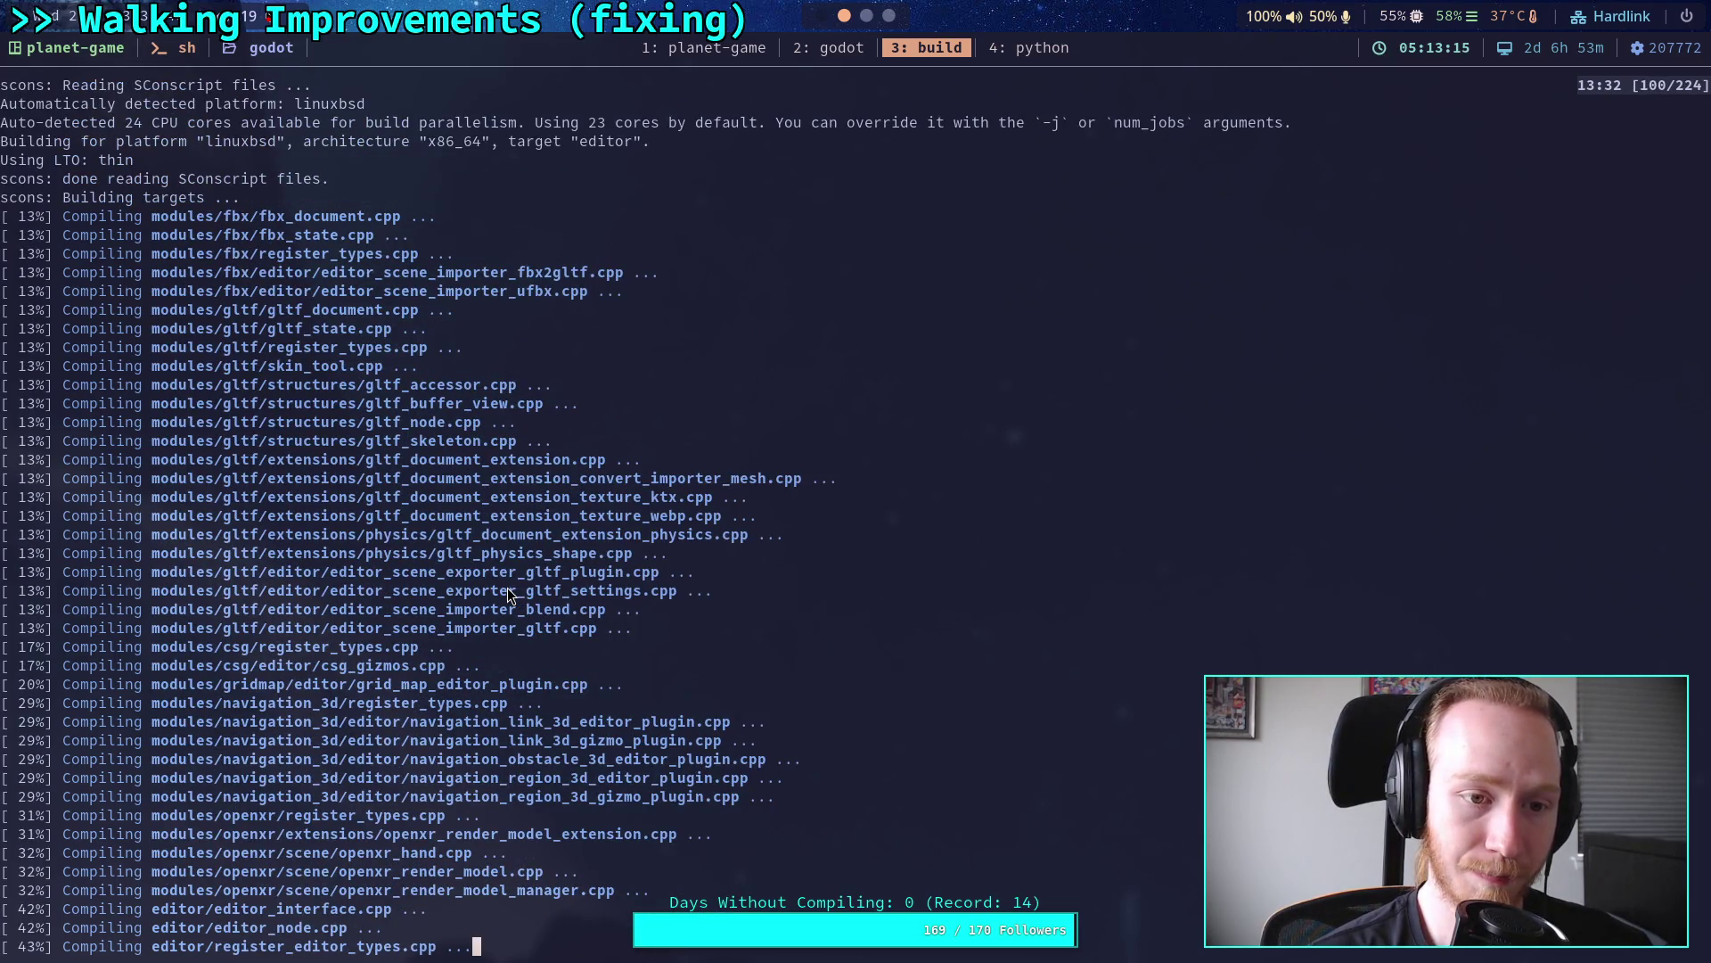
pyautogui.scroll(-1, 511, 596)
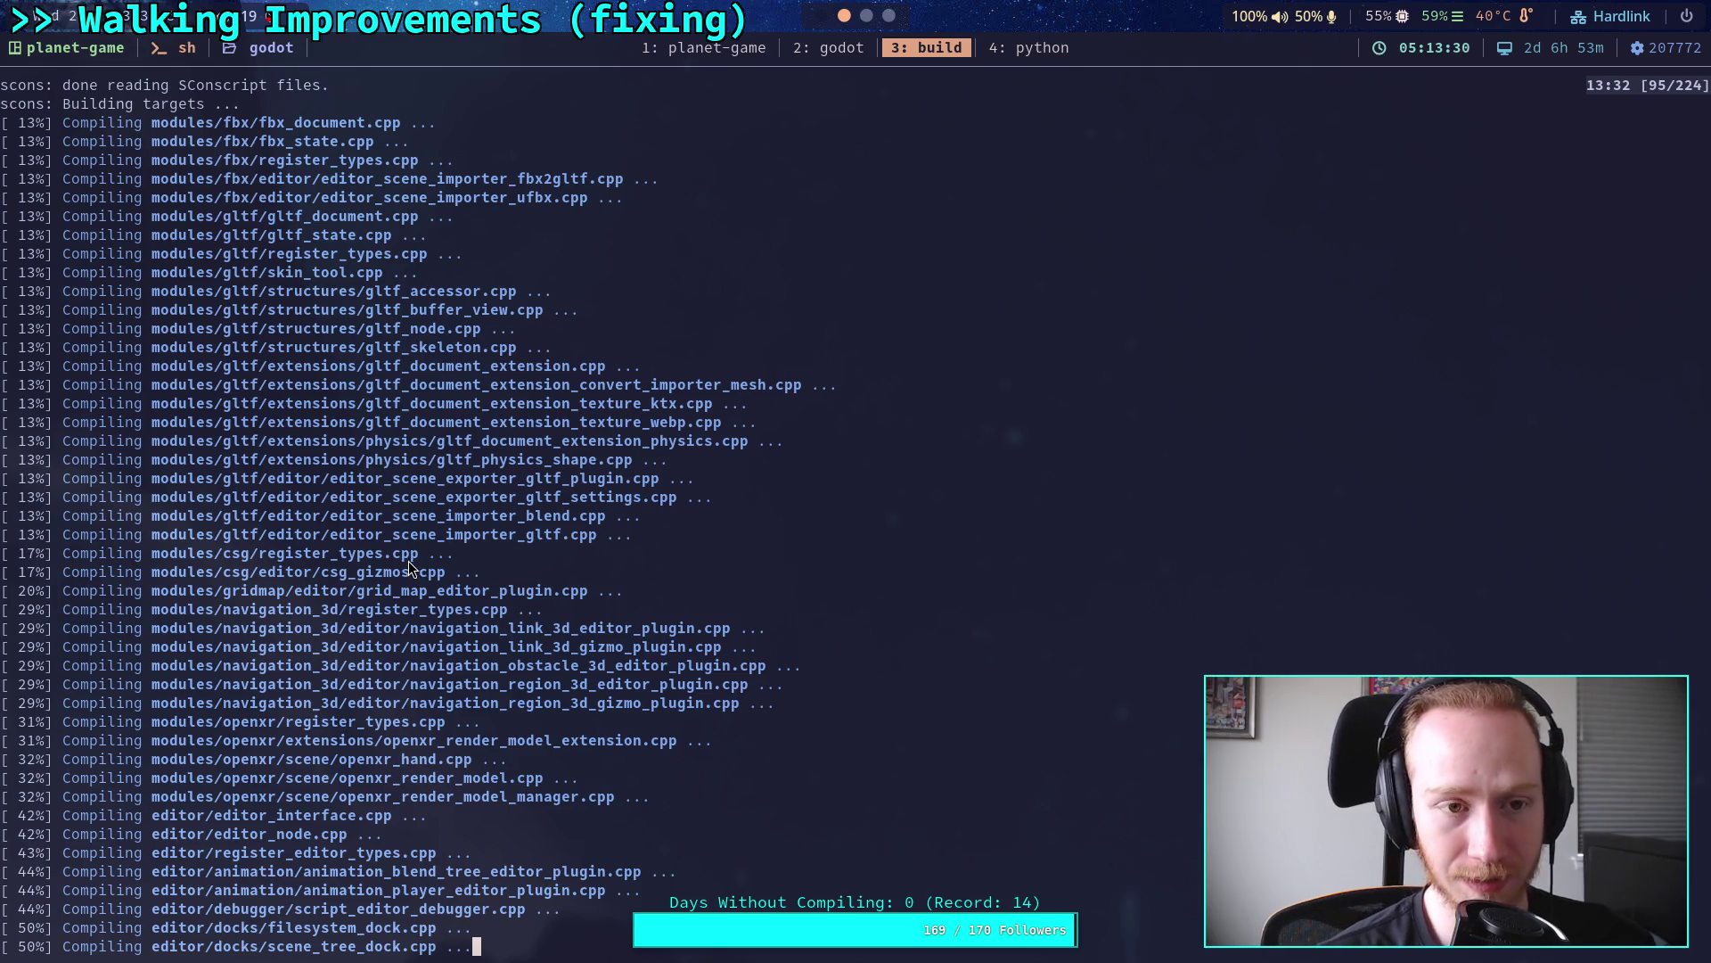
pyautogui.scroll(4, 408, 560)
pyautogui.scroll(-8, 408, 560)
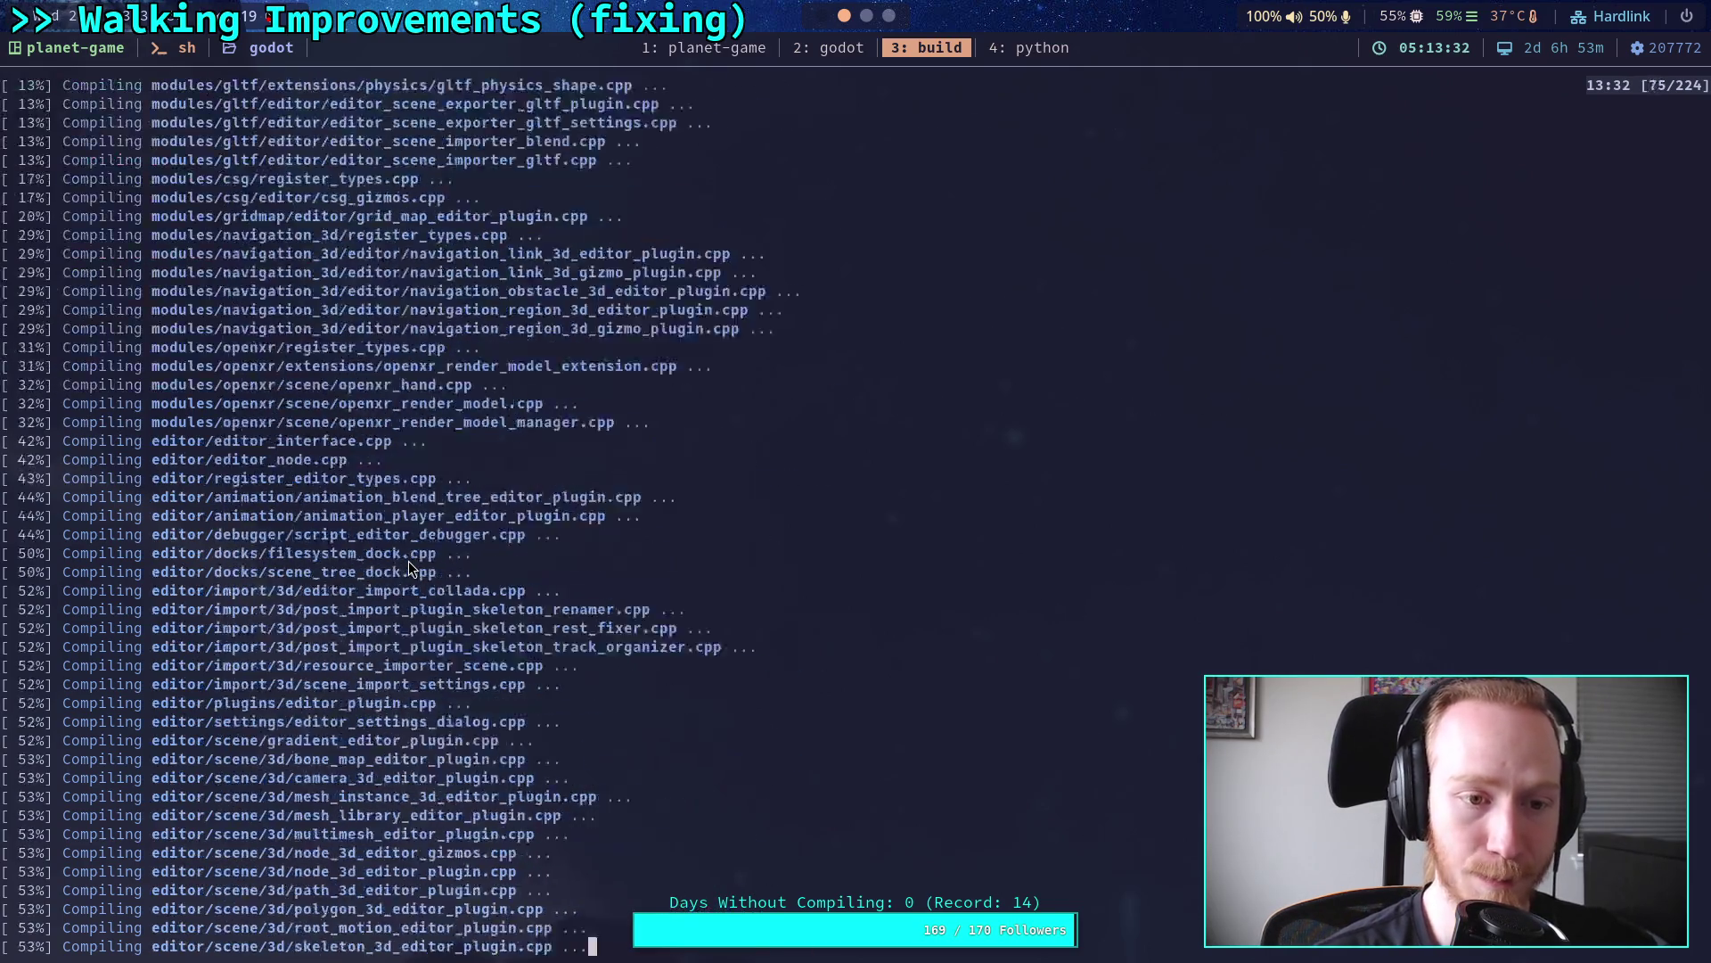
pyautogui.scroll(-15, 408, 560)
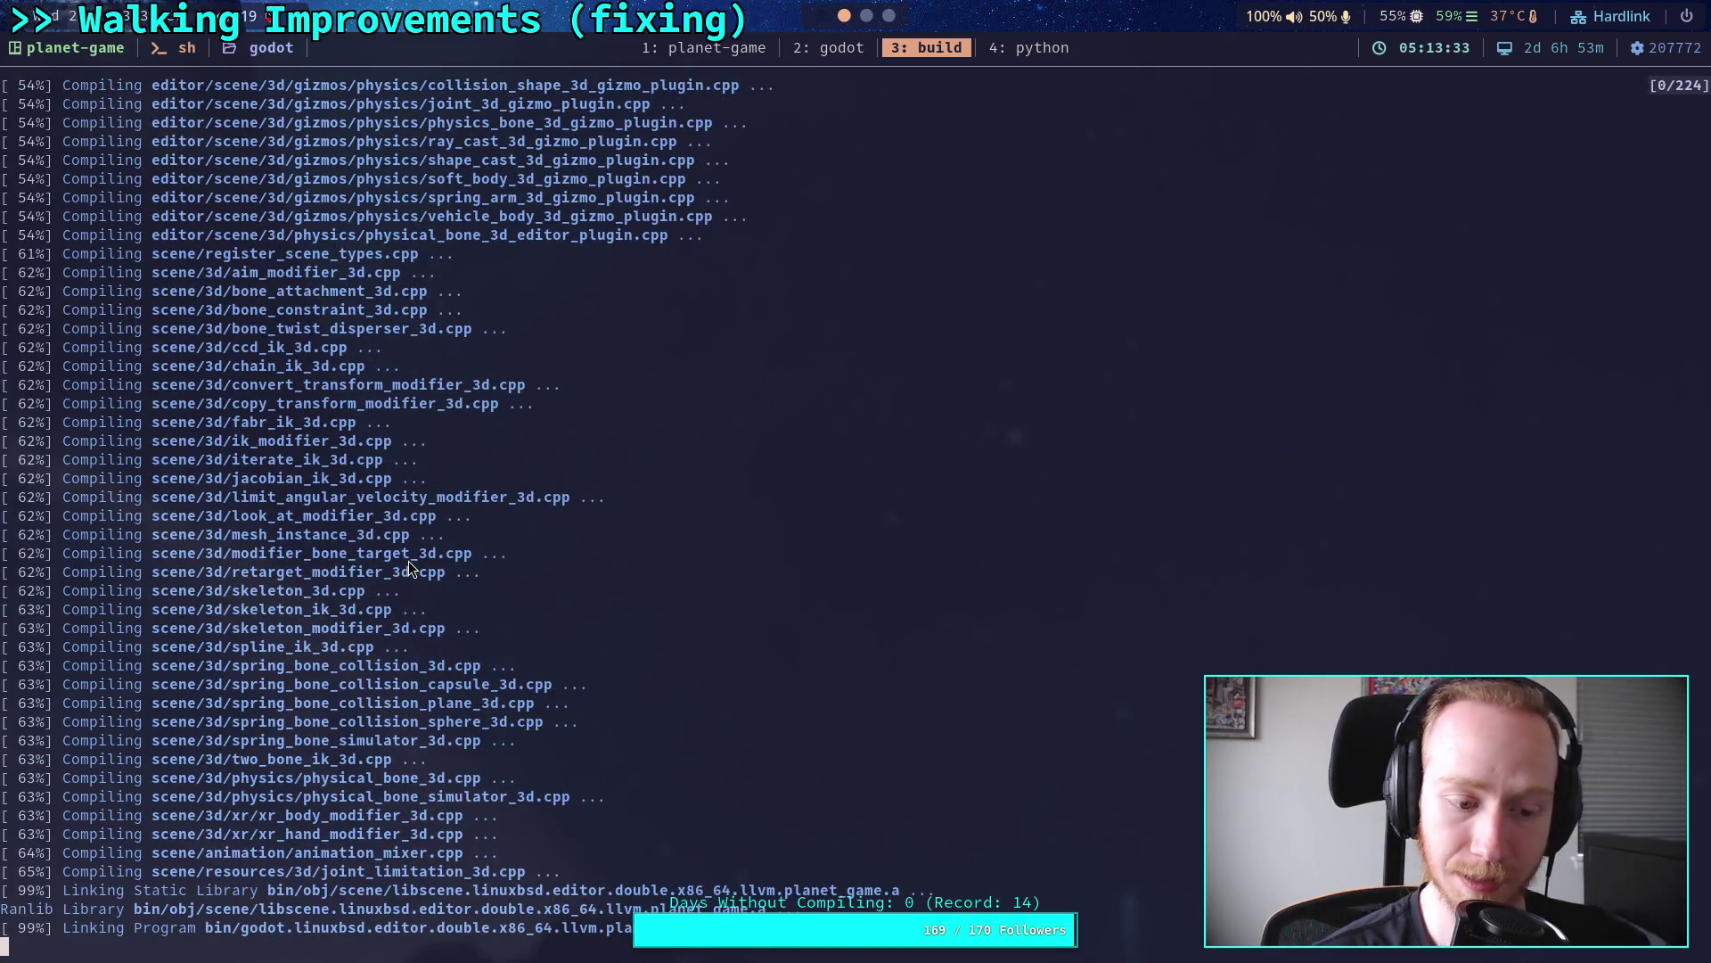
# Step: Exit copy mode, watch the build finish at 100% in 3:24, then switch to the '2: godot' window
pyautogui.press('q')
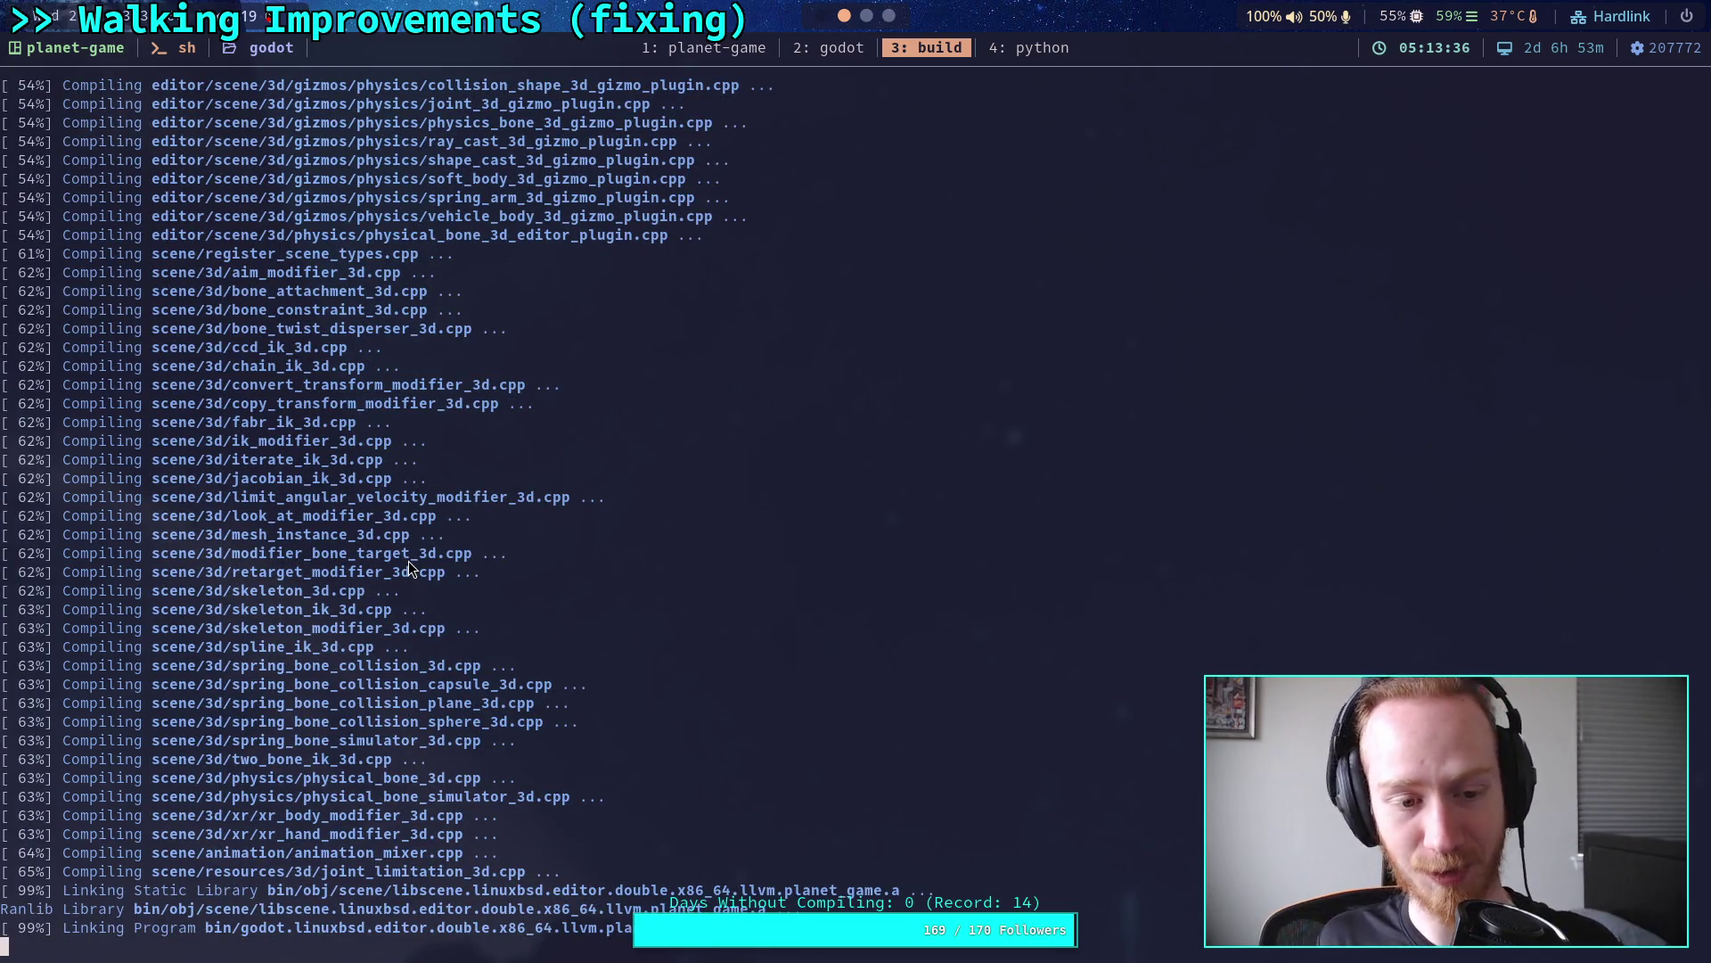
pyautogui.scroll(17, 409, 560)
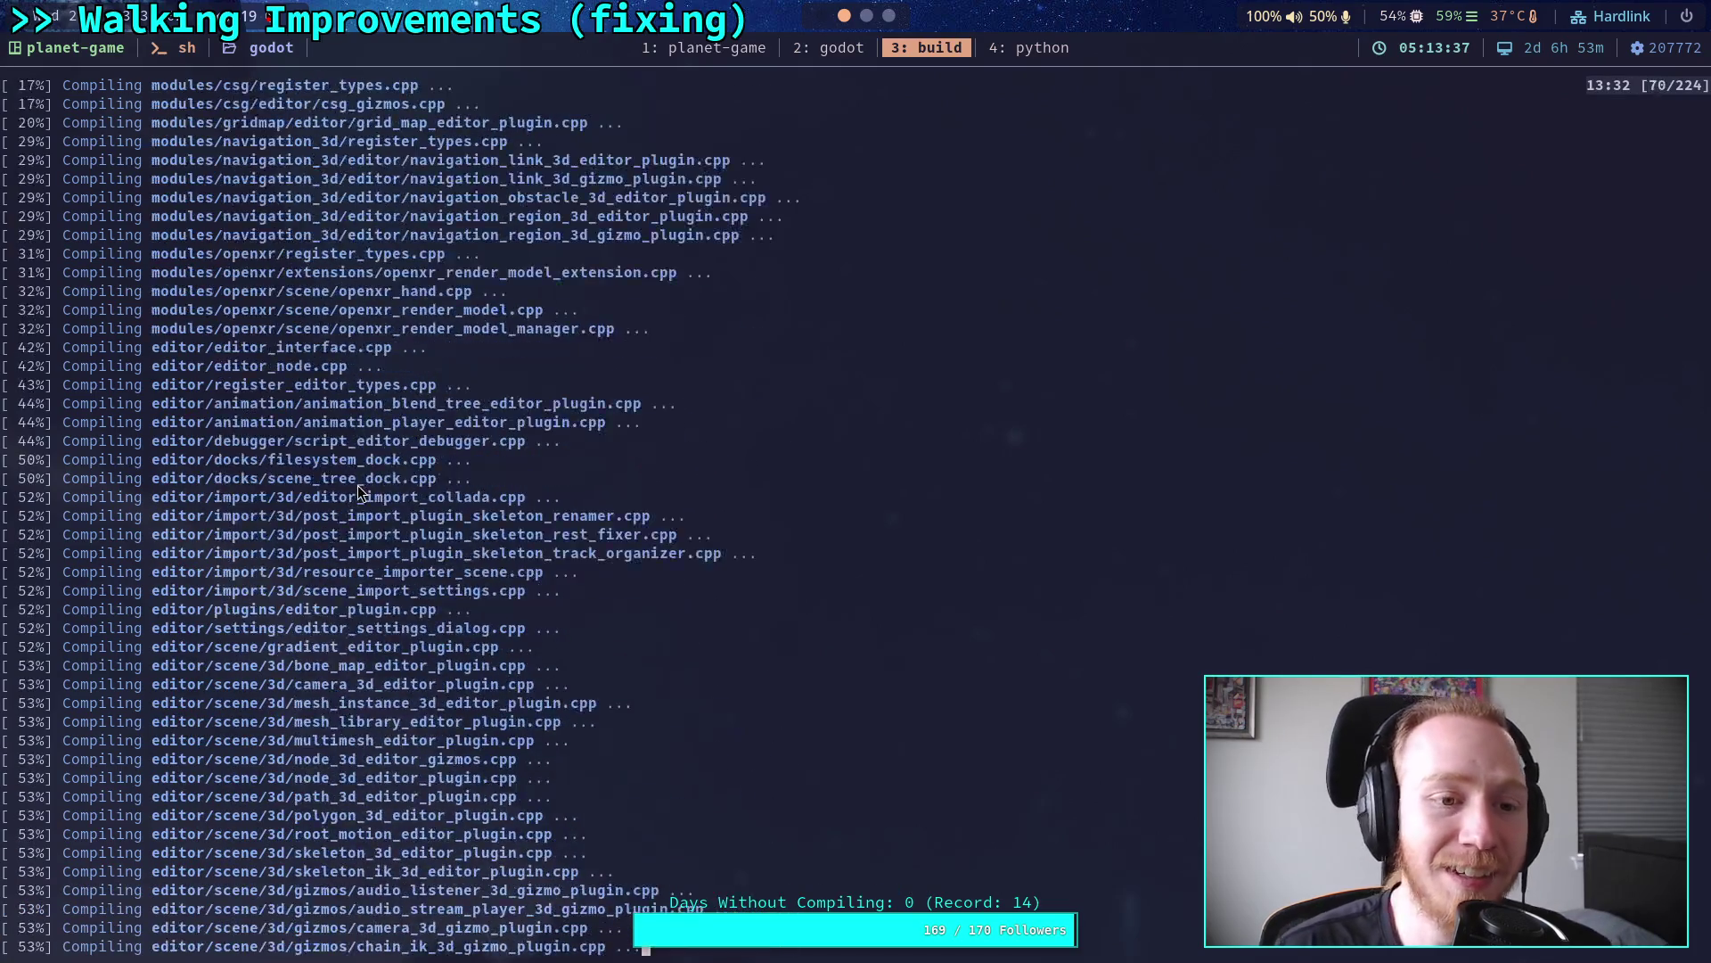
pyautogui.scroll(3, 357, 488)
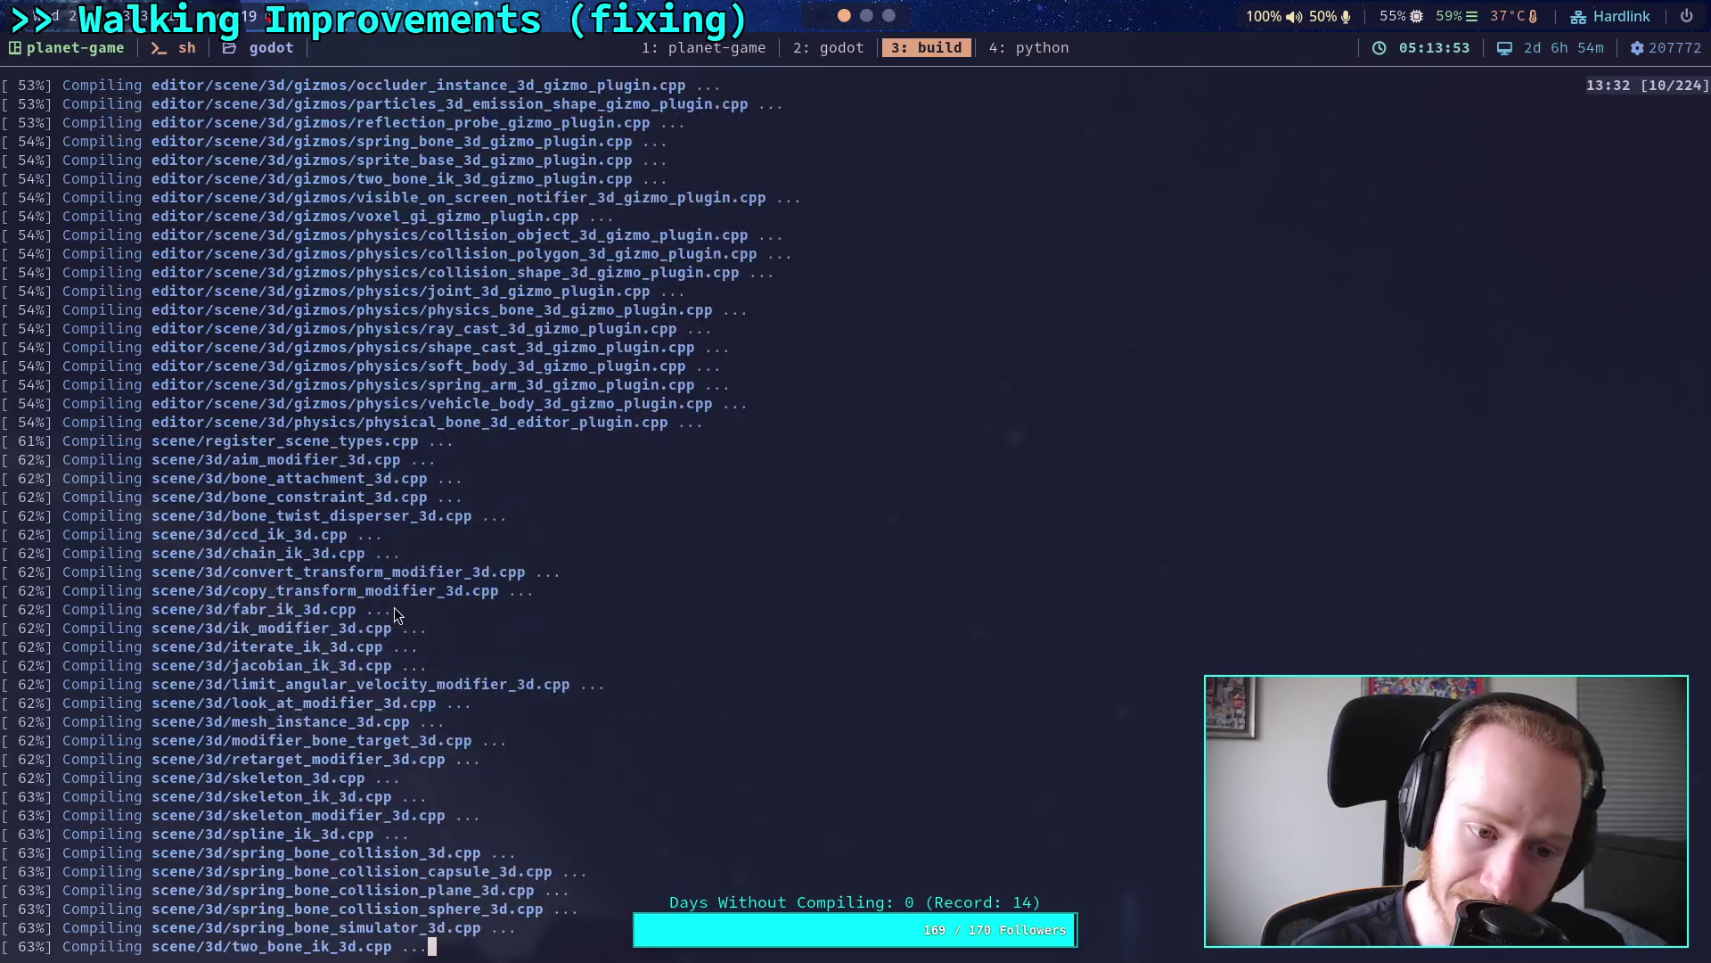
pyautogui.scroll(20, 397, 567)
pyautogui.scroll(-20, 388, 562)
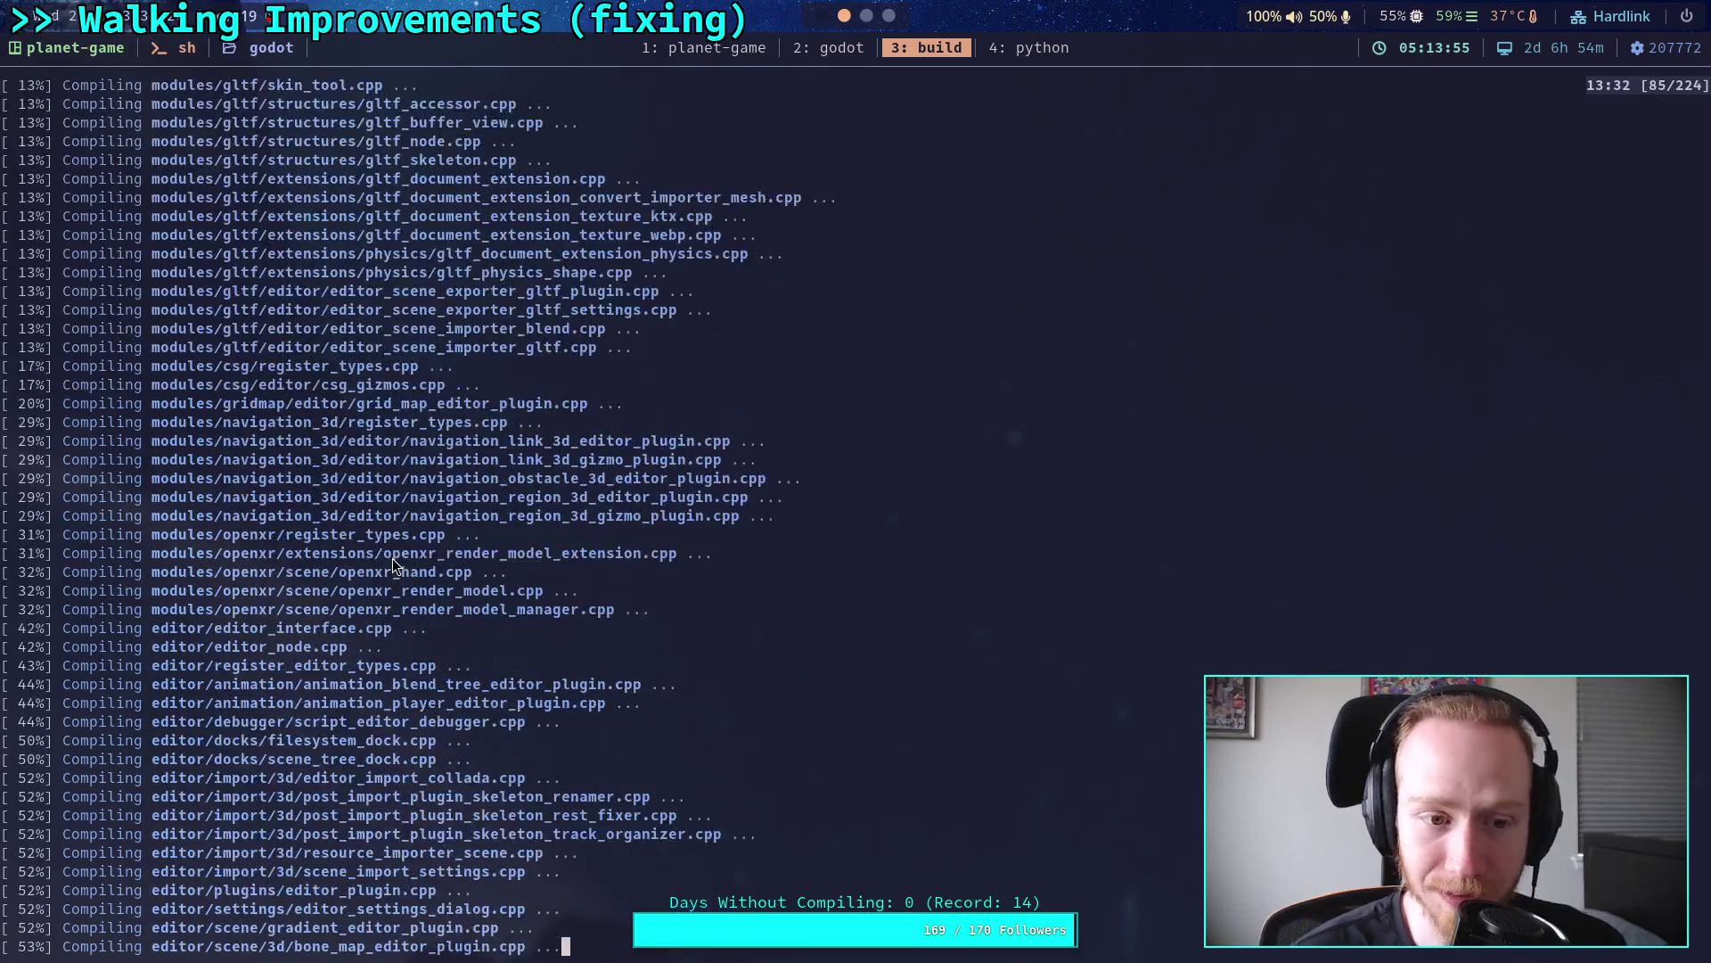
pyautogui.scroll(-7, 389, 570)
pyautogui.scroll(-1, 388, 570)
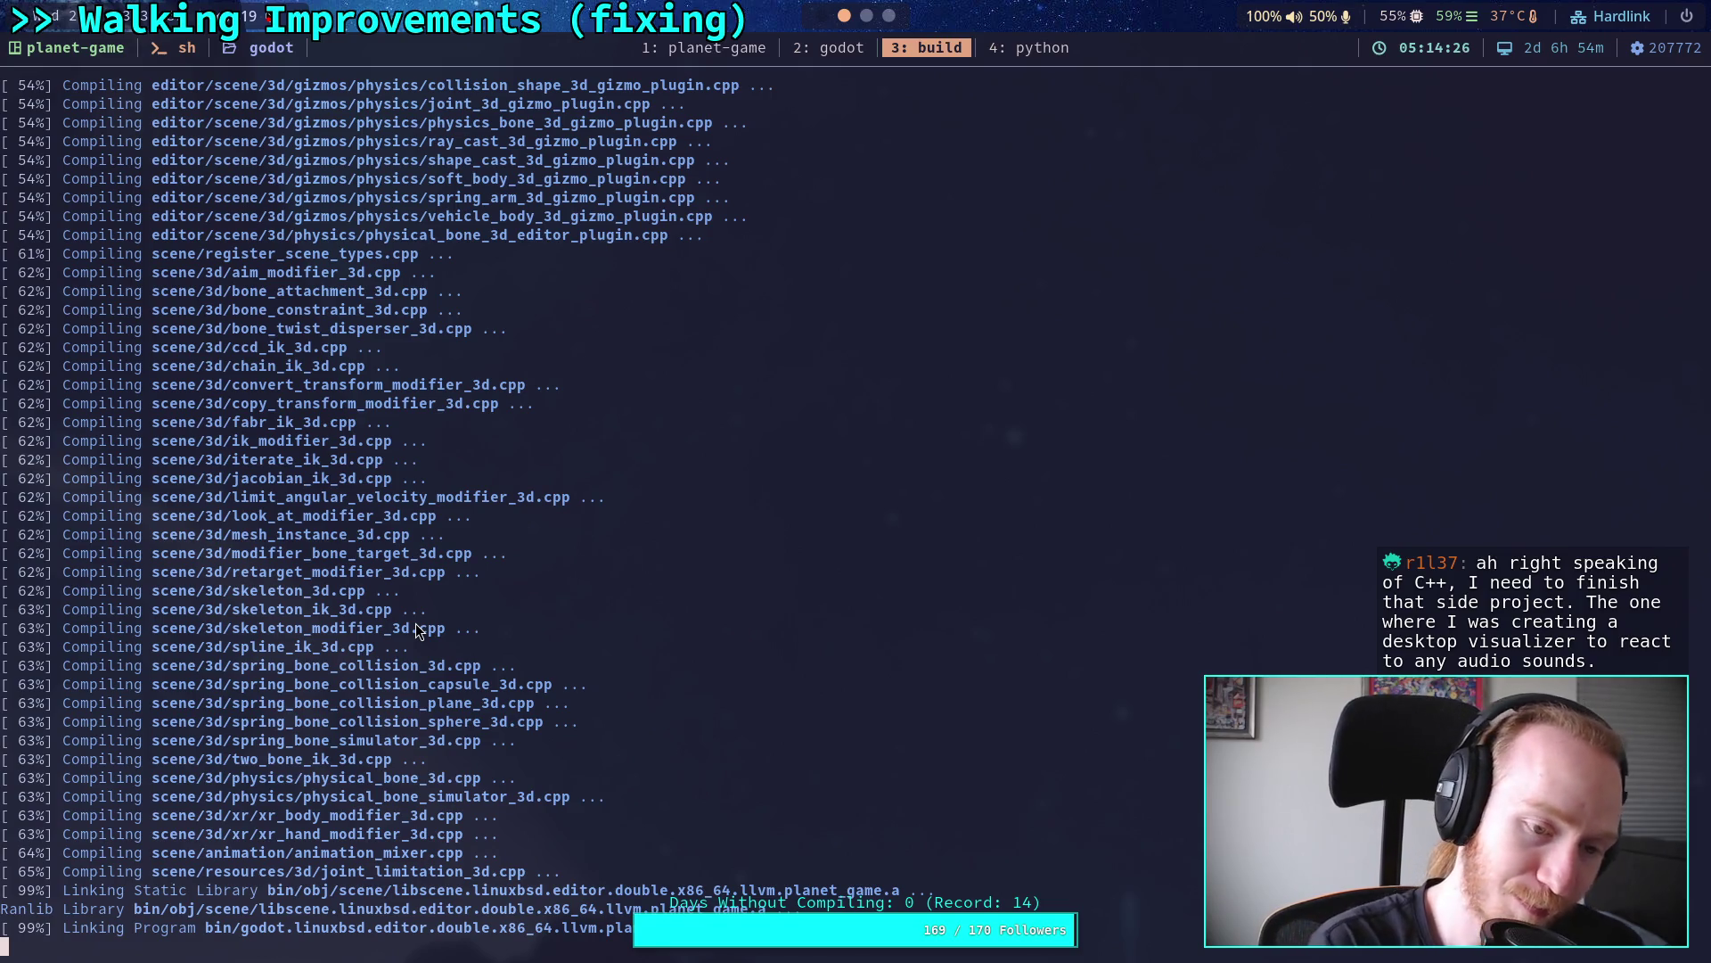
pyautogui.scroll(2, 459, 564)
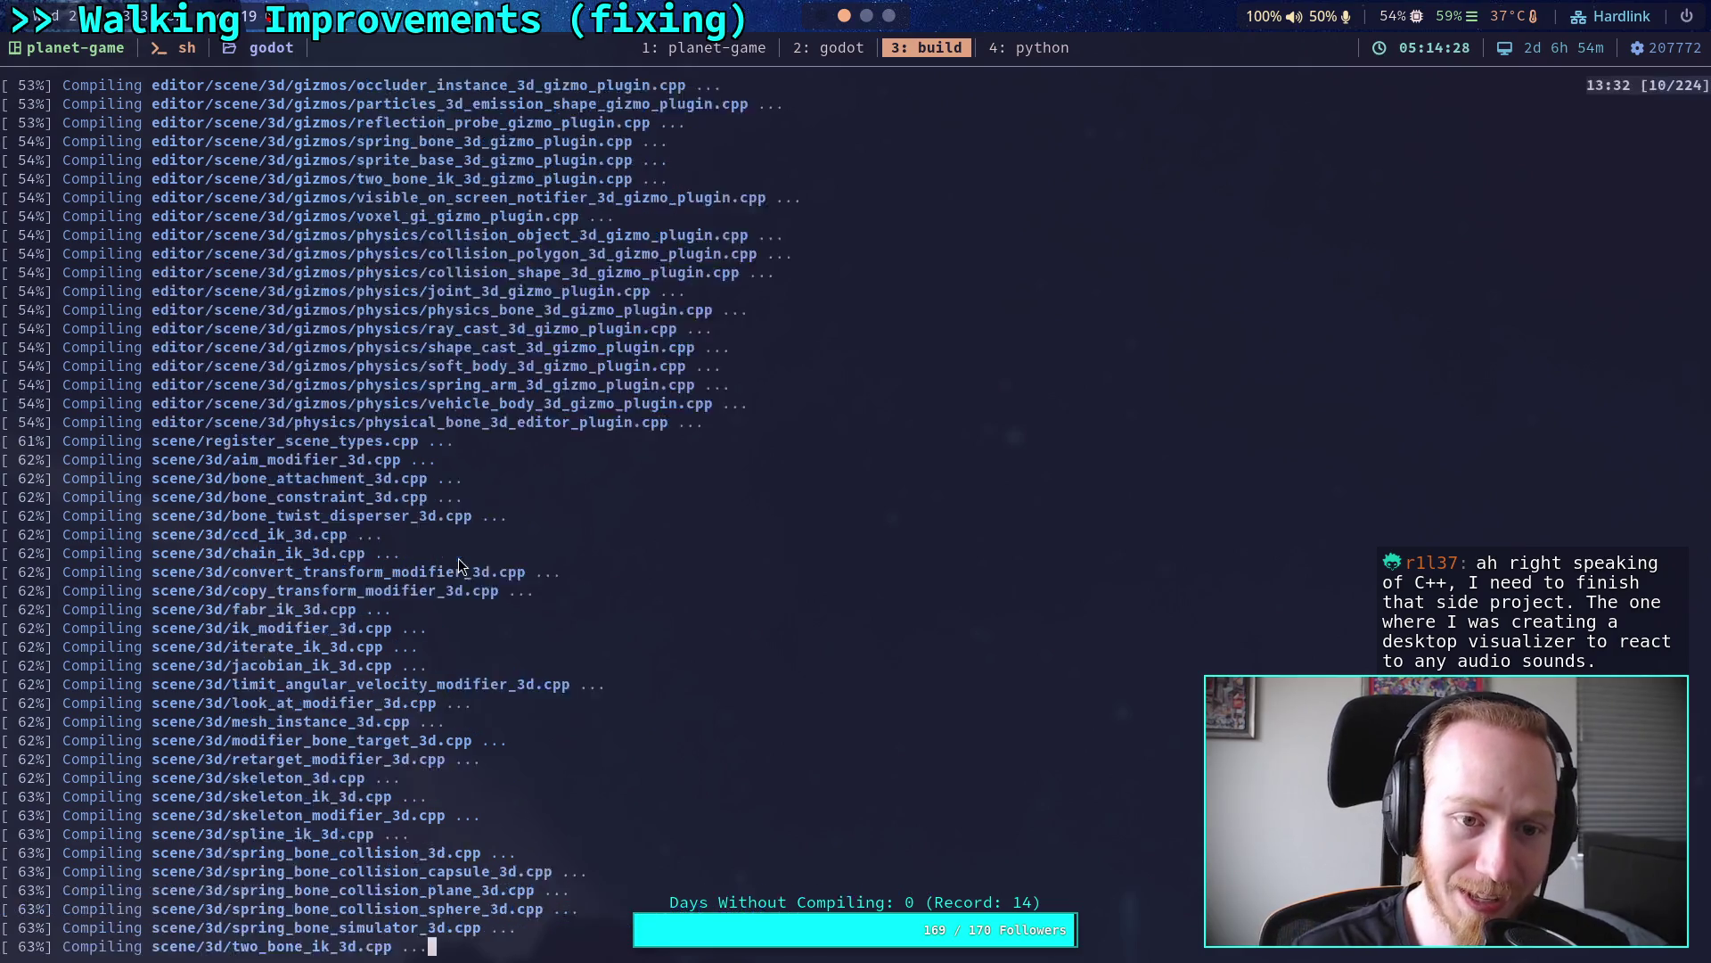
pyautogui.scroll(9, 460, 563)
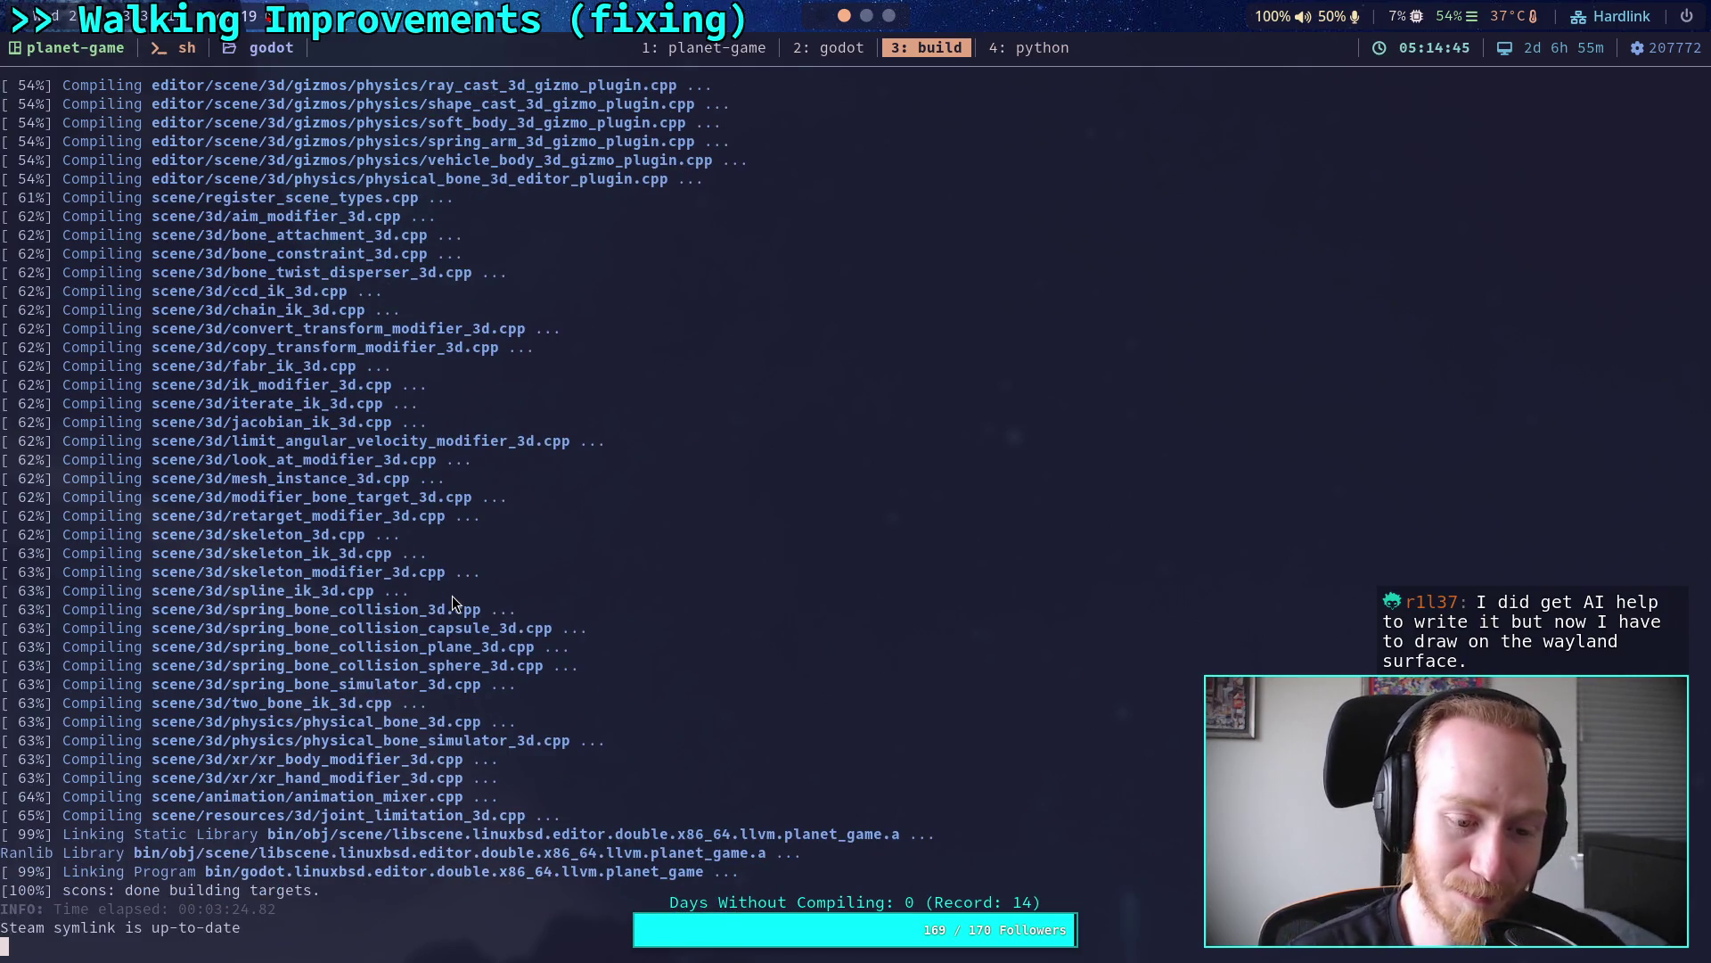
pyautogui.click(825, 48)
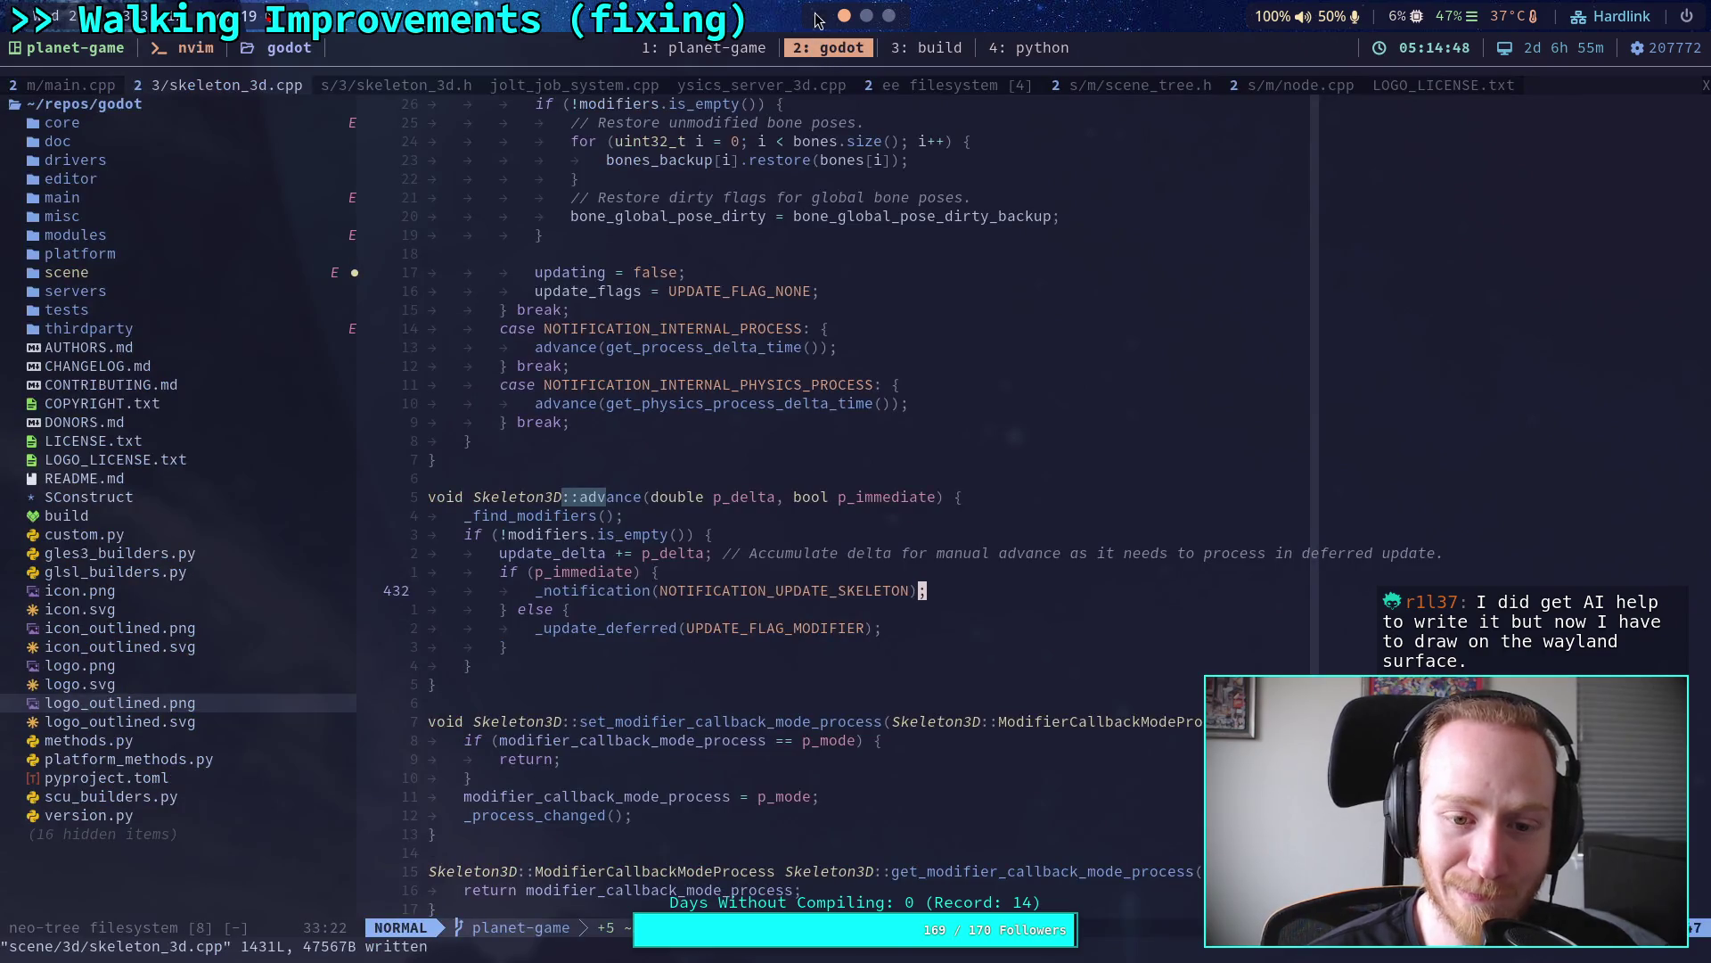
# Step: Launch the rebuilt Godot on the empty workspace and open the Planet Game project
pyautogui.click(820, 16)
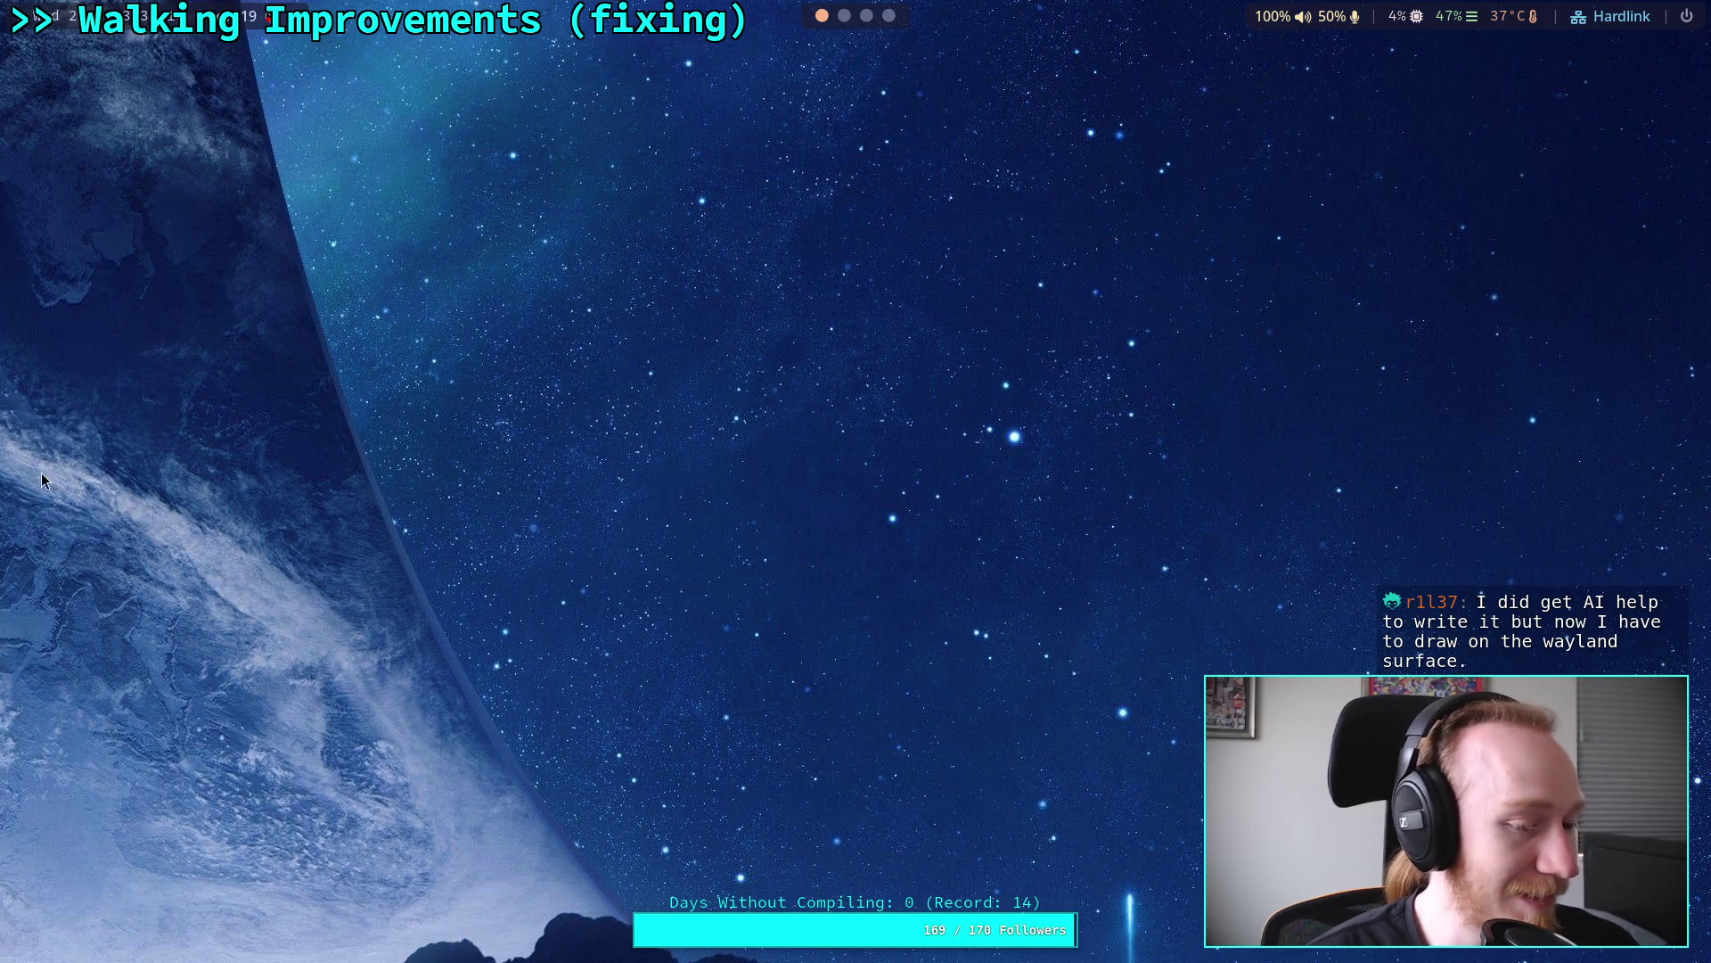
pyautogui.press('super+g')
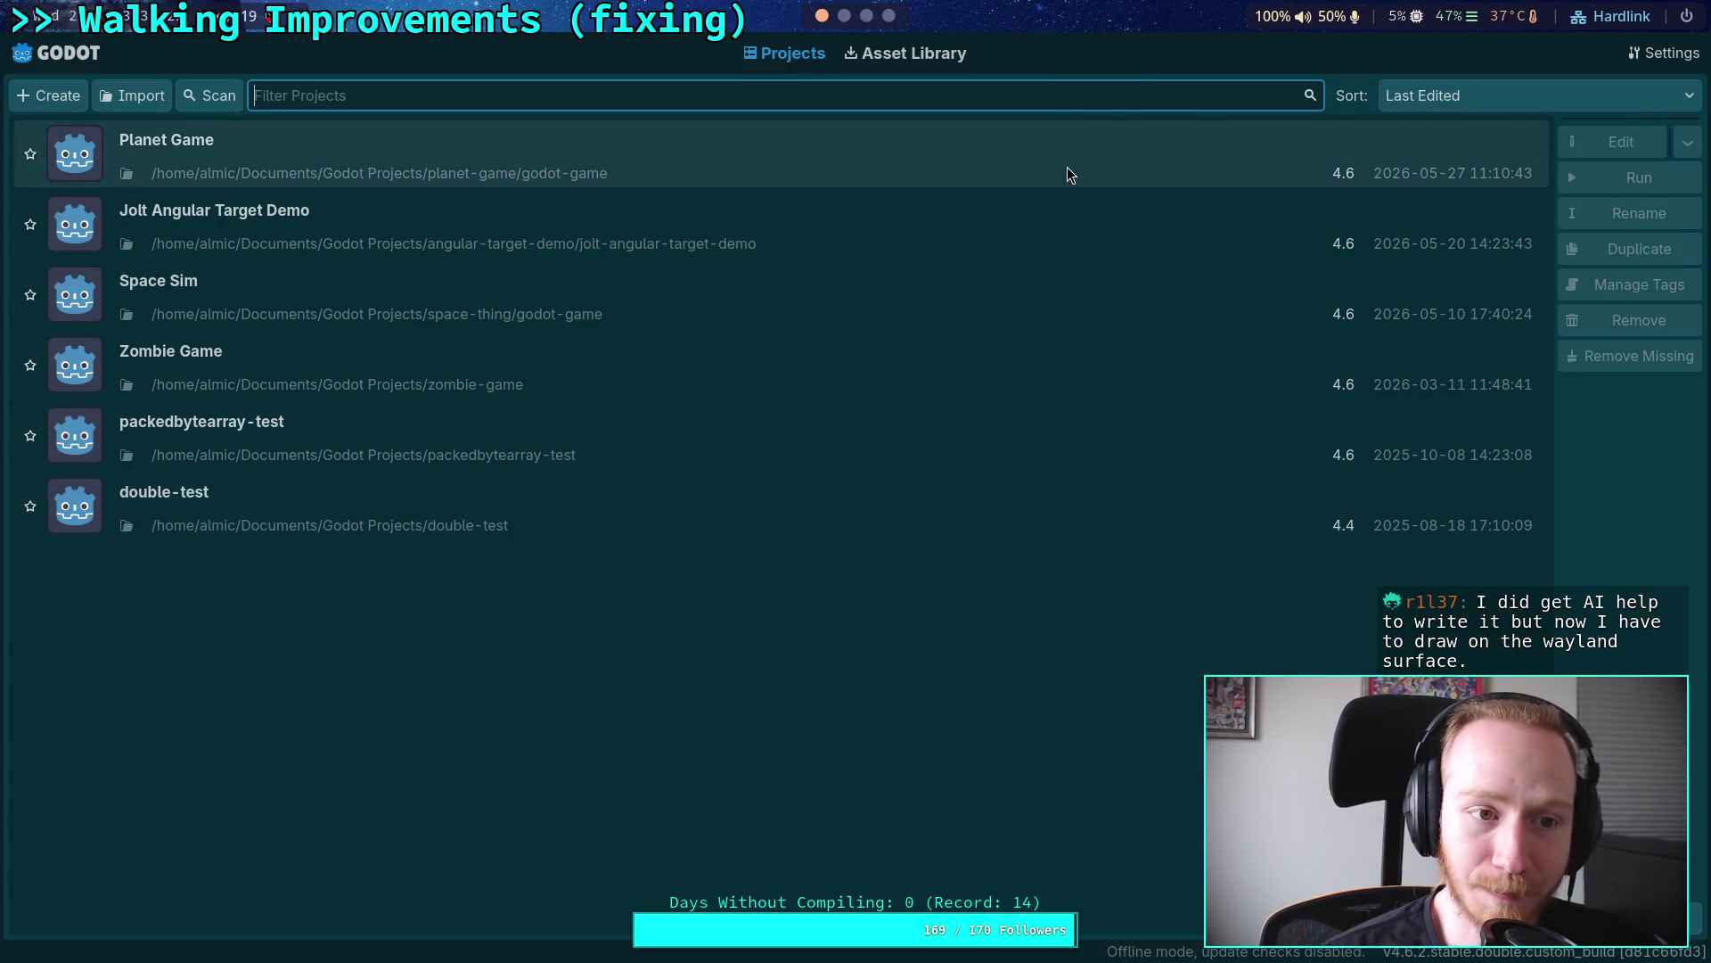
pyautogui.click(1066, 172)
pyautogui.click(1587, 152)
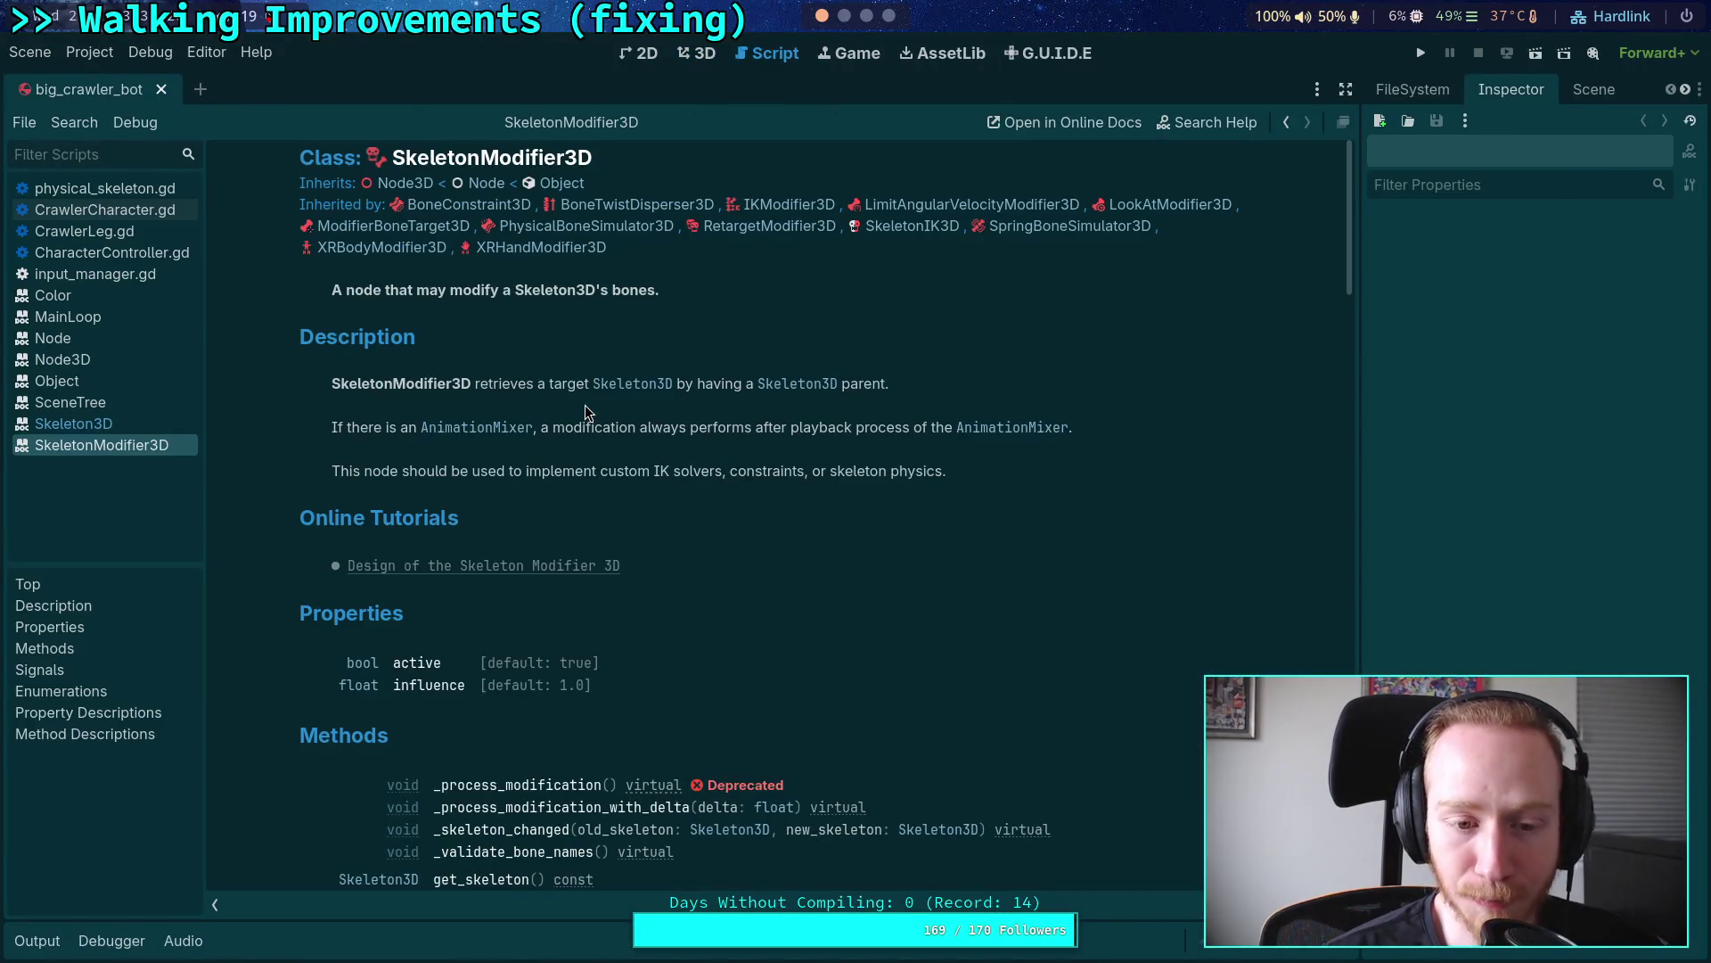
# Step: Read the SkeletonModifier3D note on modified bone poses, then open CrawlerCharacter.gd
pyautogui.scroll(-5, 678, 571)
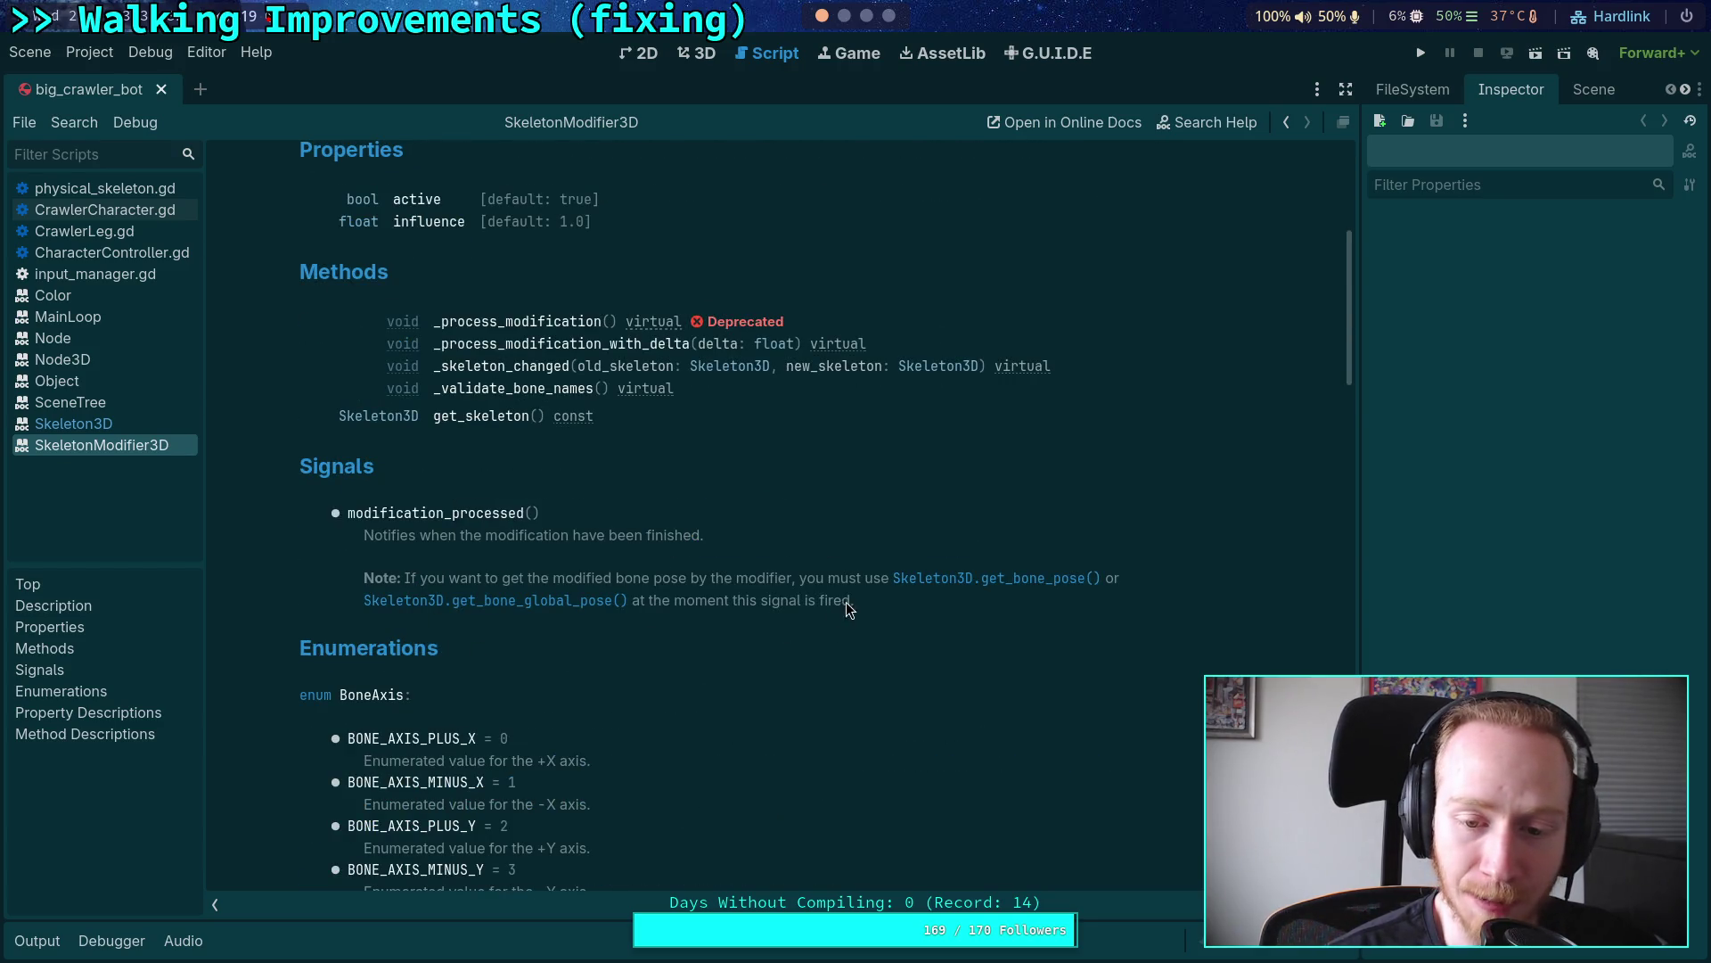
pyautogui.moveTo(856, 606)
pyautogui.mouseDown()
pyautogui.moveTo(379, 581)
pyautogui.moveTo(390, 535)
pyautogui.moveTo(717, 536)
pyautogui.mouseUp()
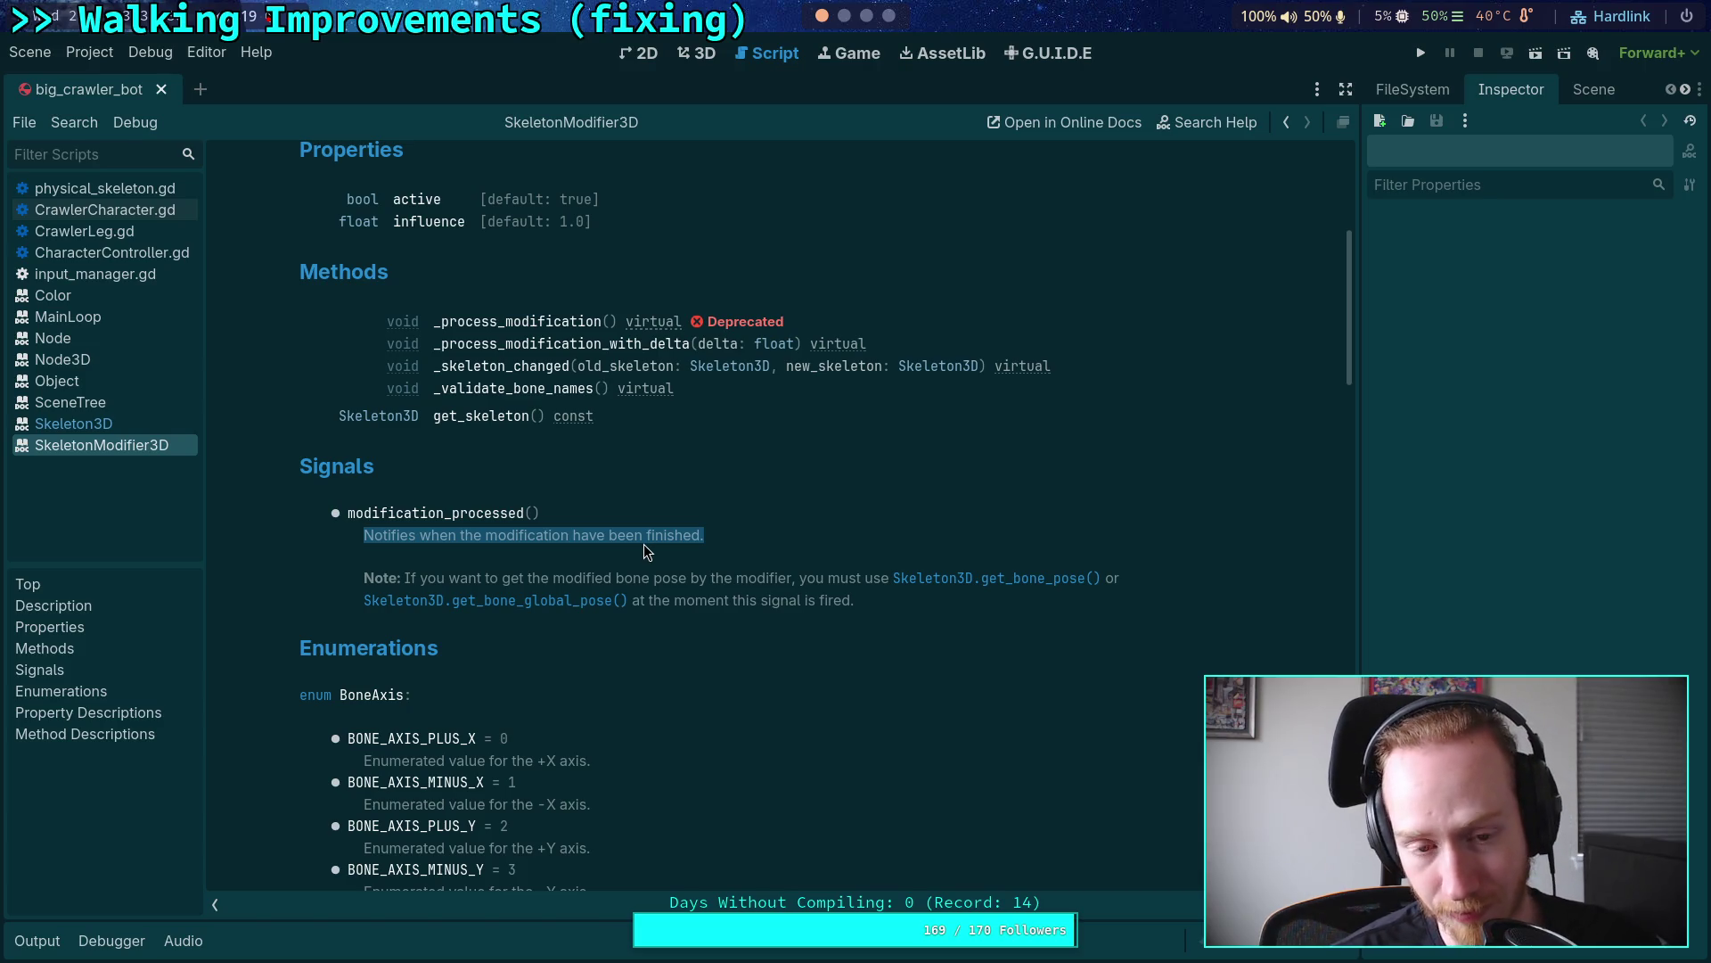
pyautogui.click(640, 582)
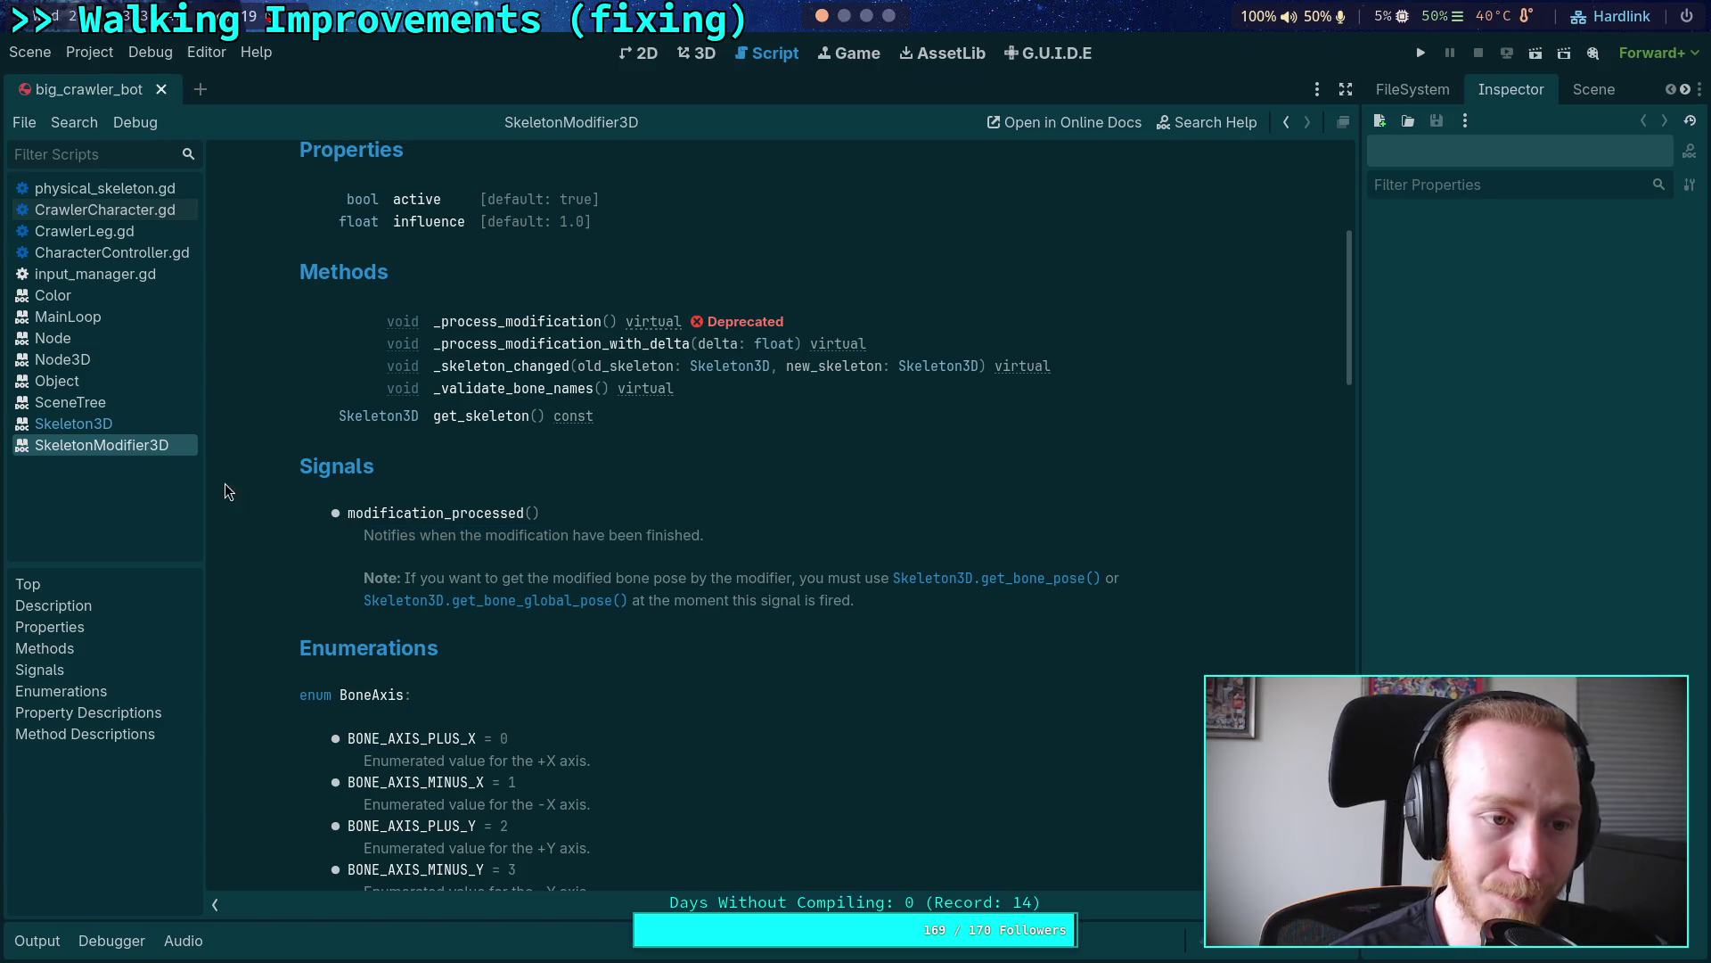
pyautogui.click(133, 214)
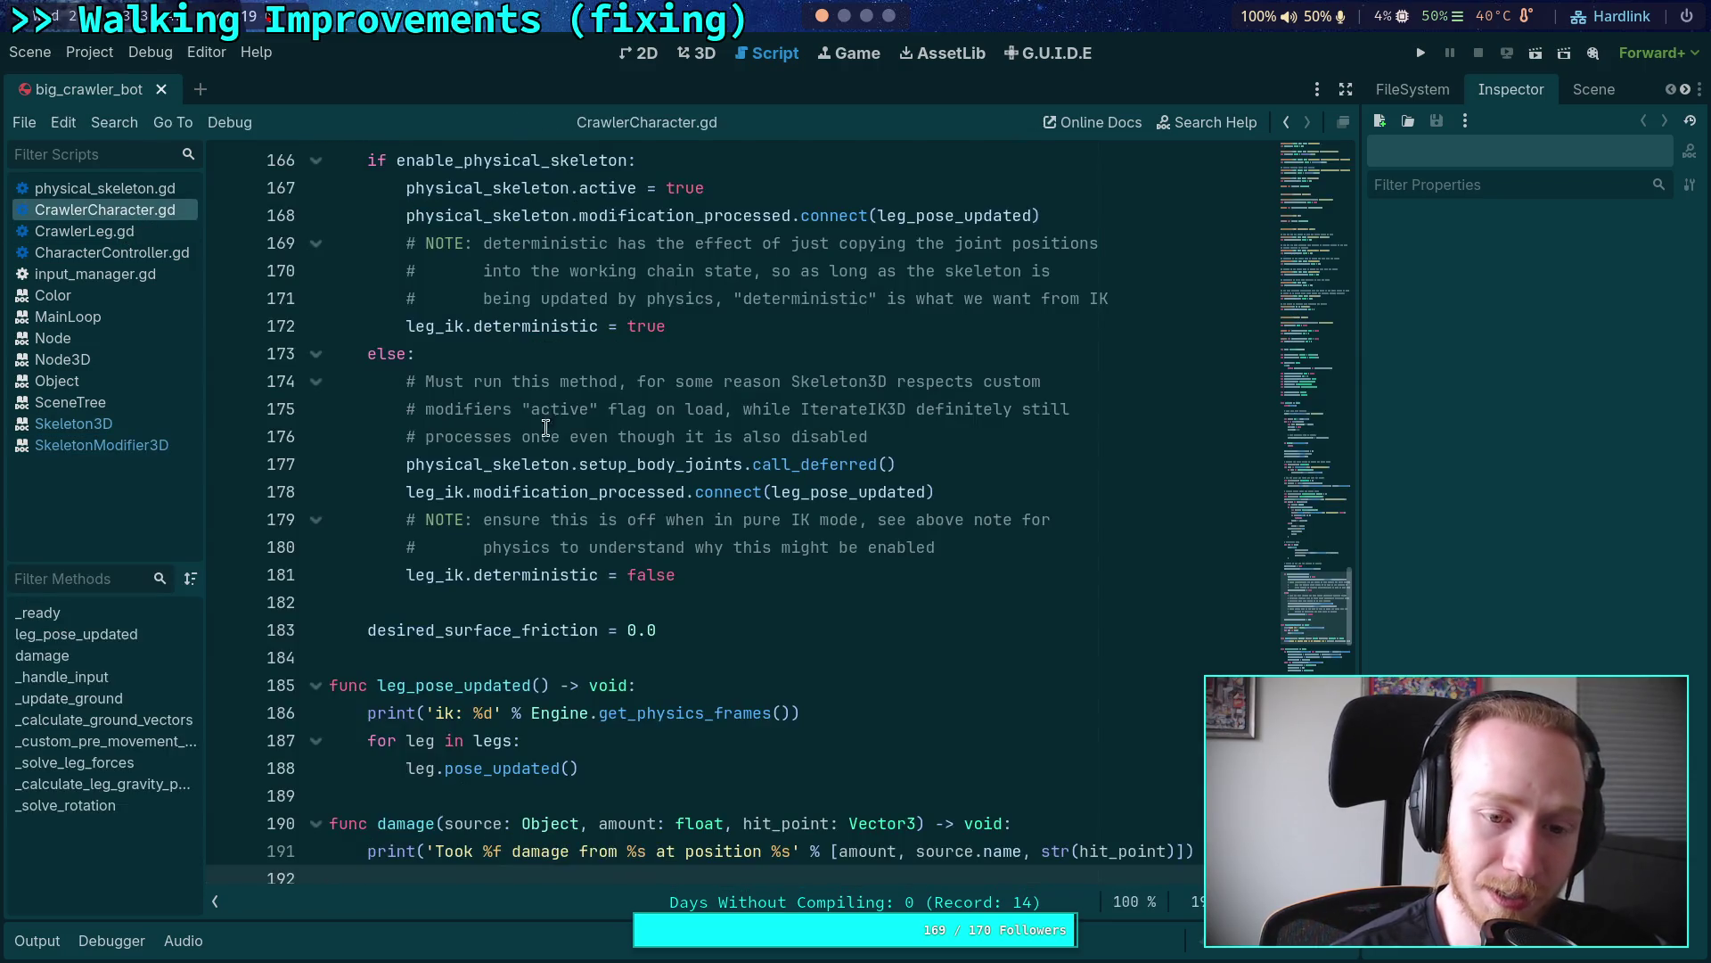
# Step: Look over the leg setup code around leg_pose_updated and _handle_input in CrawlerCharacter.gd
pyautogui.scroll(-5, 490, 535)
pyautogui.click(490, 549)
pyautogui.click(488, 655)
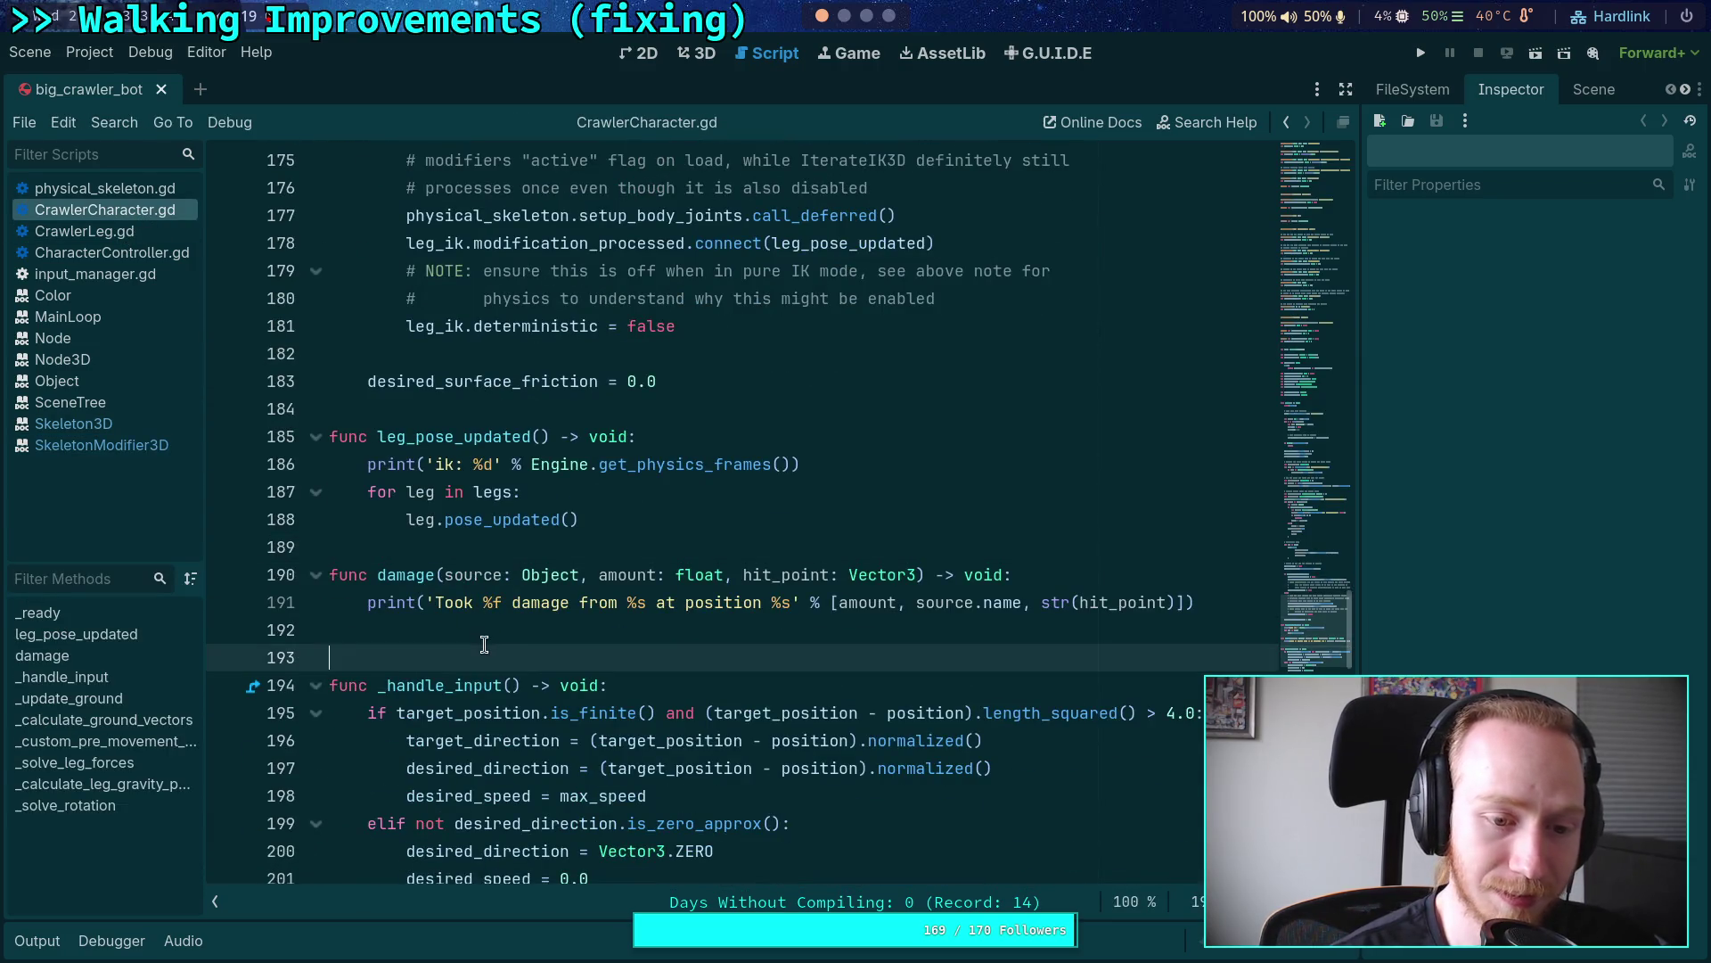
pyautogui.scroll(-4, 687, 629)
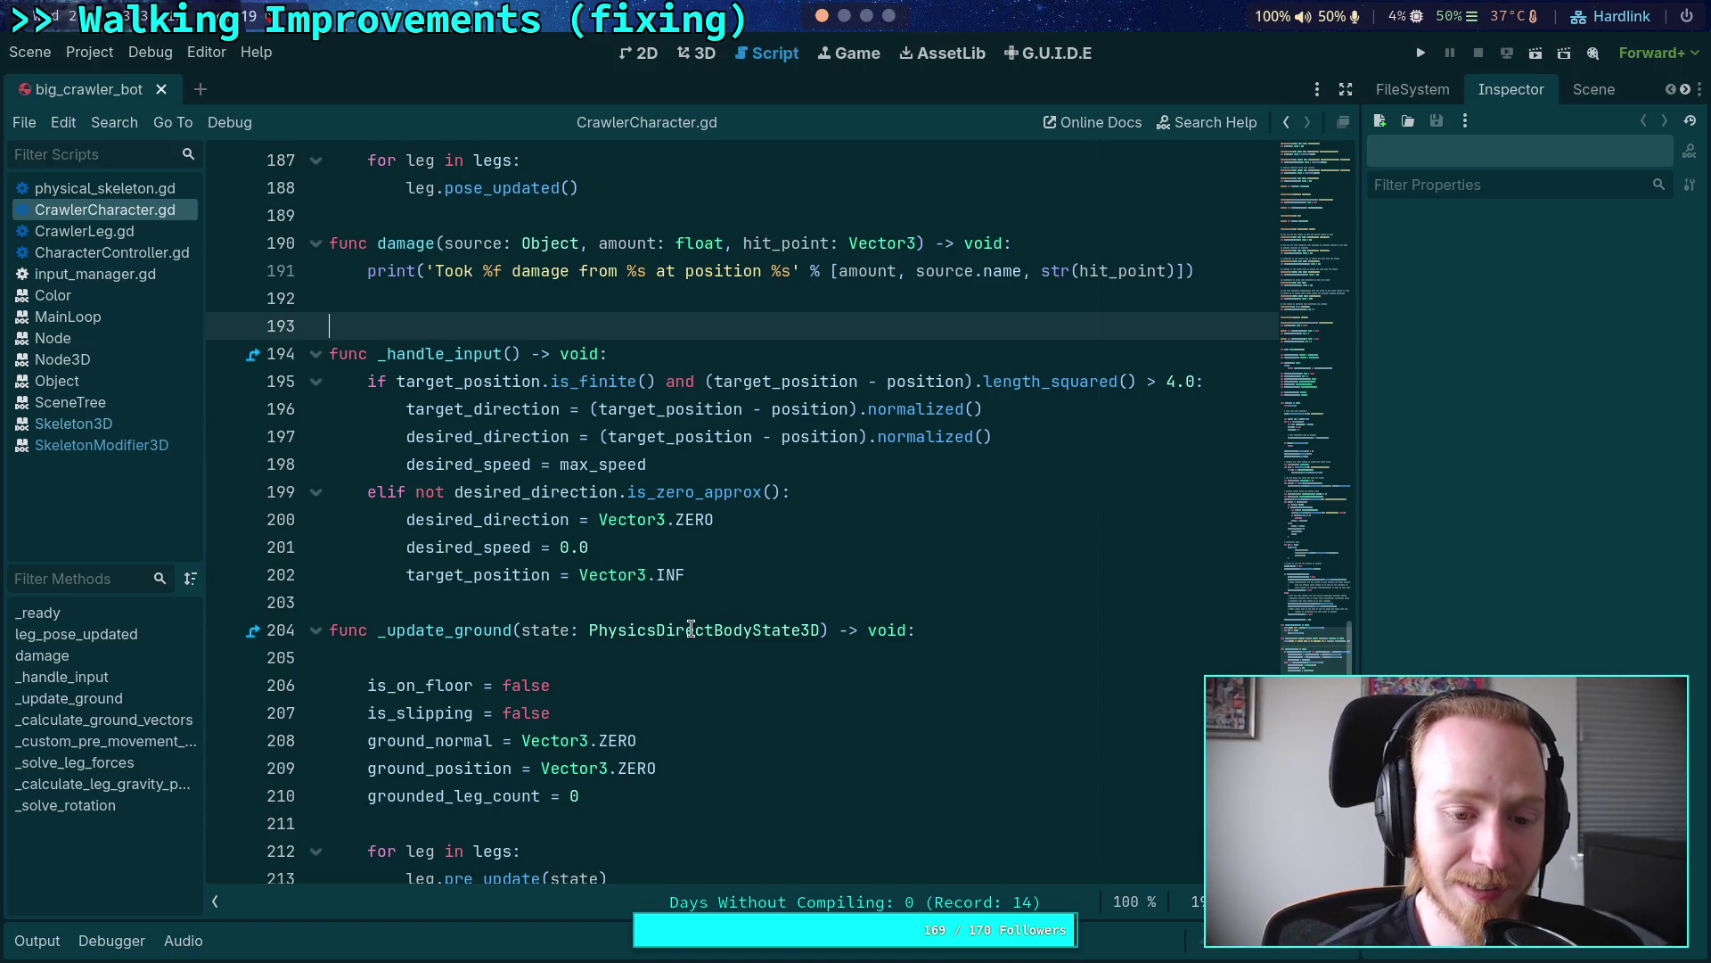
pyautogui.scroll(4, 485, 541)
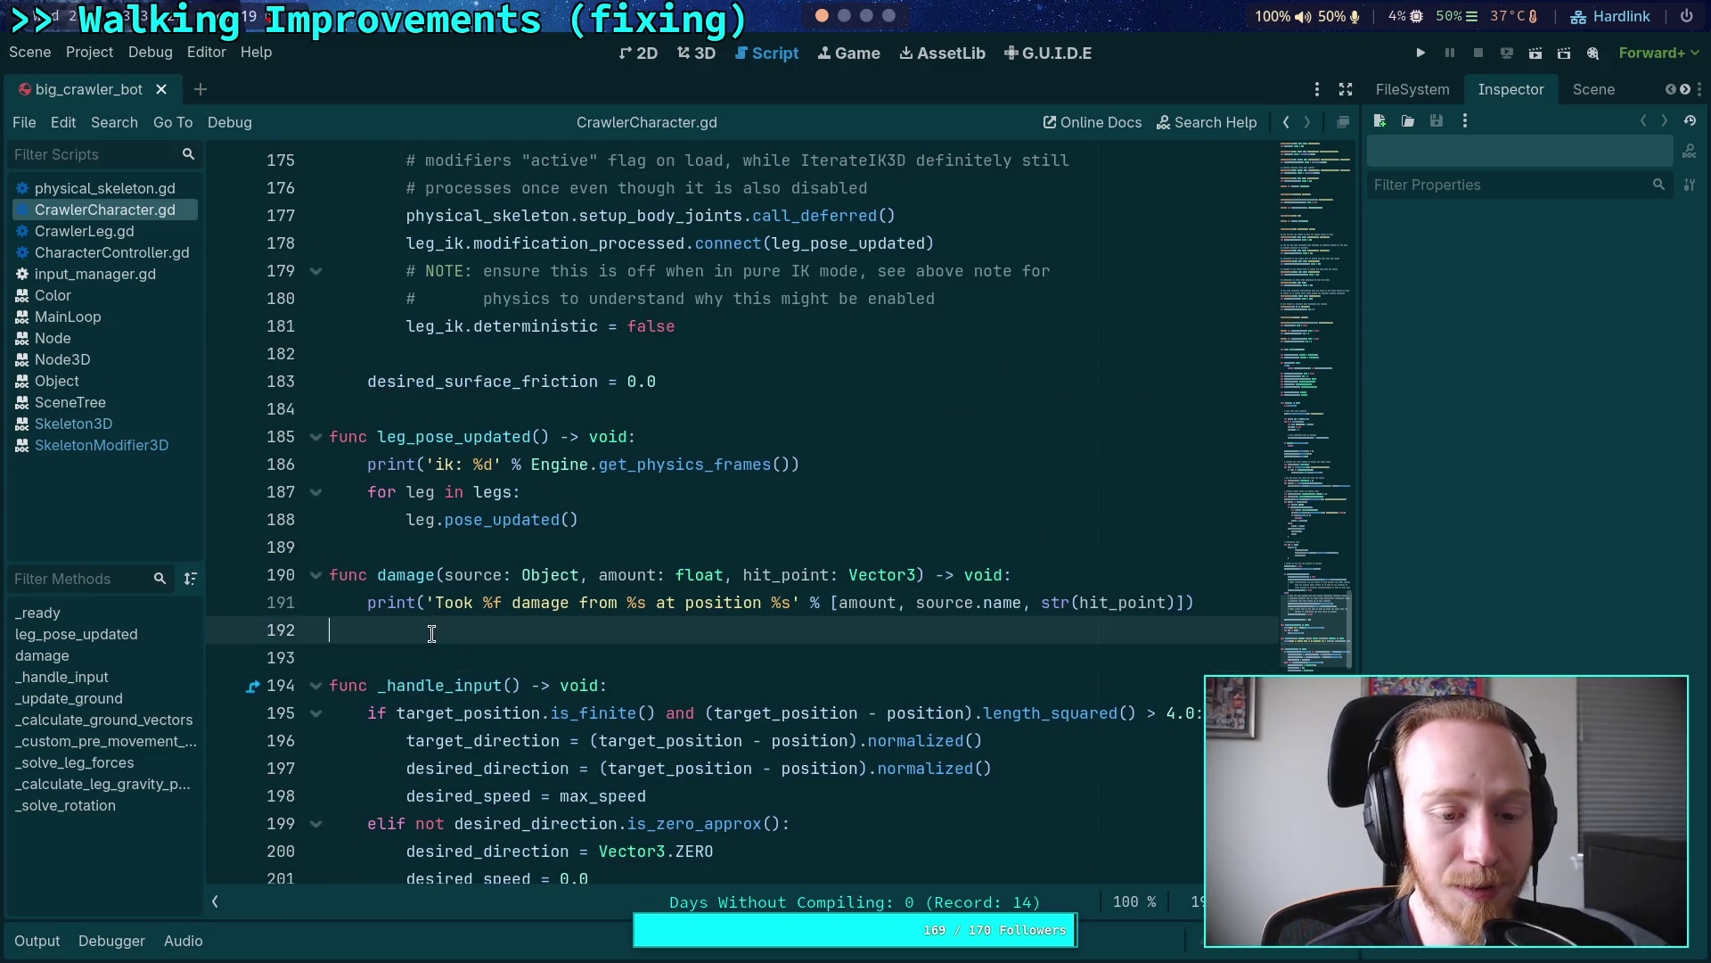
pyautogui.click(461, 553)
pyautogui.scroll(5, 490, 499)
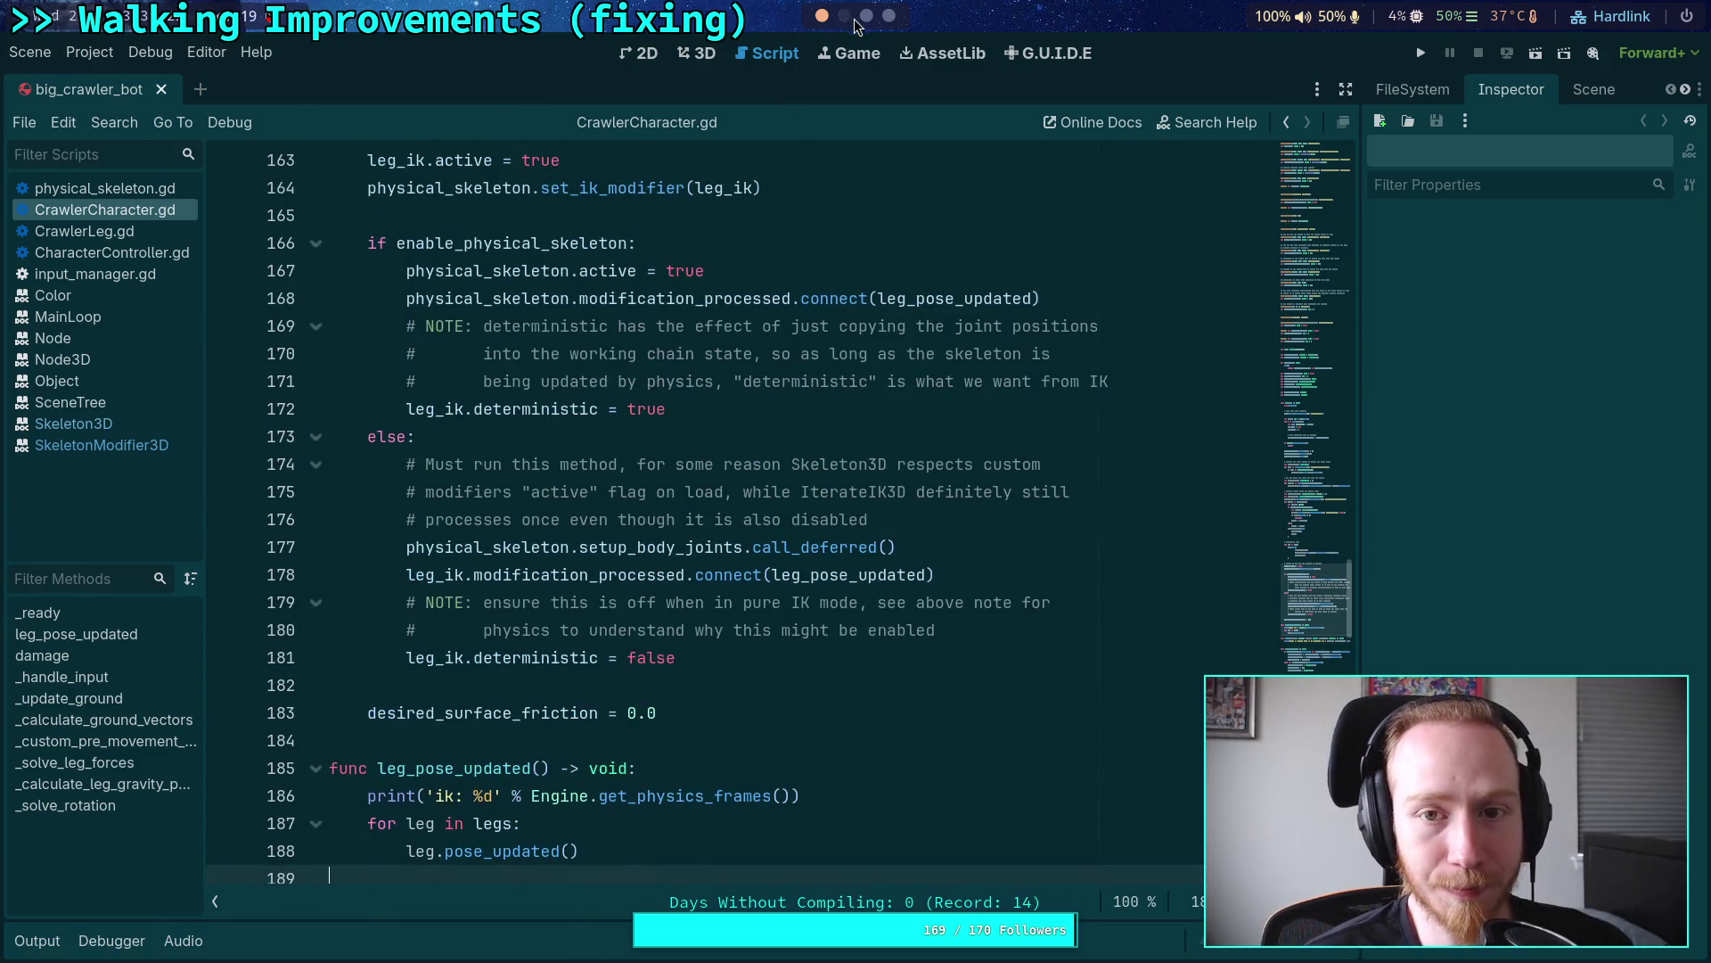
# Step: Compare with Neovim, then inspect the else: branch on line 173 and blank line 182
pyautogui.click(844, 16)
pyautogui.click(866, 16)
pyautogui.click(822, 16)
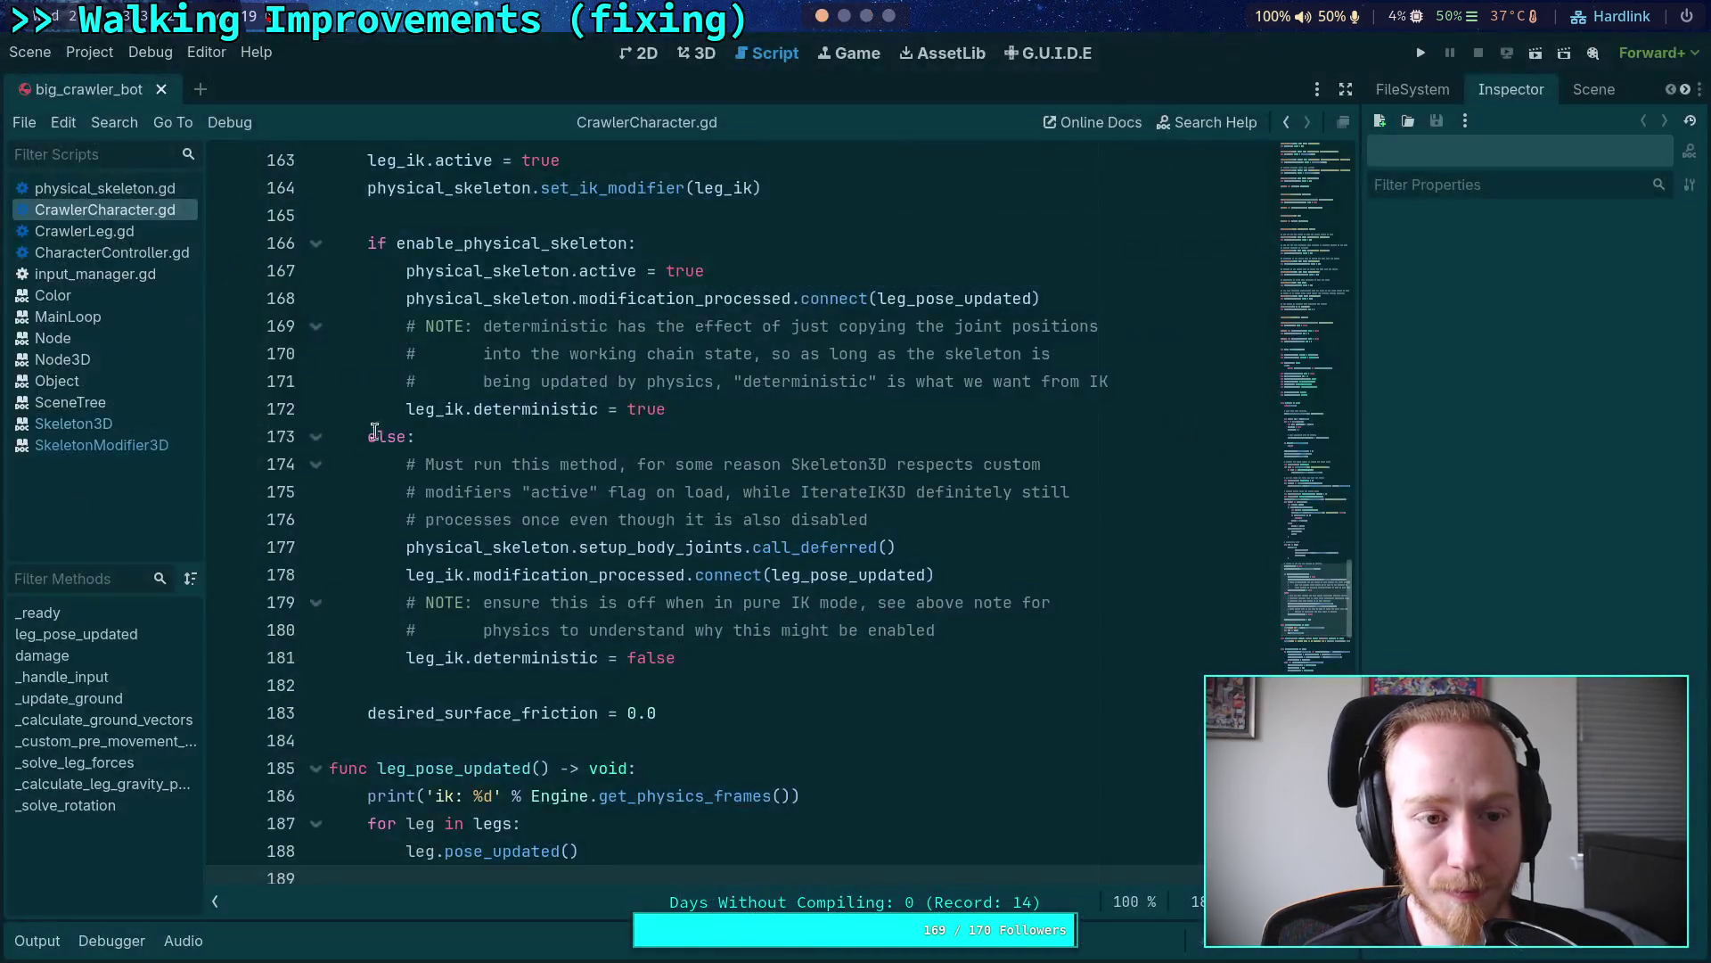
pyautogui.scroll(-1, 866, 16)
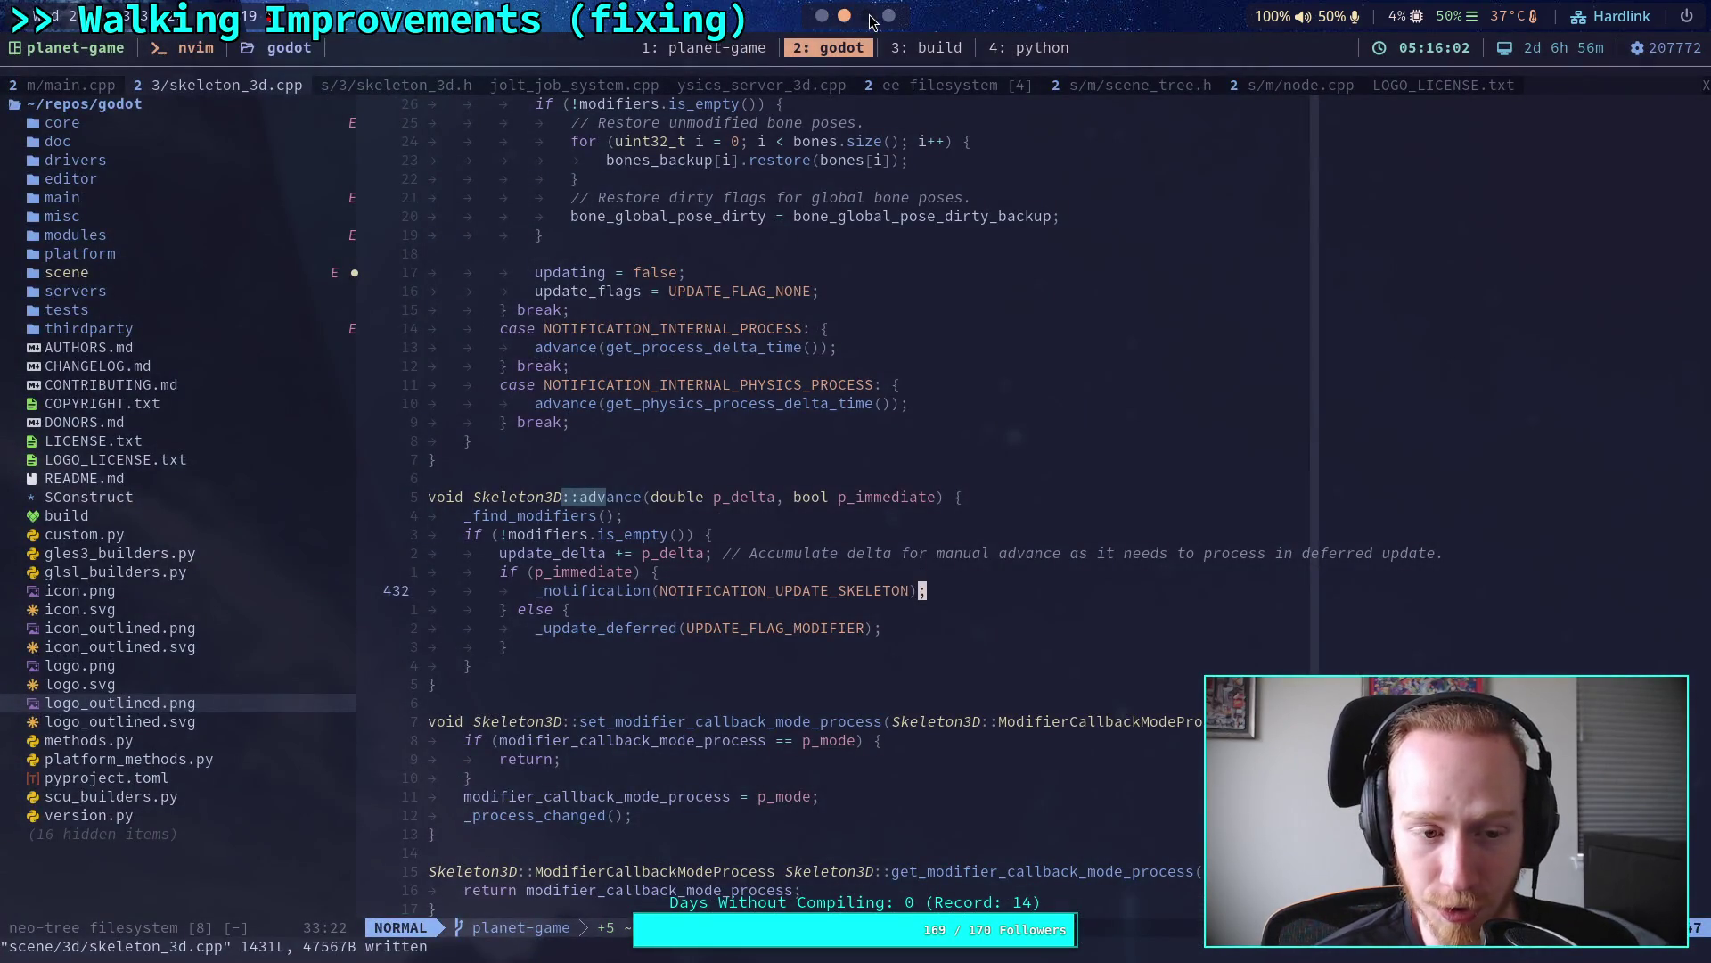
pyautogui.click(821, 17)
pyautogui.click(443, 437)
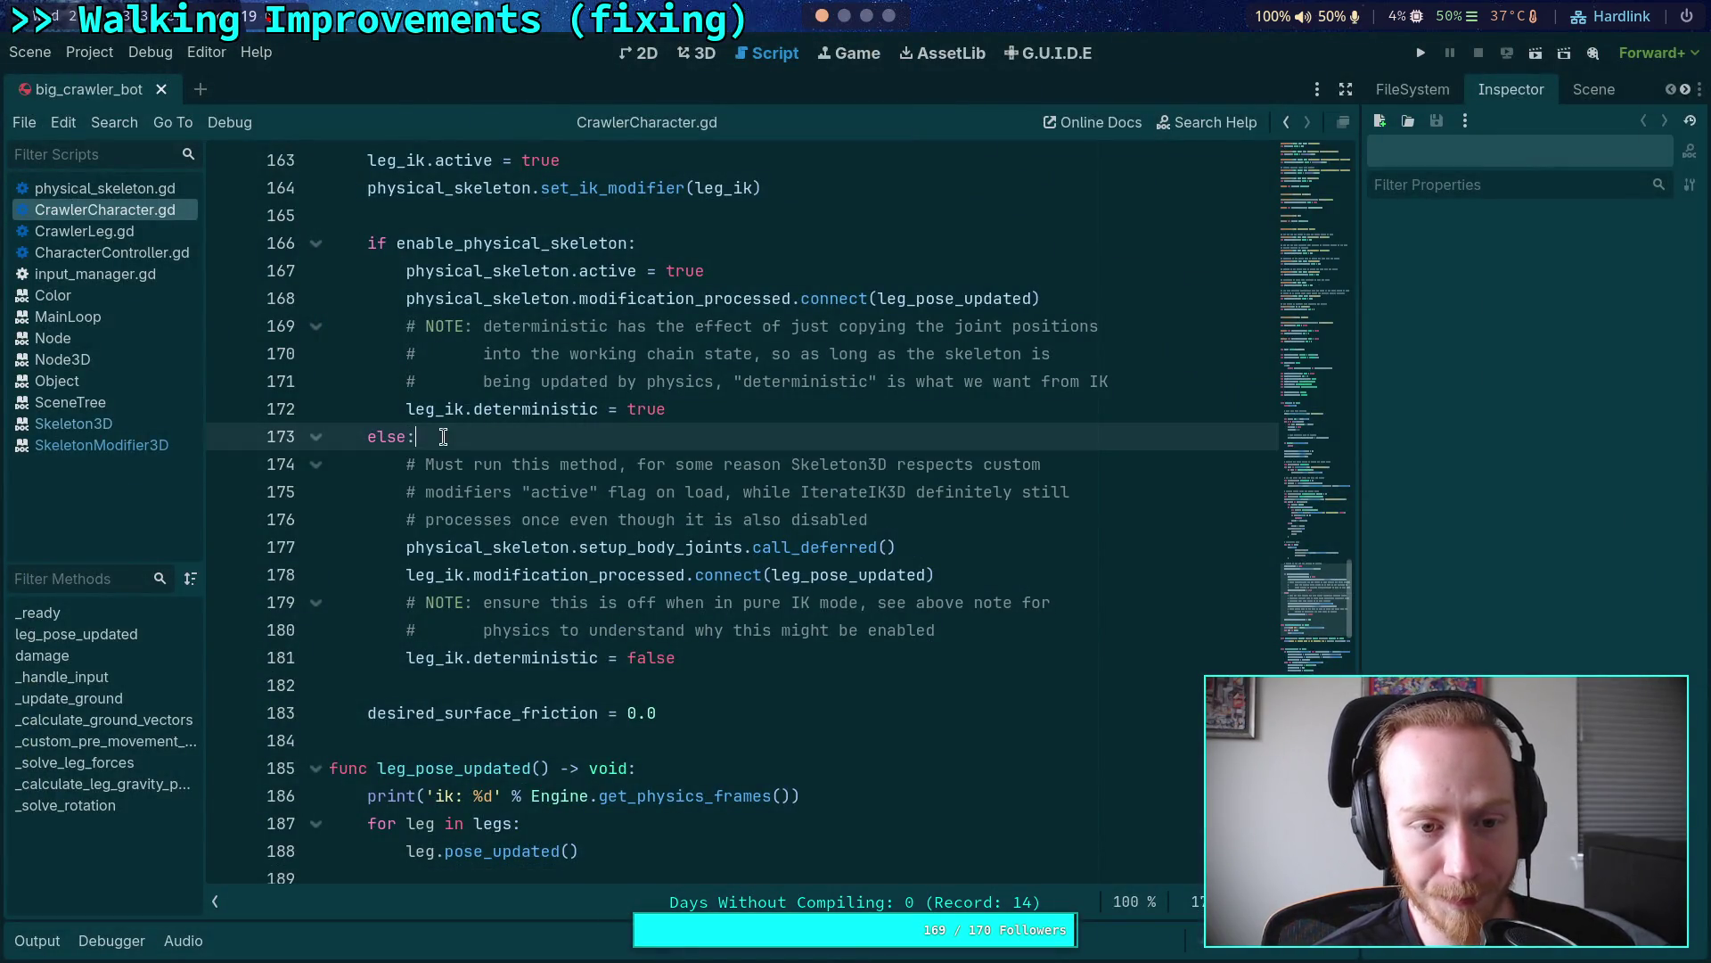
pyautogui.click(674, 683)
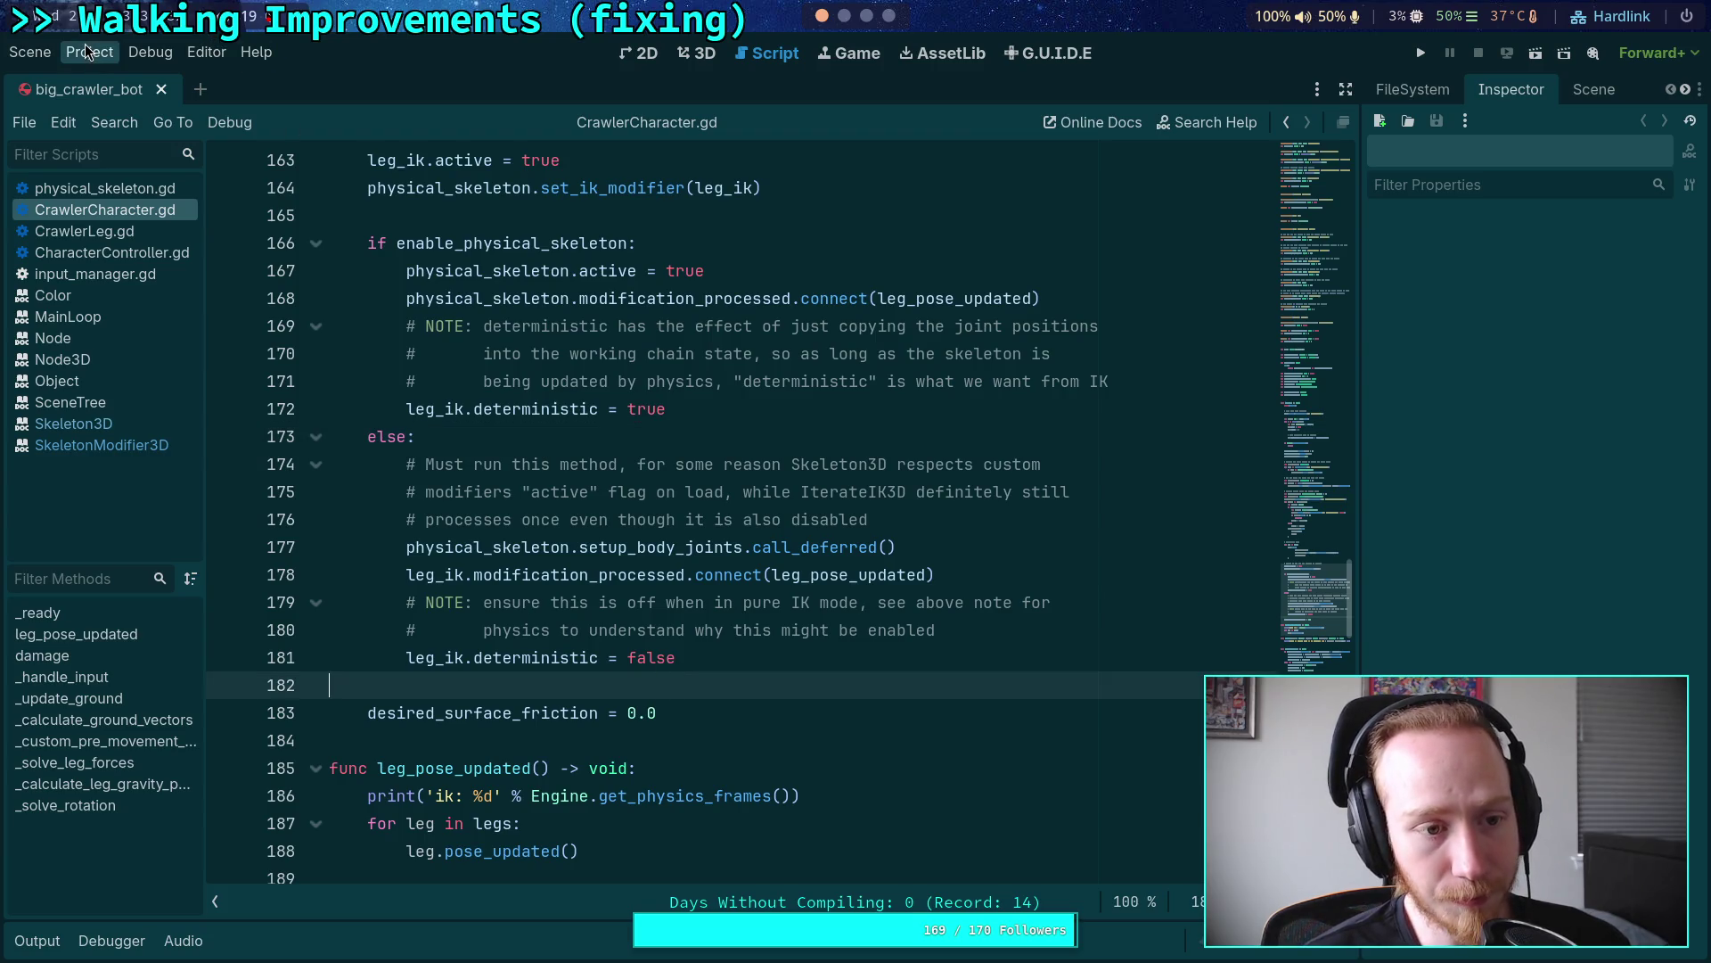
pyautogui.scroll(4, 690, 517)
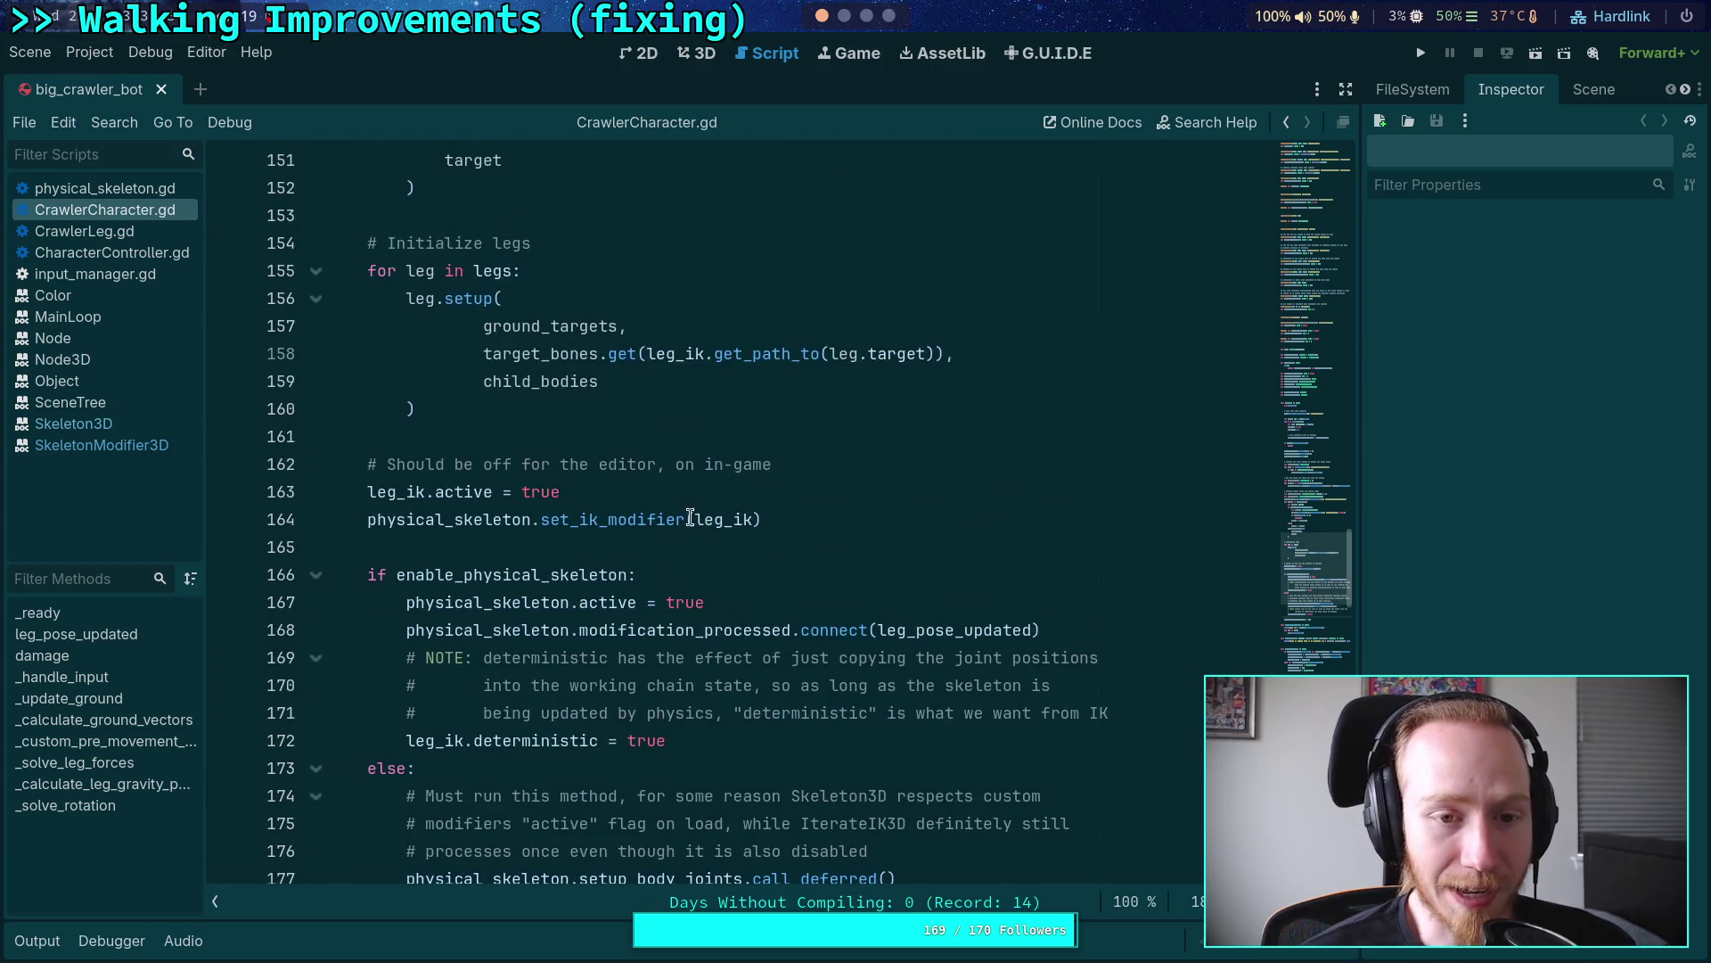
# Step: Glance at Skeleton3D::advance in Neovim, then bring up the Crawler Bot note
pyautogui.click(843, 17)
pyautogui.scroll(-1, 874, 22)
pyautogui.scroll(1, 873, 22)
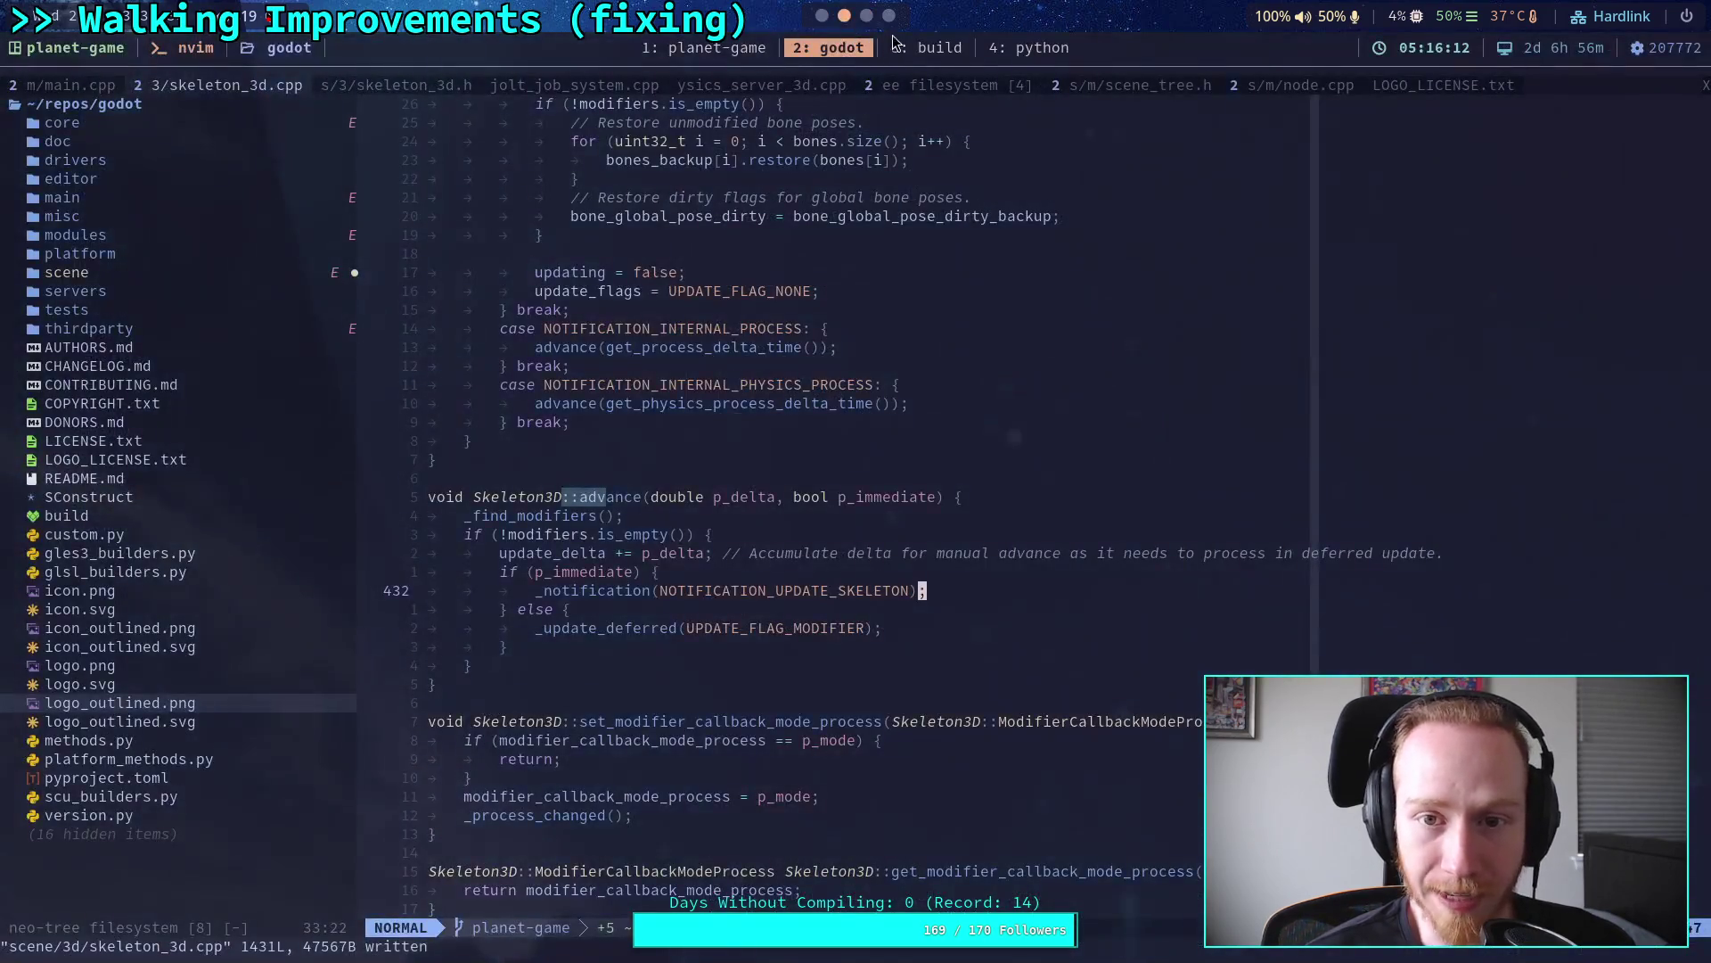
pyautogui.click(865, 15)
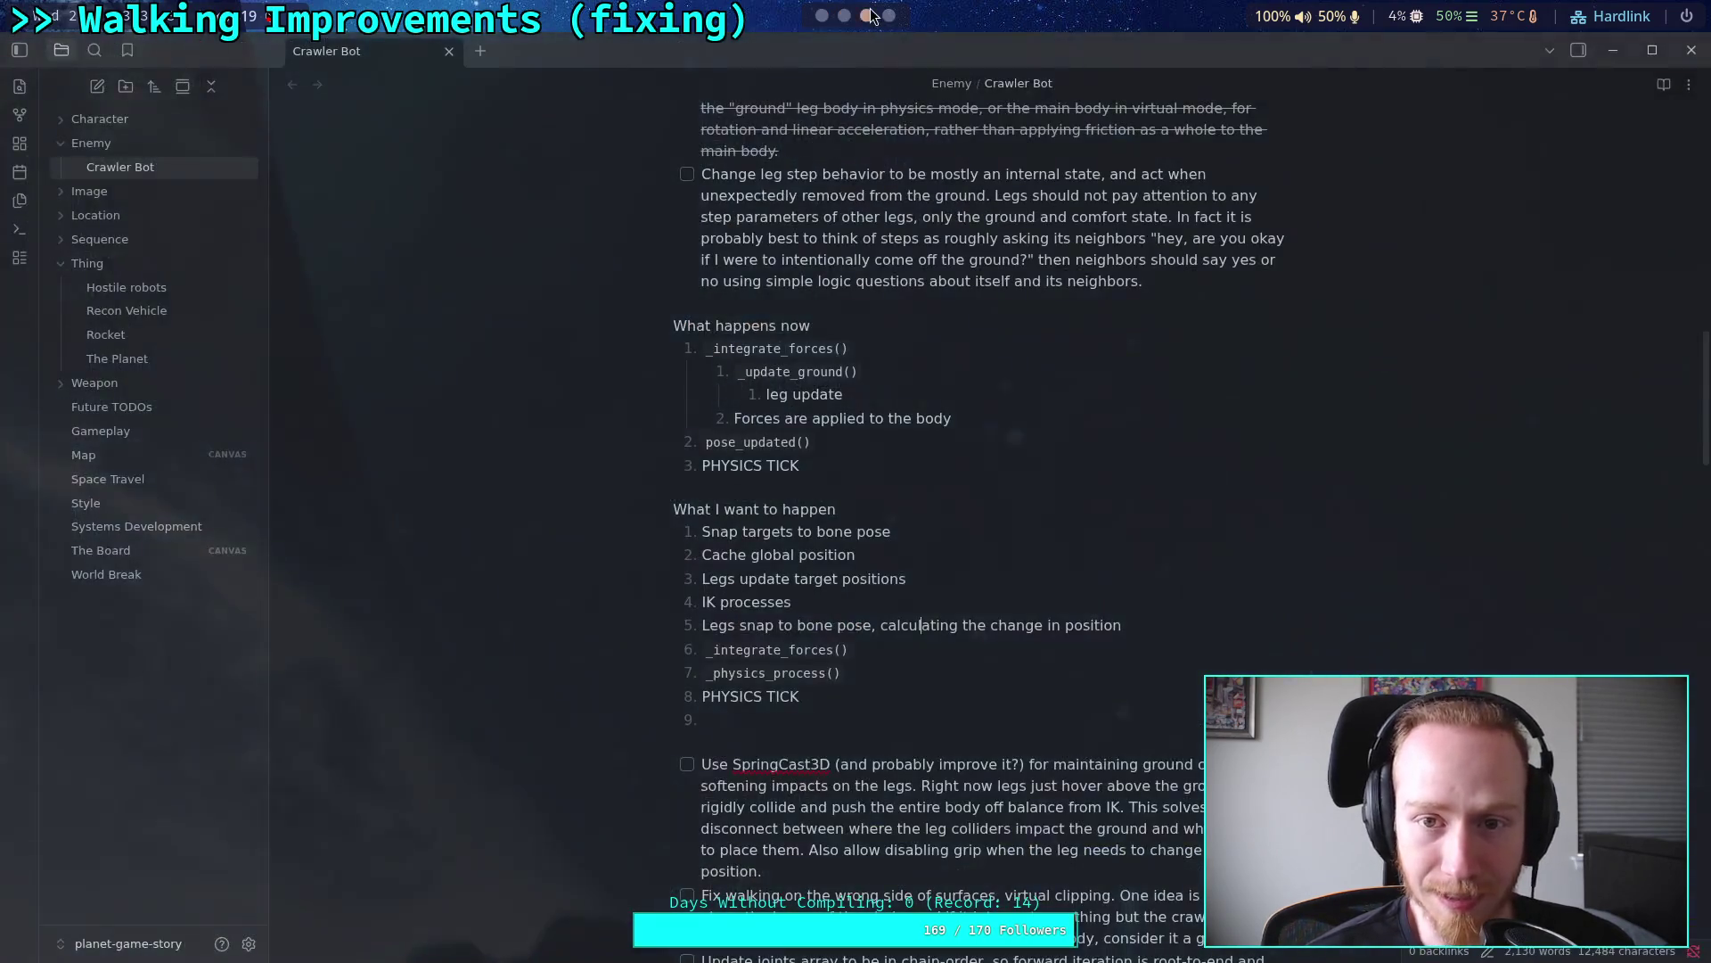
# Step: Add an empty nested sub-item below the leg update entry under _integrate_forces()
pyautogui.click(881, 650)
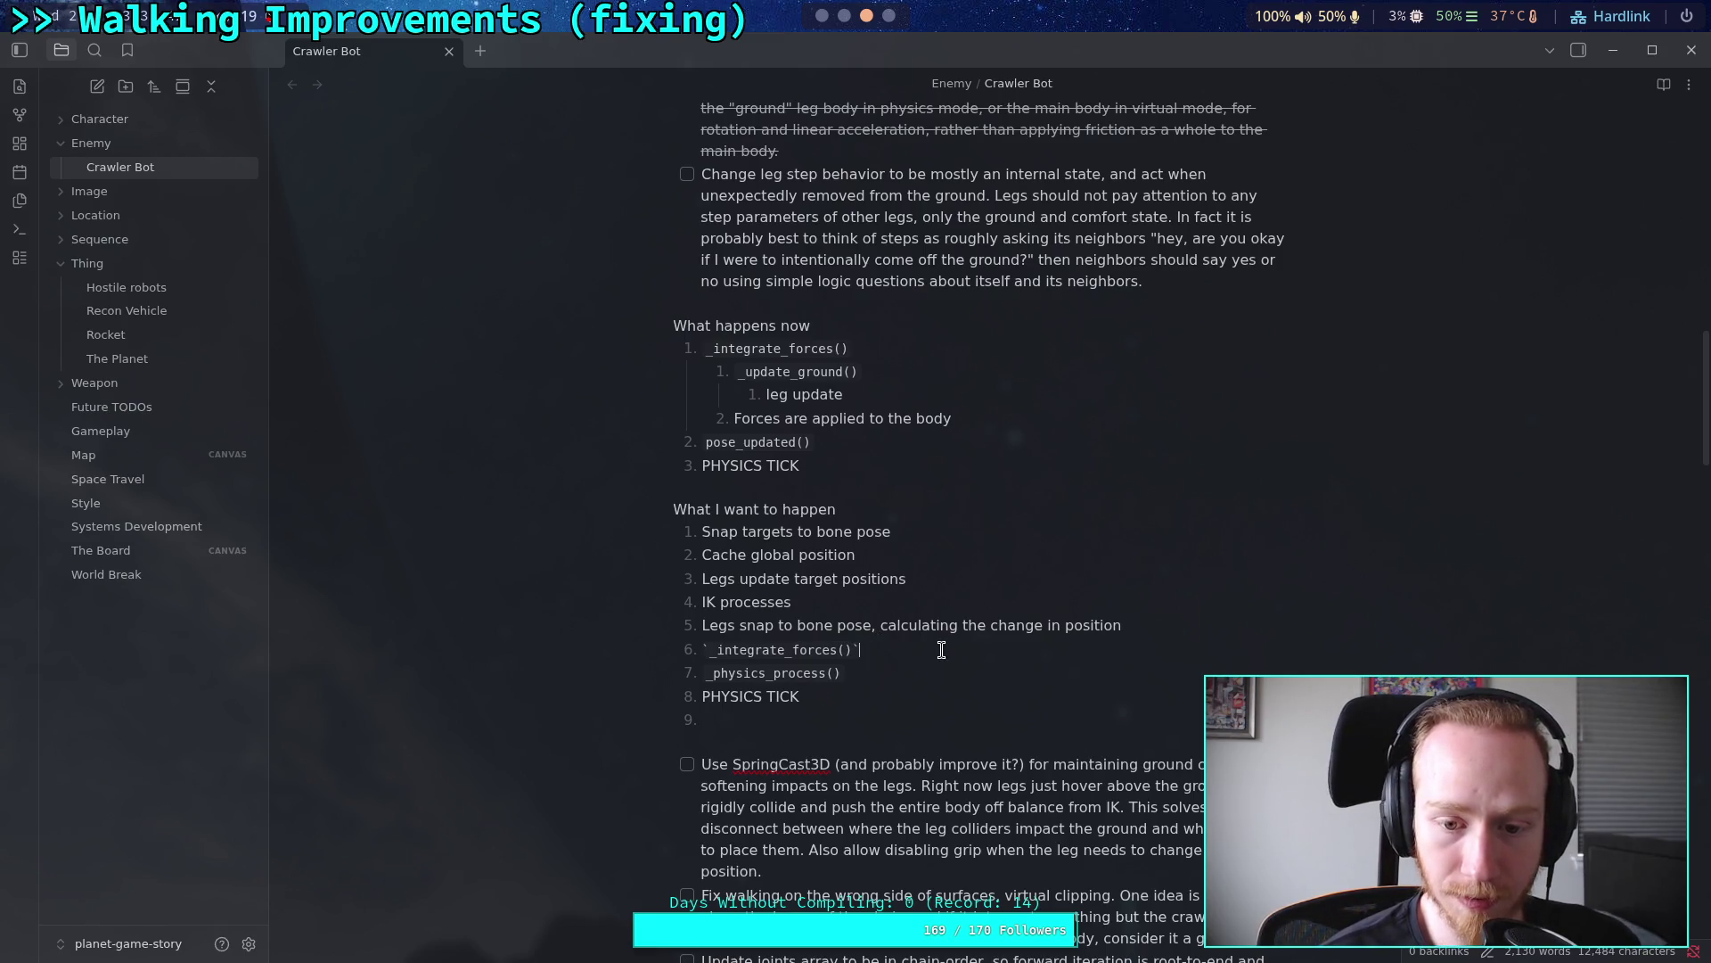
pyautogui.press('Return')
pyautogui.press('BackSpace')
pyautogui.press('BackSpace')
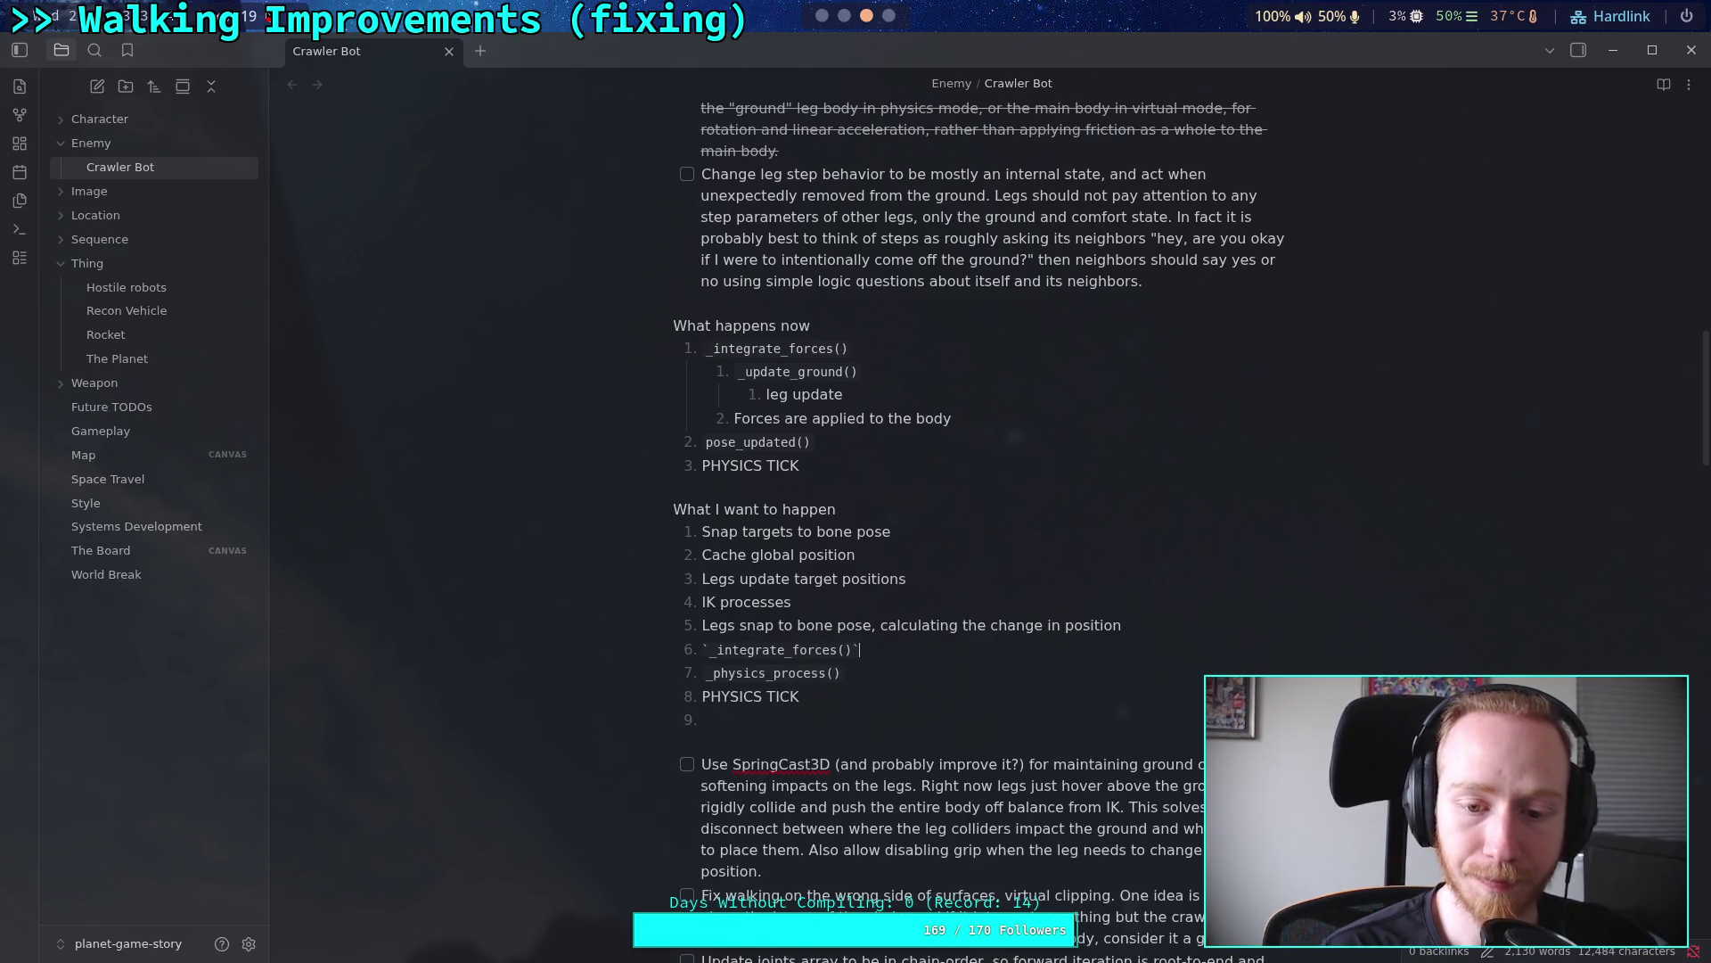
pyautogui.click(989, 419)
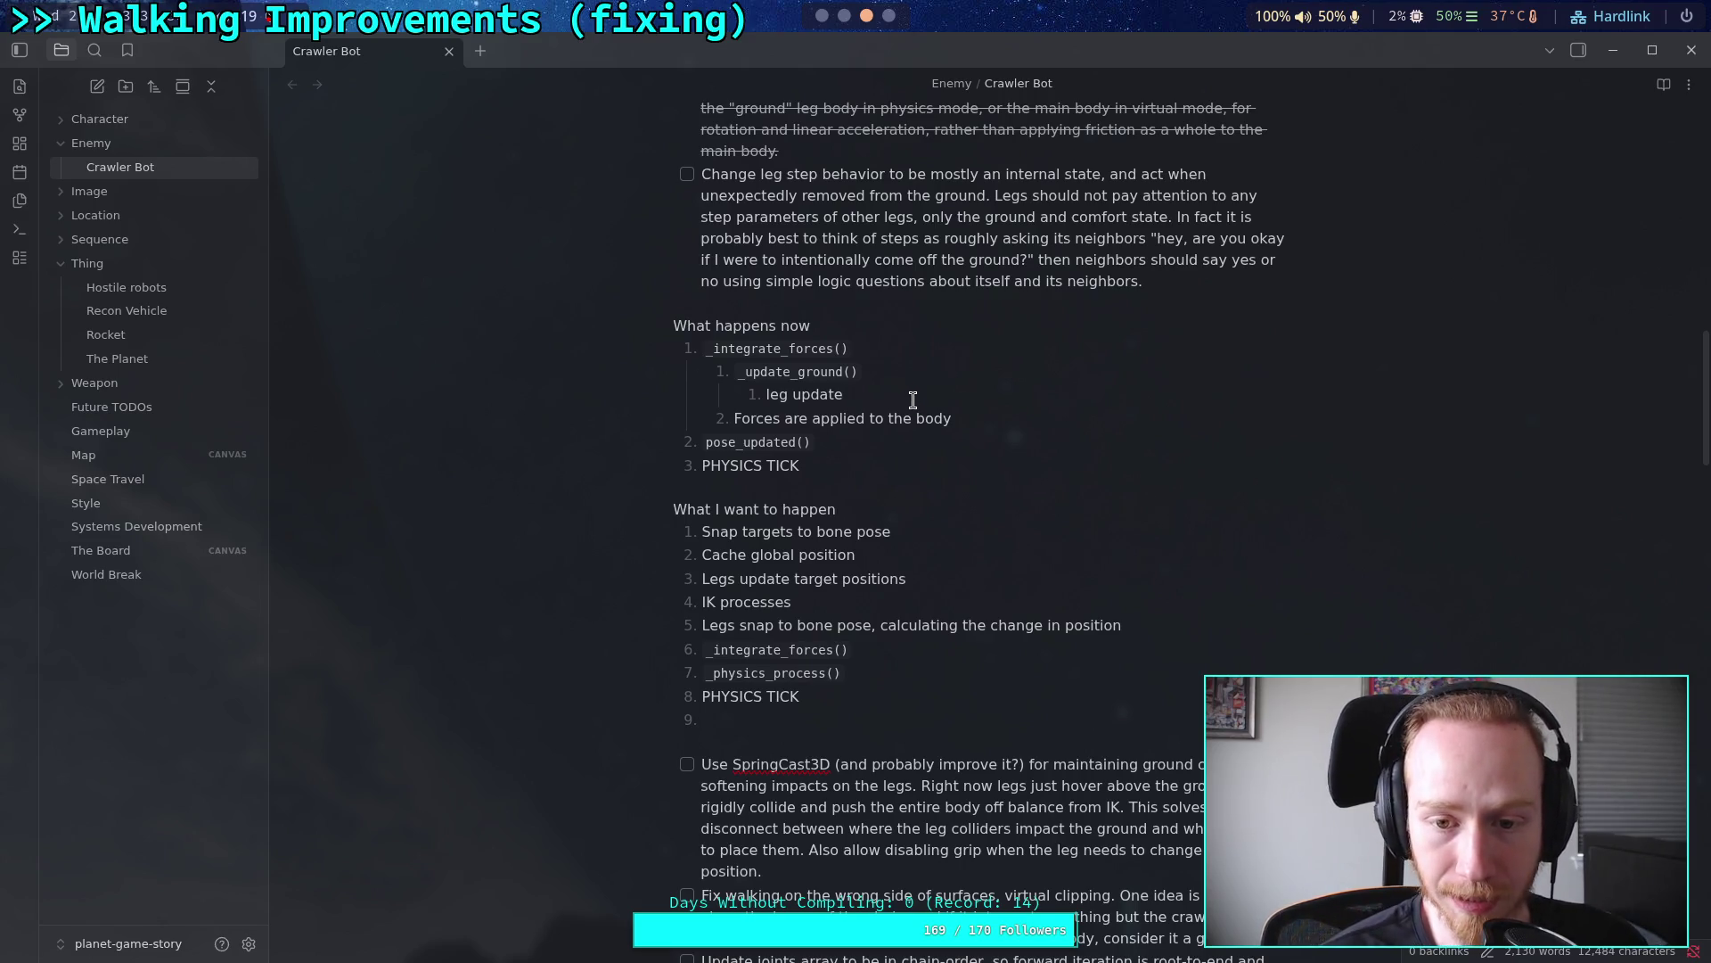
pyautogui.press('Return')
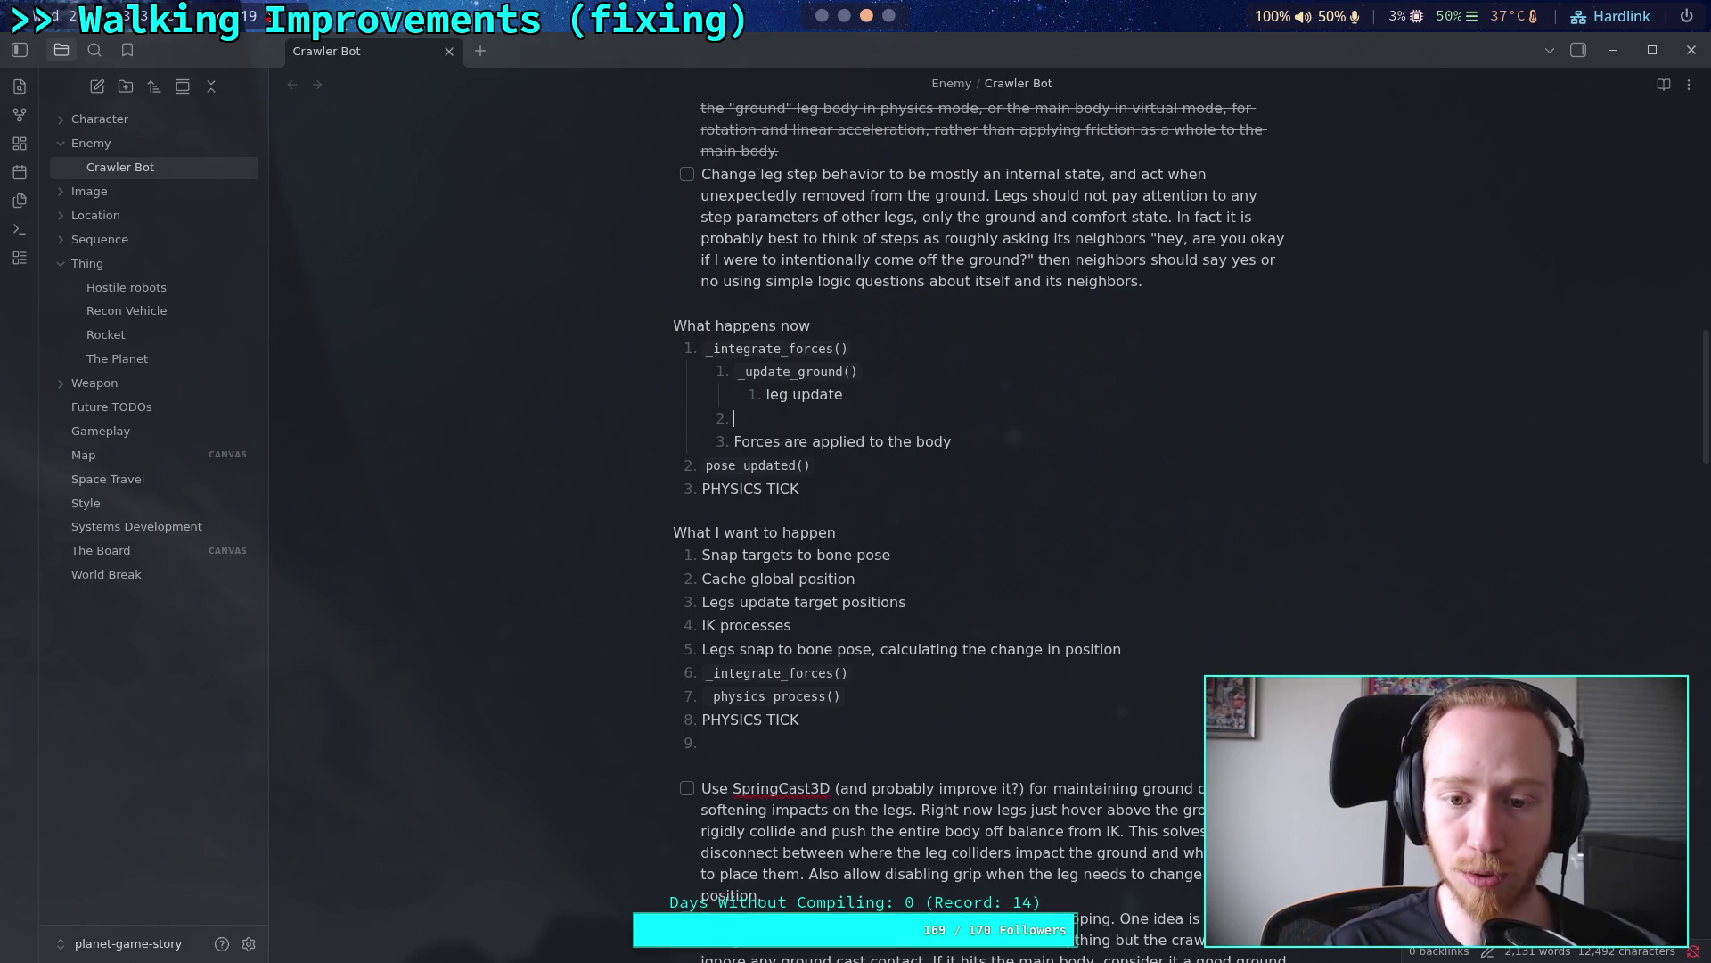
# Step: Cut the pose_updated() line and paste it into the new sub-item
pyautogui.click(883, 464)
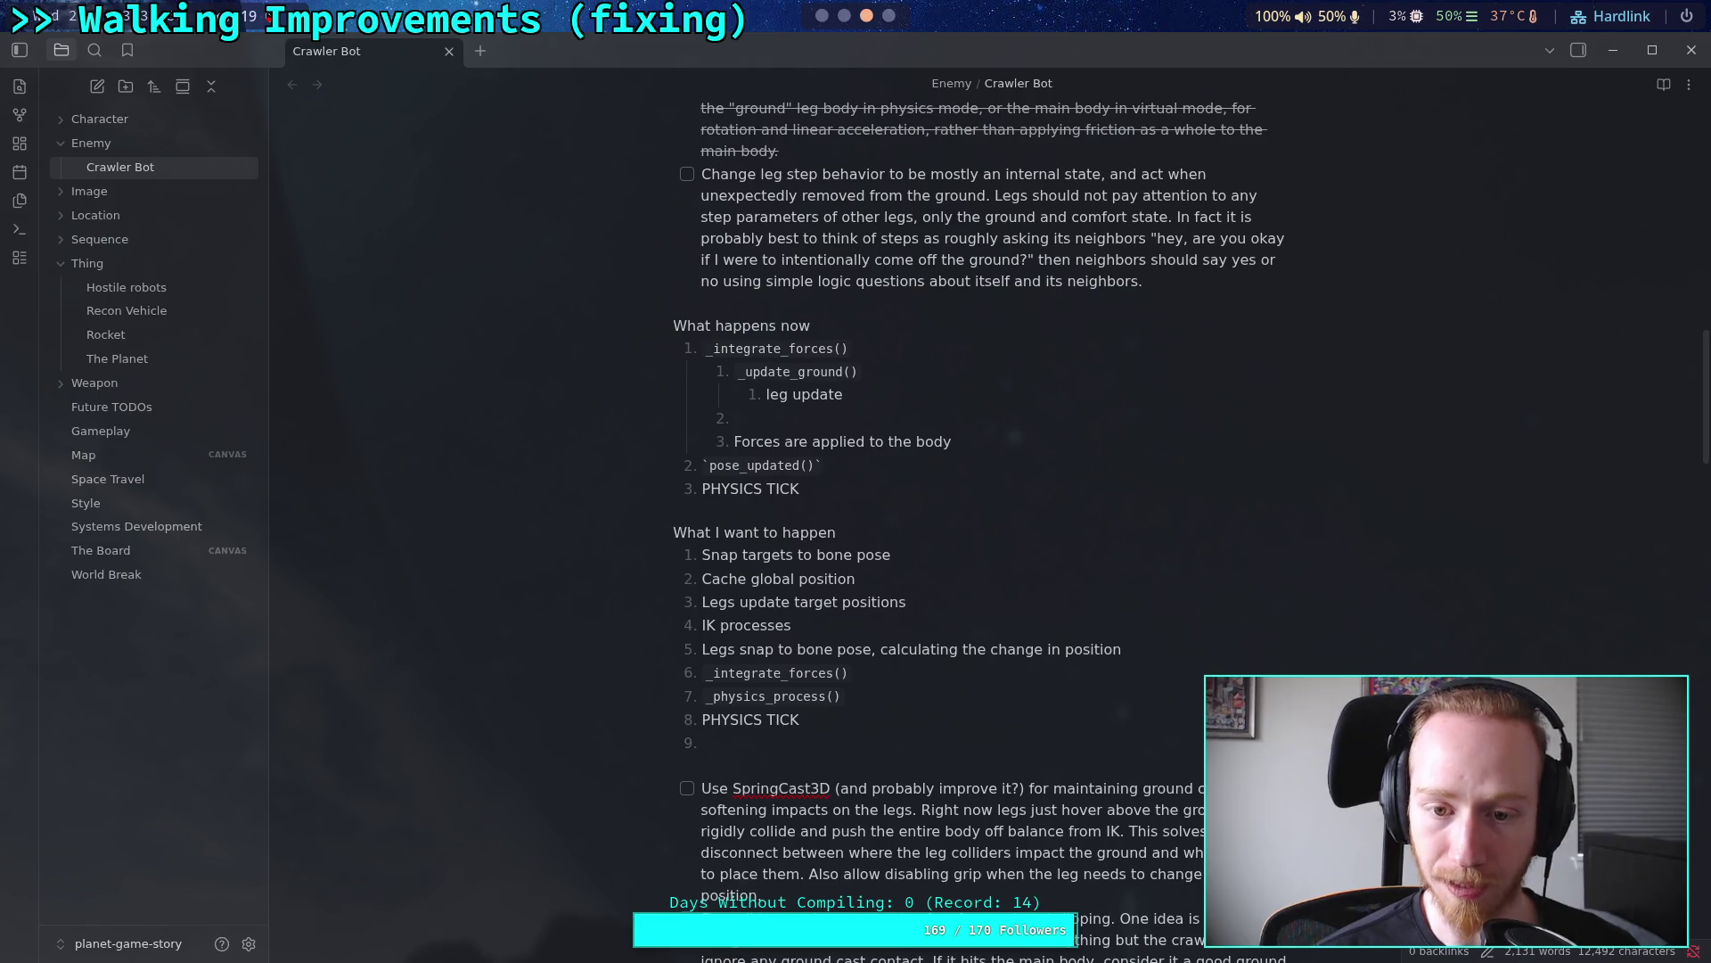
pyautogui.moveTo(865, 465); pyautogui.dragTo(645, 463)
pyautogui.hotkey('ctrl', 'c')
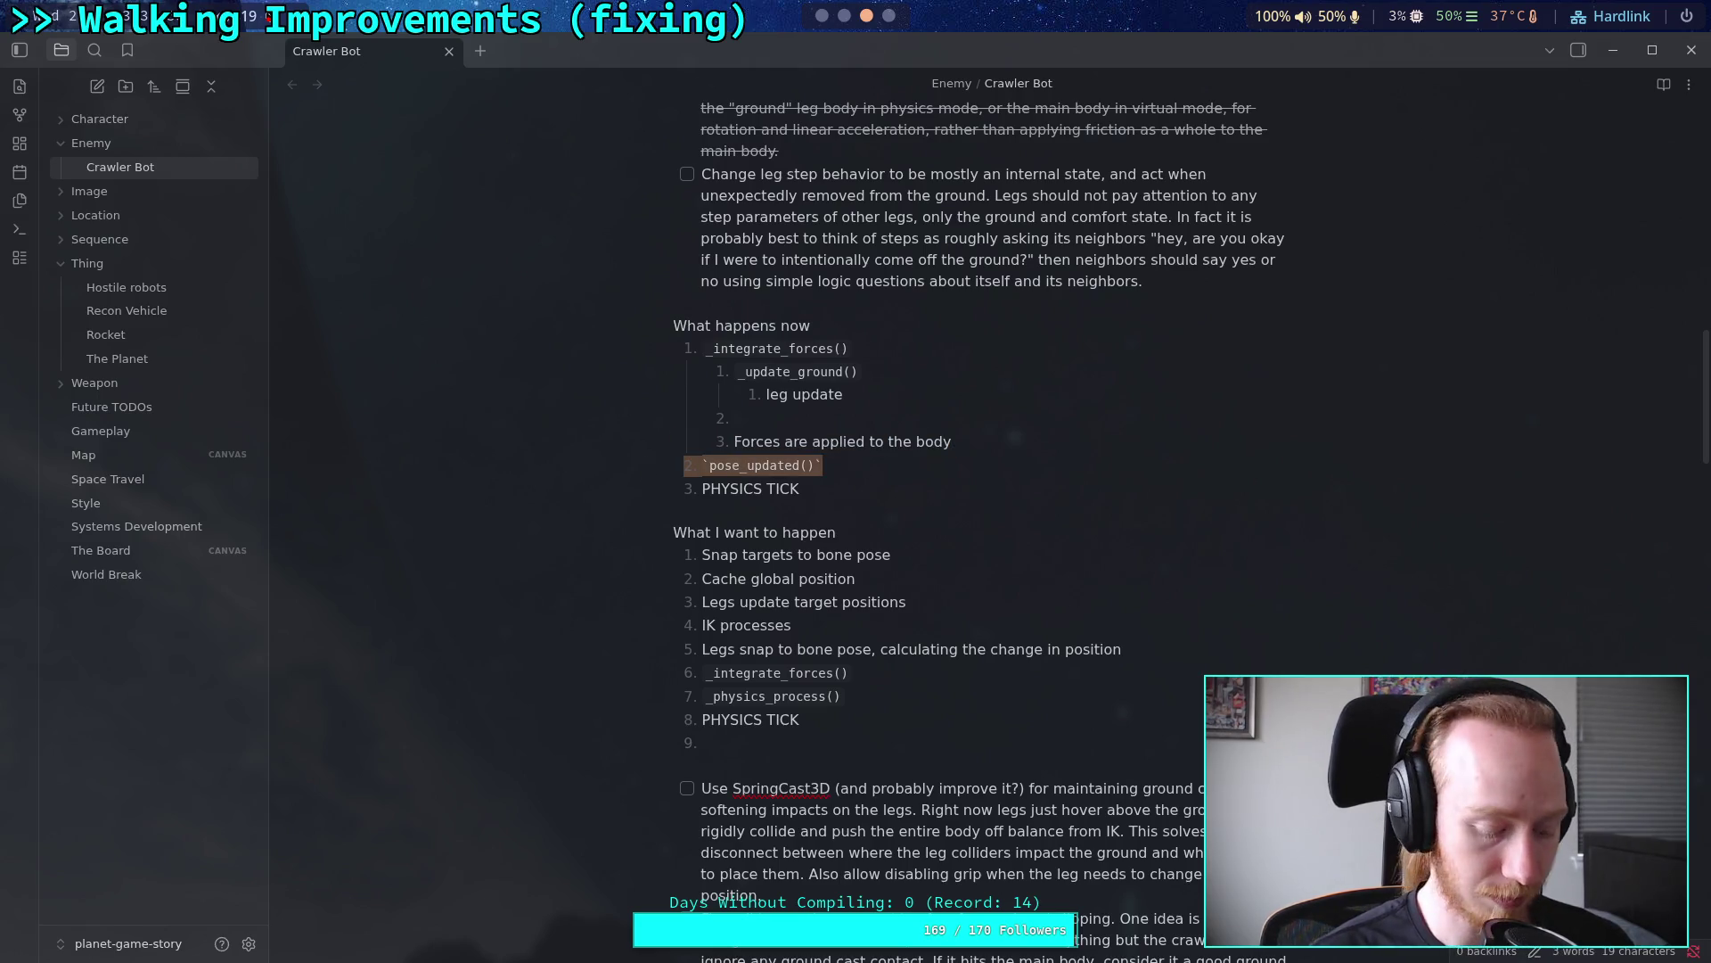
pyautogui.press('BackSpace')
pyautogui.click(794, 417)
pyautogui.hotkey('ctrl', 'v')
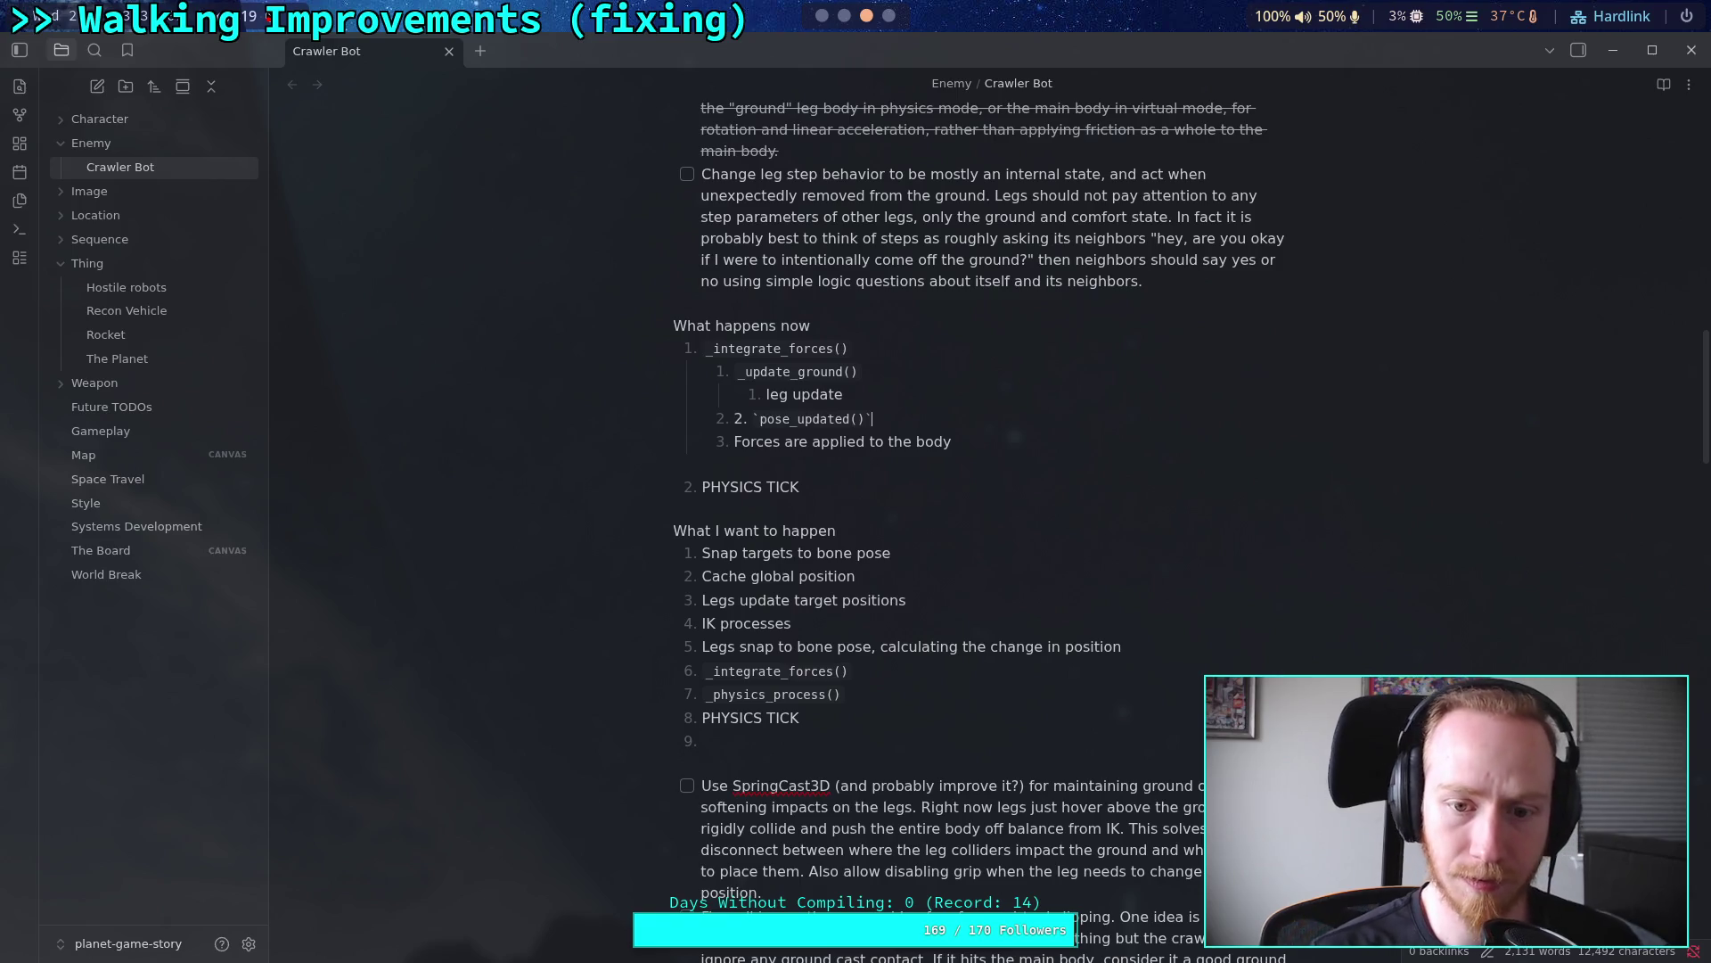
pyautogui.press('Home')
pyautogui.write('2')
pyautogui.press('BackSpace')
pyautogui.press('End')
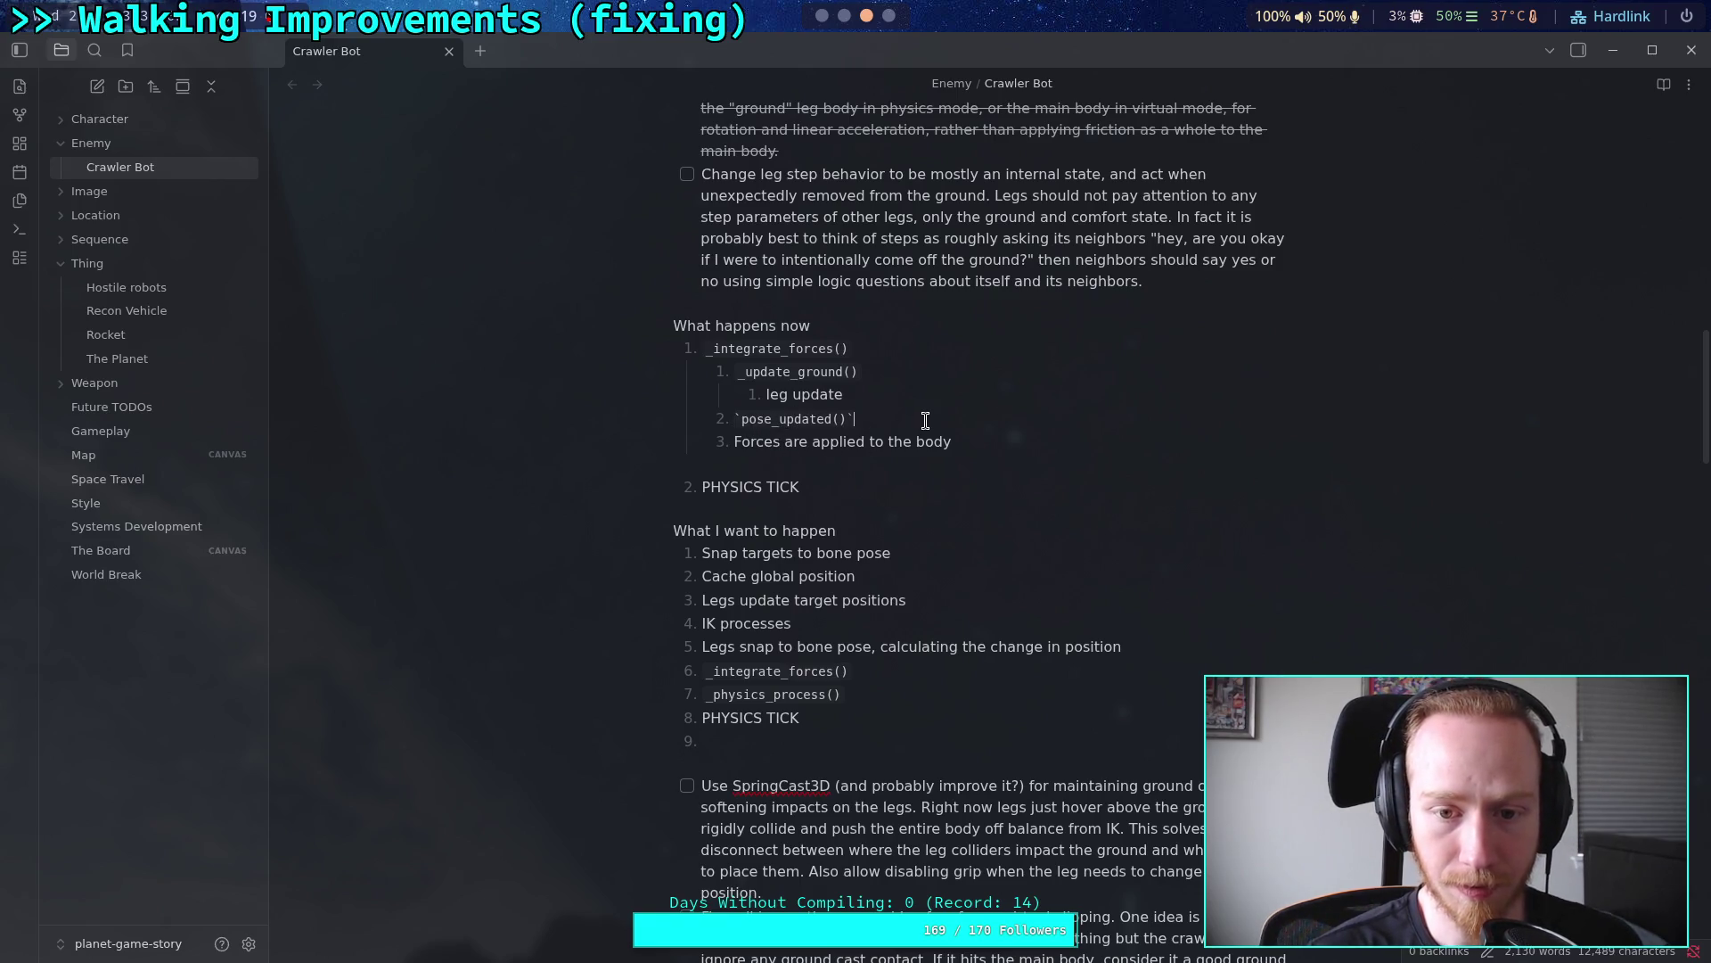
# Step: Delete the leftover empty line above PHYSICS TICK and confirm pose_updated() renders correctly
pyautogui.click(854, 463)
pyautogui.press('BackSpace')
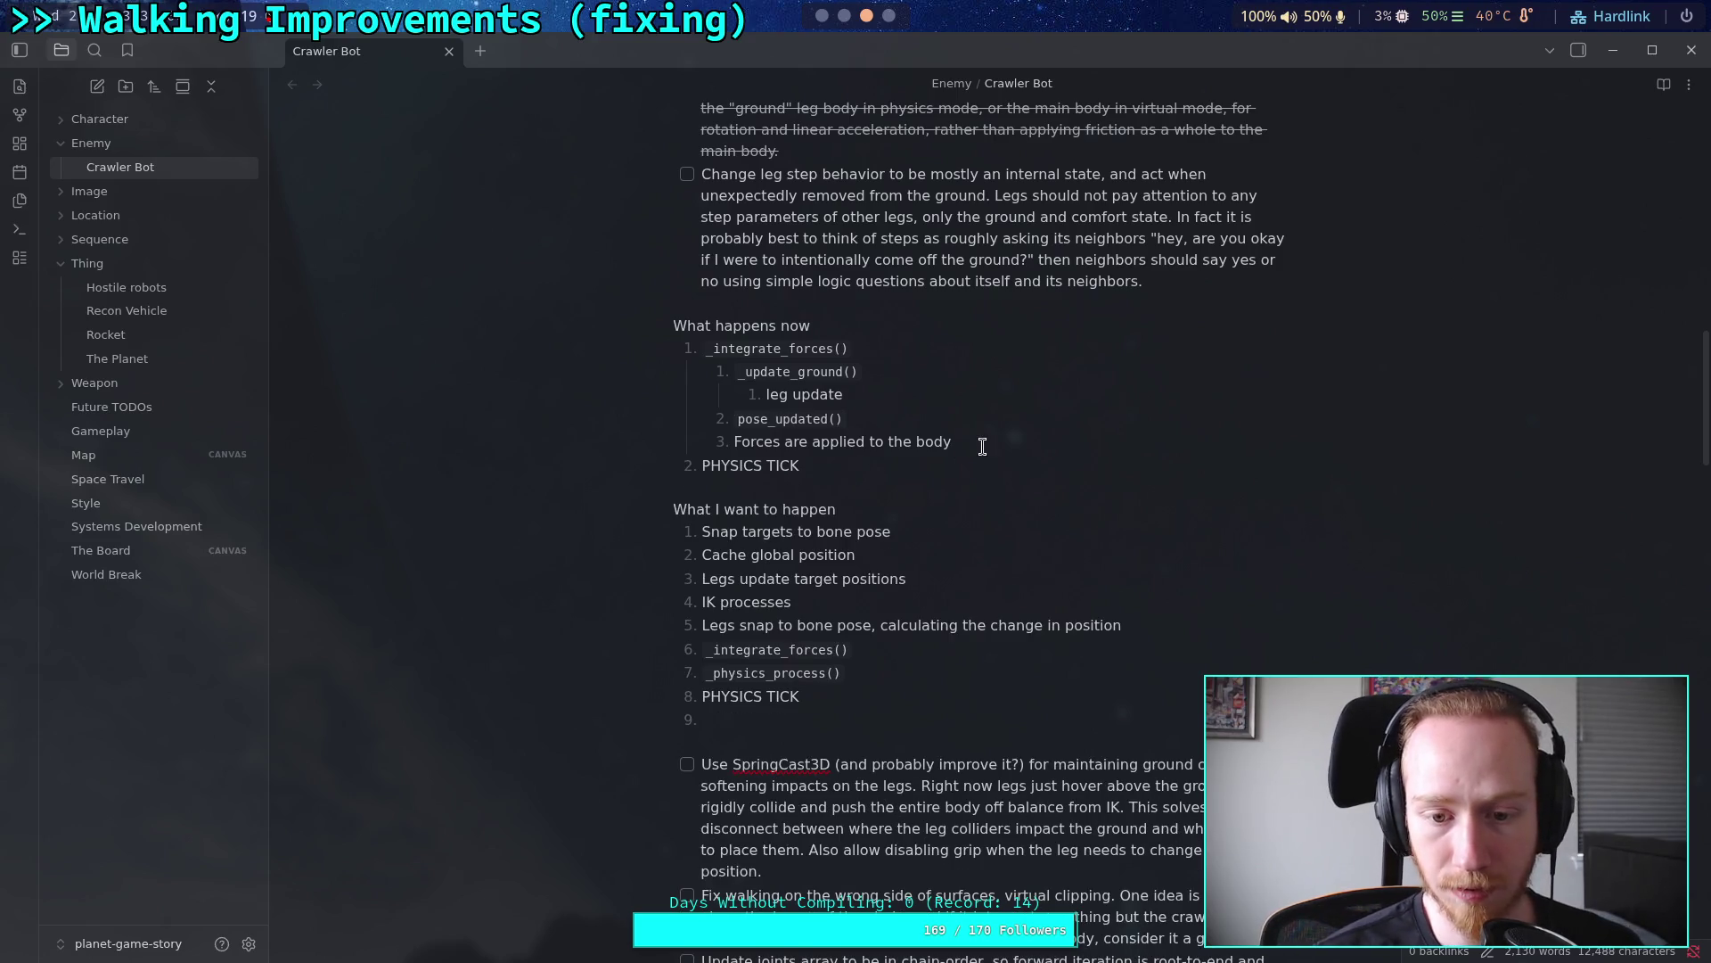
pyautogui.click(896, 421)
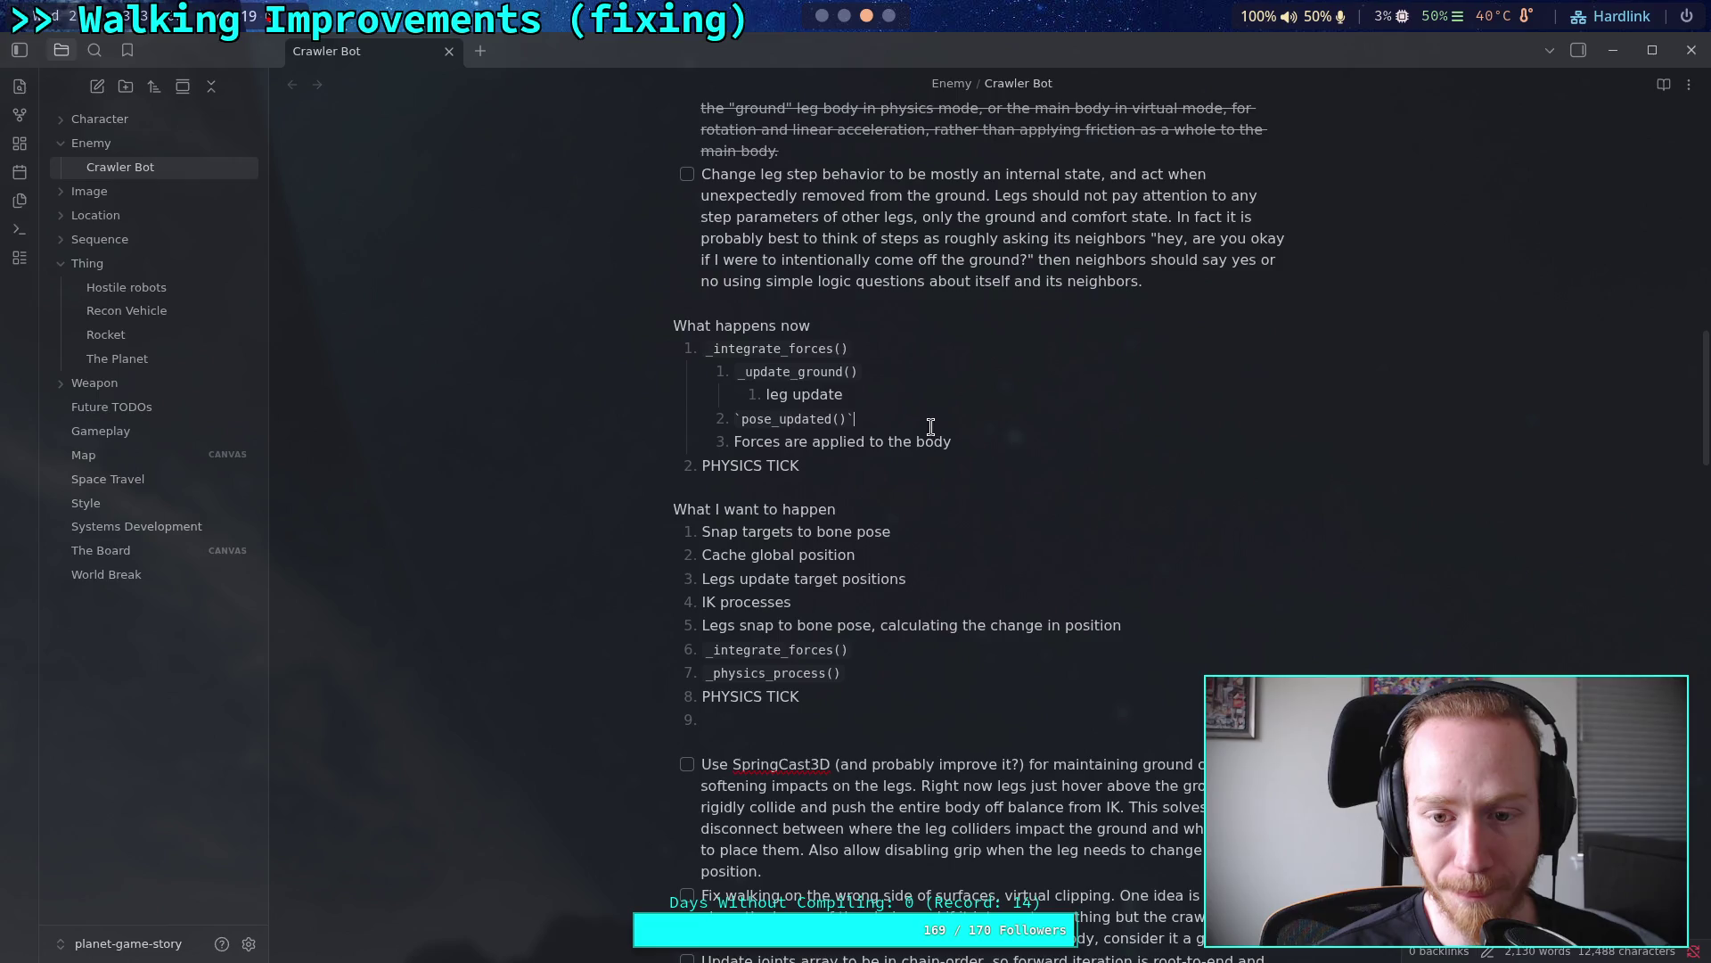
pyautogui.click(1010, 442)
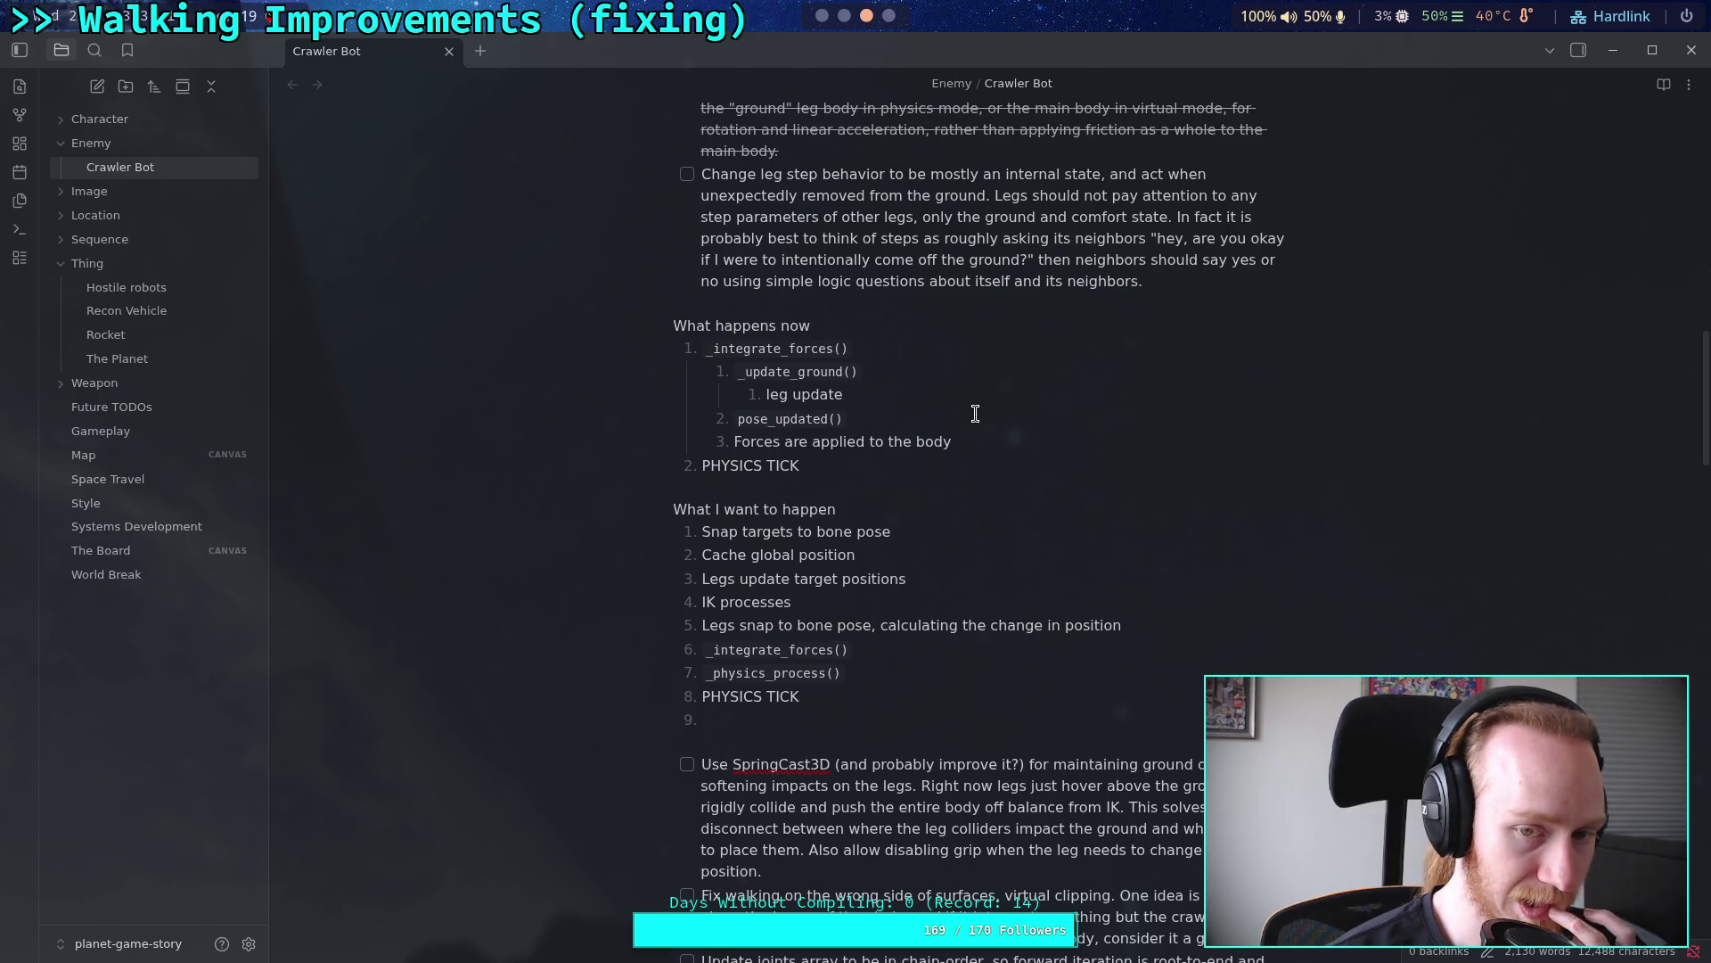
# Step: Leave the Crawler Bot note, switching via workspaces 2 and 1 to Godot's CrawlerCharacter.gd
pyautogui.click(889, 397)
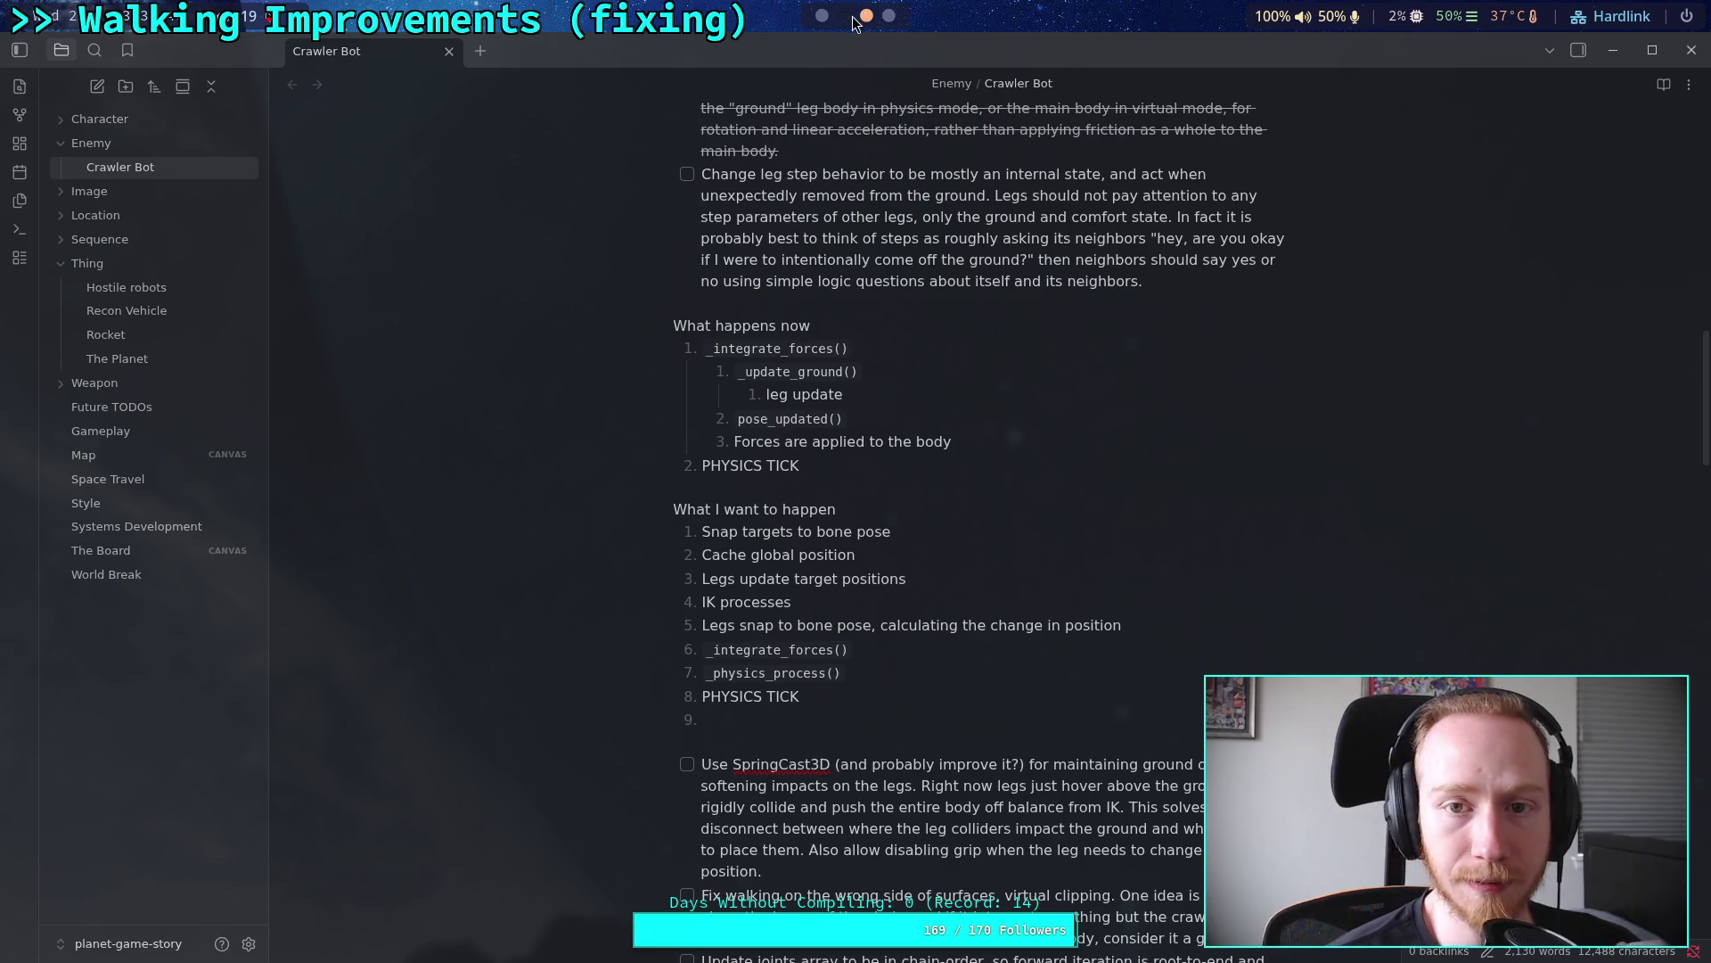
pyautogui.press('super+2')
pyautogui.press('super+1')
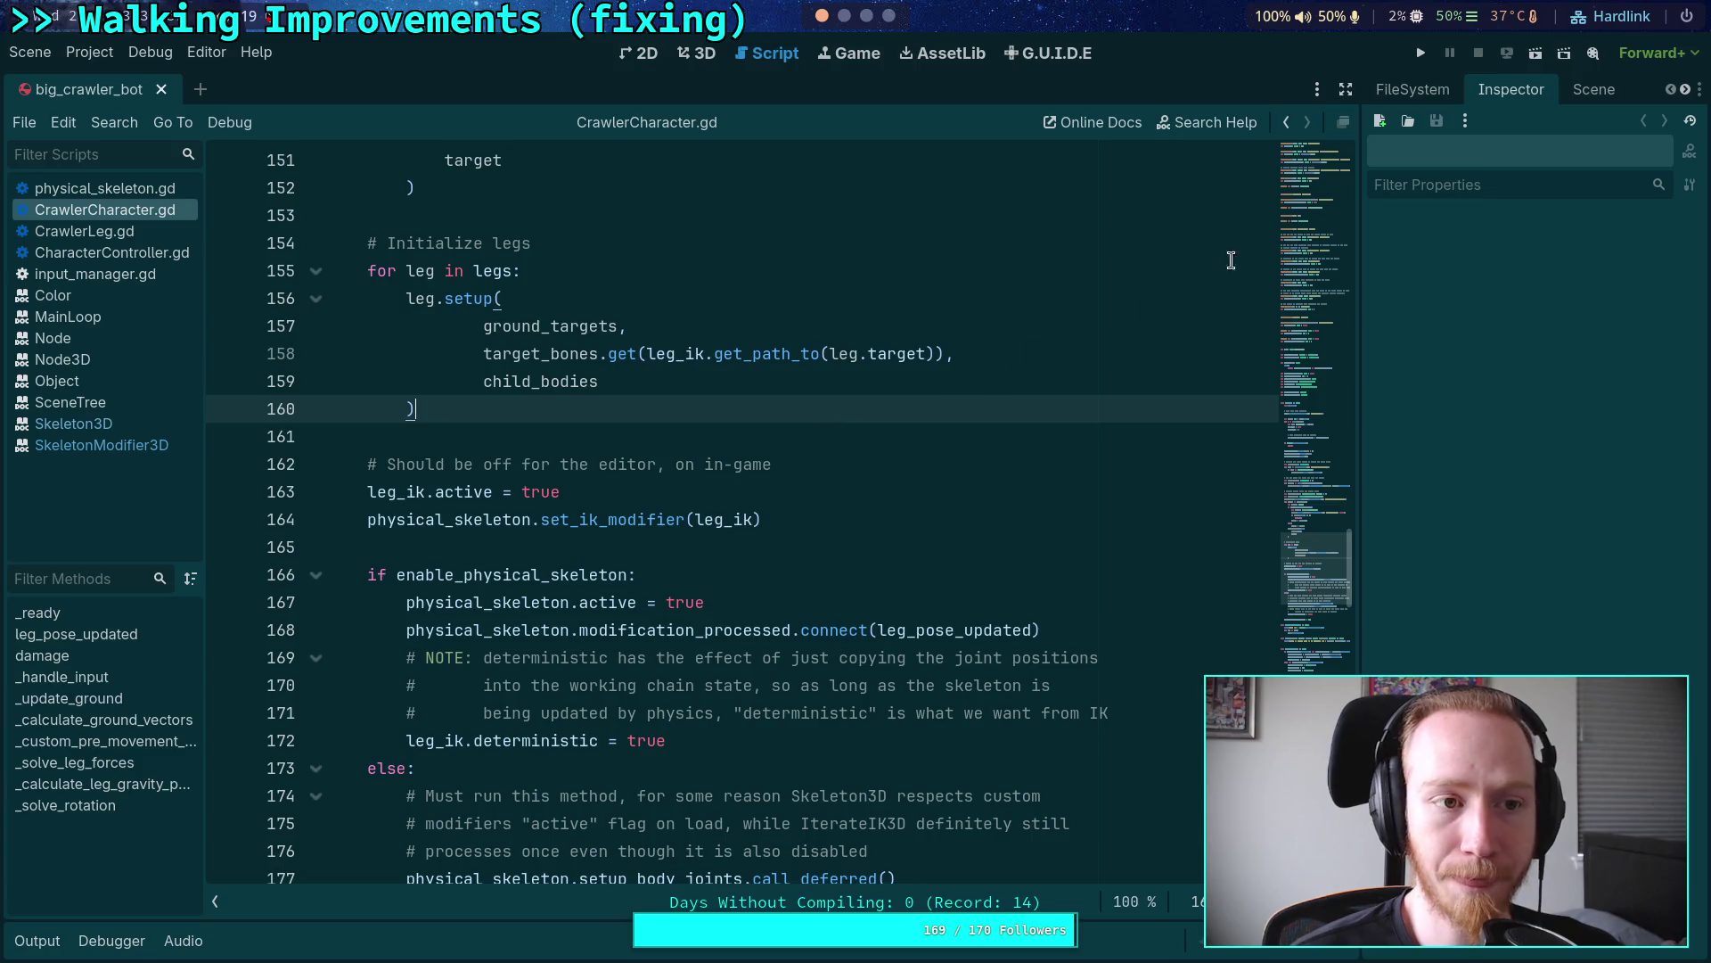
# Step: Set the Skeleton3D node's Callback Mode Process to Manual and save the big_crawler_bot scene
pyautogui.click(1594, 89)
pyautogui.click(1479, 268)
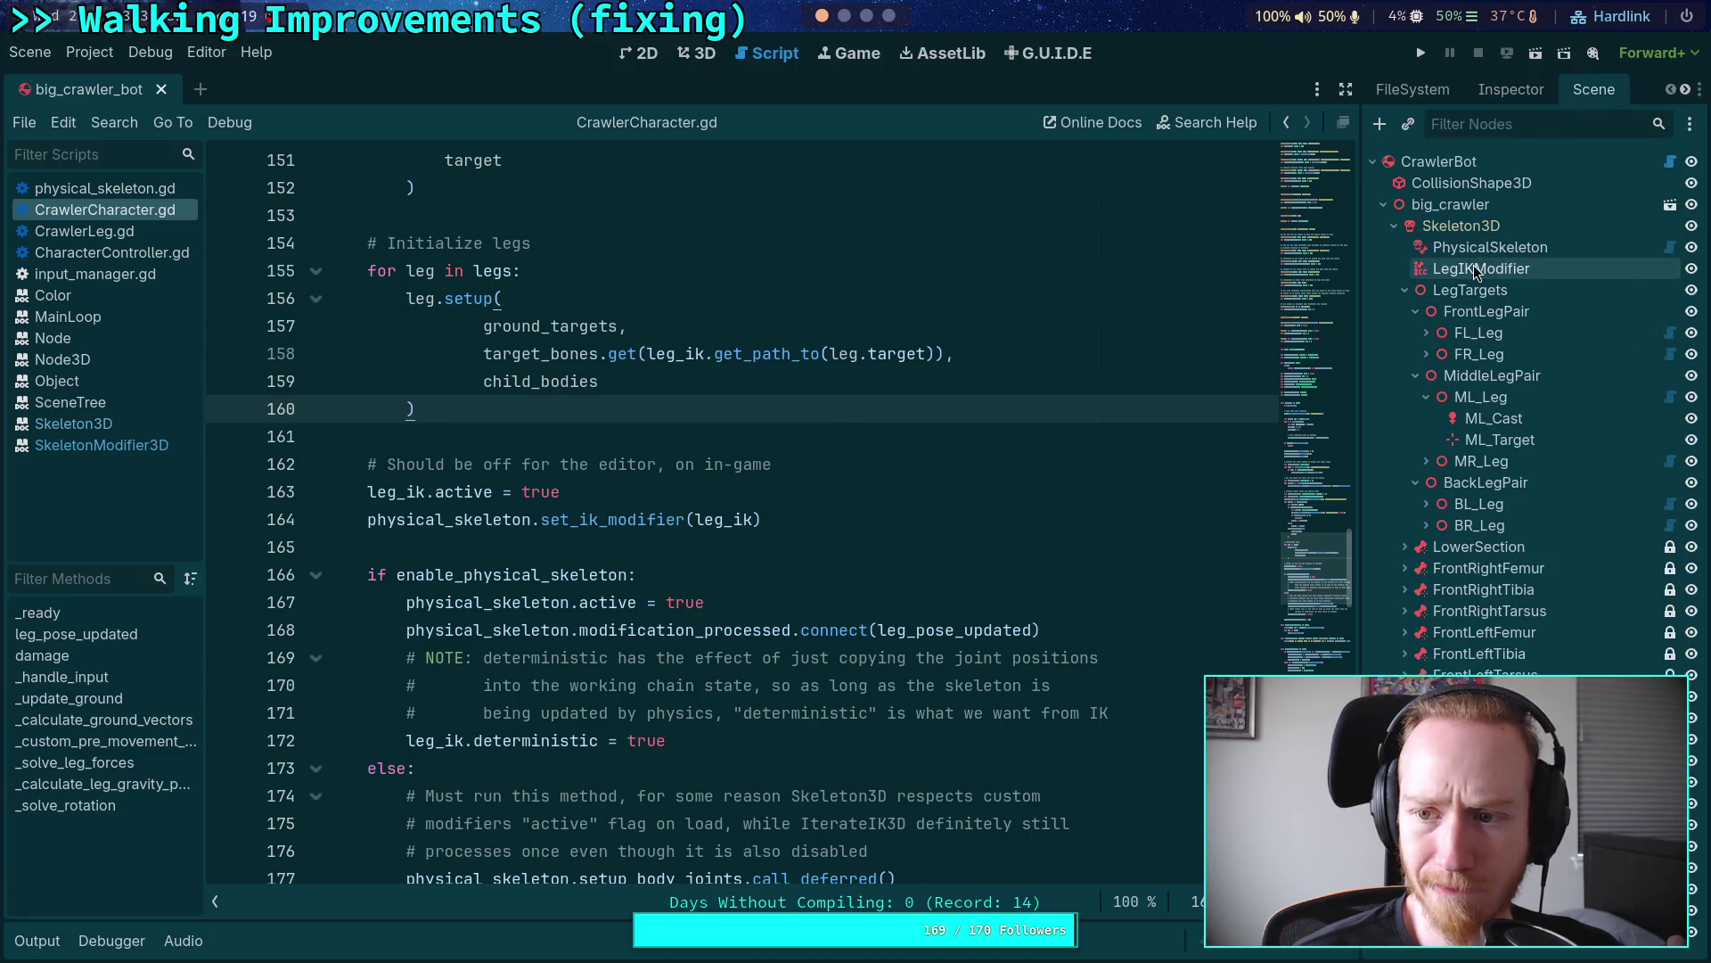
pyautogui.click(1500, 89)
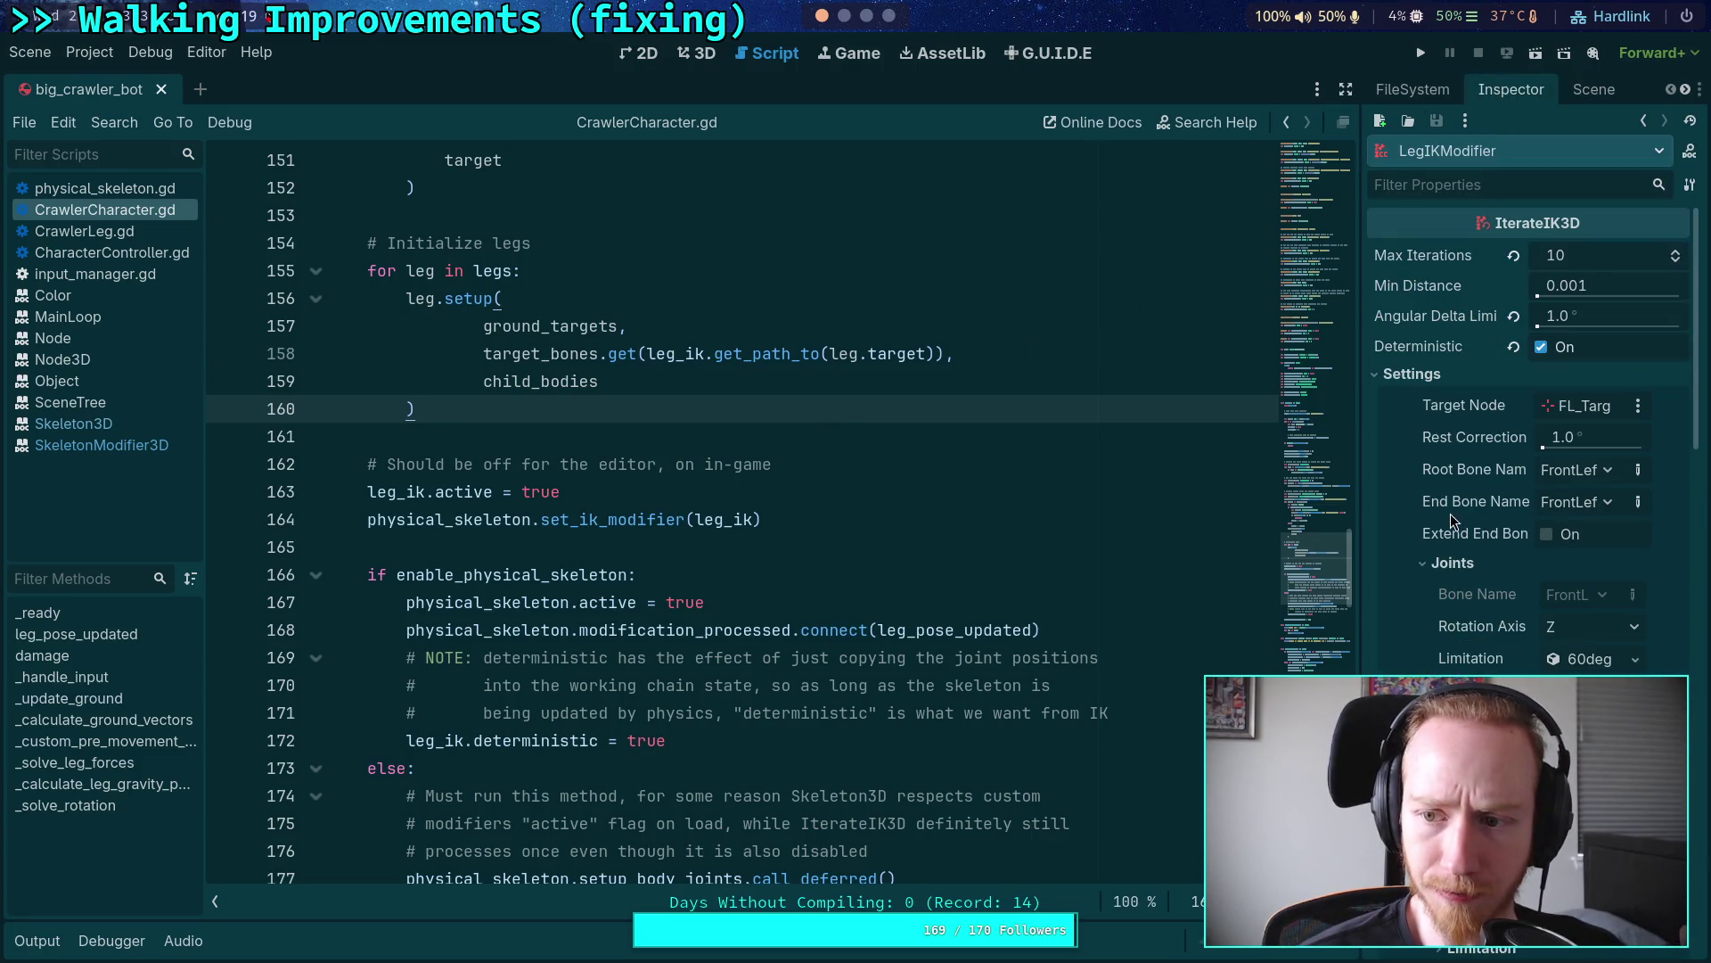
pyautogui.click(1594, 89)
pyautogui.click(1459, 229)
pyautogui.click(1502, 89)
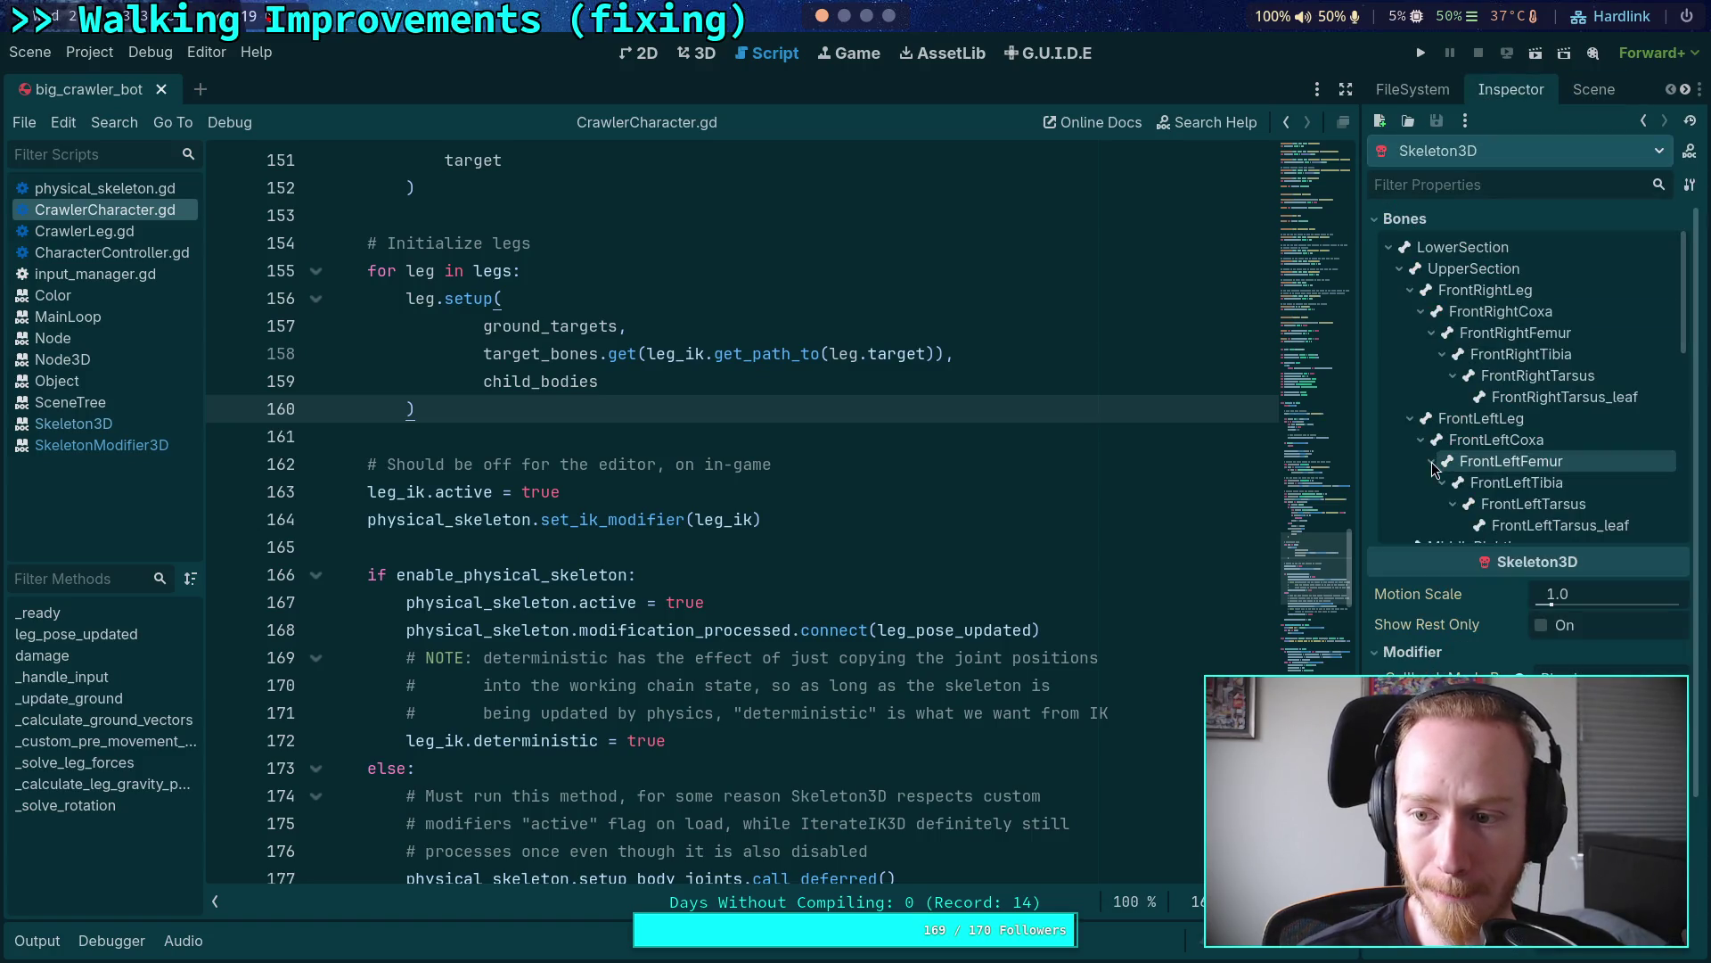
pyautogui.moveTo(1364, 521); pyautogui.dragTo(1307, 522)
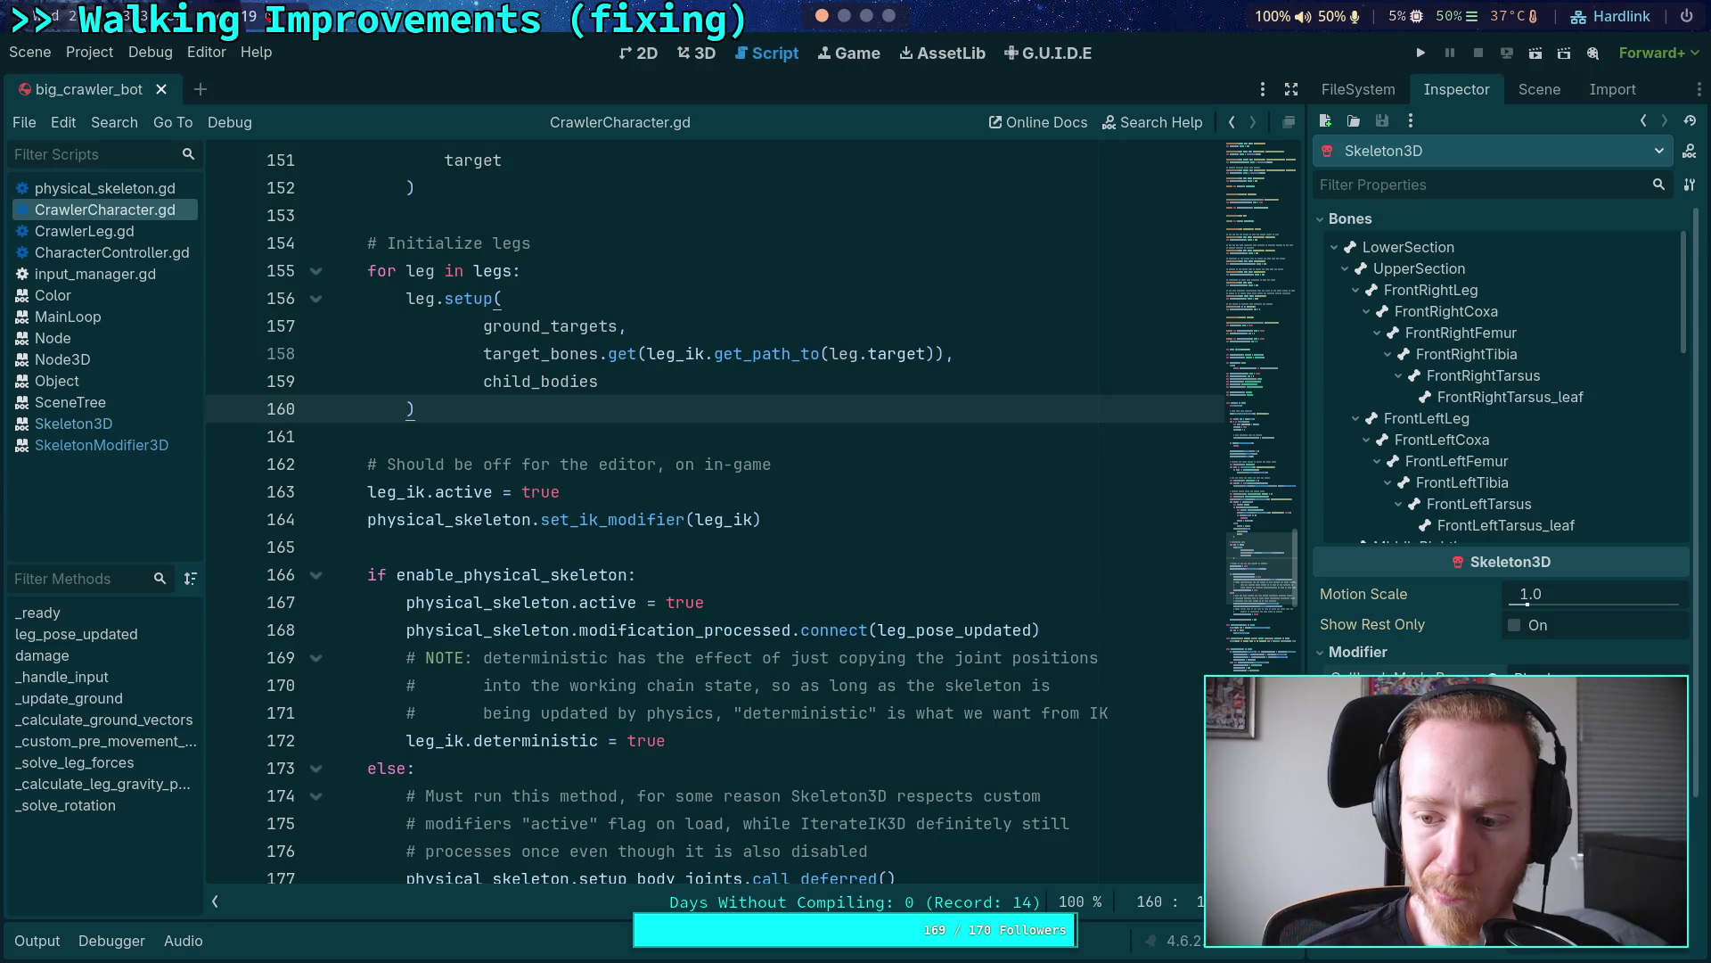
pyautogui.click(1555, 731)
pyautogui.hotkey('ctrl', 's')
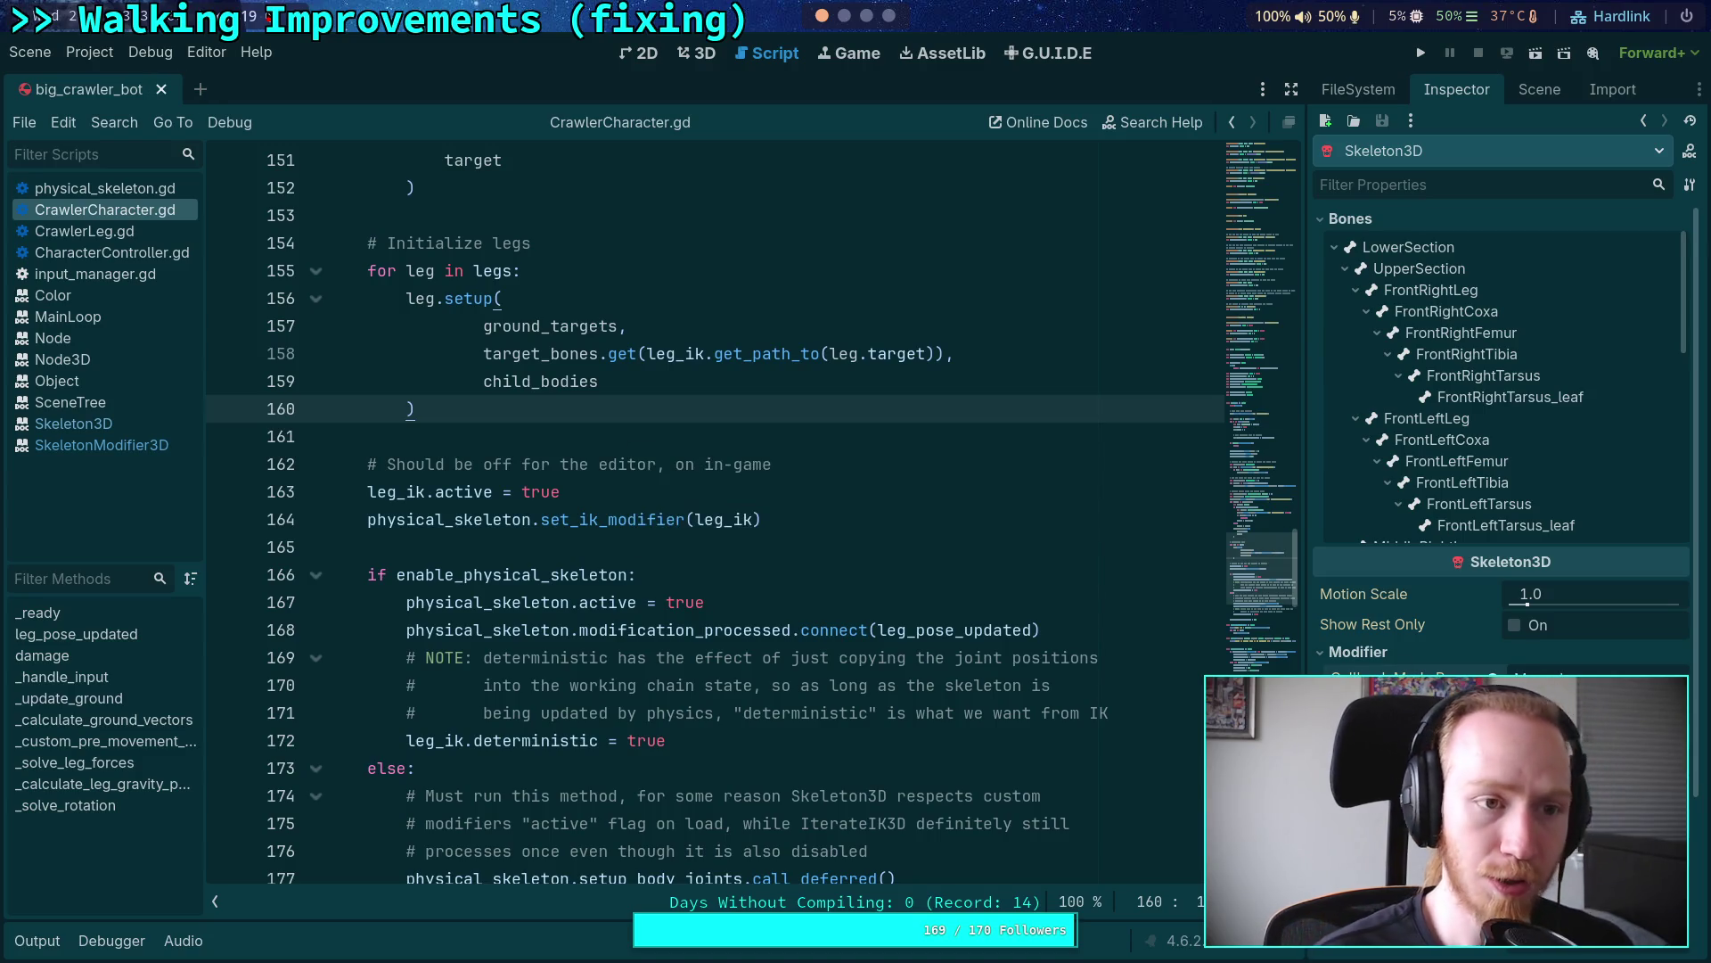
# Step: Browse the top of CrawlerCharacter.gd, highlighting the skeleton variable on line 21
pyautogui.click(724, 437)
pyautogui.scroll(9, 740, 419)
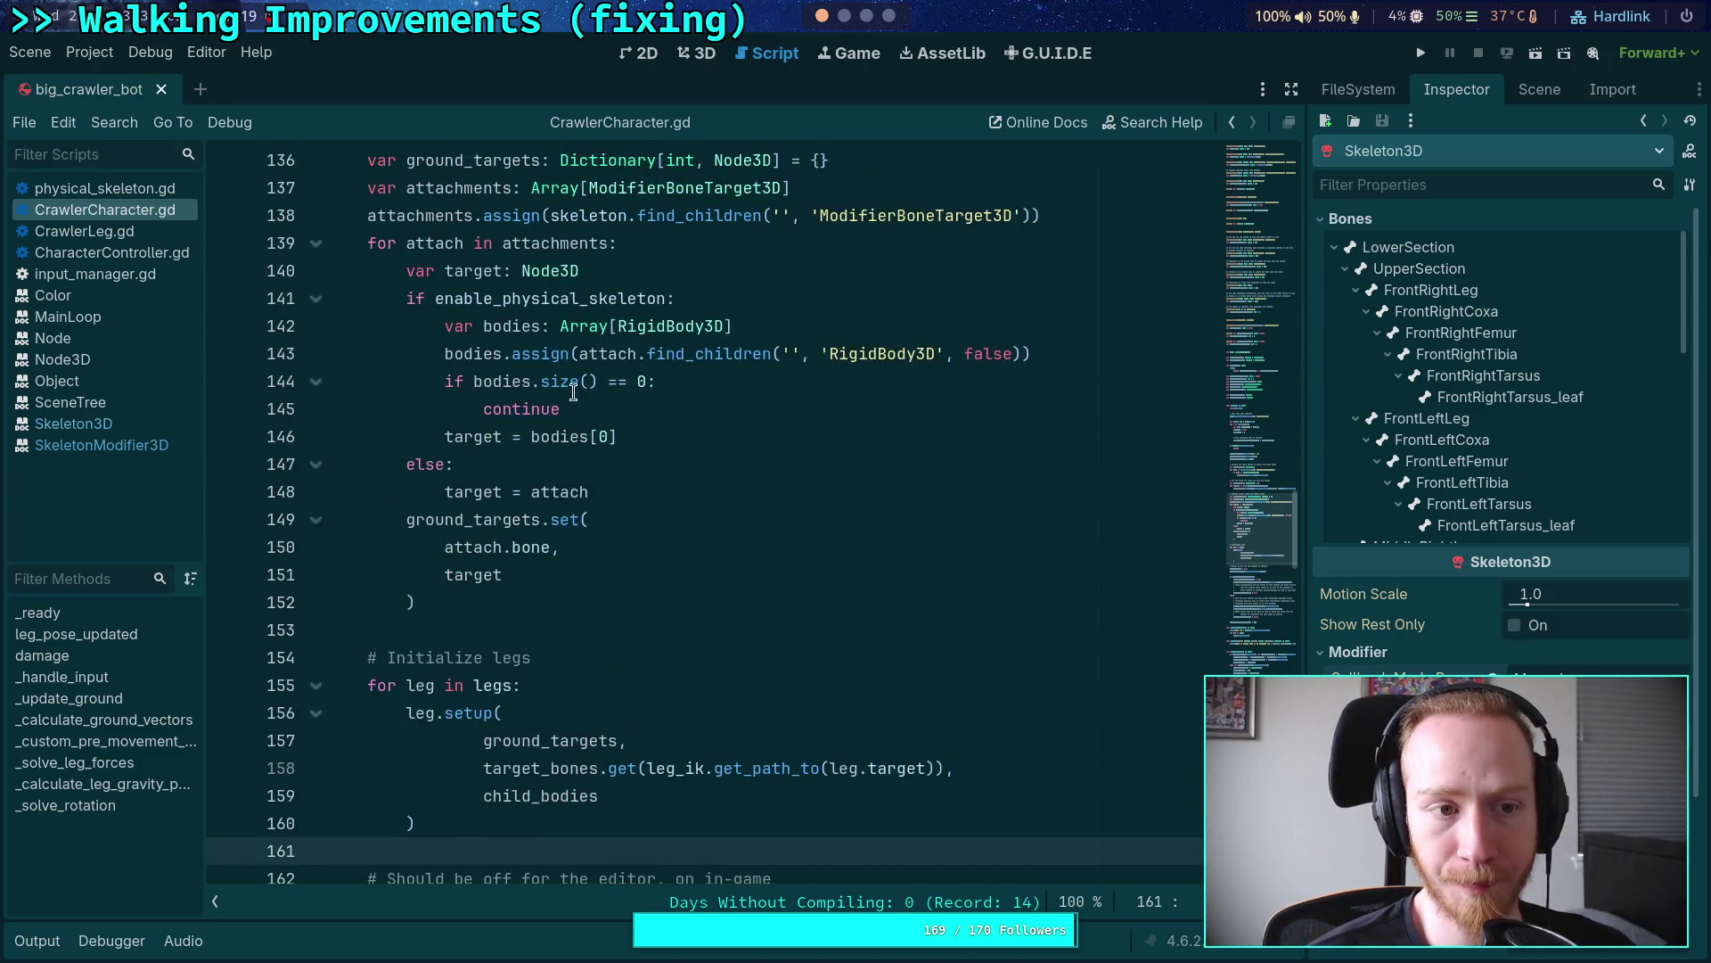
pyautogui.scroll(5, 744, 408)
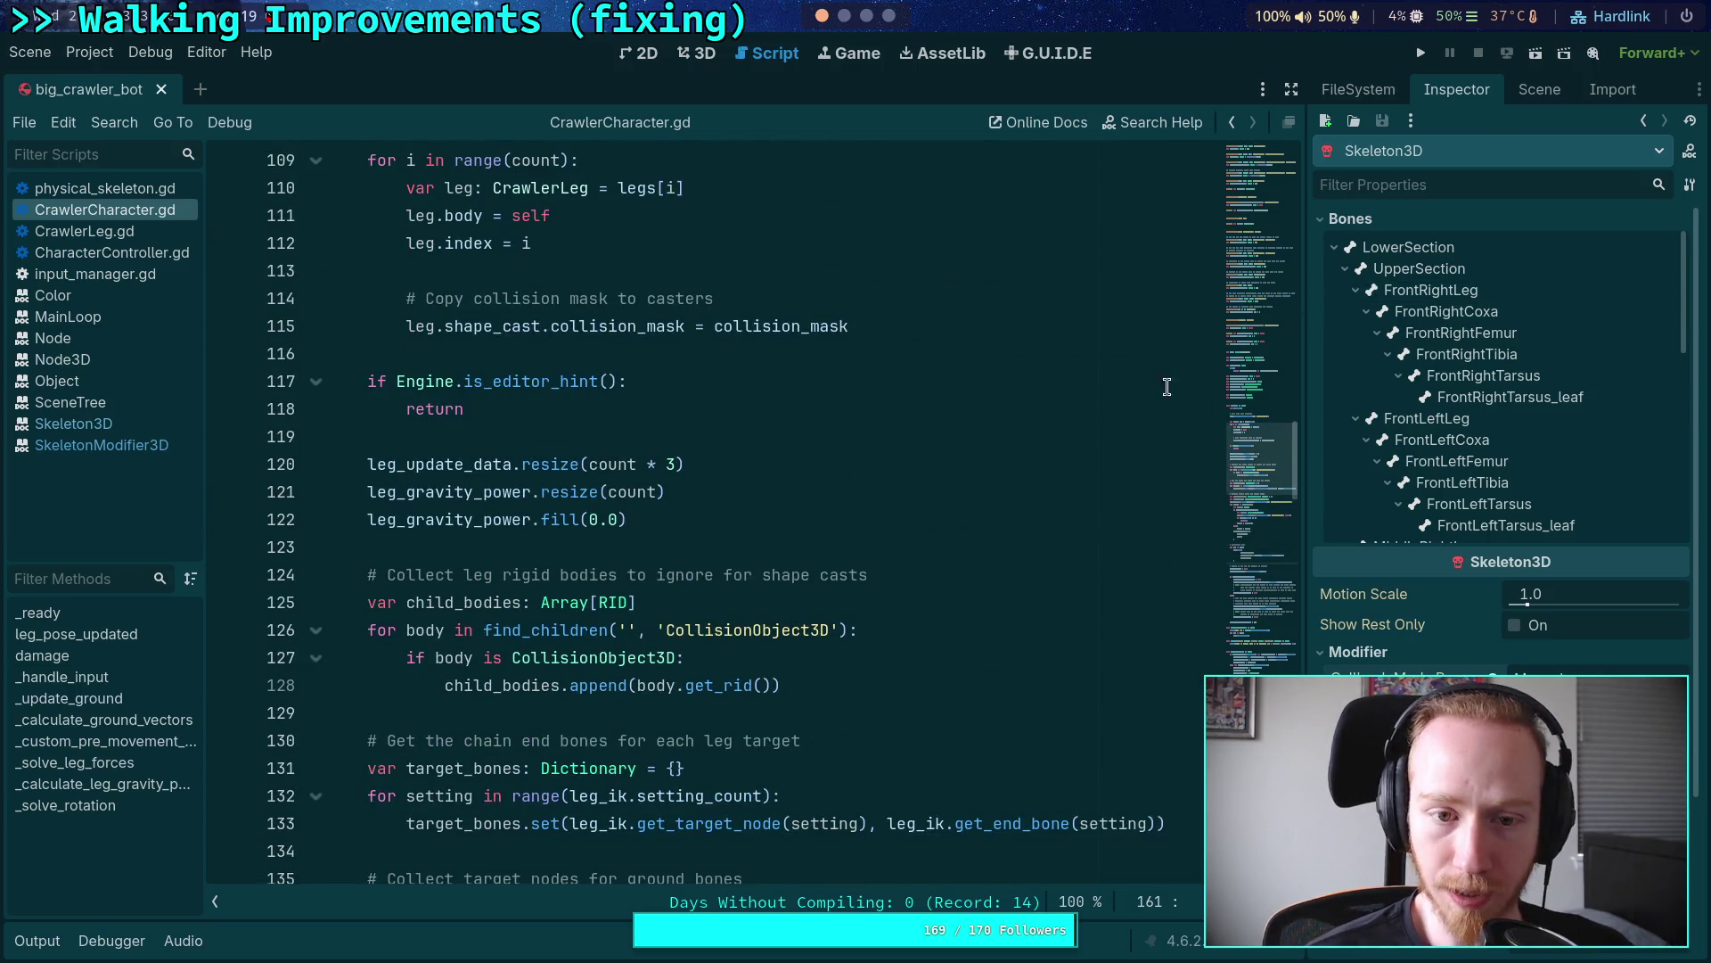
pyautogui.click(1528, 87)
pyautogui.scroll(20, 1258, 180)
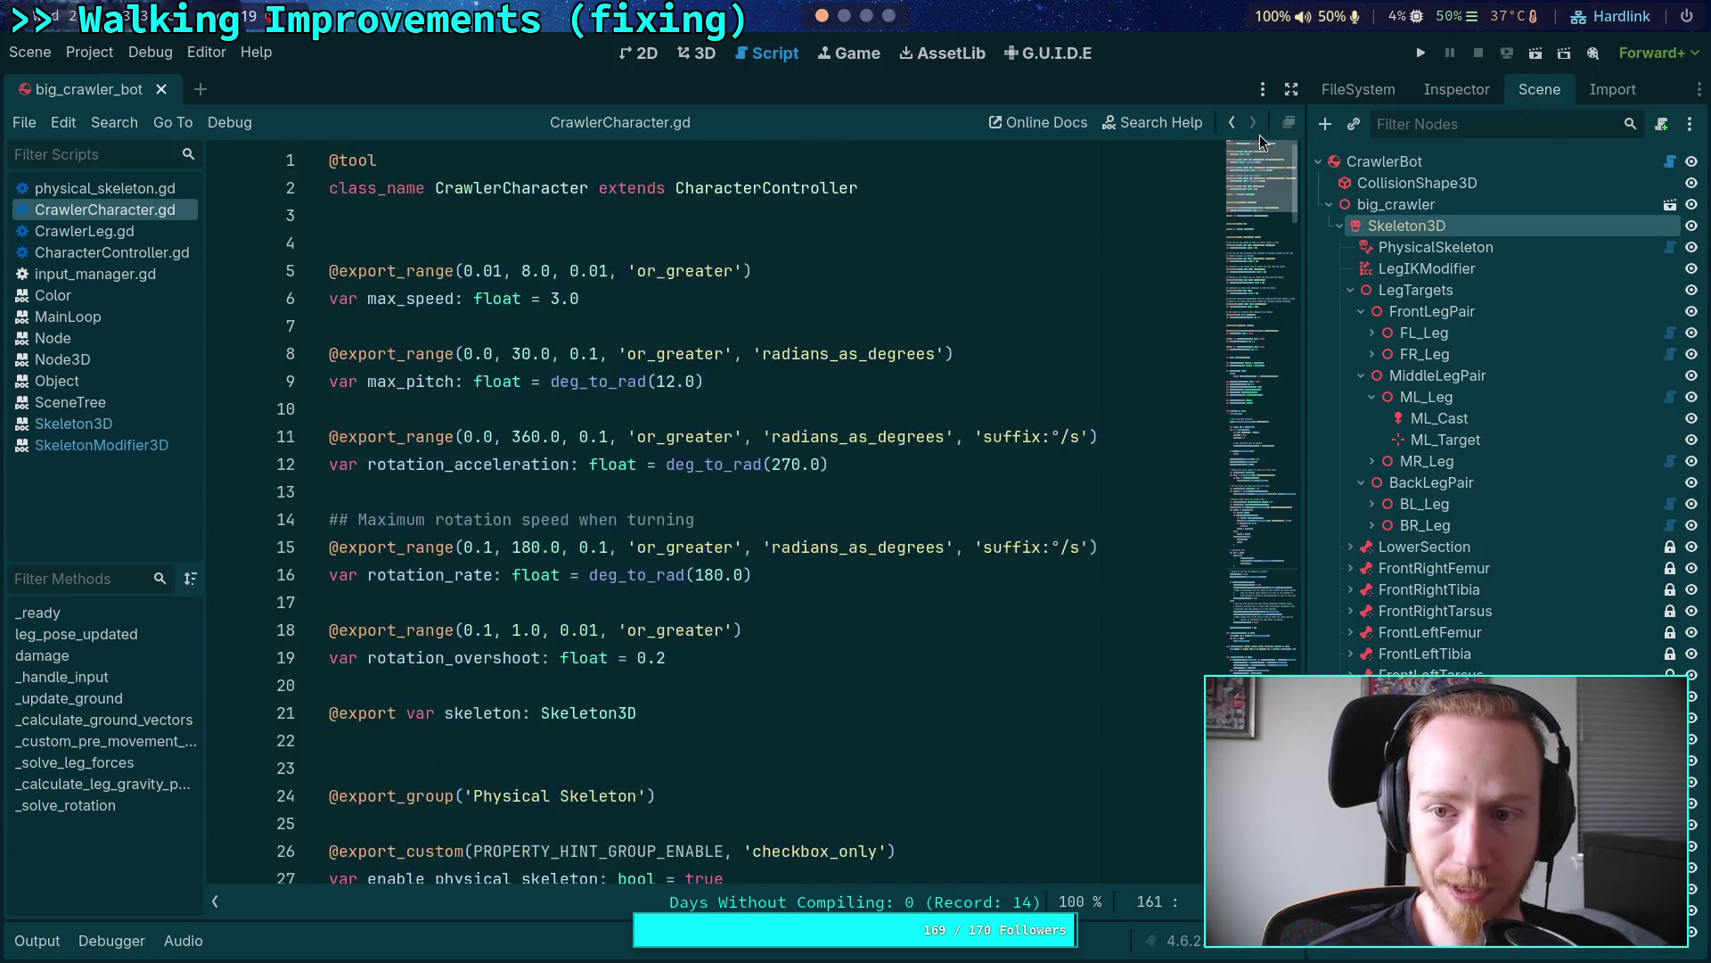
pyautogui.moveTo(1259, 180)
pyautogui.mouseDown()
pyautogui.moveTo(1249, 229)
pyautogui.moveTo(1244, 176)
pyautogui.mouseUp()
pyautogui.doubleClick(482, 516)
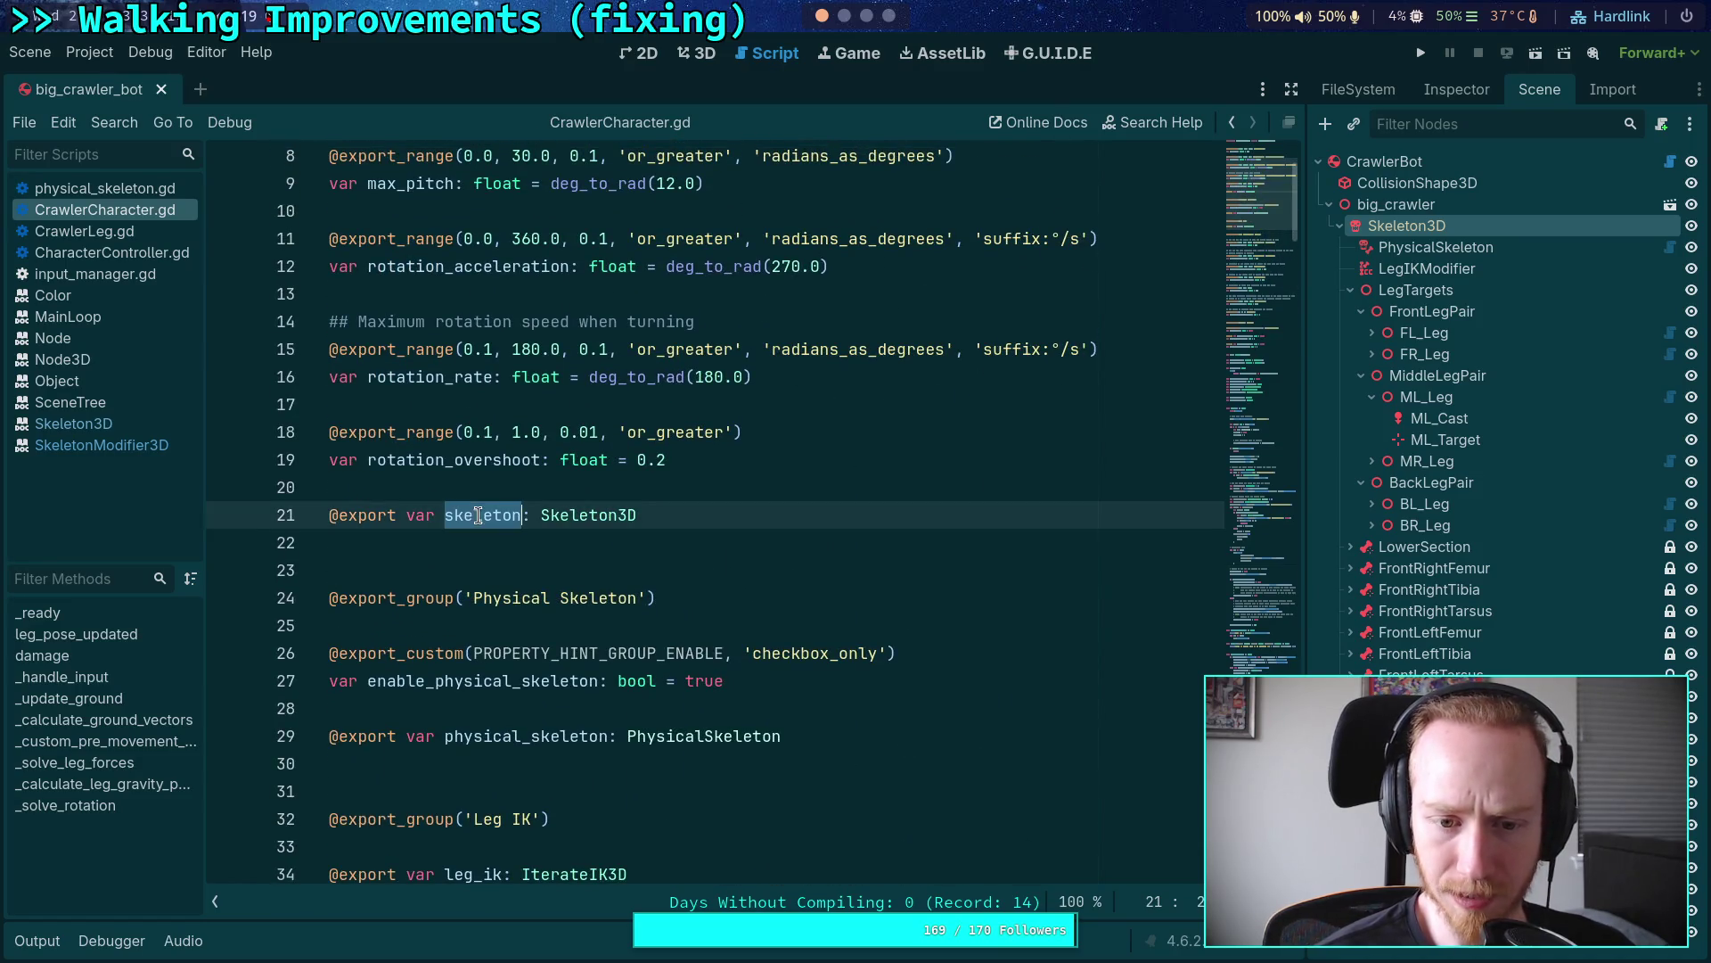
pyautogui.scroll(-4, 721, 548)
pyautogui.scroll(-20, 757, 478)
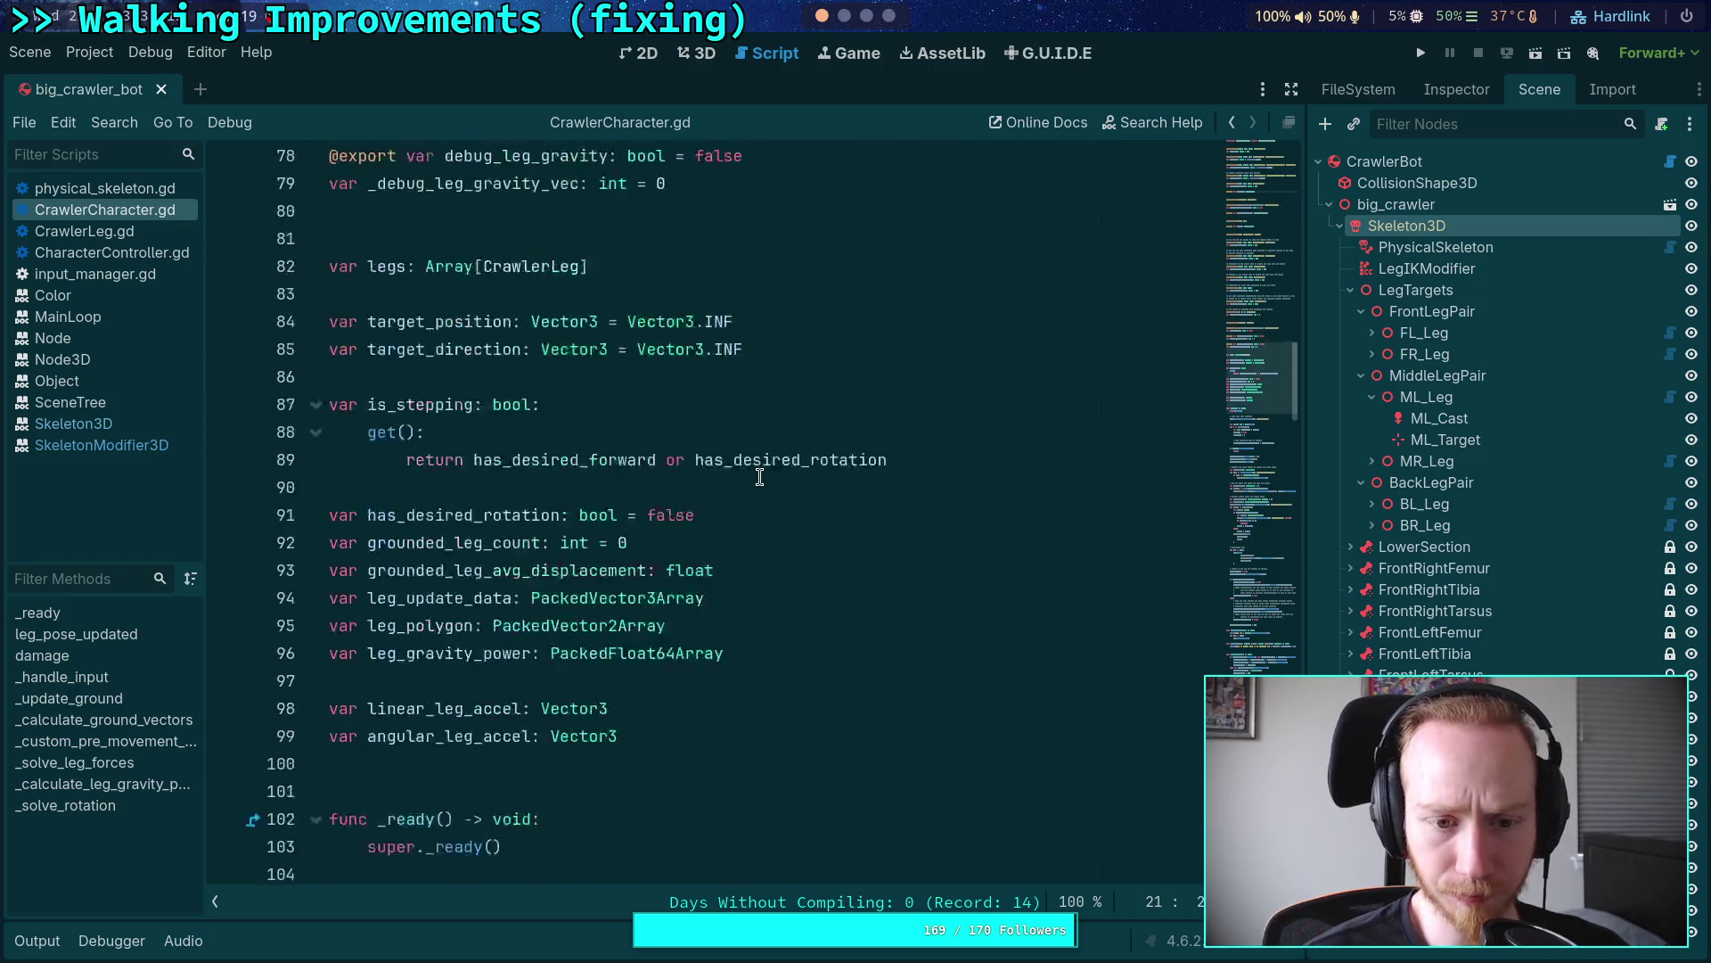
pyautogui.scroll(-4, 759, 476)
pyautogui.scroll(4, 760, 477)
# Step: Fold the _ready function and scroll down to _update_ground's per-leg loops
pyautogui.tripleClick(524, 349)
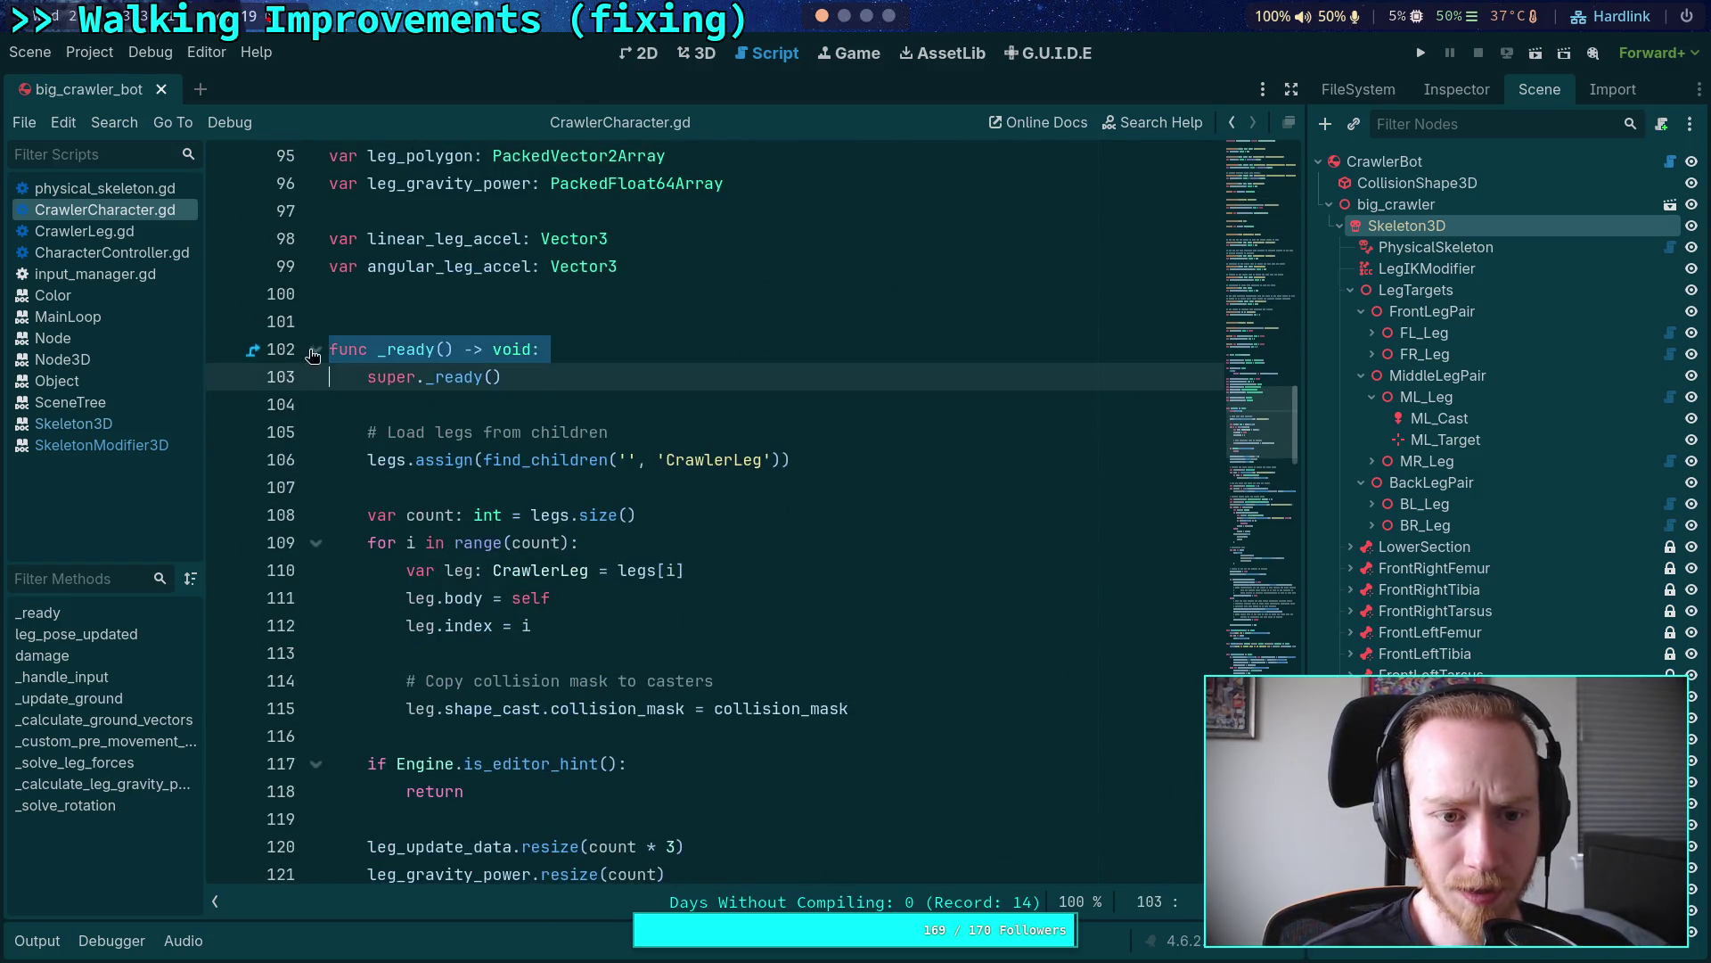
pyautogui.hotkey('alt', 'f')
pyautogui.scroll(-18, 524, 442)
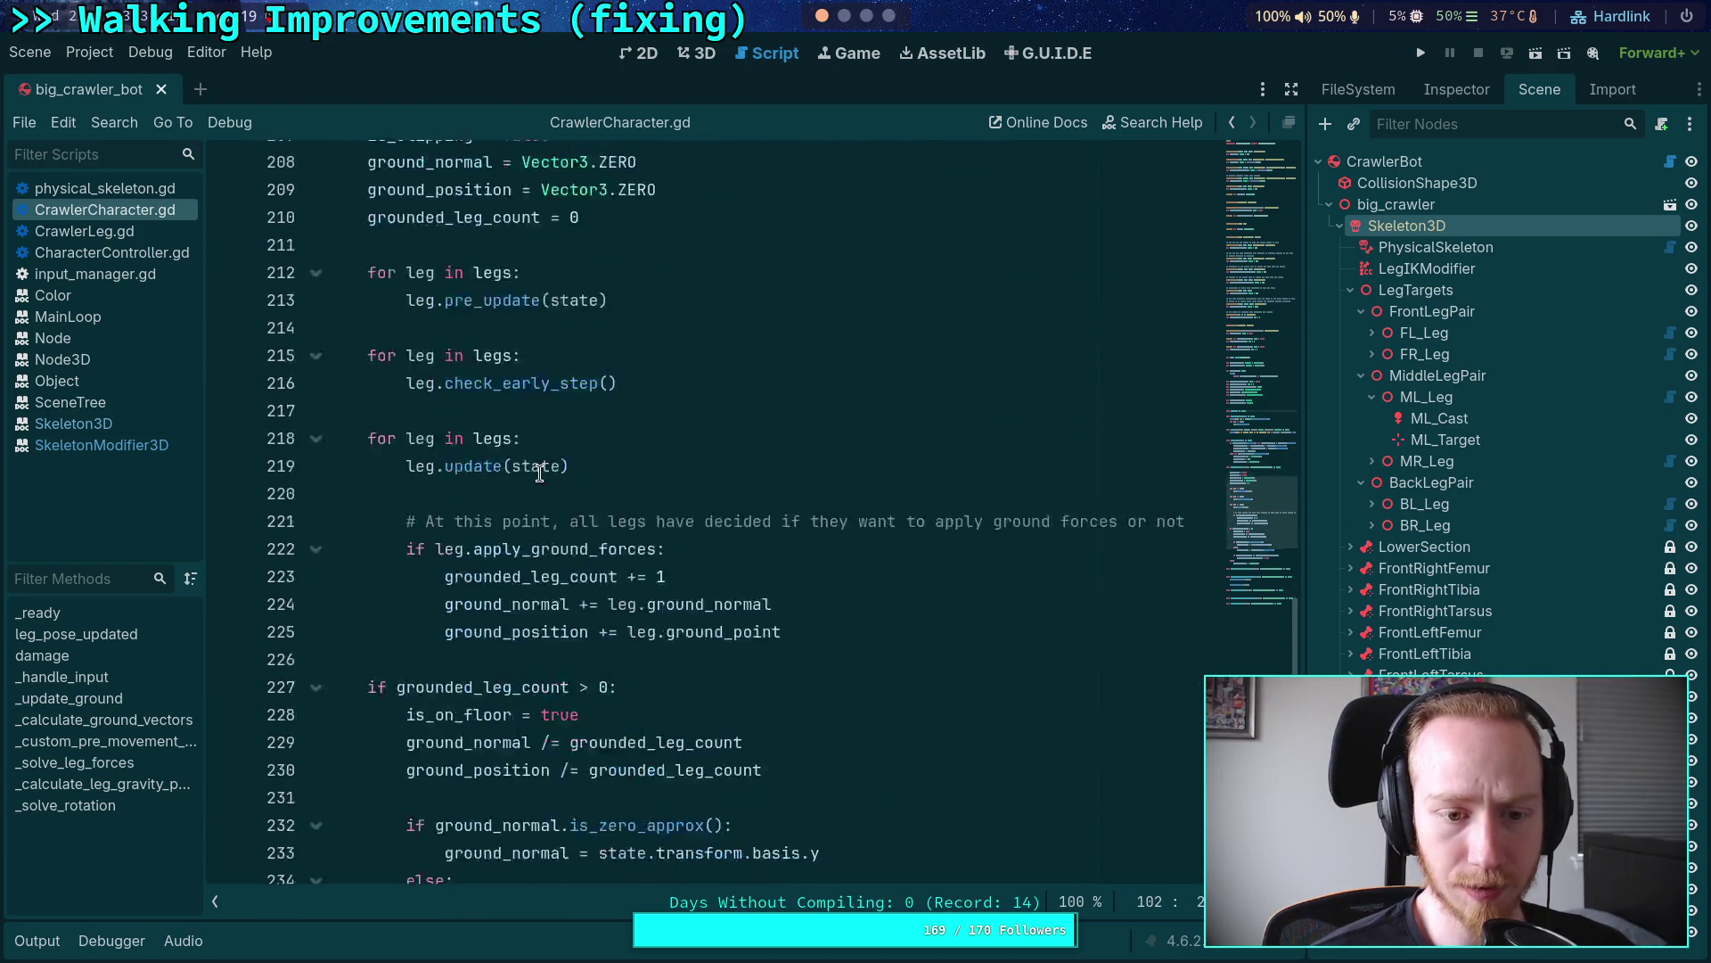
pyautogui.scroll(-3, 577, 468)
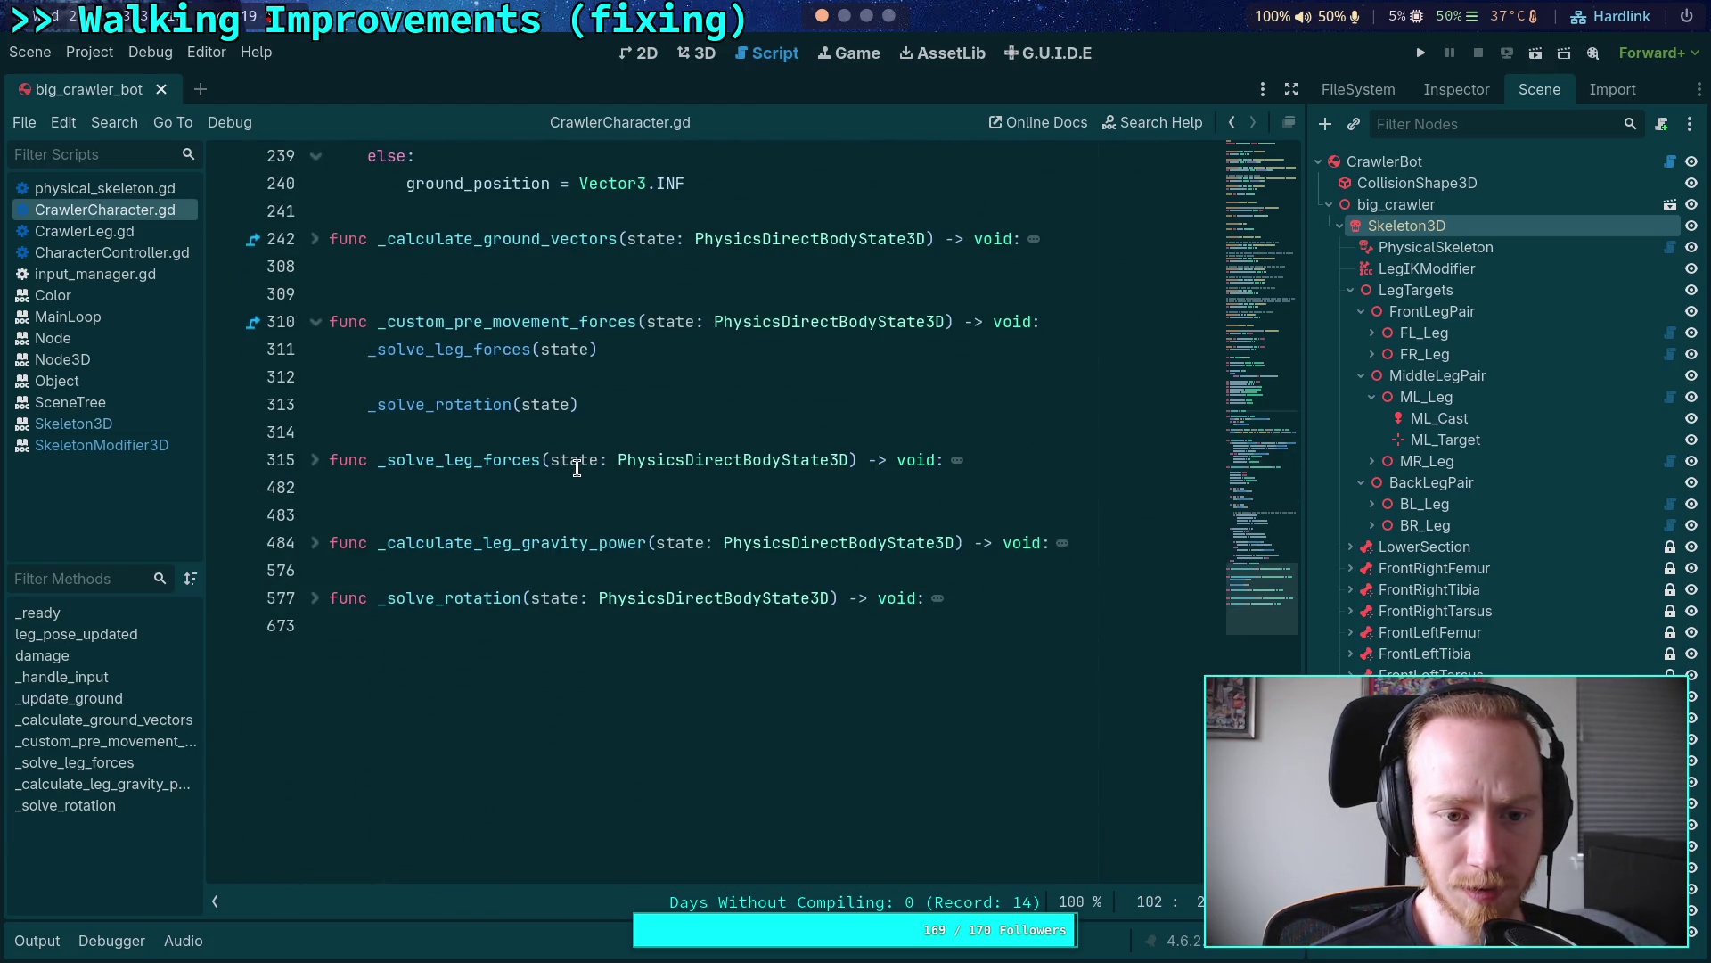
pyautogui.scroll(20, 577, 468)
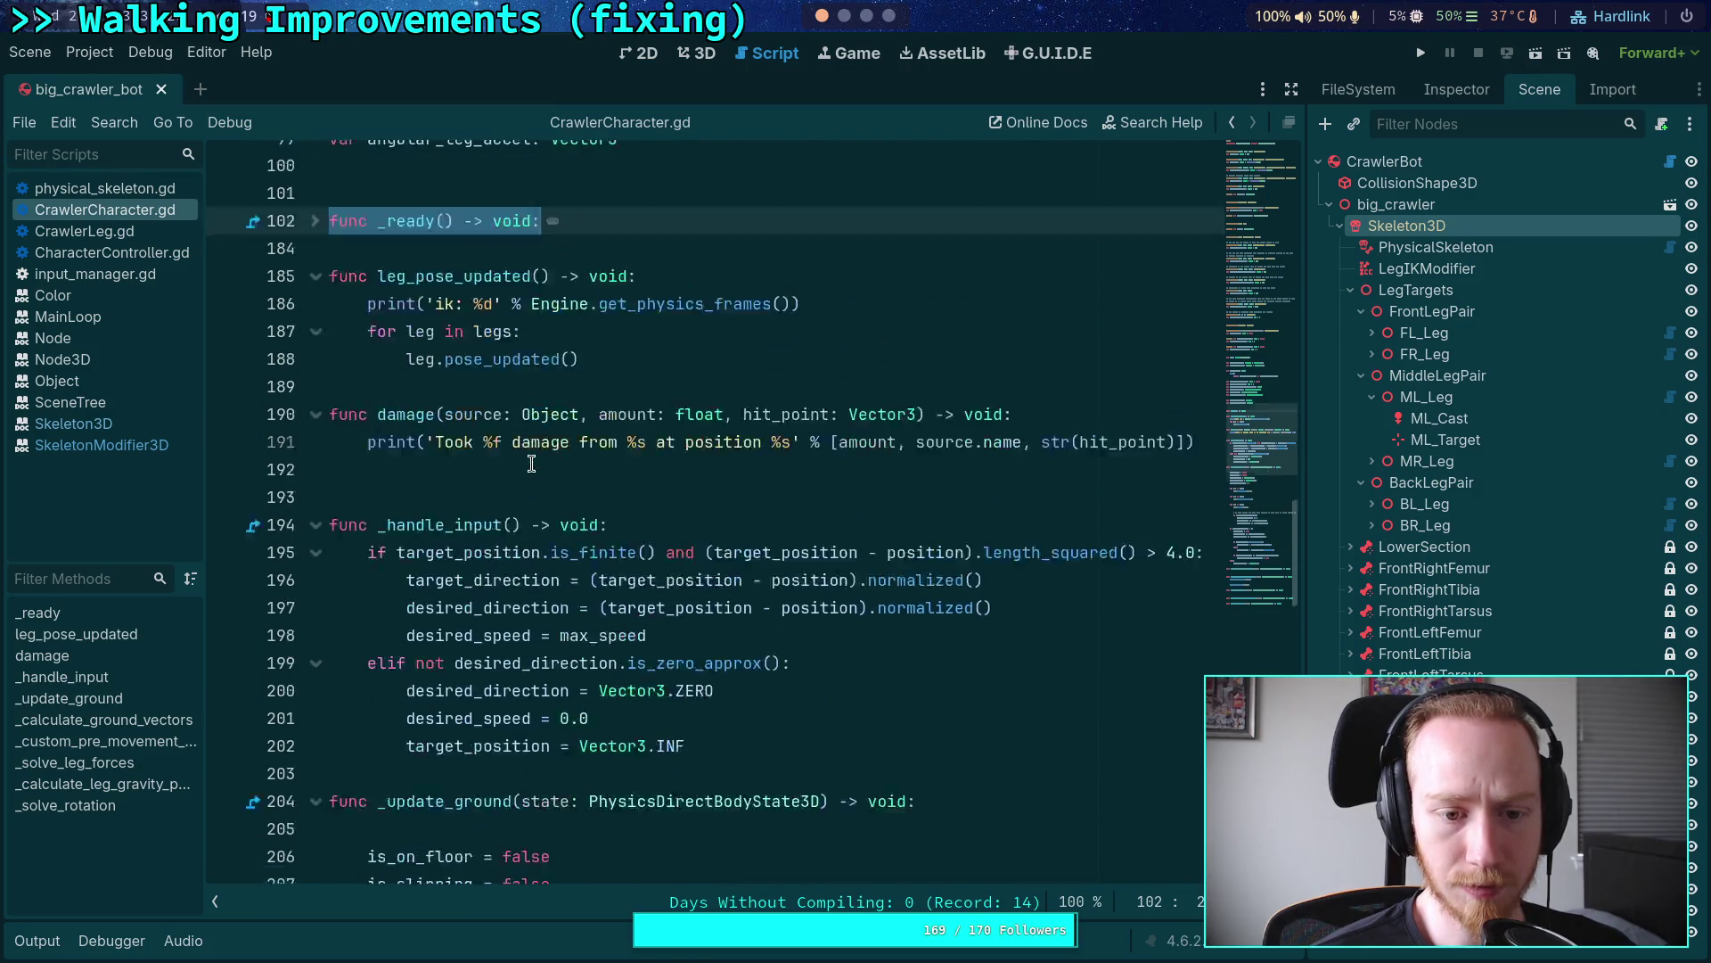
pyautogui.scroll(-3, 531, 464)
pyautogui.scroll(-3, 694, 472)
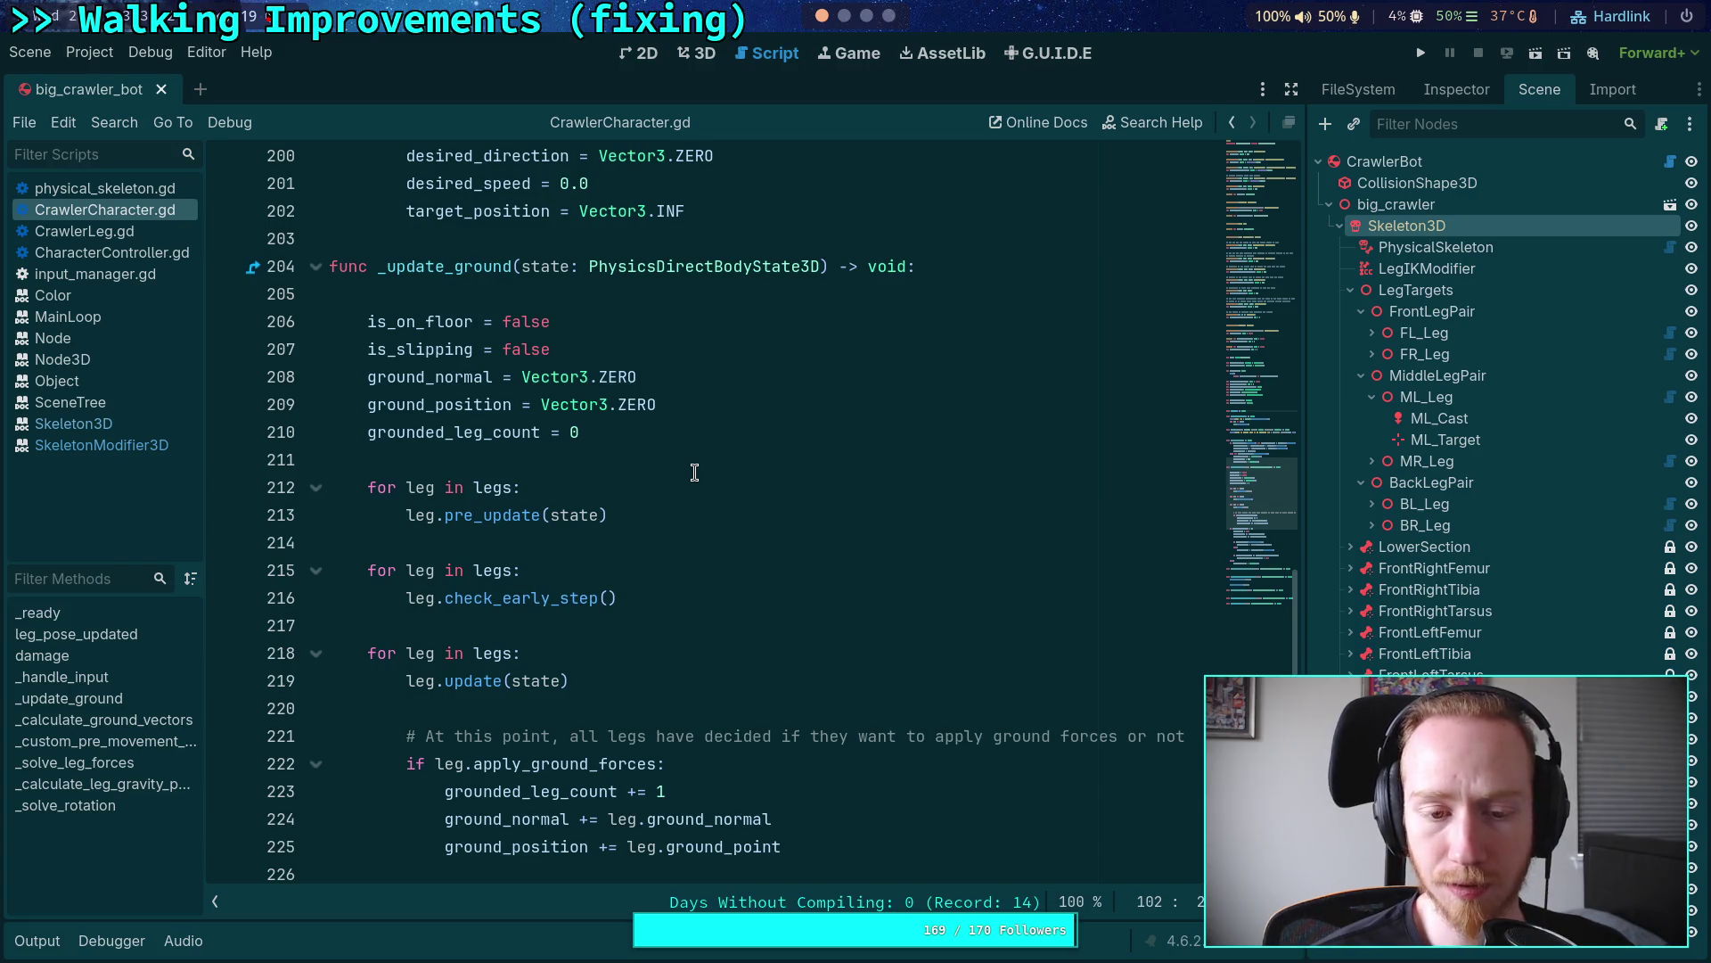
pyautogui.scroll(3, 697, 497)
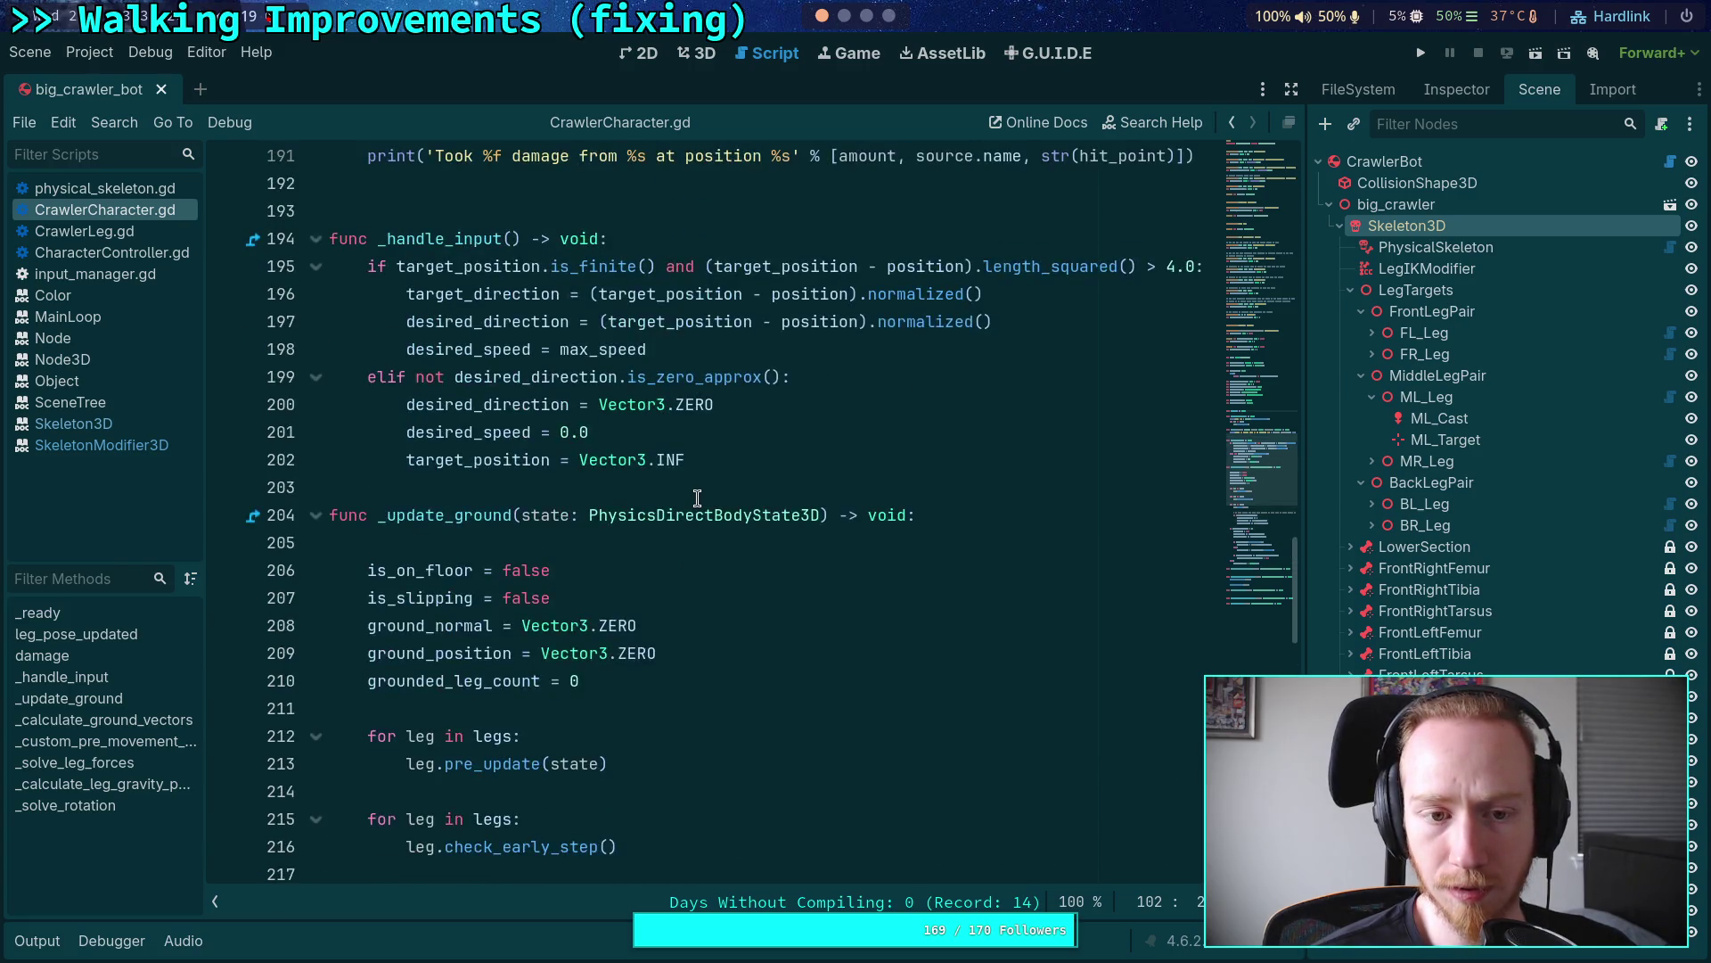
pyautogui.scroll(-4, 697, 497)
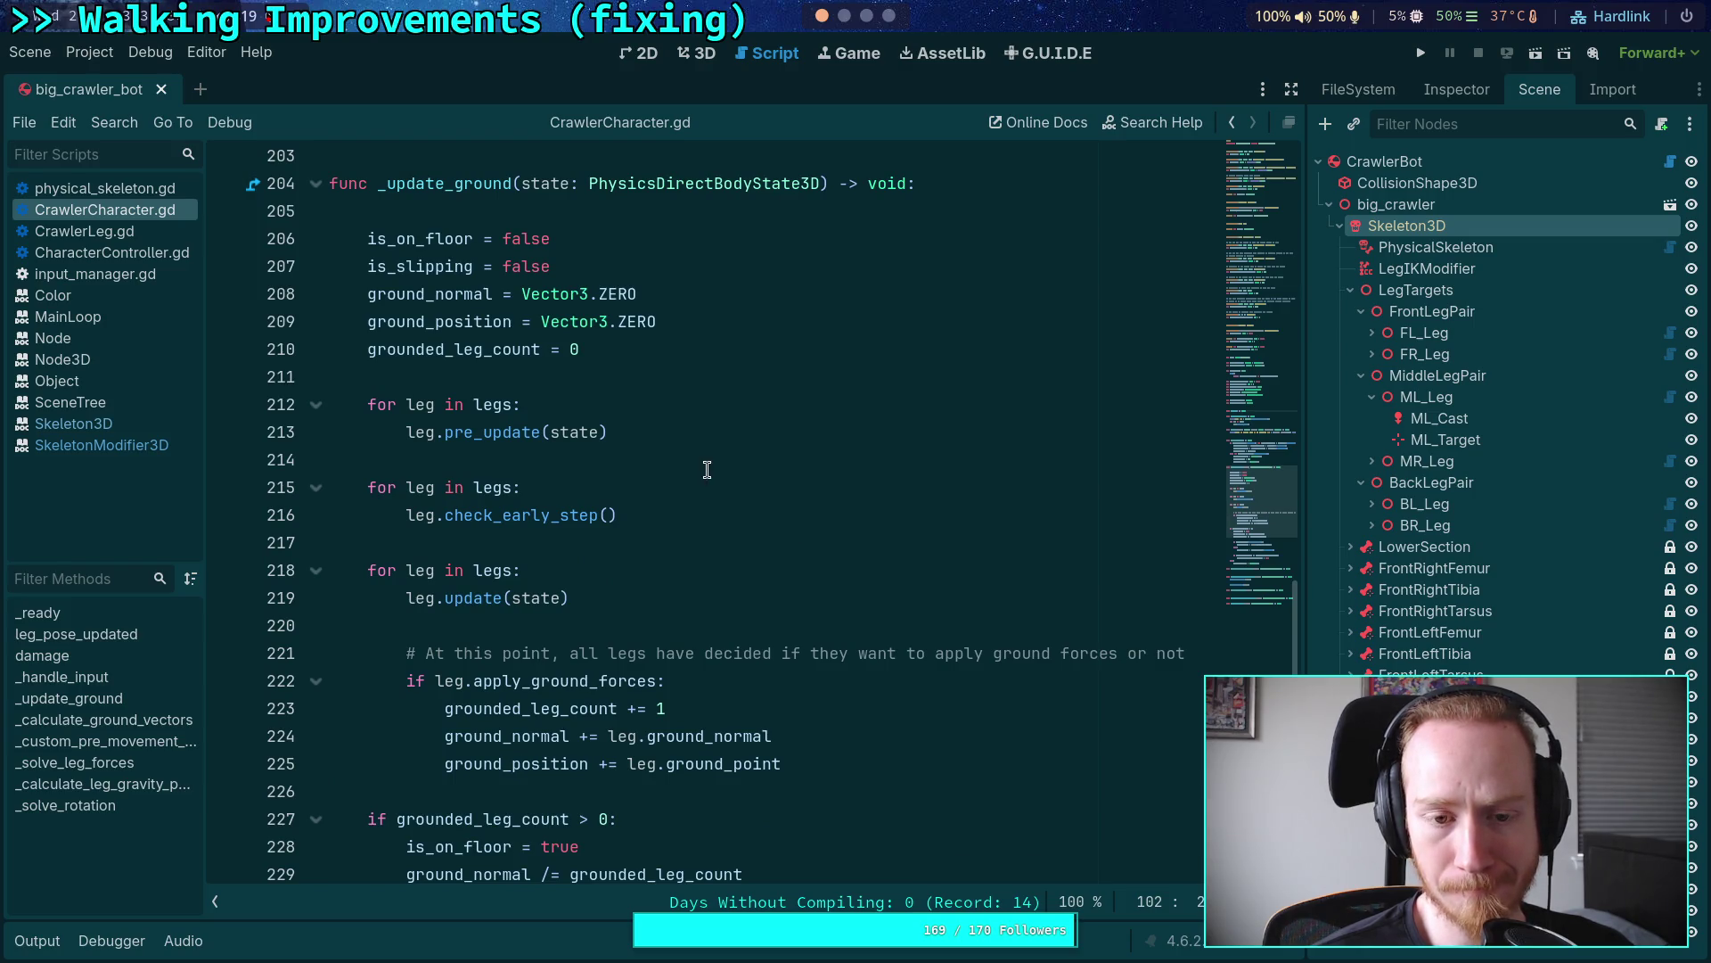
# Step: Look up pre_update's definition in CrawlerLeg.gd from the call on line 213
pyautogui.doubleClick(499, 435)
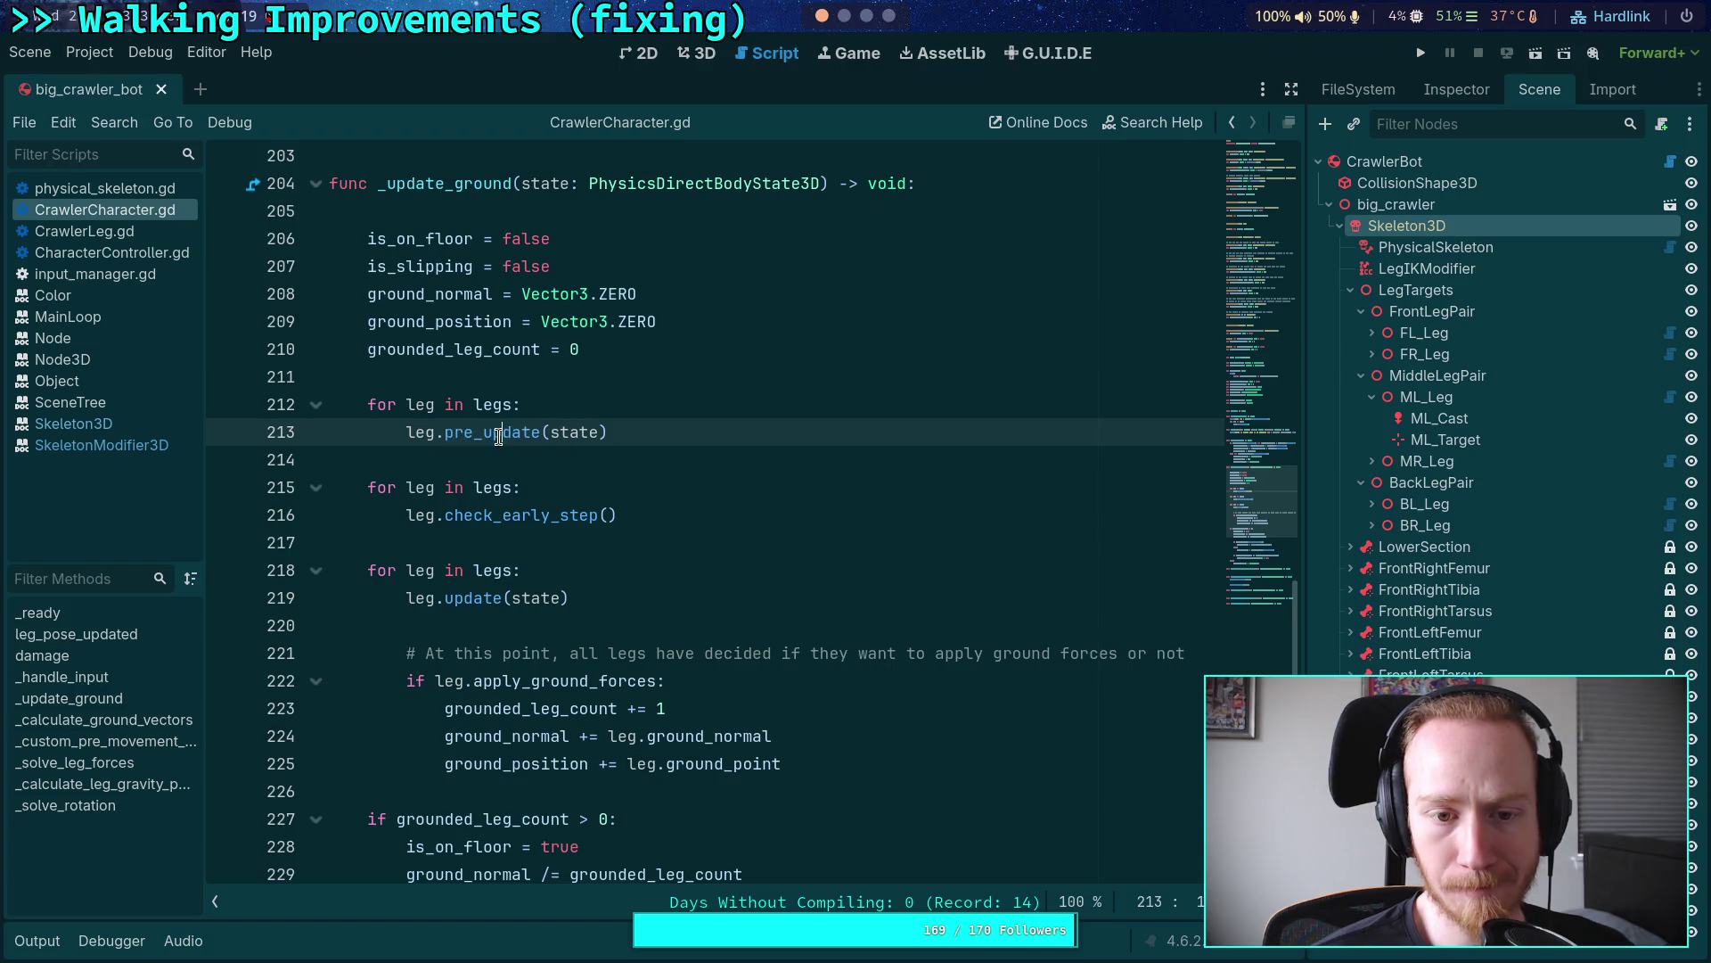
pyautogui.rightClick(498, 435)
pyautogui.click(549, 810)
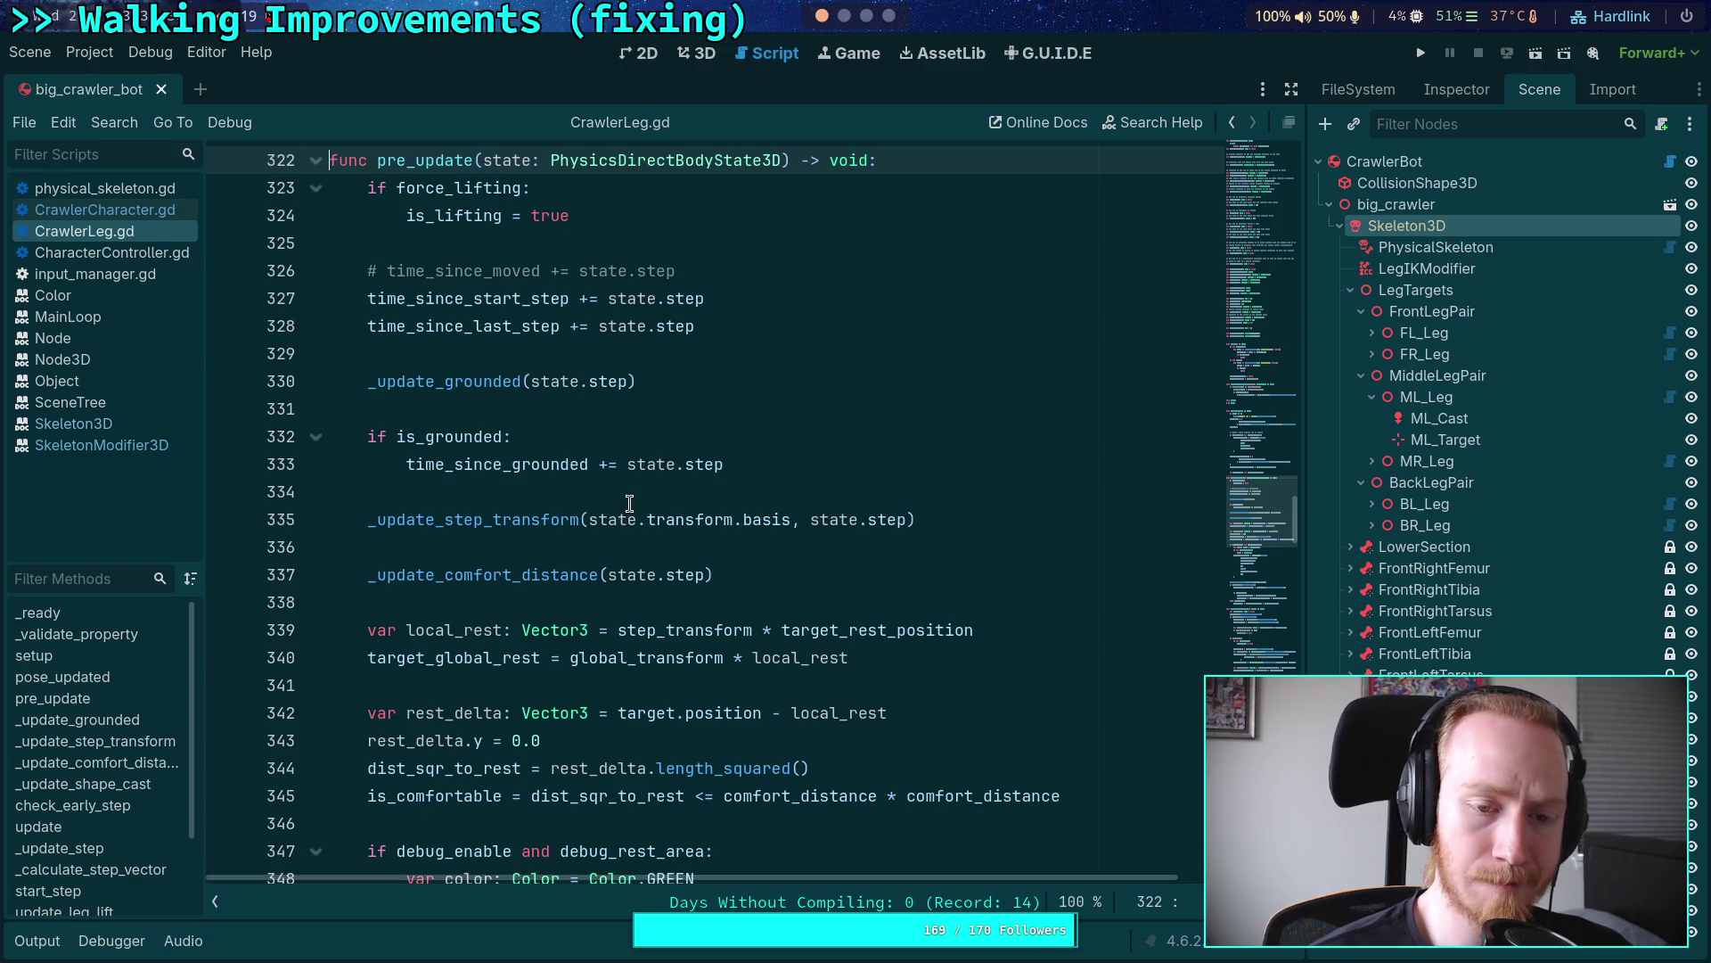
pyautogui.doubleClick(469, 384)
pyautogui.scroll(4, 436, 553)
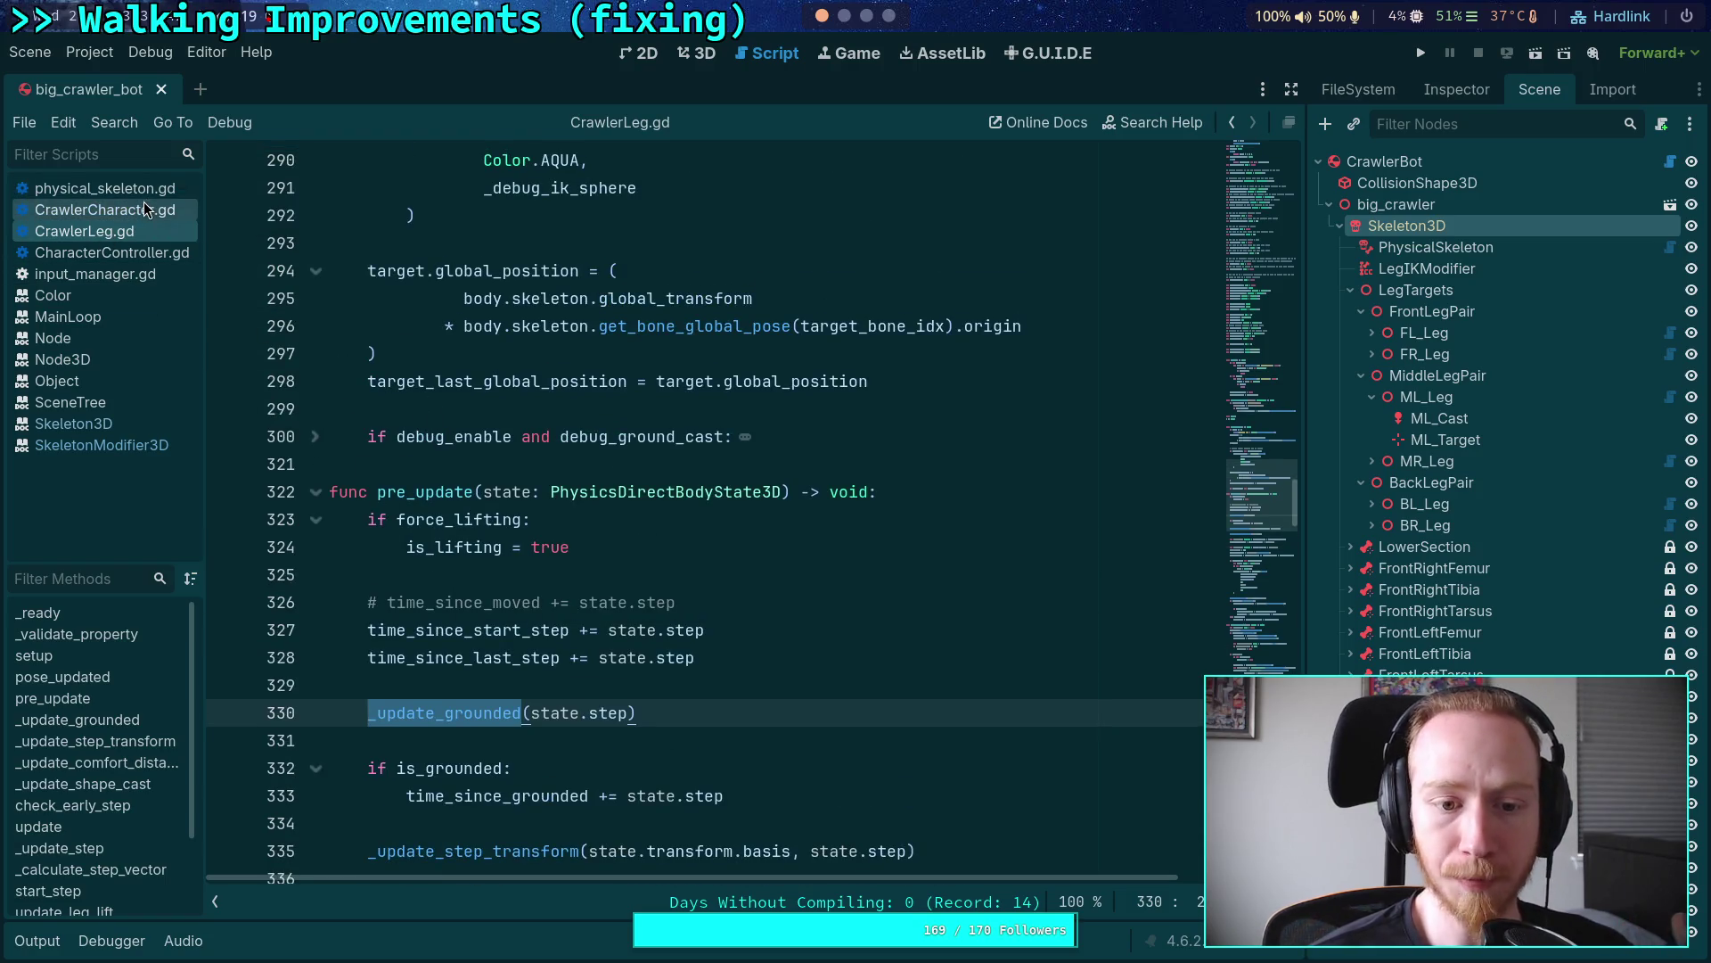
# Step: Back in _update_ground, insert an empty line after ground_position += leg.ground_point on line 225
pyautogui.click(140, 214)
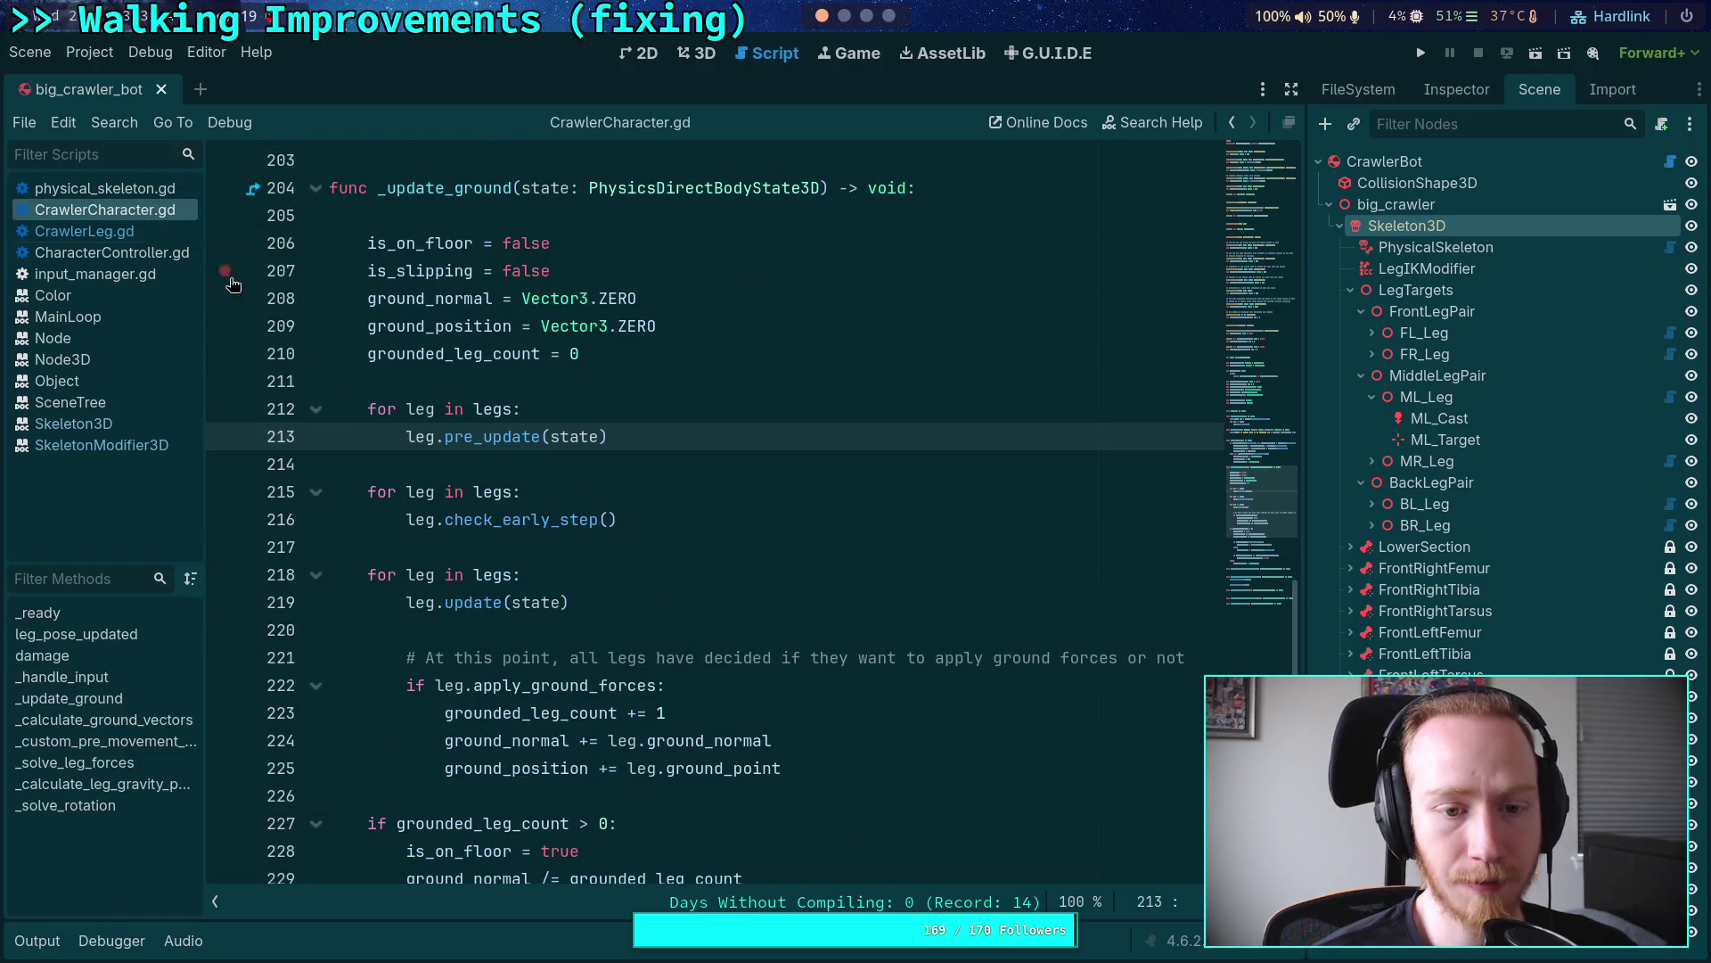
pyautogui.click(604, 383)
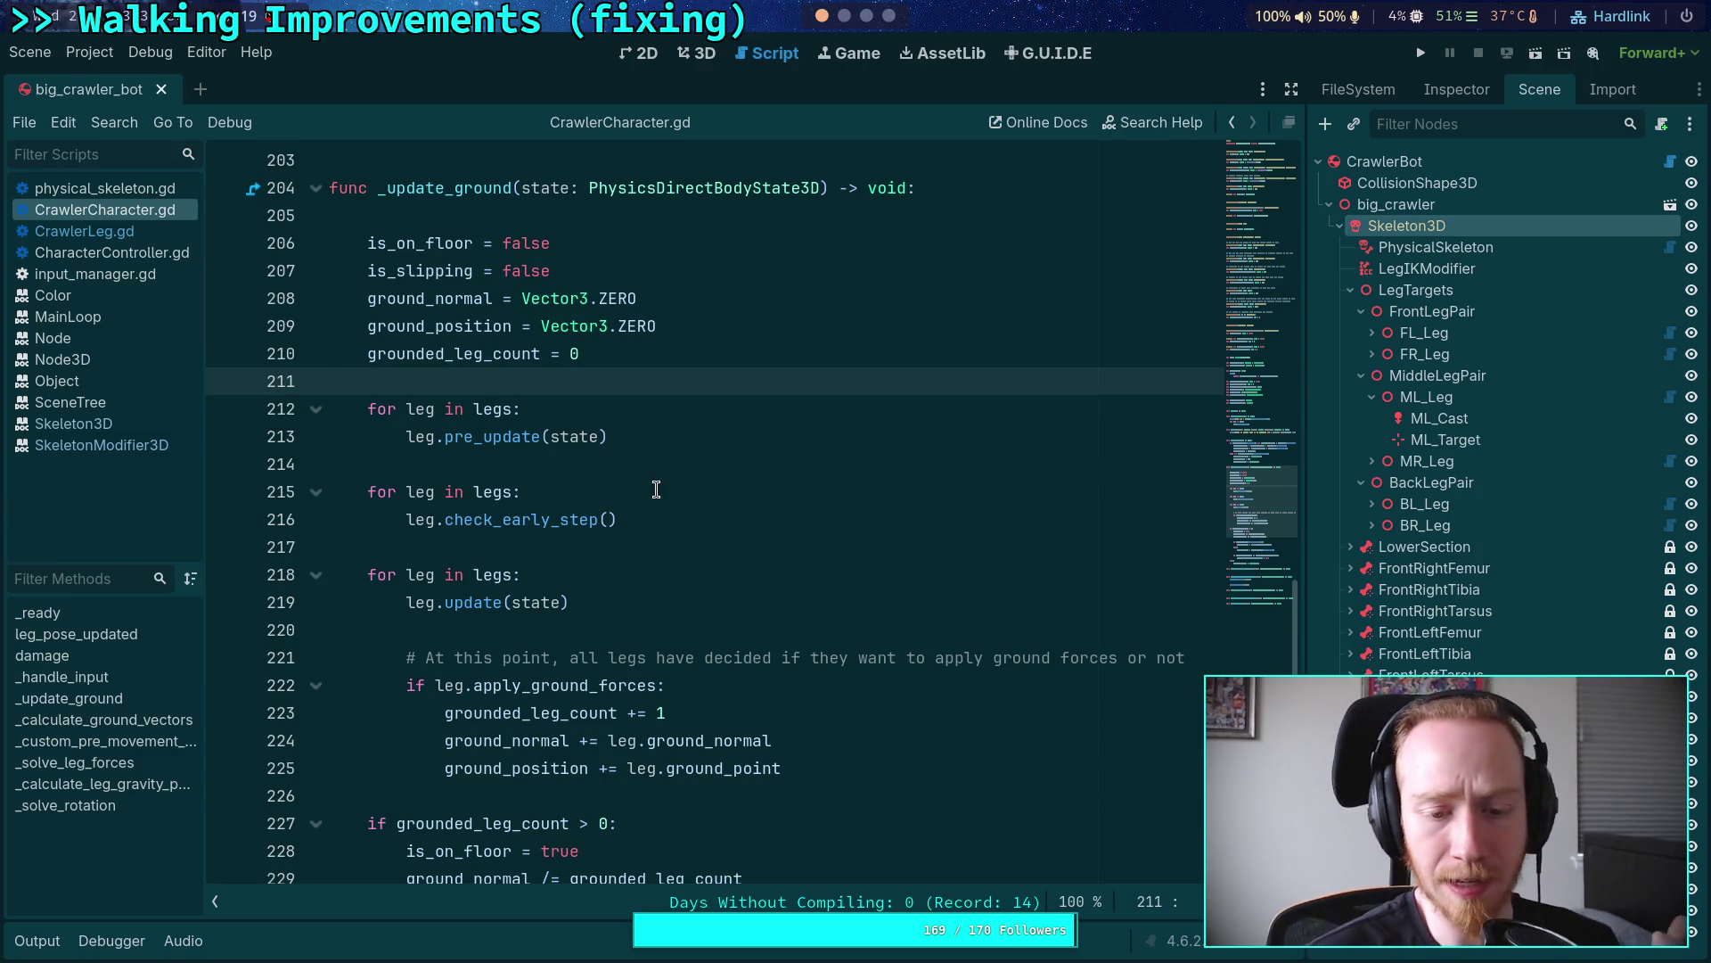
pyautogui.click(813, 766)
pyautogui.press('Return')
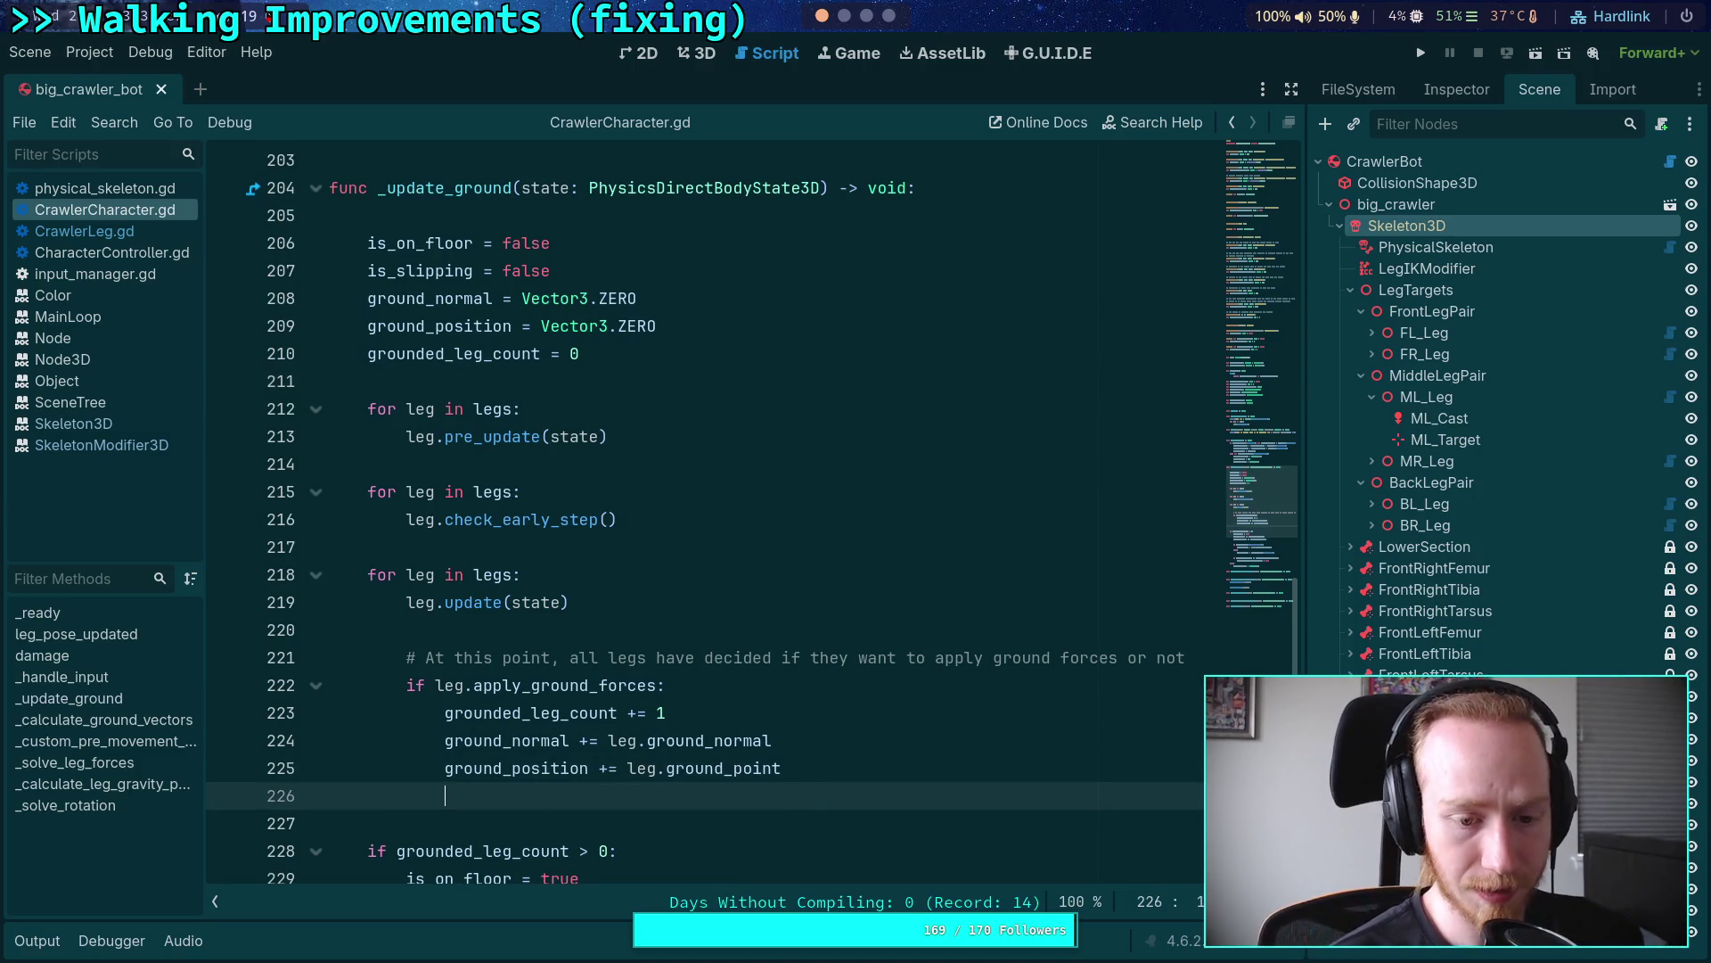
# Step: Insert a second blank line after line 225 and review the leg loops
pyautogui.press('Return')
pyautogui.scroll(-5, 771, 560)
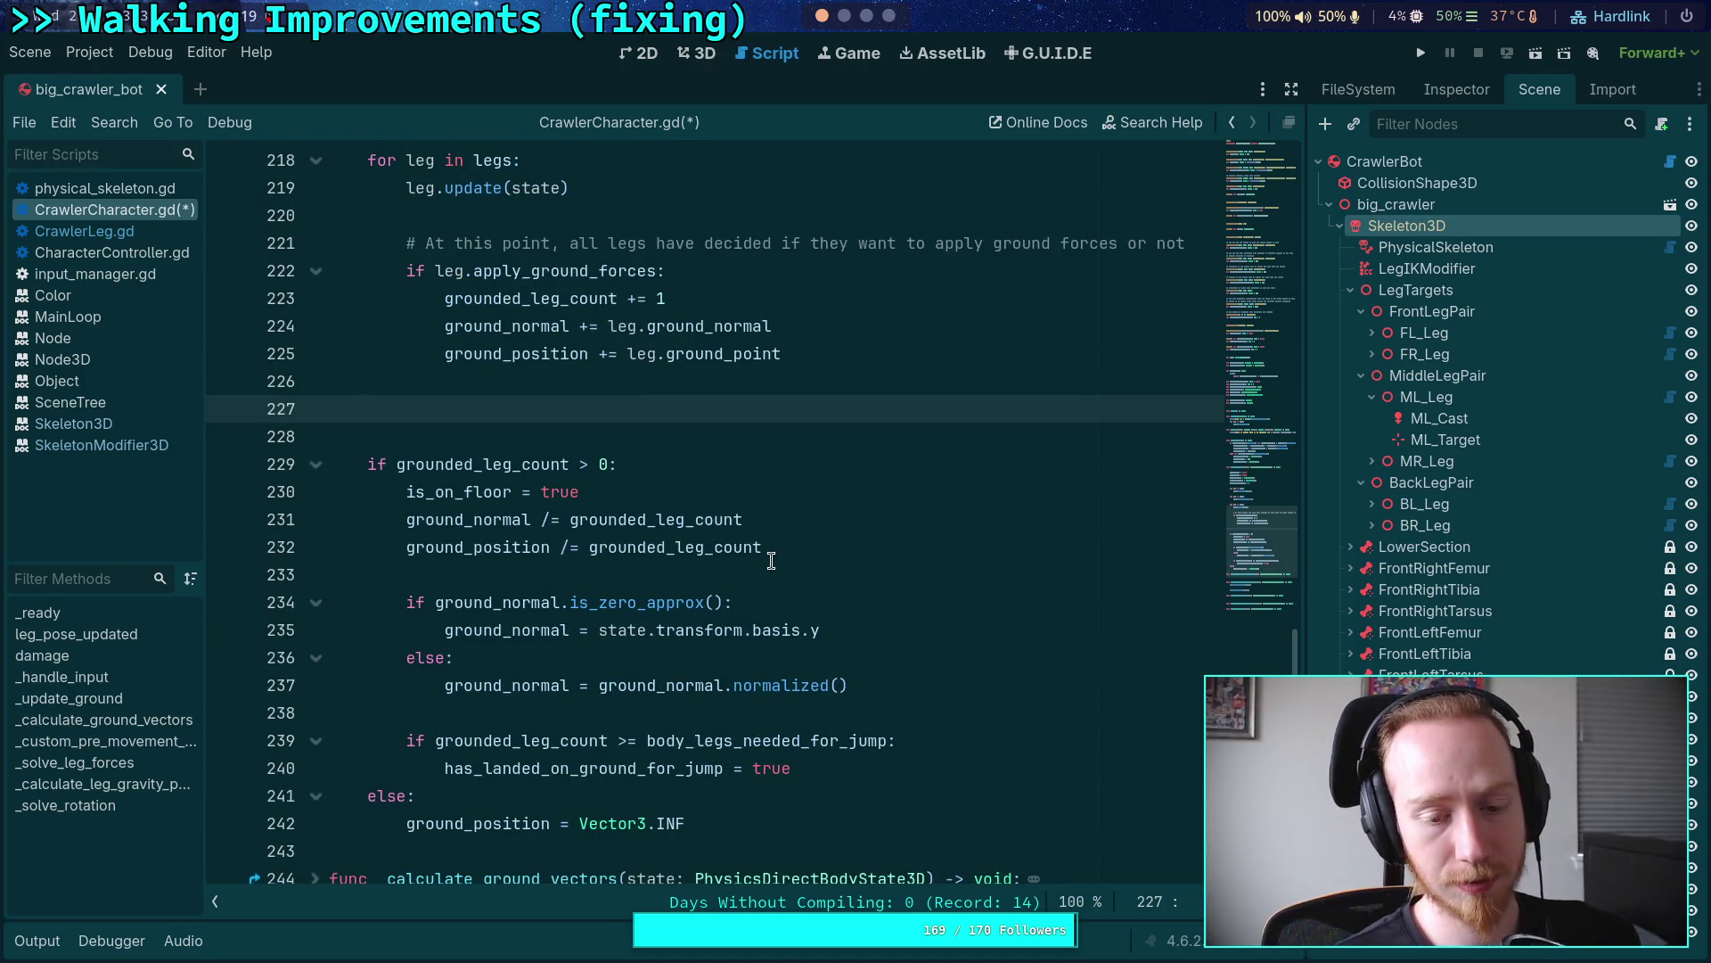
pyautogui.scroll(2, 771, 560)
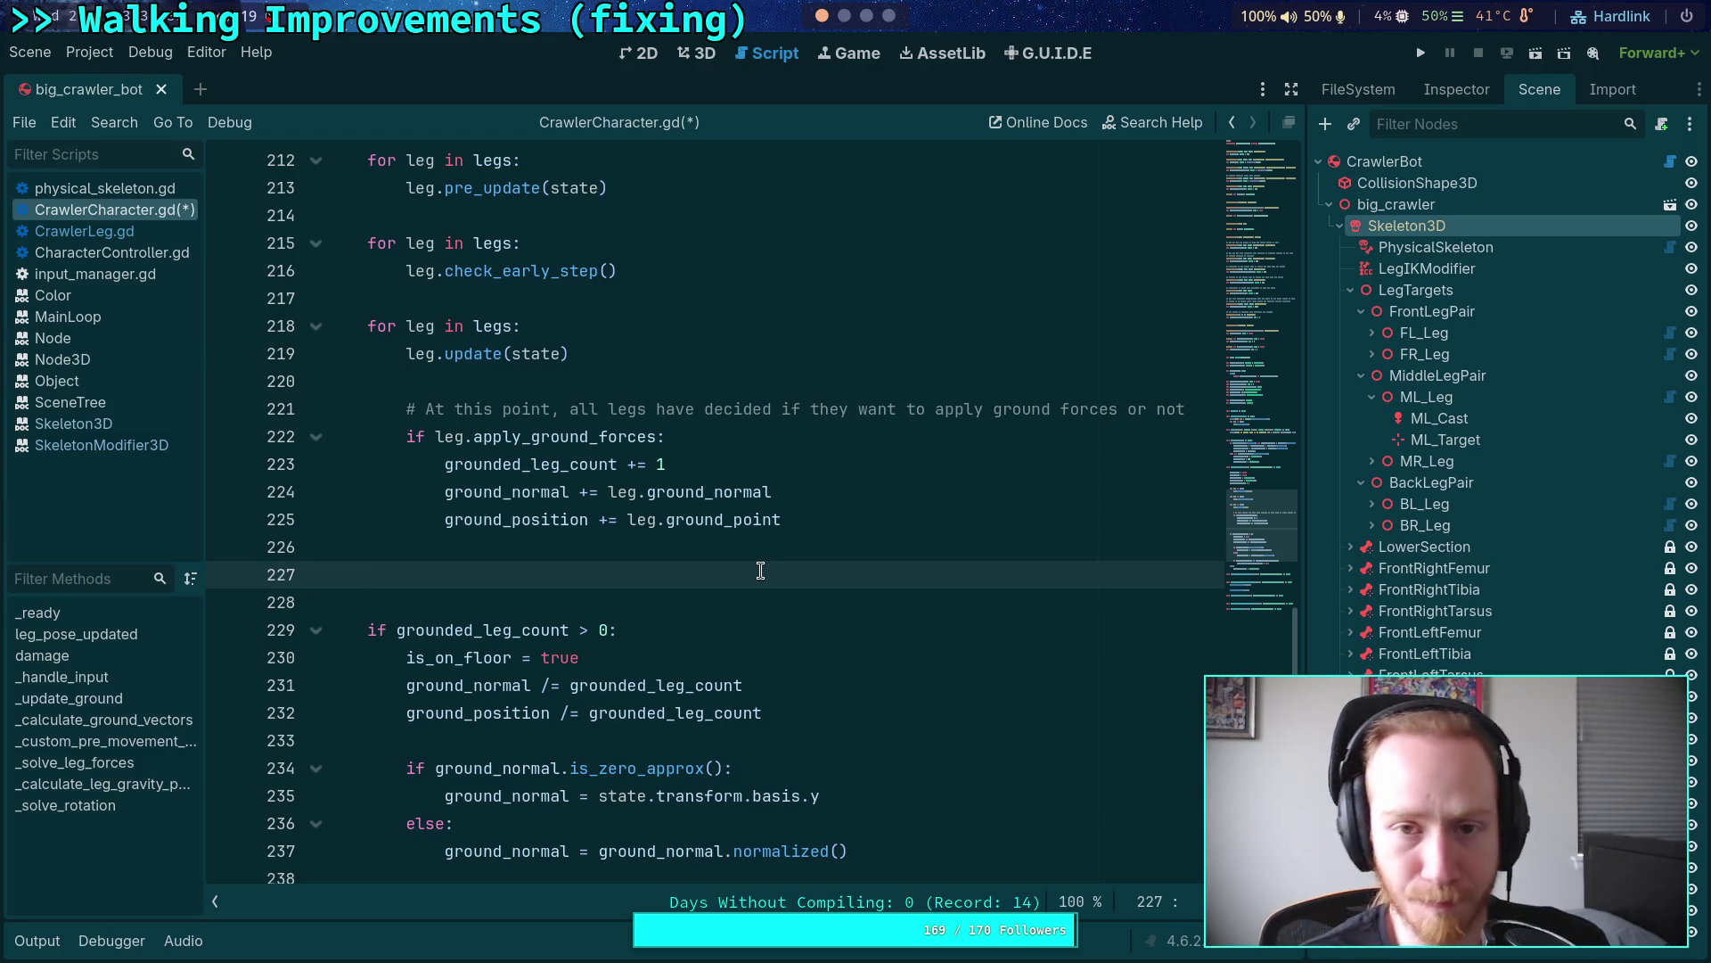
pyautogui.click(868, 17)
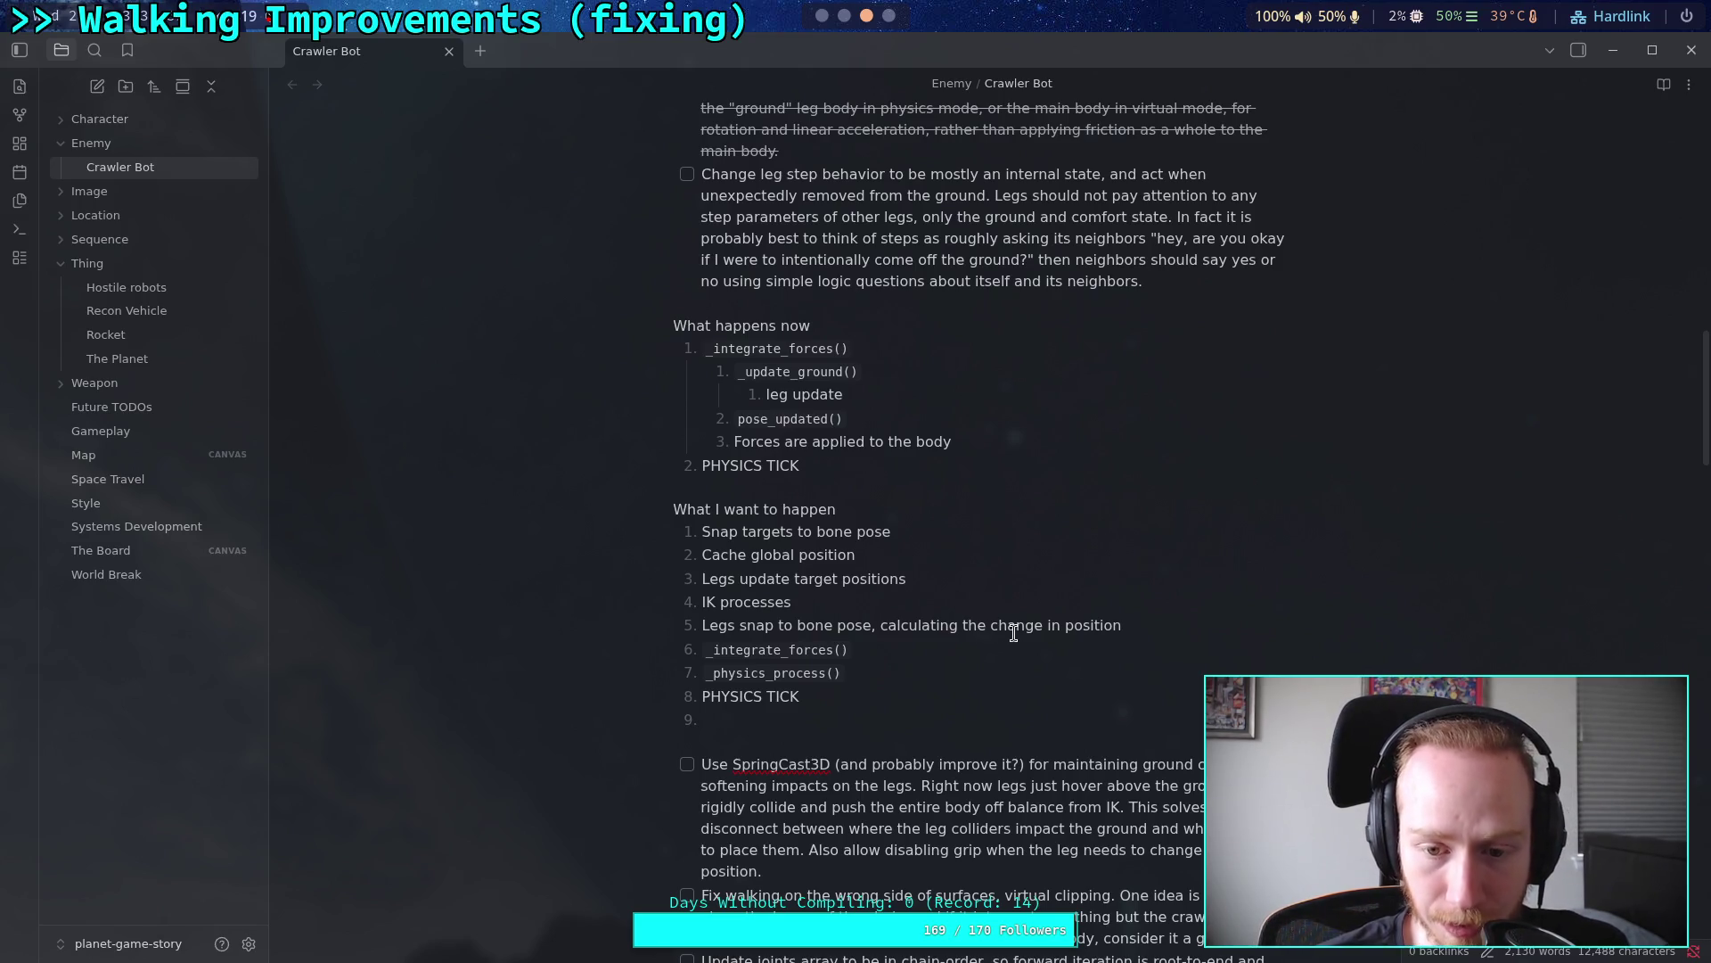
# Step: Append ', cache global' to the bone-pose snap step in the desired order list
pyautogui.moveTo(893, 557); pyautogui.dragTo(623, 539)
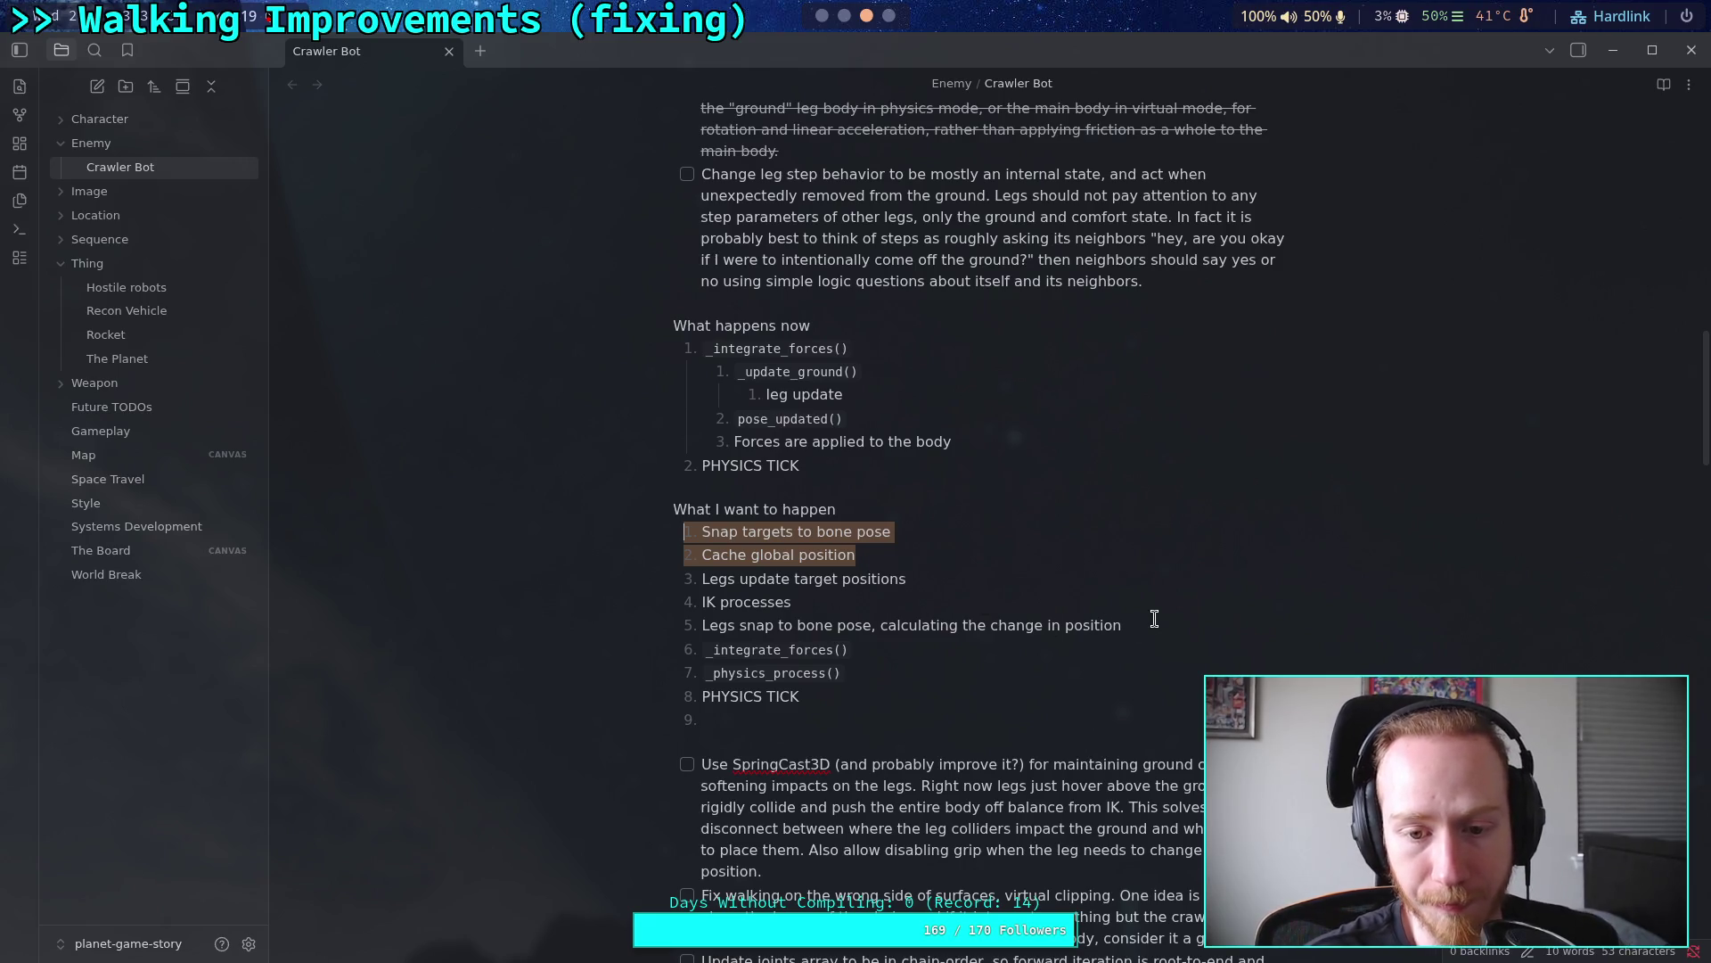
pyautogui.click(1128, 624)
pyautogui.write(', ')
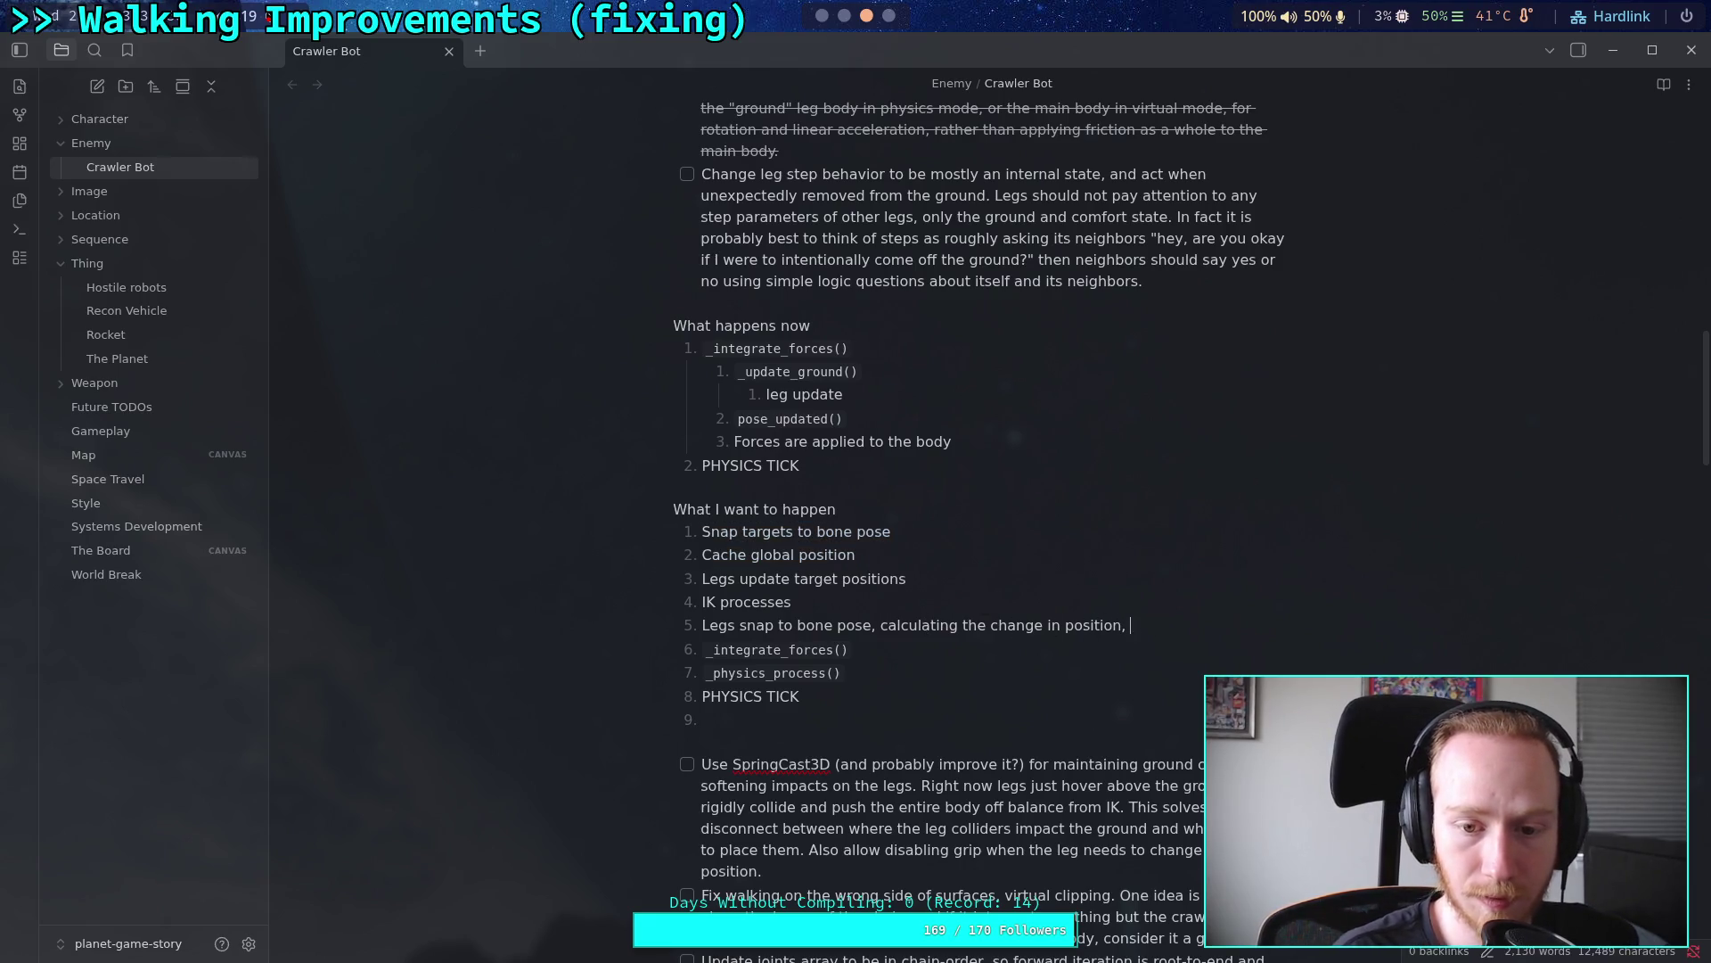
pyautogui.write('cache ')
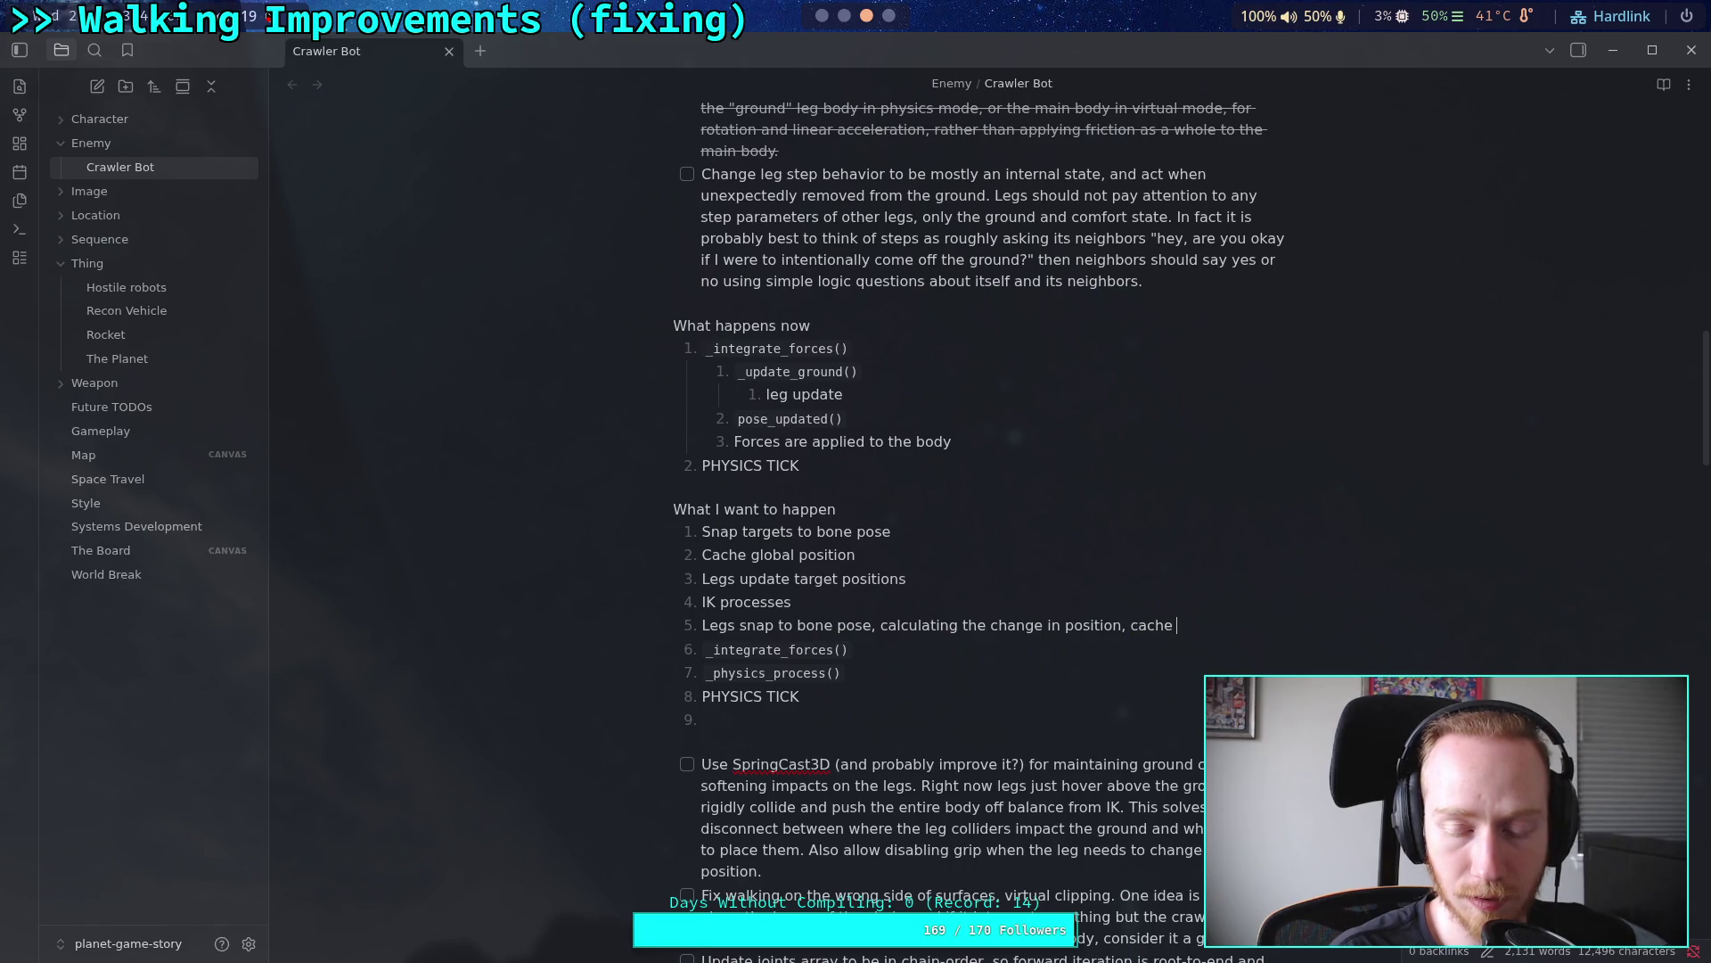
pyautogui.write('global')
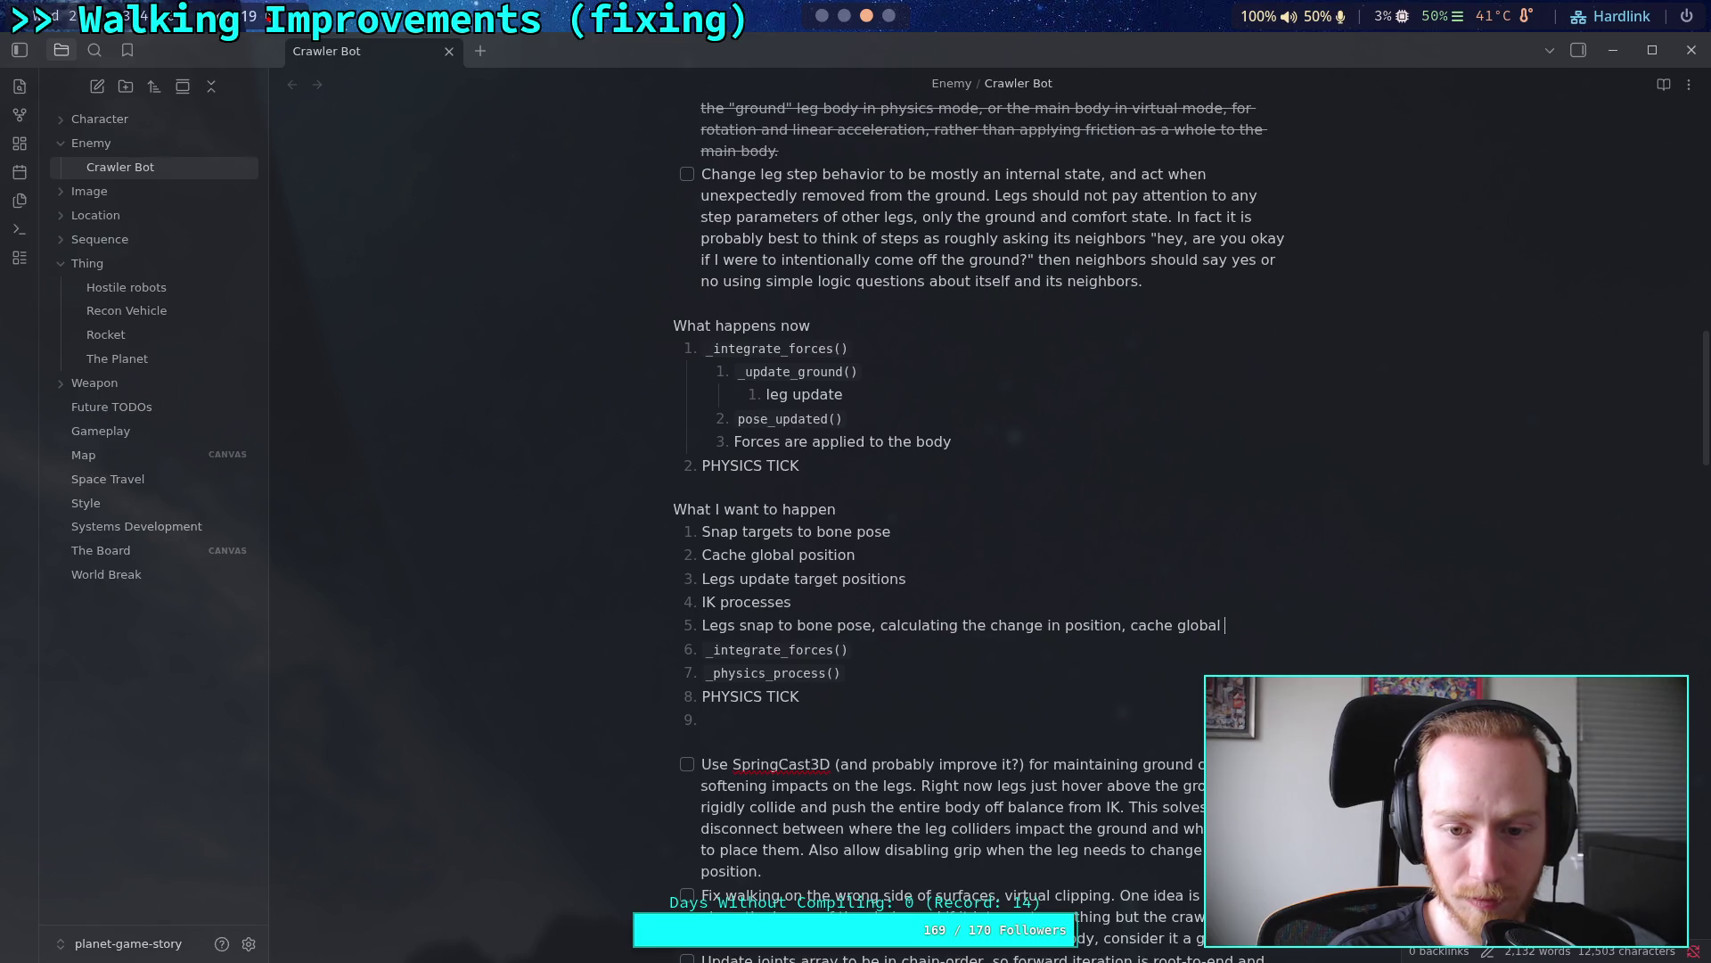
pyautogui.press('BackSpace')
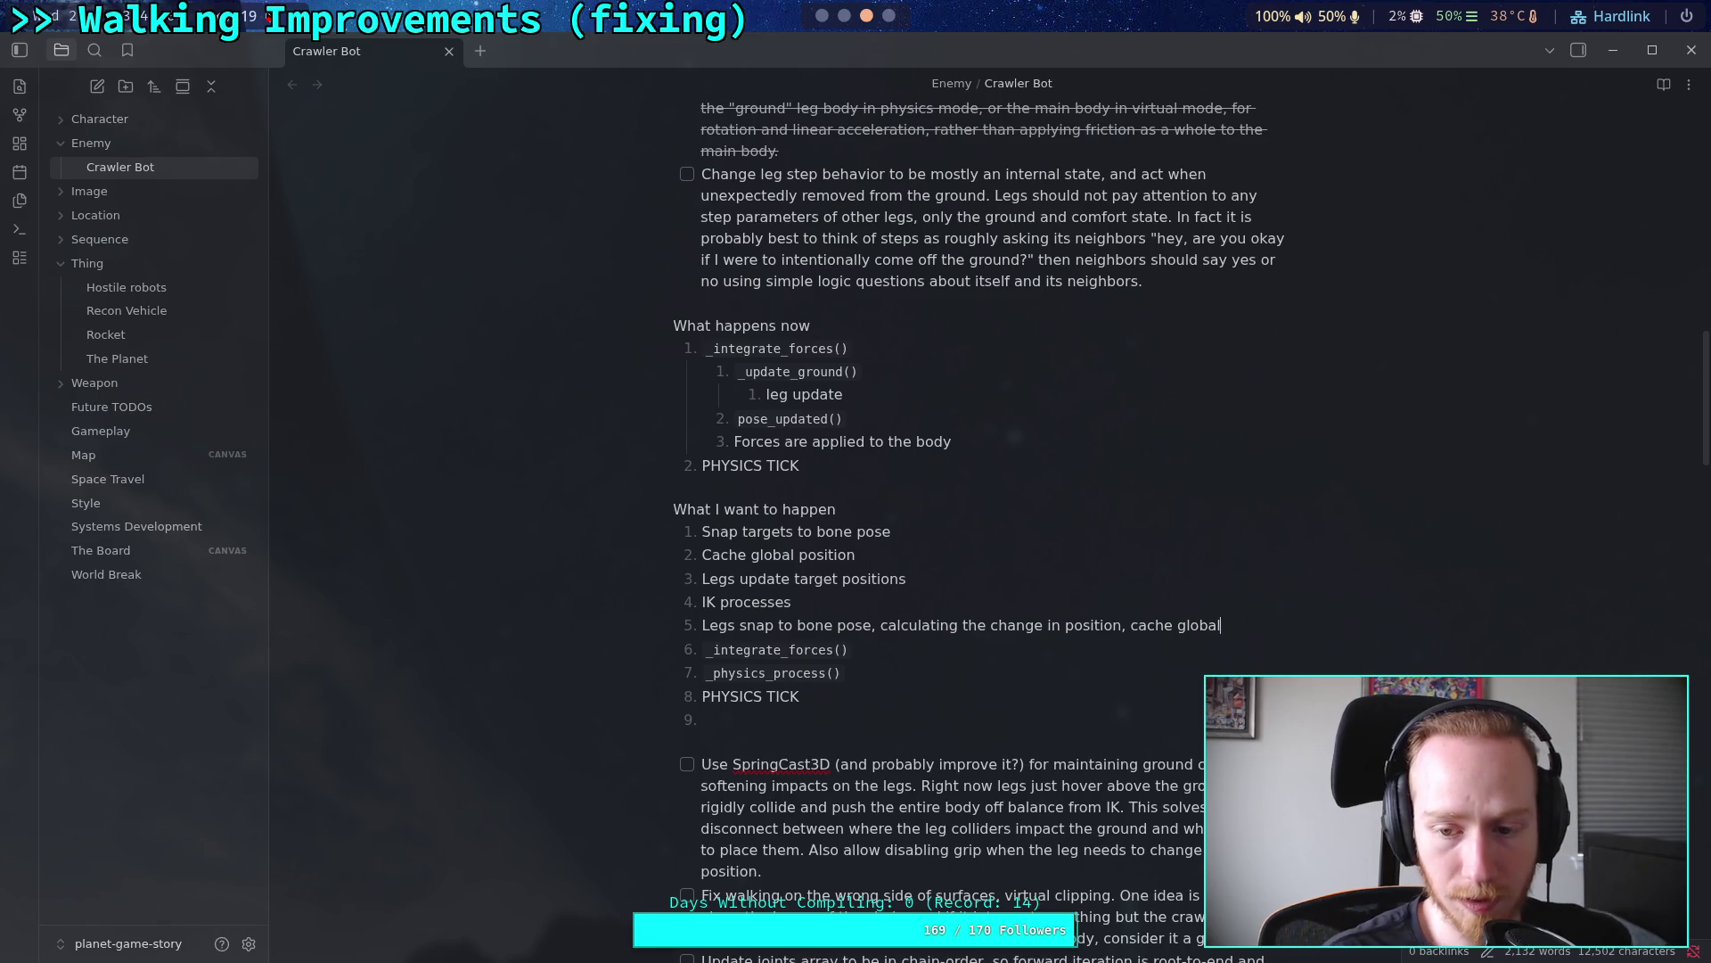
# Step: Remove the first two planned steps and the leftover blank line under the heading
pyautogui.moveTo(879, 561); pyautogui.dragTo(628, 539)
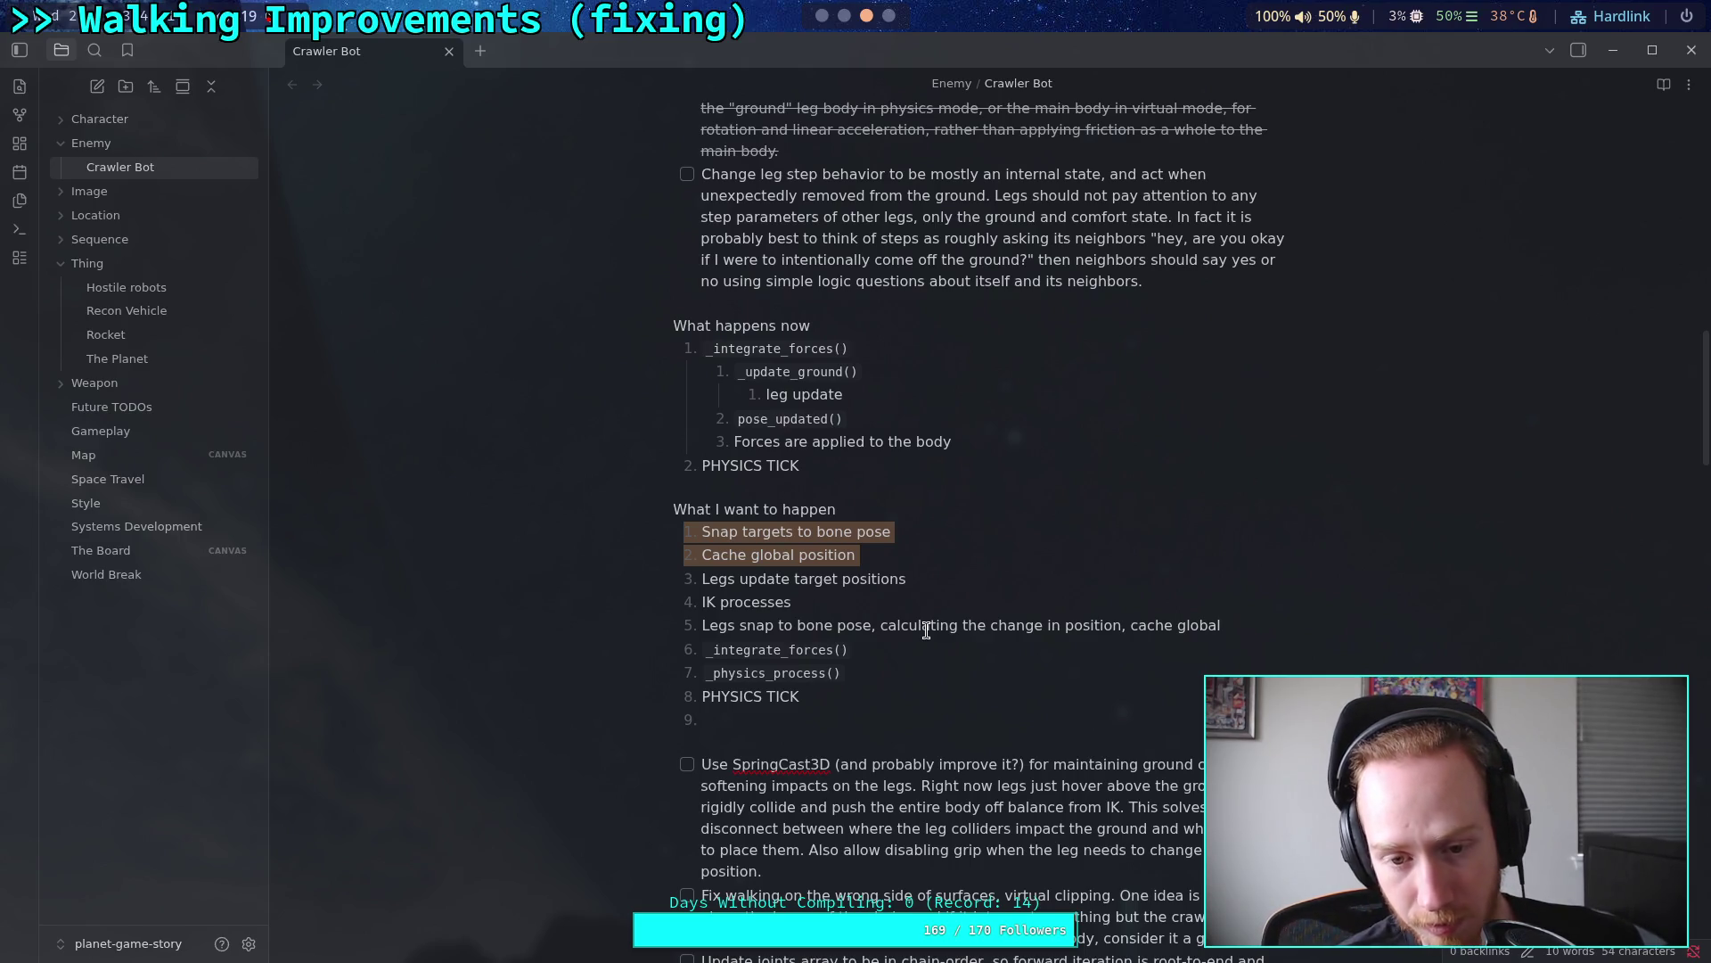
pyautogui.click(896, 559)
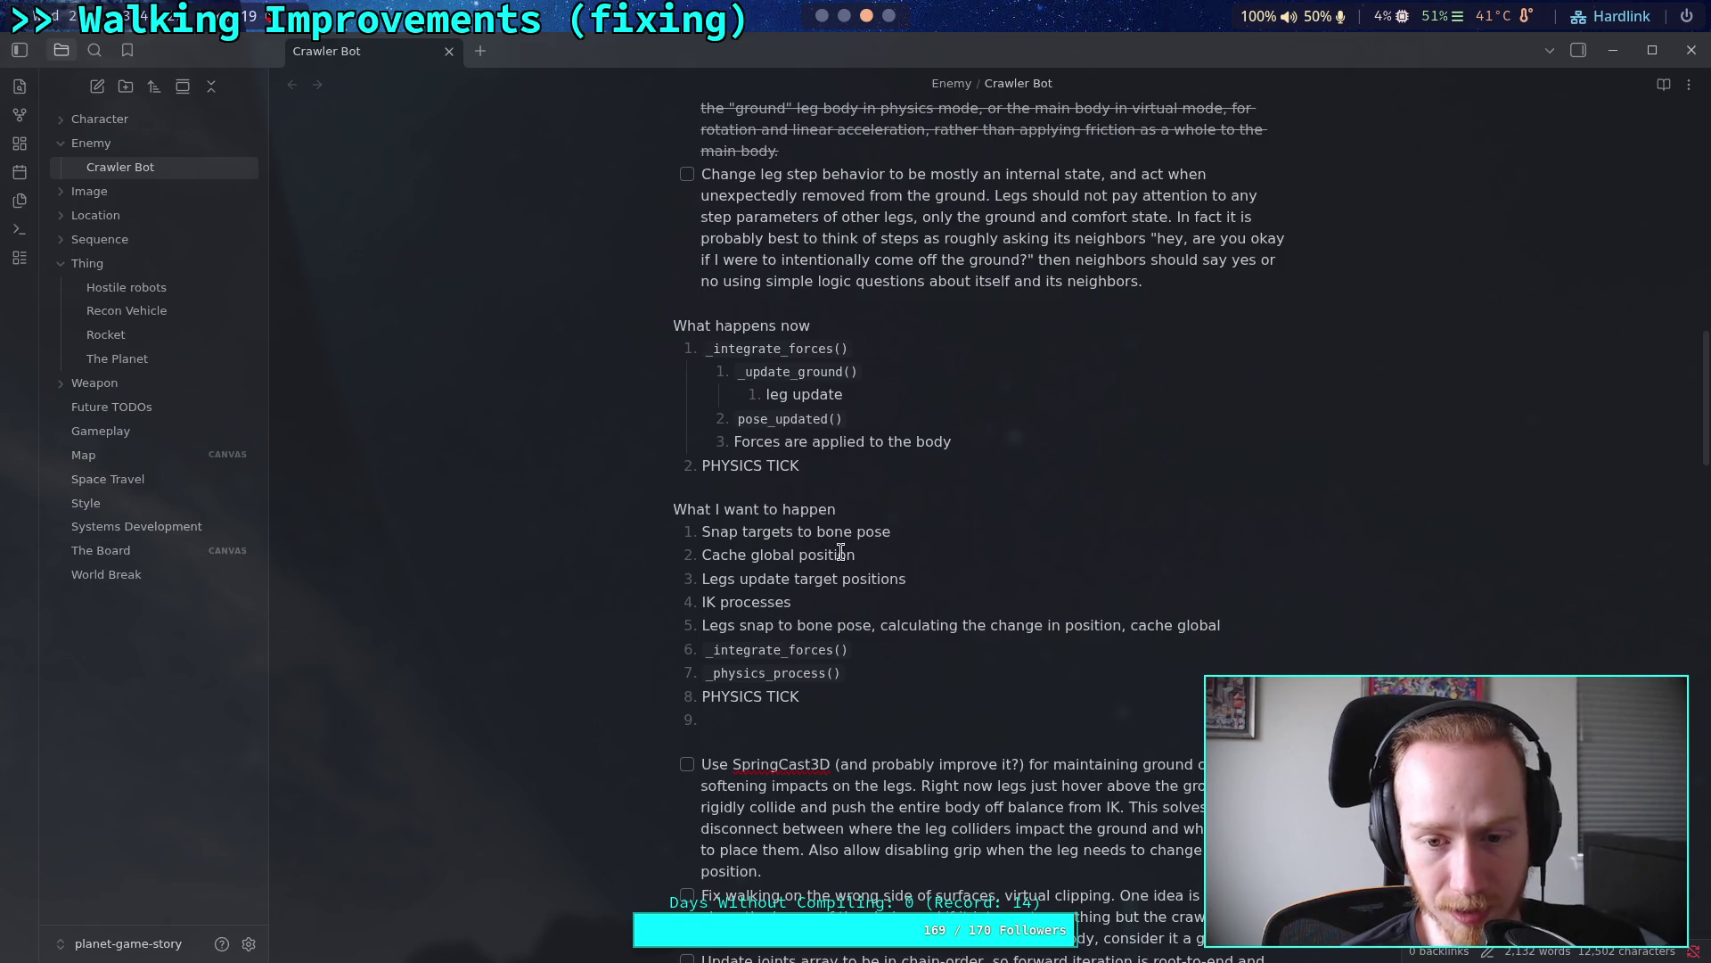
pyautogui.moveTo(860, 554); pyautogui.dragTo(627, 532)
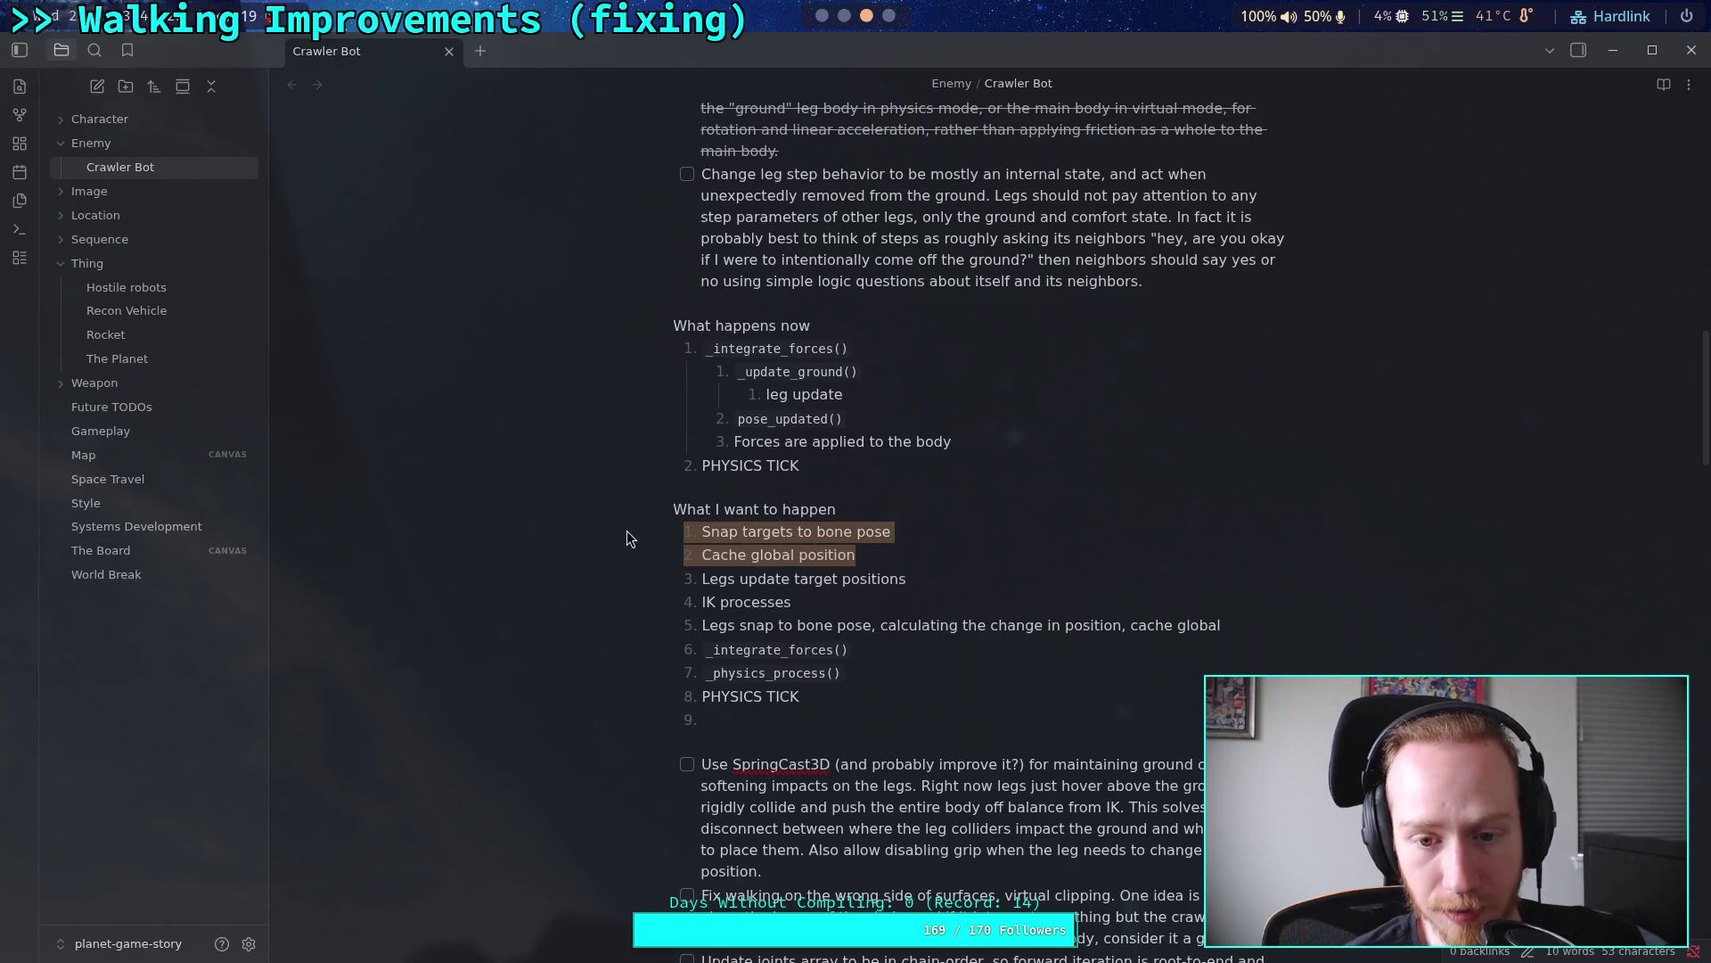
pyautogui.hotkey('ctrl', 'x')
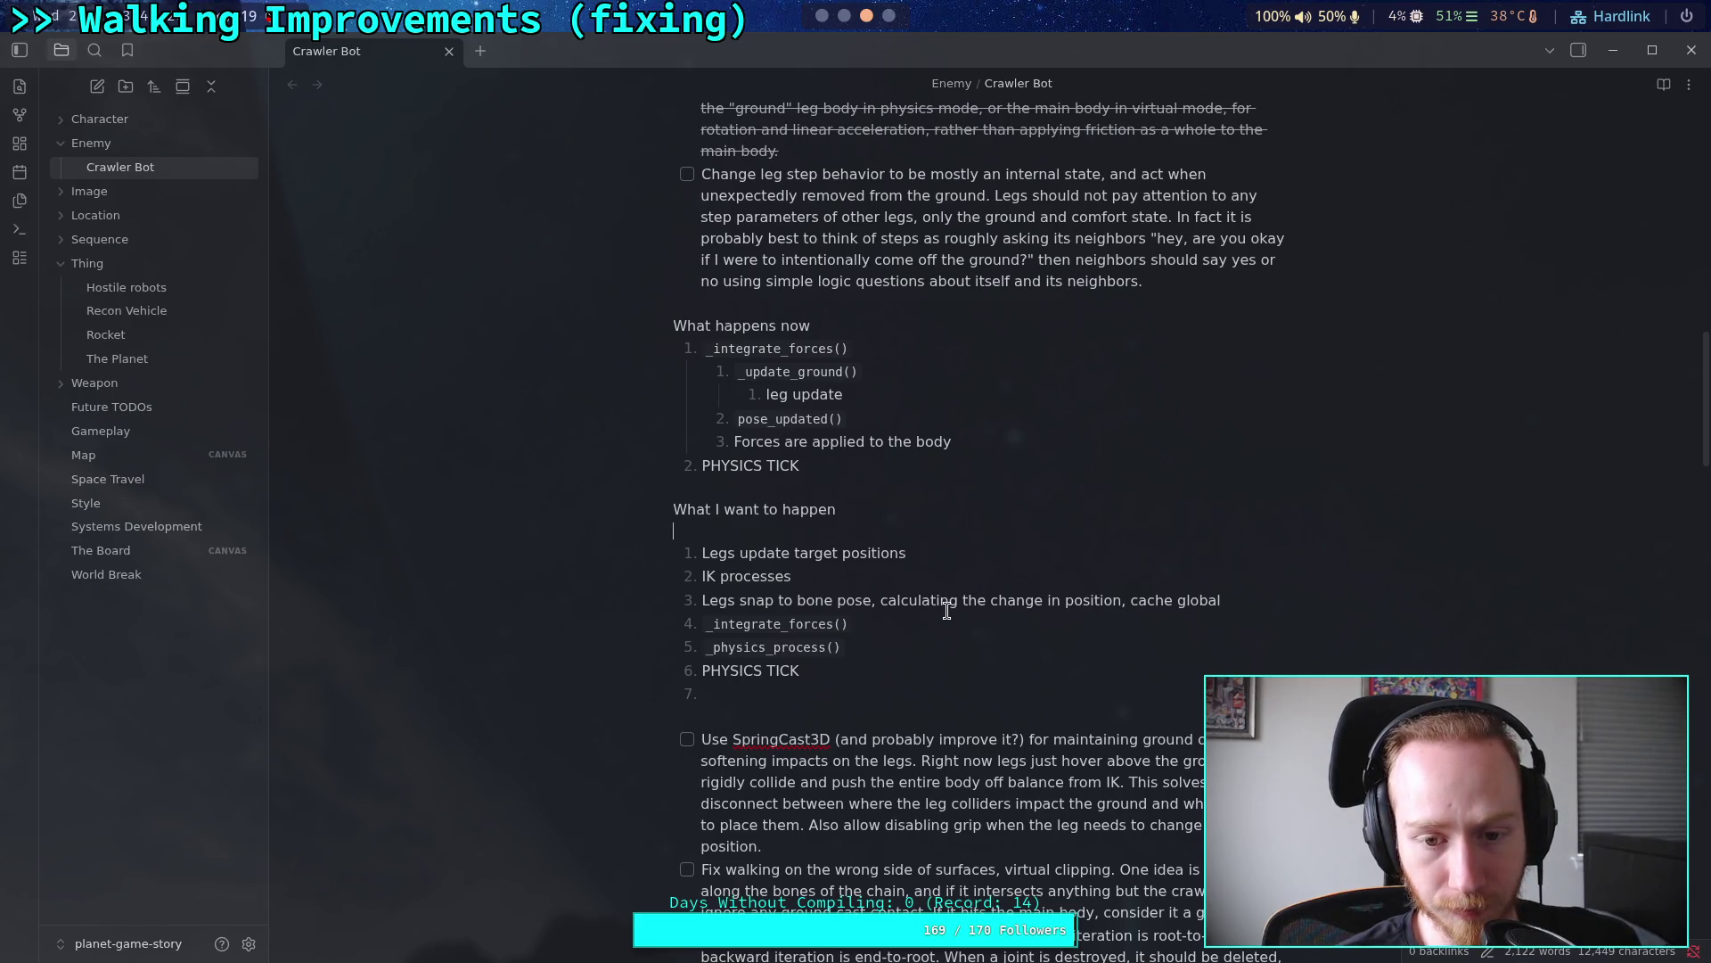
pyautogui.press('BackSpace')
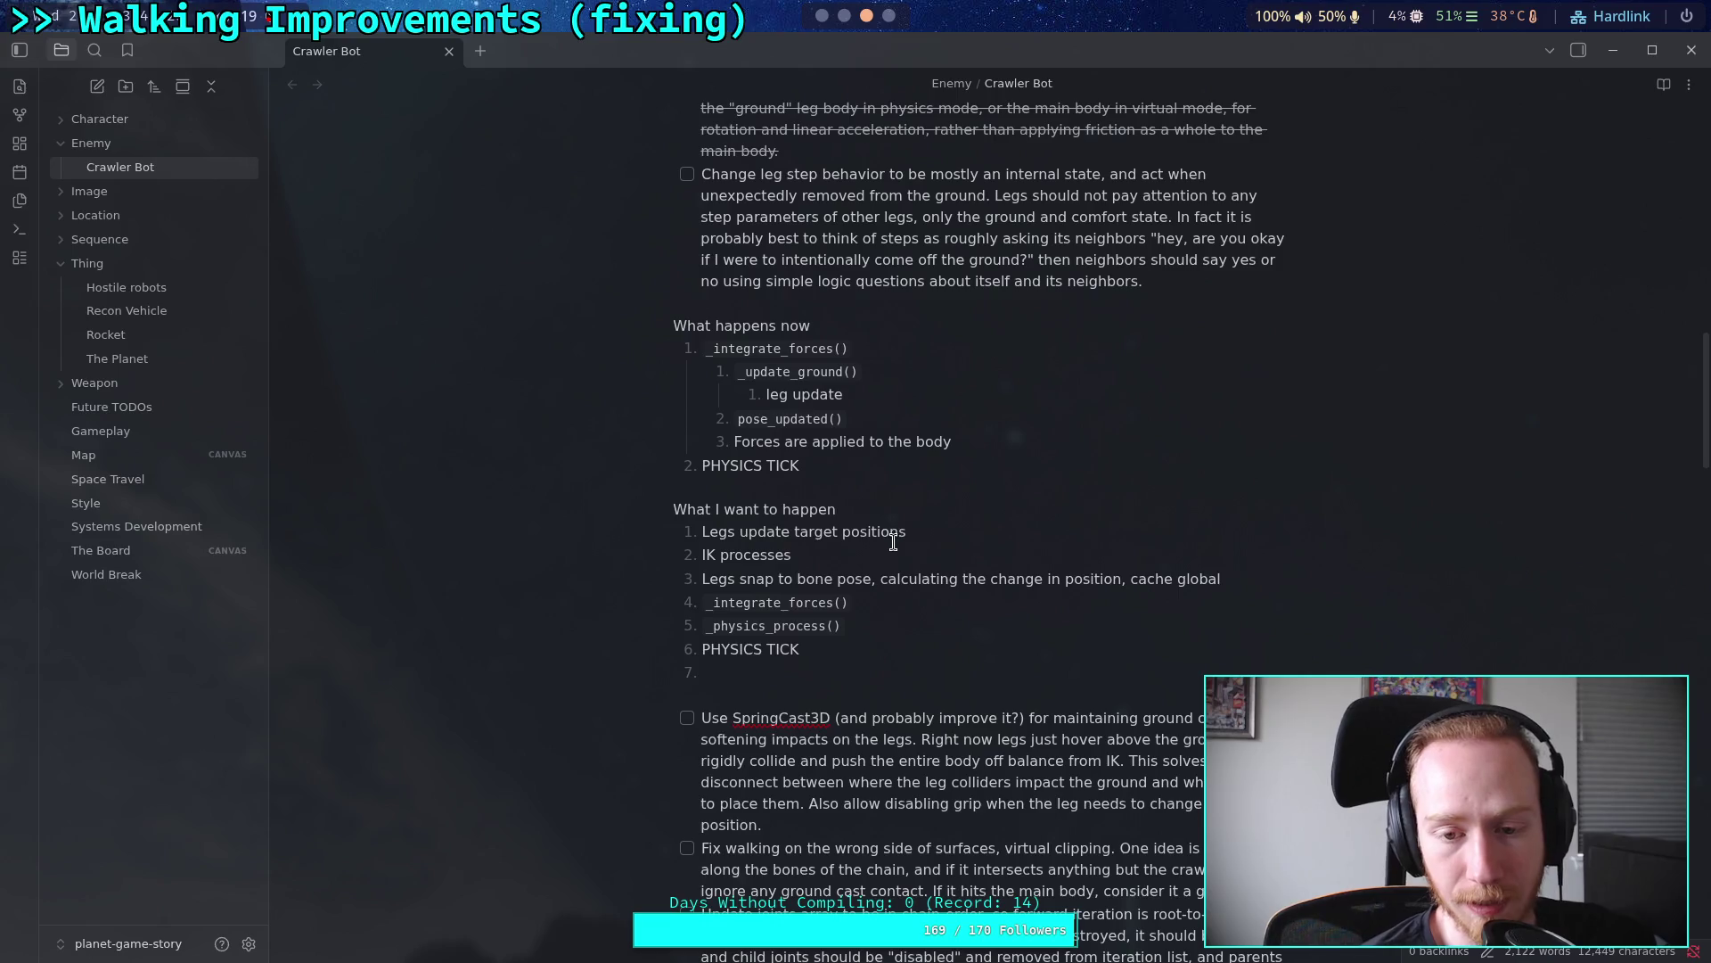
pyautogui.click(917, 537)
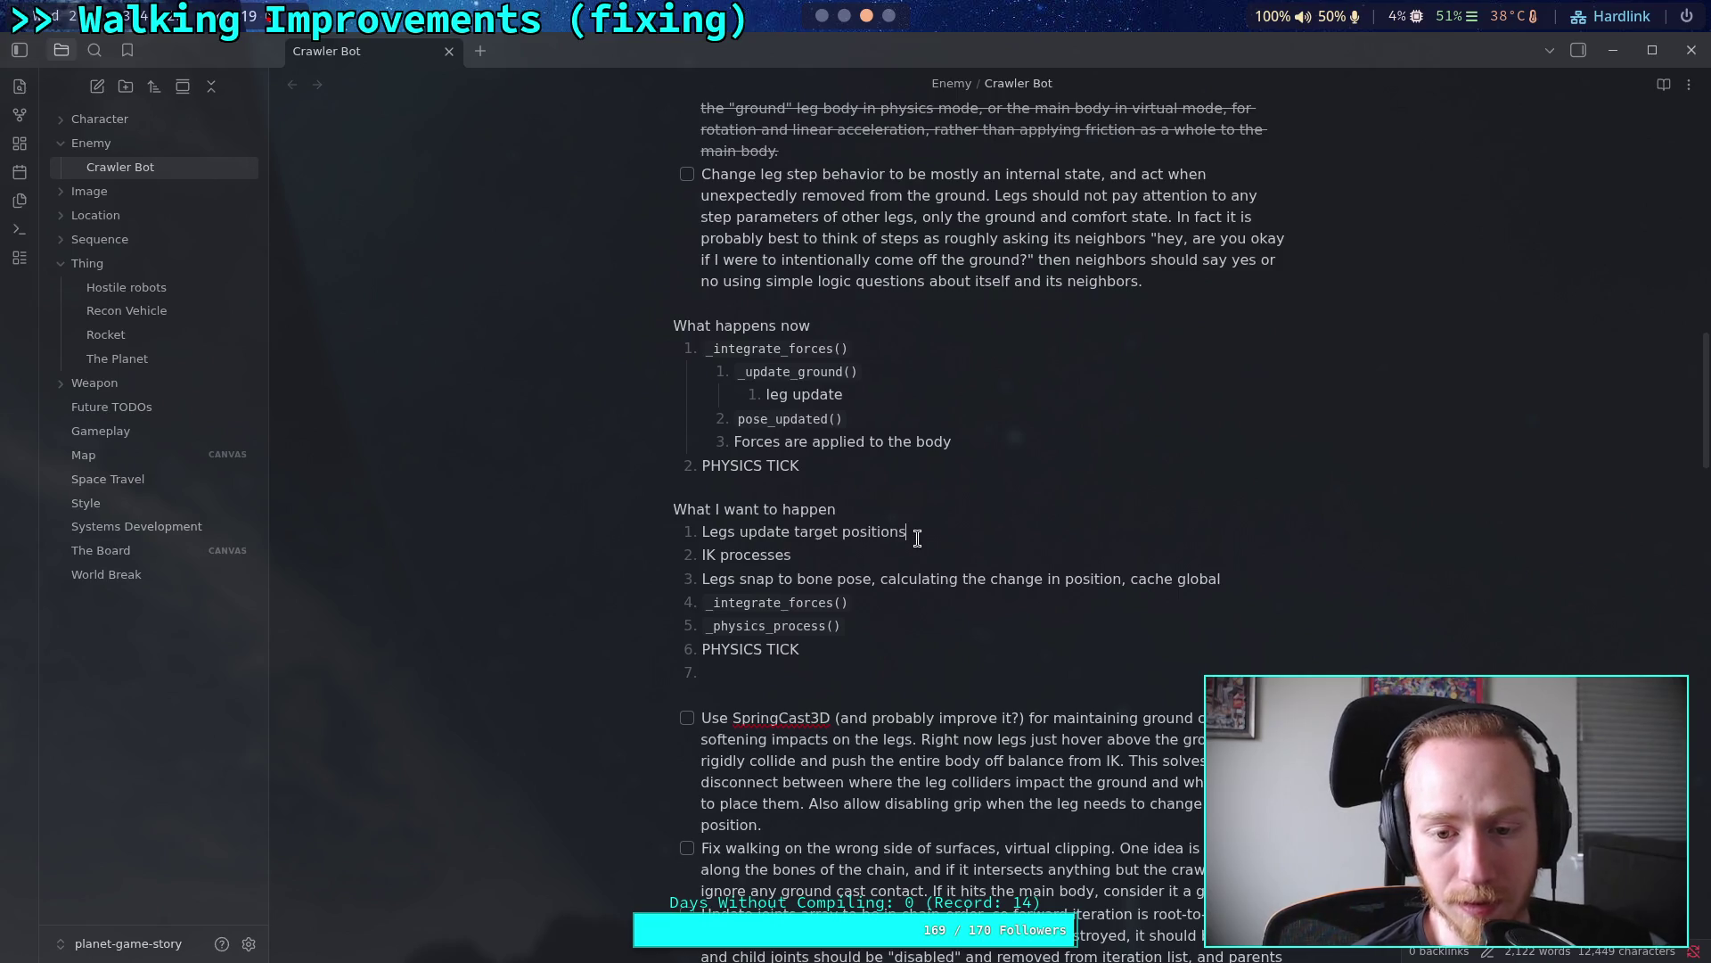
pyautogui.doubleClick(812, 557)
pyautogui.hotkey('alt', 'Tab')
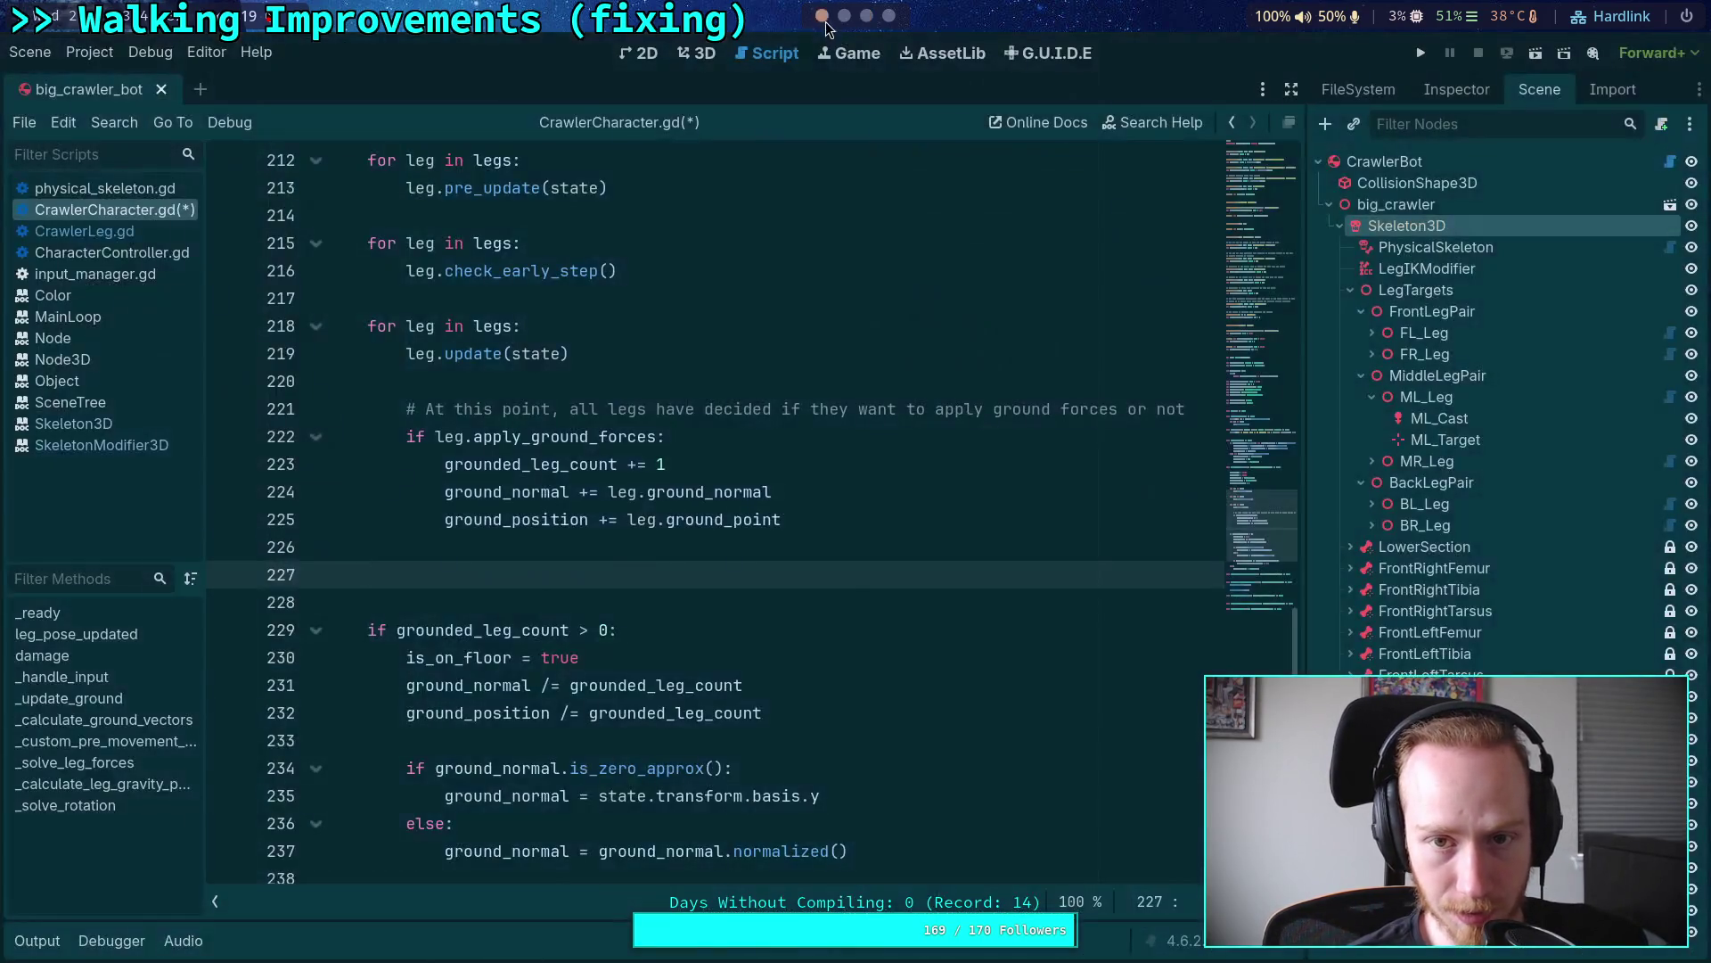
# Step: Scroll briefly through _update_ground's leg loops, then return to the Crawler Bot note
pyautogui.scroll(2, 611, 489)
pyautogui.scroll(-1, 484, 650)
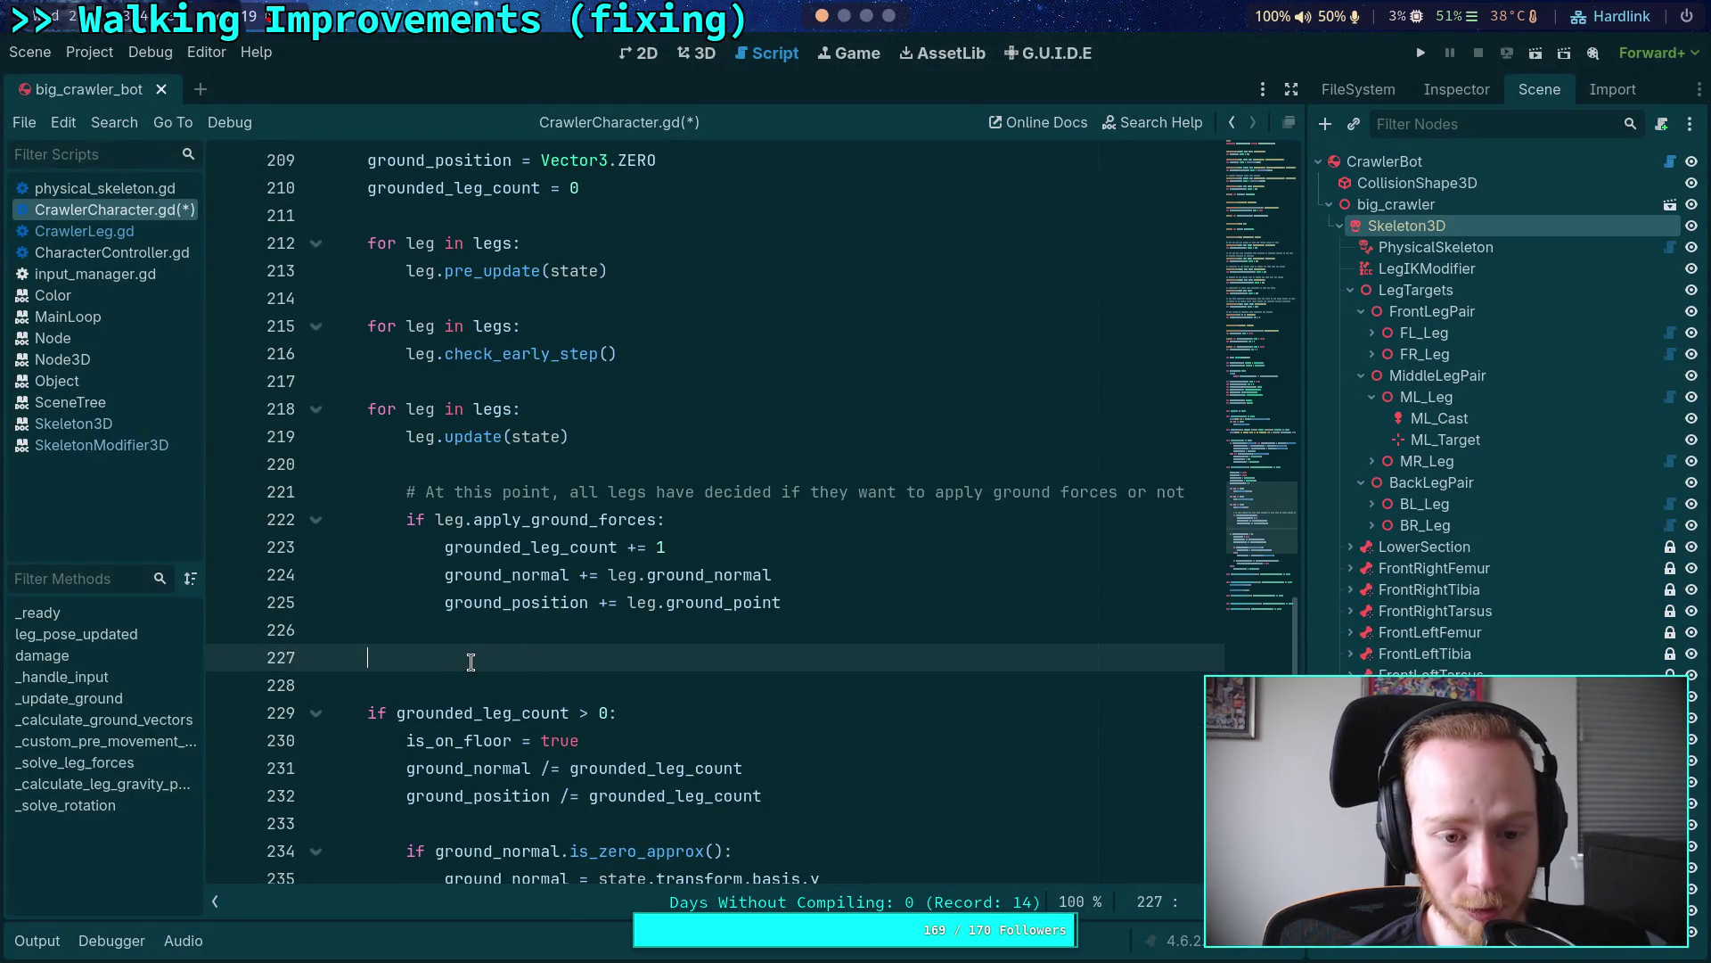
pyautogui.click(872, 18)
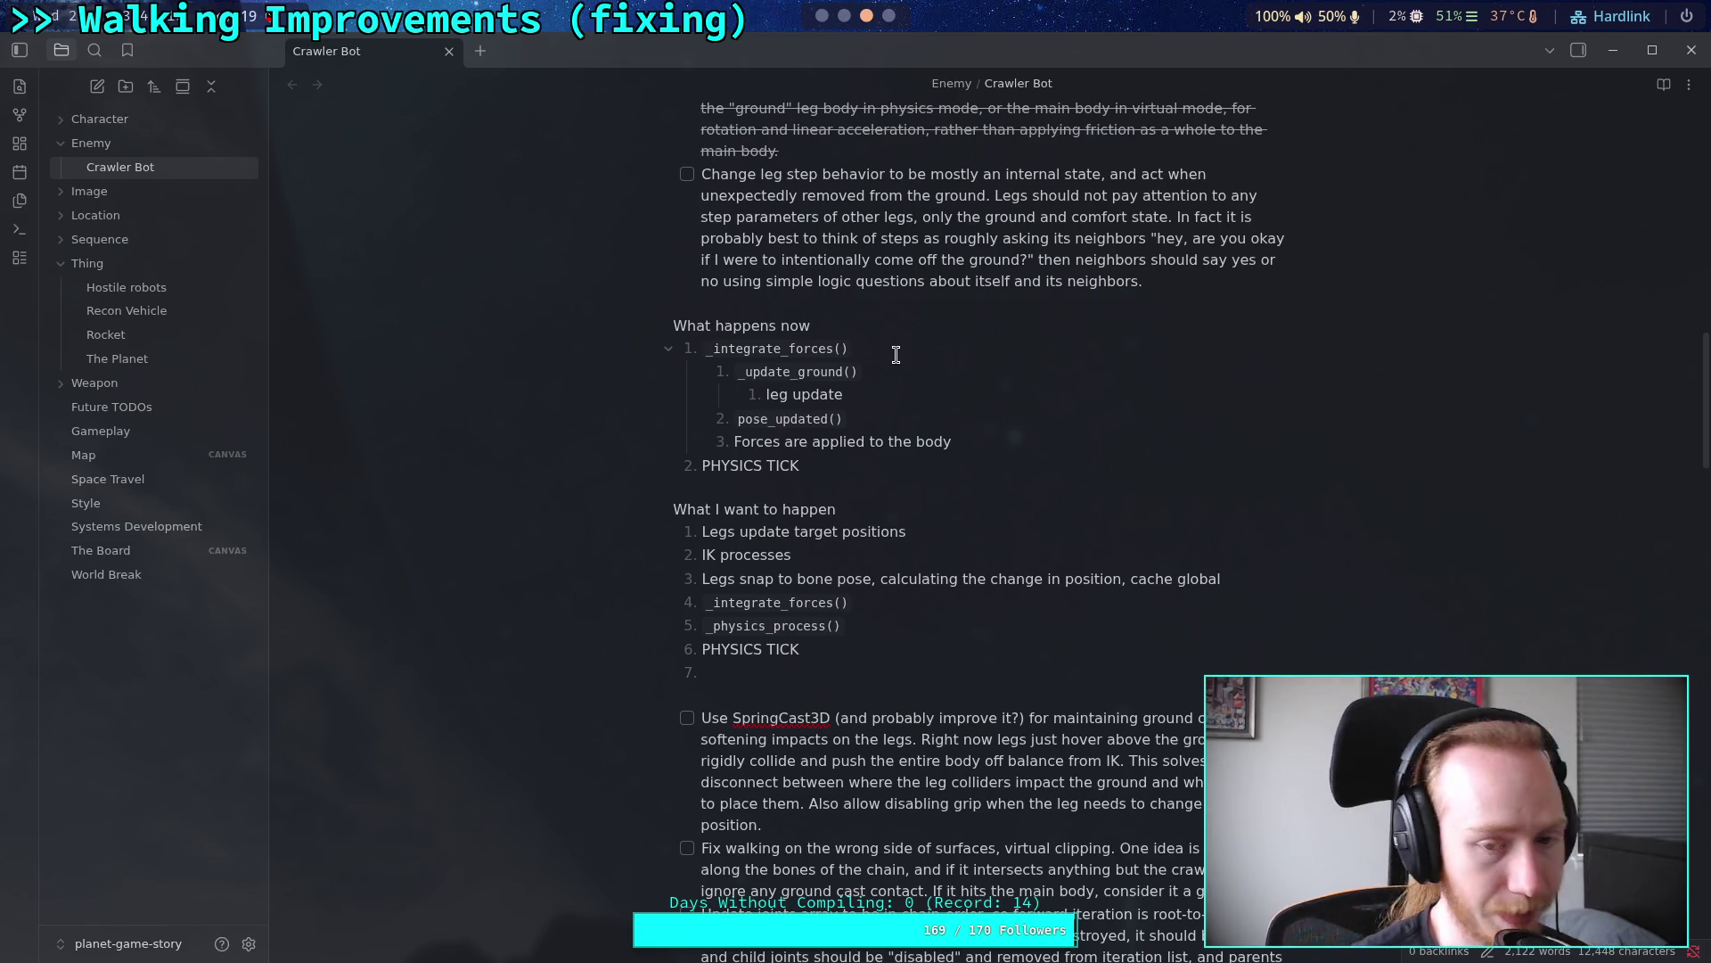
# Step: Back in Godot, collapse the LegTargets branch in the Scene dock
pyautogui.press('super+1')
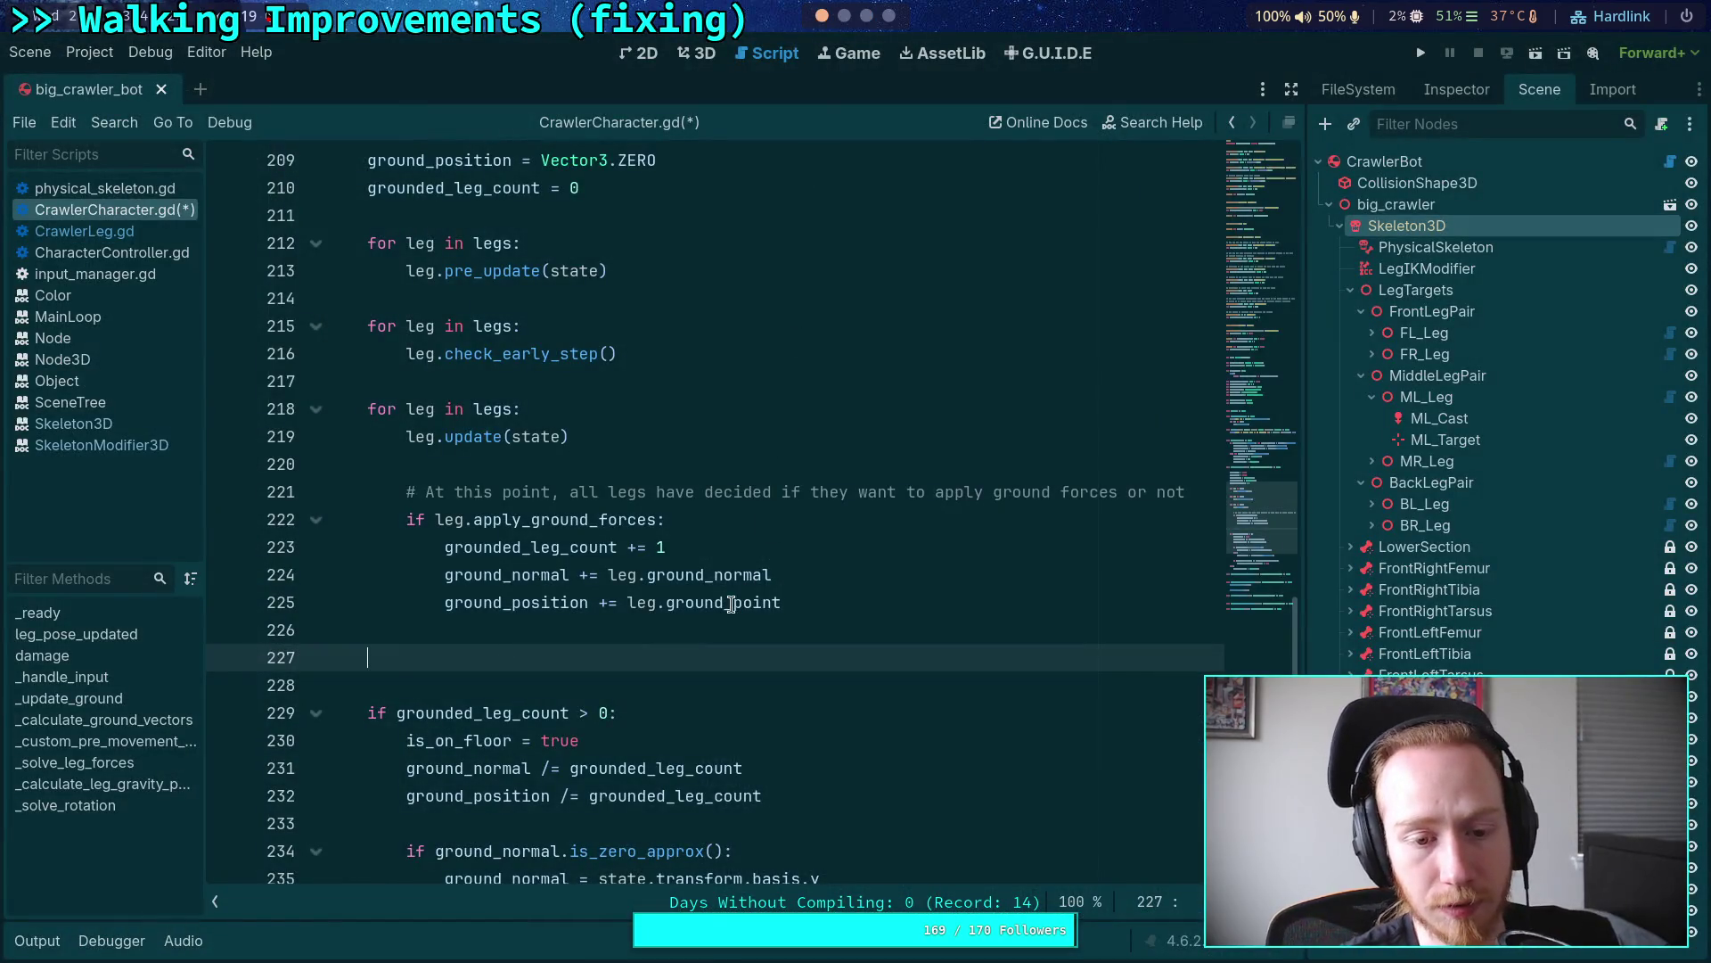
pyautogui.scroll(2, 692, 648)
pyautogui.scroll(2, 642, 667)
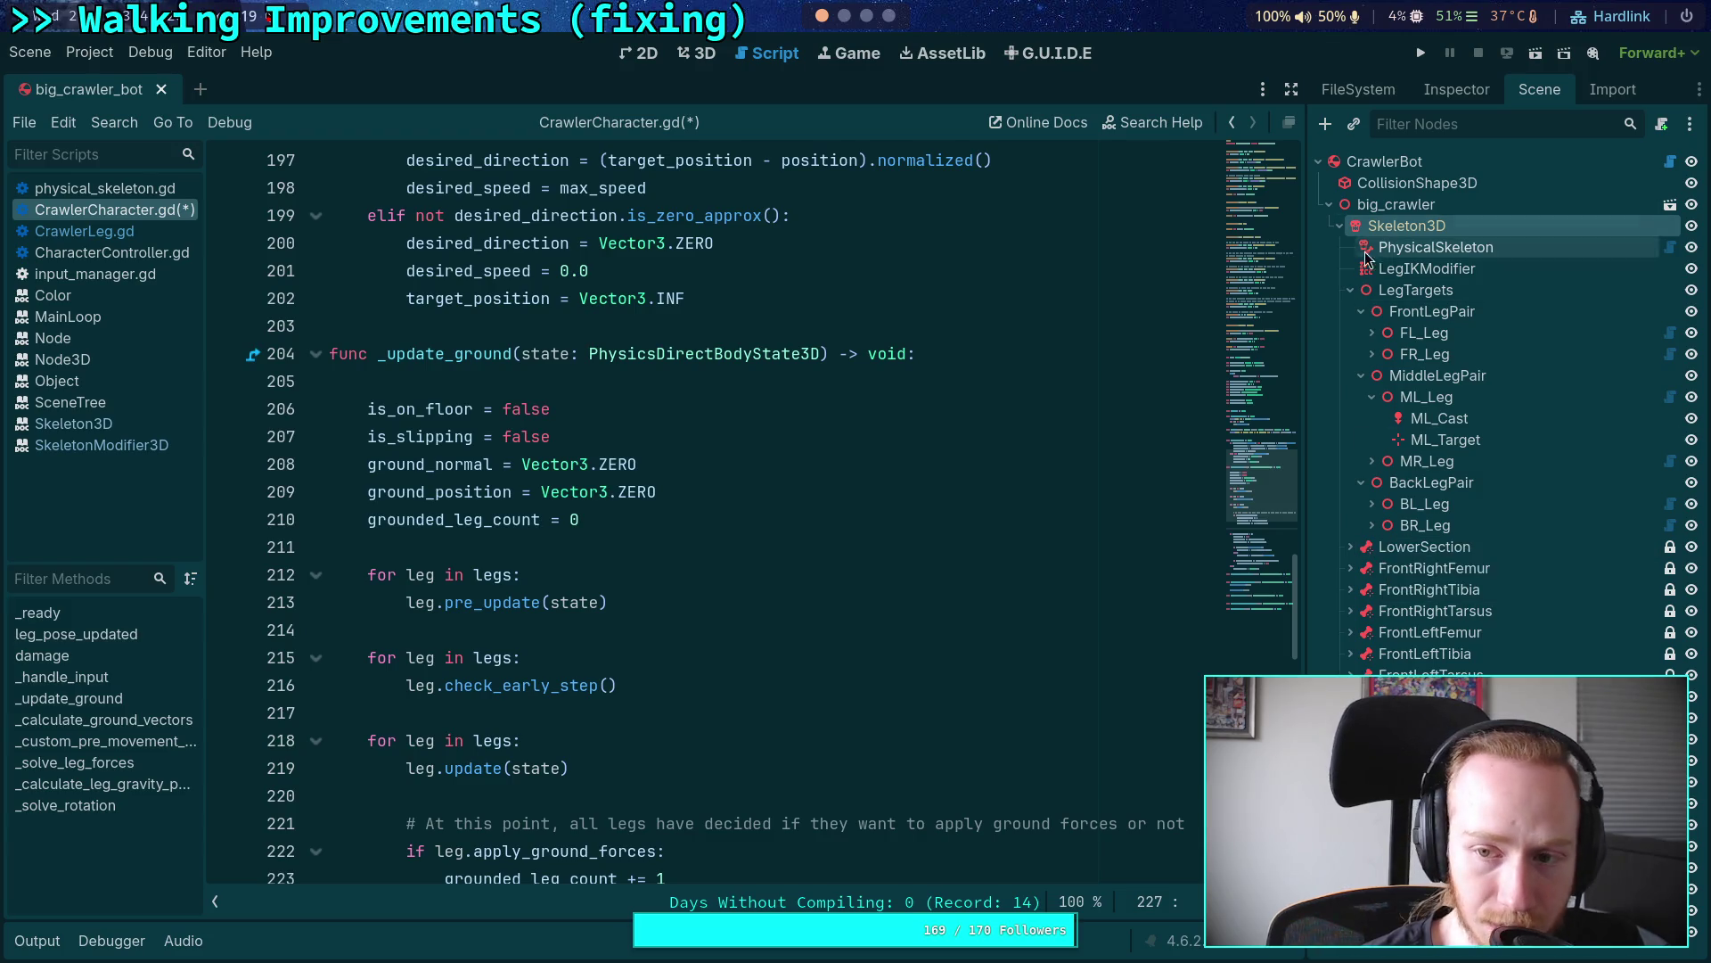
pyautogui.click(1350, 290)
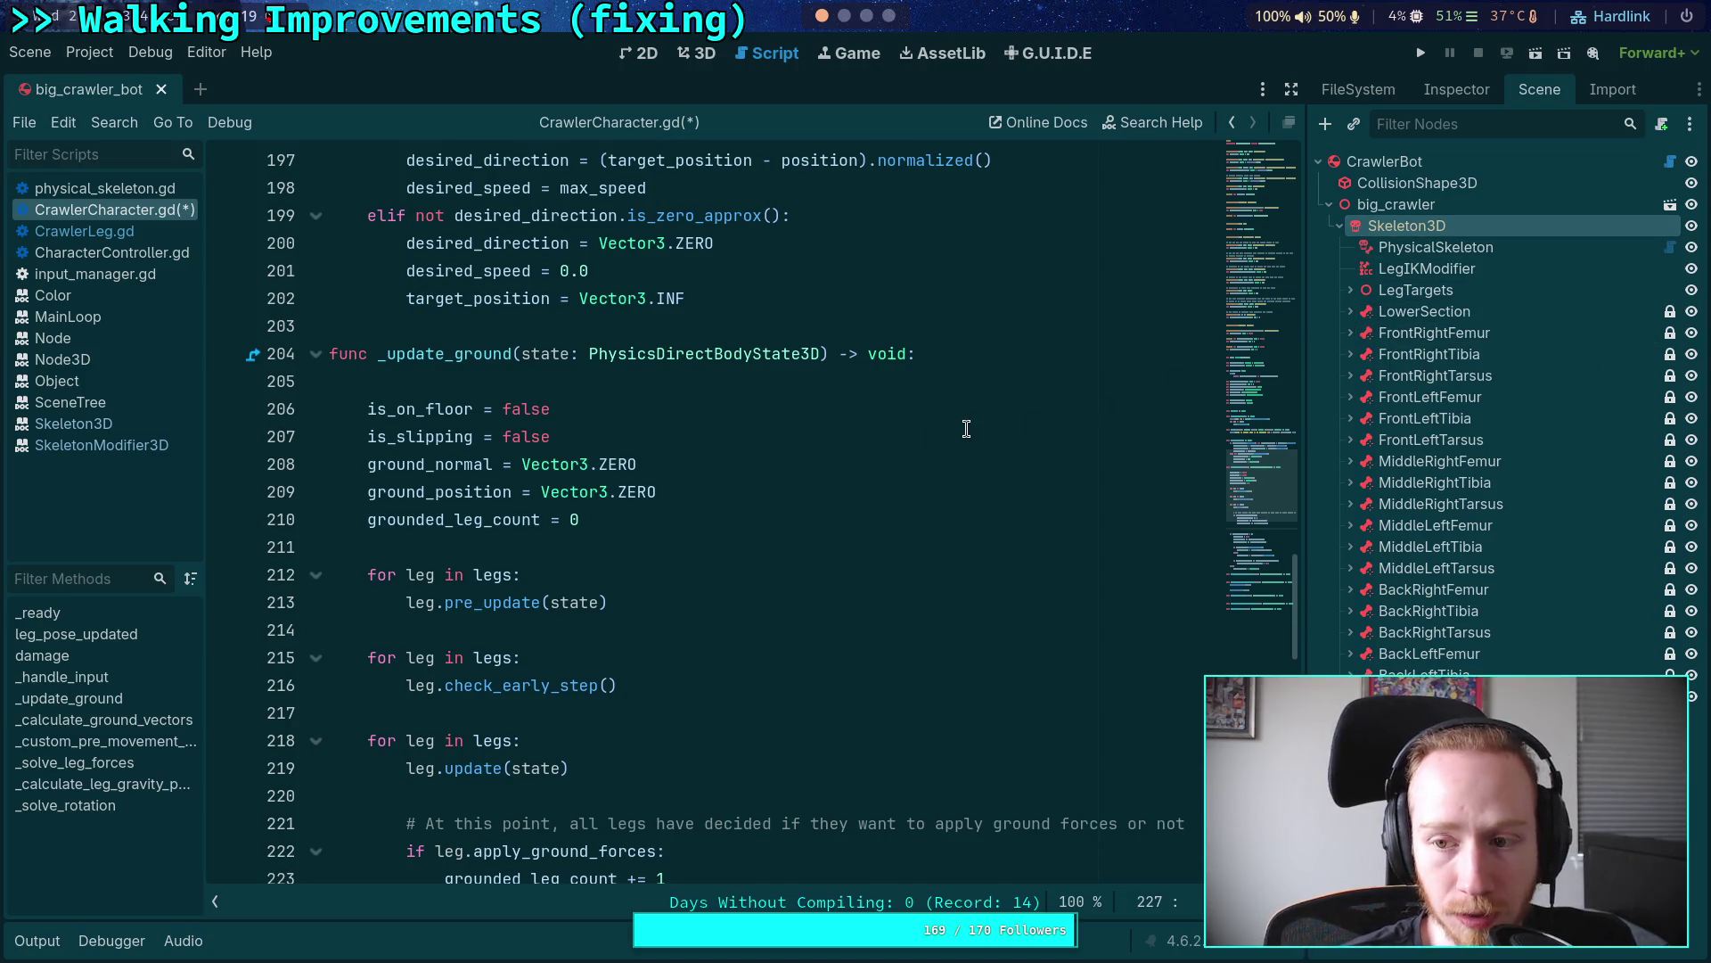
# Step: Compare the pre_update loop on lines 212–213 with the note's 'Legs update target positions' step
pyautogui.click(763, 386)
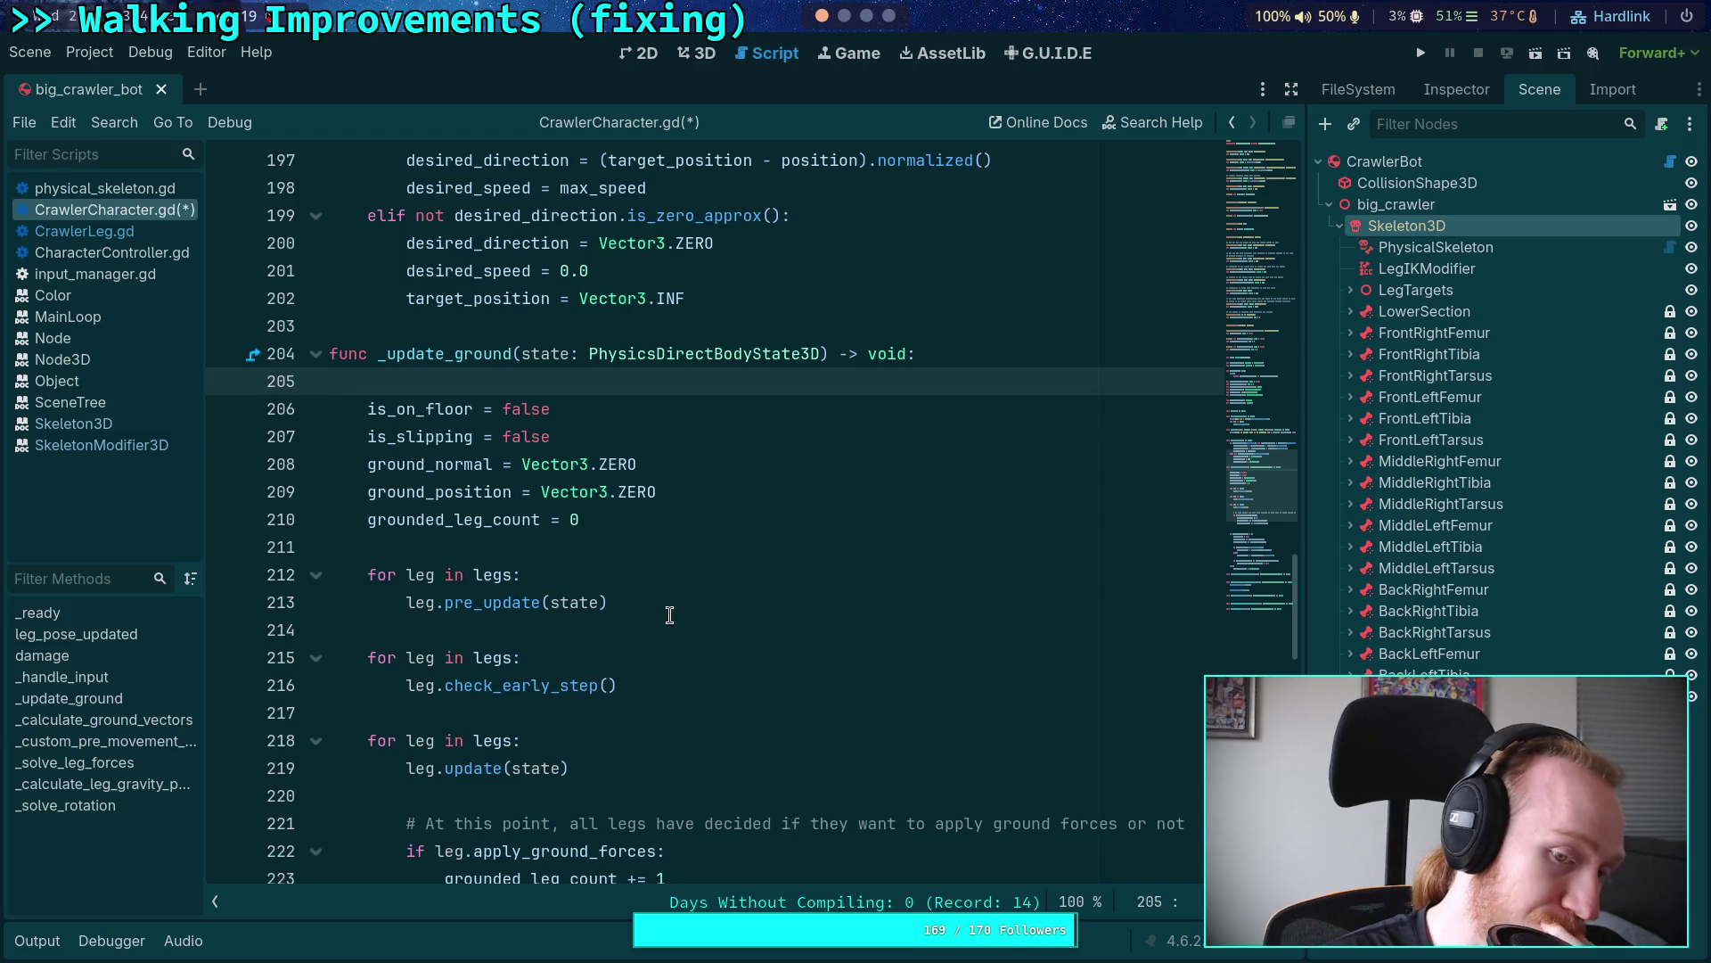
pyautogui.moveTo(613, 602); pyautogui.dragTo(358, 574)
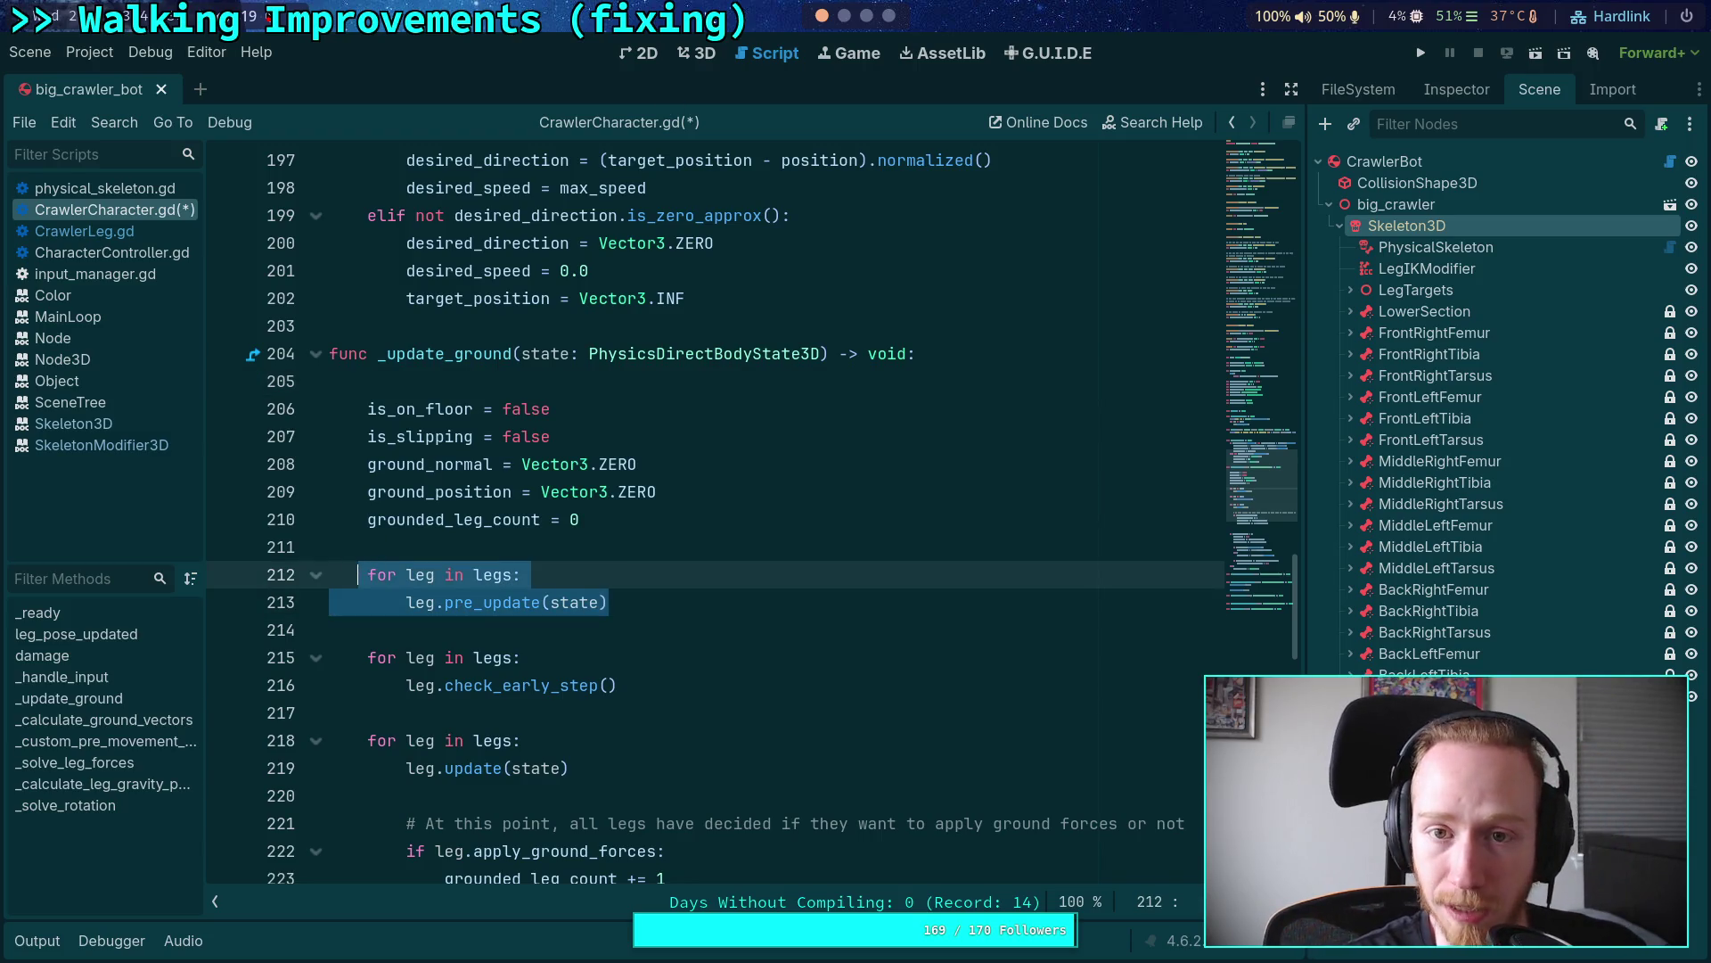
pyautogui.hotkey('alt', 'Tab')
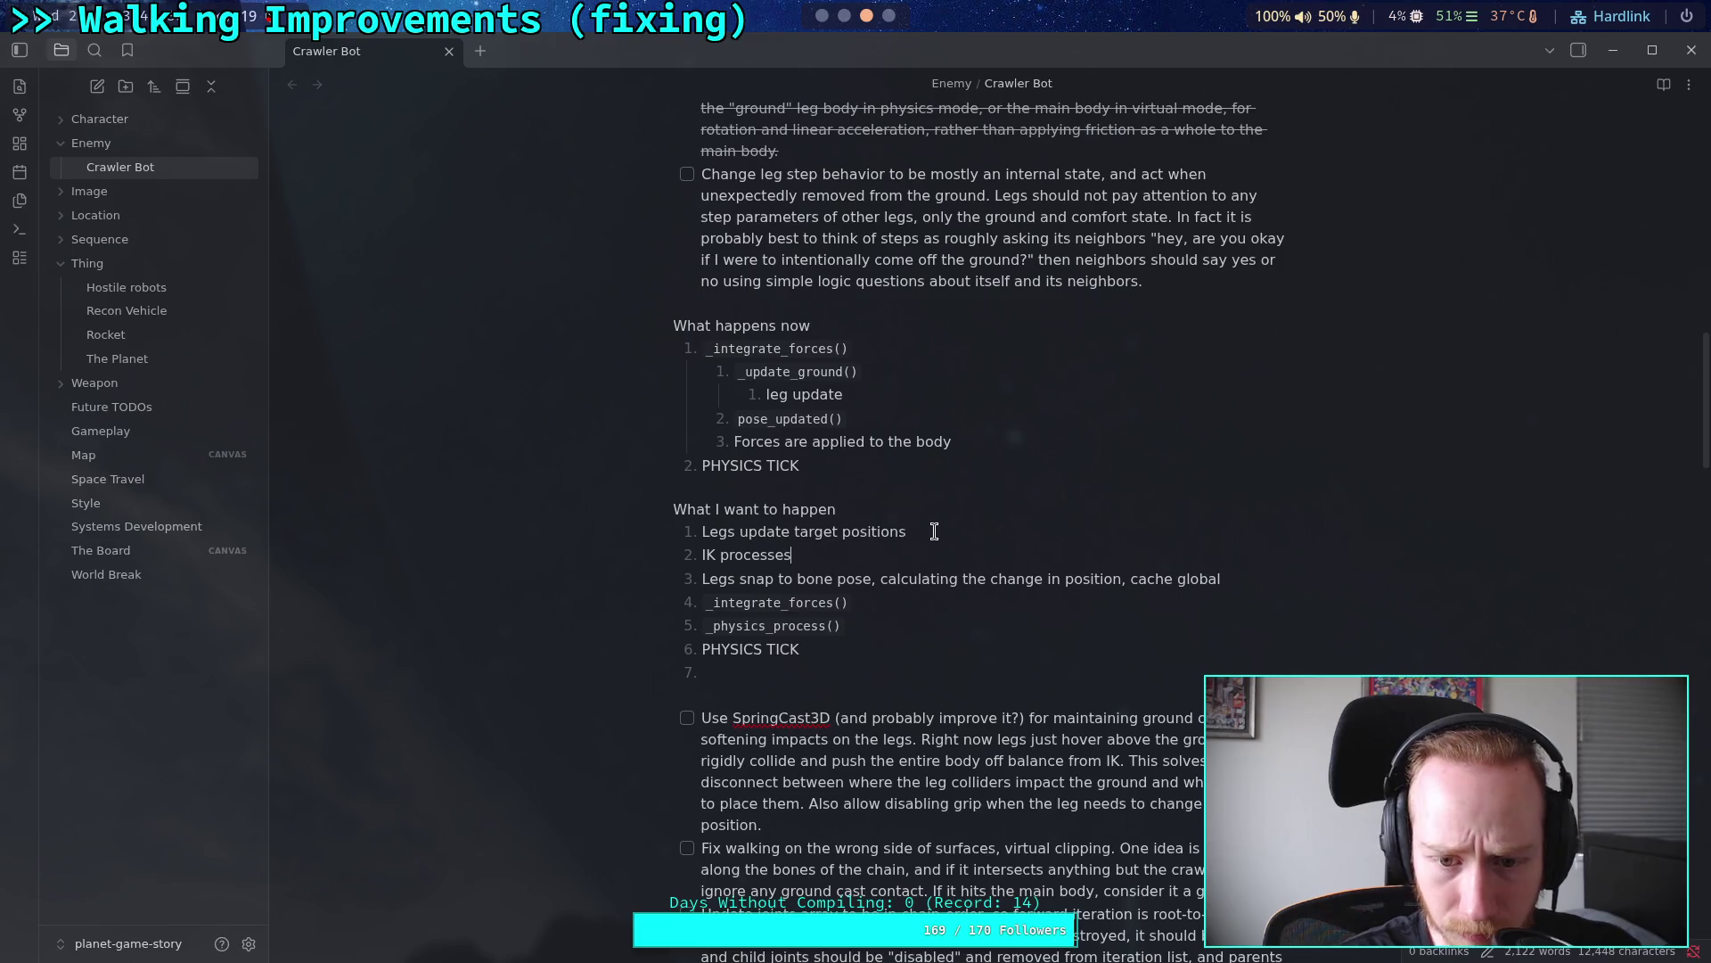
pyautogui.moveTo(934, 531); pyautogui.dragTo(704, 533)
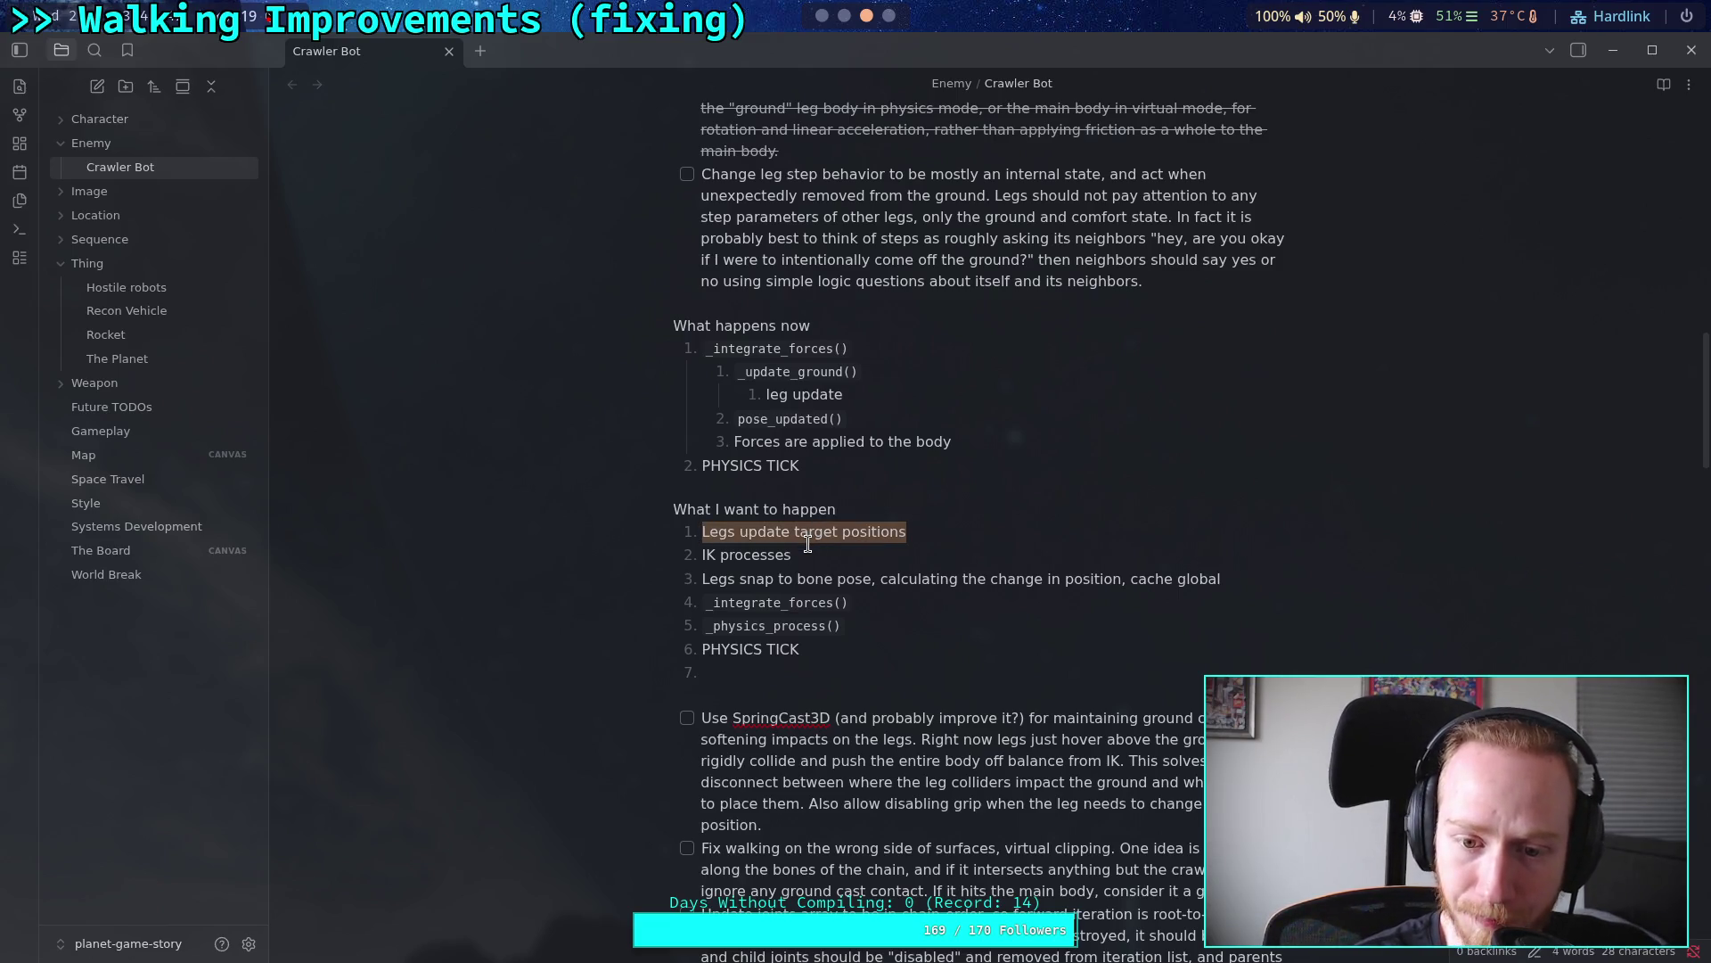
pyautogui.press('super+2')
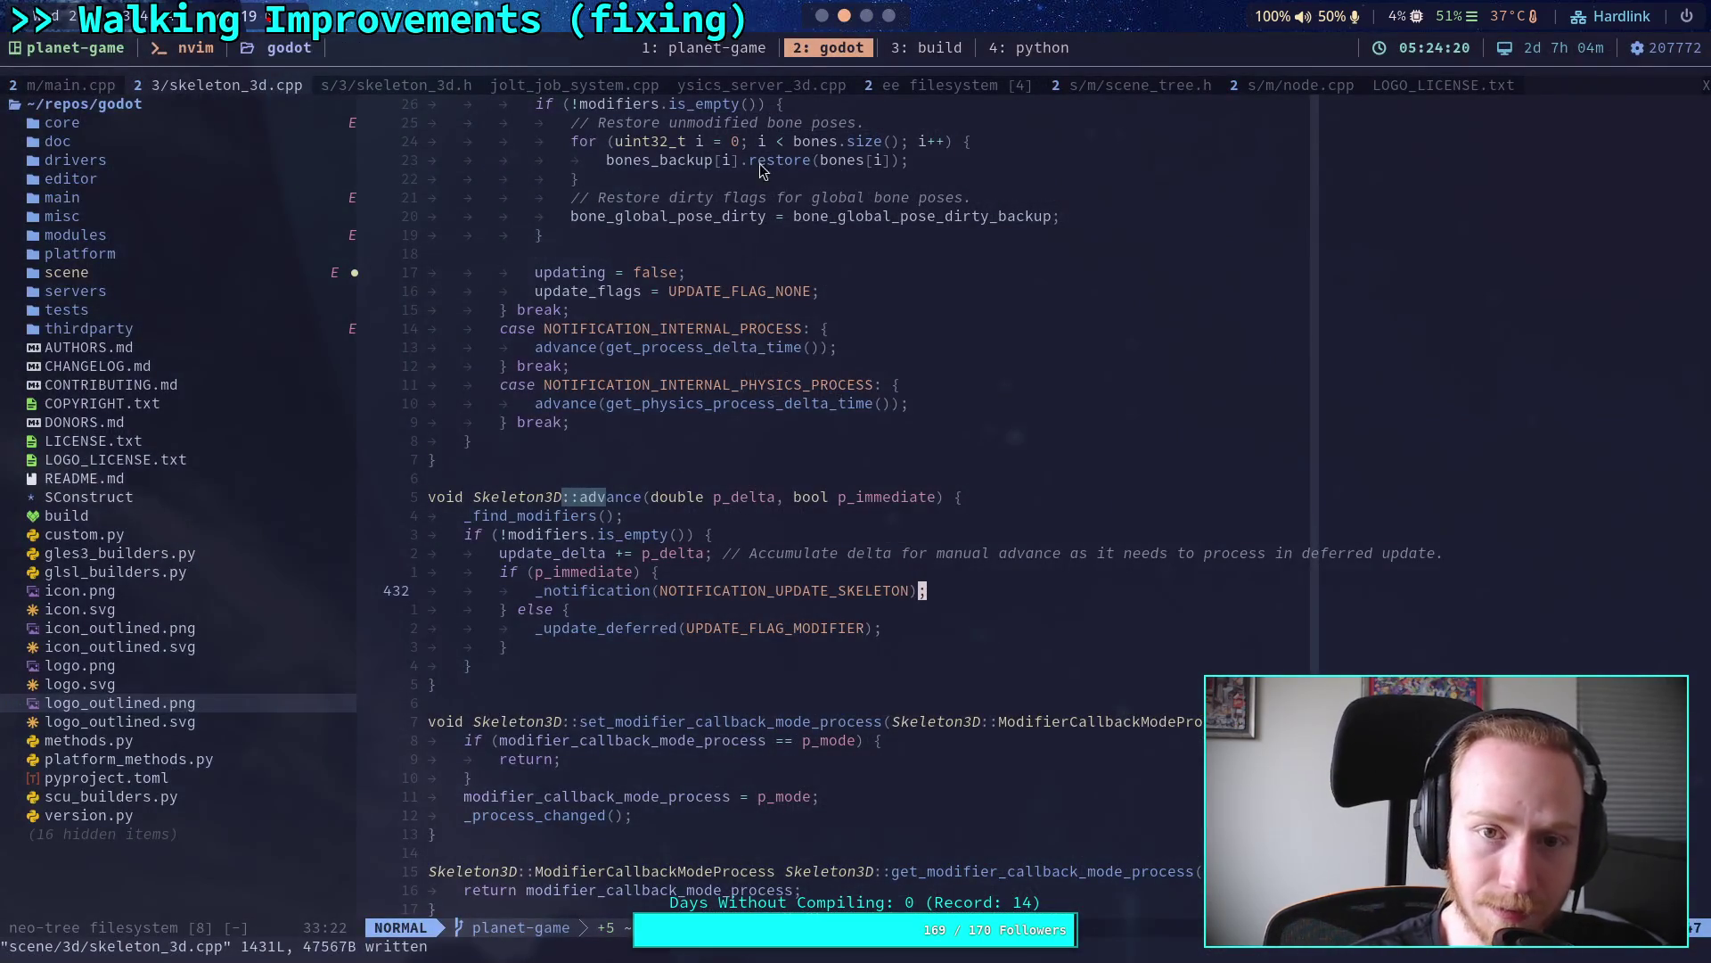
# Step: Switch from Neovim's skeleton_3d.cpp to workspace 1 with Godot's CrawlerCharacter.gd
pyautogui.press('super+1')
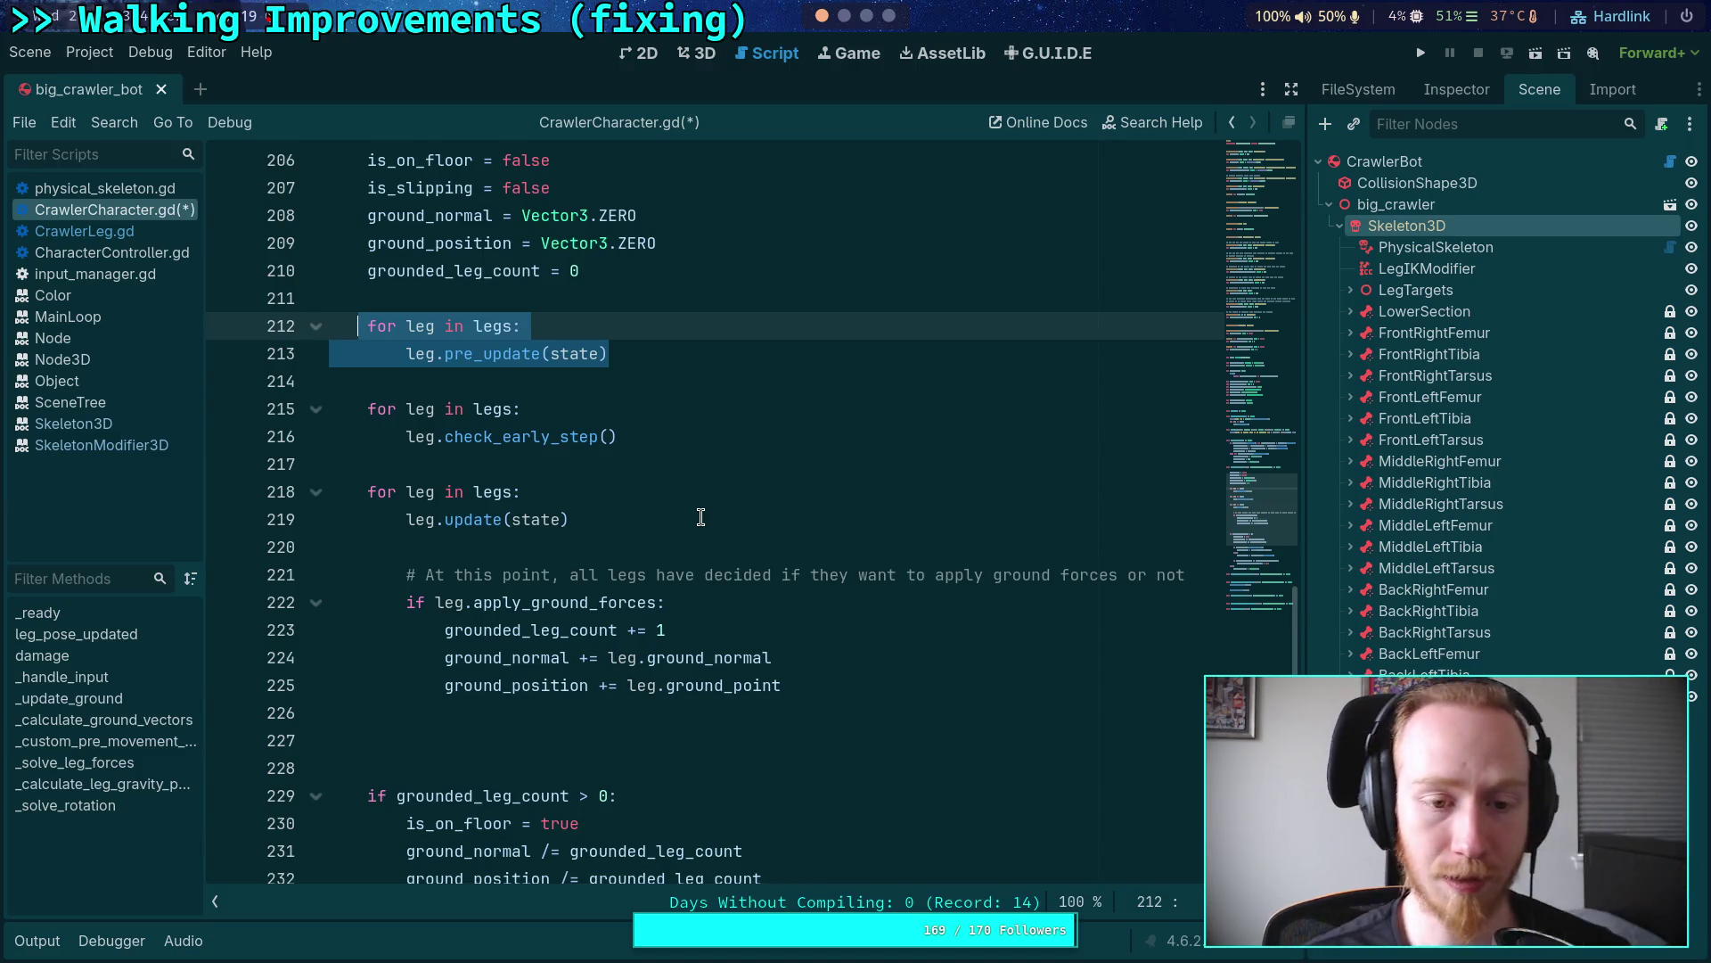
# Step: Highlight the check_early_step and update calls in the leg loops on lines 216–219
pyautogui.click(717, 434)
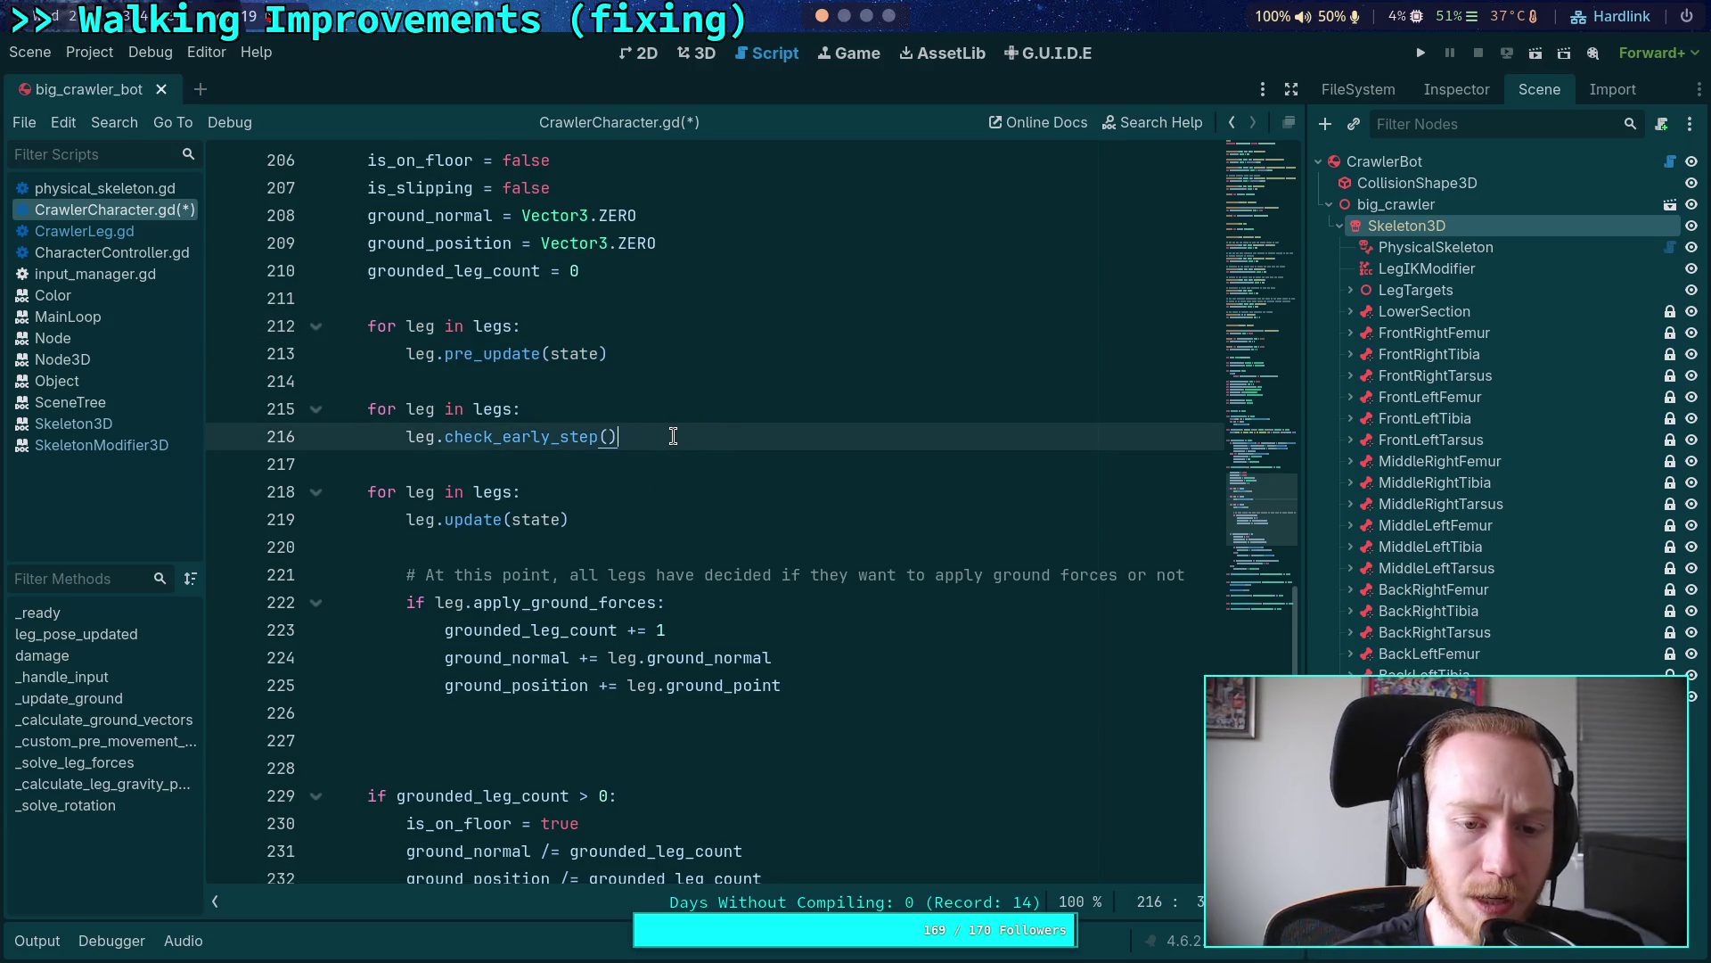
pyautogui.doubleClick(492, 355)
pyautogui.doubleClick(505, 434)
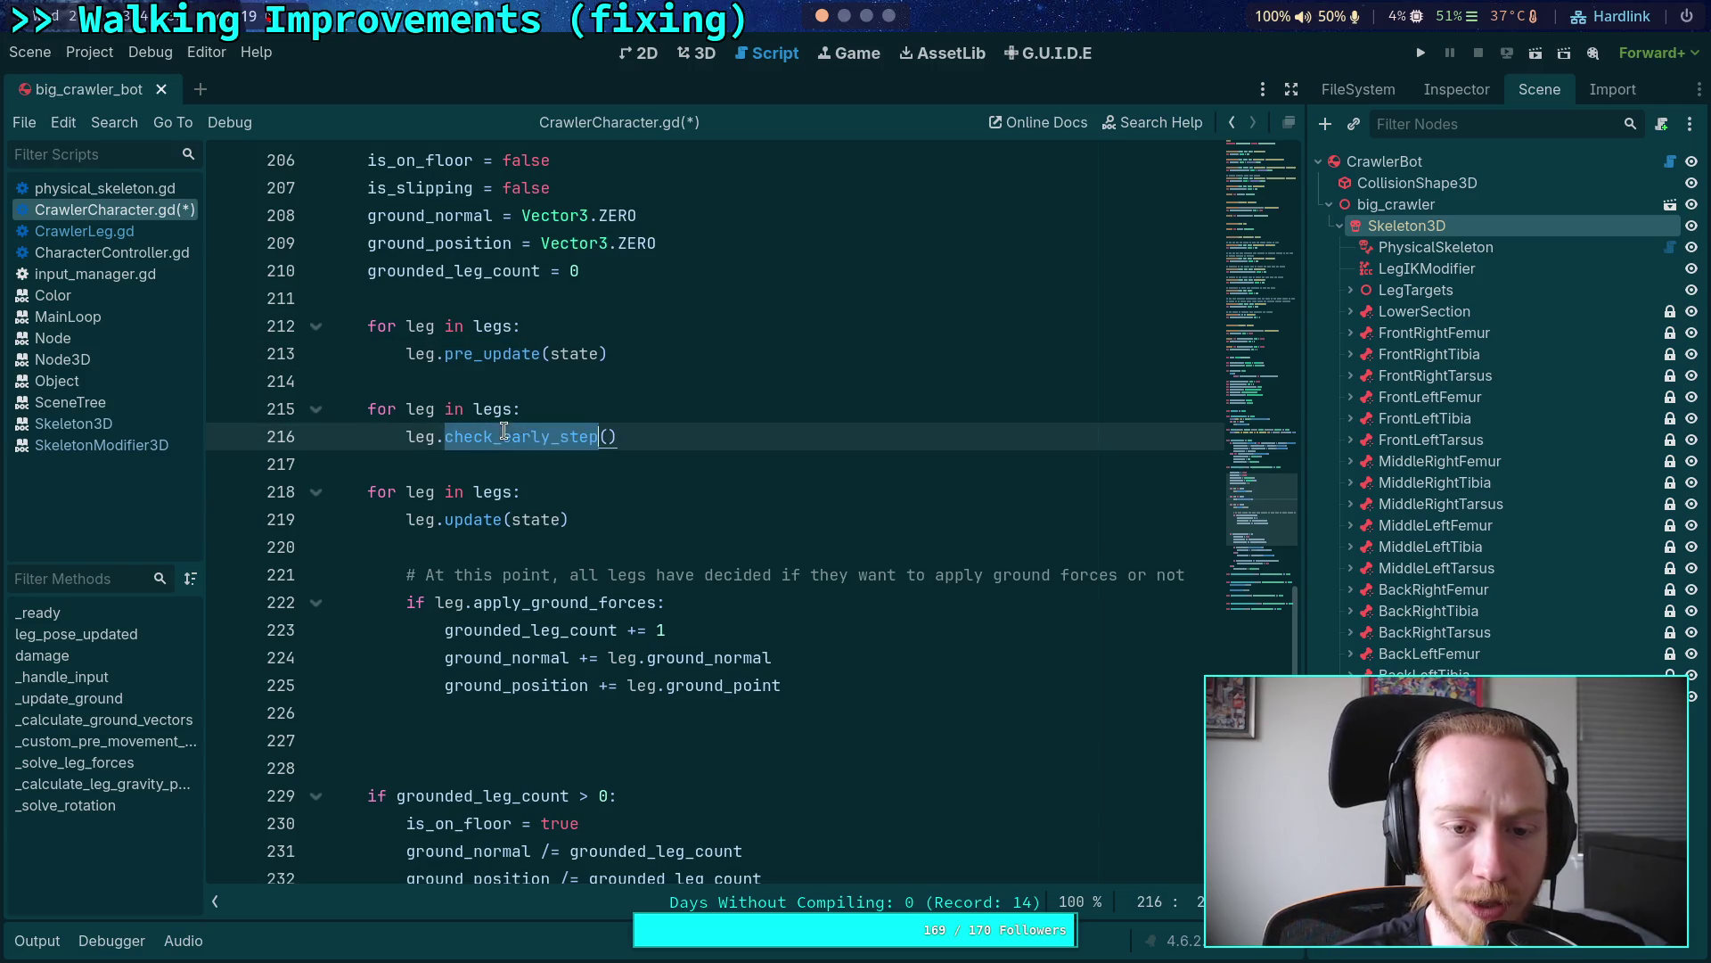
pyautogui.click(486, 518)
pyautogui.doubleClick(475, 519)
pyautogui.click(474, 519)
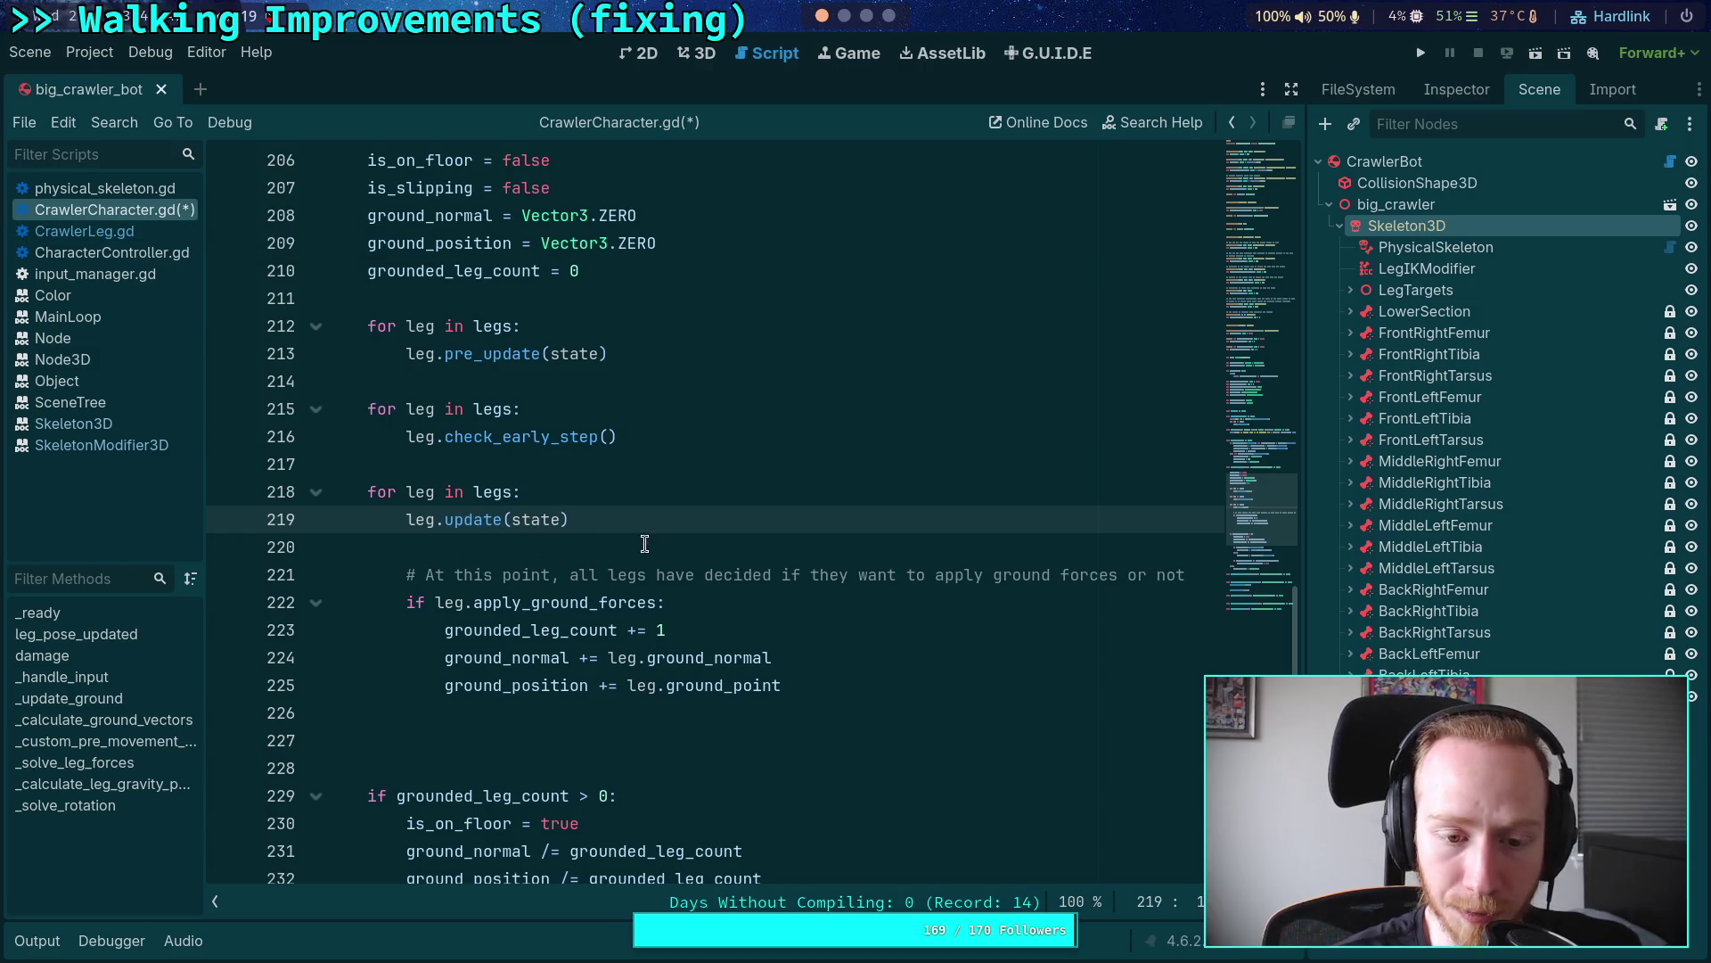
# Step: Scroll past the ground-force tally and reselect the leg update call between the loops
pyautogui.click(704, 738)
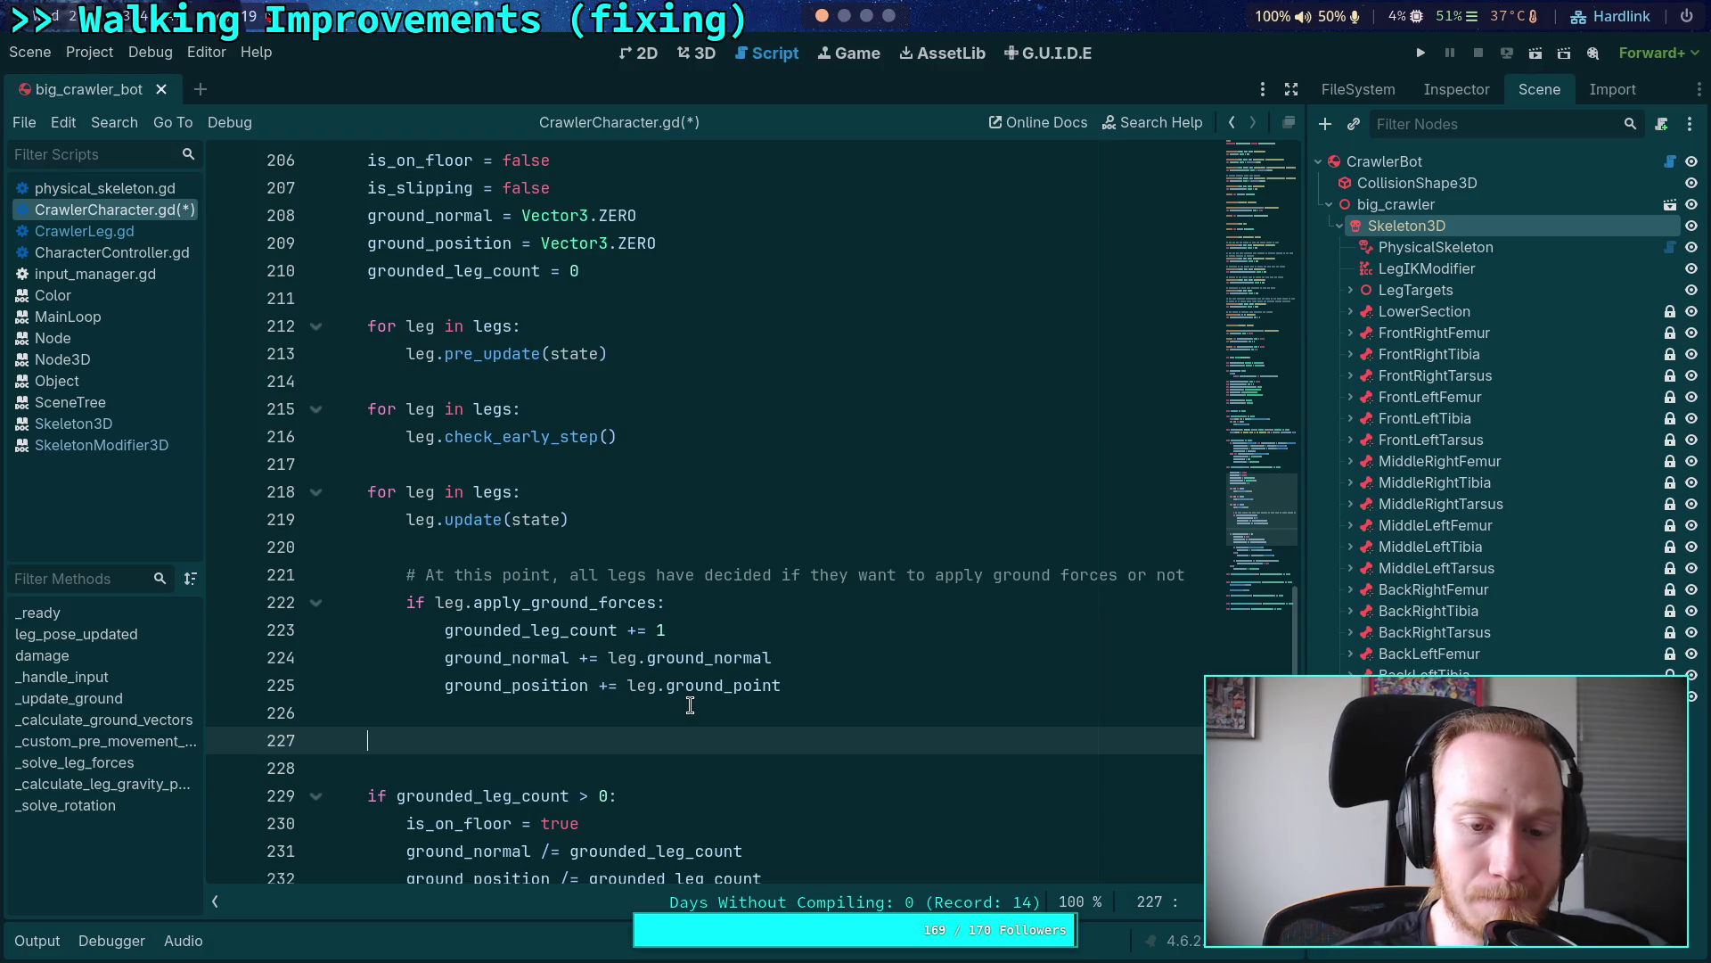
pyautogui.scroll(-3, 678, 696)
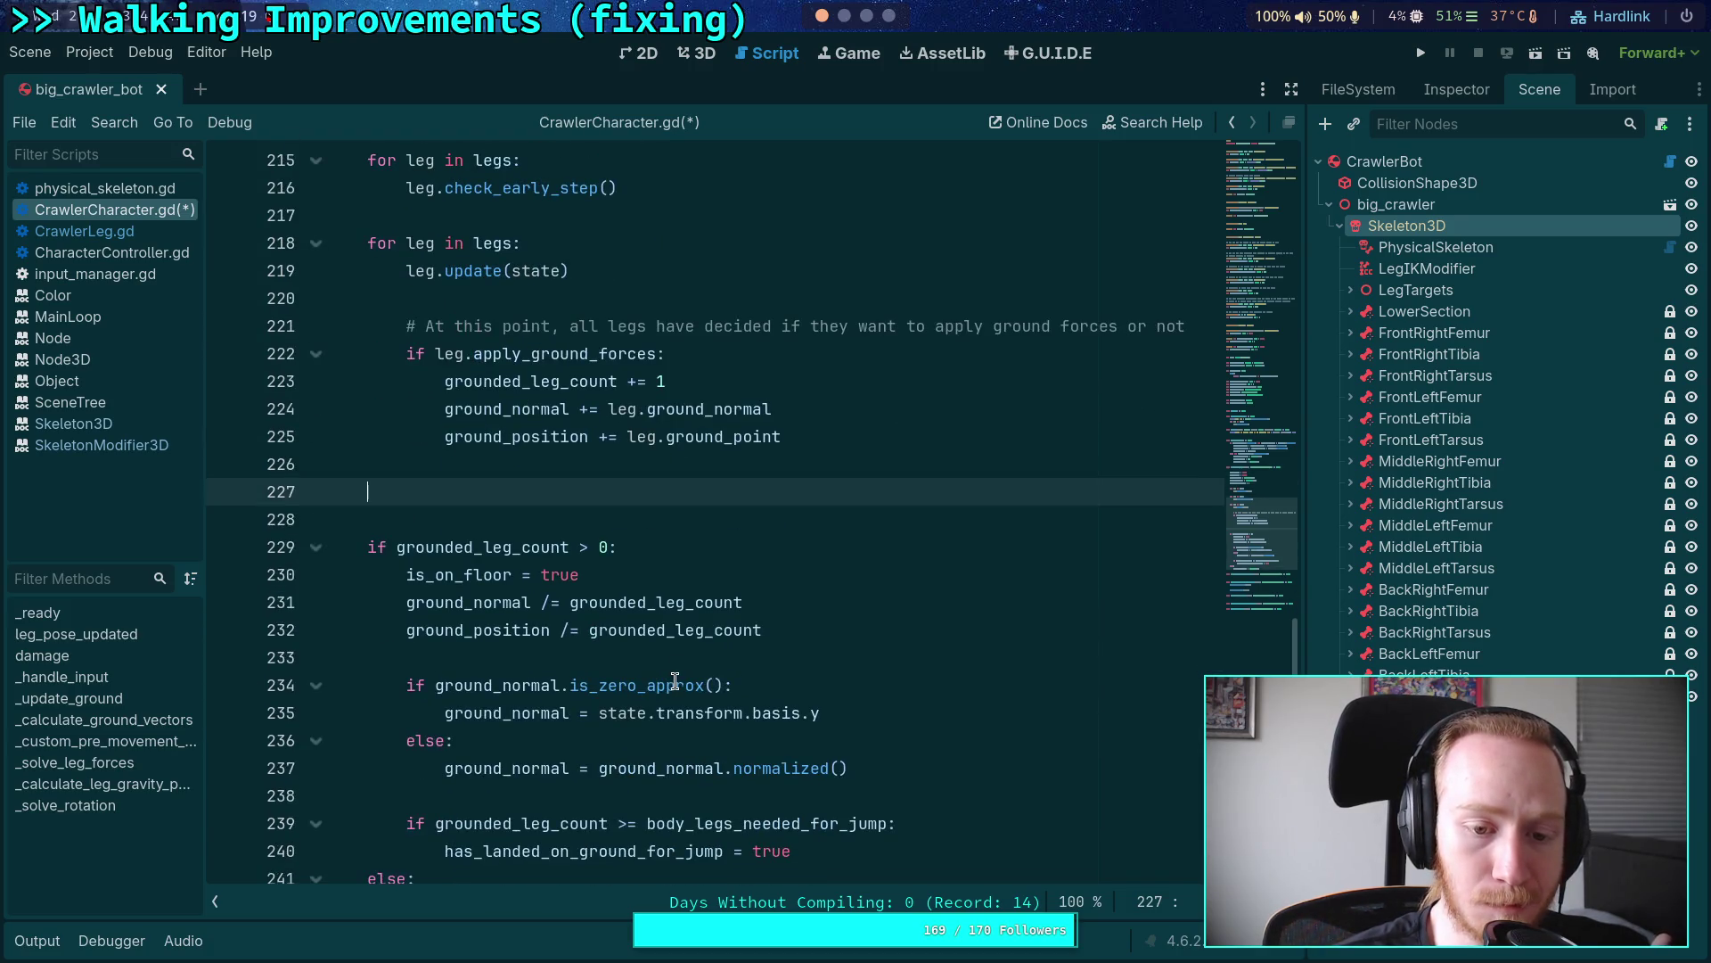
pyautogui.scroll(-1, 684, 640)
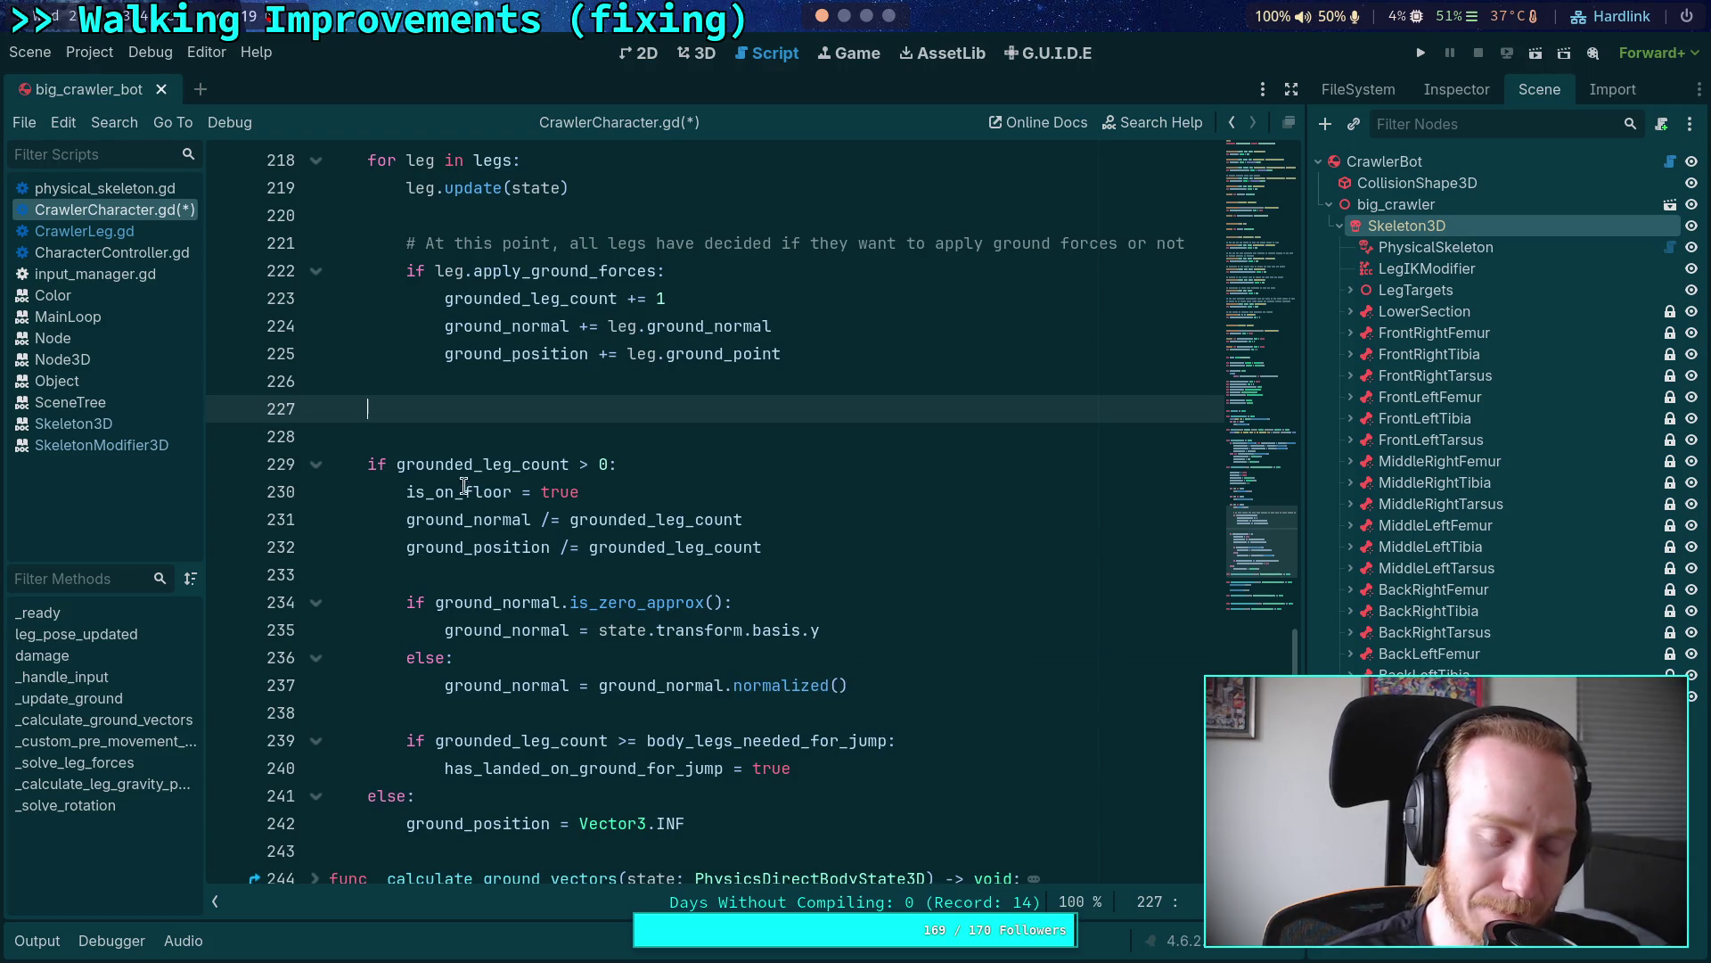
pyautogui.scroll(3, 477, 427)
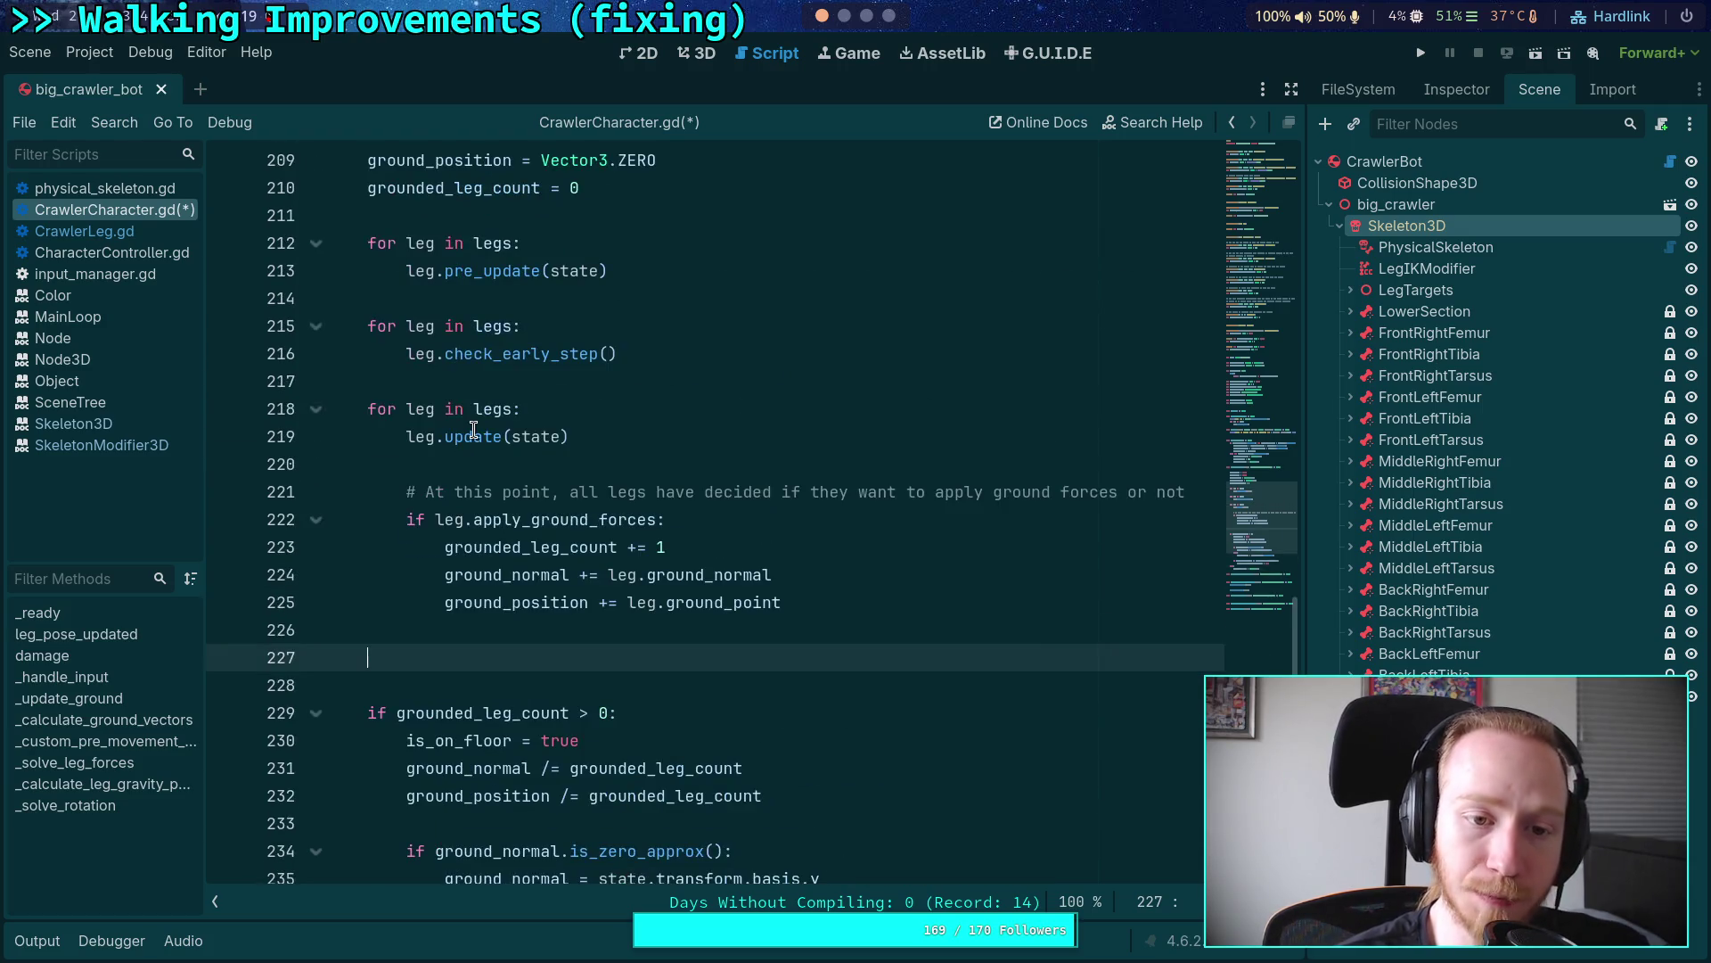
pyautogui.click(477, 386)
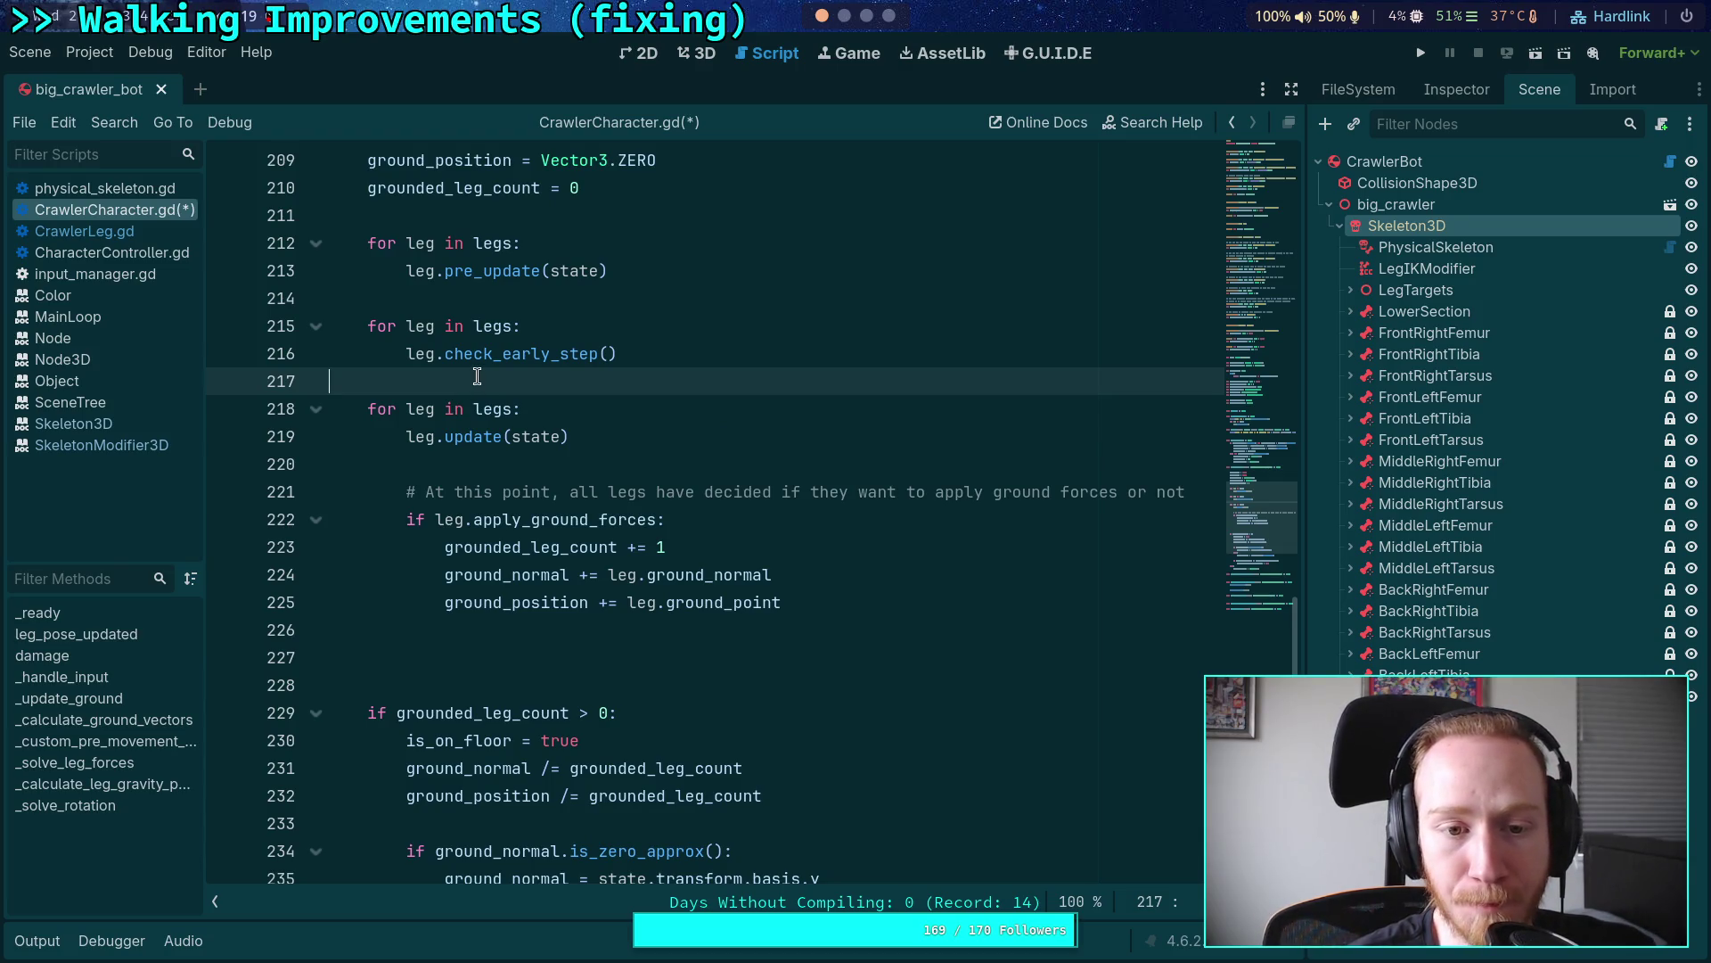
pyautogui.doubleClick(465, 442)
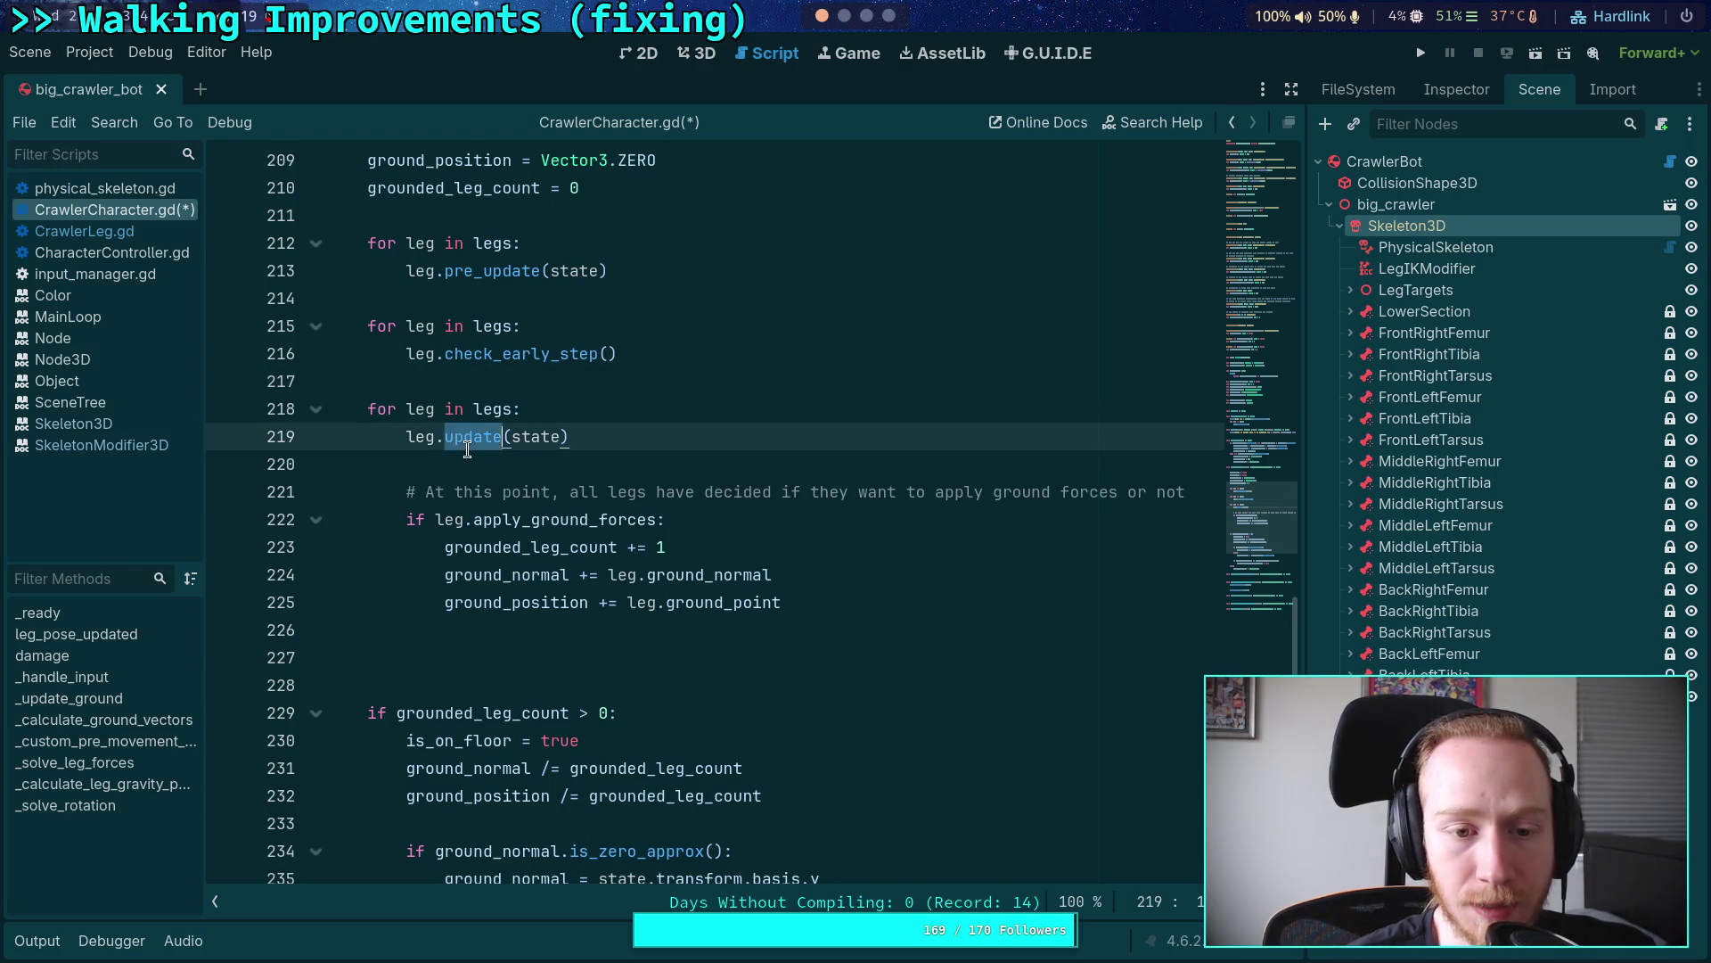
# Step: Open CrawlerLeg.gd and fold away the _update_grounded function
pyautogui.click(159, 238)
pyautogui.scroll(-5, 668, 565)
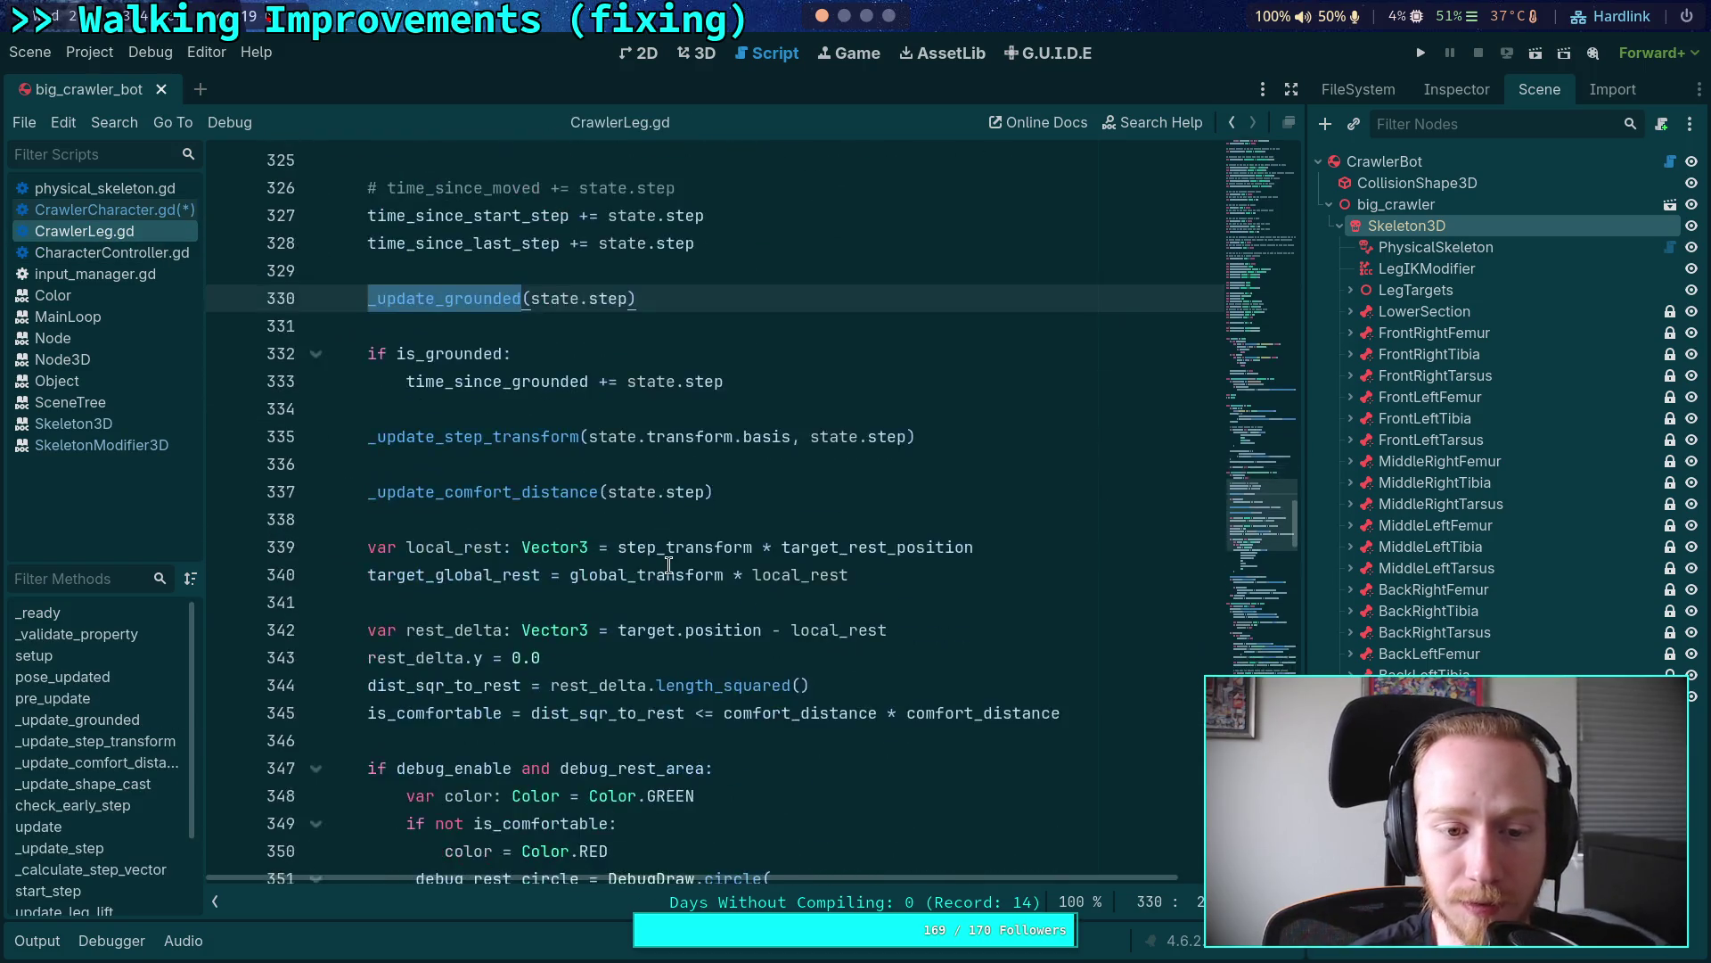
pyautogui.scroll(9, 669, 565)
pyautogui.scroll(-4, 668, 565)
pyautogui.scroll(-20, 668, 564)
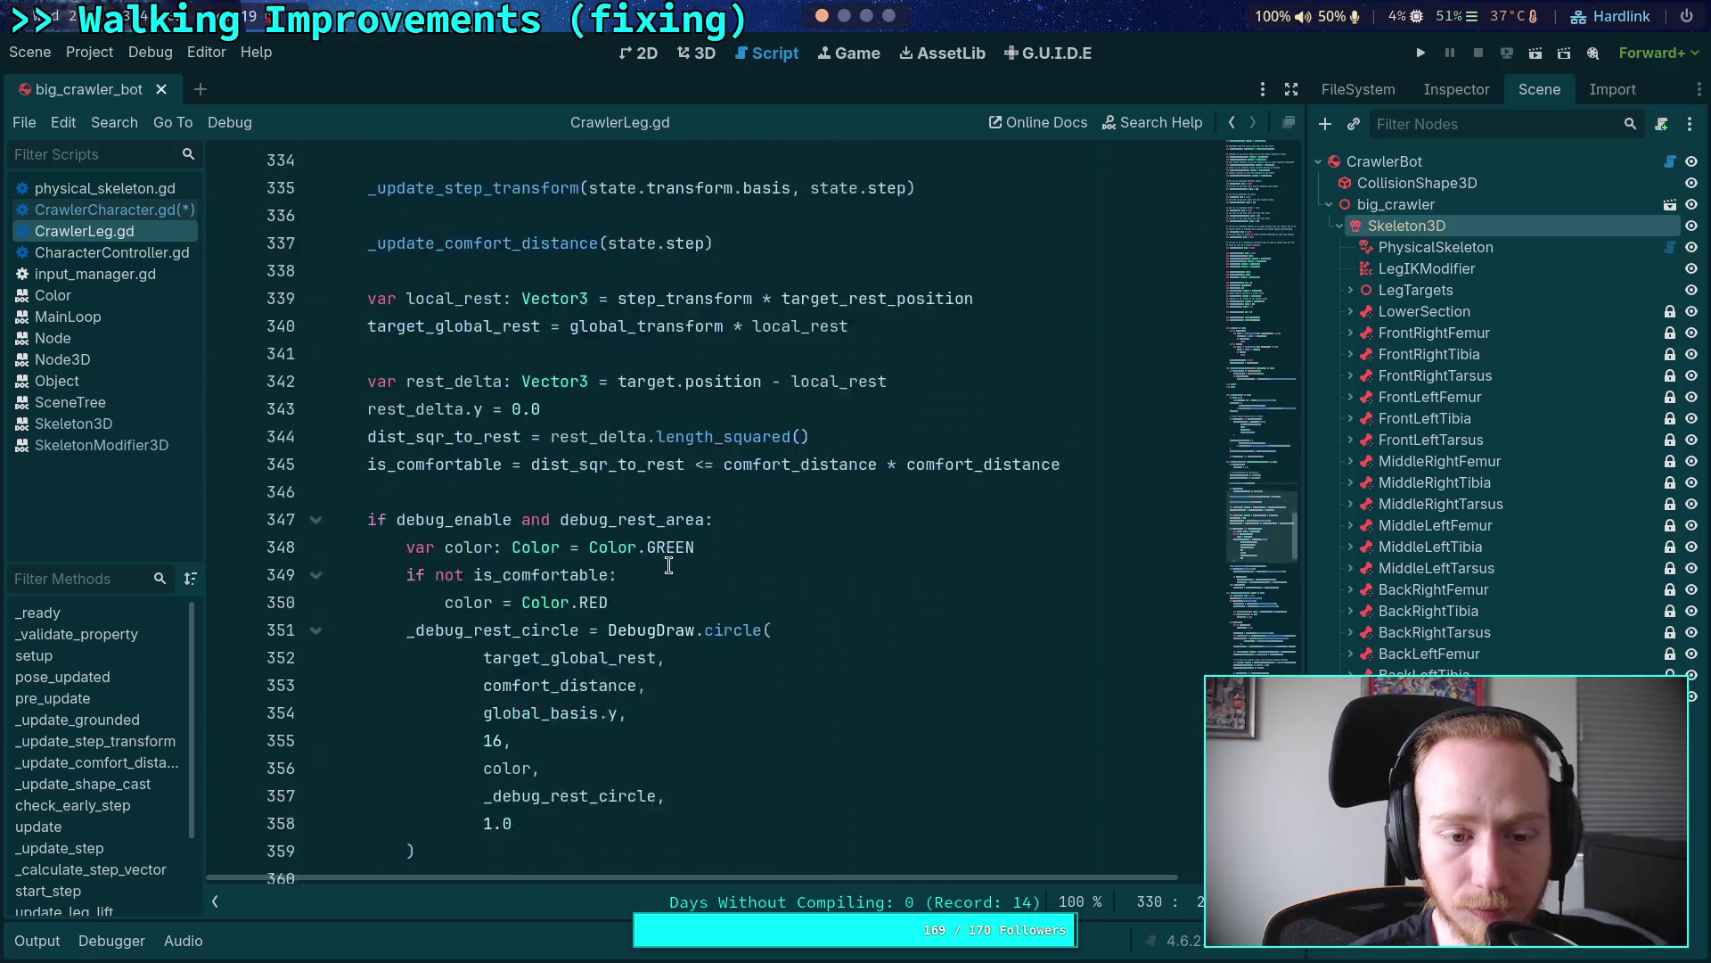
pyautogui.scroll(2, 668, 564)
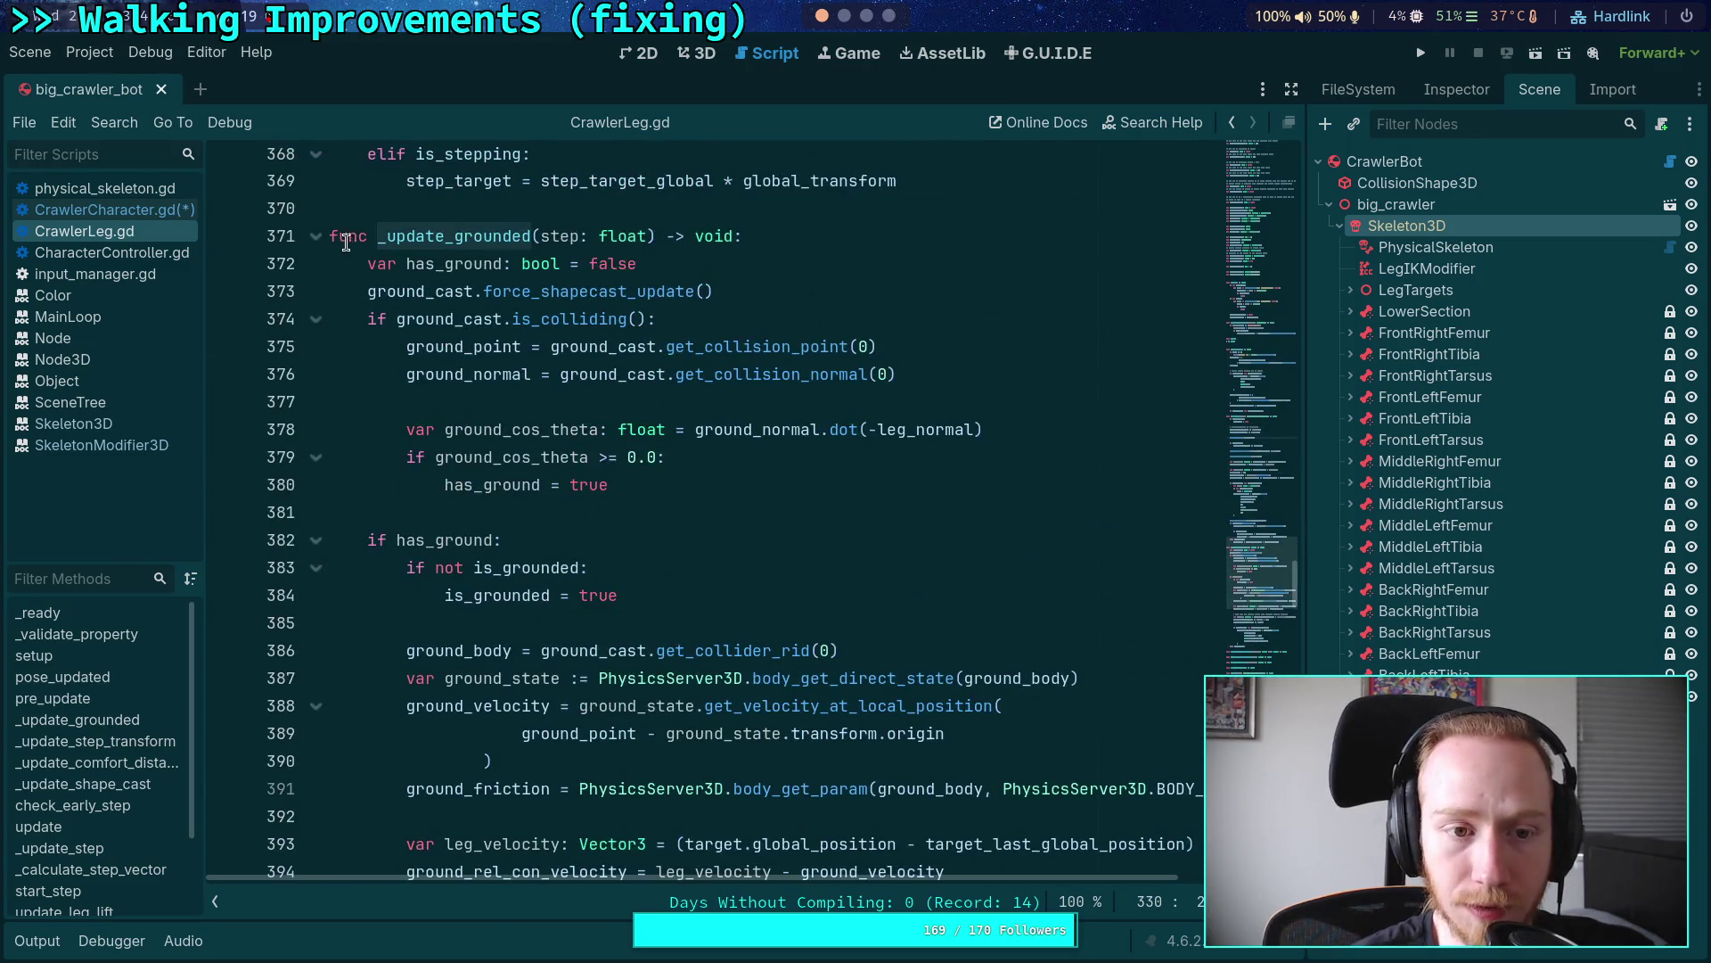
pyautogui.click(316, 227)
# Step: Inspect the leg's update() function and its _update_step call, then go back to CrawlerCharacter.gd
pyautogui.scroll(-3, 481, 513)
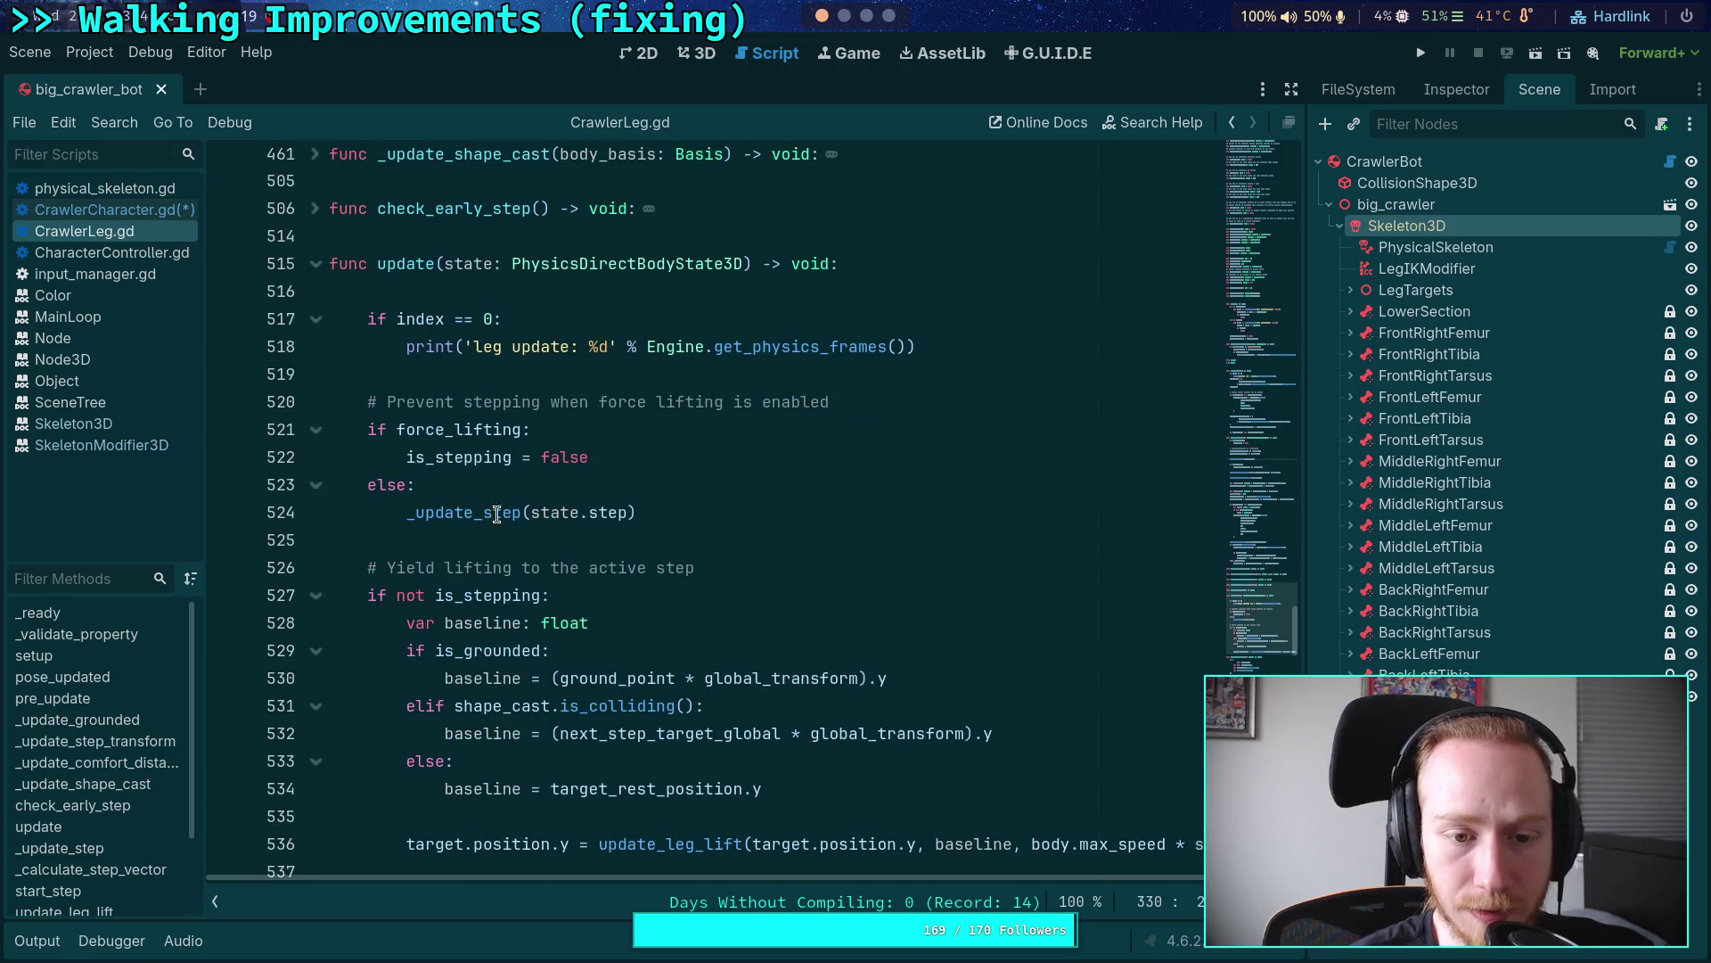
pyautogui.doubleClick(471, 513)
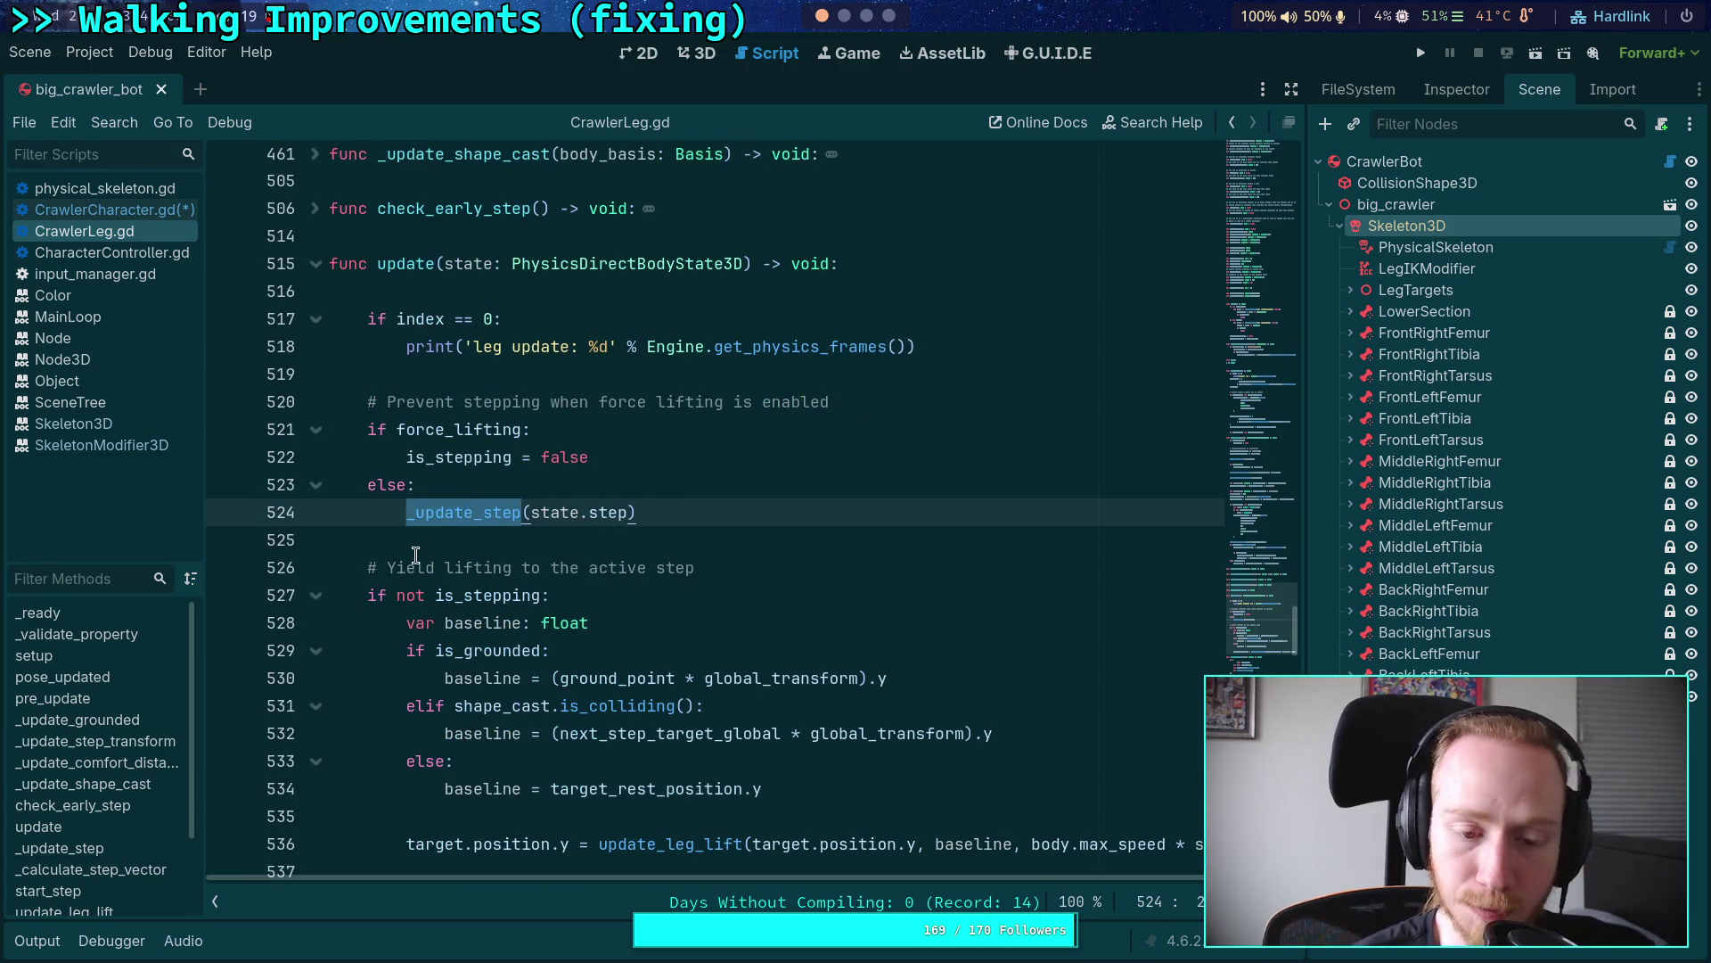
pyautogui.scroll(-3, 415, 557)
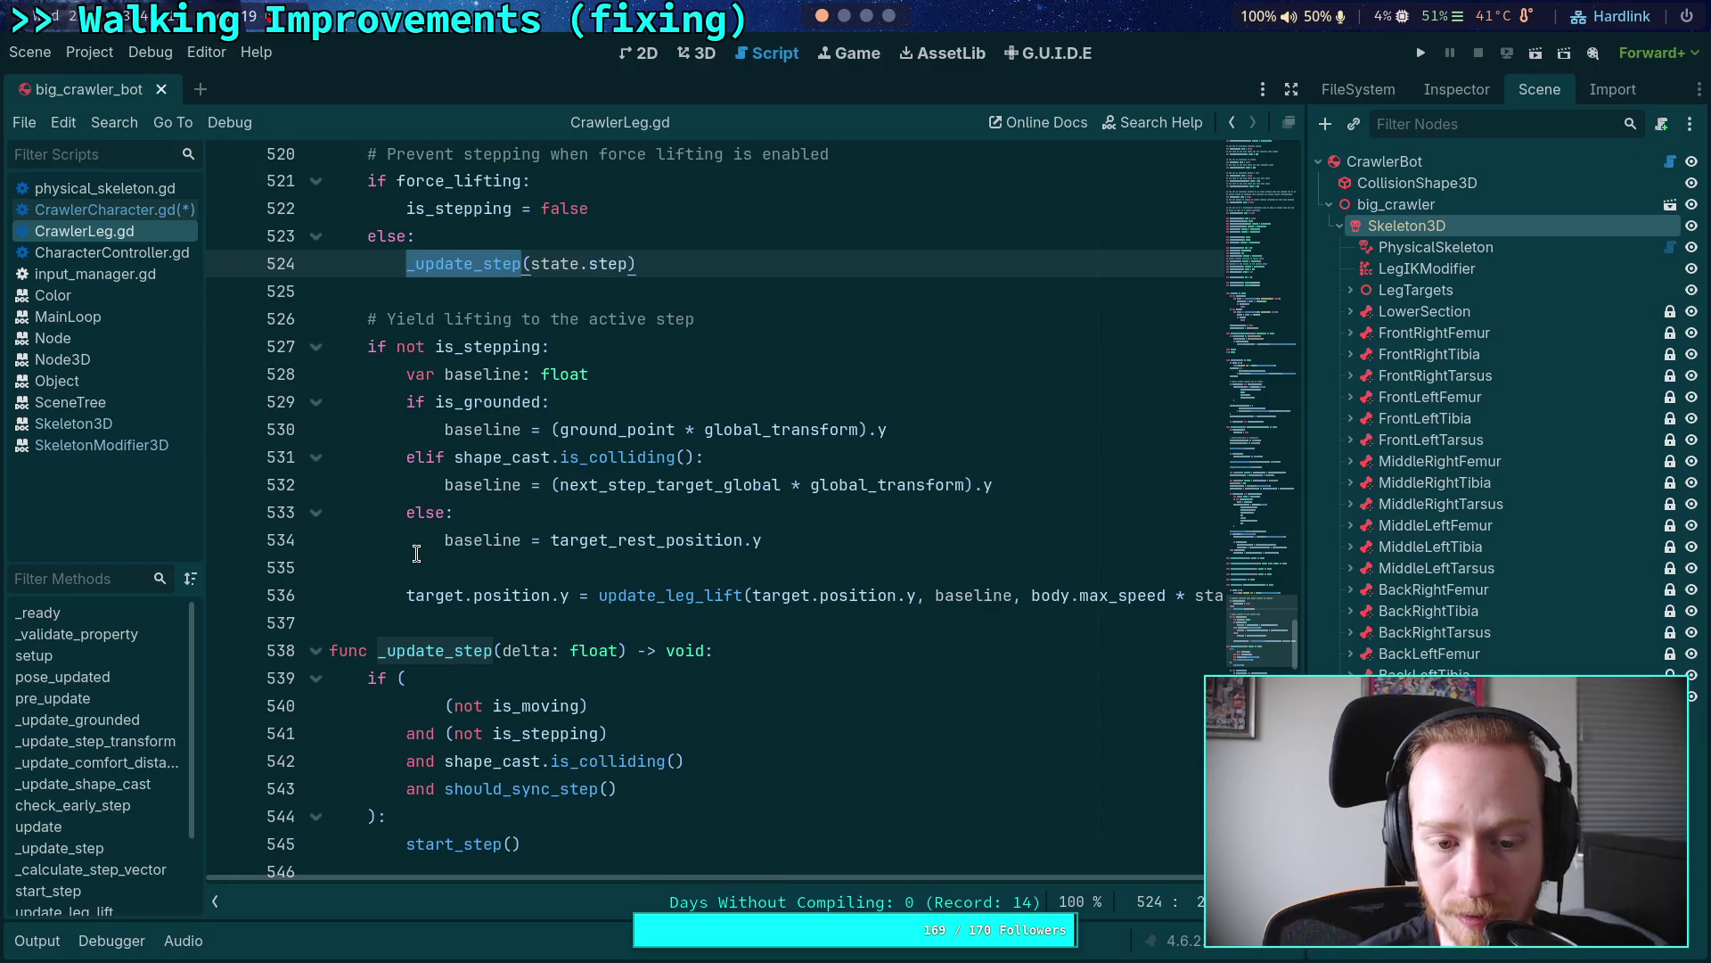
pyautogui.scroll(-4, 416, 554)
pyautogui.scroll(7, 419, 551)
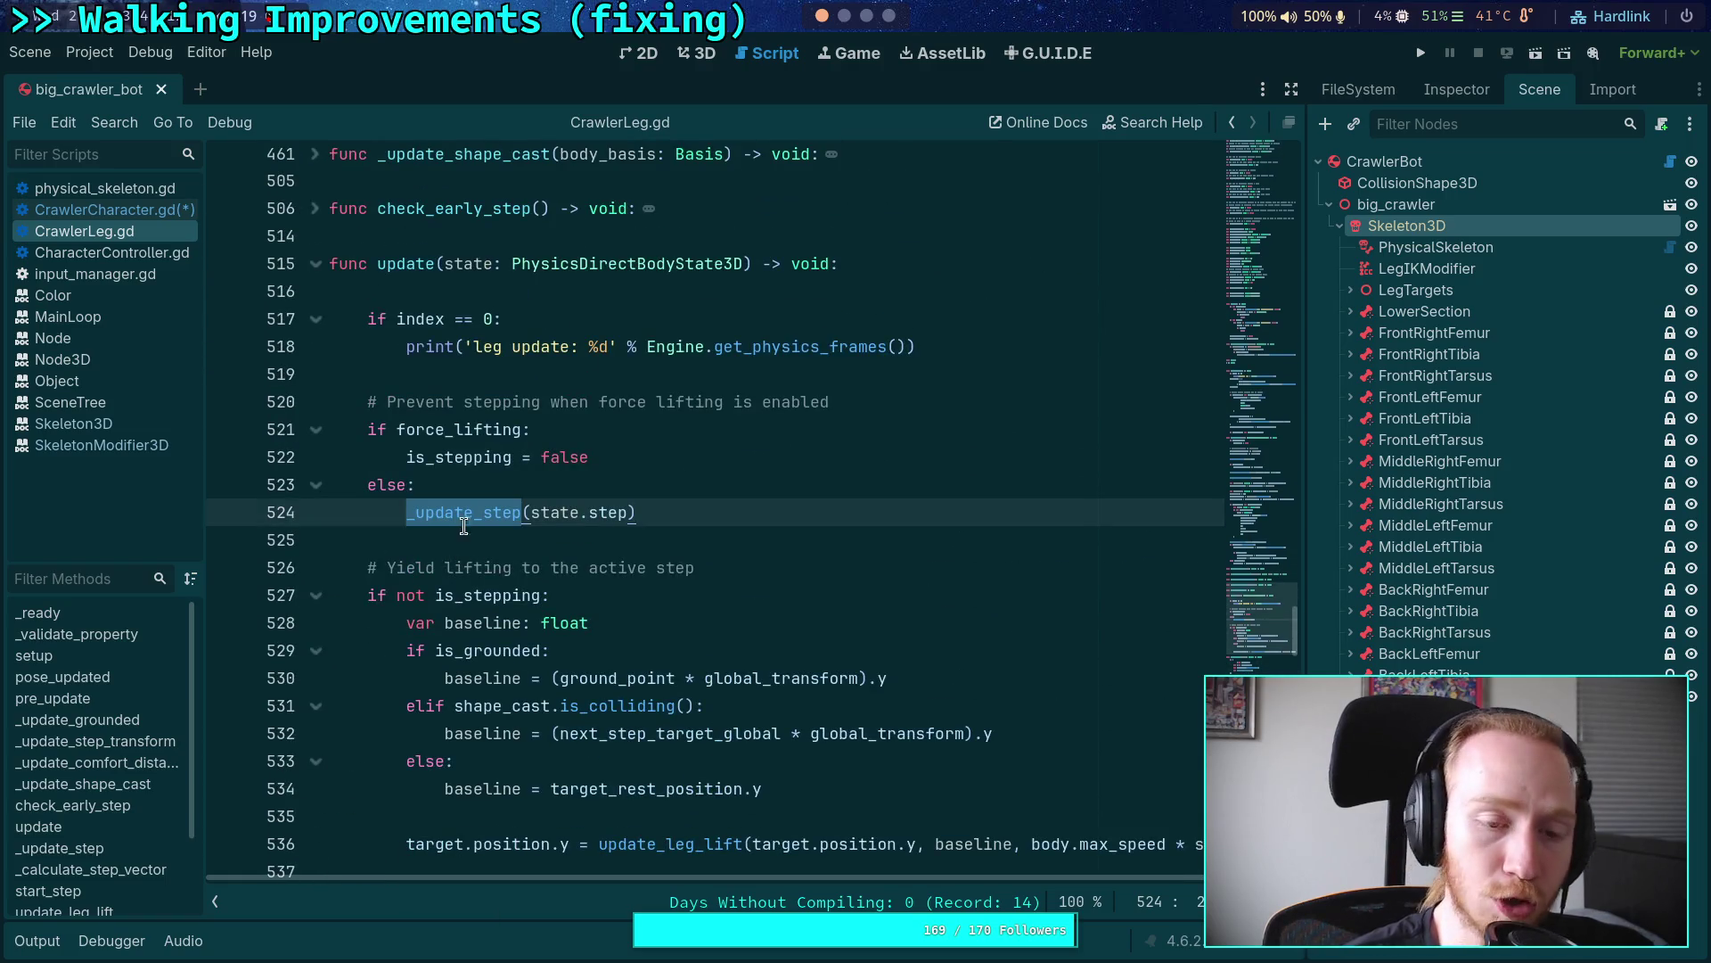
pyautogui.doubleClick(403, 263)
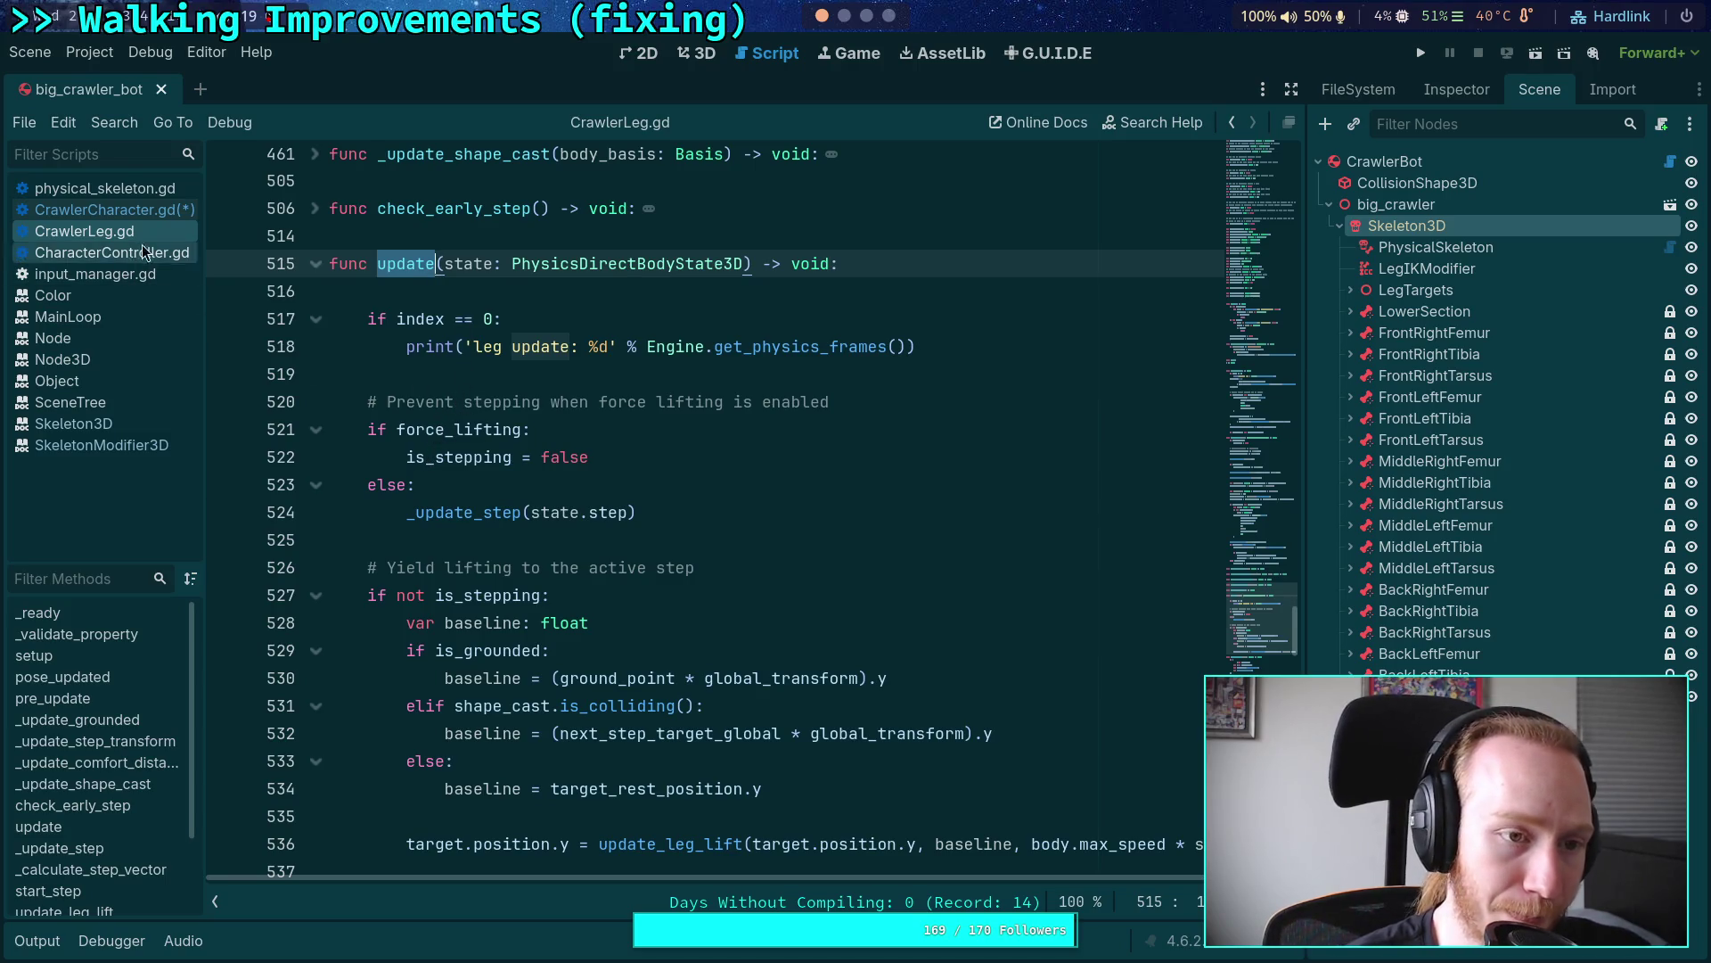
pyautogui.hotkey('alt', 'Left')
# Step: Start a skeleton.advance() call on blank line 227 using autocomplete
pyautogui.click(559, 651)
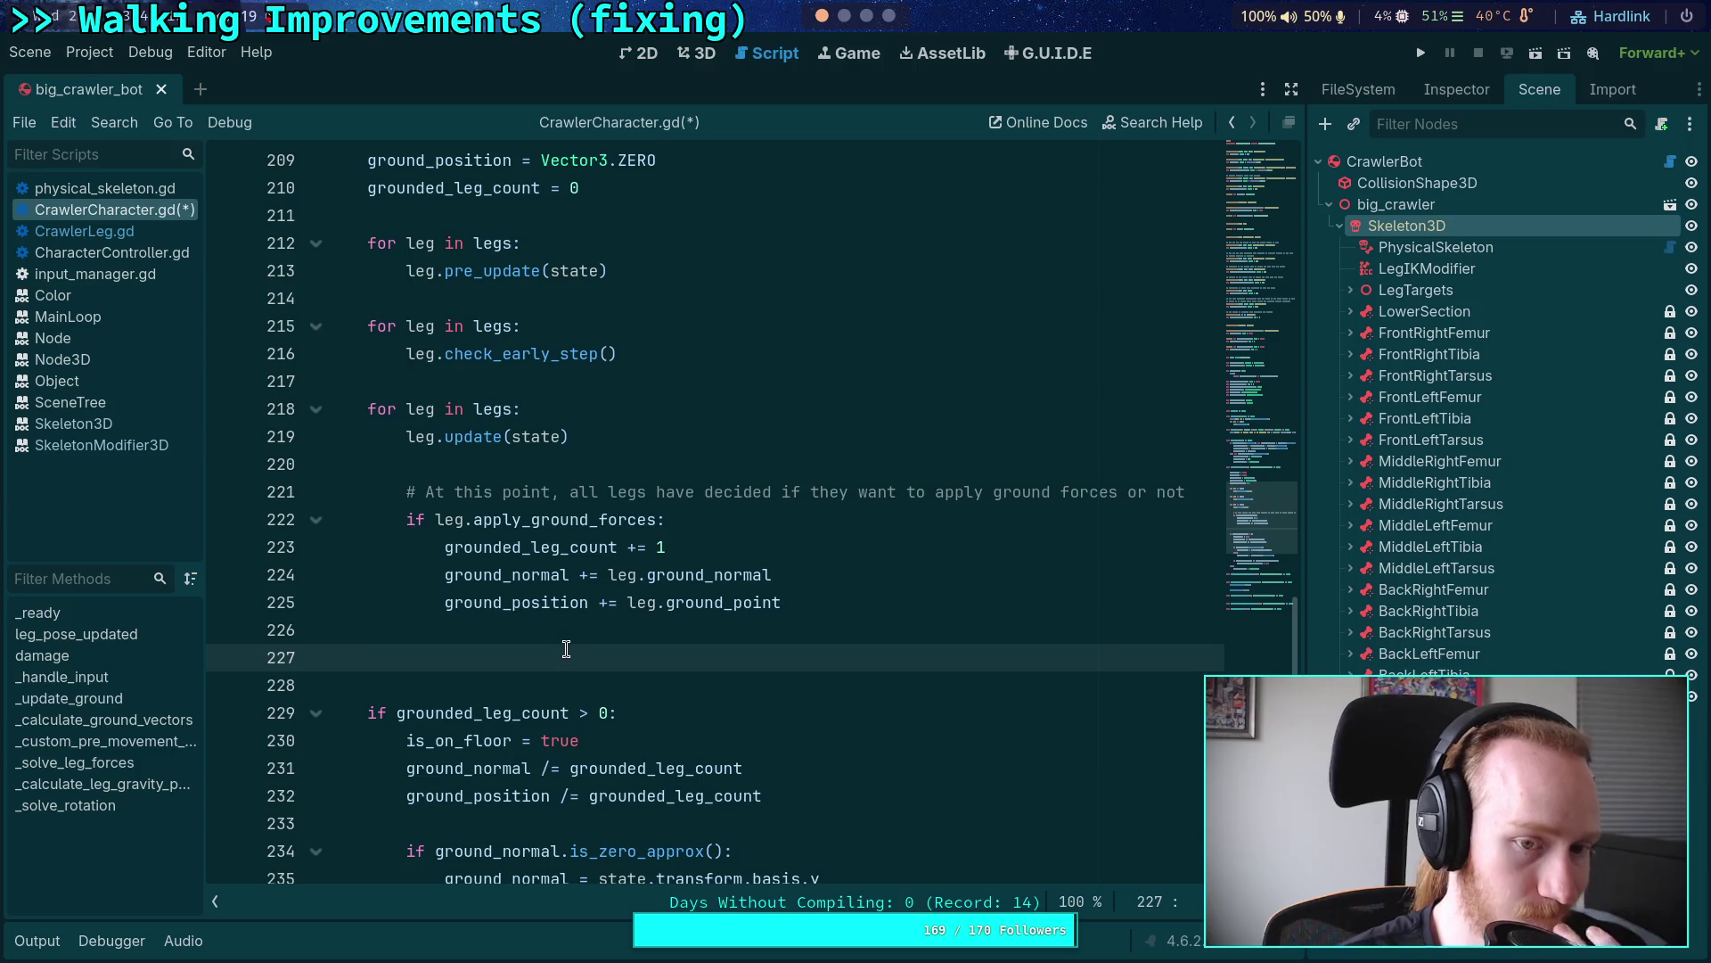
pyautogui.write('leg')
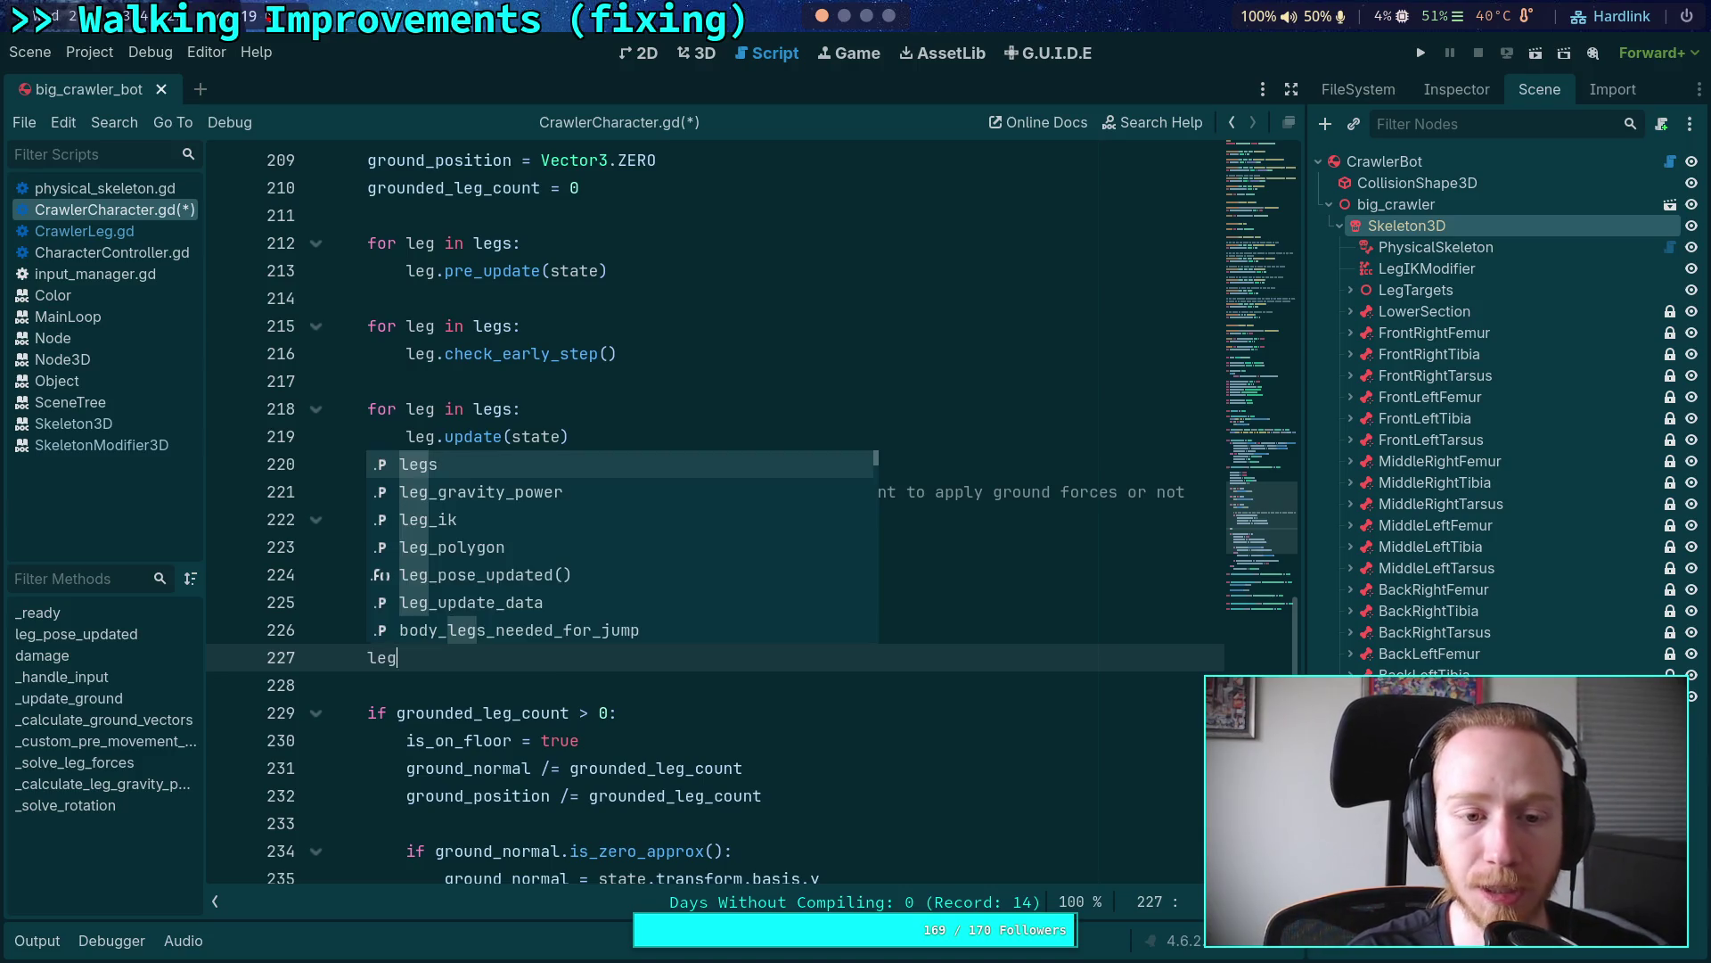
pyautogui.press('BackSpace')
pyautogui.press('BackSpace')
pyautogui.press('BackSpace')
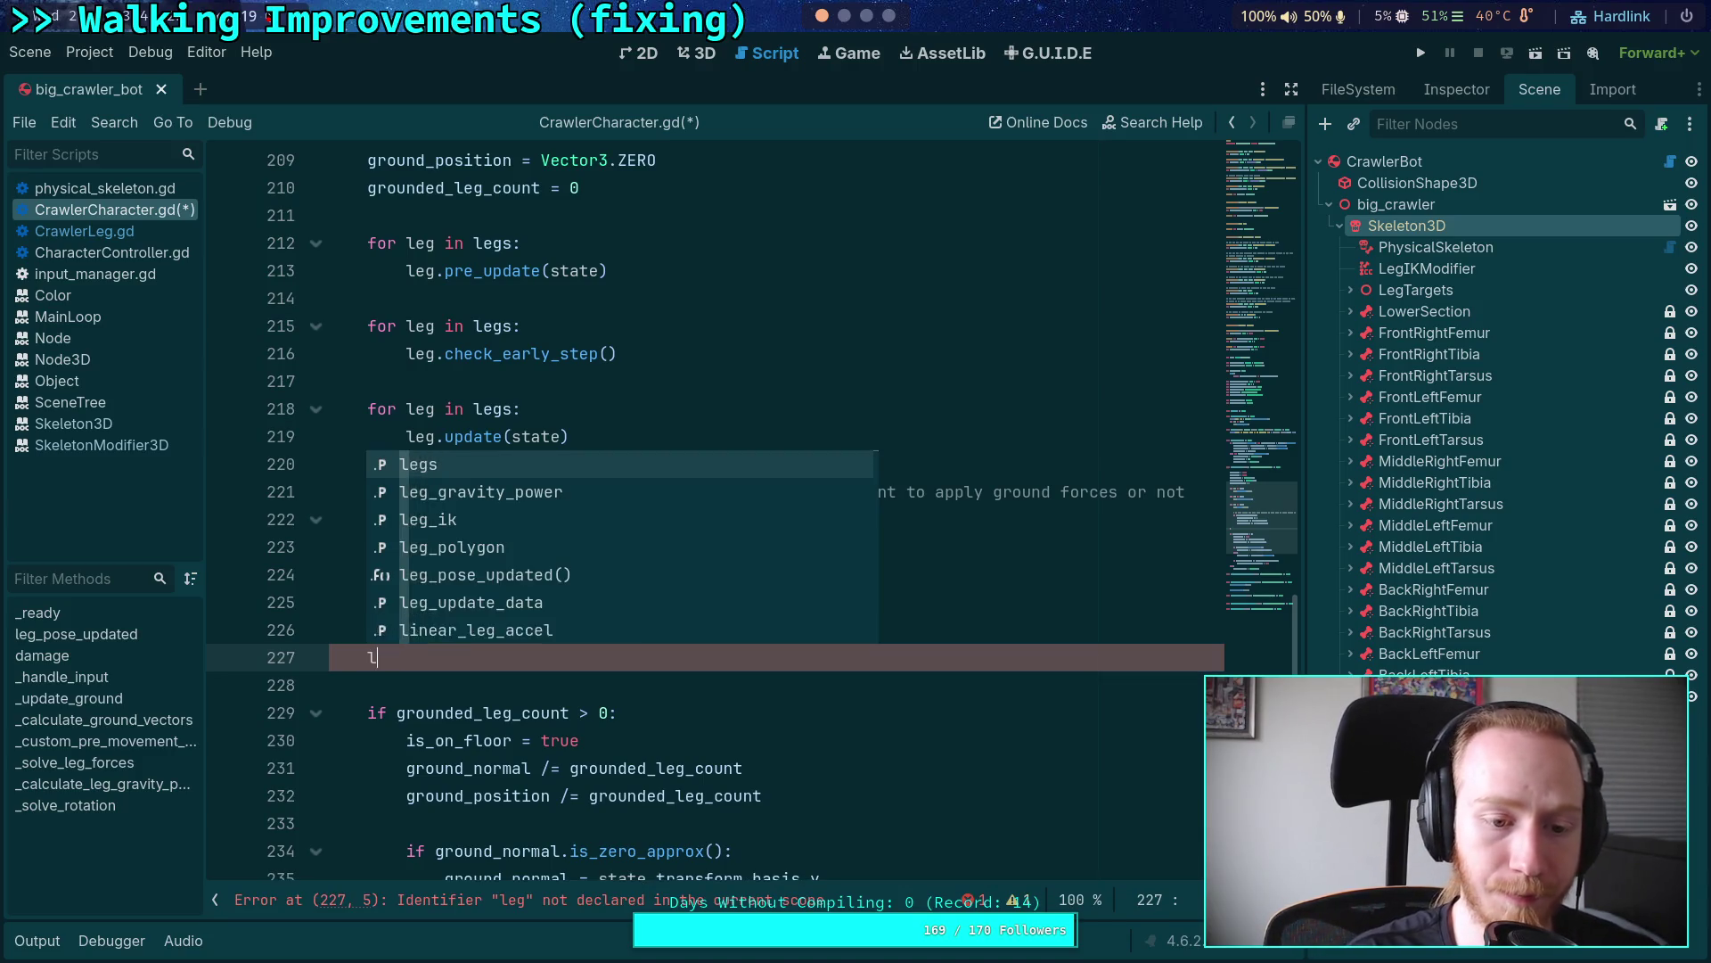
pyautogui.write('ske')
pyautogui.press('Return')
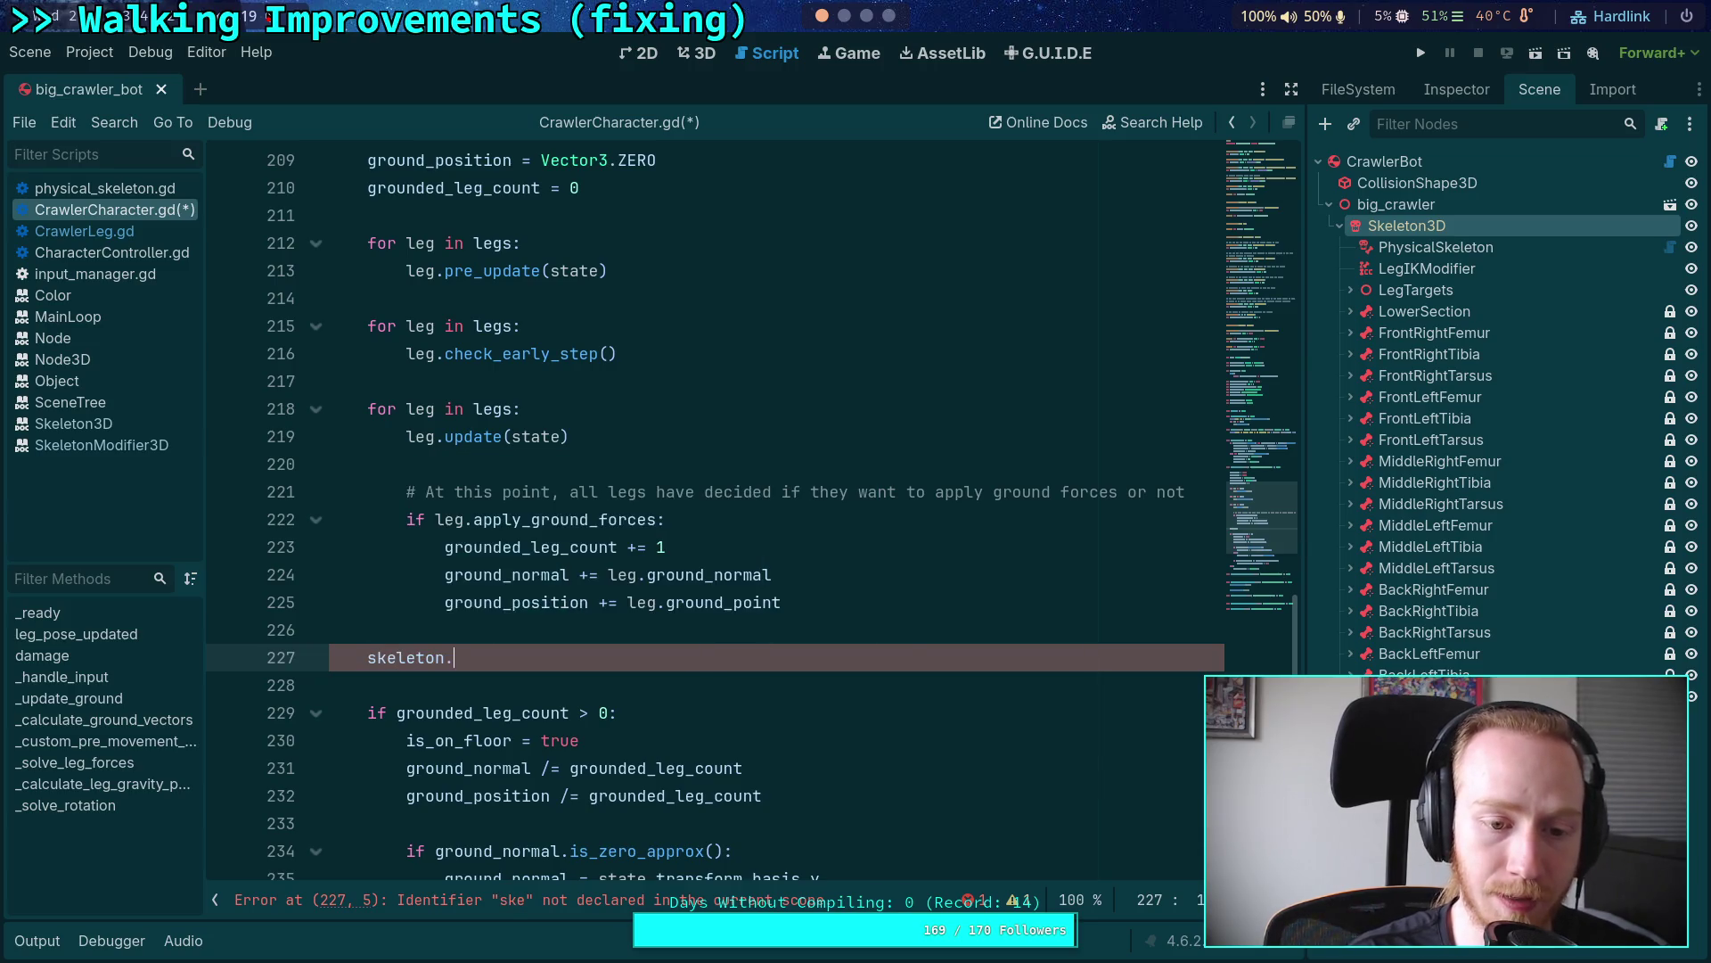
pyautogui.write('.')
pyautogui.press('Left')
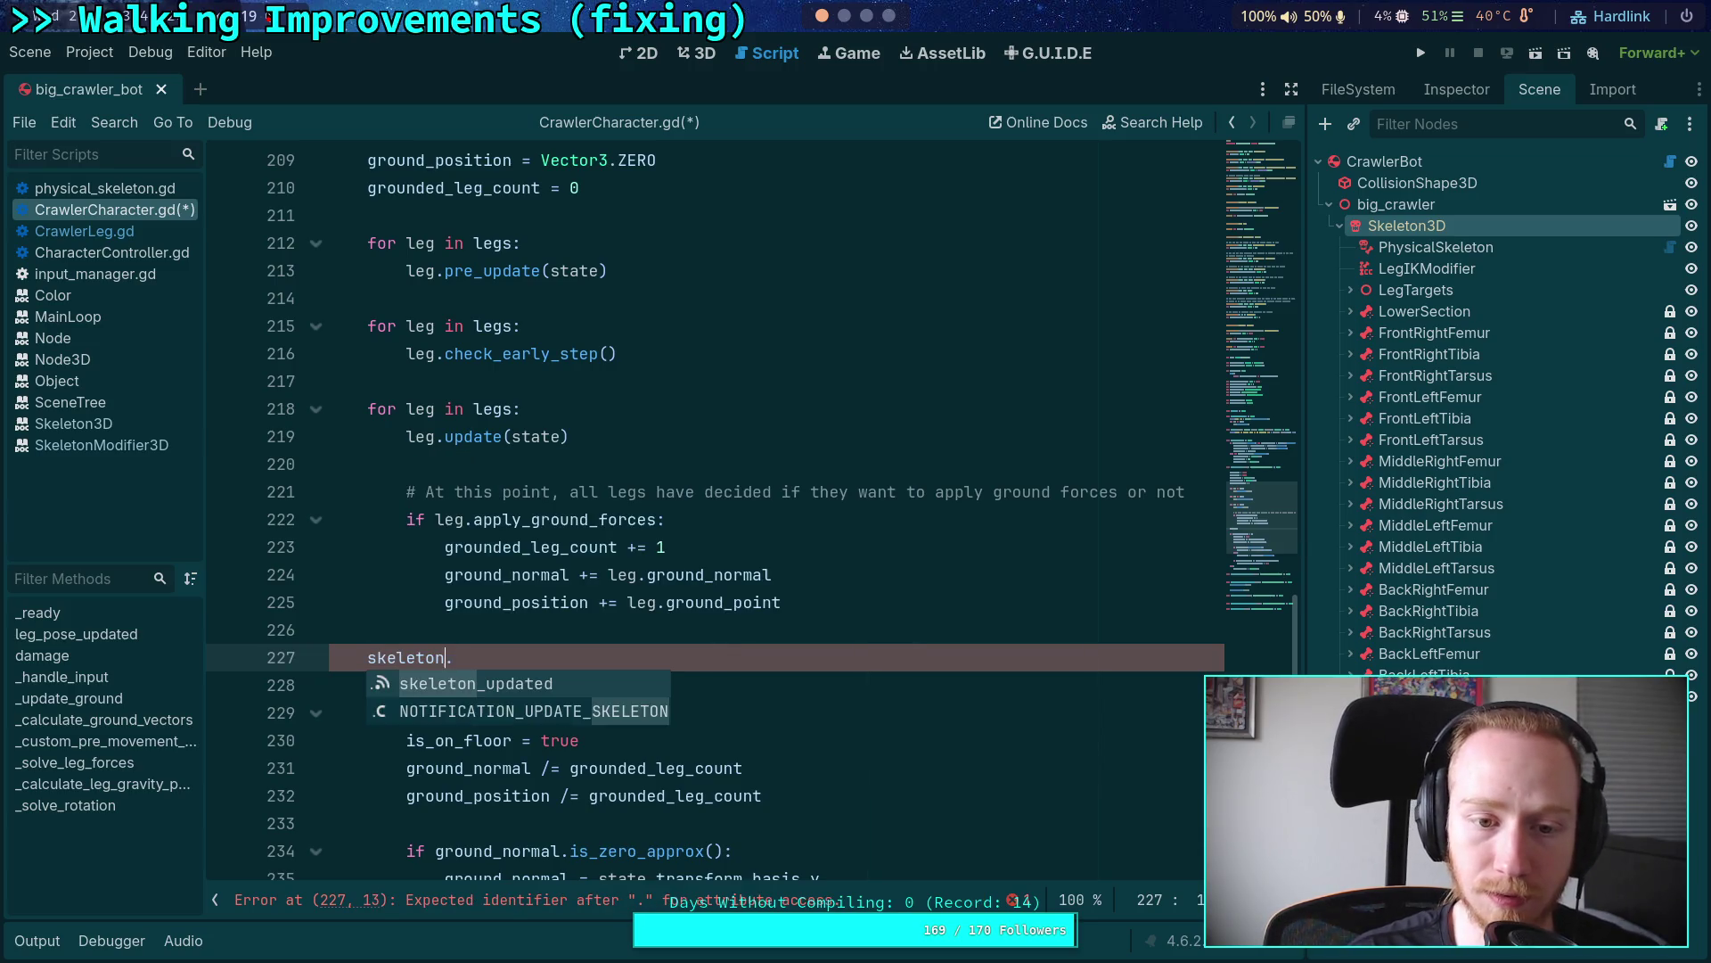
pyautogui.write('a')
pyautogui.press('Down')
pyautogui.press('Return')
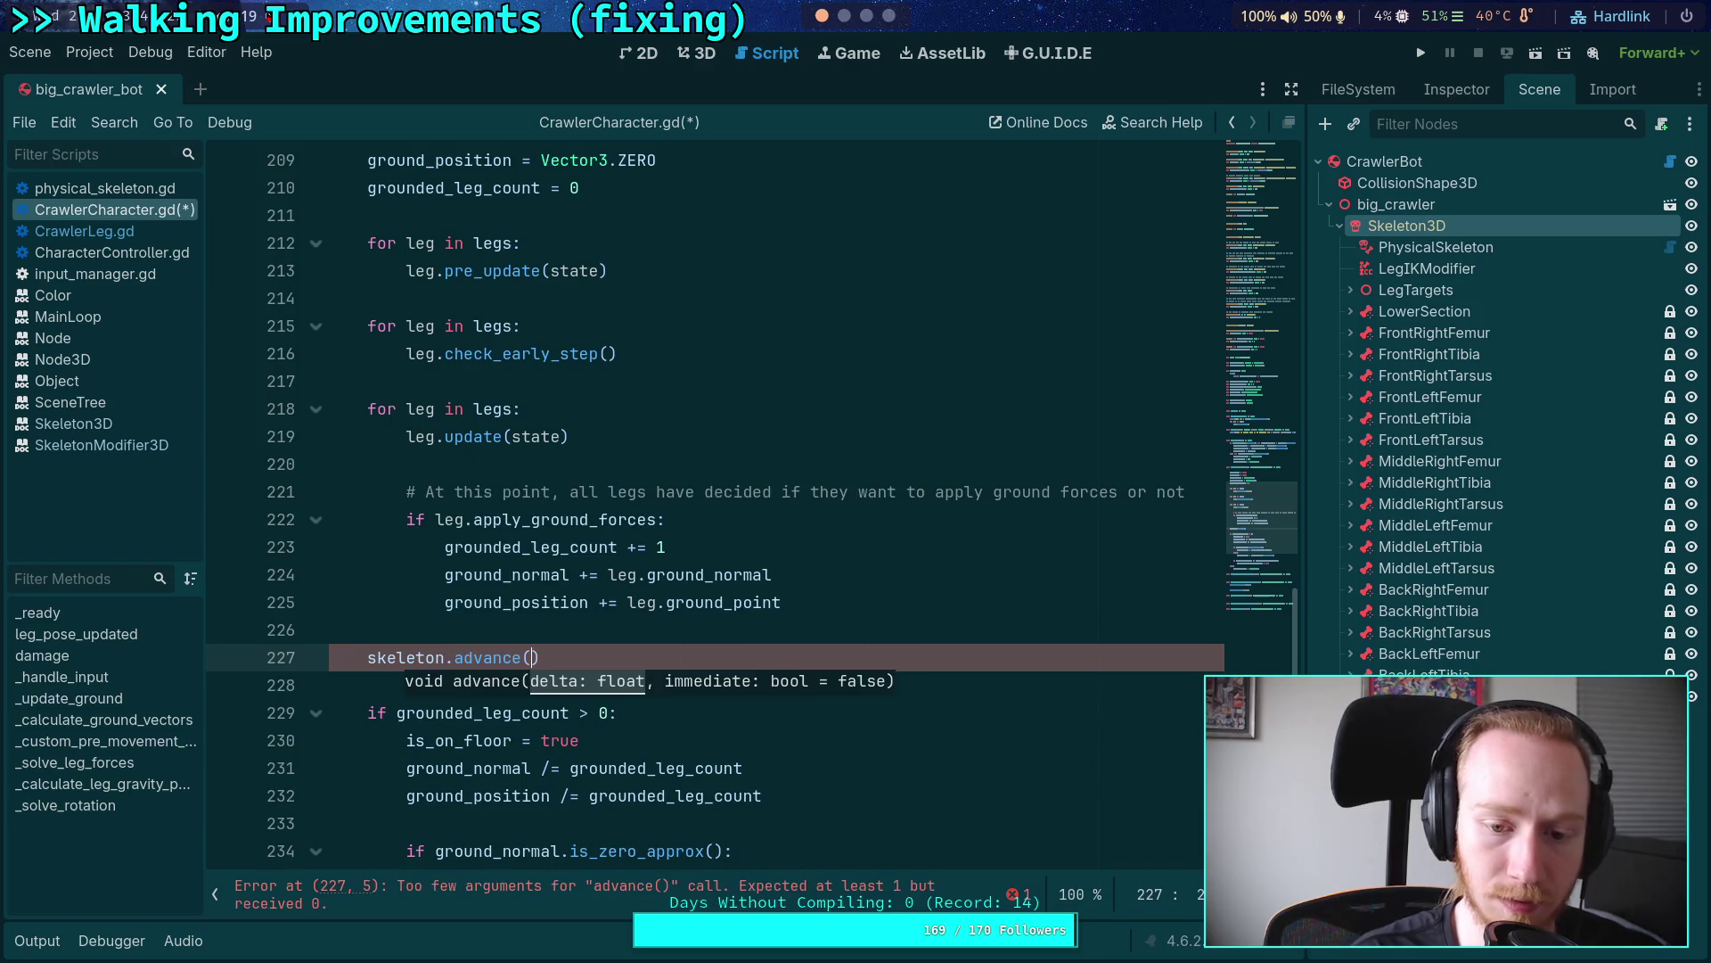
# Step: Pass state.step, true as the advance arguments and save CrawlerCharacter.gd
pyautogui.scroll(6, 697, 461)
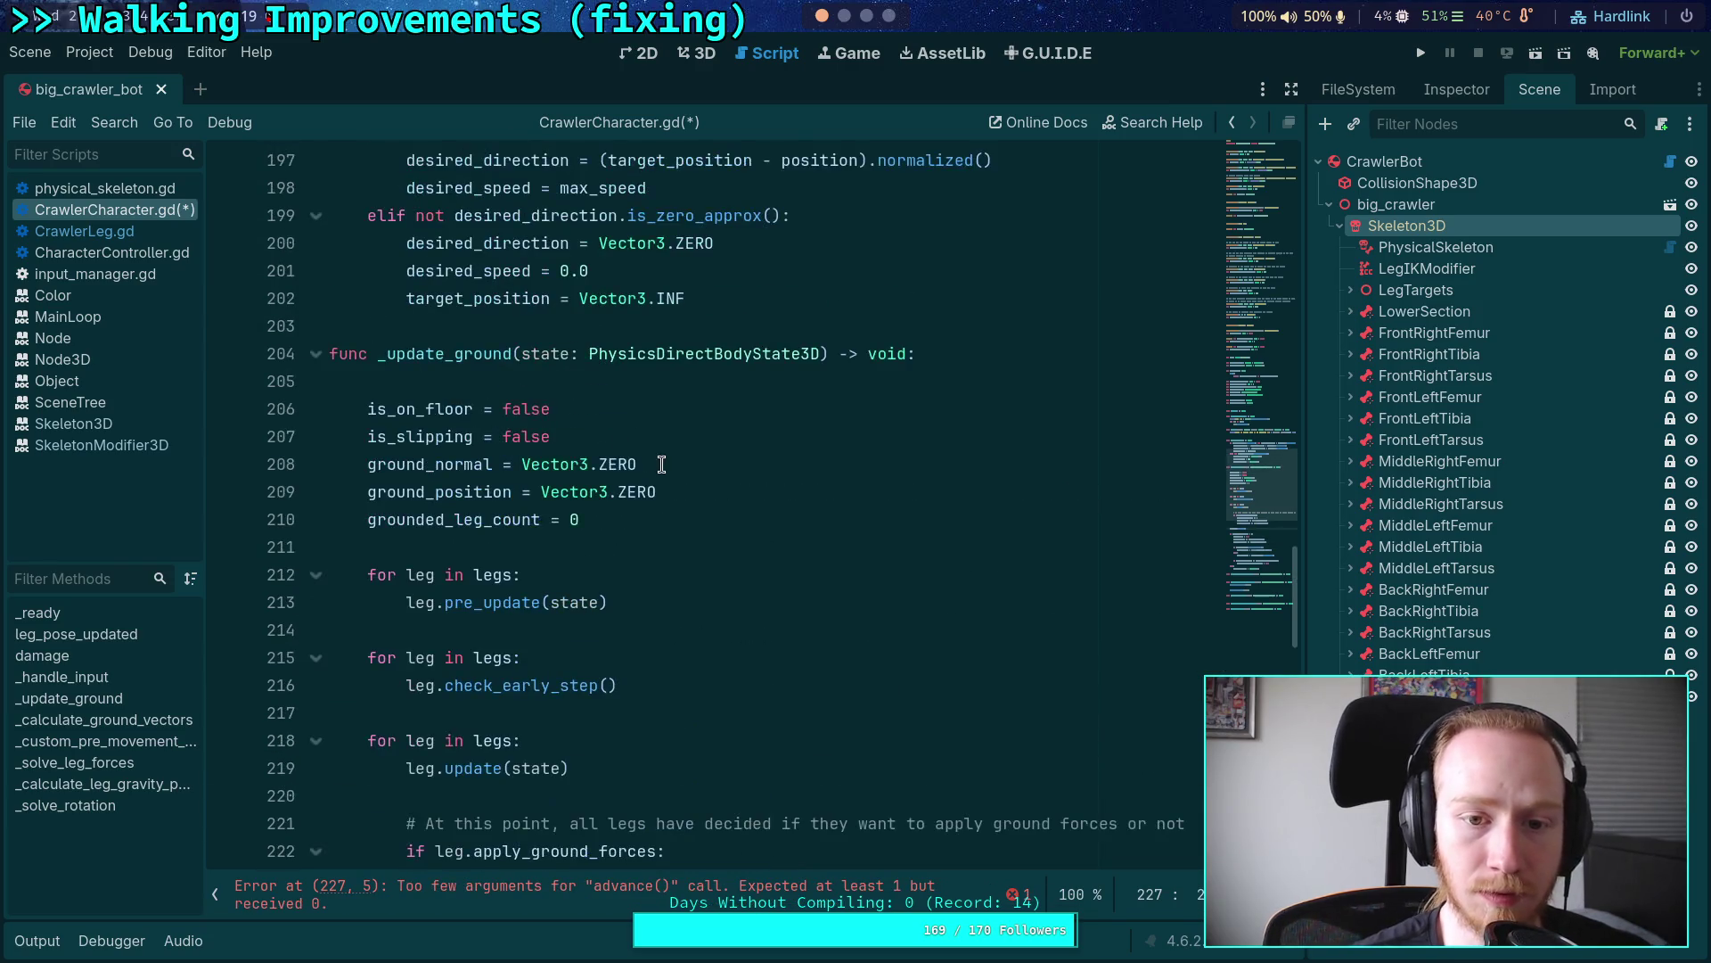
pyautogui.scroll(-7, 697, 461)
pyautogui.write('state.step,')
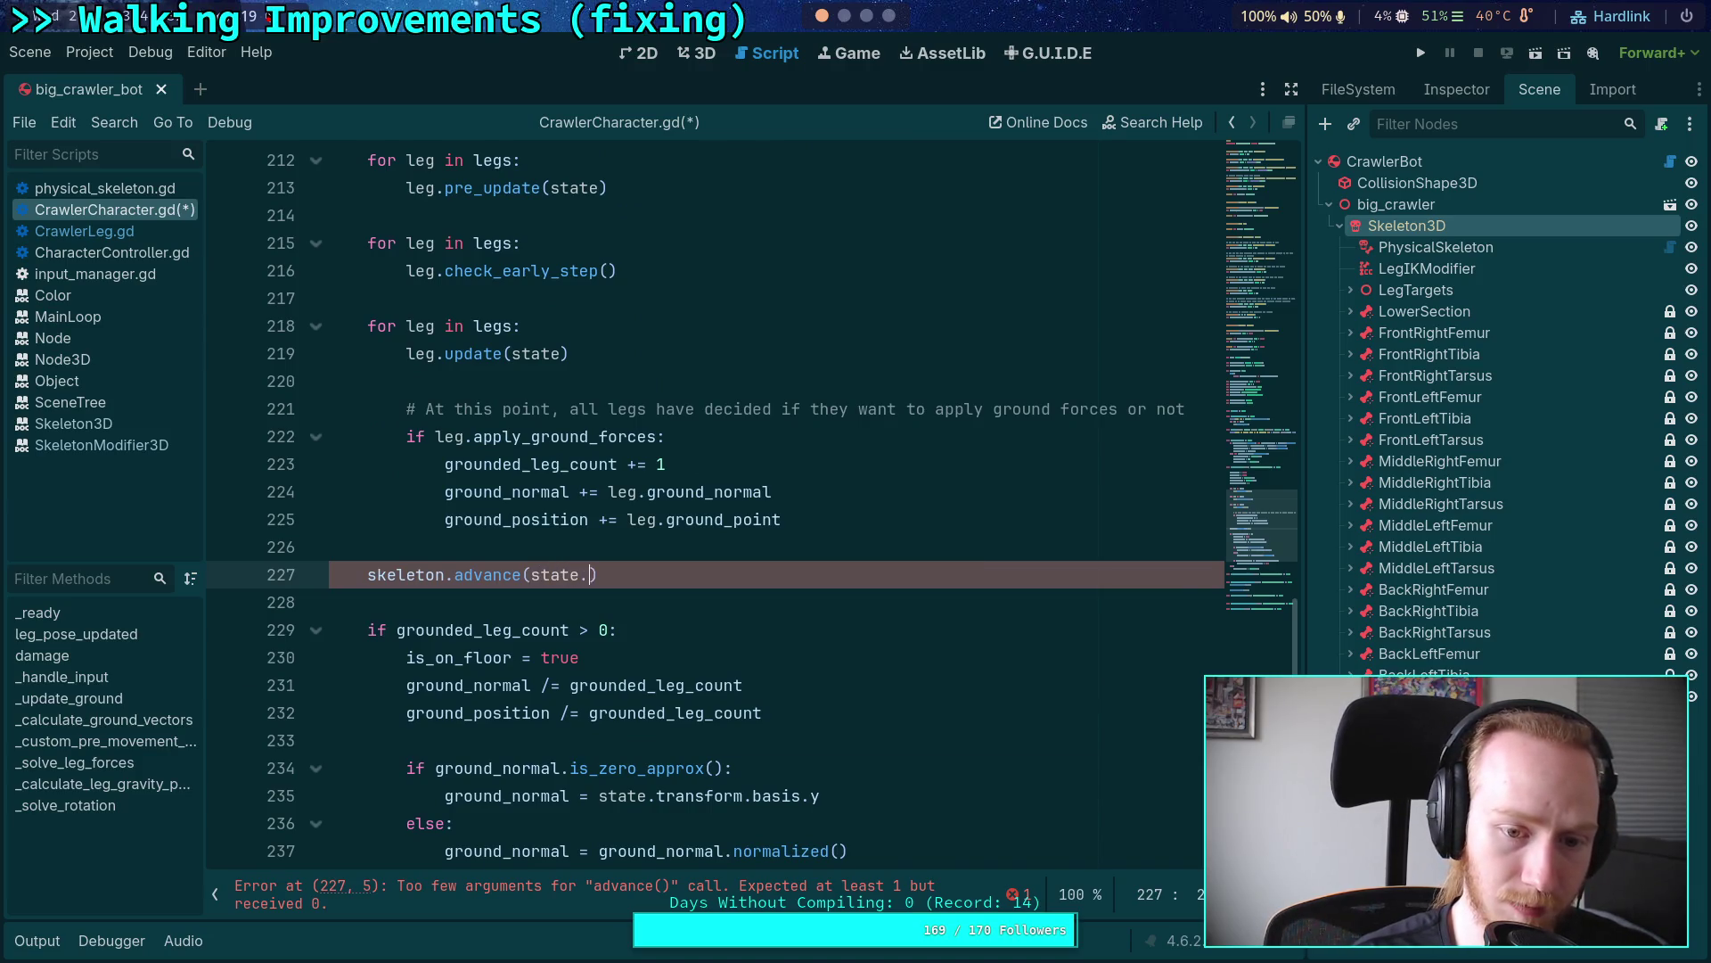
pyautogui.press('BackSpace')
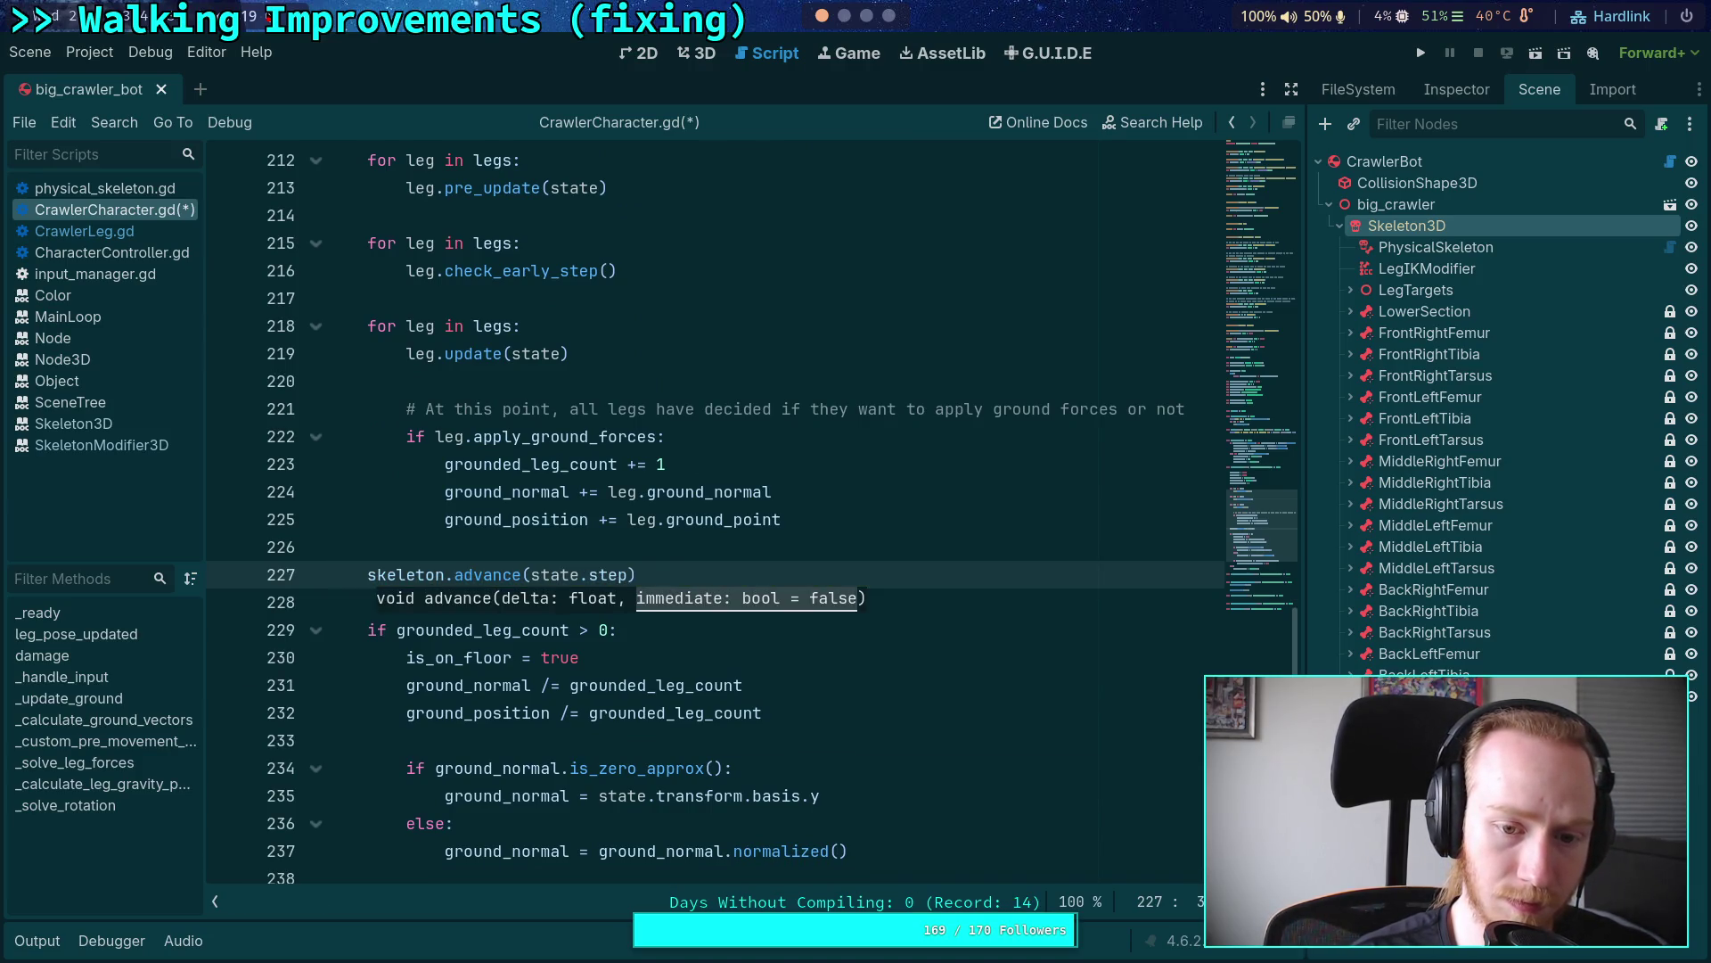
pyautogui.write(', true')
pyautogui.hotkey('ctrl', 's')
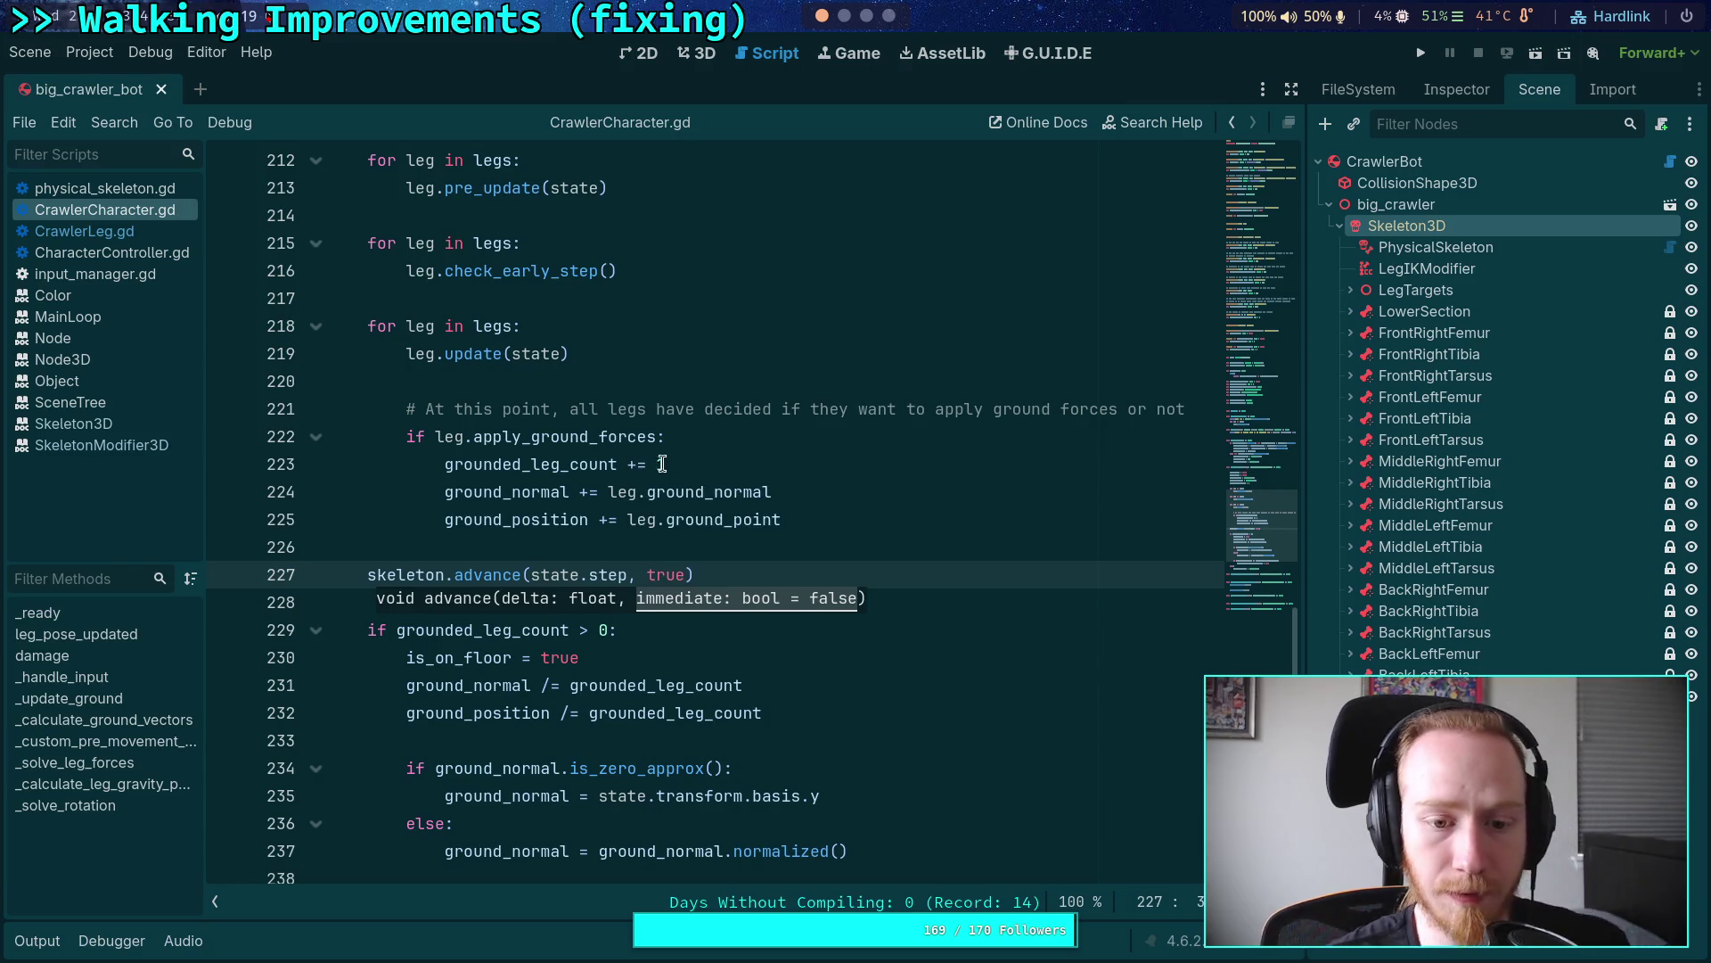
pyautogui.moveTo(509, 568)
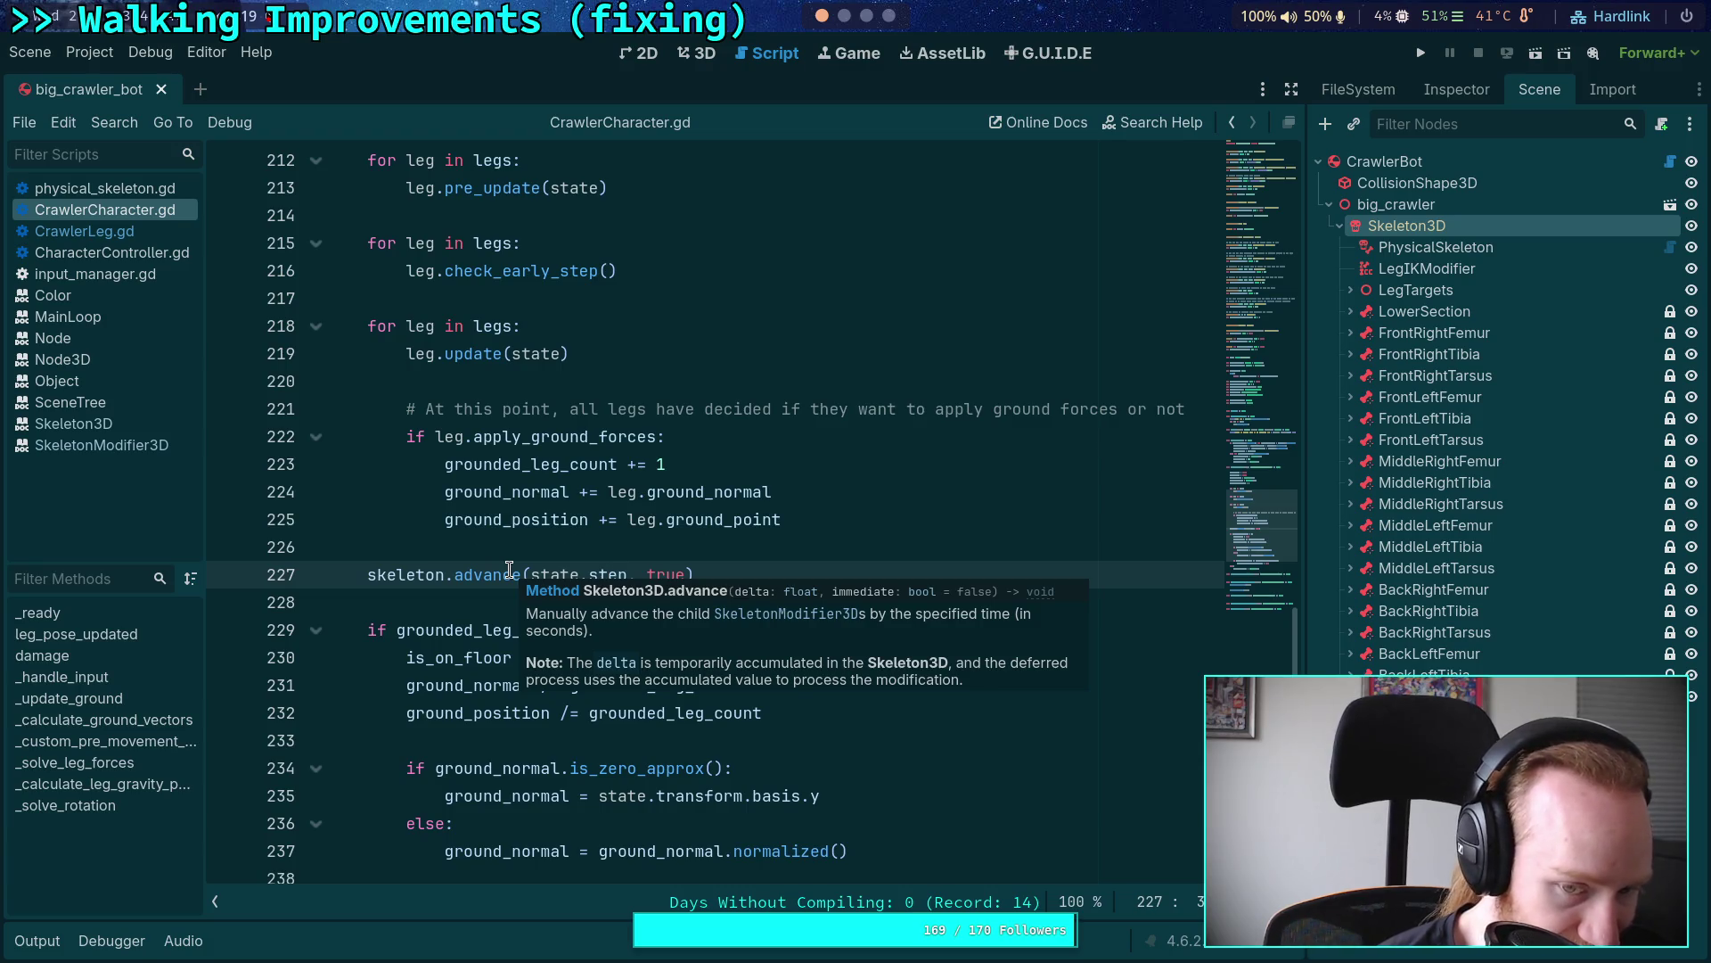
pyautogui.scroll(5, 410, 496)
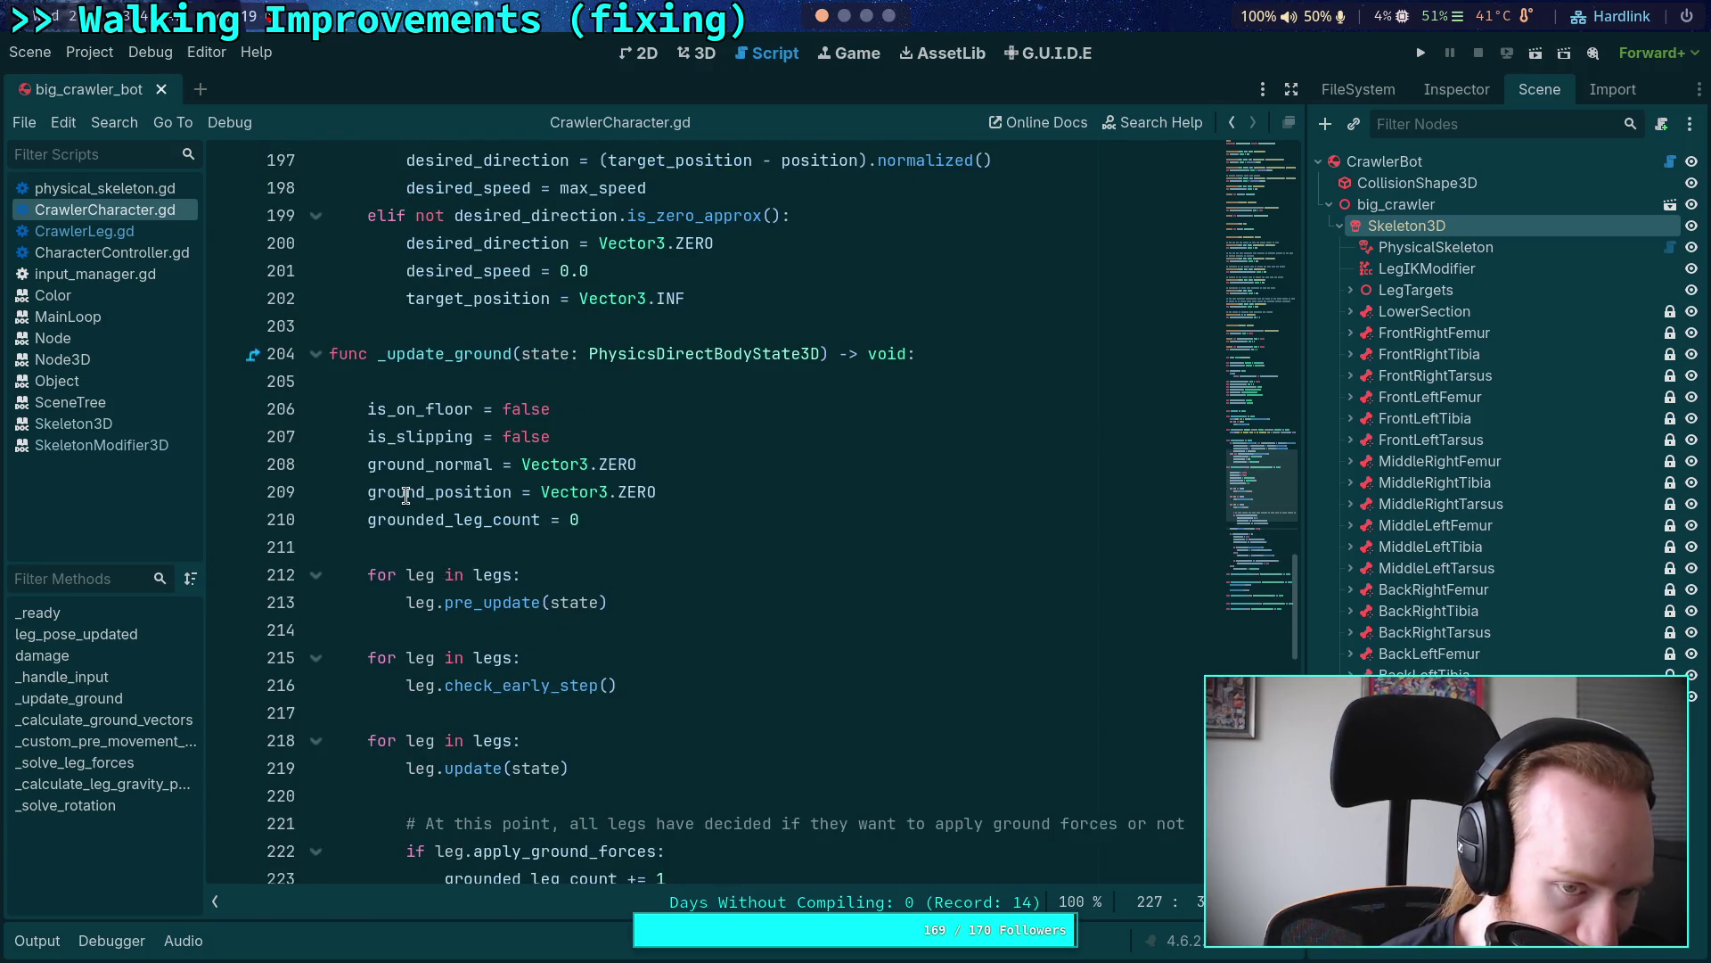
pyautogui.scroll(-3, 405, 496)
pyautogui.scroll(-2, 406, 495)
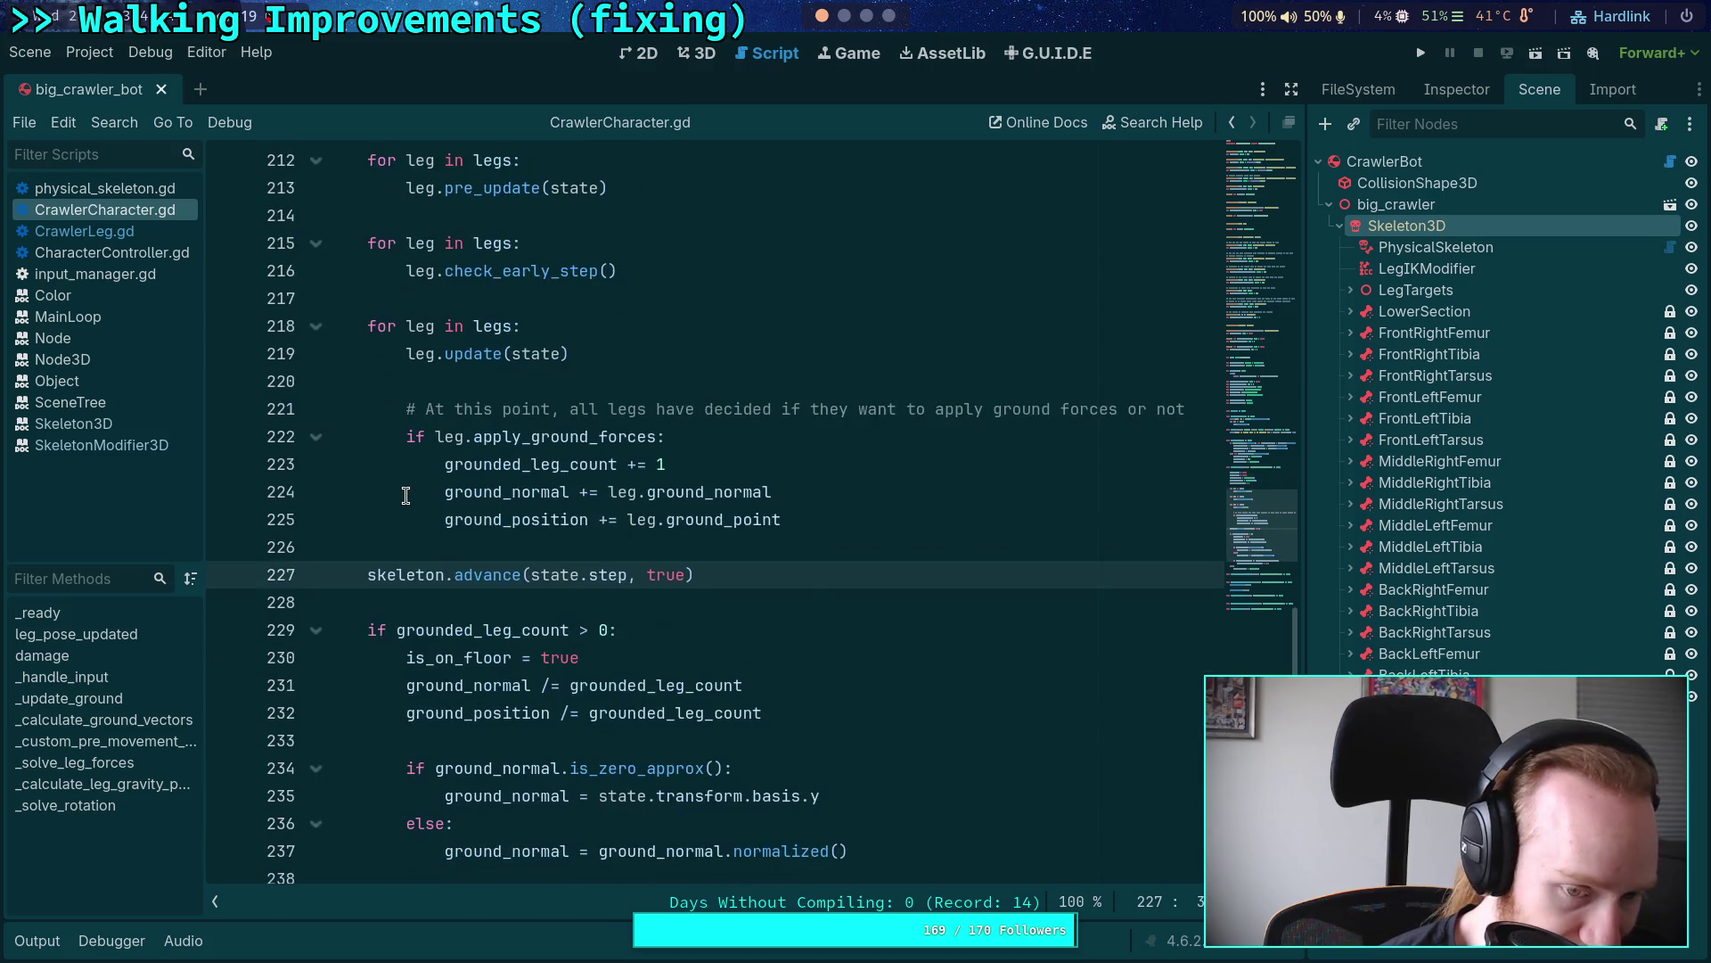
pyautogui.scroll(-3, 406, 496)
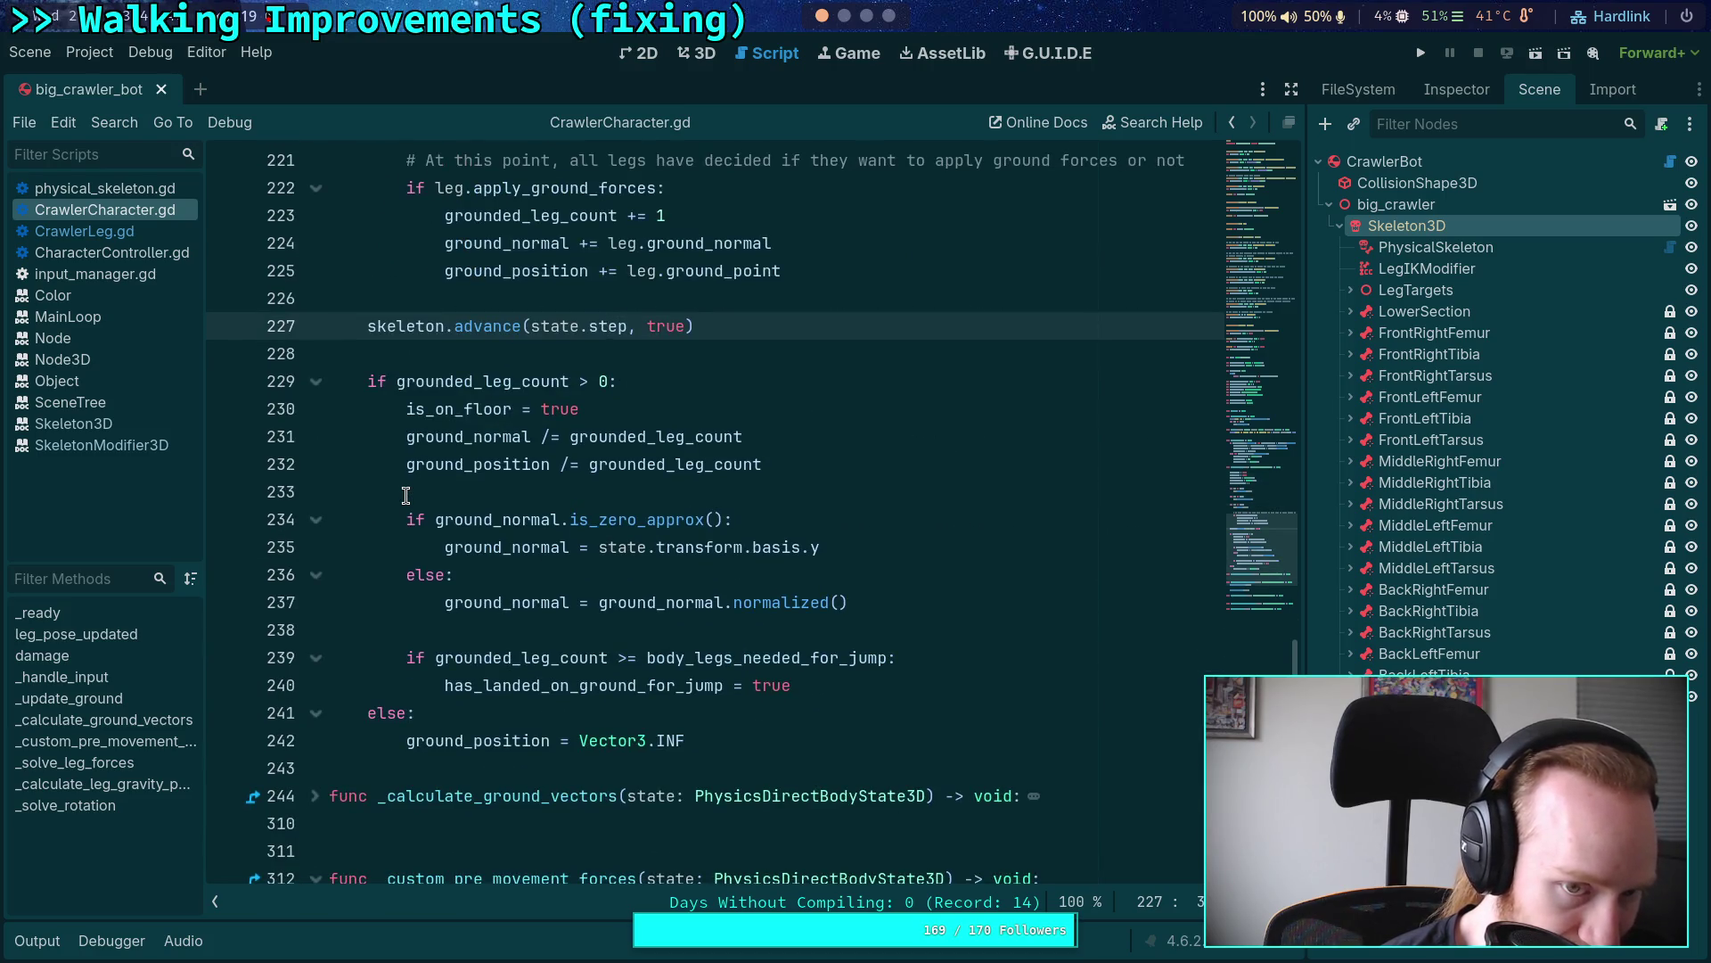
pyautogui.scroll(3, 406, 496)
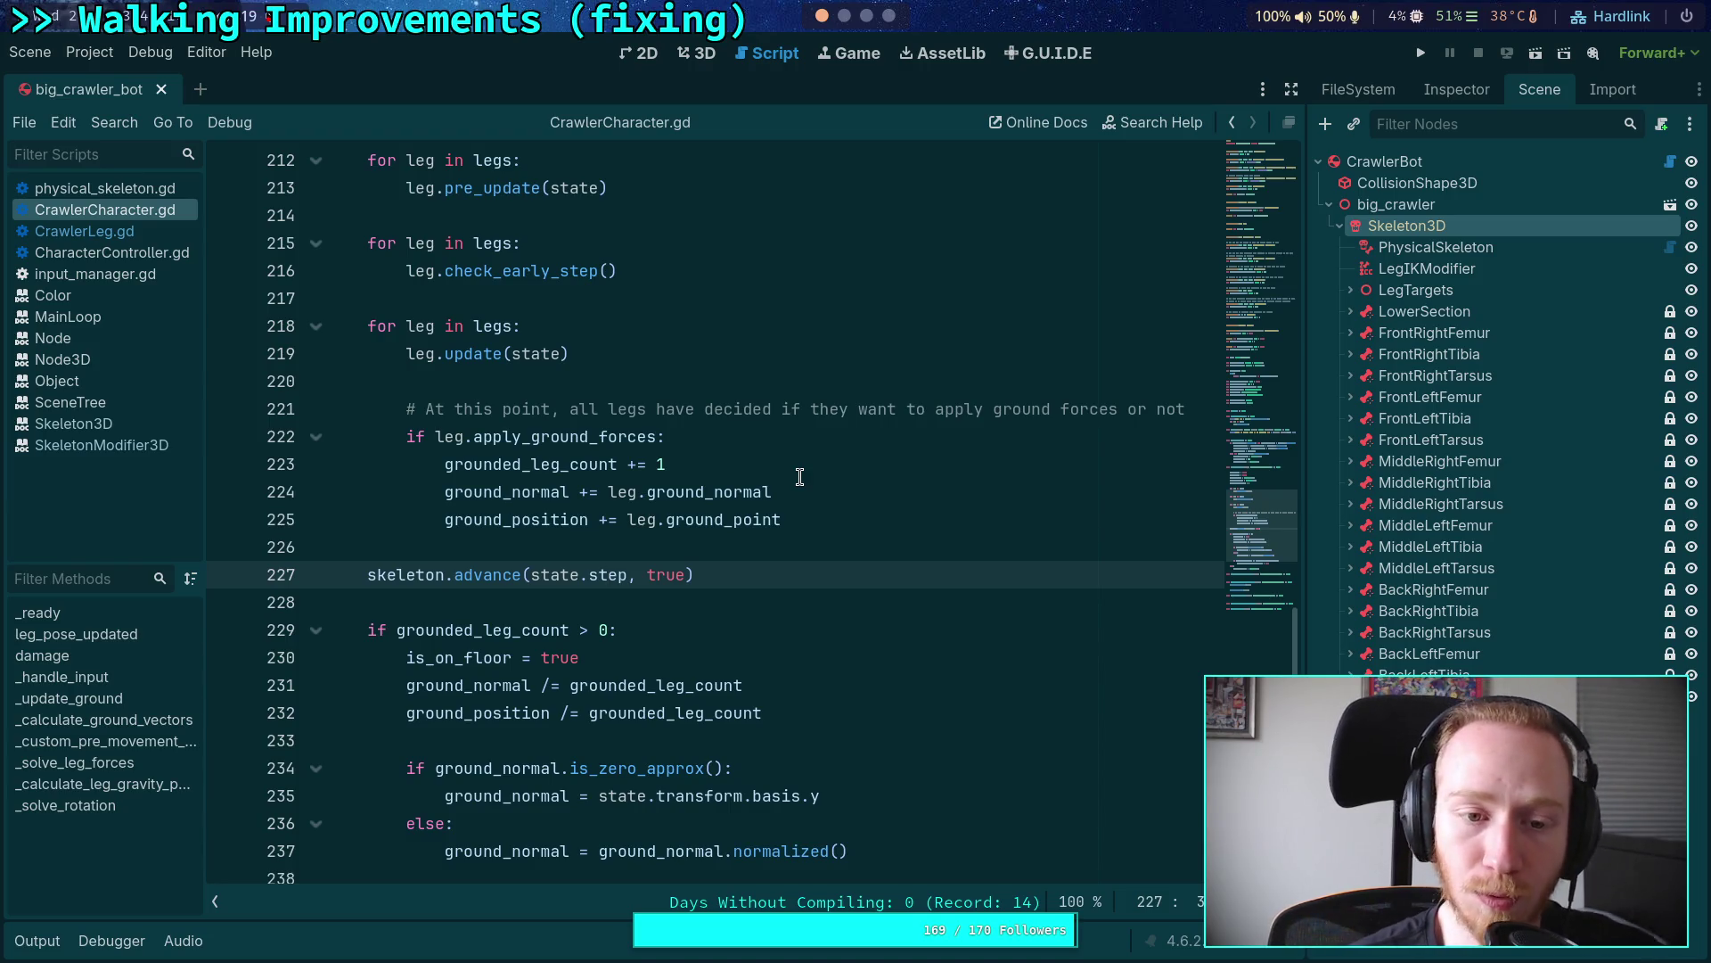
pyautogui.click(735, 575)
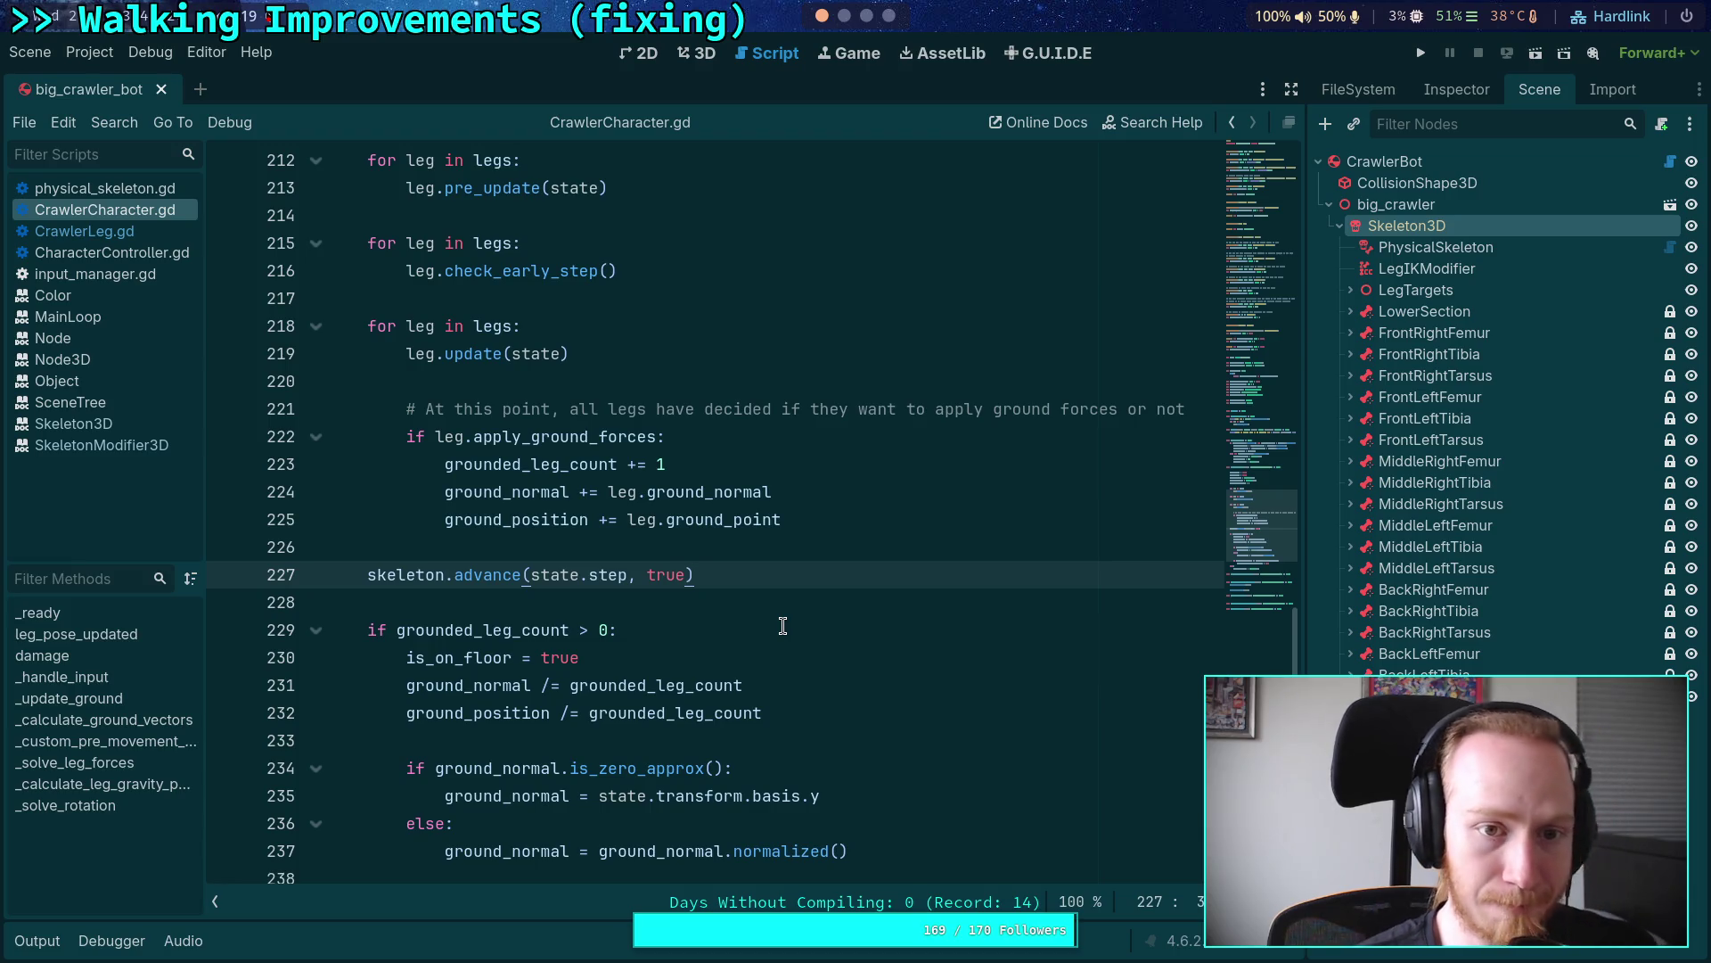
# Step: Add 'for leg in legs: leg.post_update(state)' below skeleton.advance, save, and open CrawlerLeg.gd
pyautogui.press('Return')
pyautogui.press('Return')
pyautogui.write('for leg ')
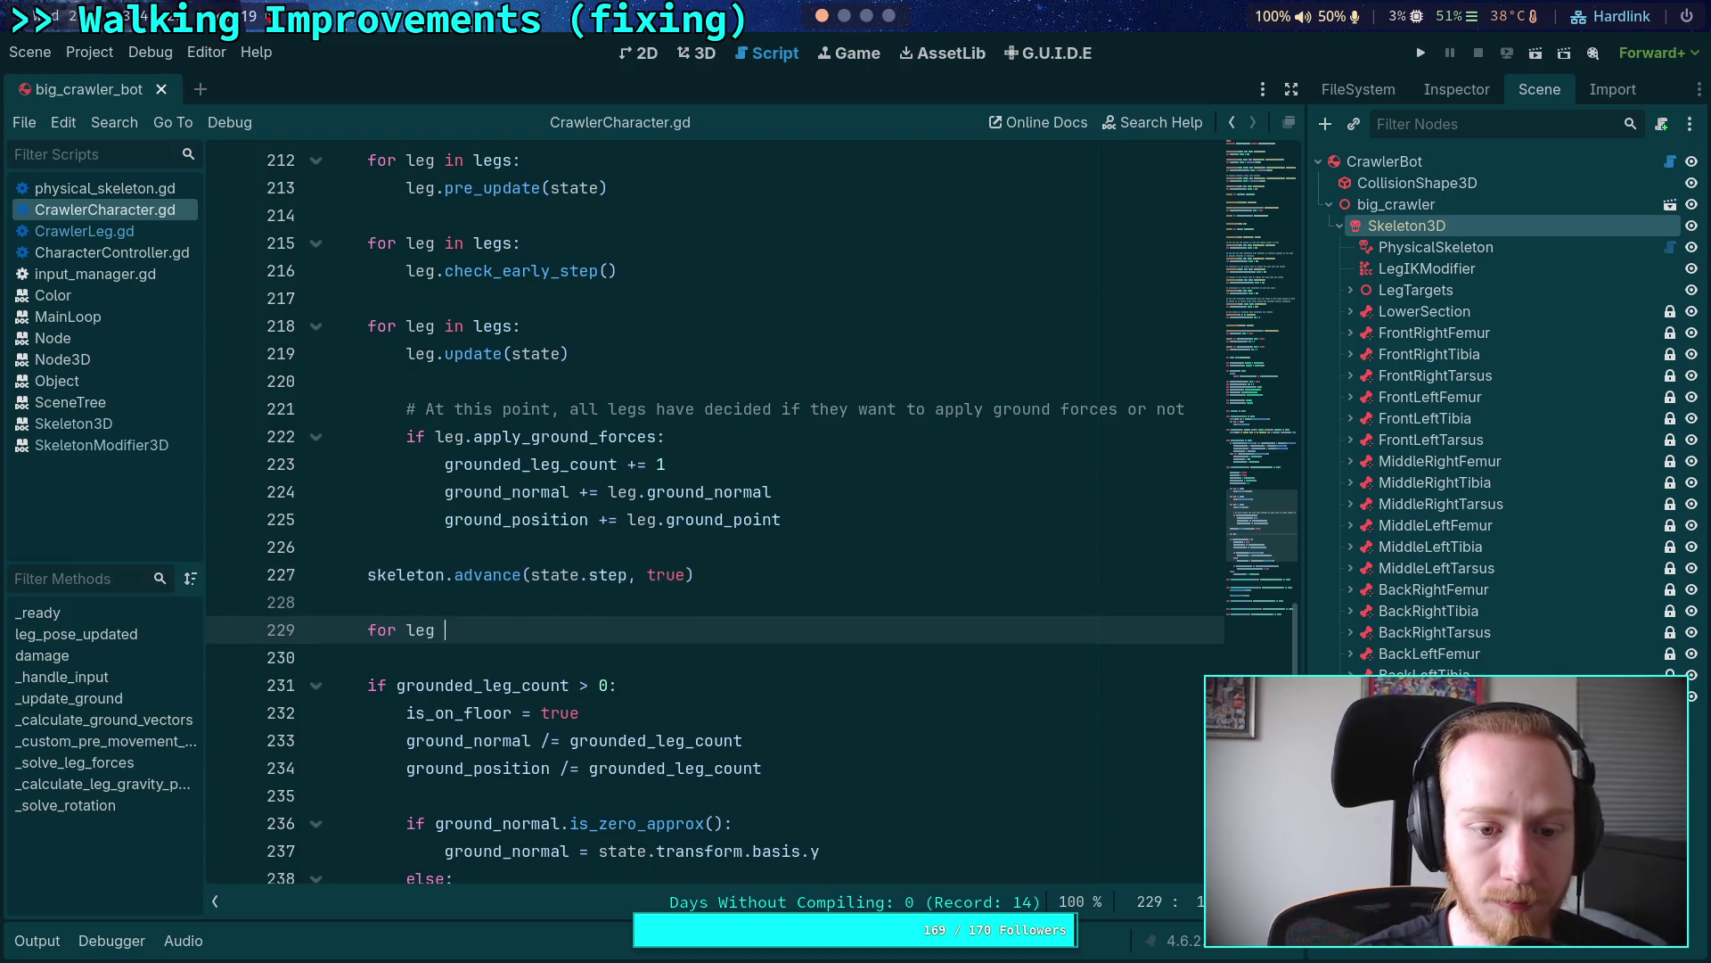
pyautogui.write('in legs:')
pyautogui.press('Return')
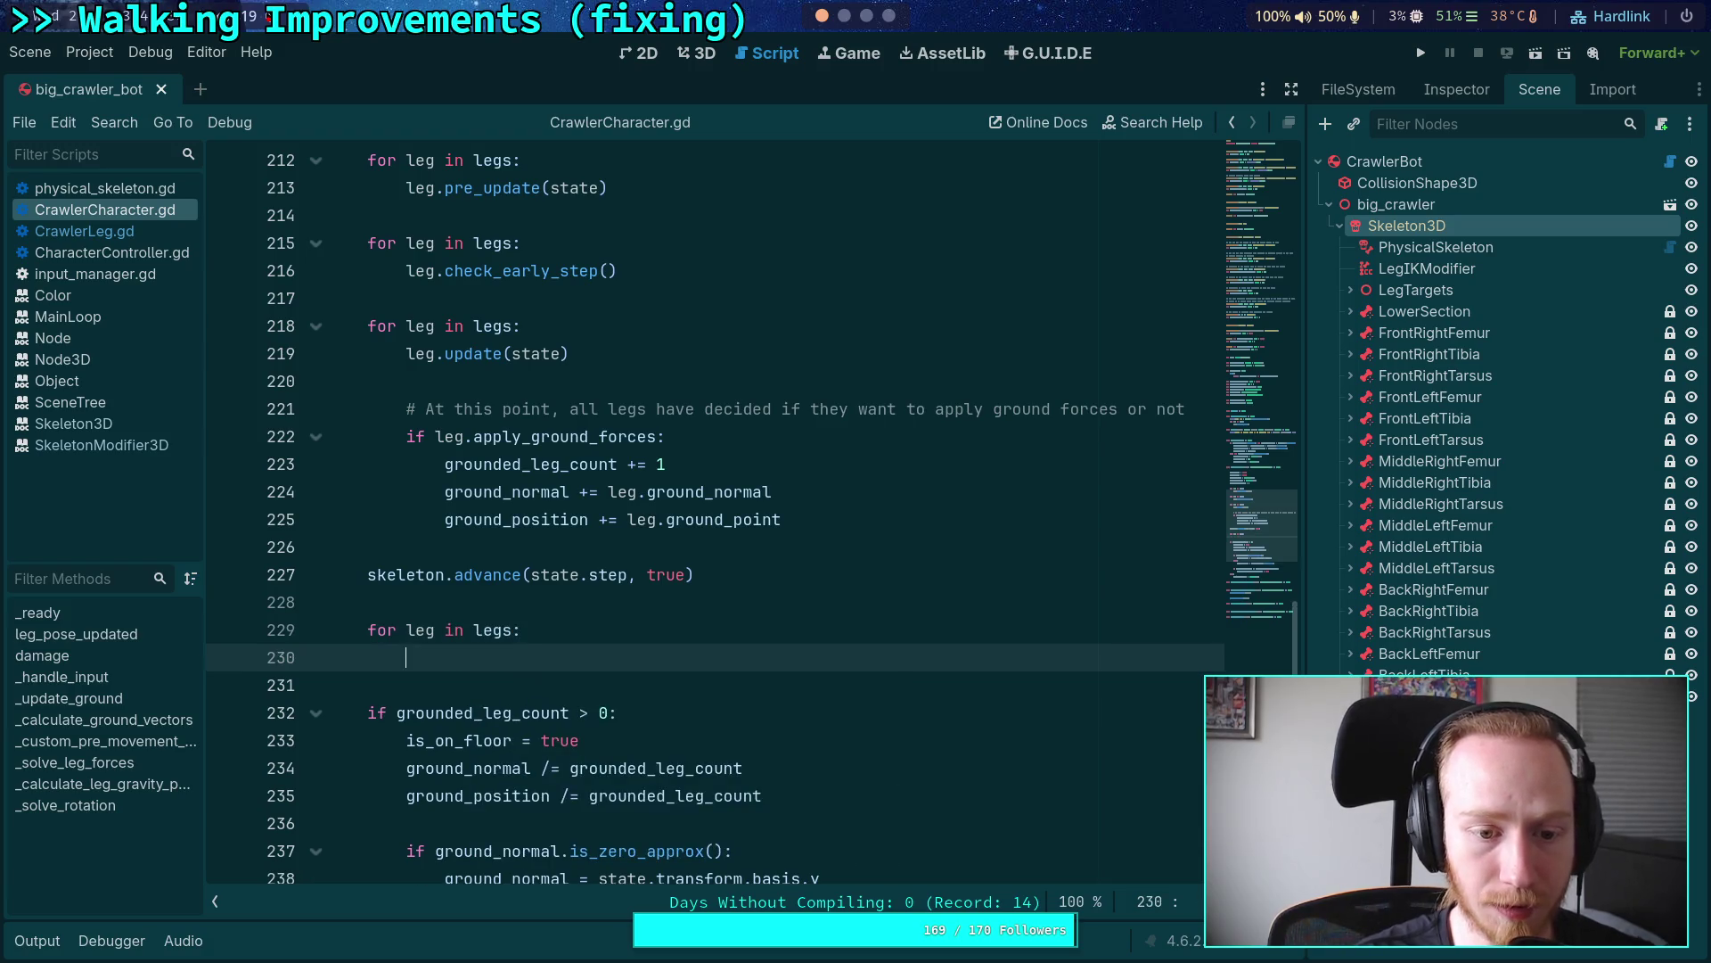
pyautogui.write('leg.post_upd')
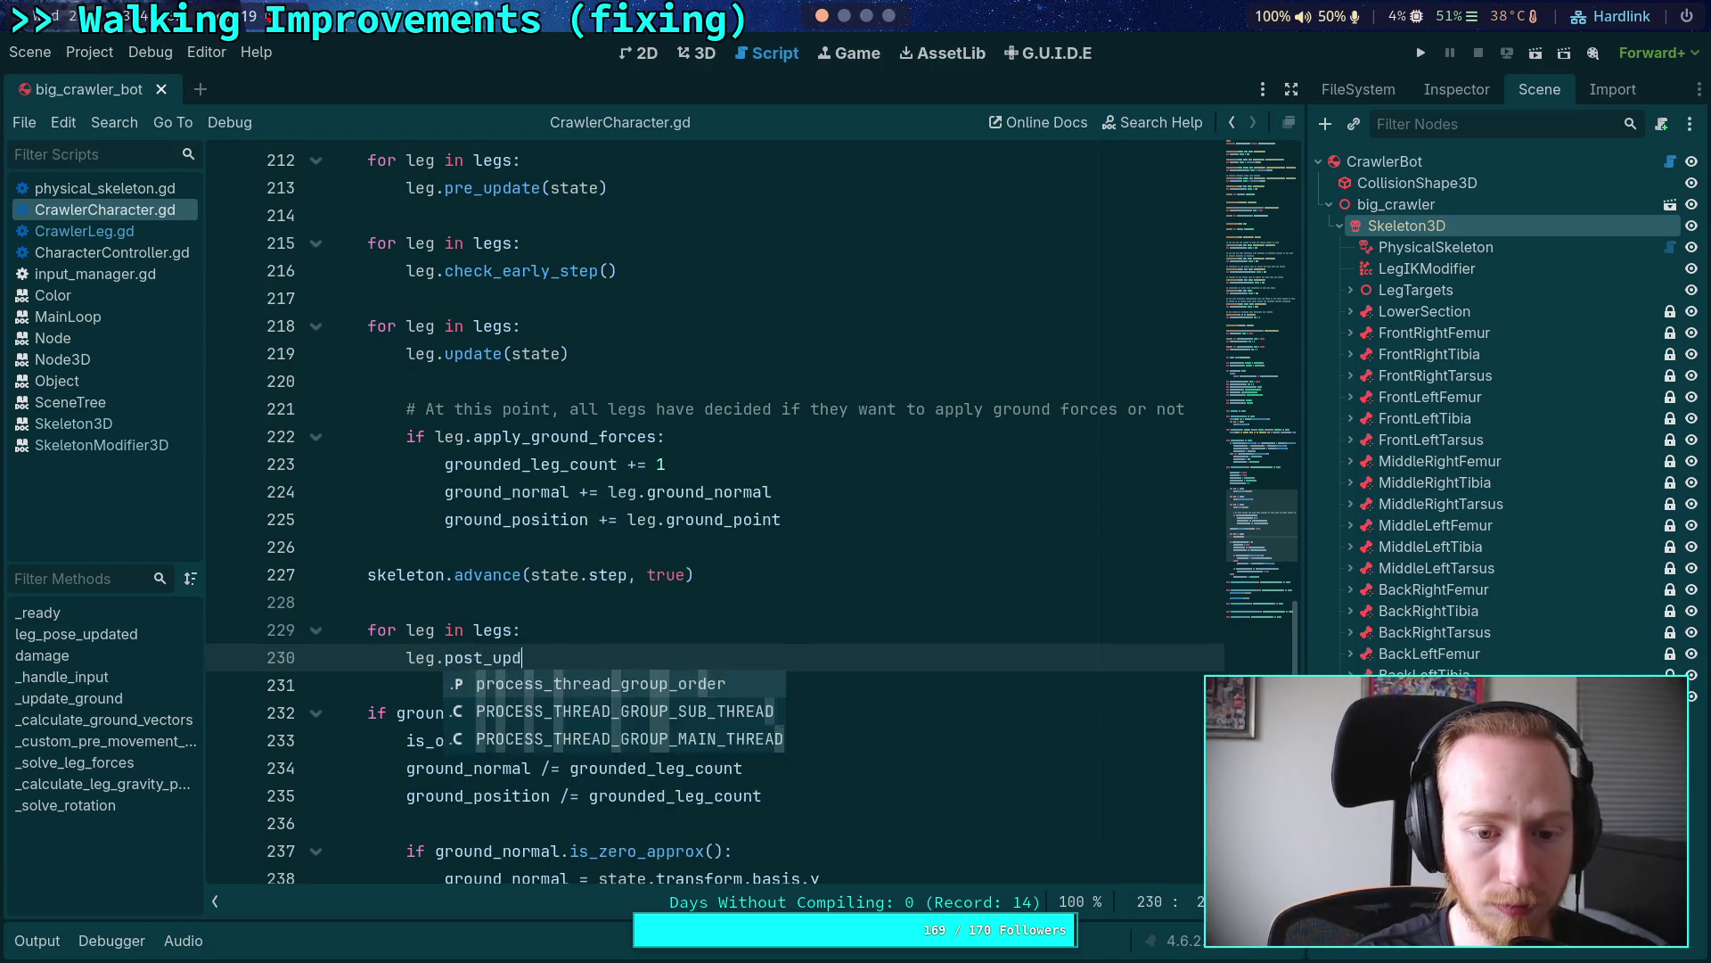
pyautogui.write('ate(state')
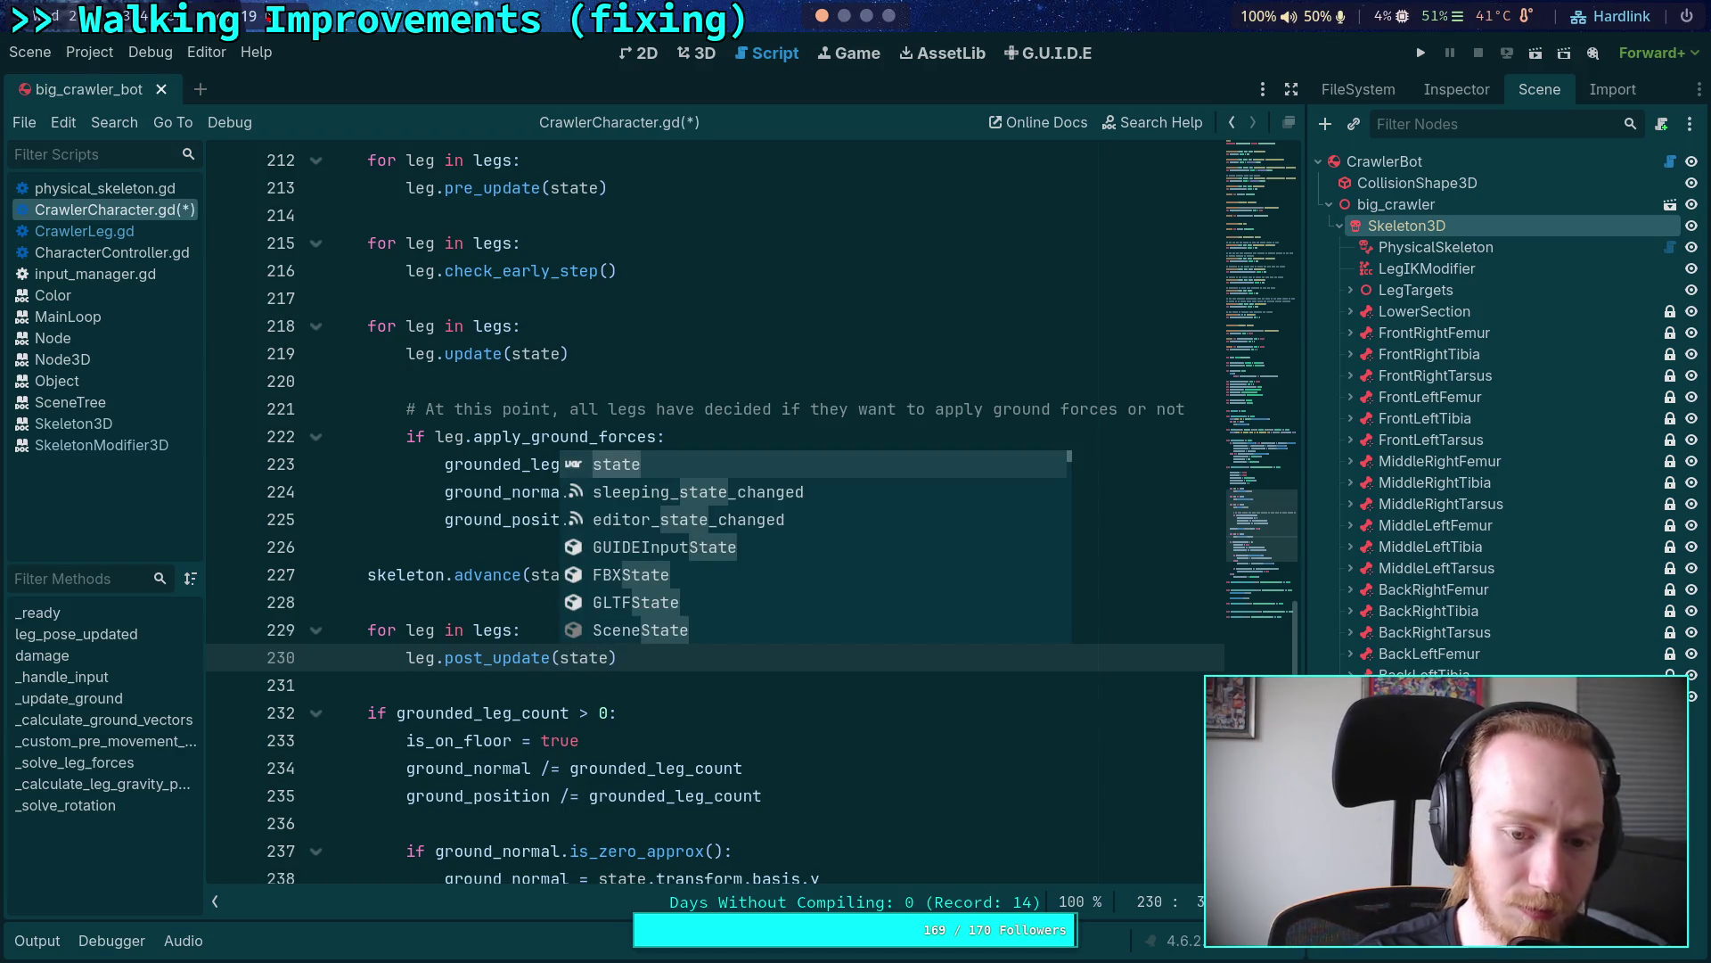
pyautogui.write(')')
pyautogui.hotkey('ctrl', 's')
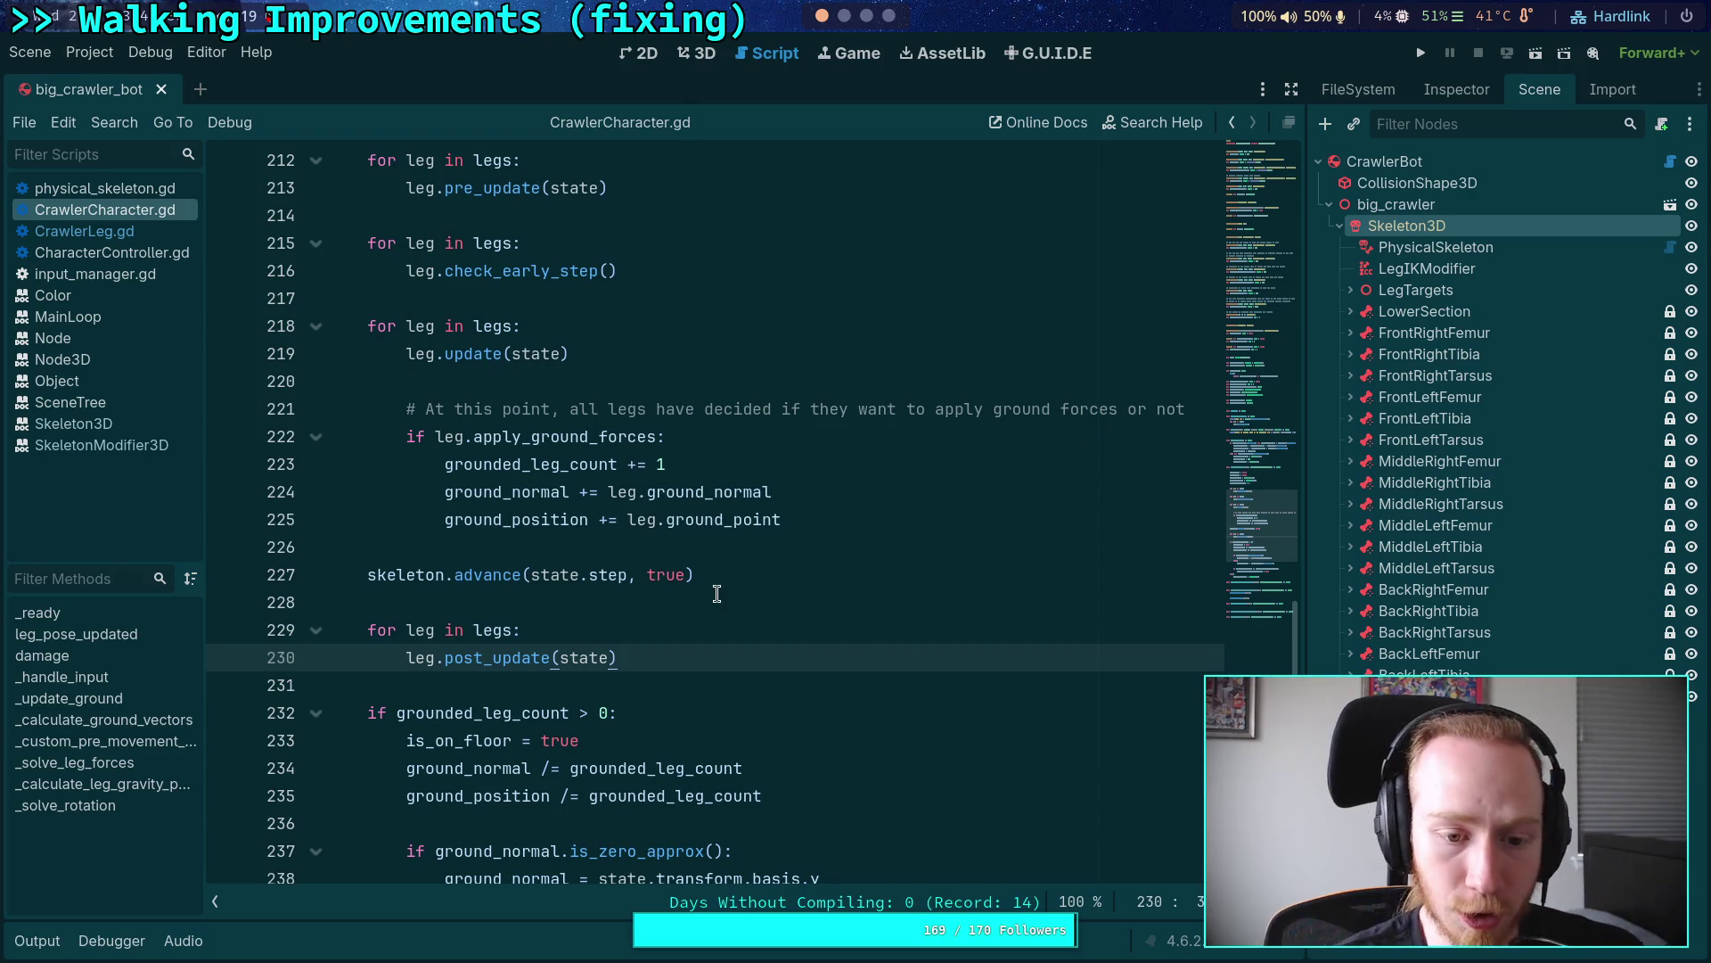
pyautogui.click(709, 595)
pyautogui.click(120, 231)
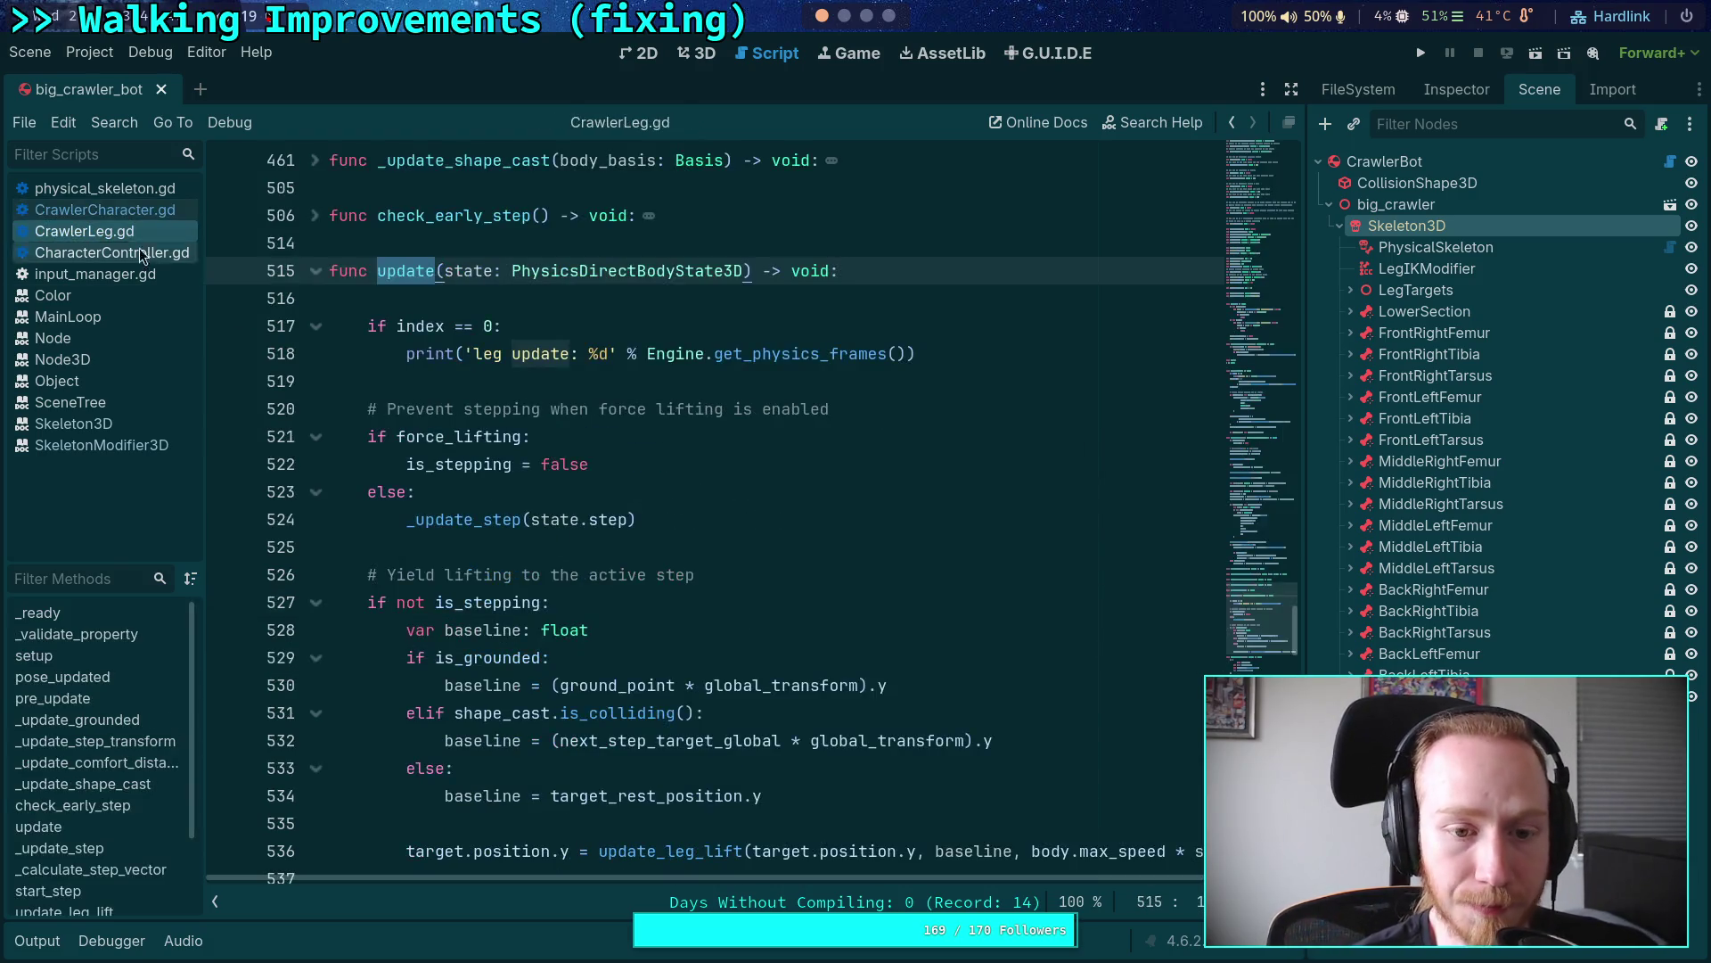
# Step: Unfold _update_grounded and trace where ground_cast and ground_point are used
pyautogui.scroll(2, 501, 461)
pyautogui.scroll(2, 501, 462)
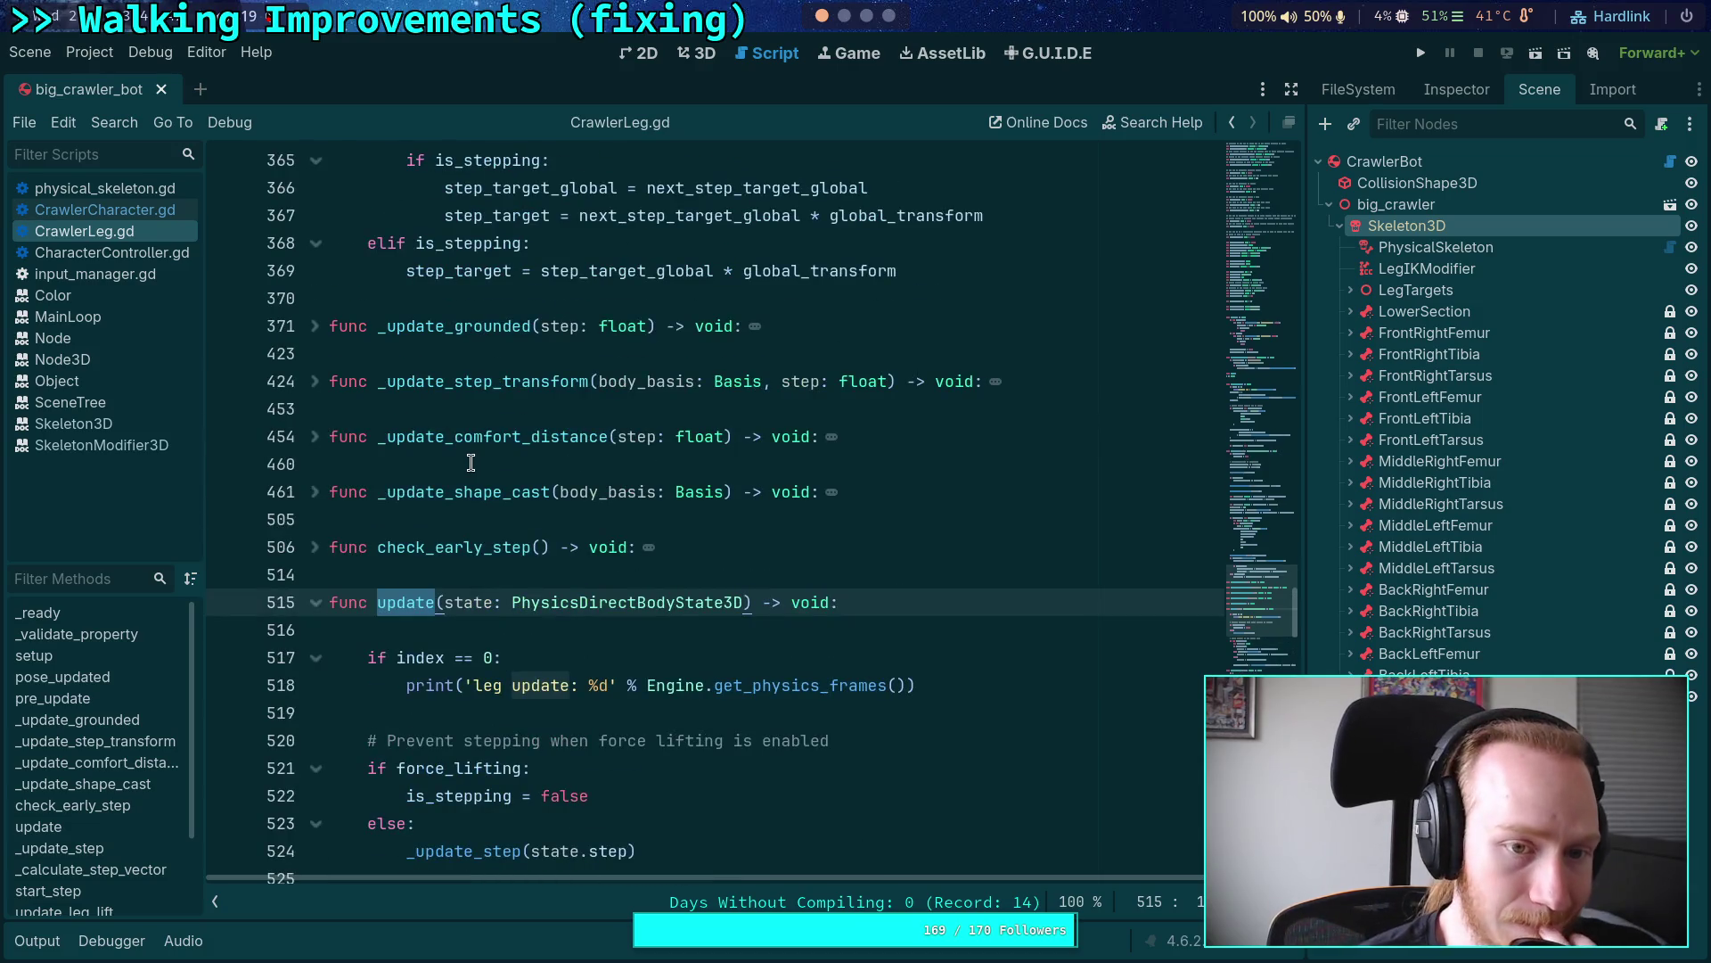
pyautogui.click(314, 326)
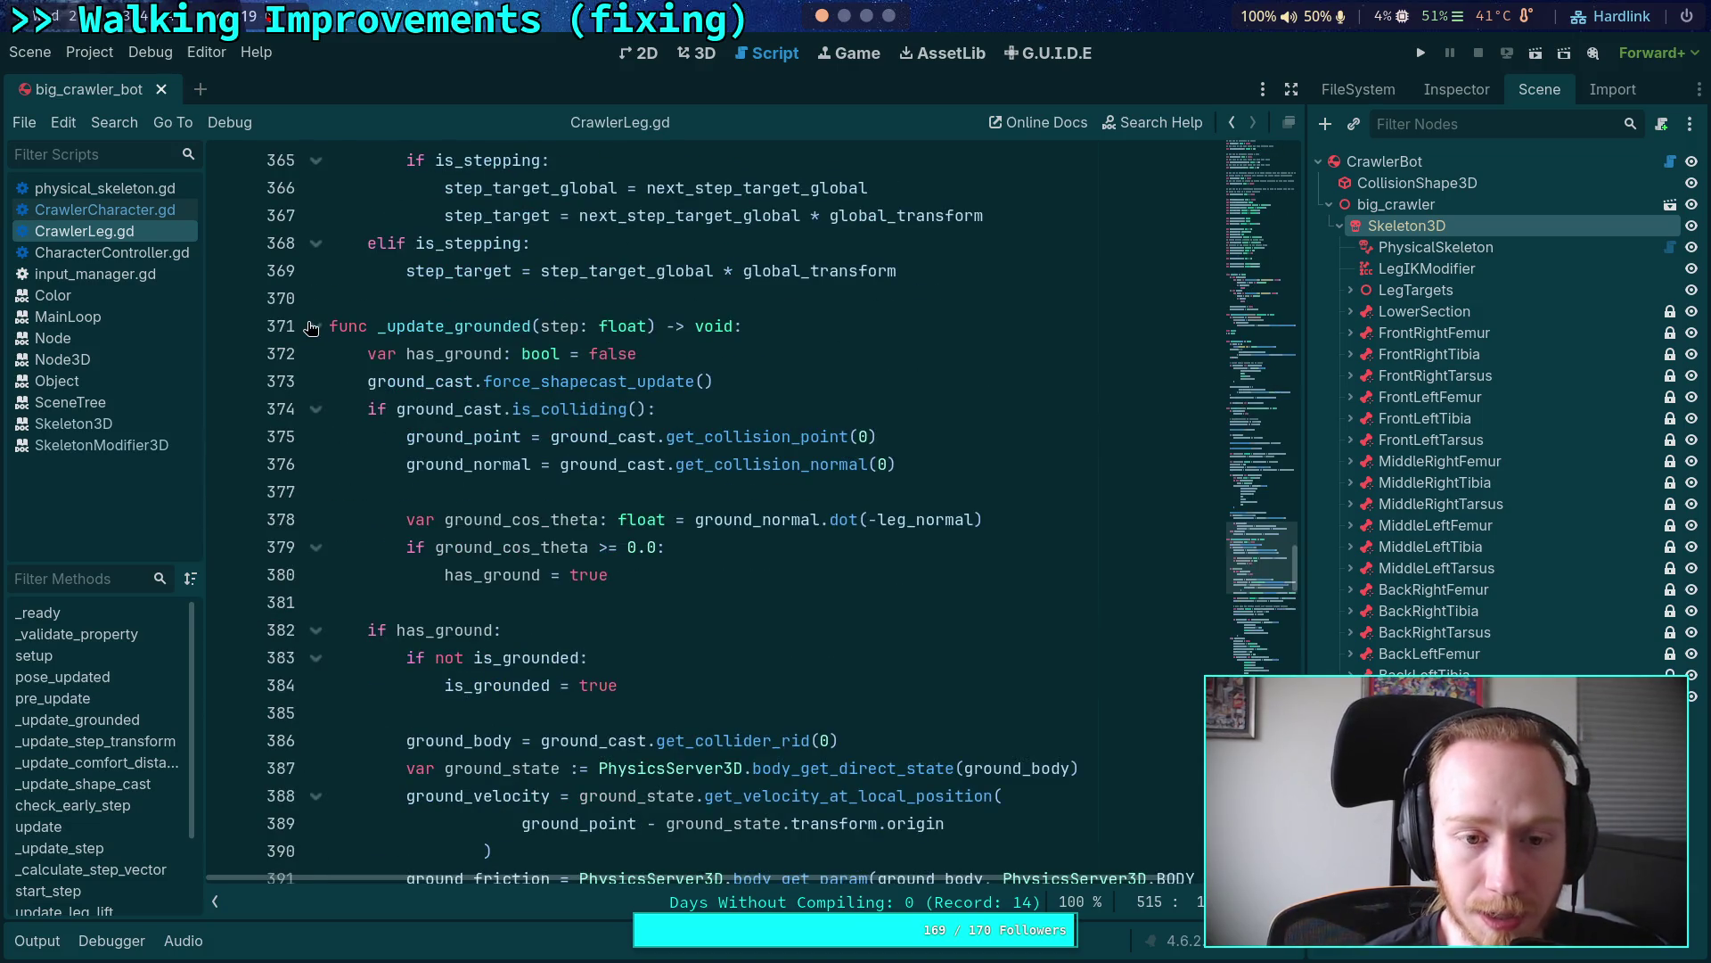
pyautogui.click(700, 380)
pyautogui.doubleClick(395, 381)
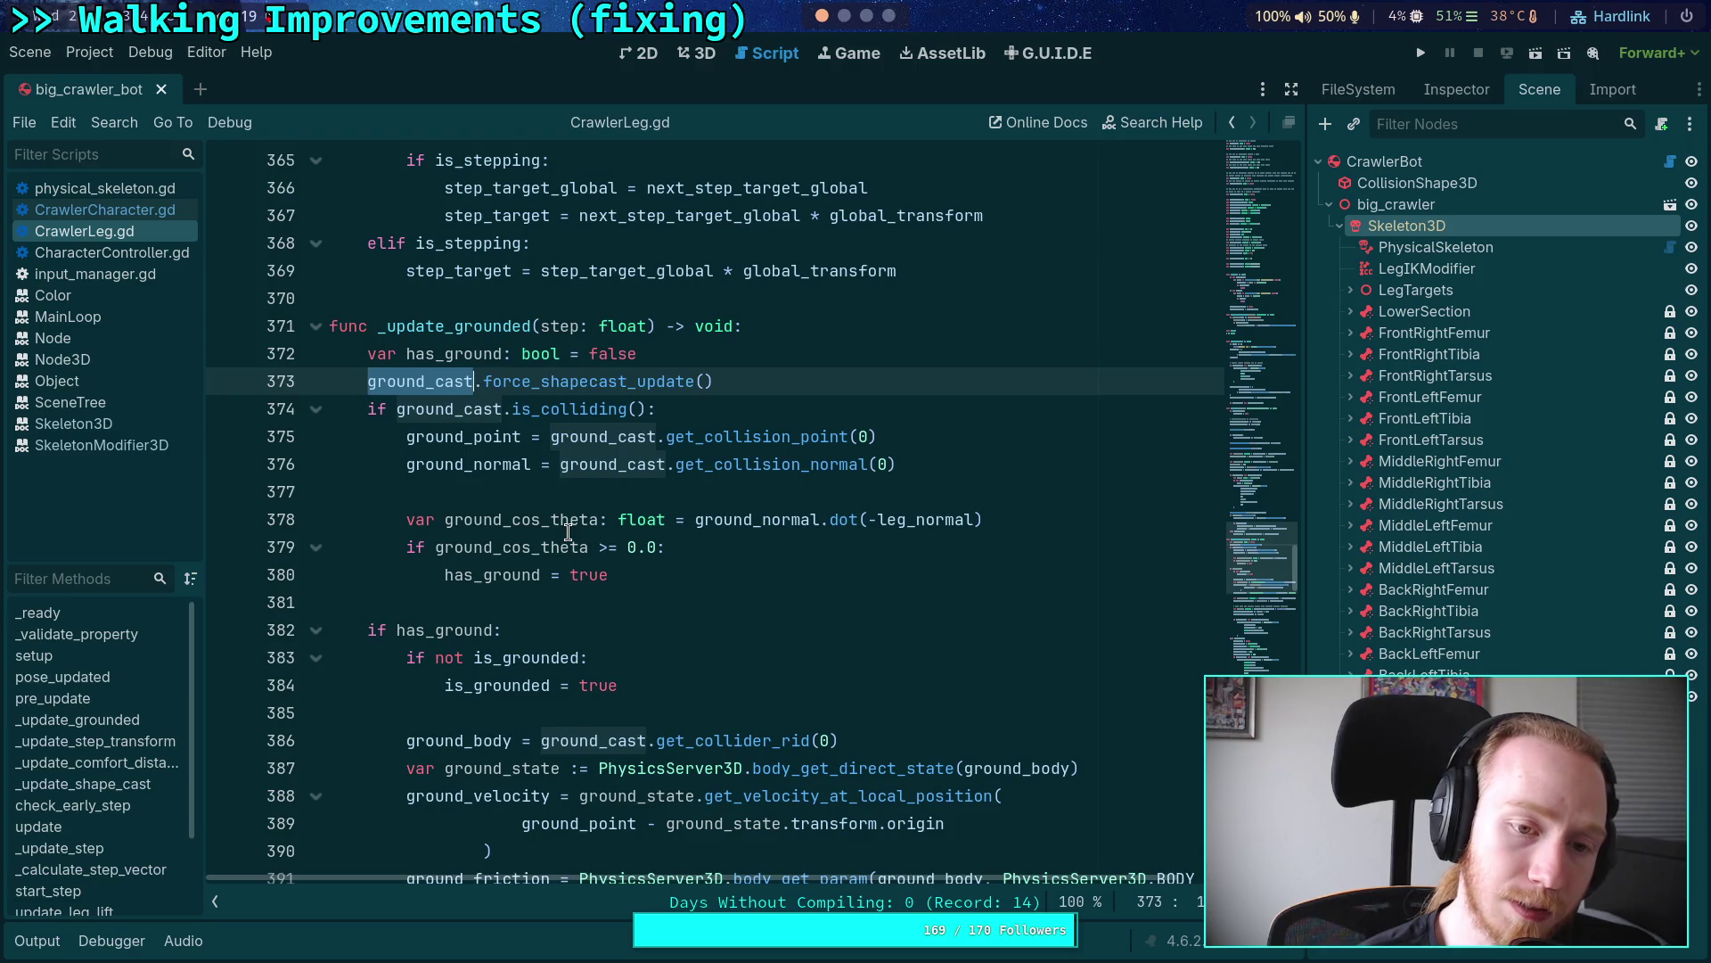
pyautogui.doubleClick(450, 408)
pyautogui.doubleClick(486, 436)
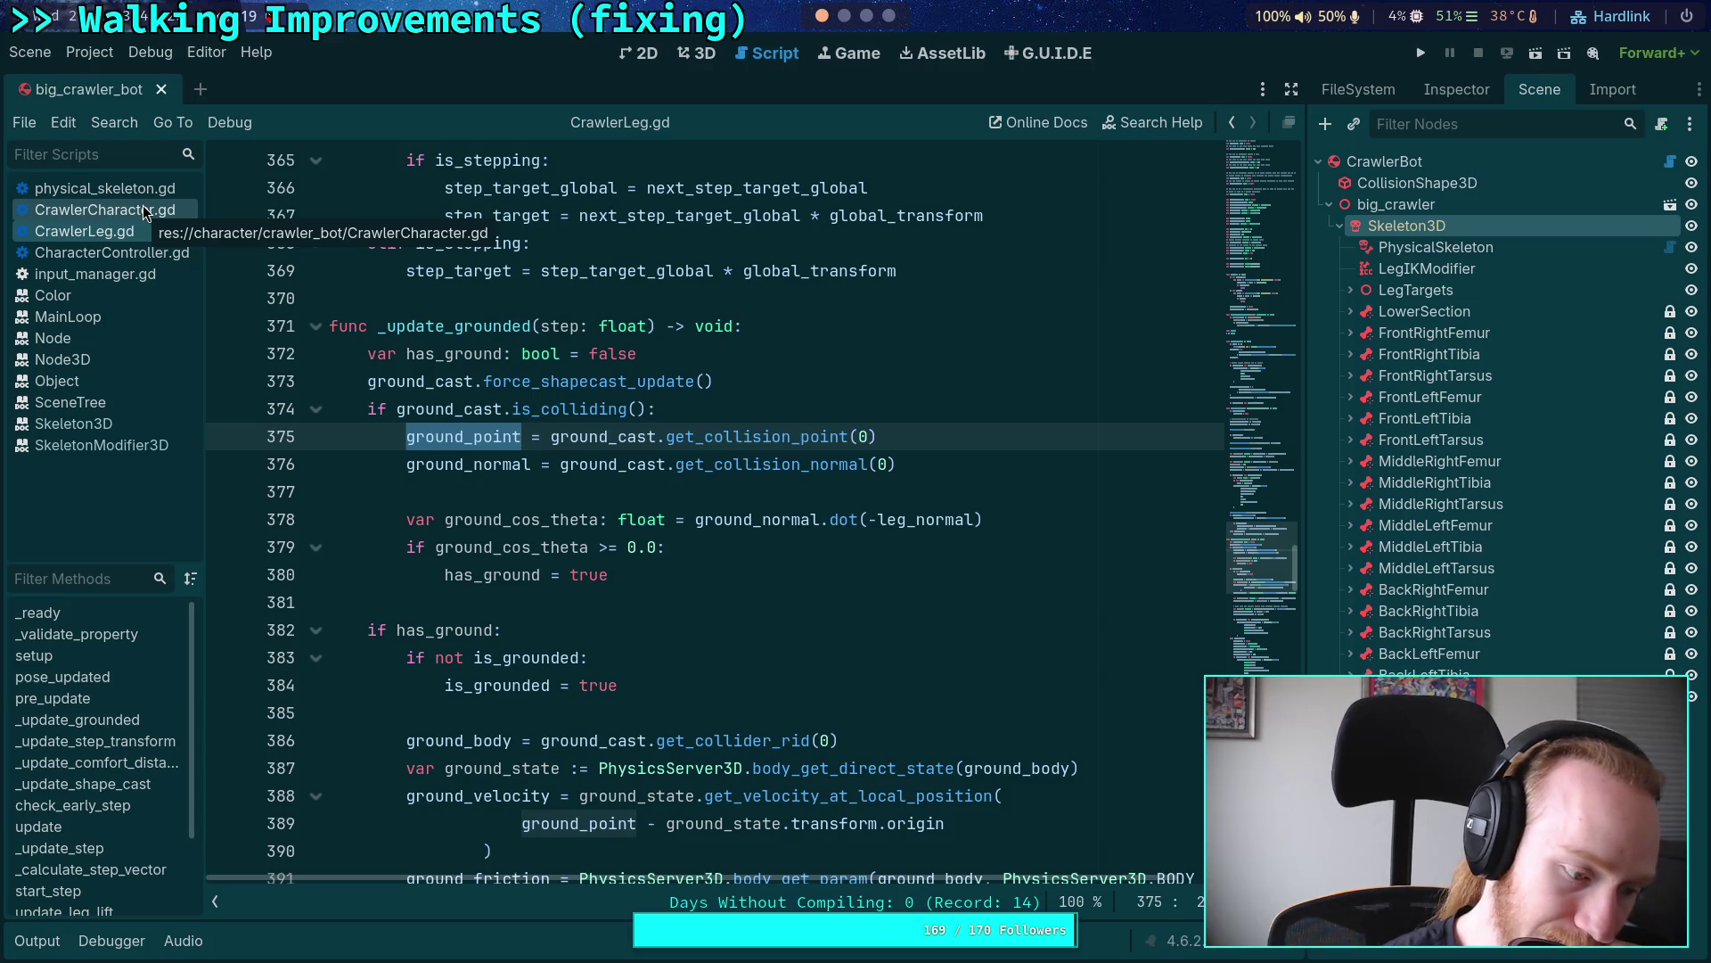
pyautogui.scroll(4, 684, 446)
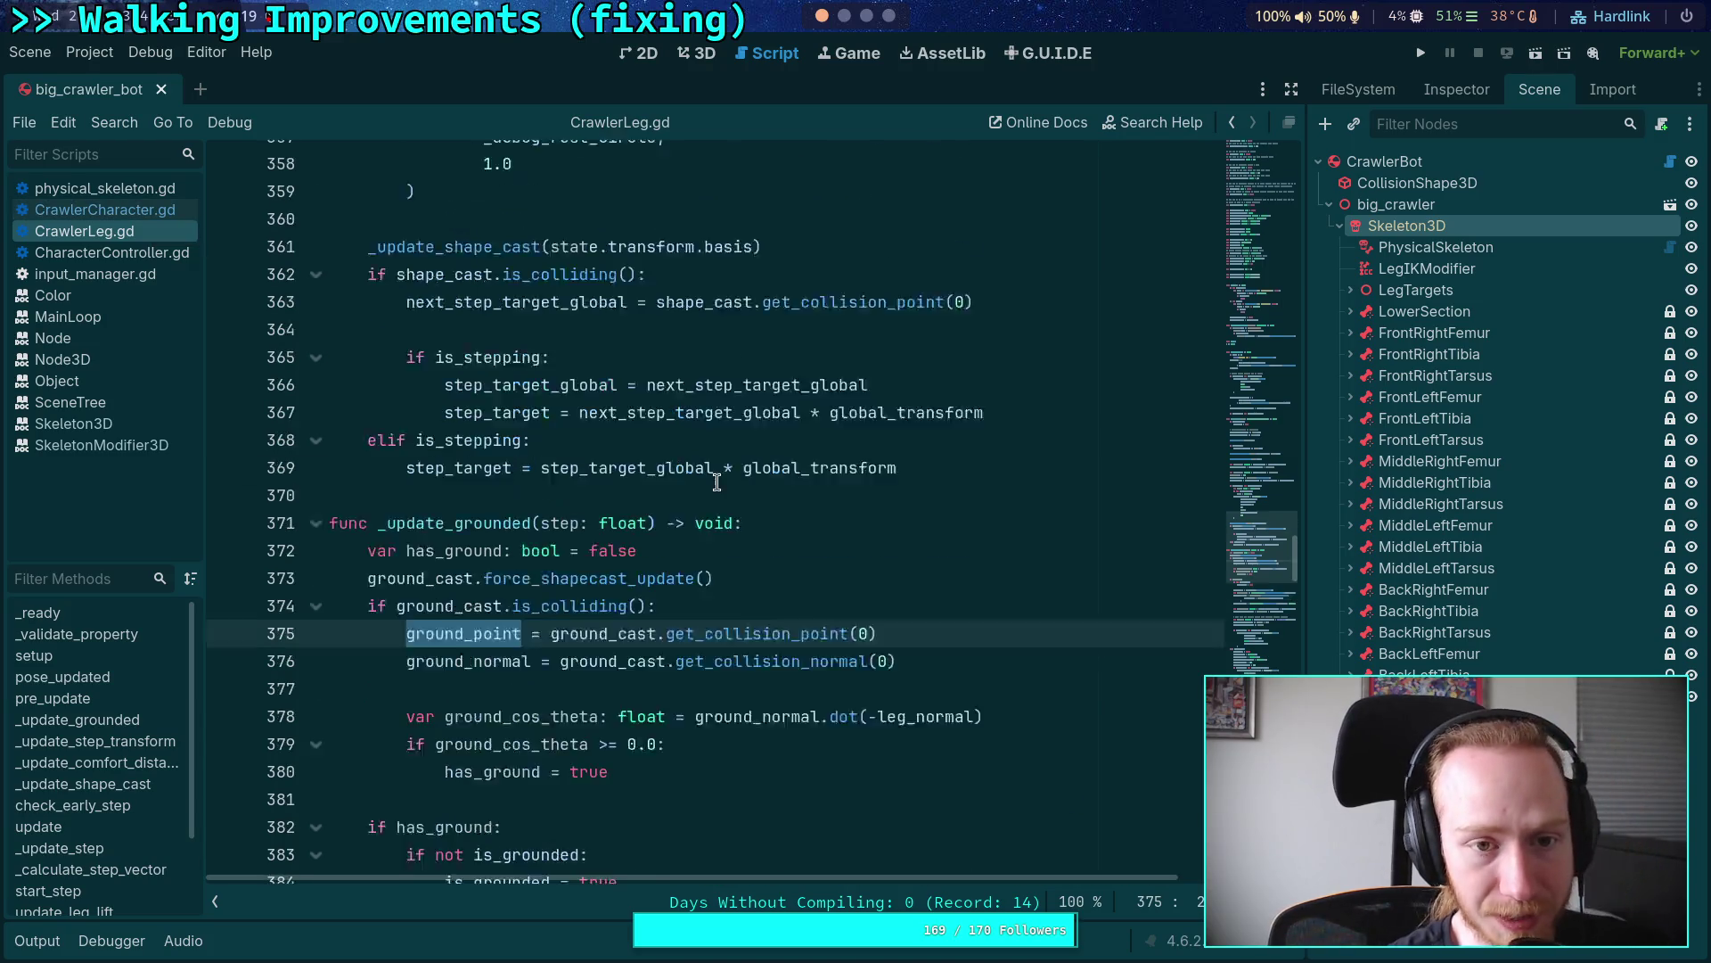
pyautogui.scroll(-6, 825, 645)
pyautogui.scroll(-14, 825, 644)
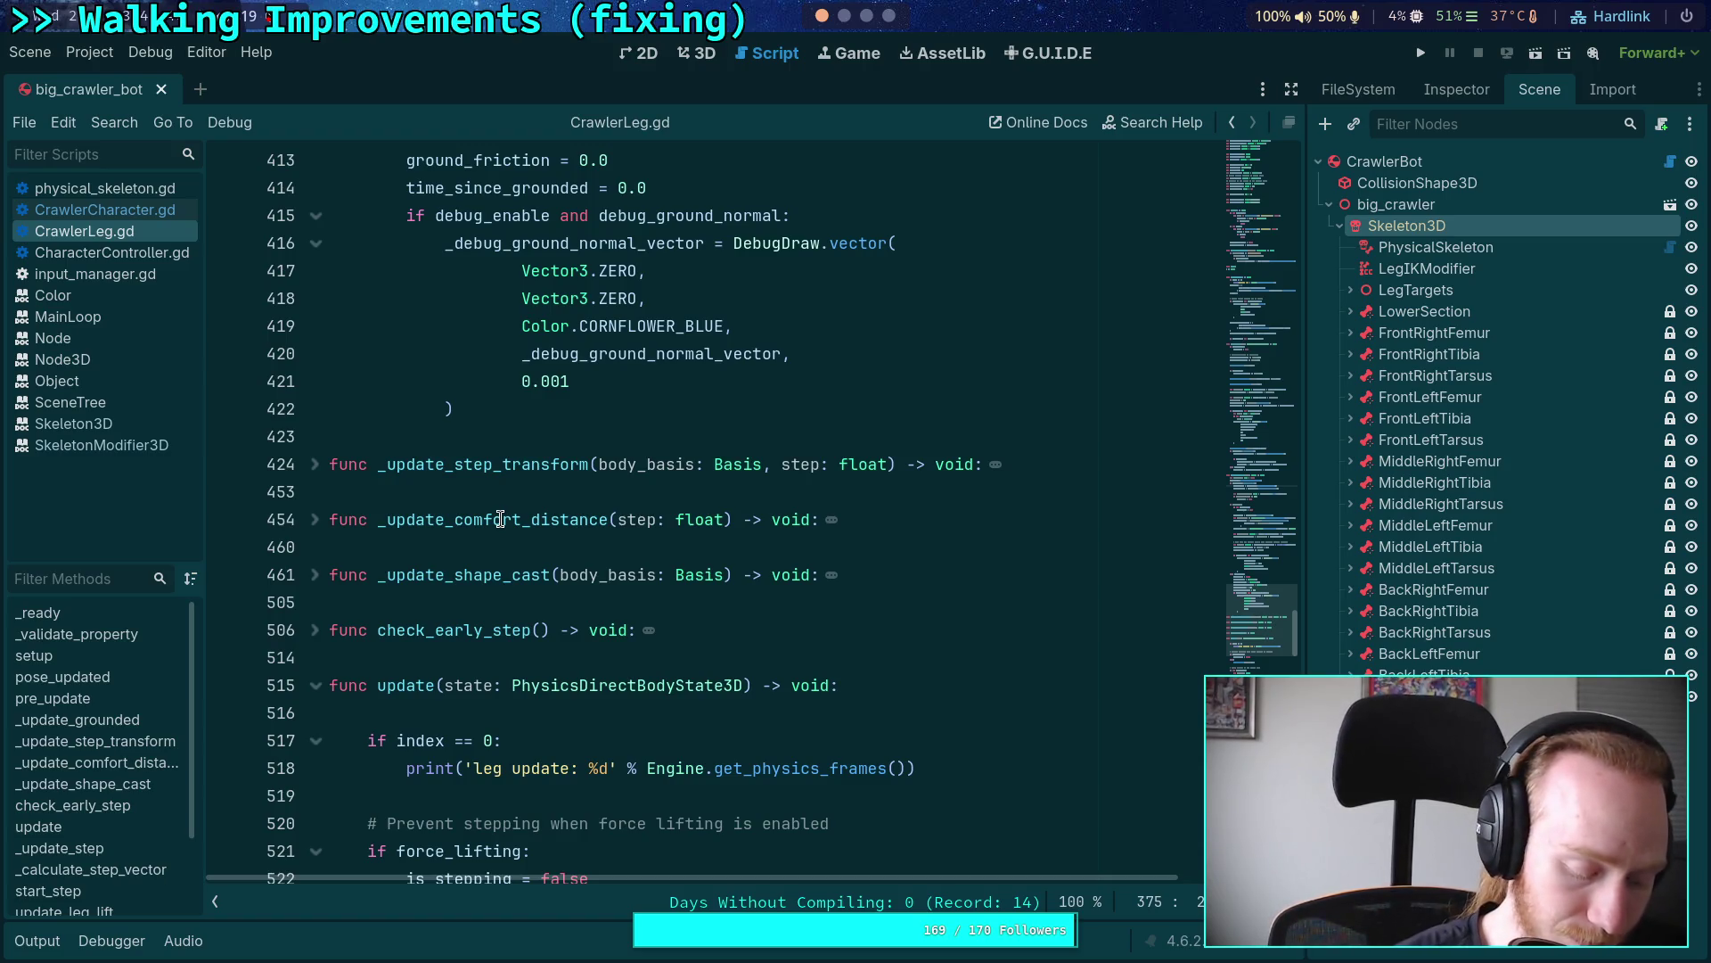
# Step: Return to CrawlerCharacter.gd's leg update loops with the scene panel hidden
pyautogui.hotkey('ctrl', 'shift', 'F11')
pyautogui.hotkey('alt', 'Left')
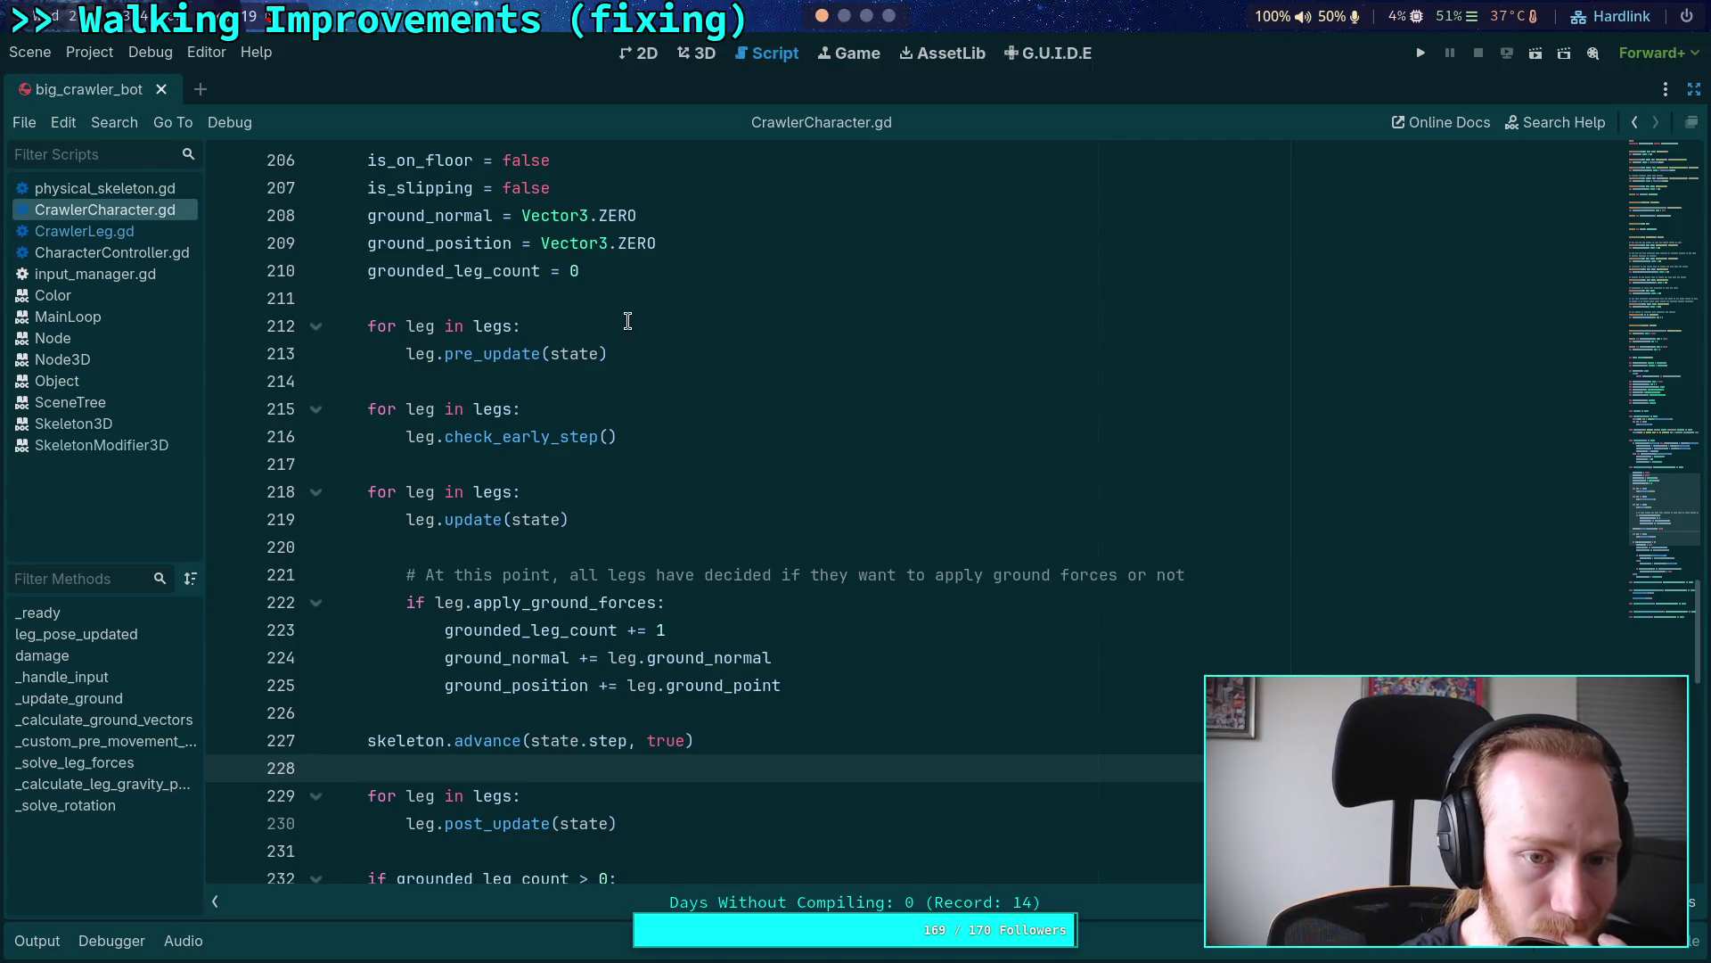
pyautogui.click(866, 15)
# Step: Delete the six planned steps under 'What I want to happen' and restart item 1 with `_integrate_forces()`
pyautogui.click(907, 615)
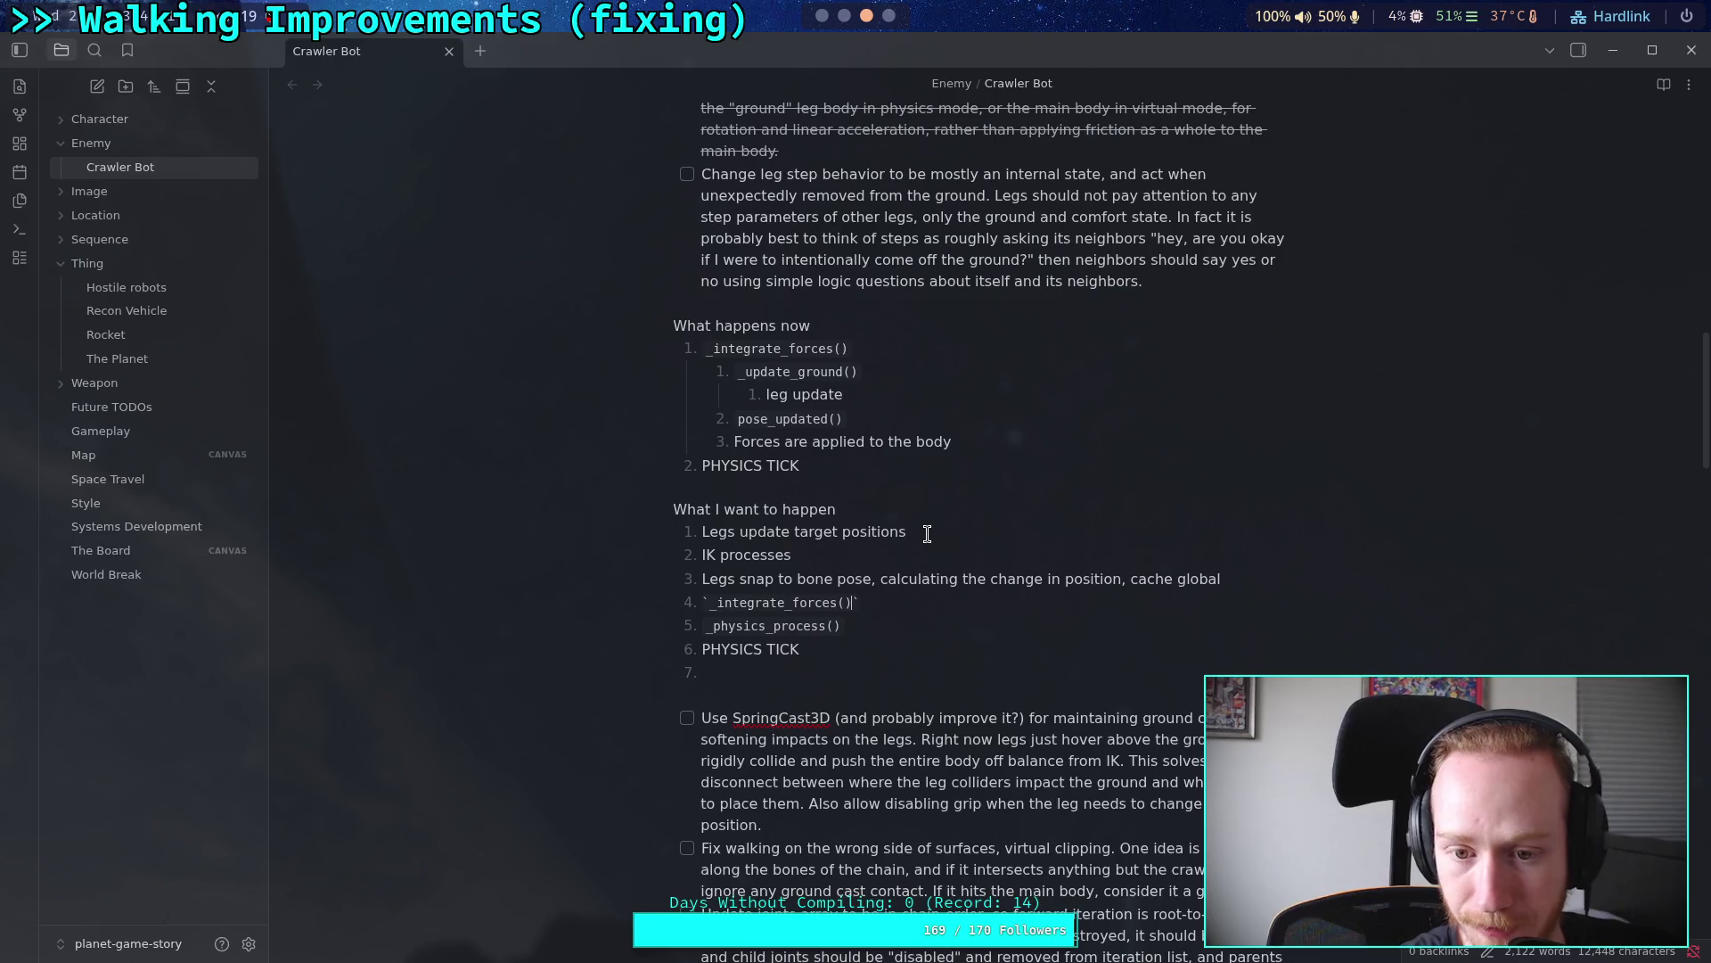
pyautogui.moveTo(906, 532); pyautogui.dragTo(703, 533)
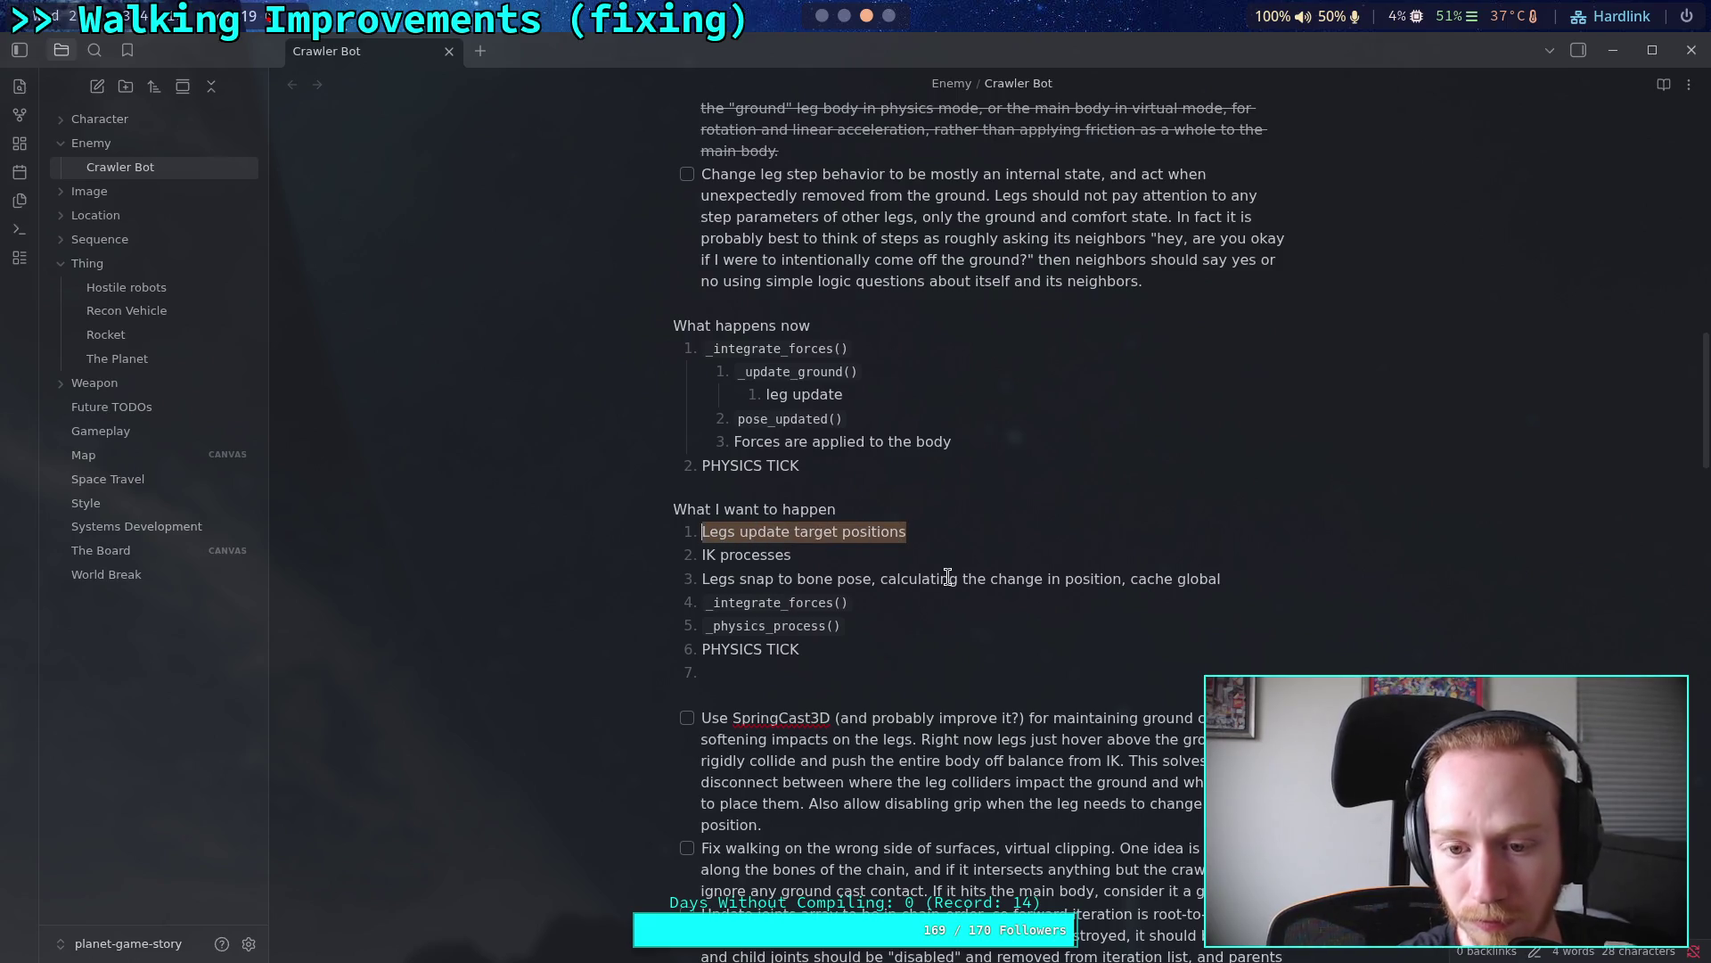
pyautogui.click(955, 529)
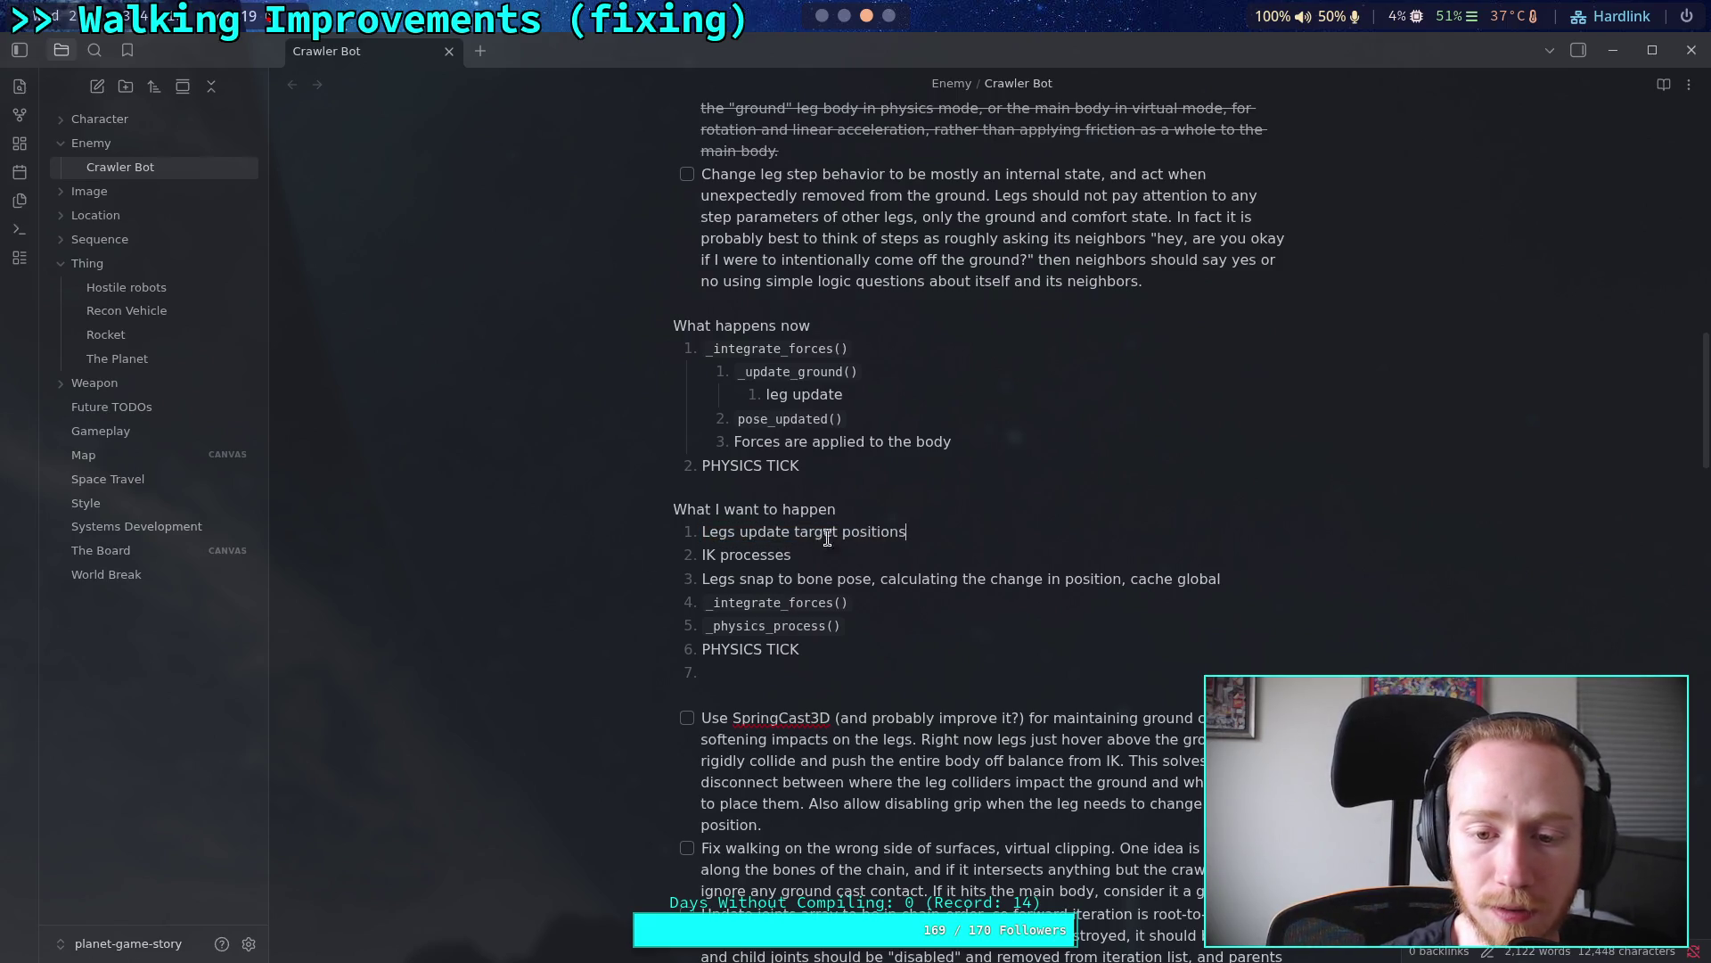
pyautogui.click(794, 533)
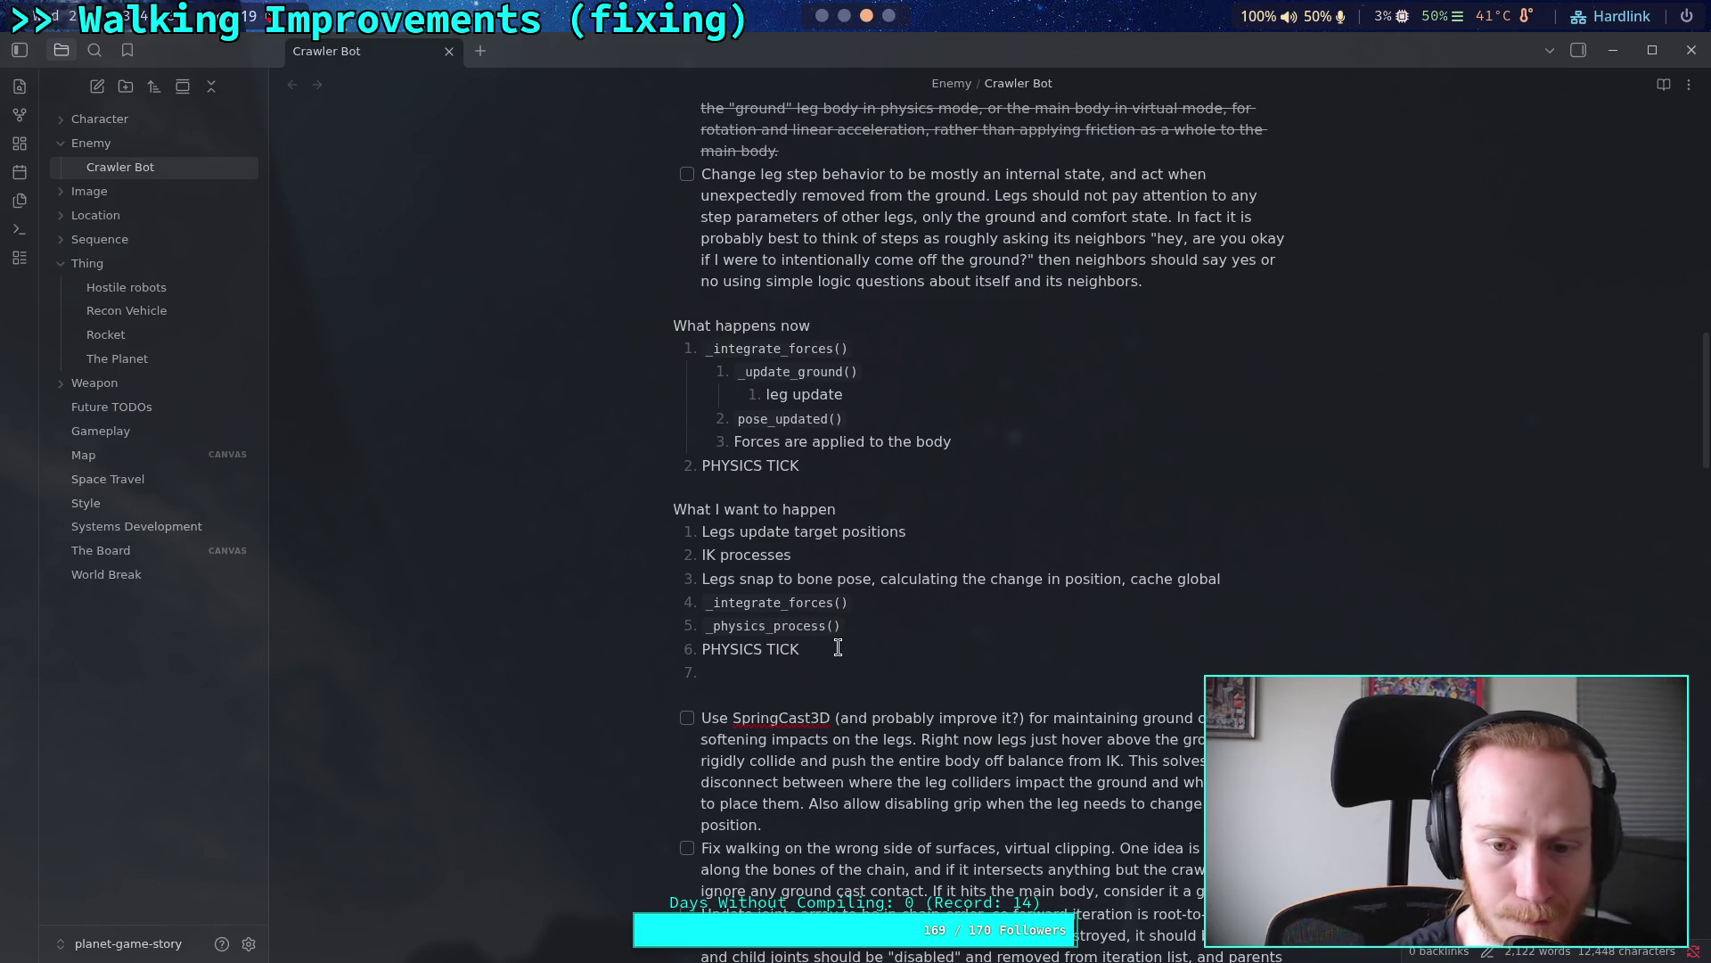
pyautogui.moveTo(815, 644); pyautogui.dragTo(699, 532)
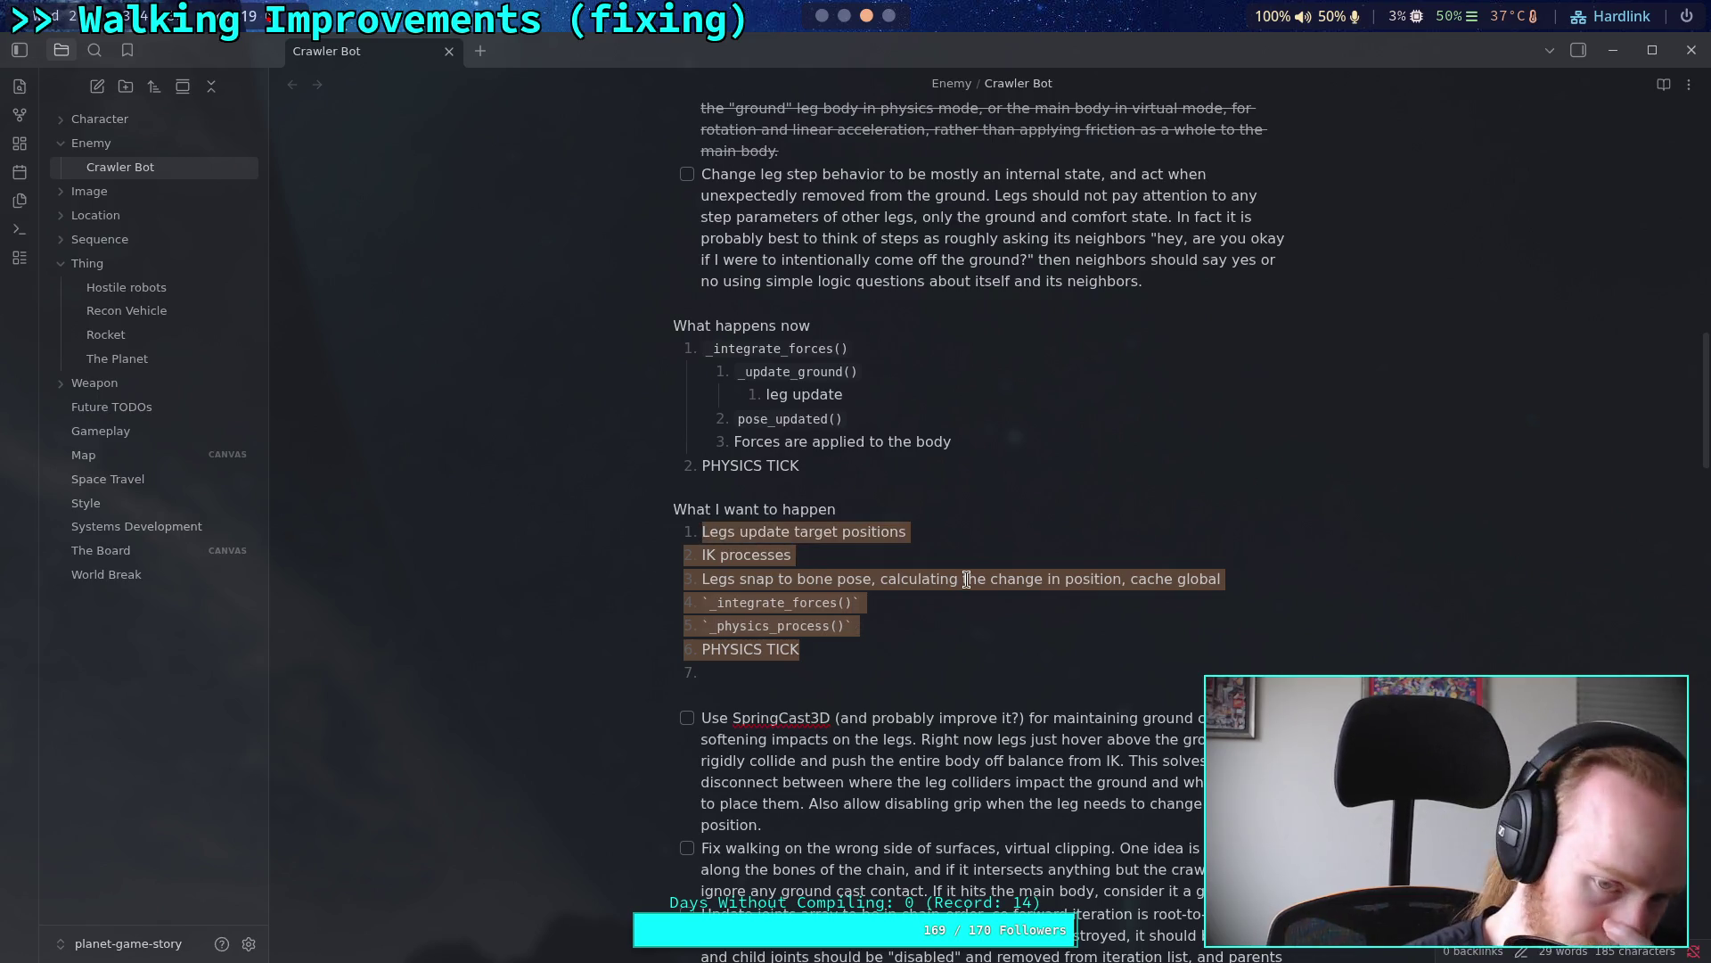
pyautogui.press('BackSpace')
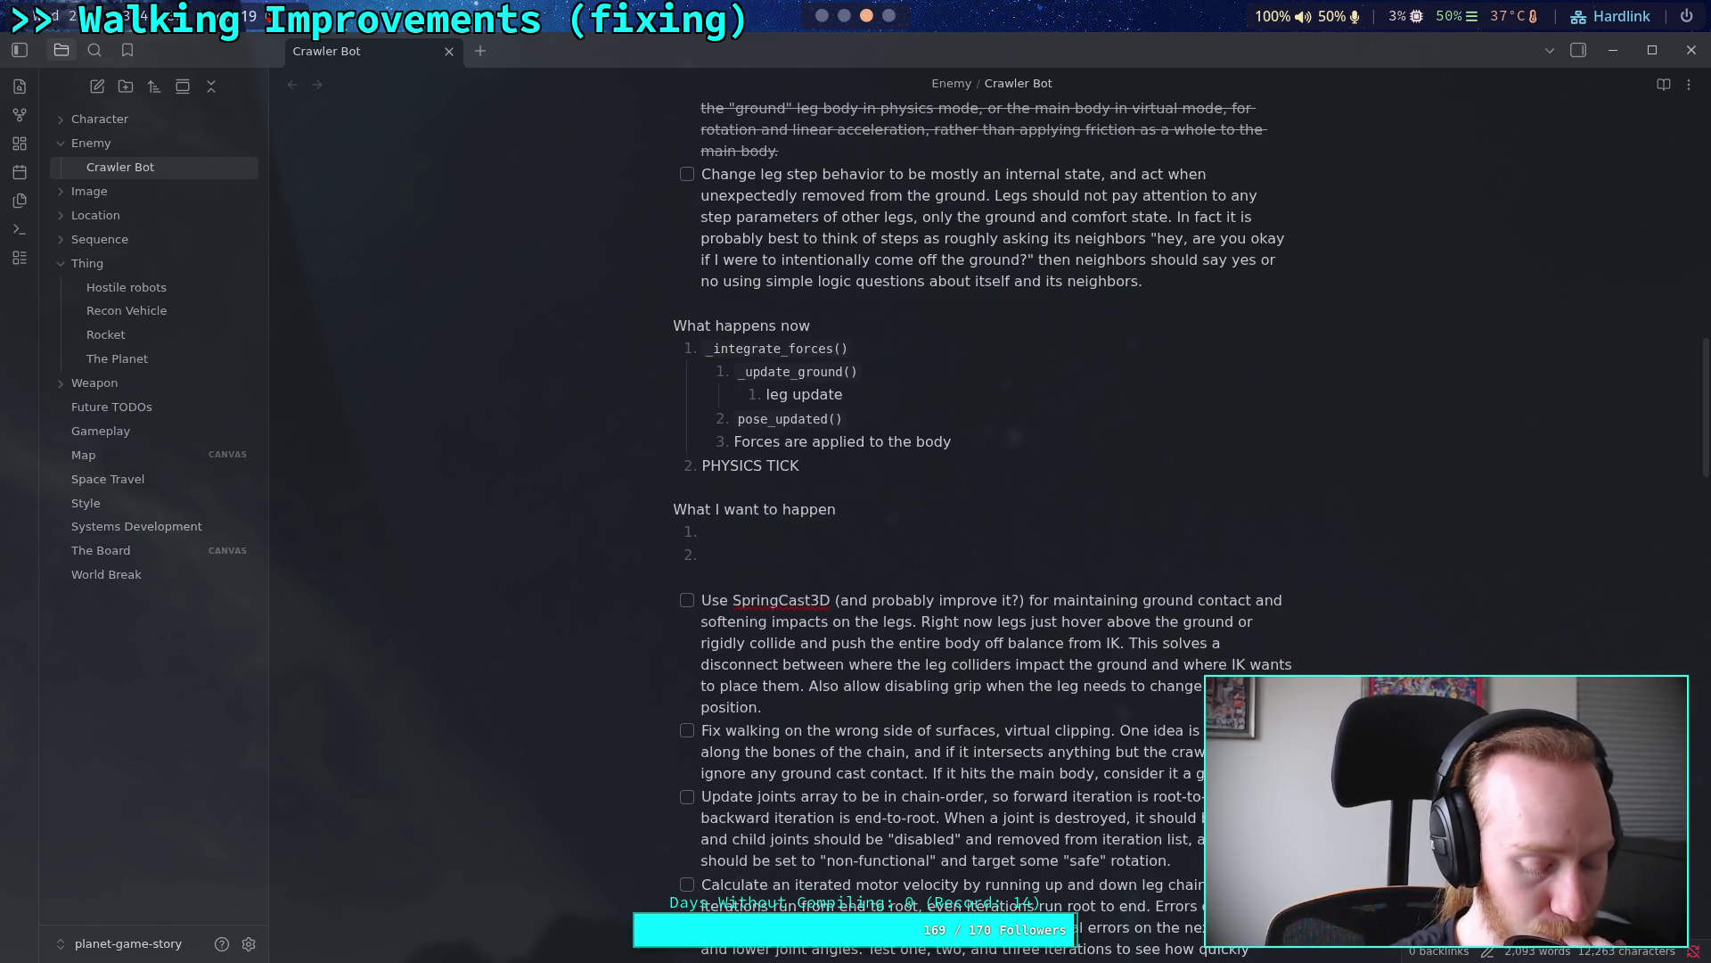
pyautogui.write('`')
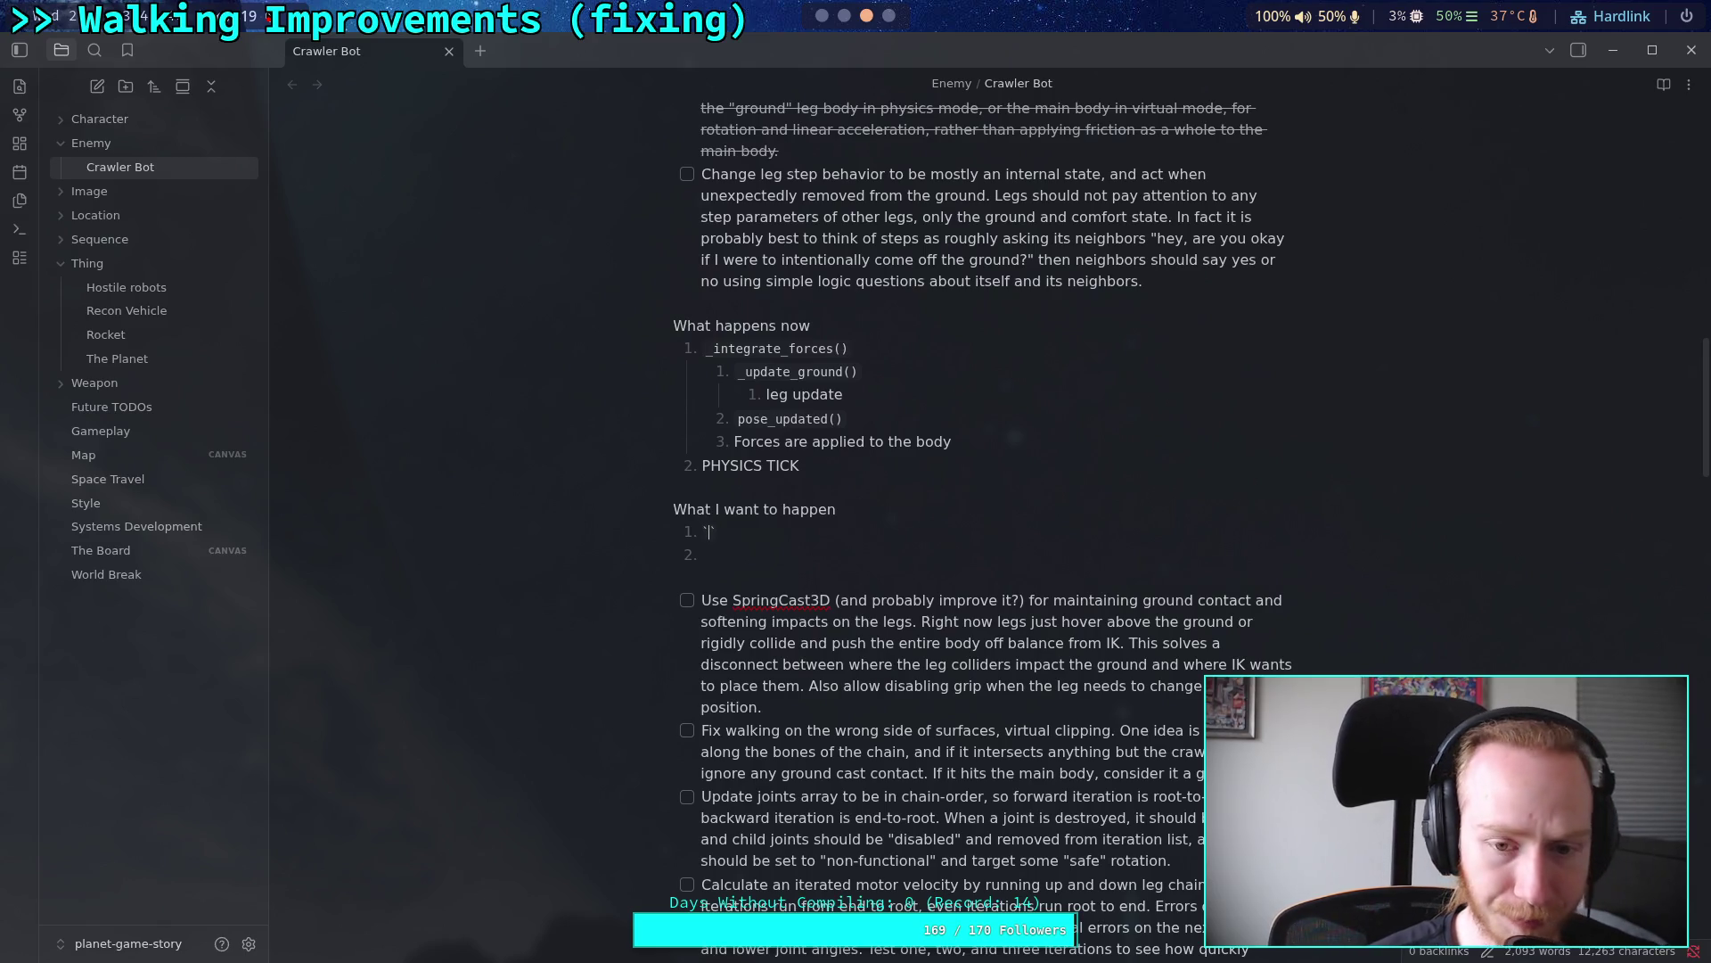
pyautogui.write('_integrat')
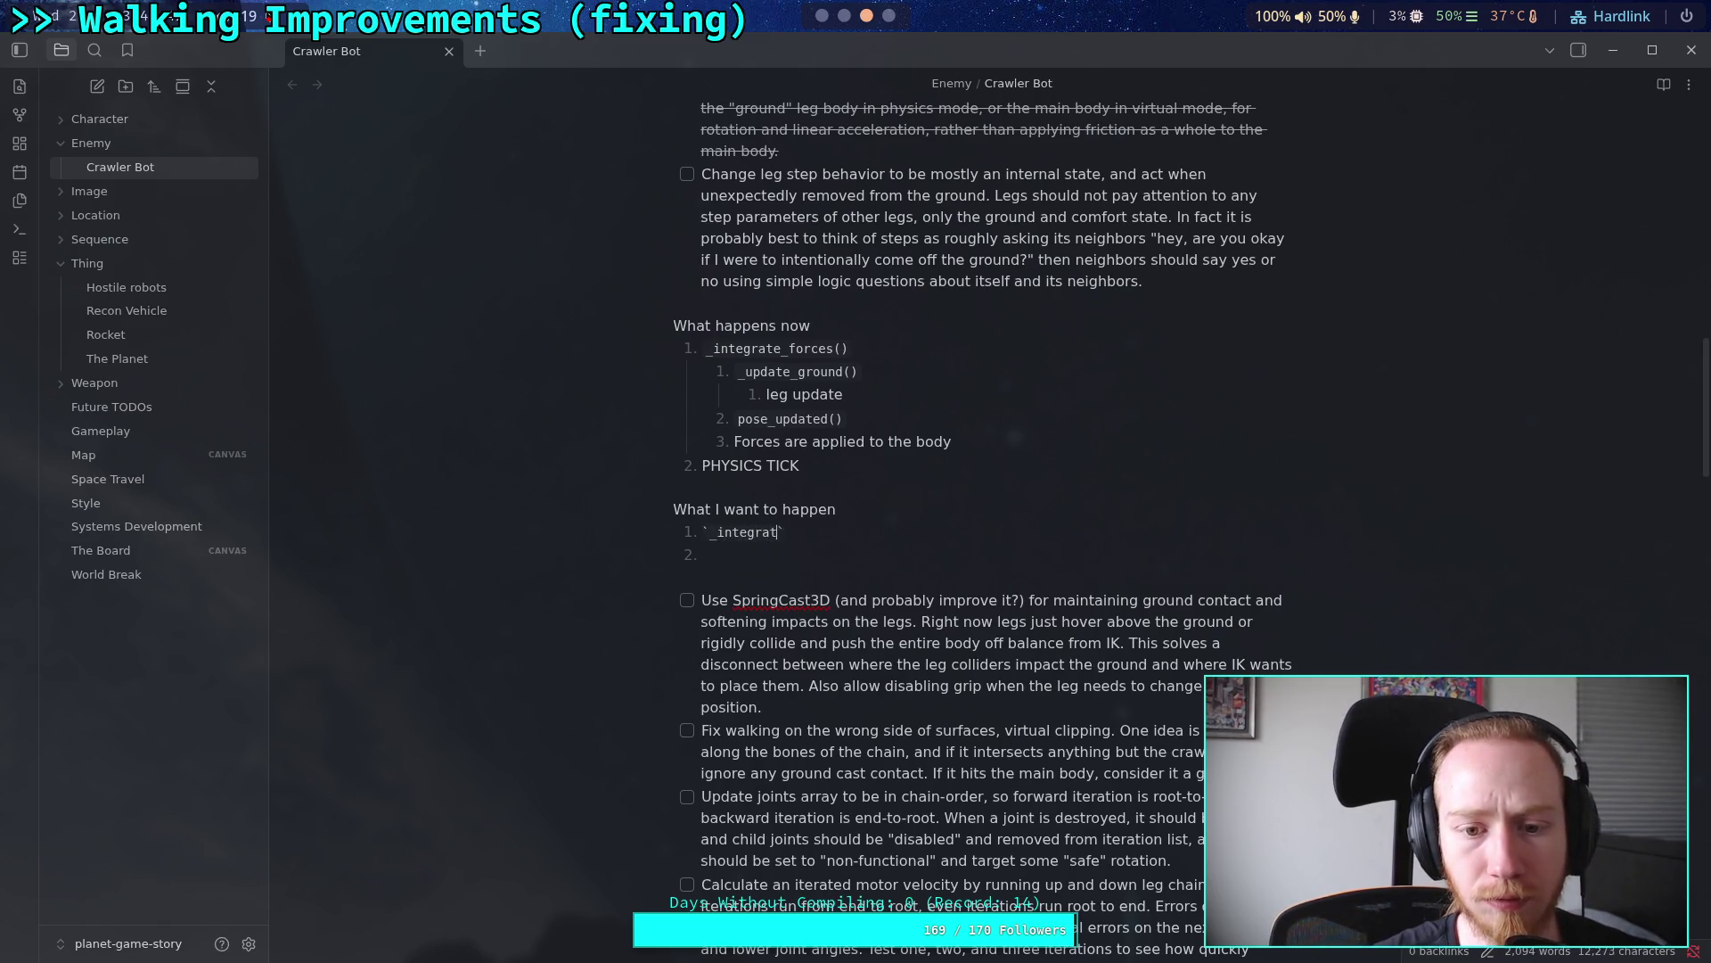
pyautogui.write('e_forces')
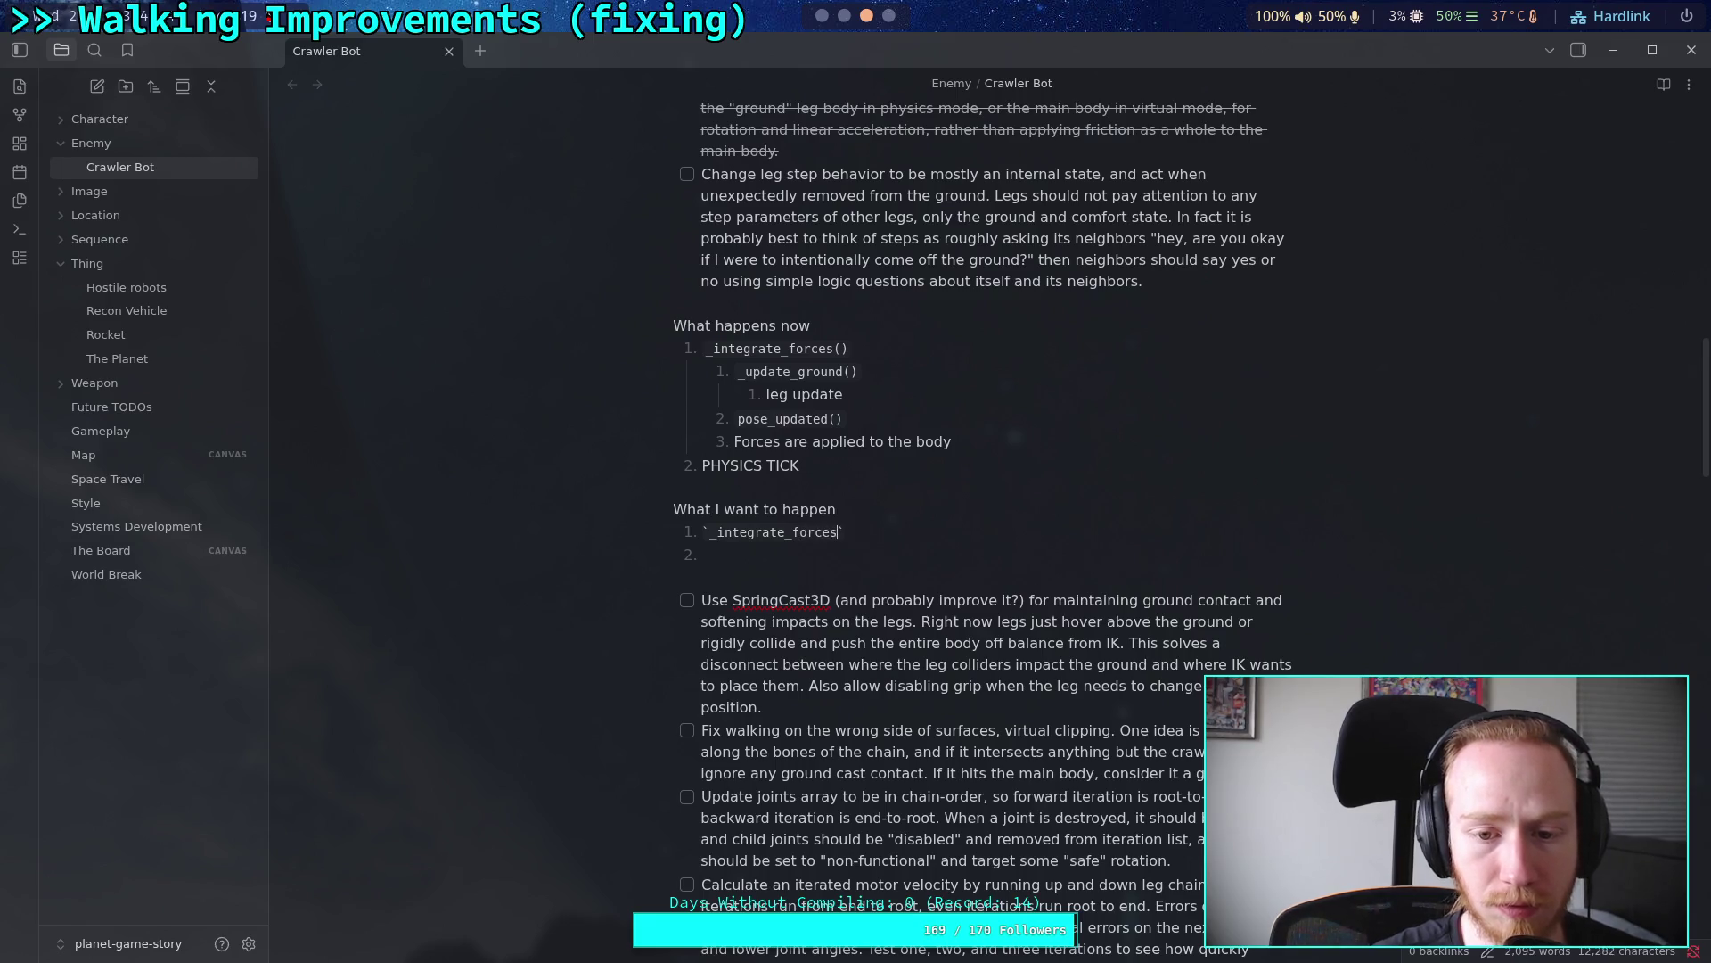
pyautogui.write('()')
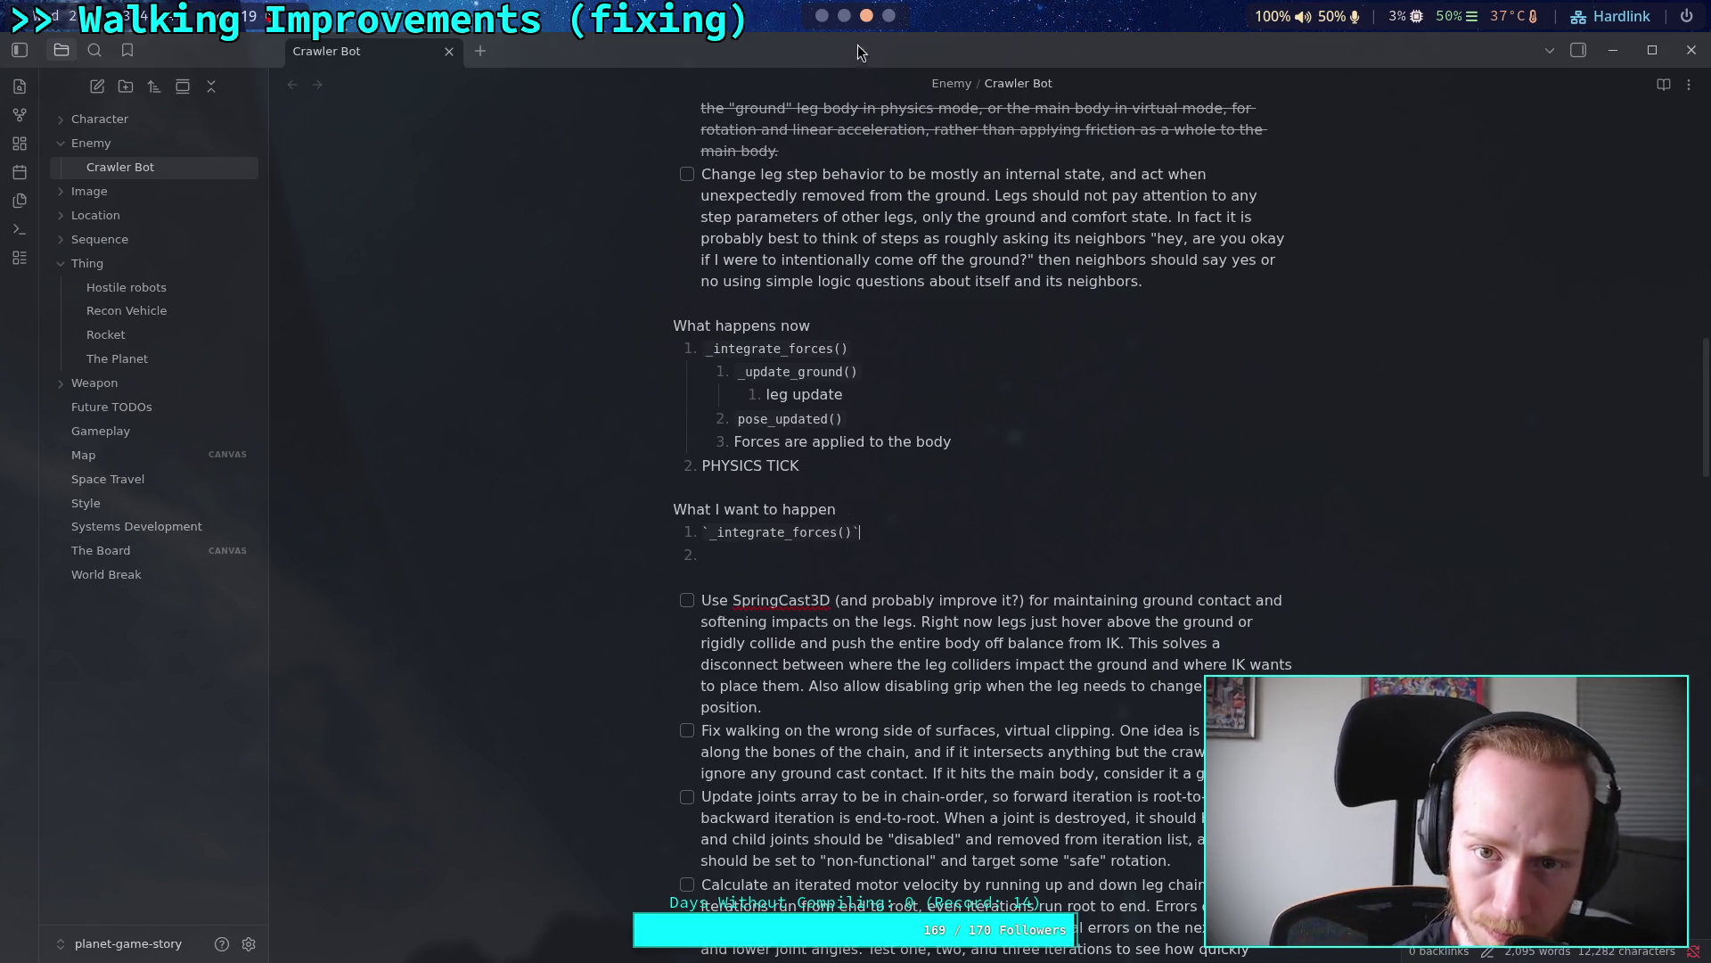
pyautogui.press('super+1')
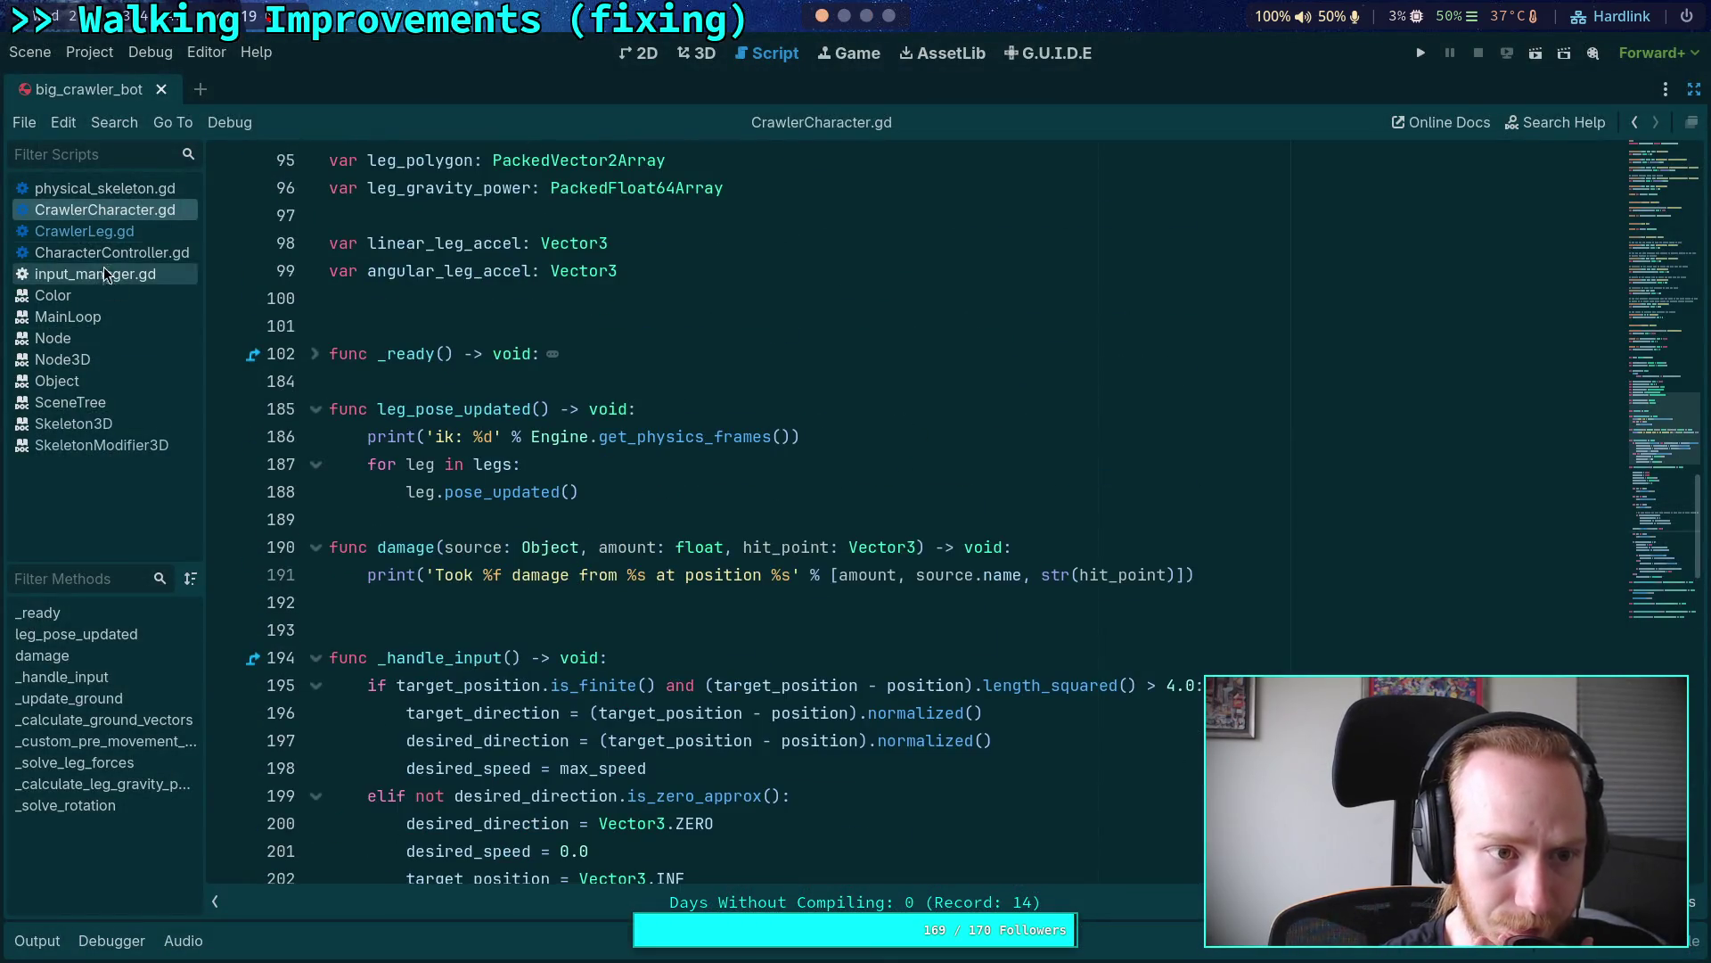
# Step: Find the _update_ground call inside _integrate_forces in CharacterController.gd
pyautogui.click(89, 231)
pyautogui.click(112, 253)
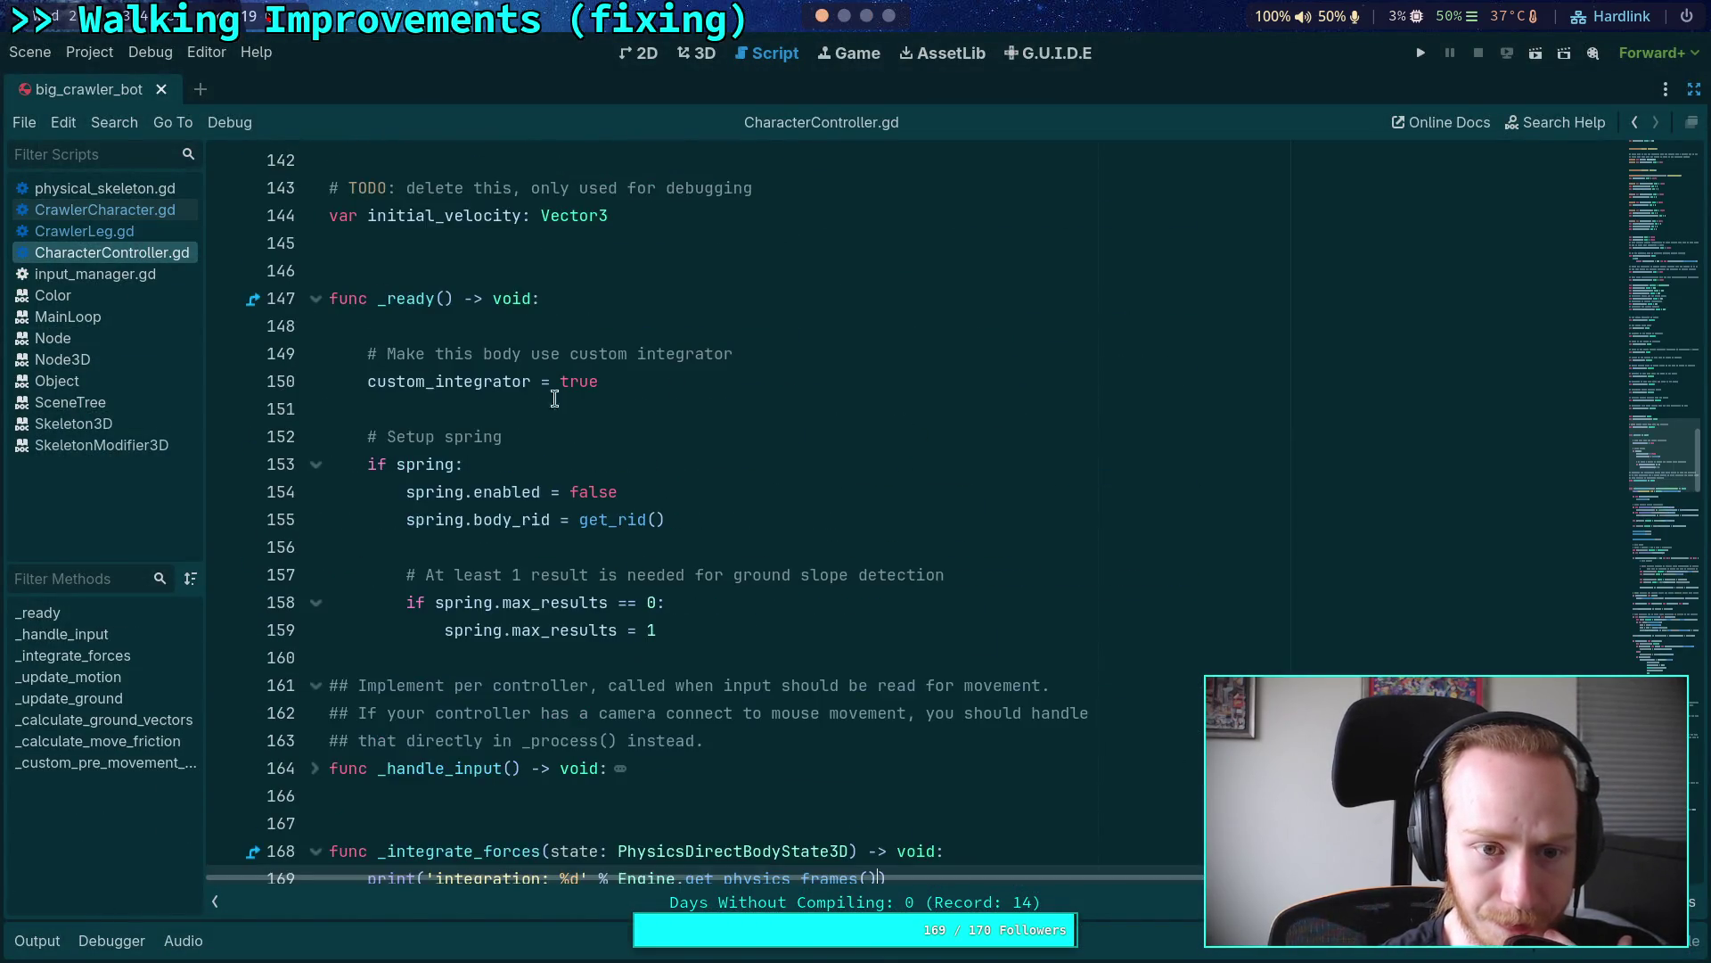
pyautogui.scroll(-3, 549, 429)
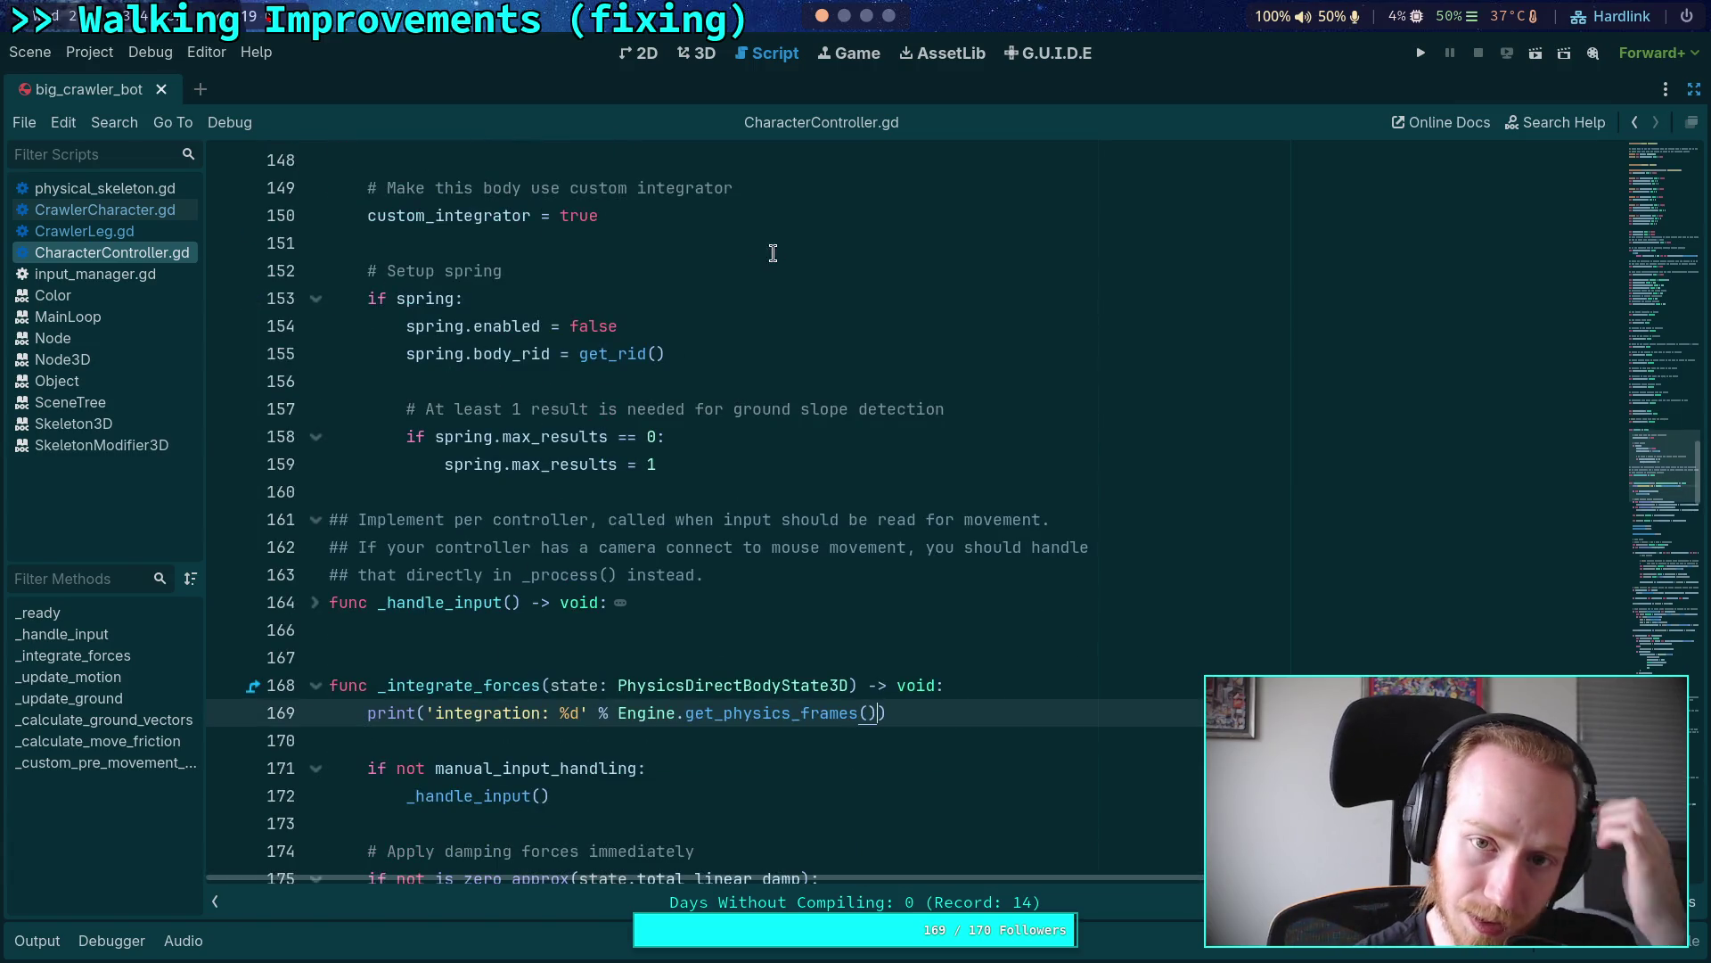
pyautogui.scroll(-2, 717, 416)
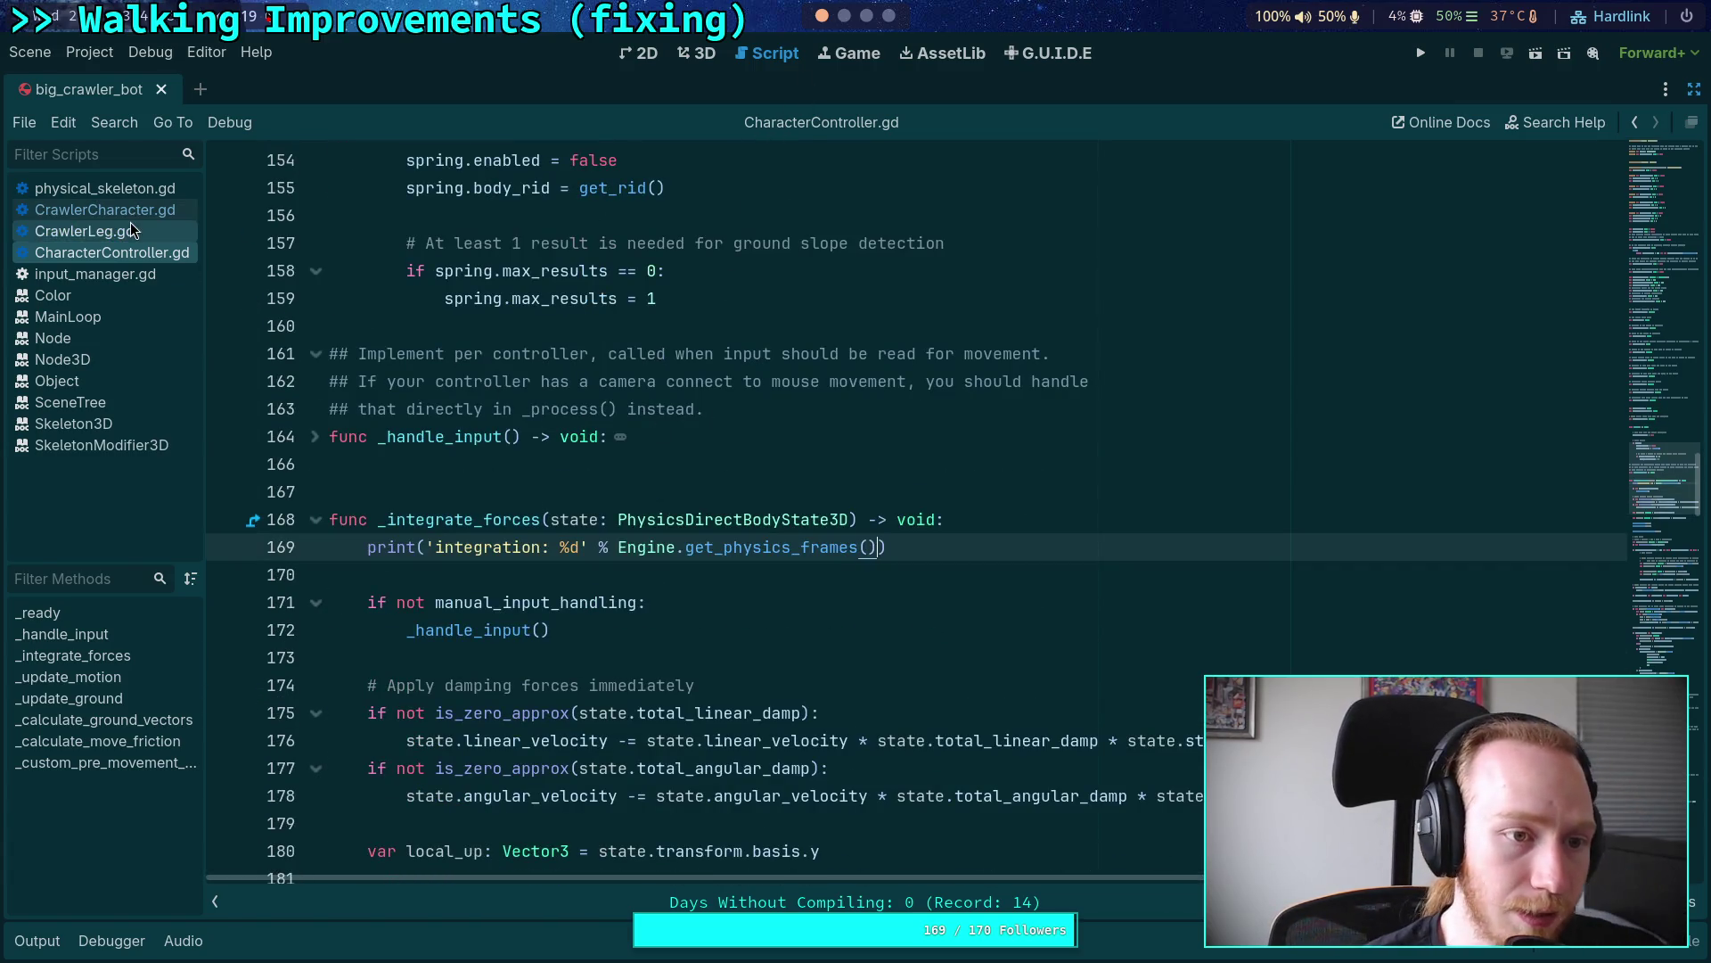
pyautogui.scroll(-5, 534, 445)
pyautogui.doubleClick(473, 546)
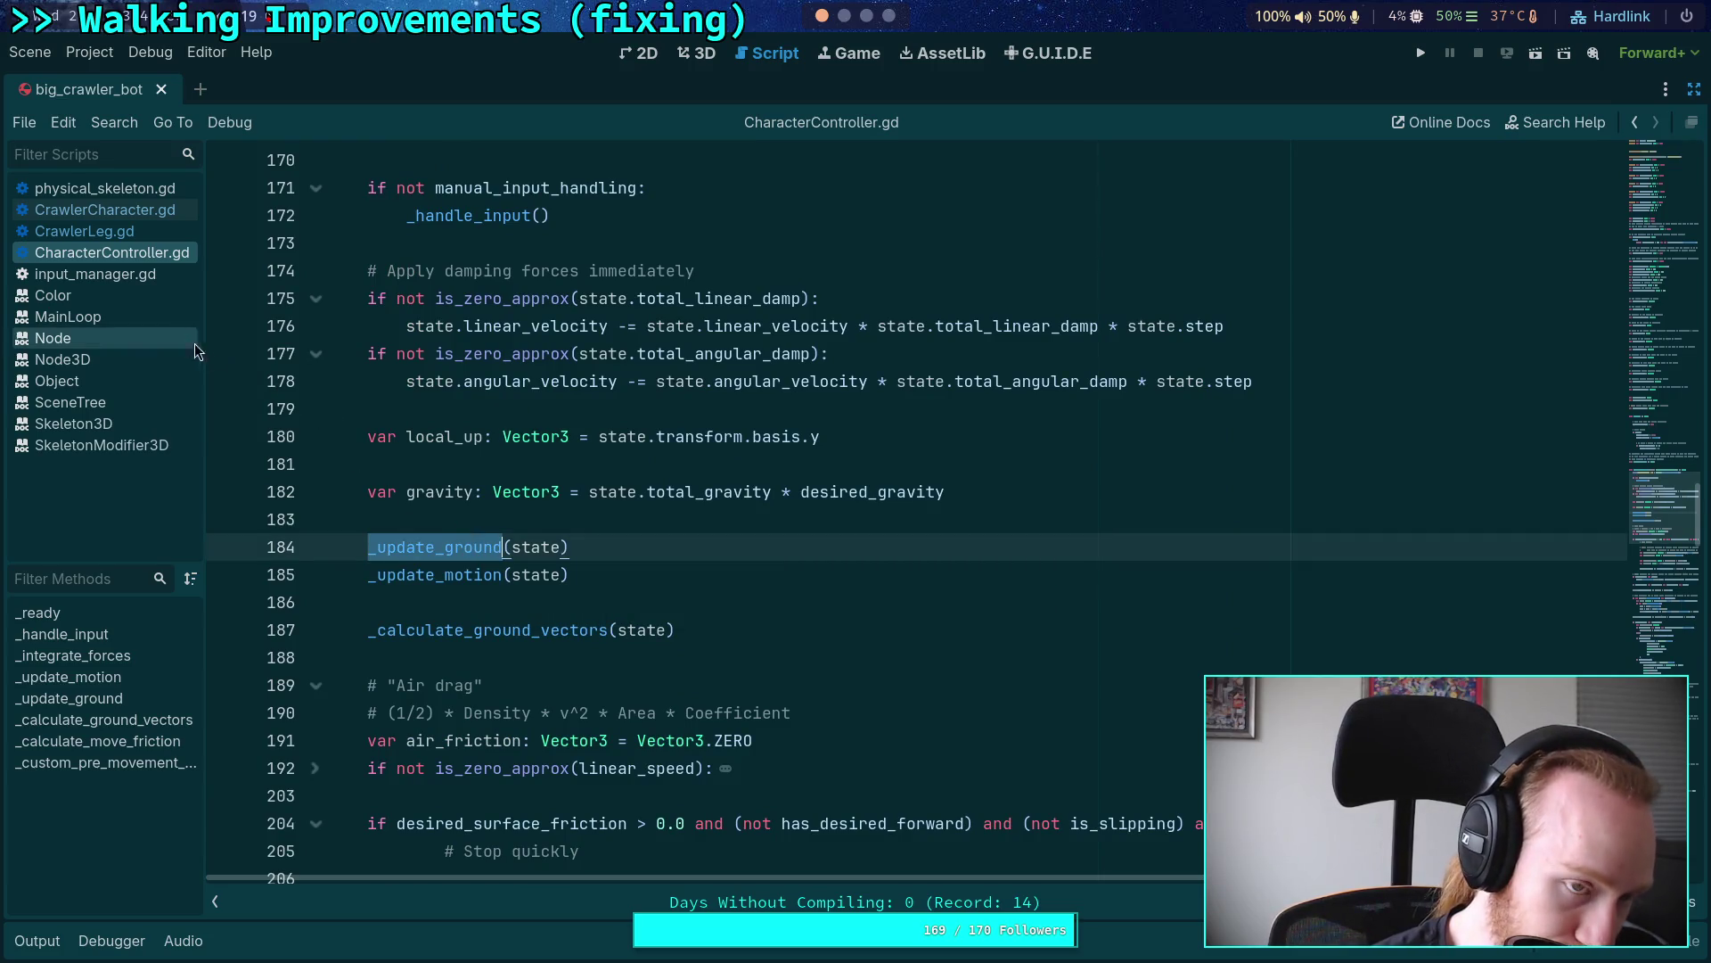
# Step: Reopen CrawlerCharacter.gd, glance at the Skeleton3D source in Neovim, then return to the Crawler Bot note
pyautogui.click(131, 215)
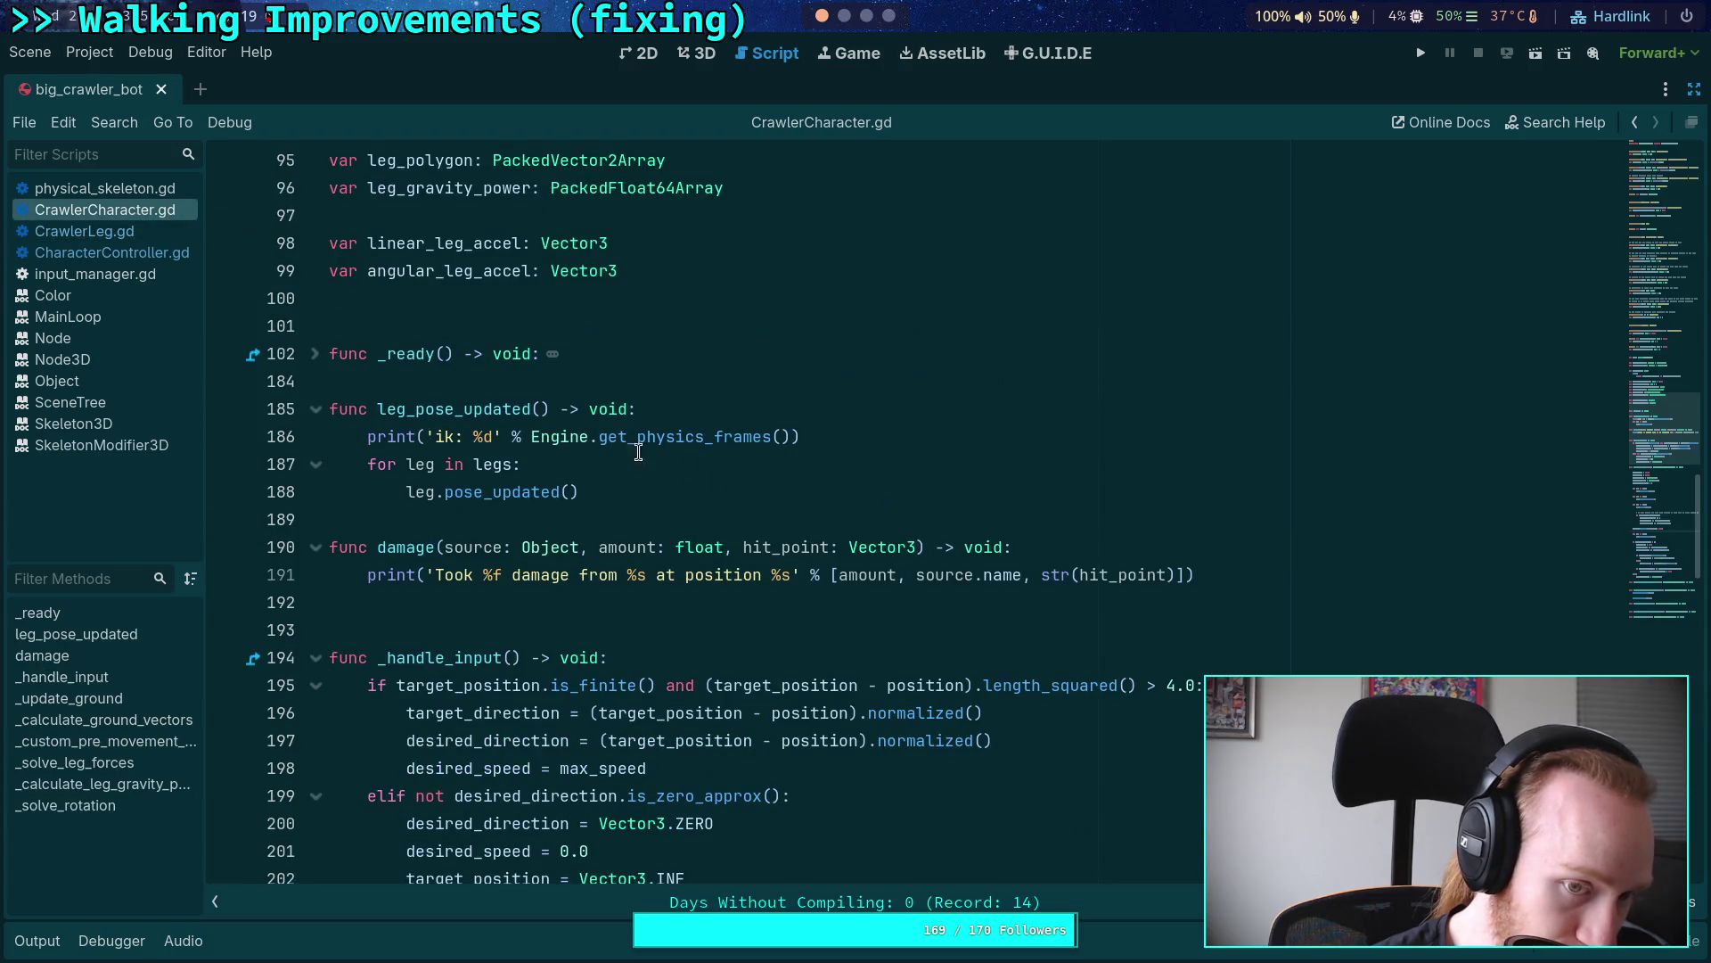
pyautogui.scroll(-7, 459, 418)
pyautogui.scroll(-3, 459, 418)
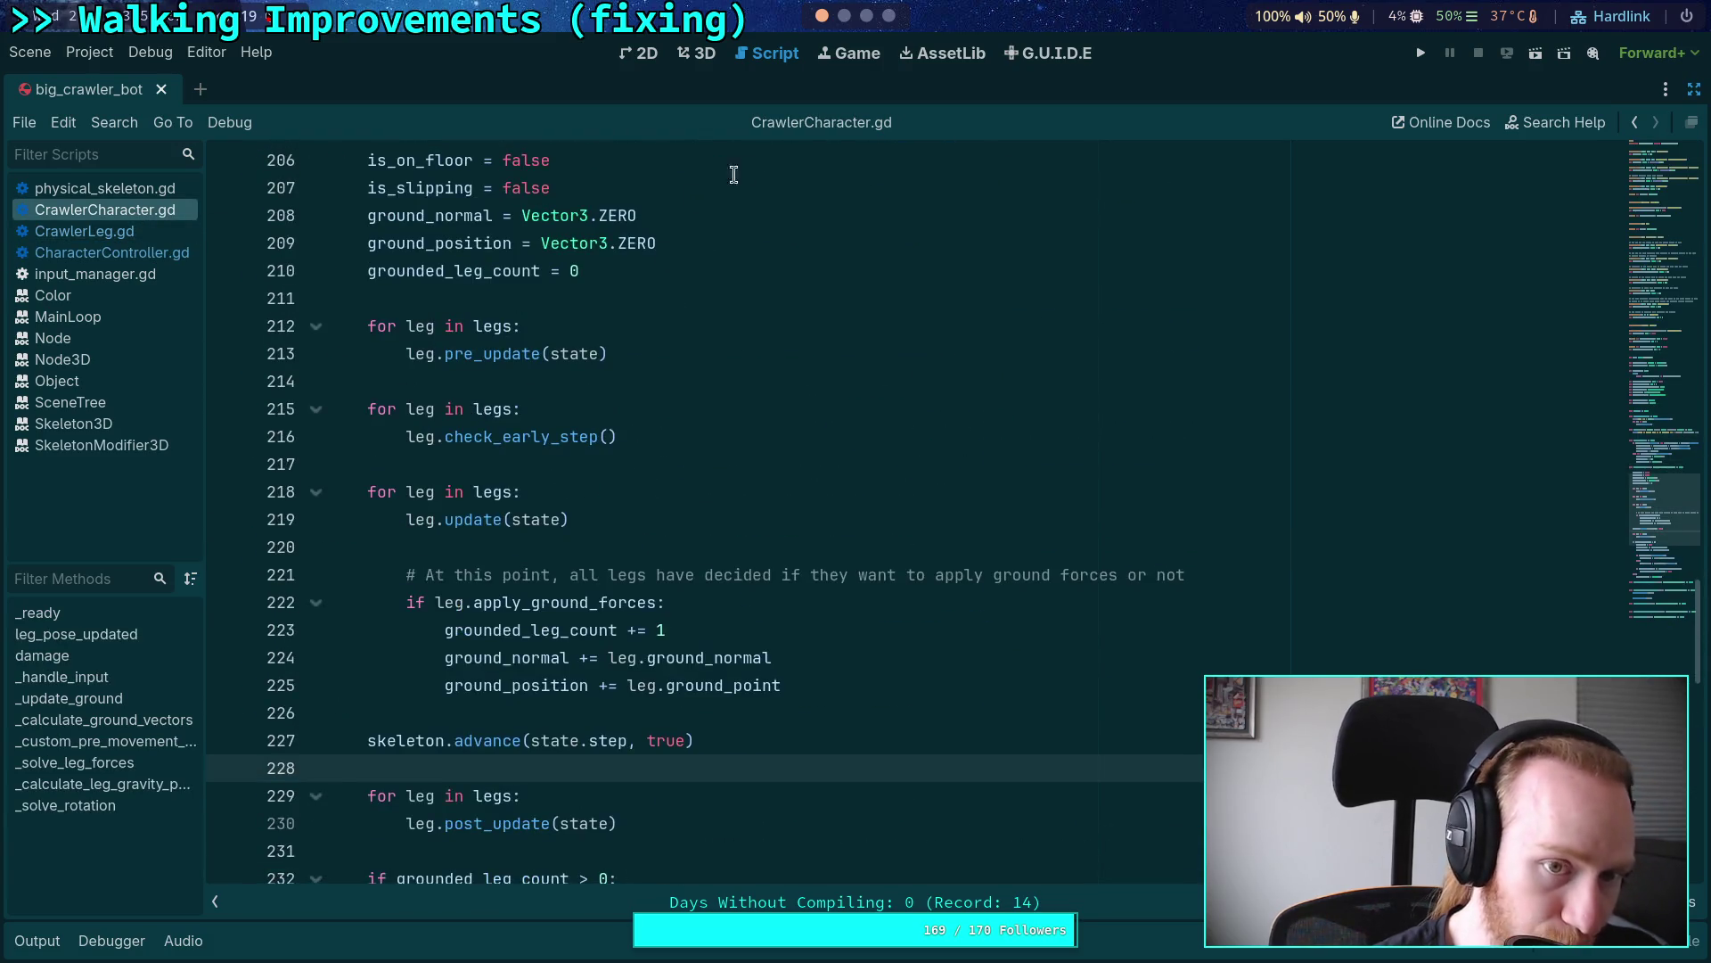
pyautogui.click(844, 15)
pyautogui.press('super+3')
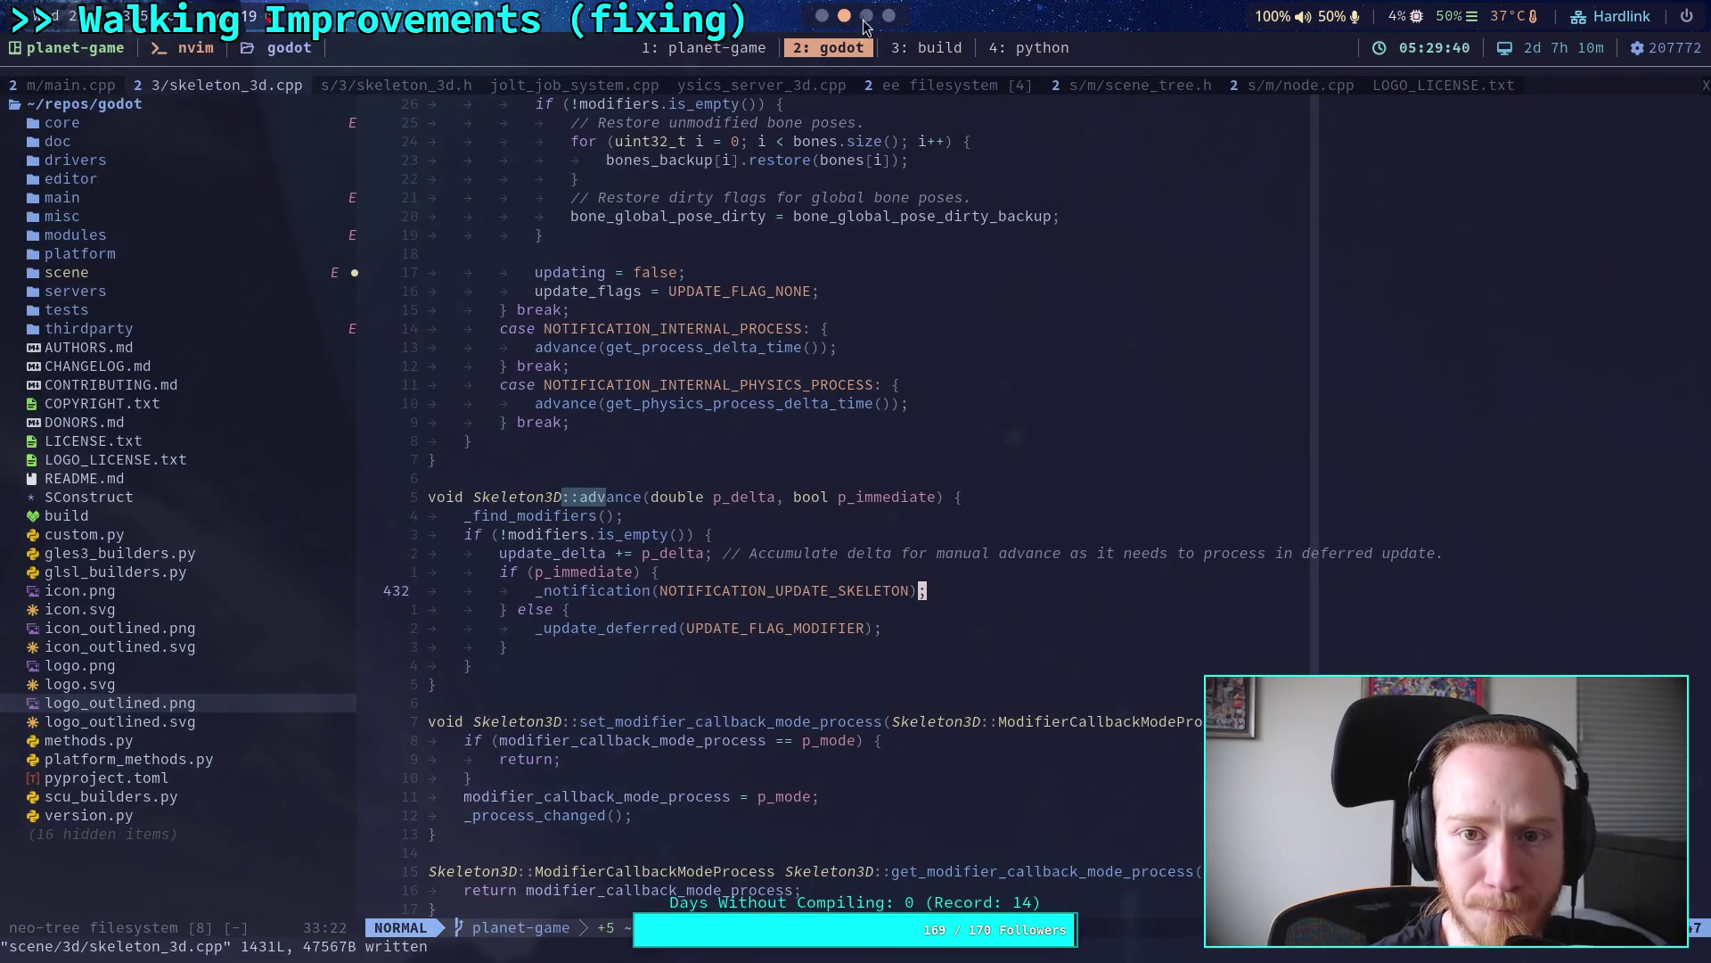
# Step: Add `_update_ground()` as the first nested step, then review the character code in Godot
pyautogui.press('Return')
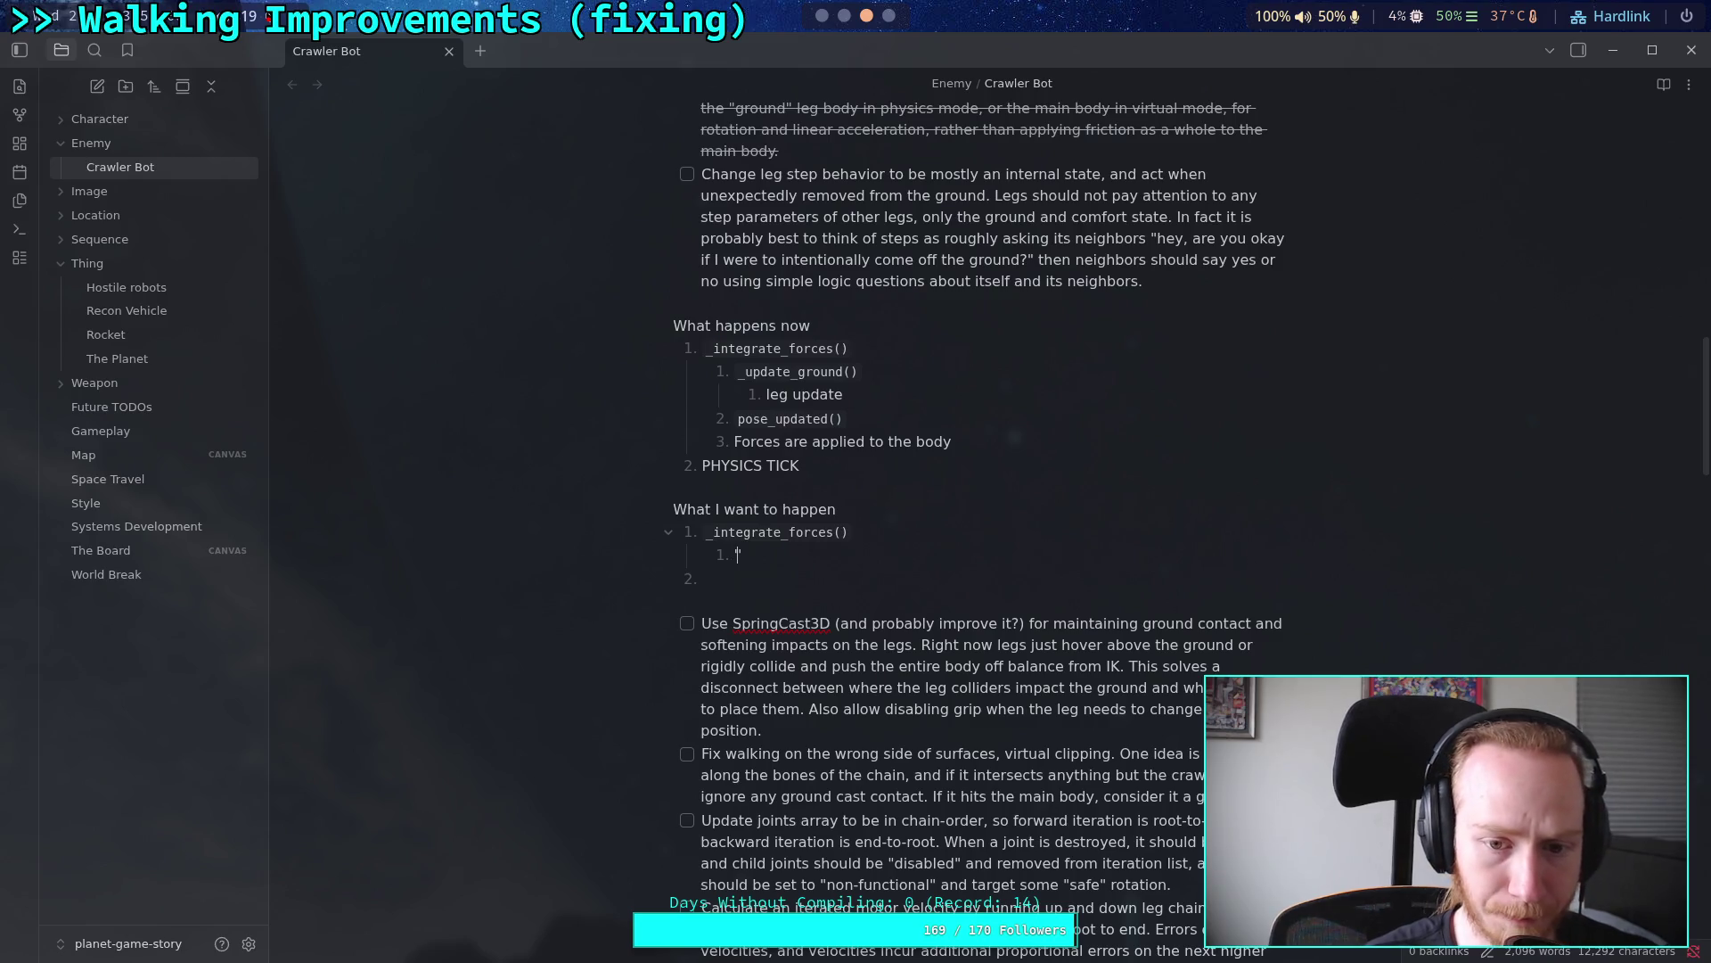
pyautogui.write('`_update_ground()`')
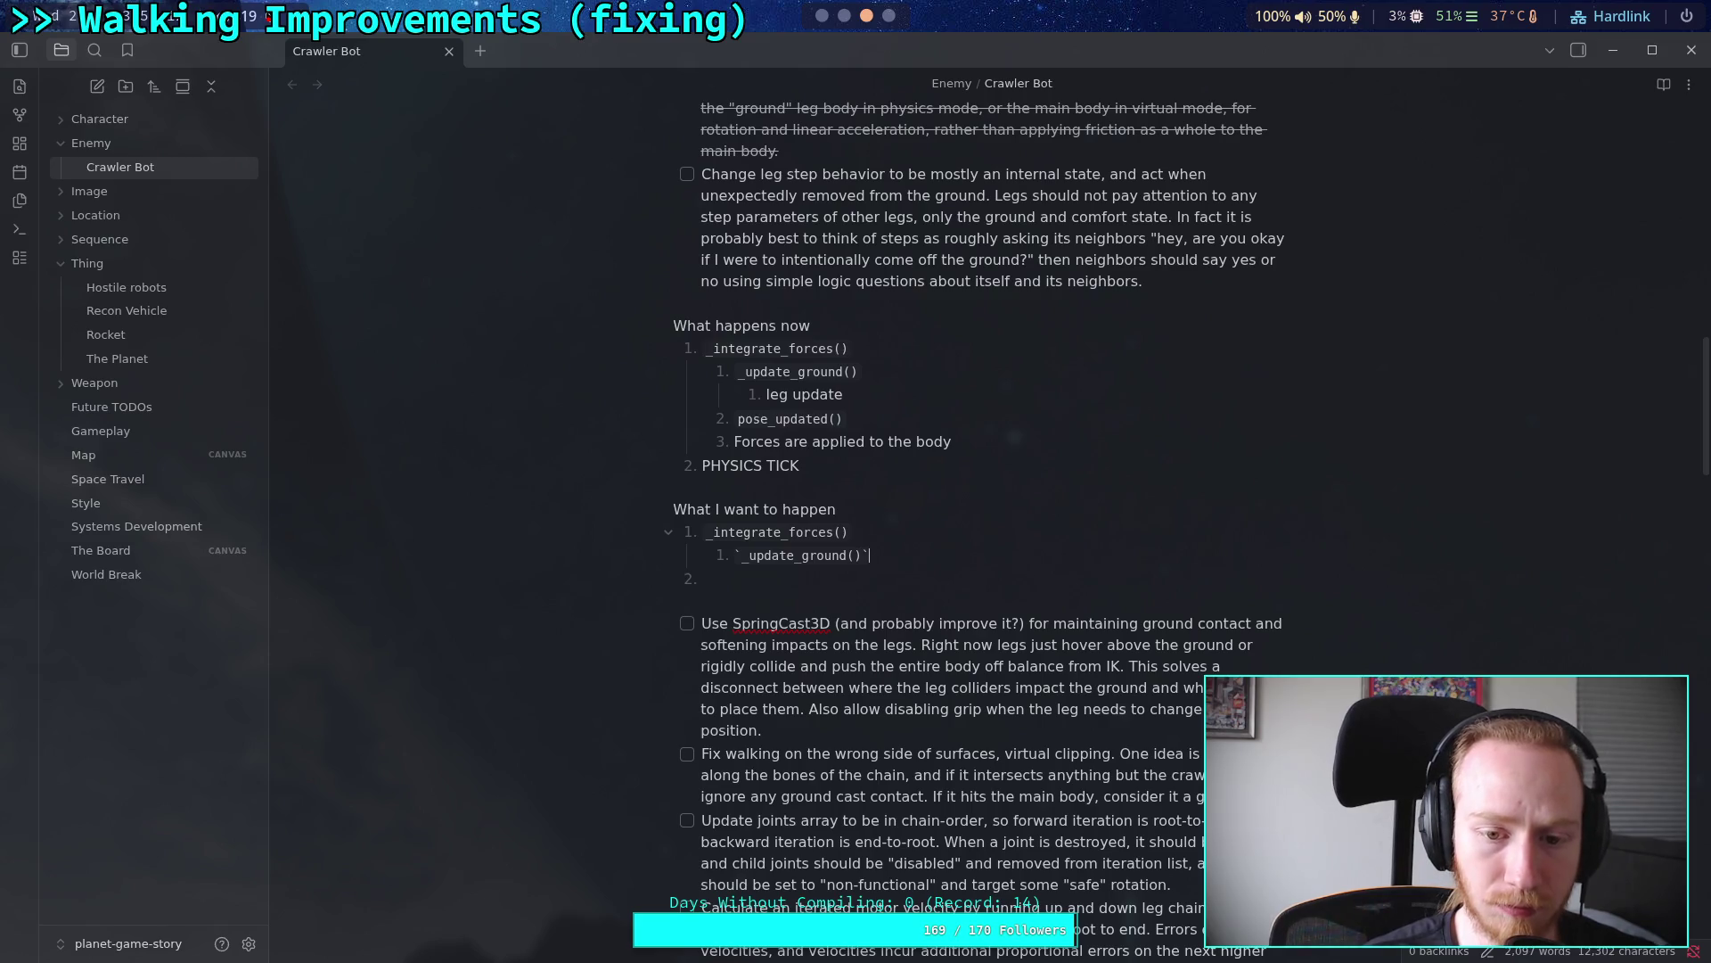
pyautogui.click(823, 15)
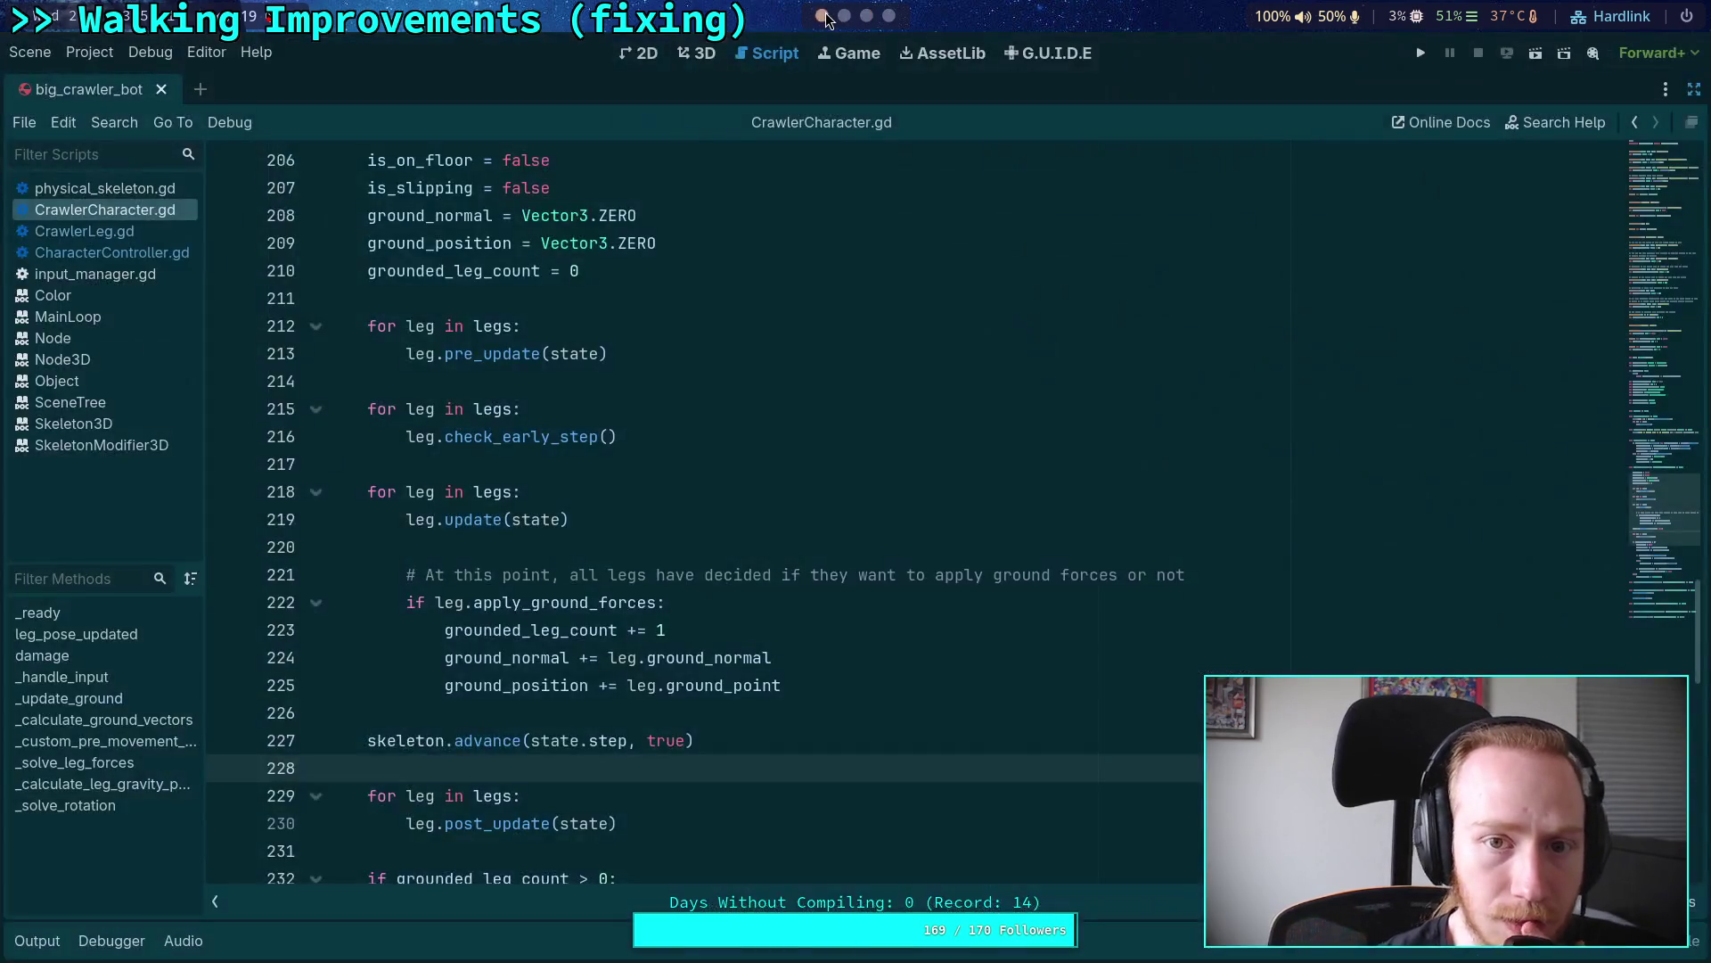
pyautogui.scroll(5, 562, 400)
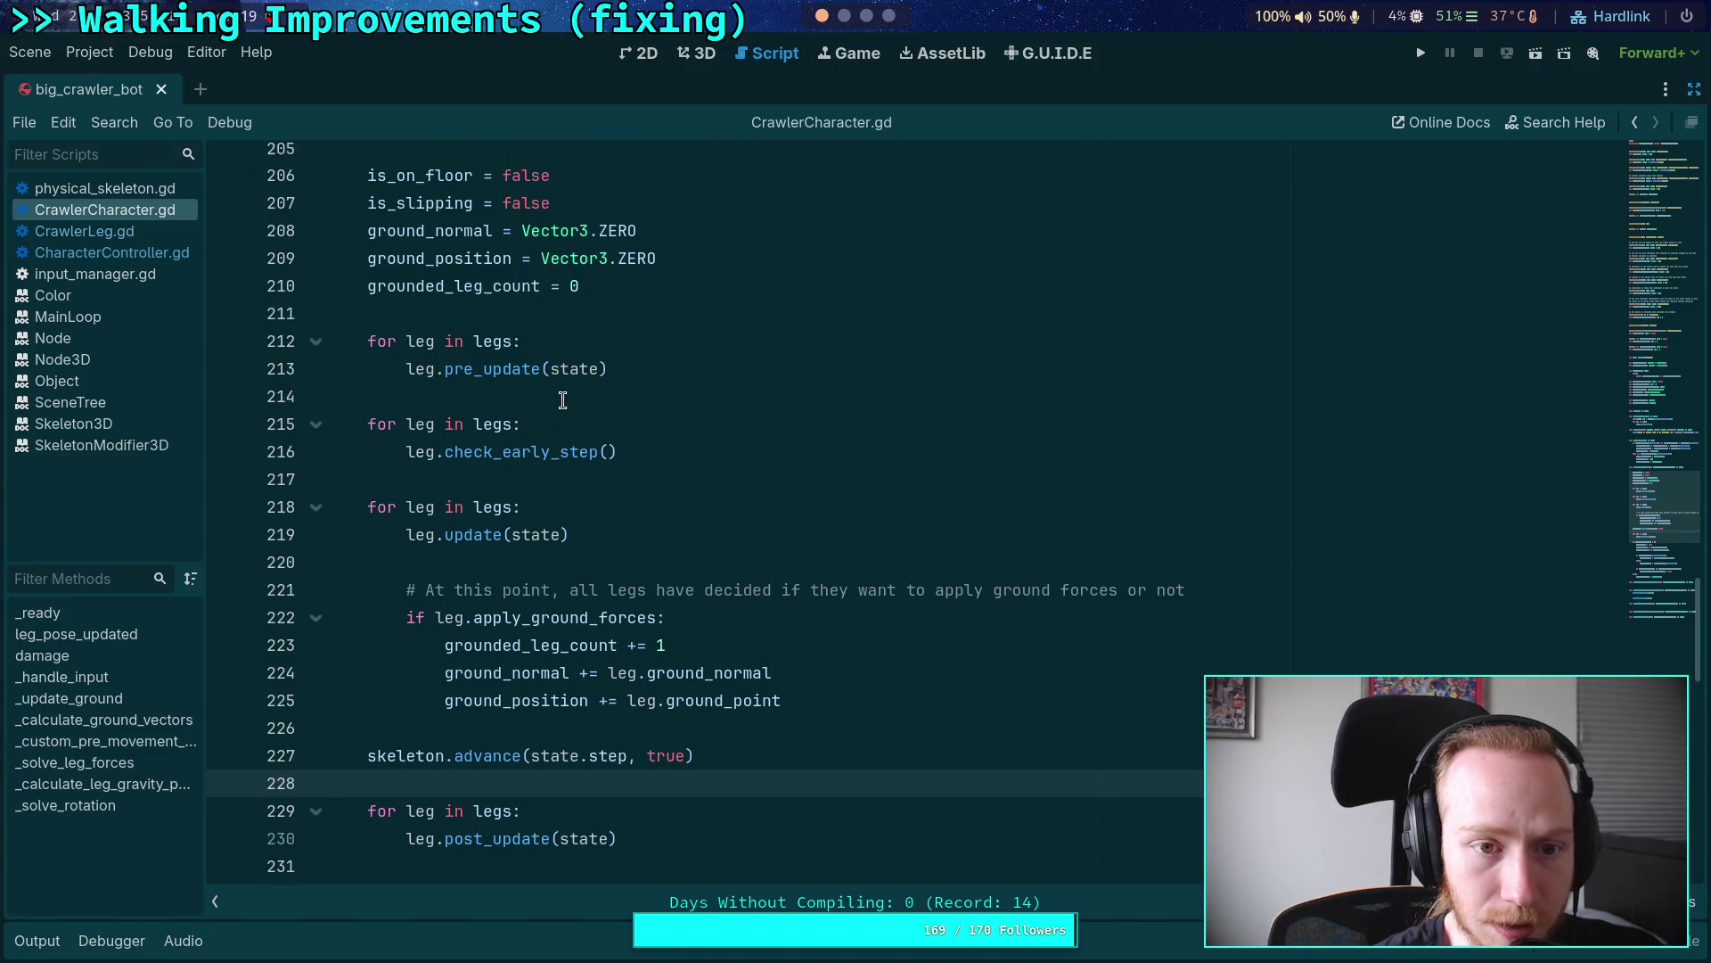
pyautogui.scroll(-4, 563, 400)
pyautogui.scroll(-2, 563, 400)
pyautogui.scroll(1, 606, 402)
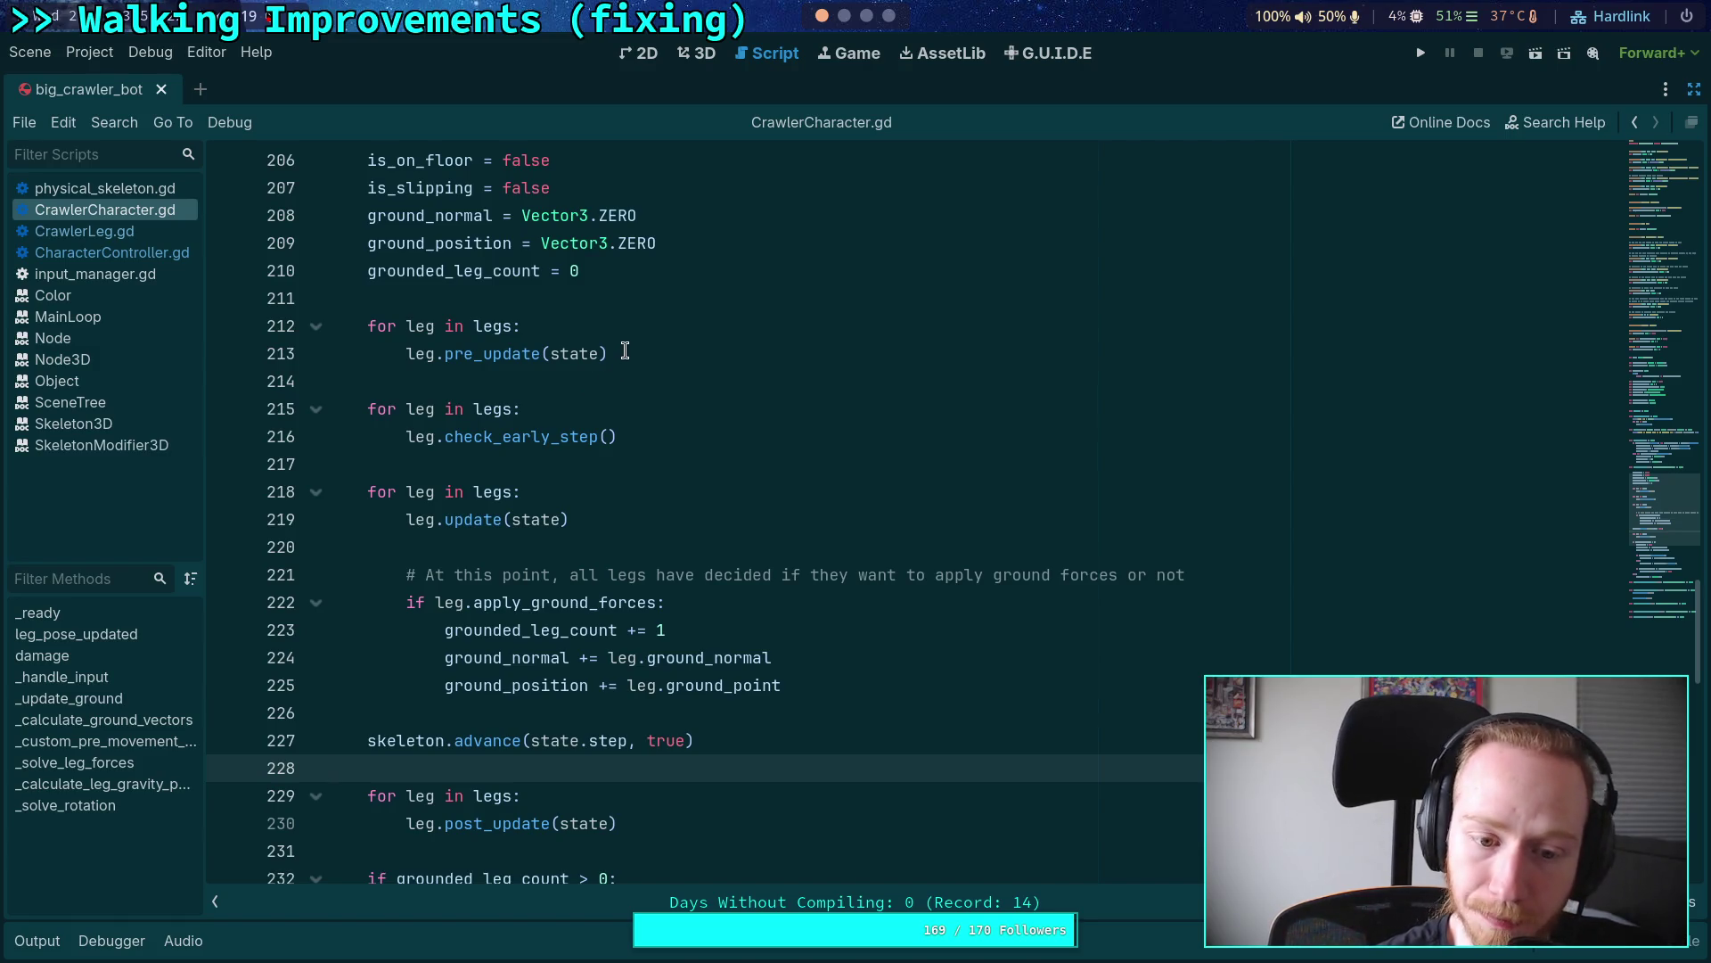
pyautogui.scroll(-11, 699, 386)
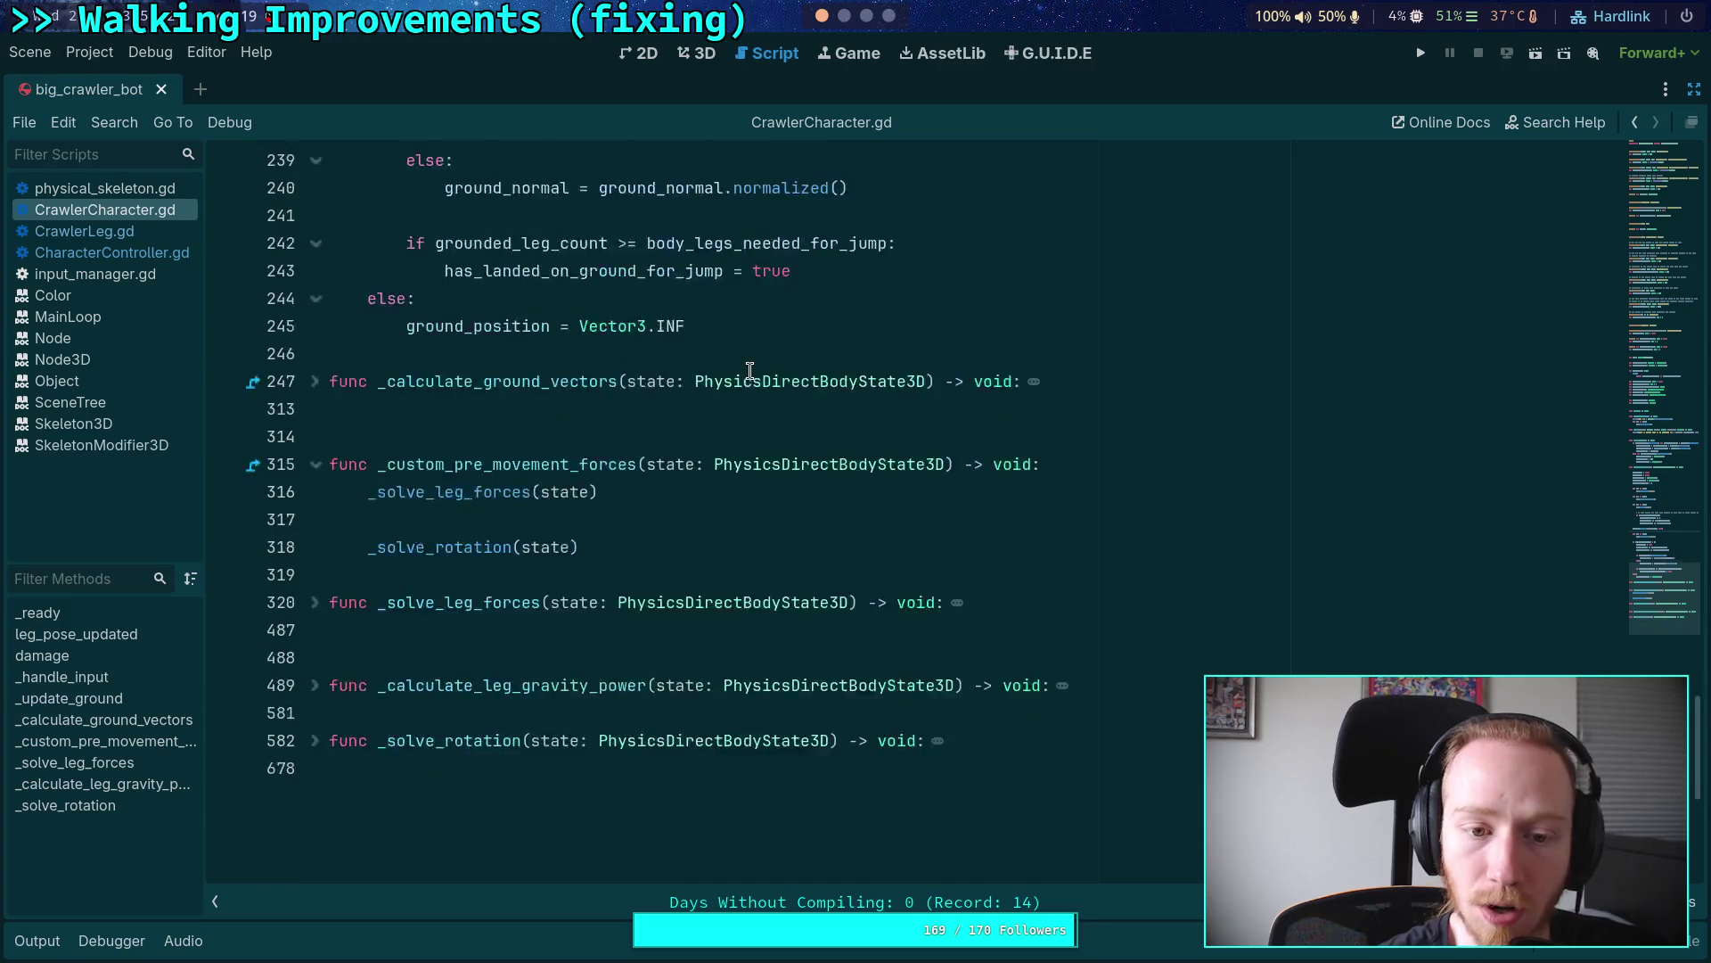
pyautogui.scroll(8, 739, 366)
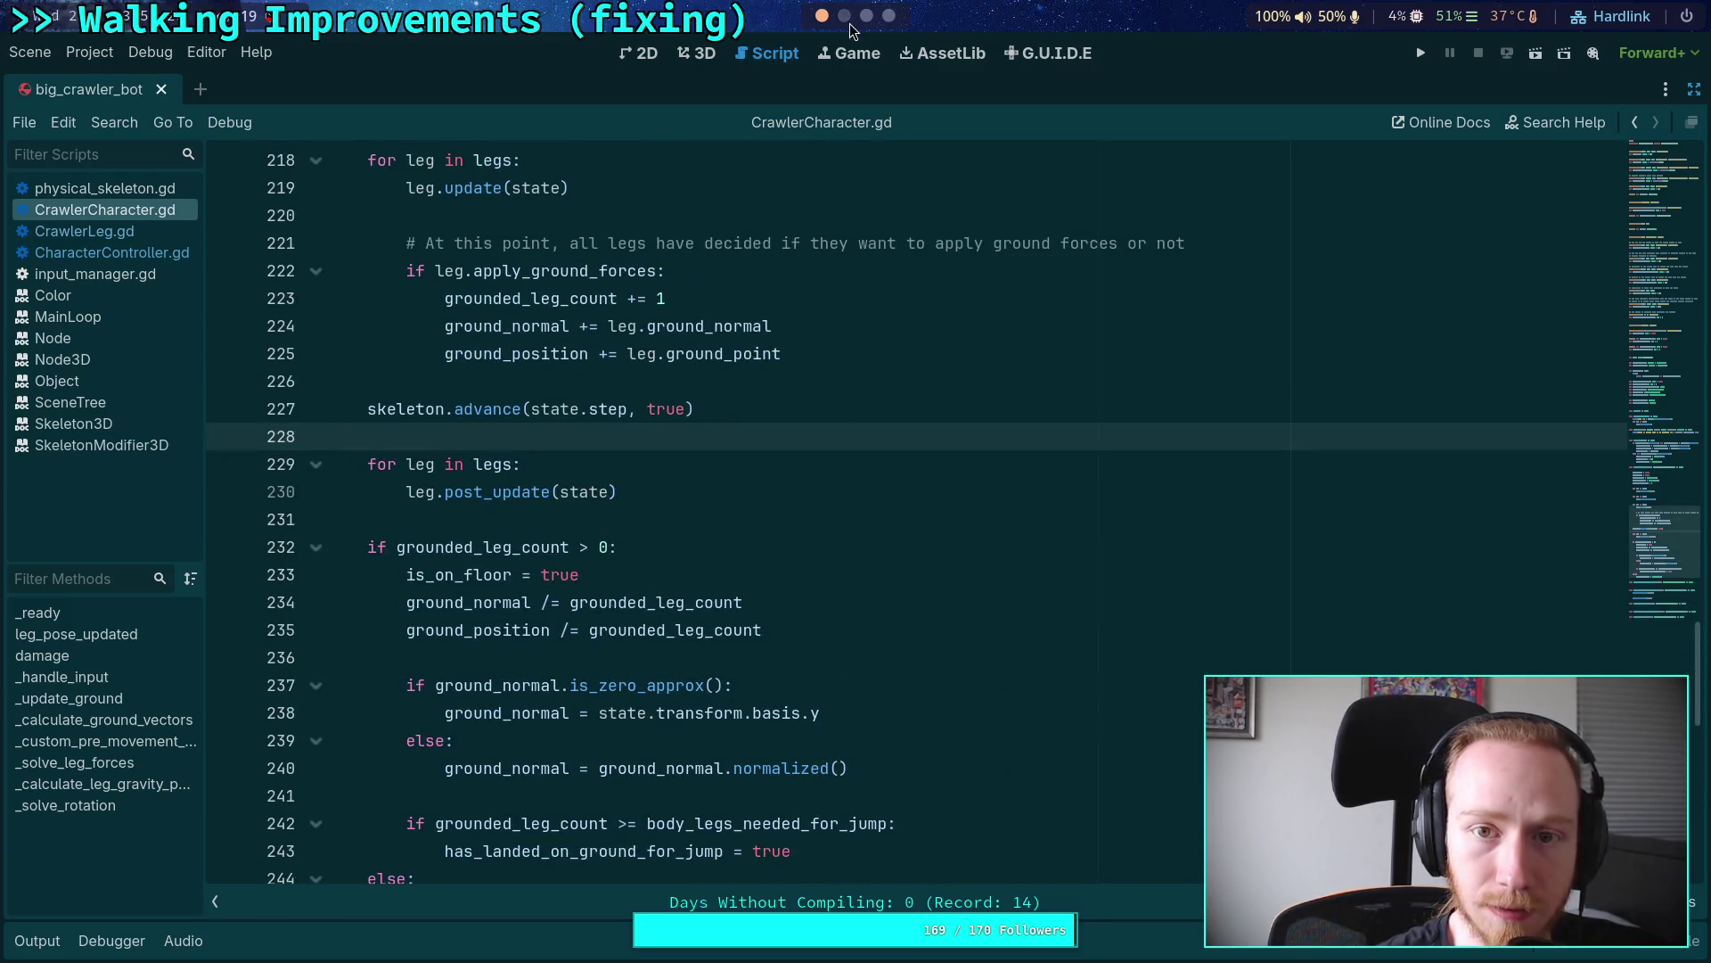
pyautogui.scroll(-2, 851, 31)
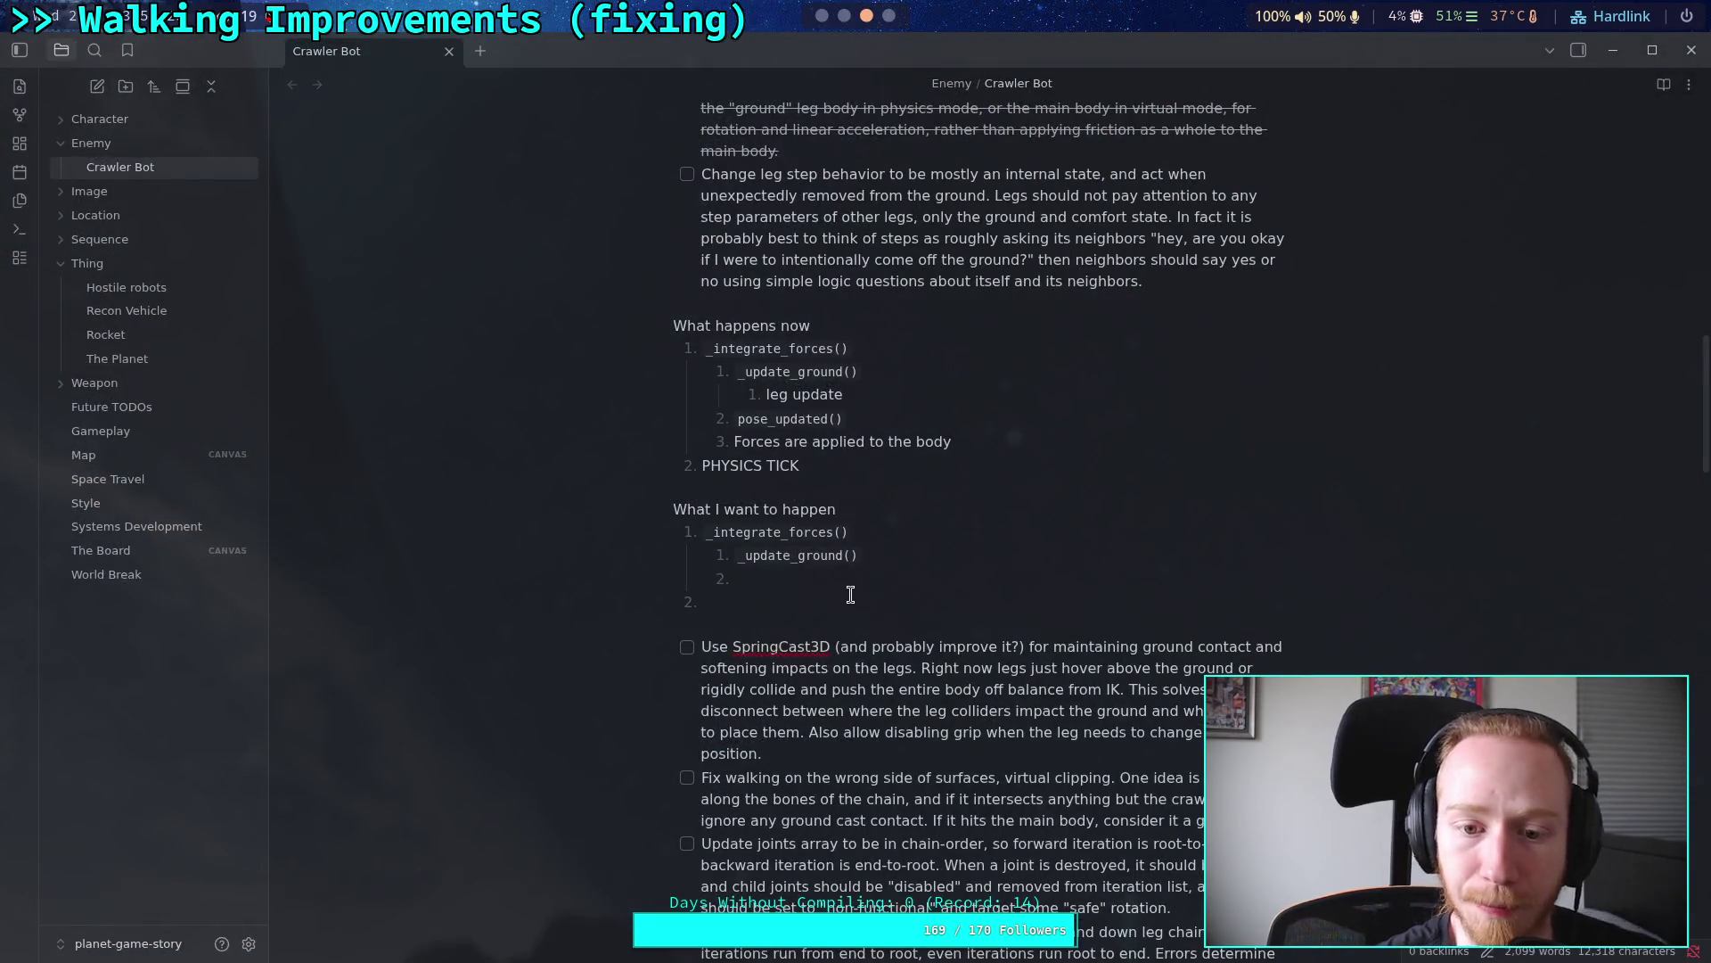
# Step: Add ??? as nested item 2 and begin item 3 with a backtick
pyautogui.click(858, 588)
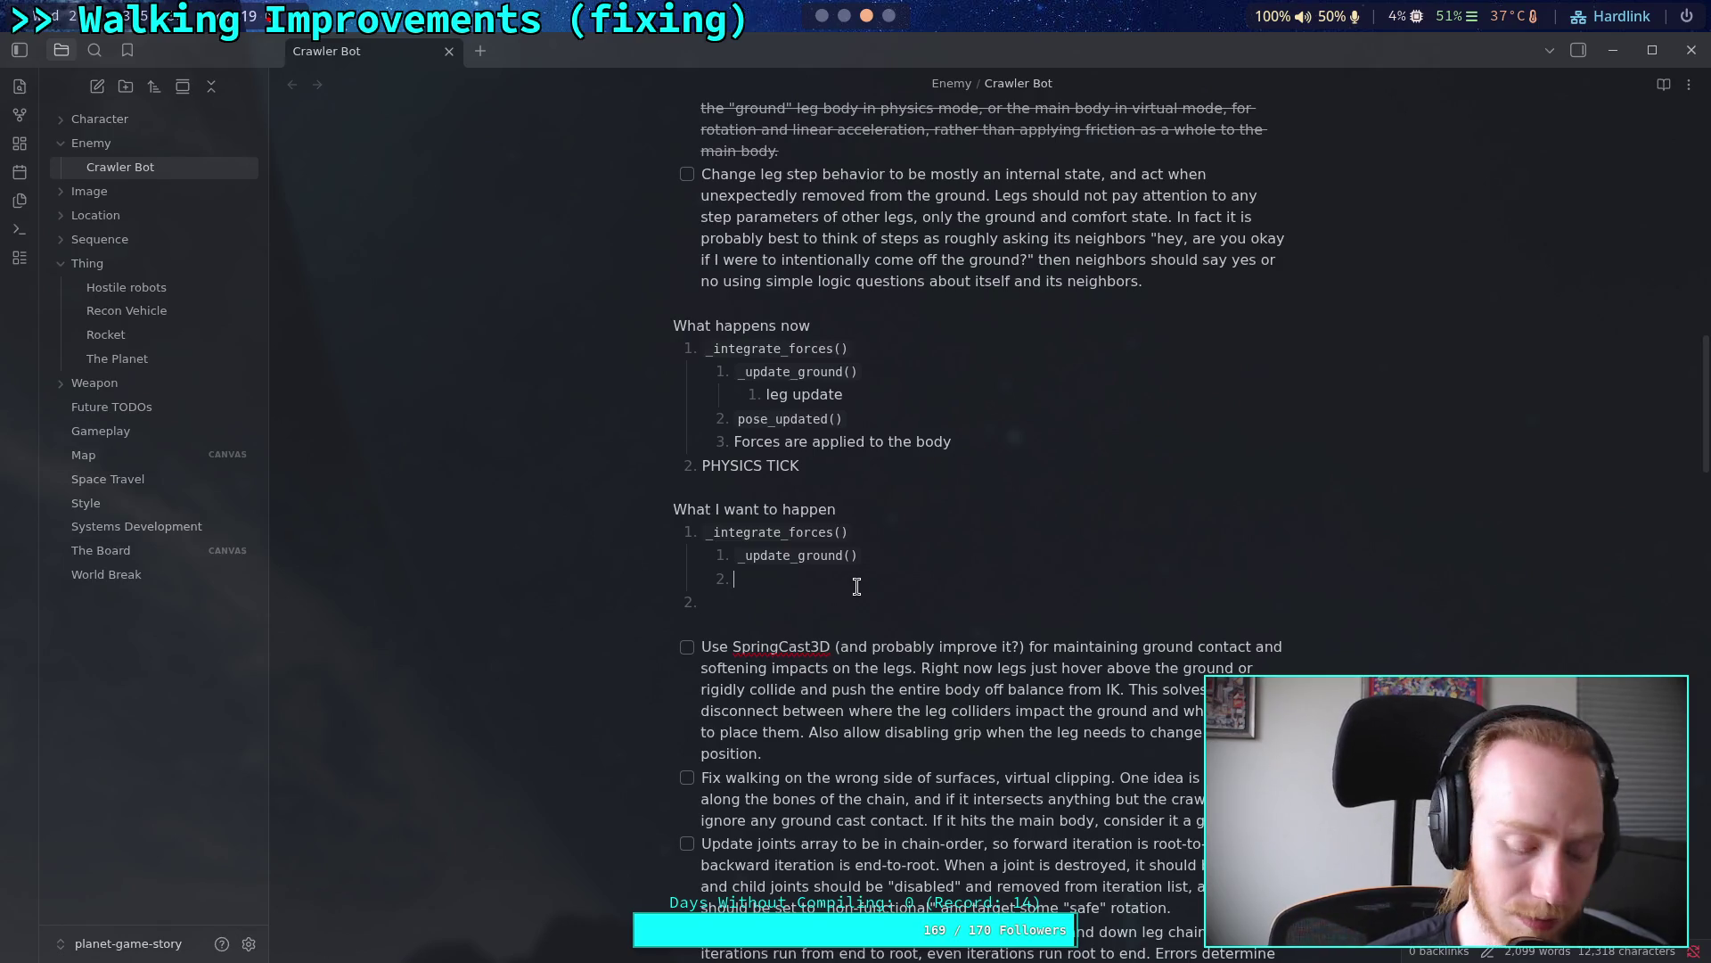
pyautogui.write('???')
pyautogui.press('Return')
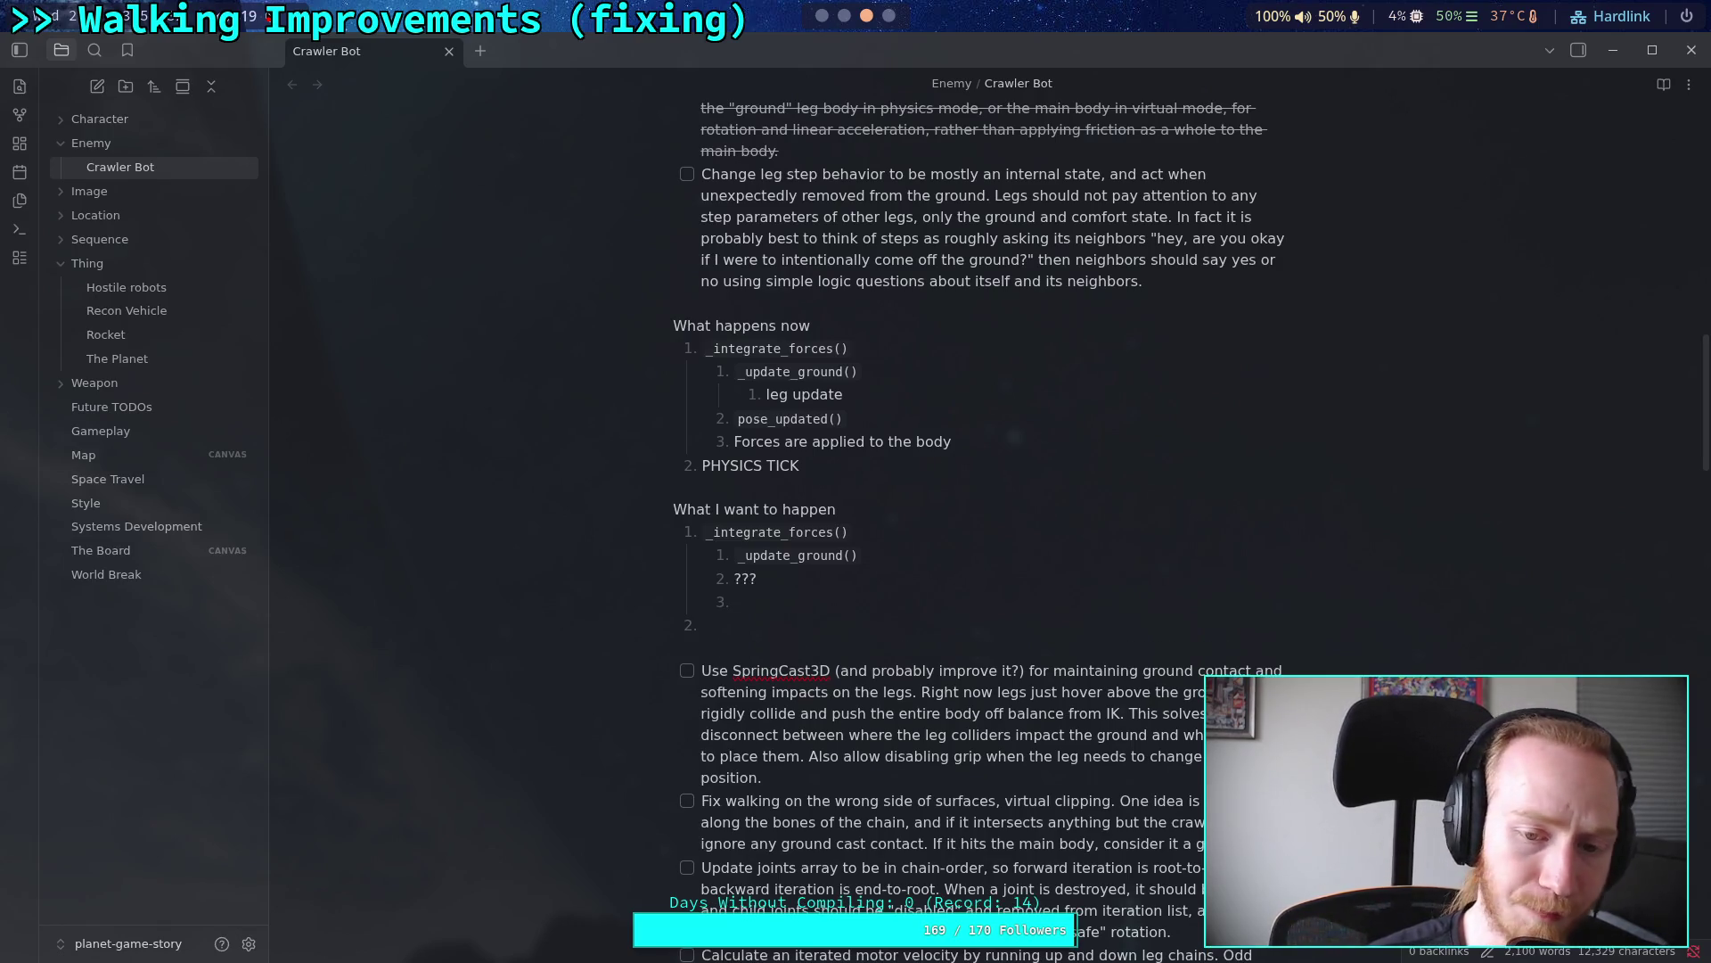
pyautogui.write('`')
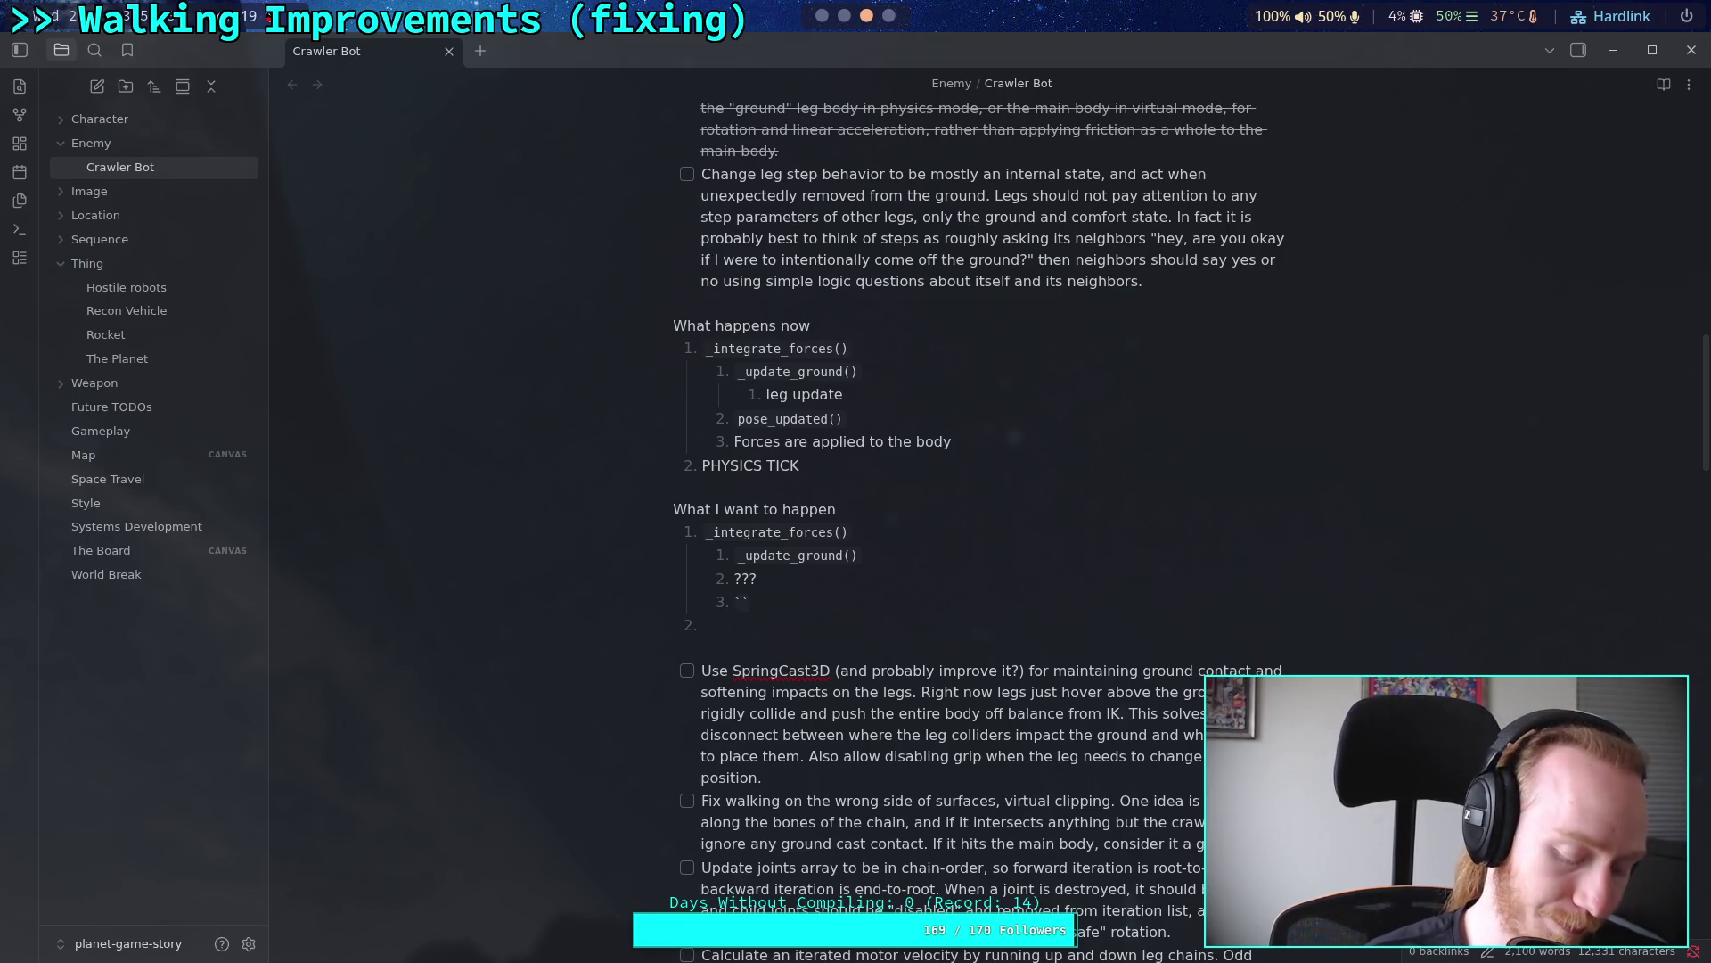
# Step: Copy the _custom_pre_movement_forces function name from Godot and return to the note
pyautogui.click(844, 15)
pyautogui.click(822, 16)
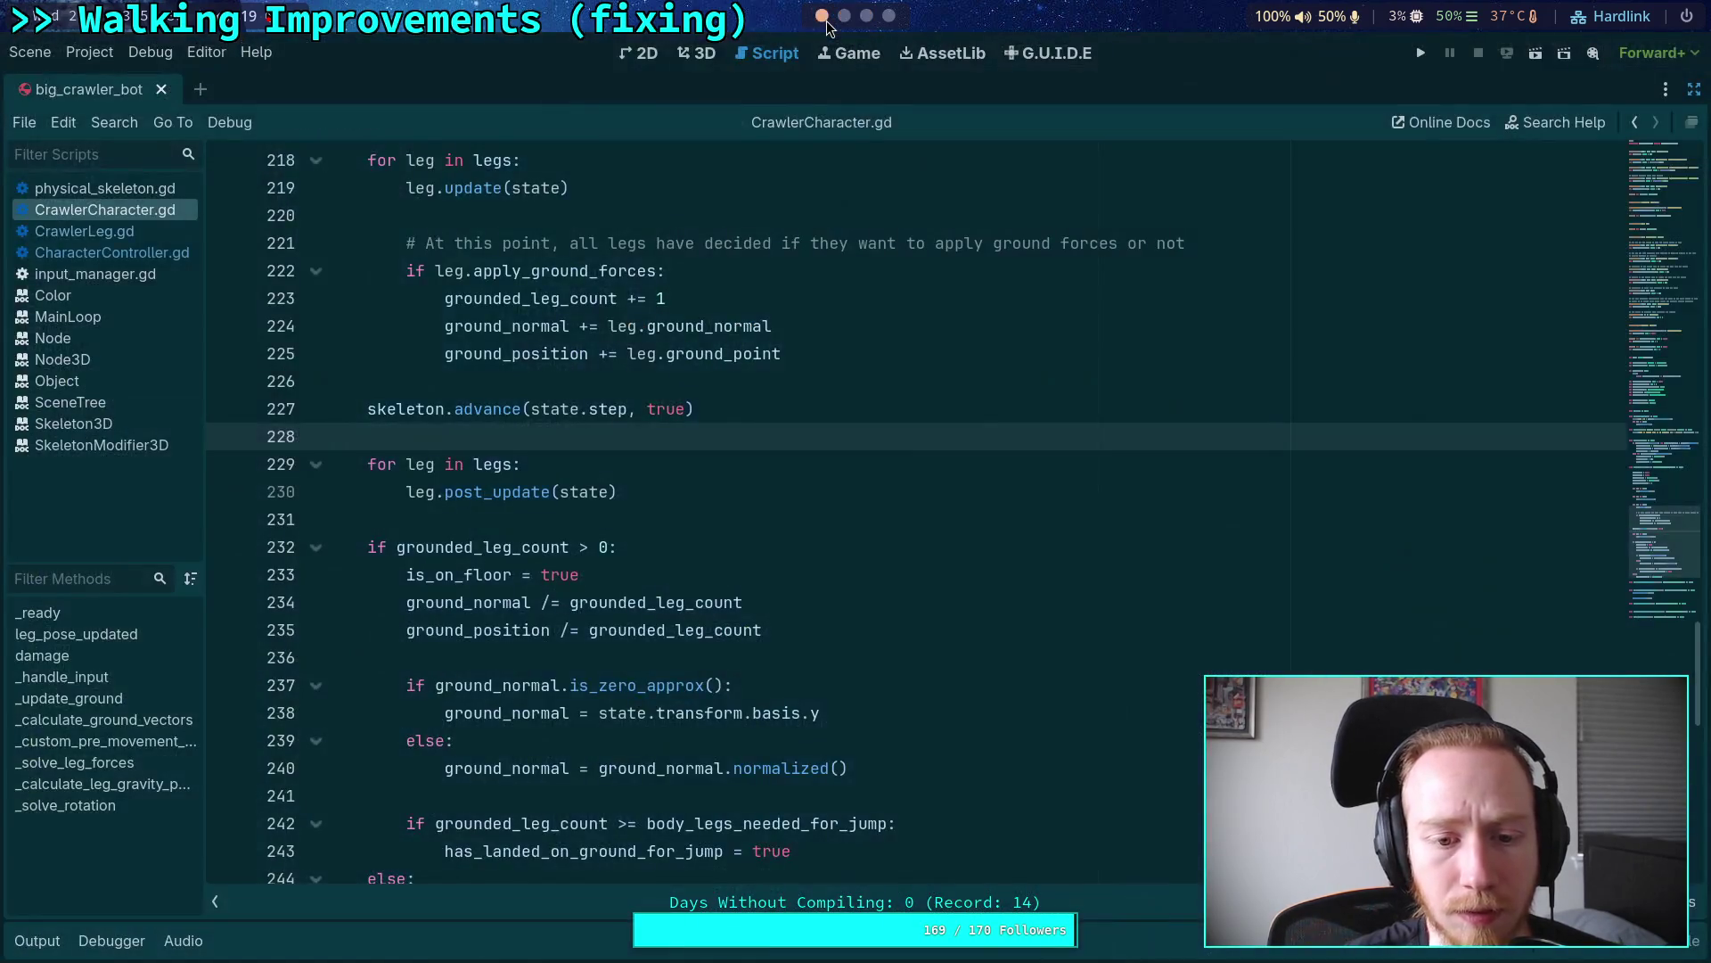
pyautogui.scroll(-5, 630, 397)
pyautogui.scroll(1, 630, 397)
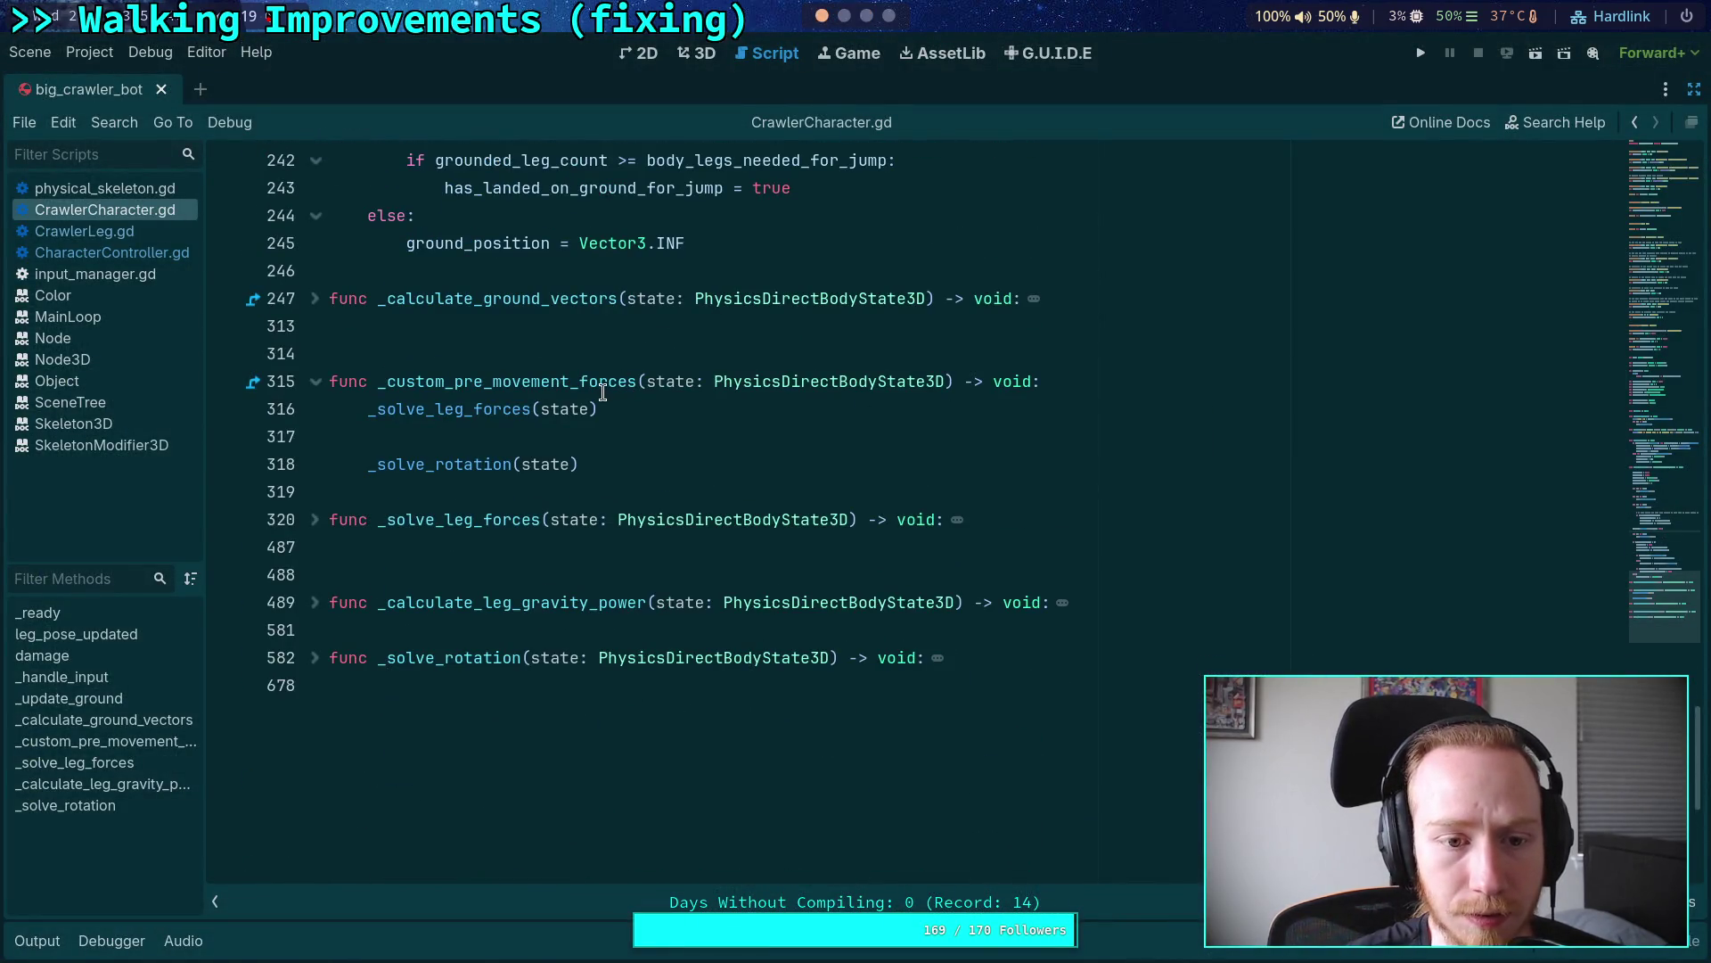
pyautogui.doubleClick(534, 384)
pyautogui.rightClick(534, 384)
pyautogui.click(575, 481)
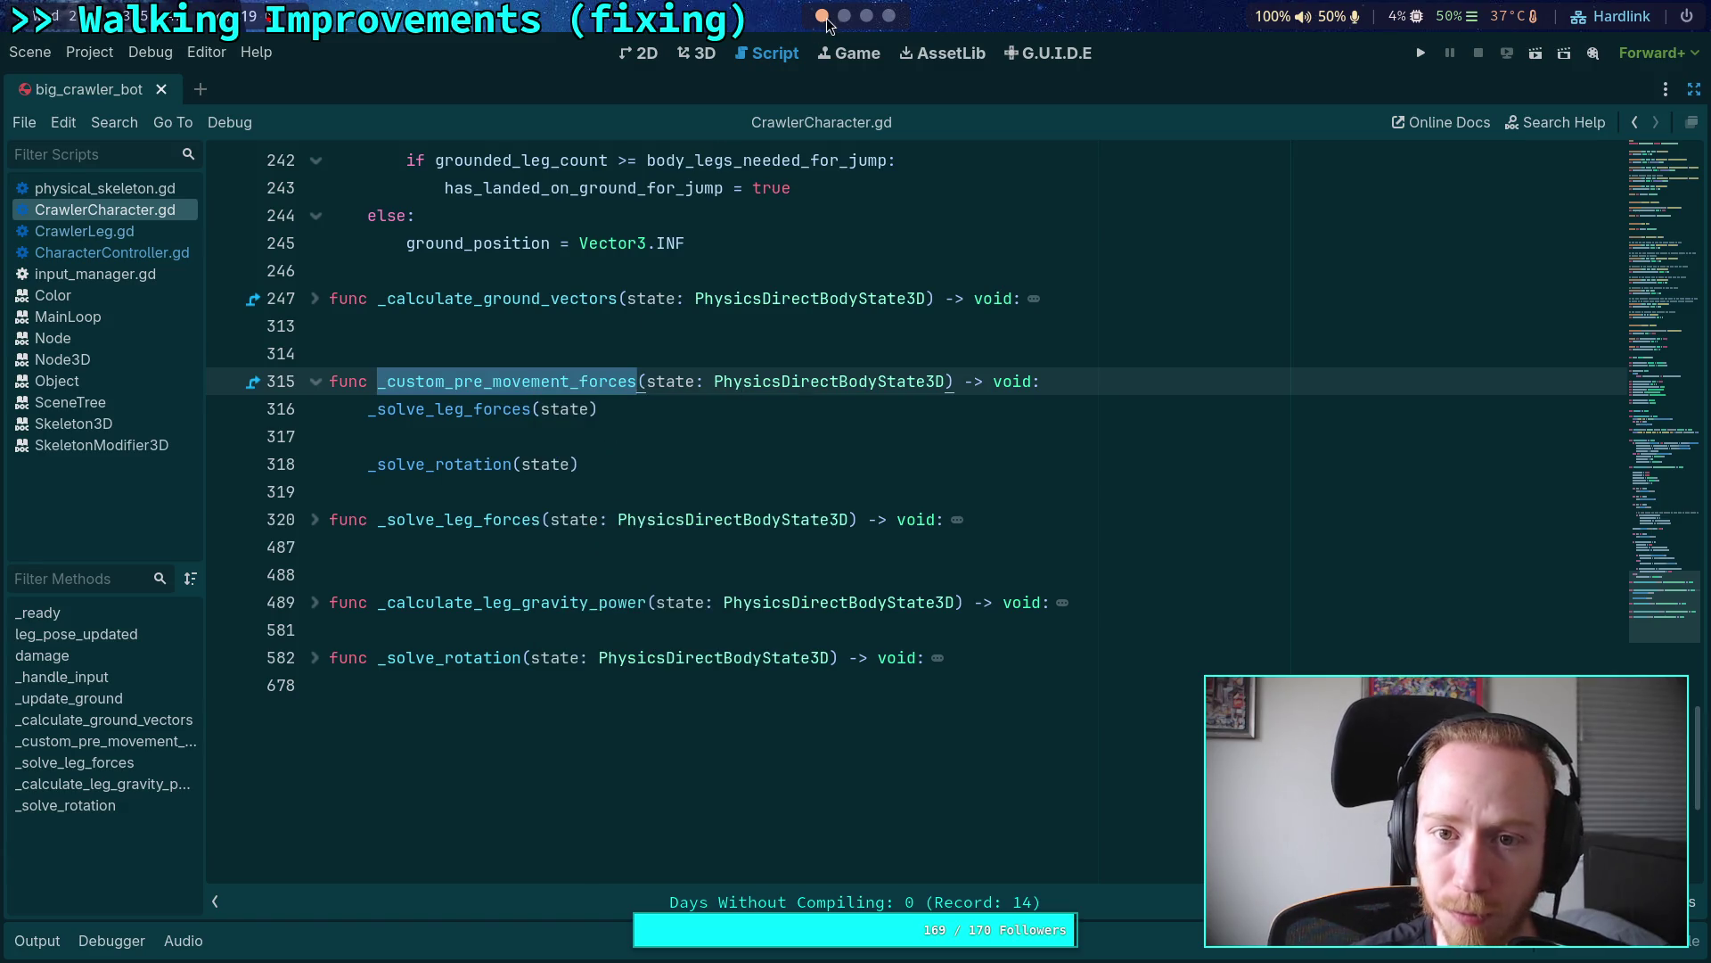
pyautogui.click(844, 15)
pyautogui.click(869, 15)
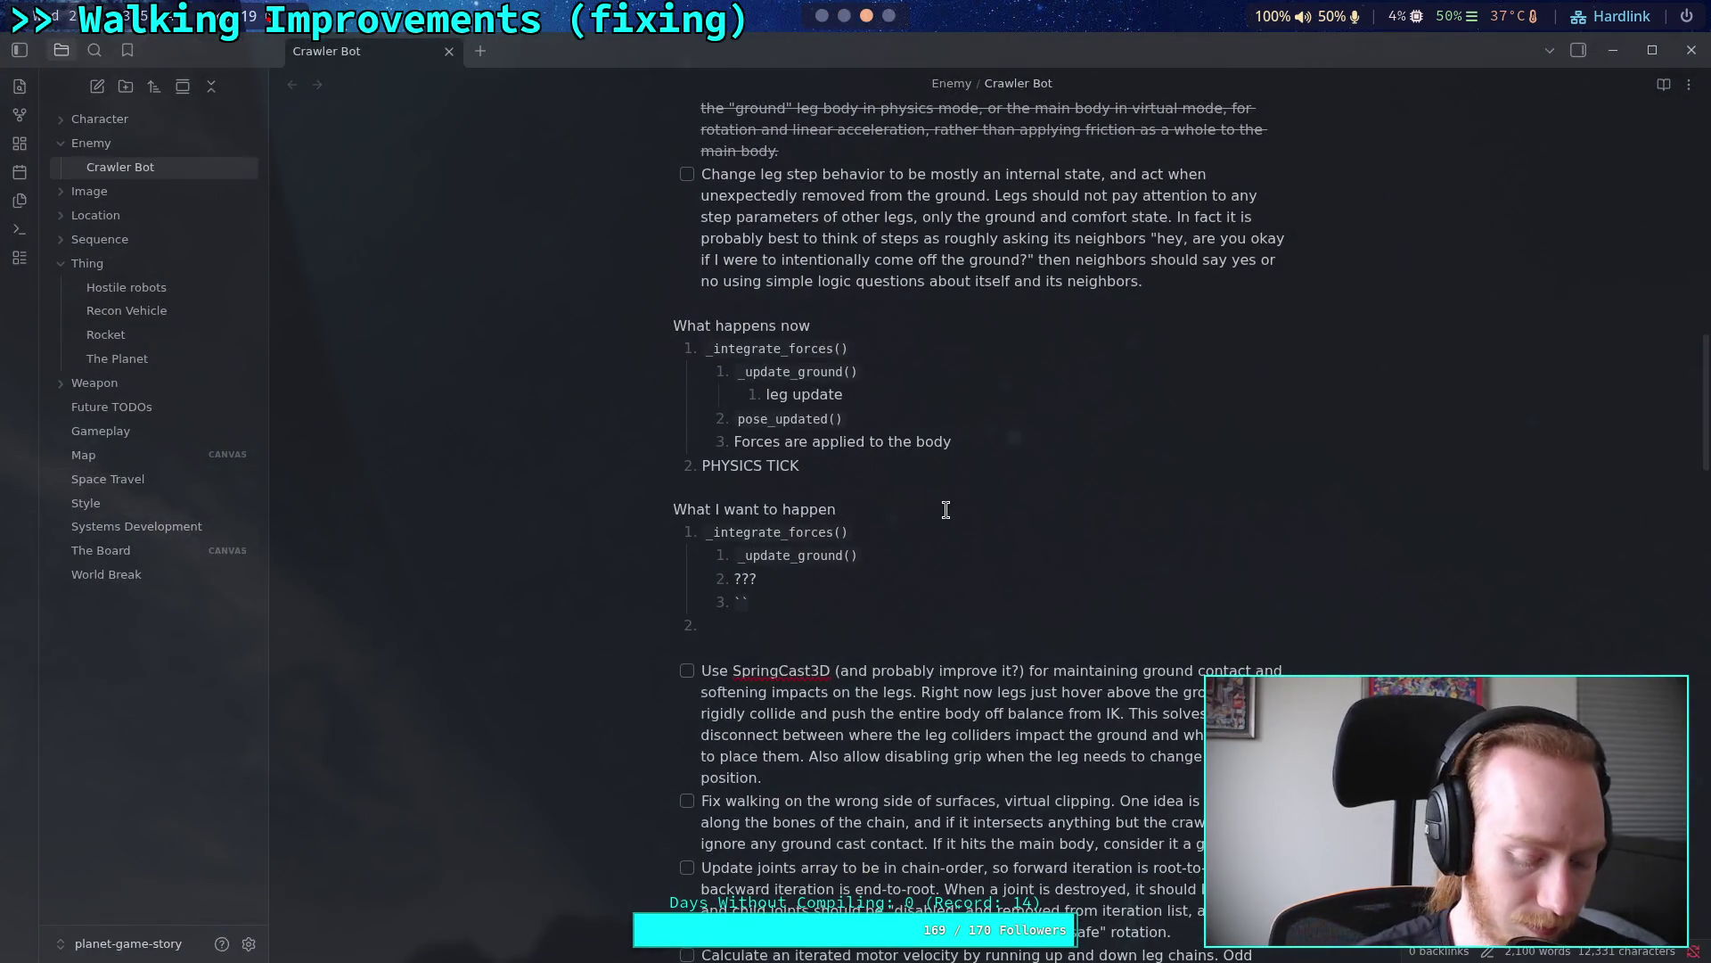
# Step: Add nested items _custom_pre_movement_forces() and 'Desired motion applied', then 'PHYSICS TICK' as item 2
pyautogui.hotkey('ctrl', 'v')
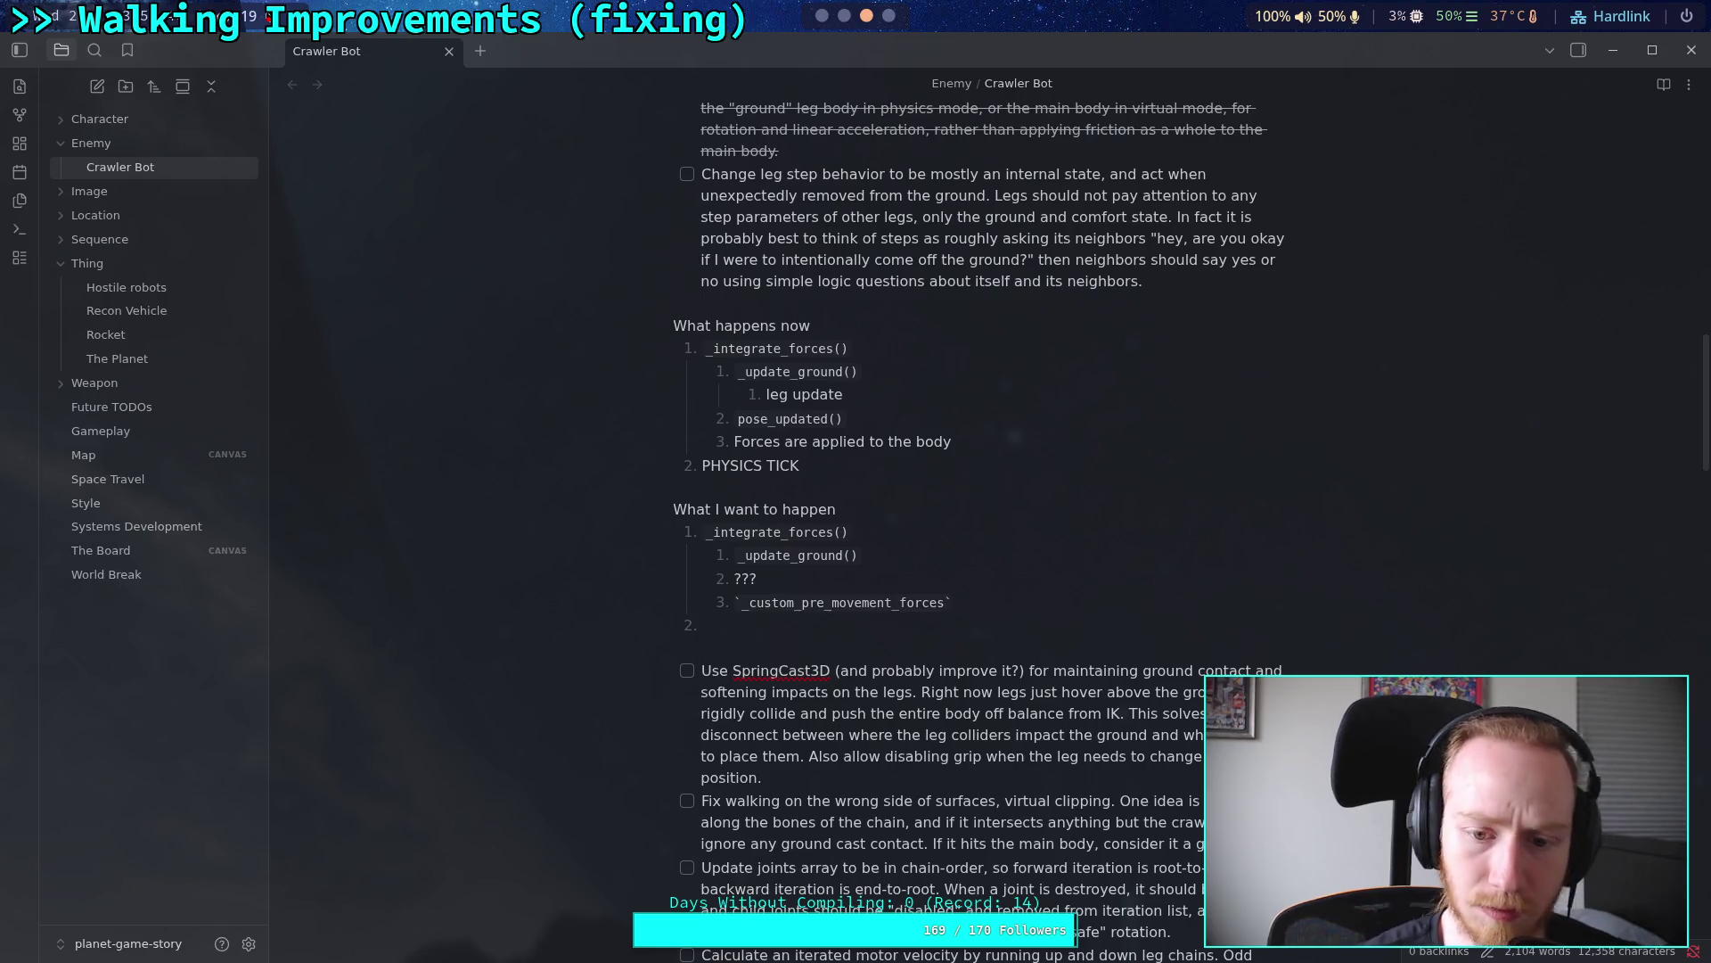
pyautogui.write('()')
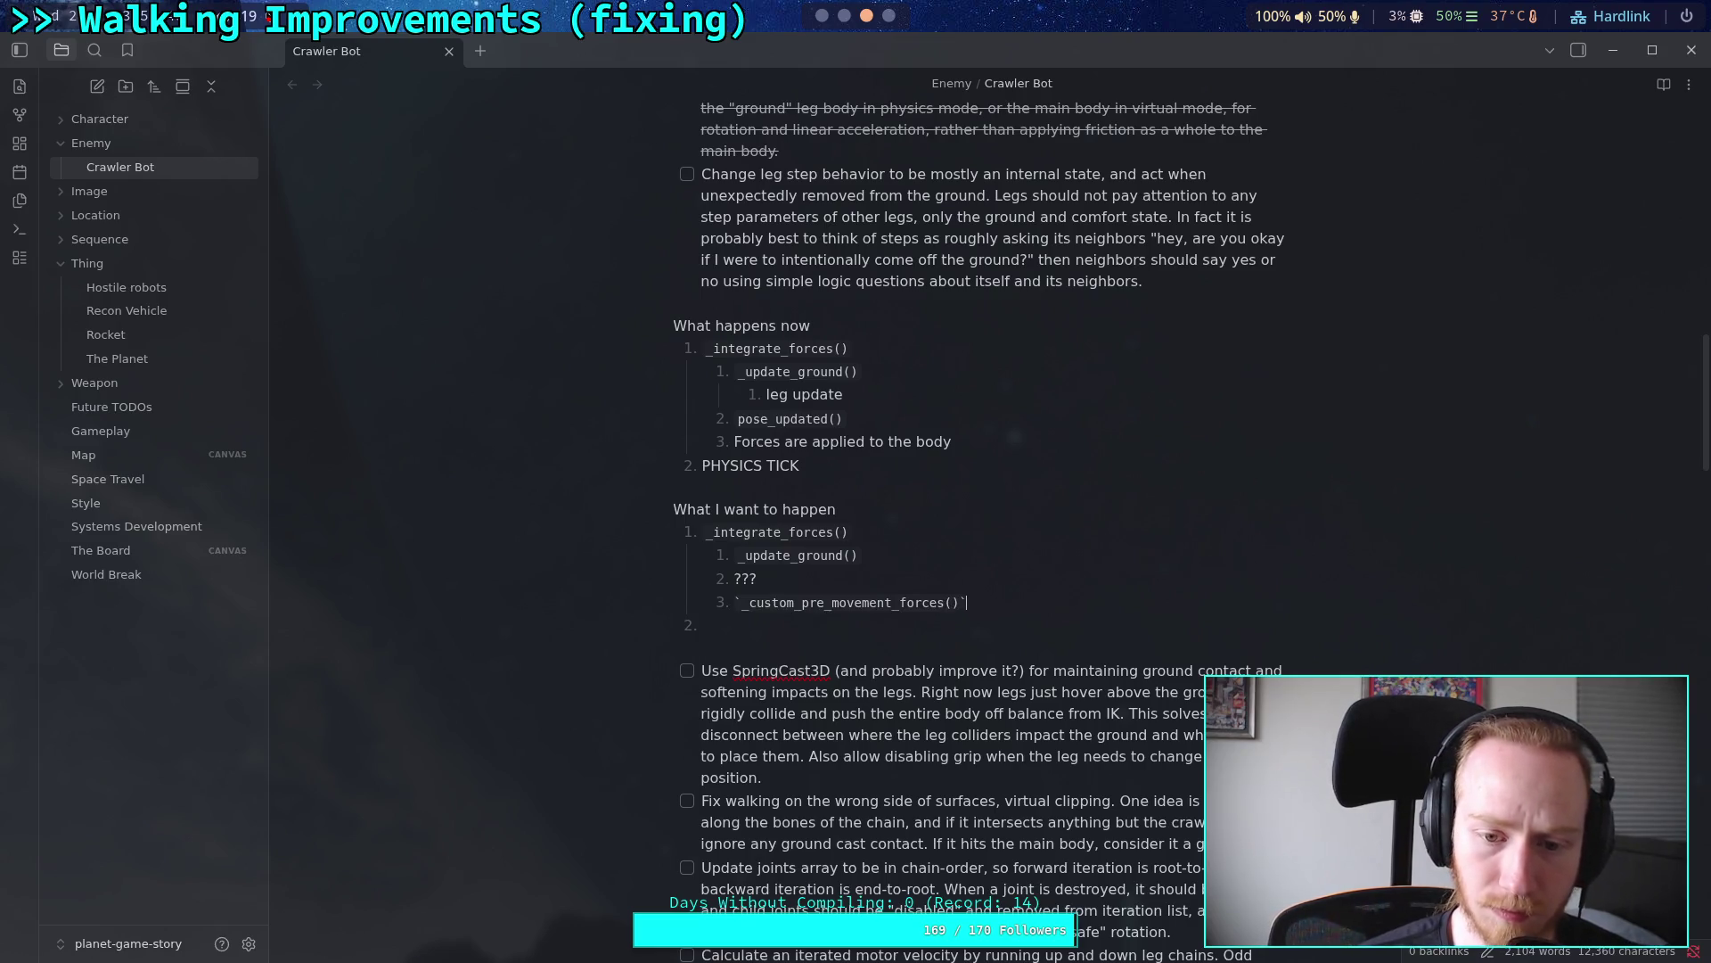
pyautogui.press('Return')
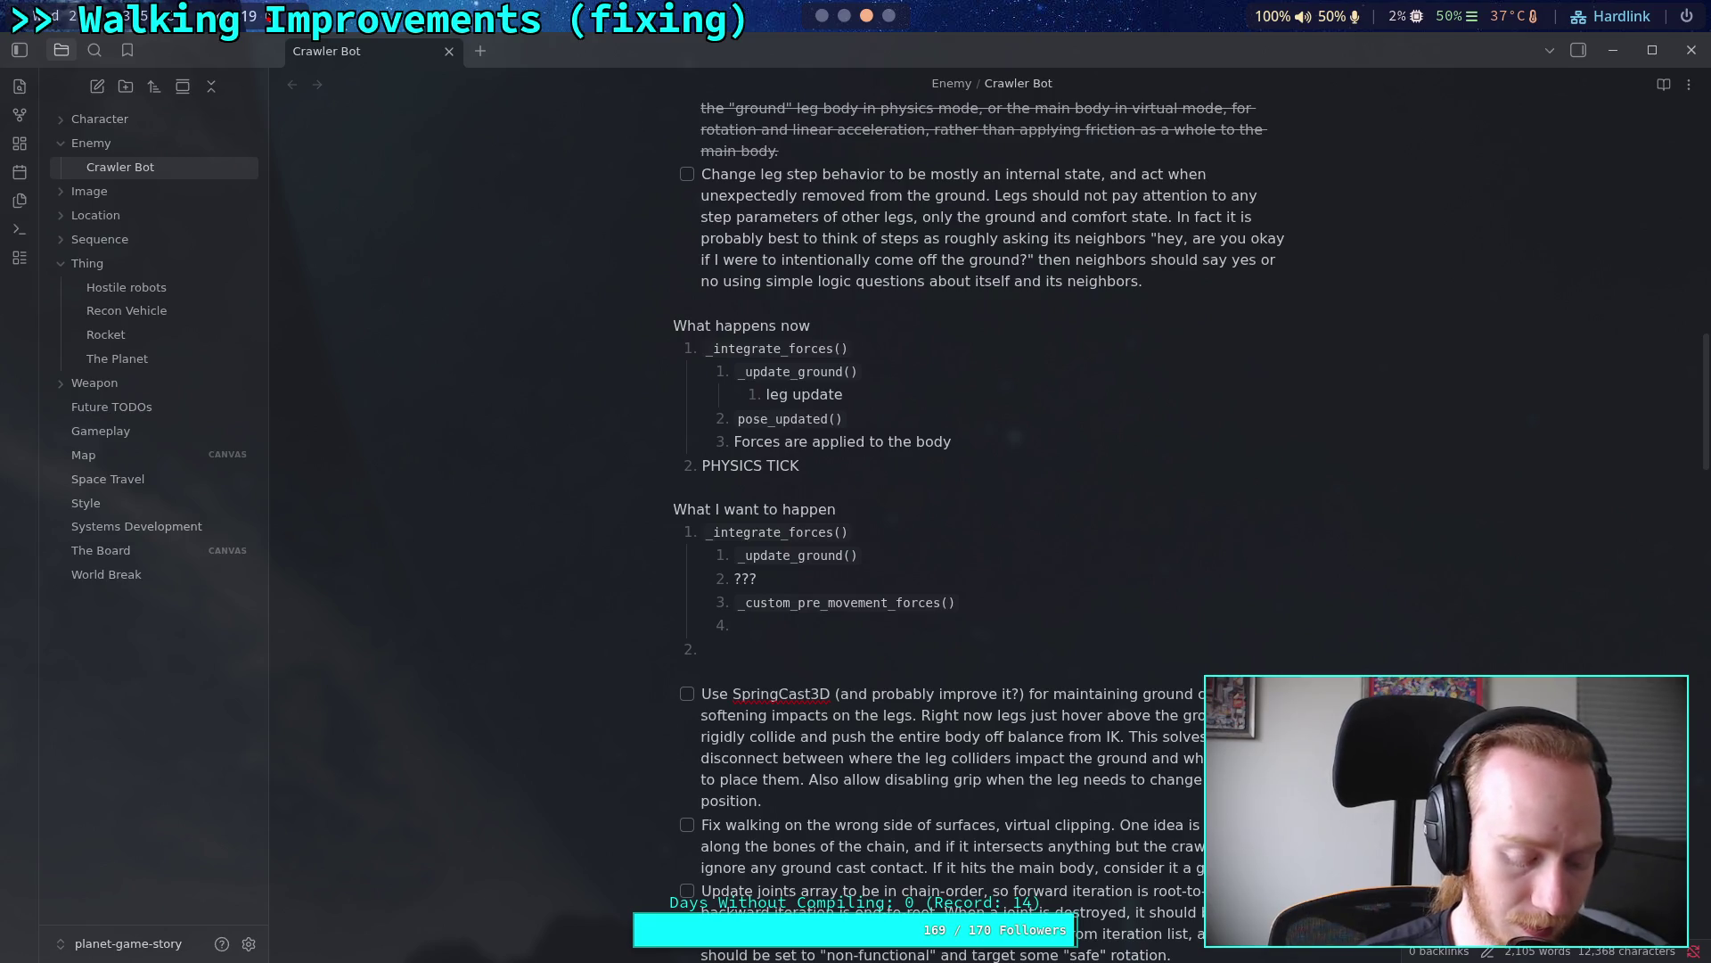
pyautogui.write('Desired motion ')
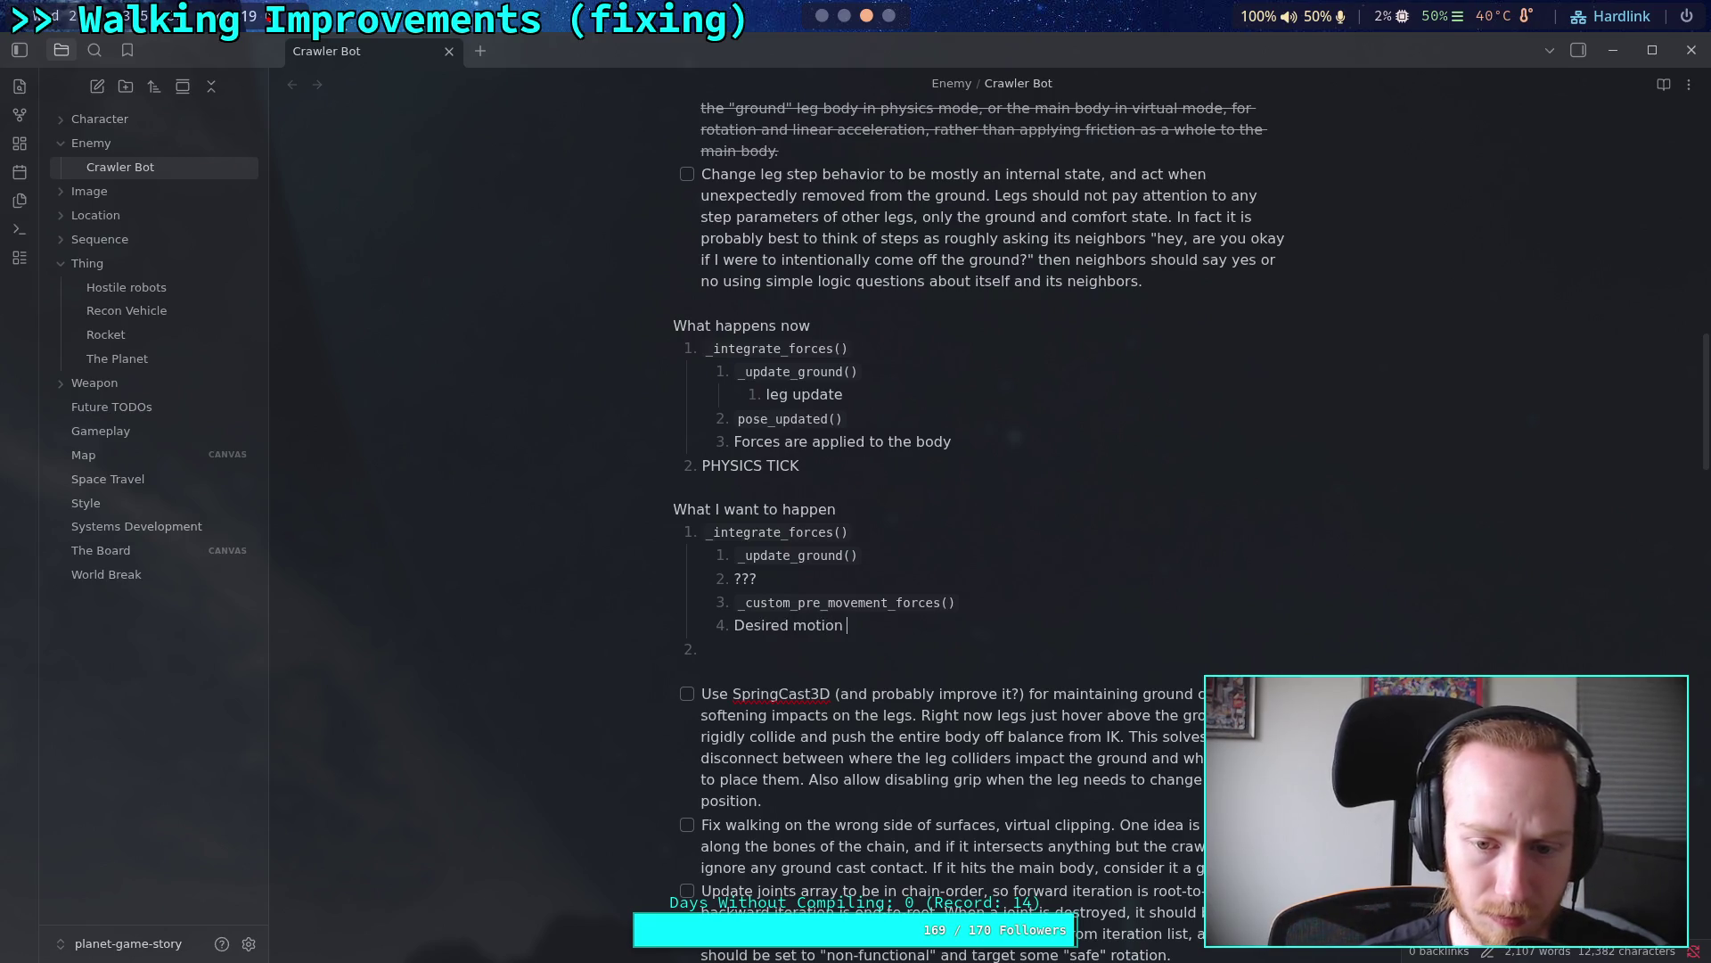
pyautogui.write('applied')
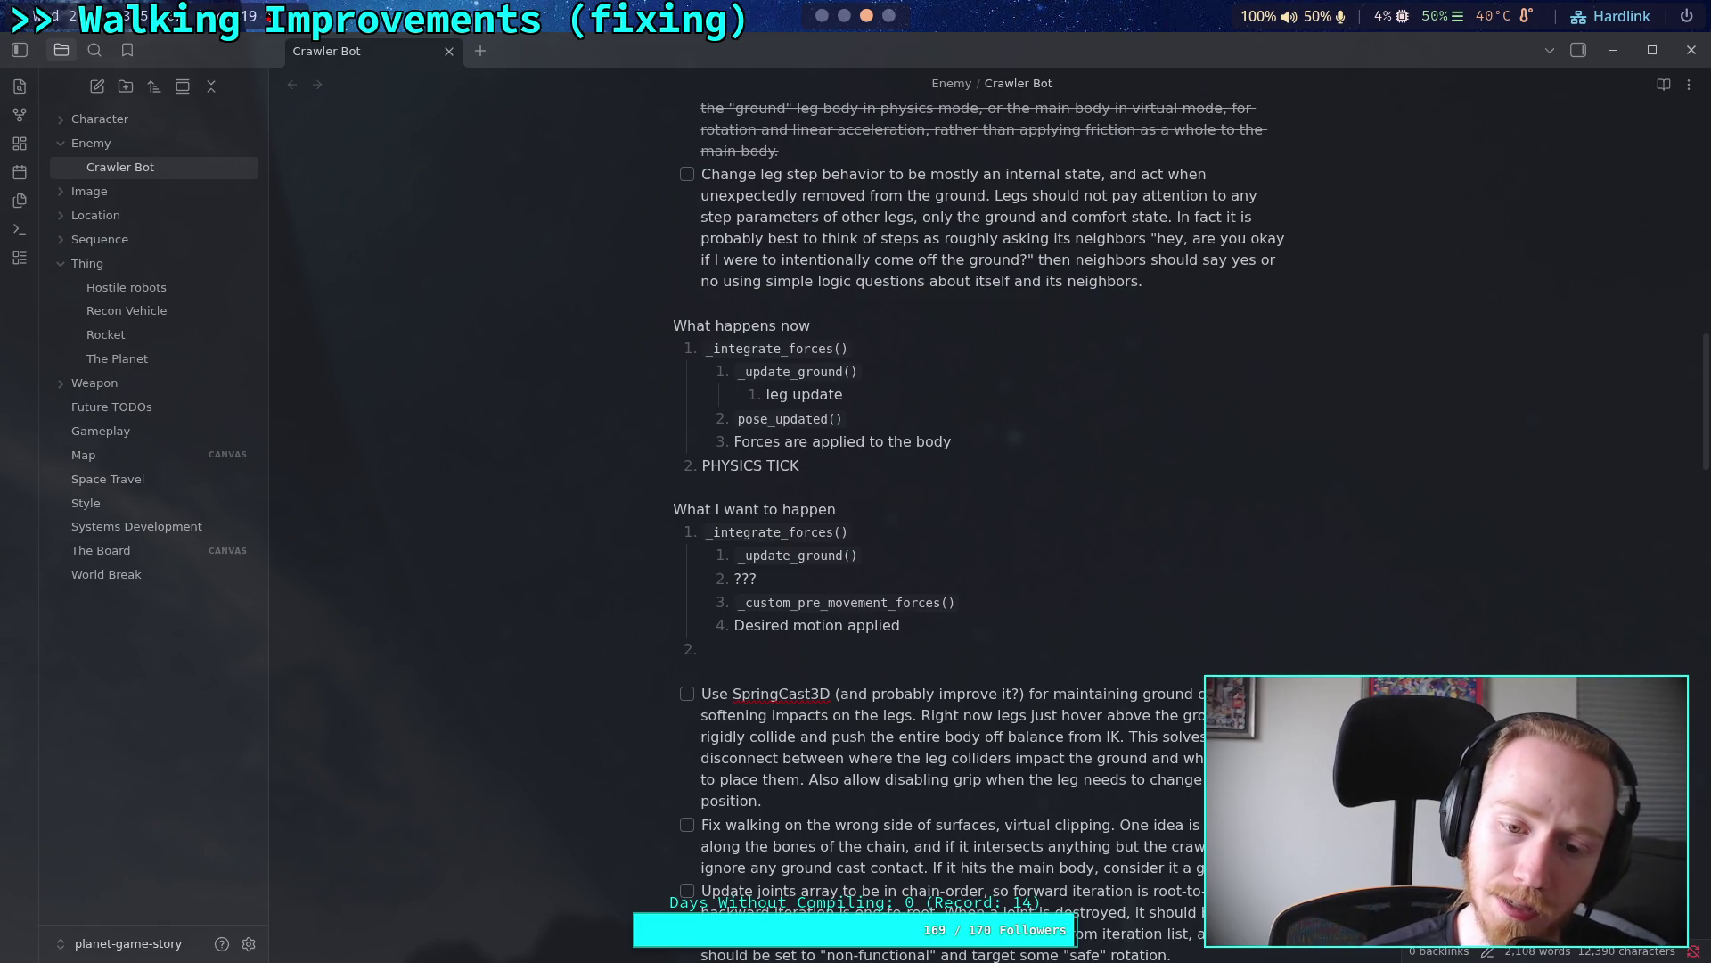
pyautogui.write('PHYSICS')
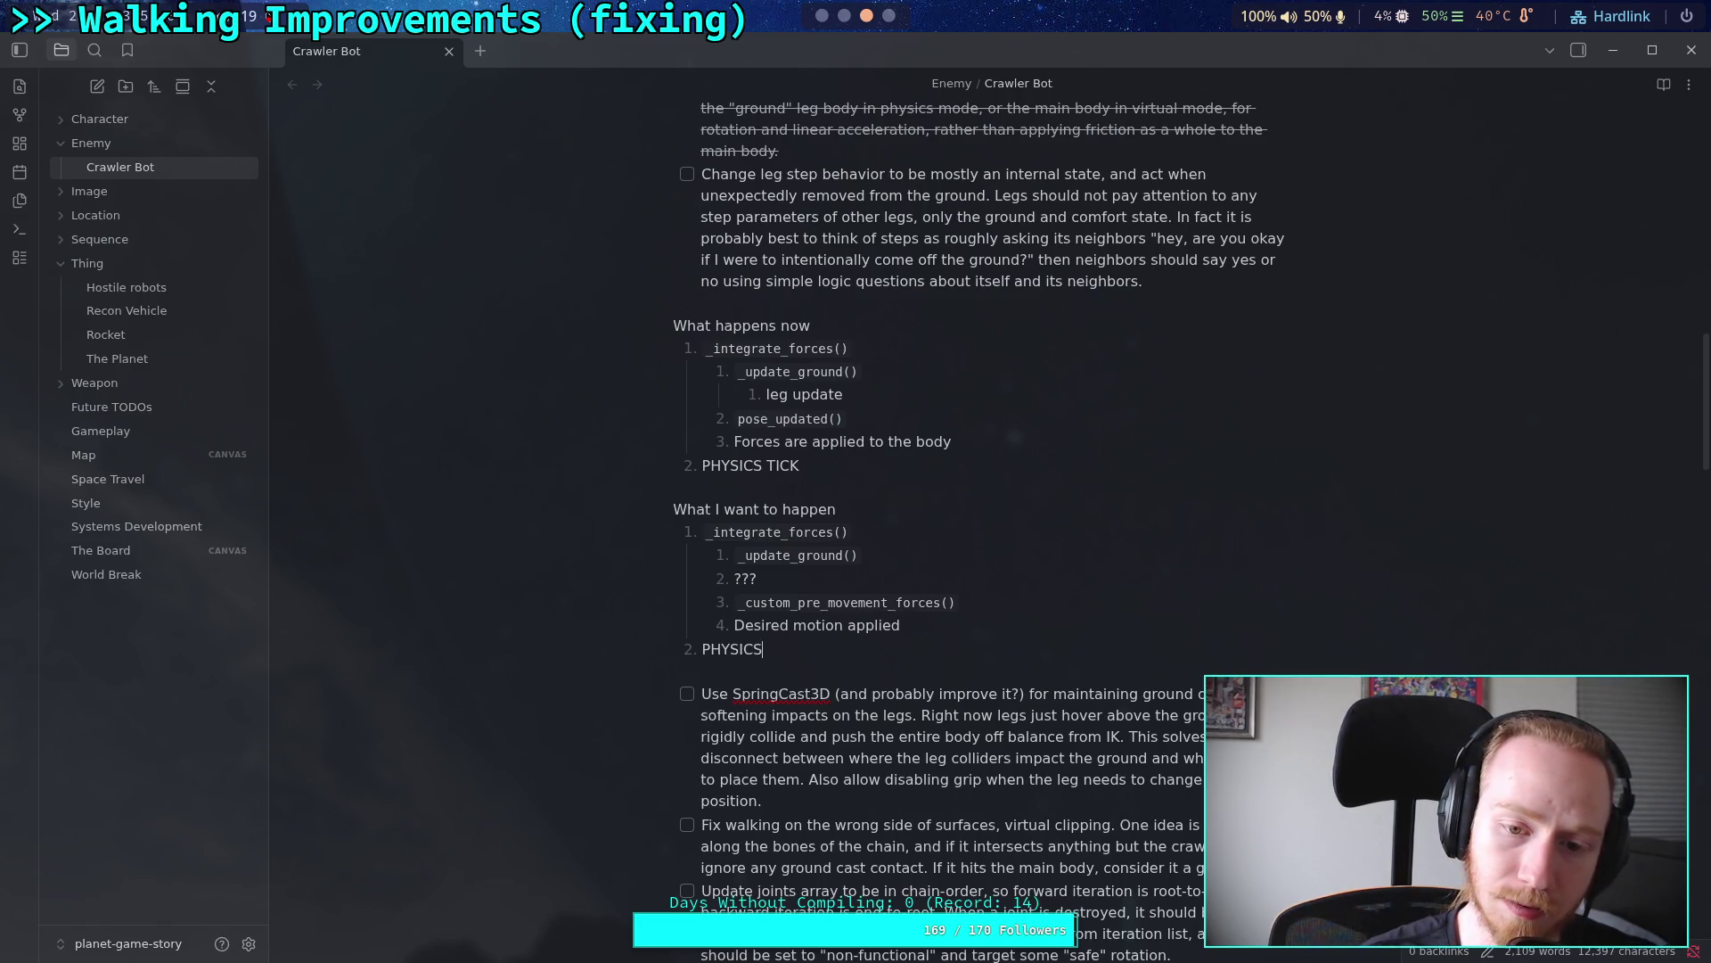
pyautogui.write(' TICK')
pyautogui.click(917, 506)
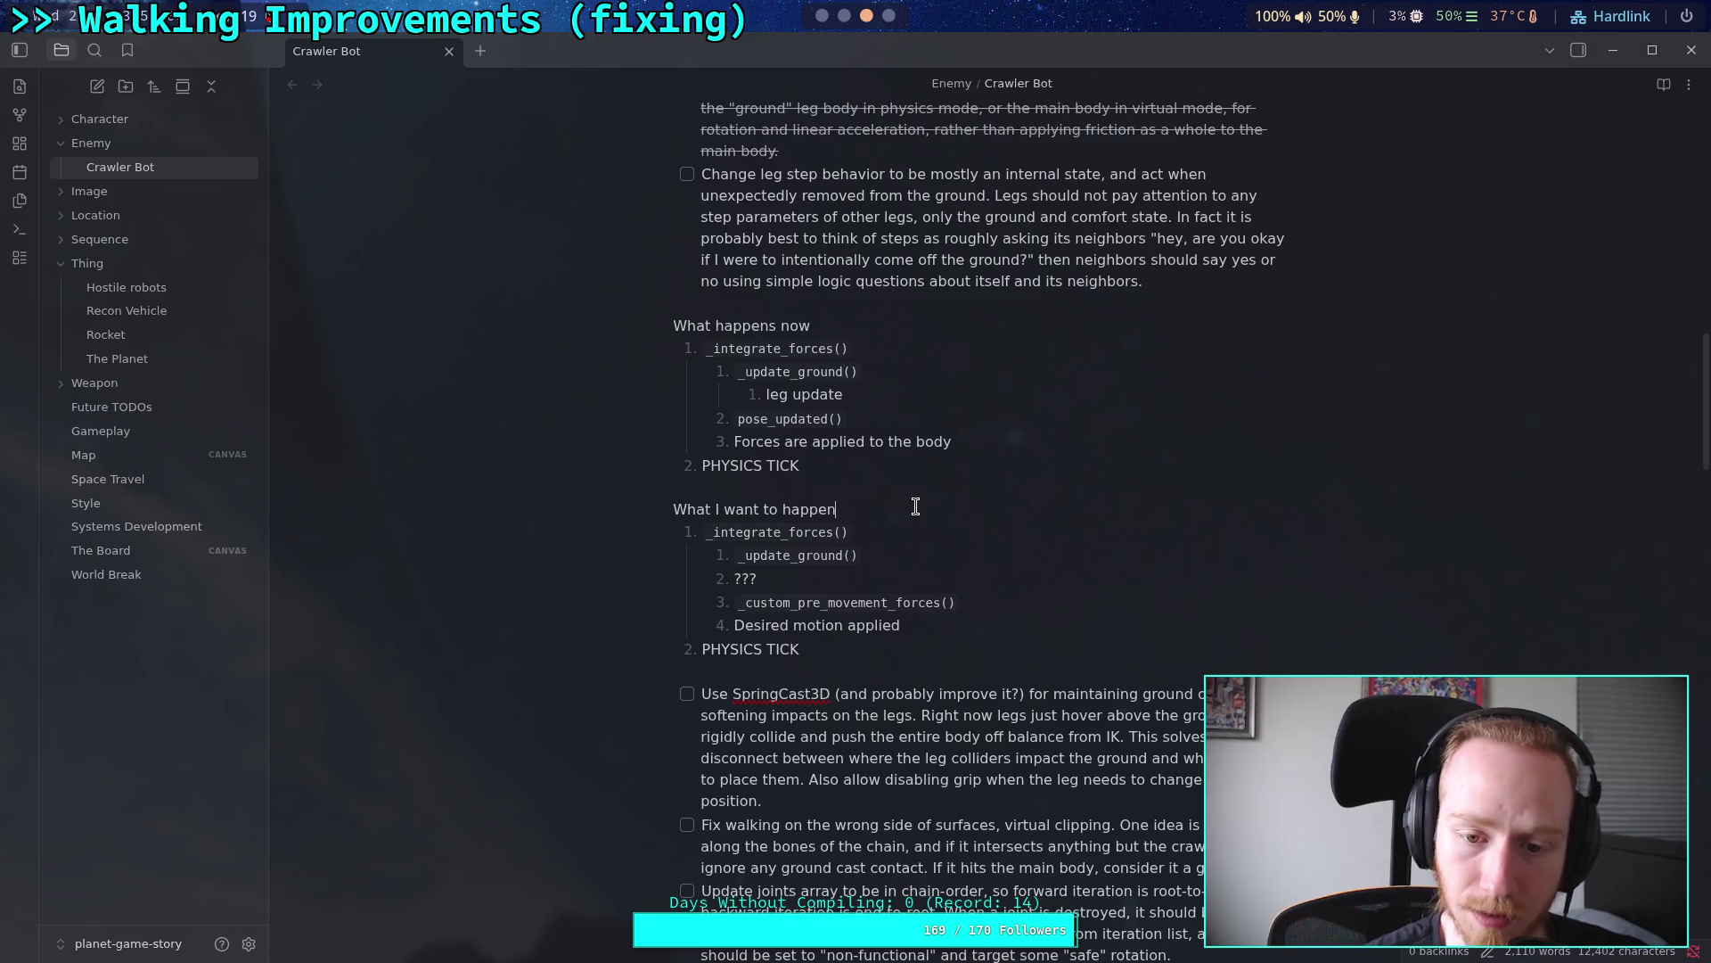
# Step: List 'update leg ground state' and 'update leg stepping state' below the heading
pyautogui.press('Return')
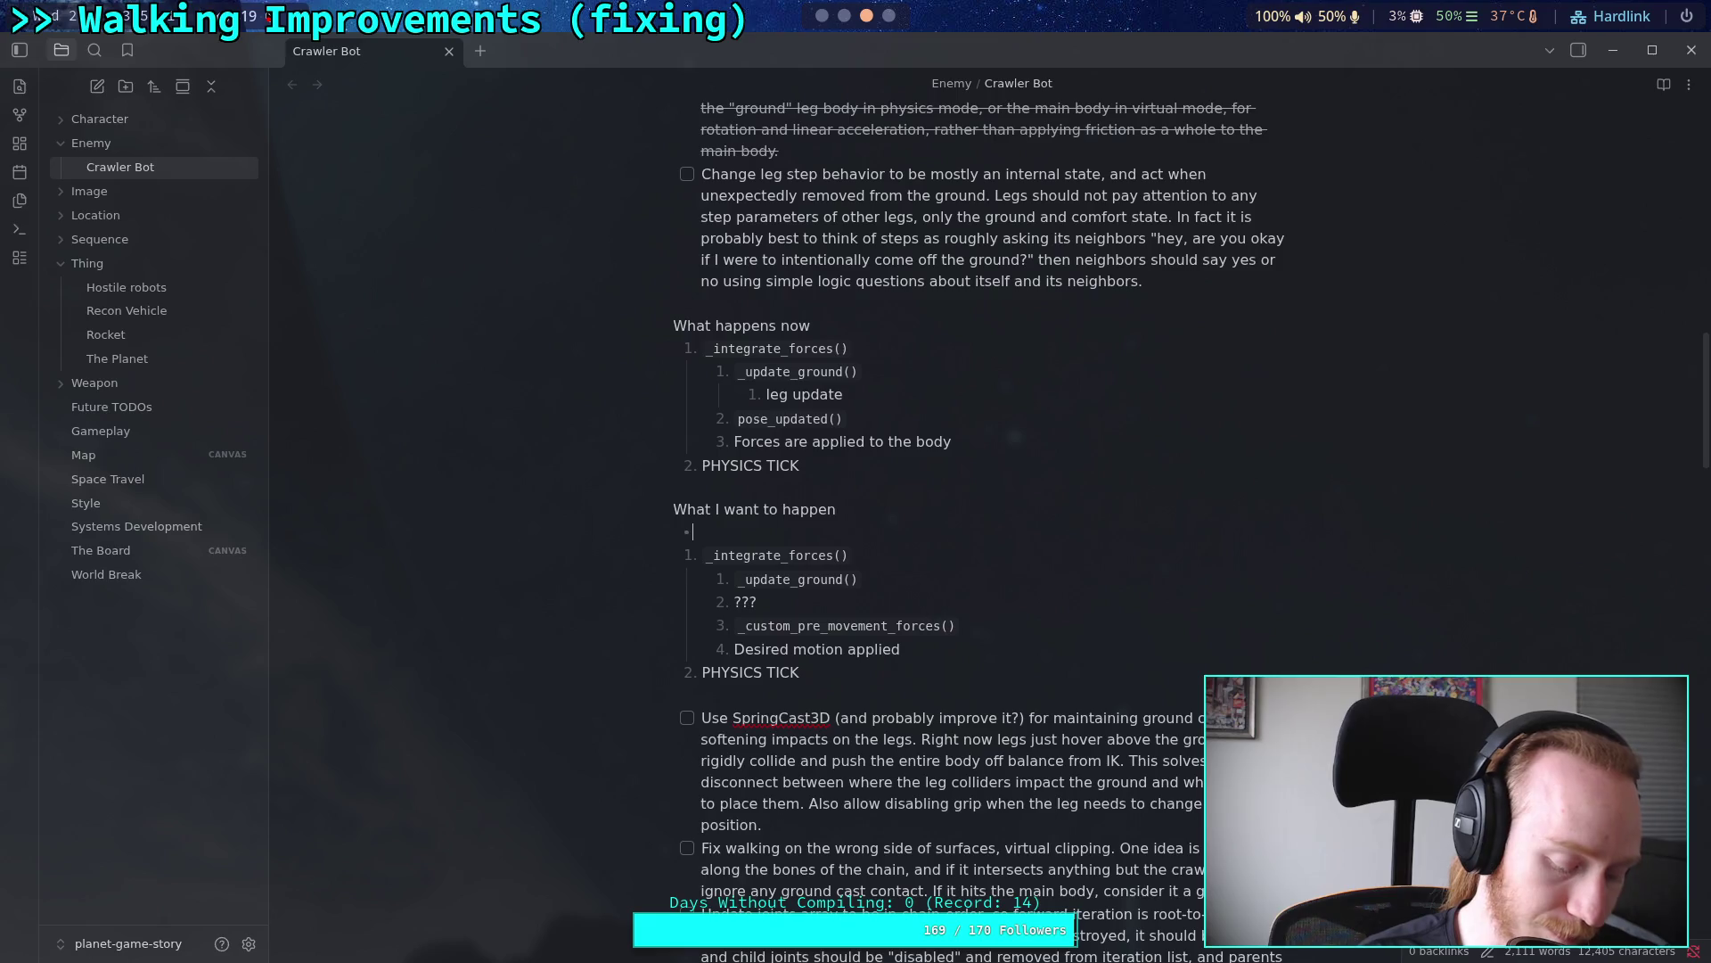
pyautogui.write('upd')
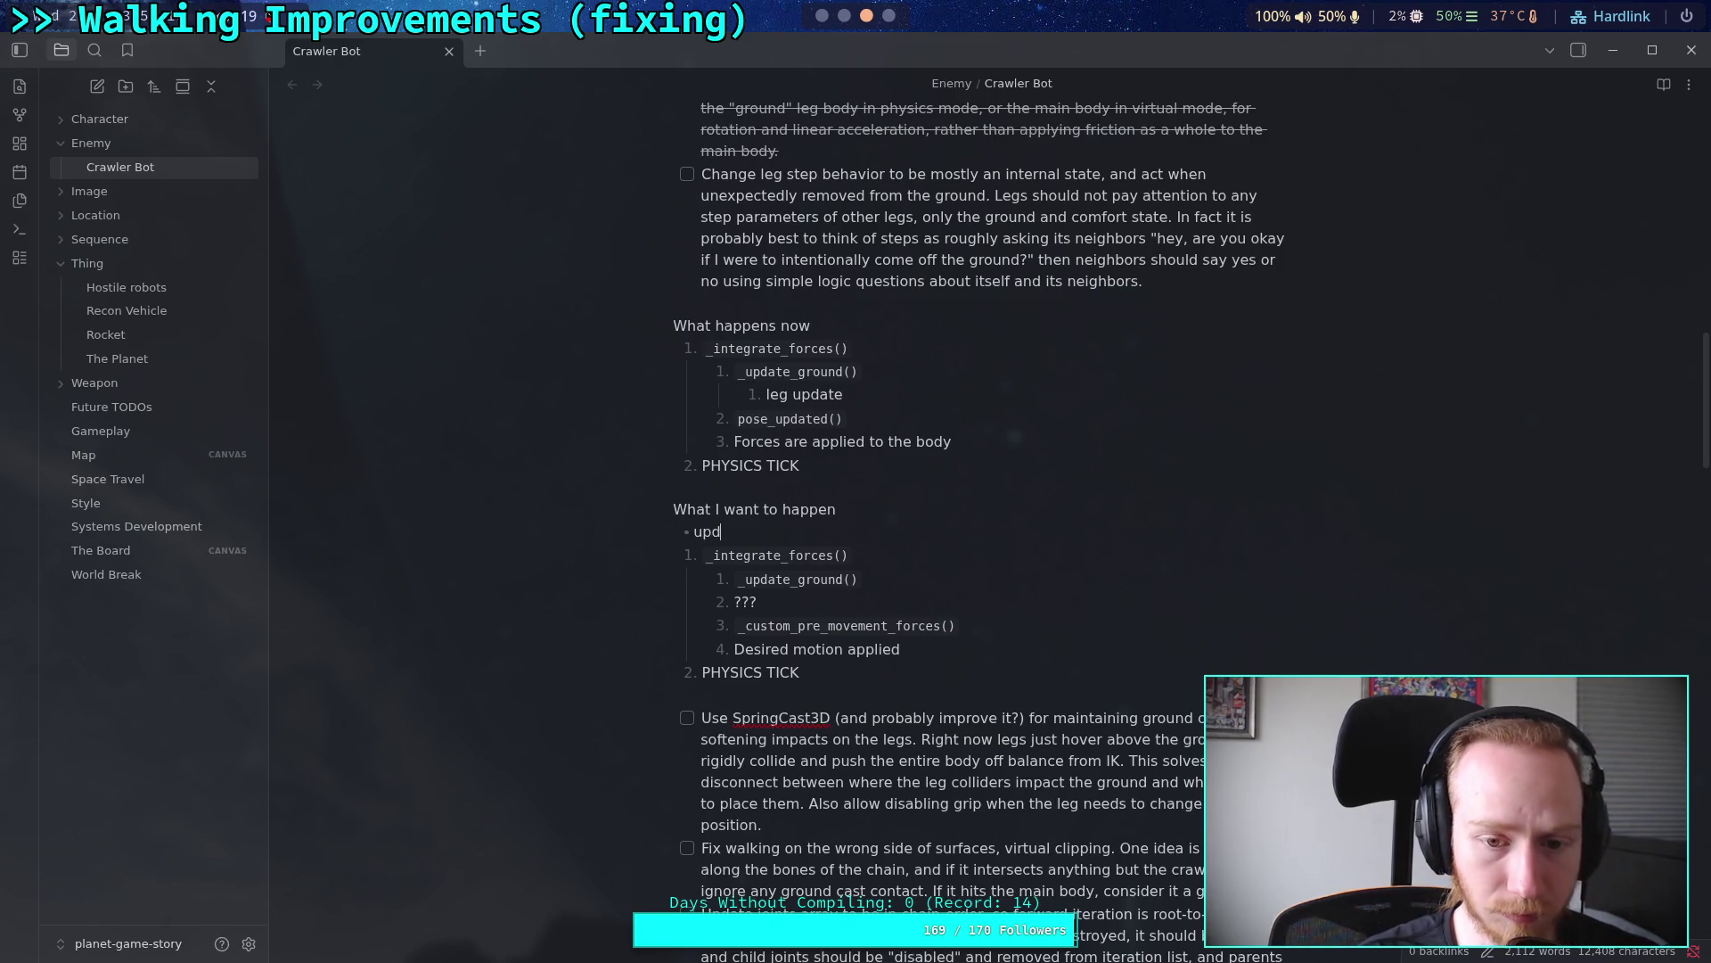
pyautogui.write('ate leg ground stte')
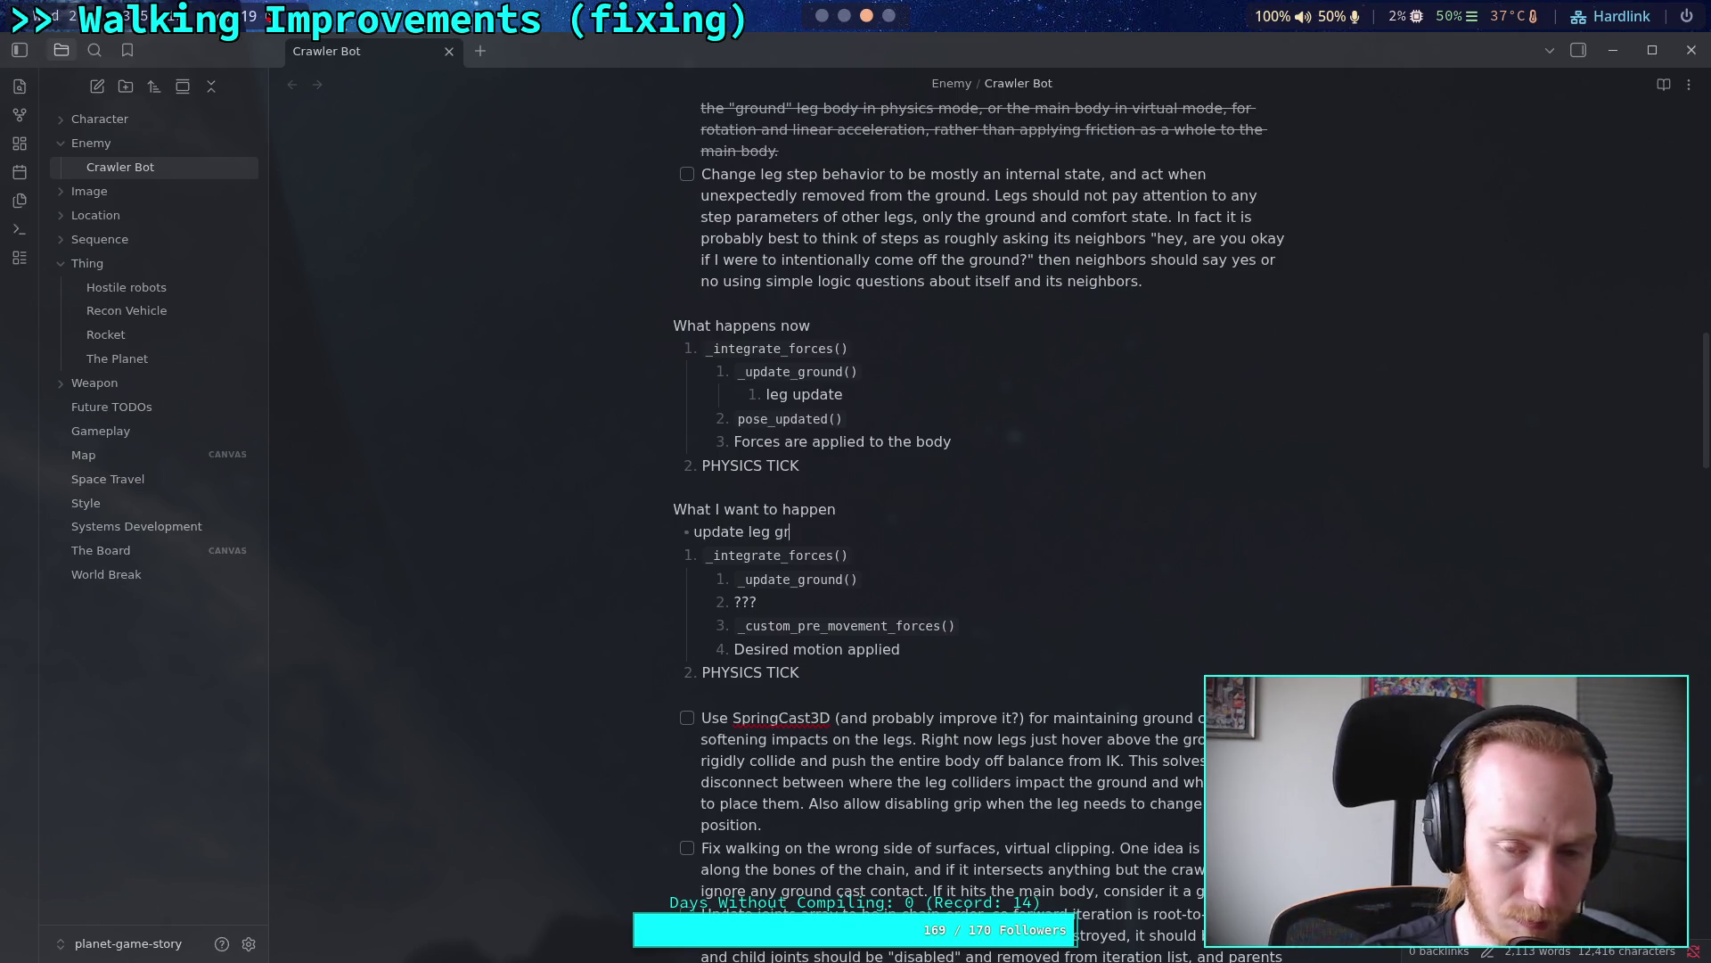
pyautogui.press('BackSpace')
pyautogui.press('BackSpace')
pyautogui.write('ate')
pyautogui.press('Return')
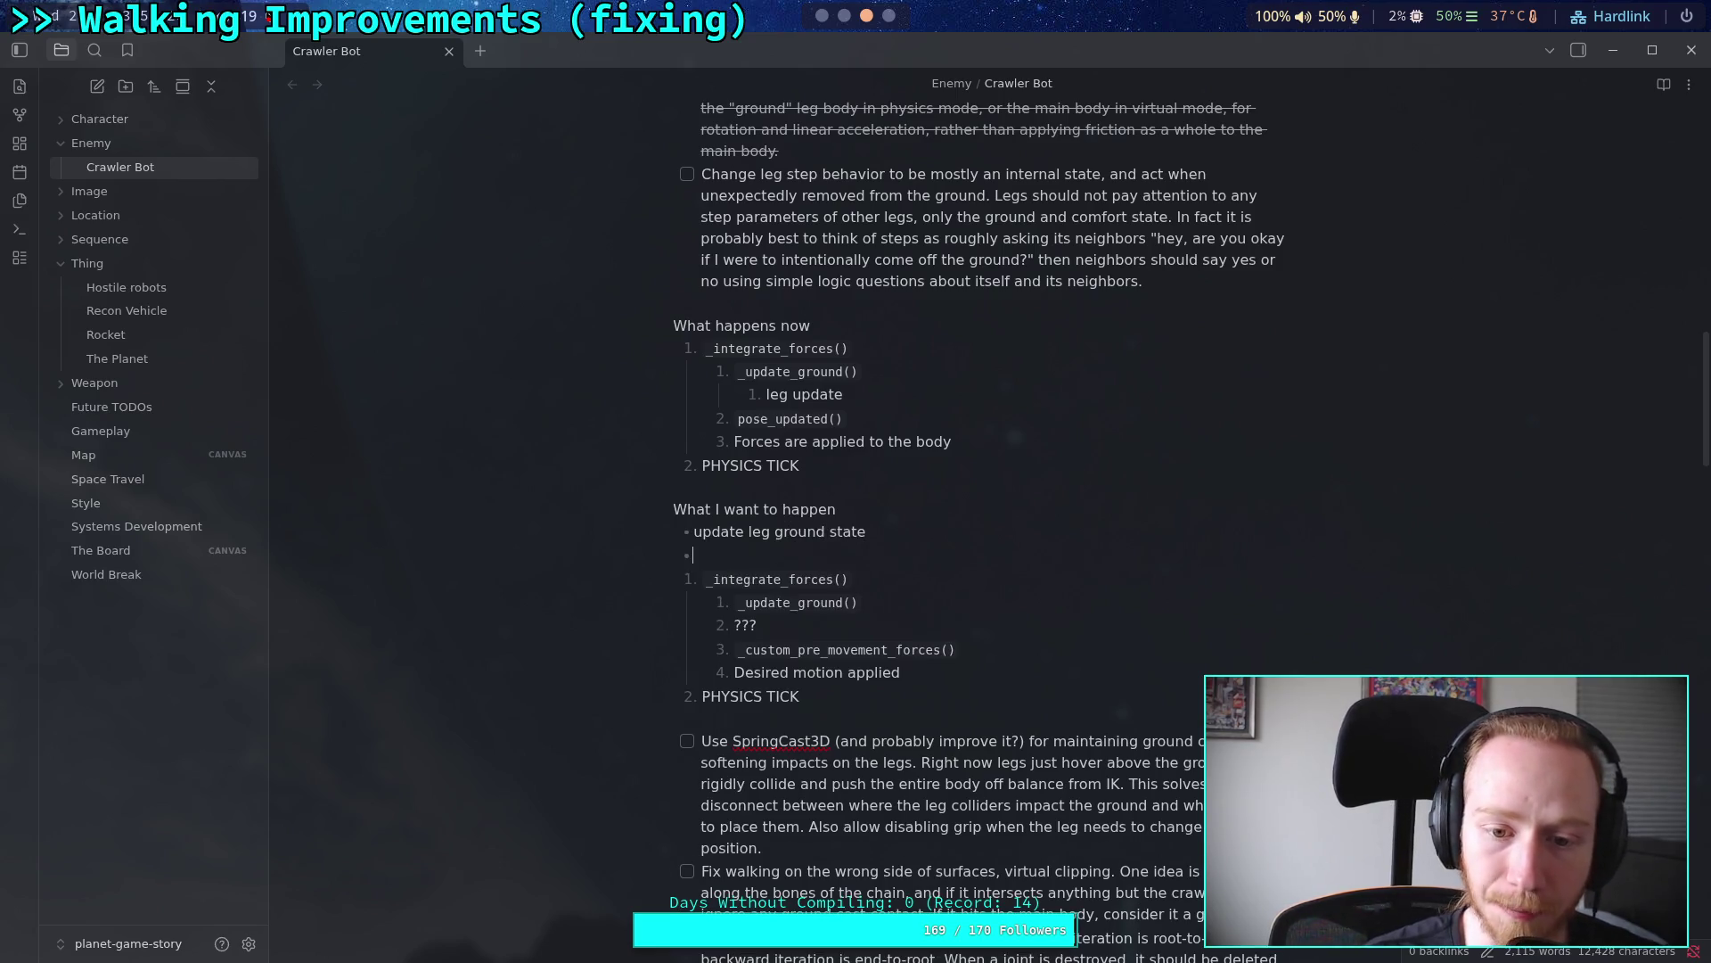
pyautogui.write('update ')
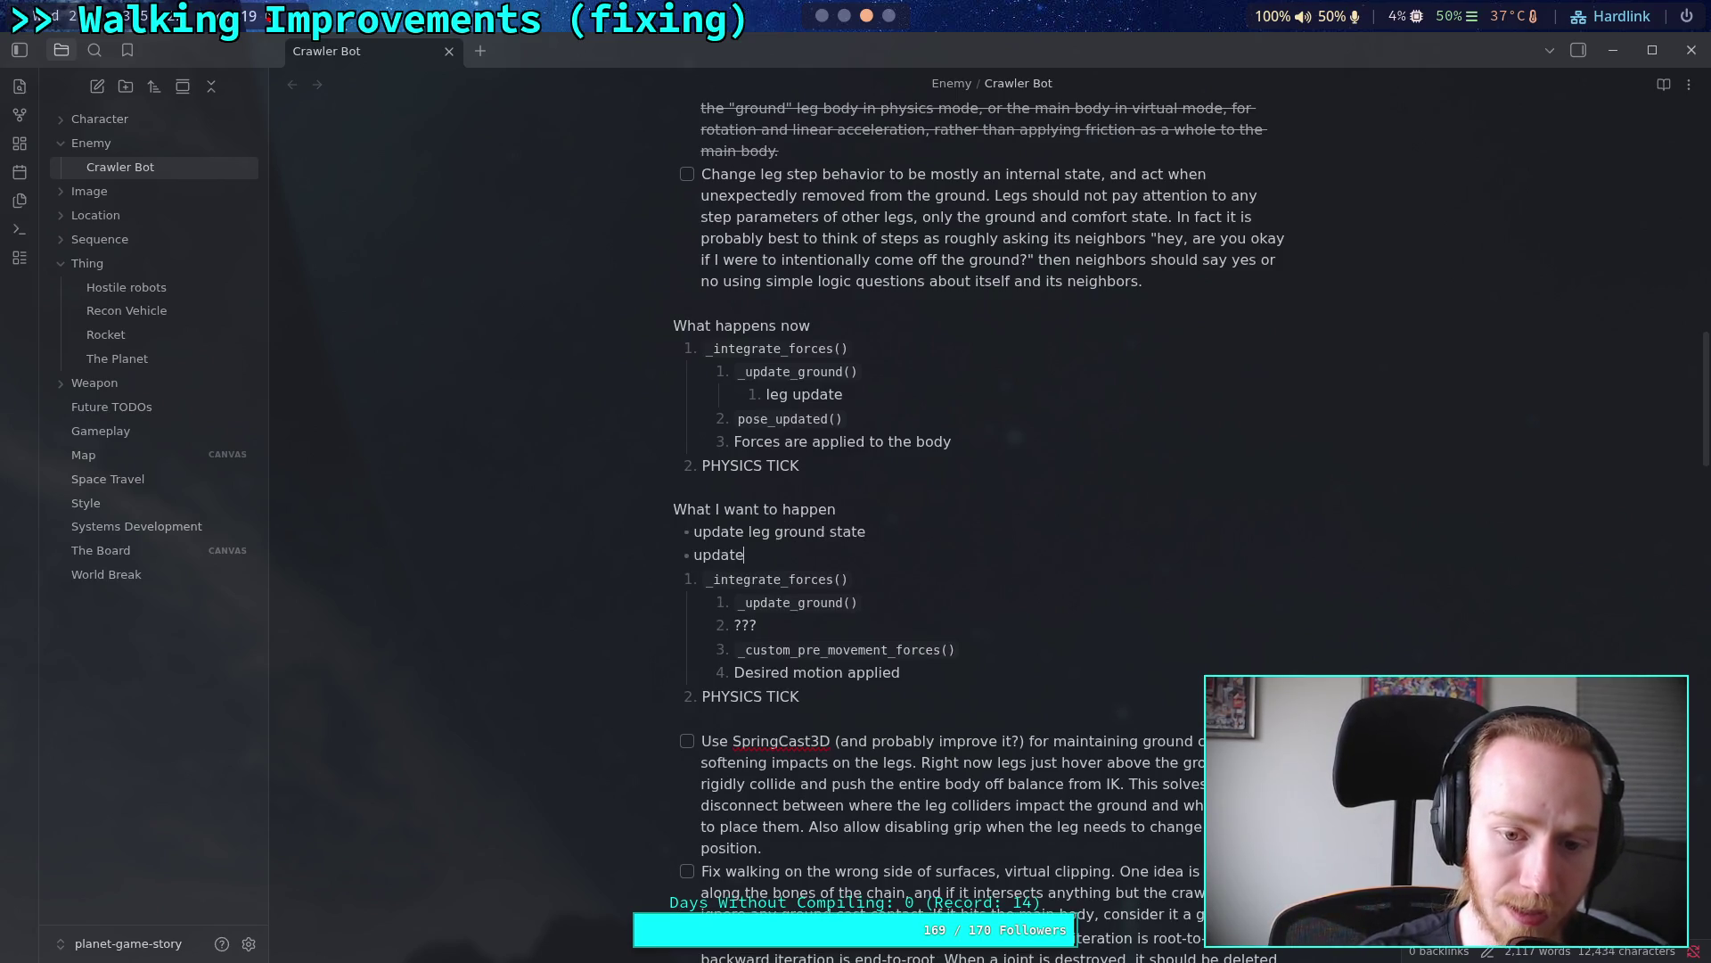
pyautogui.write('leg stepp')
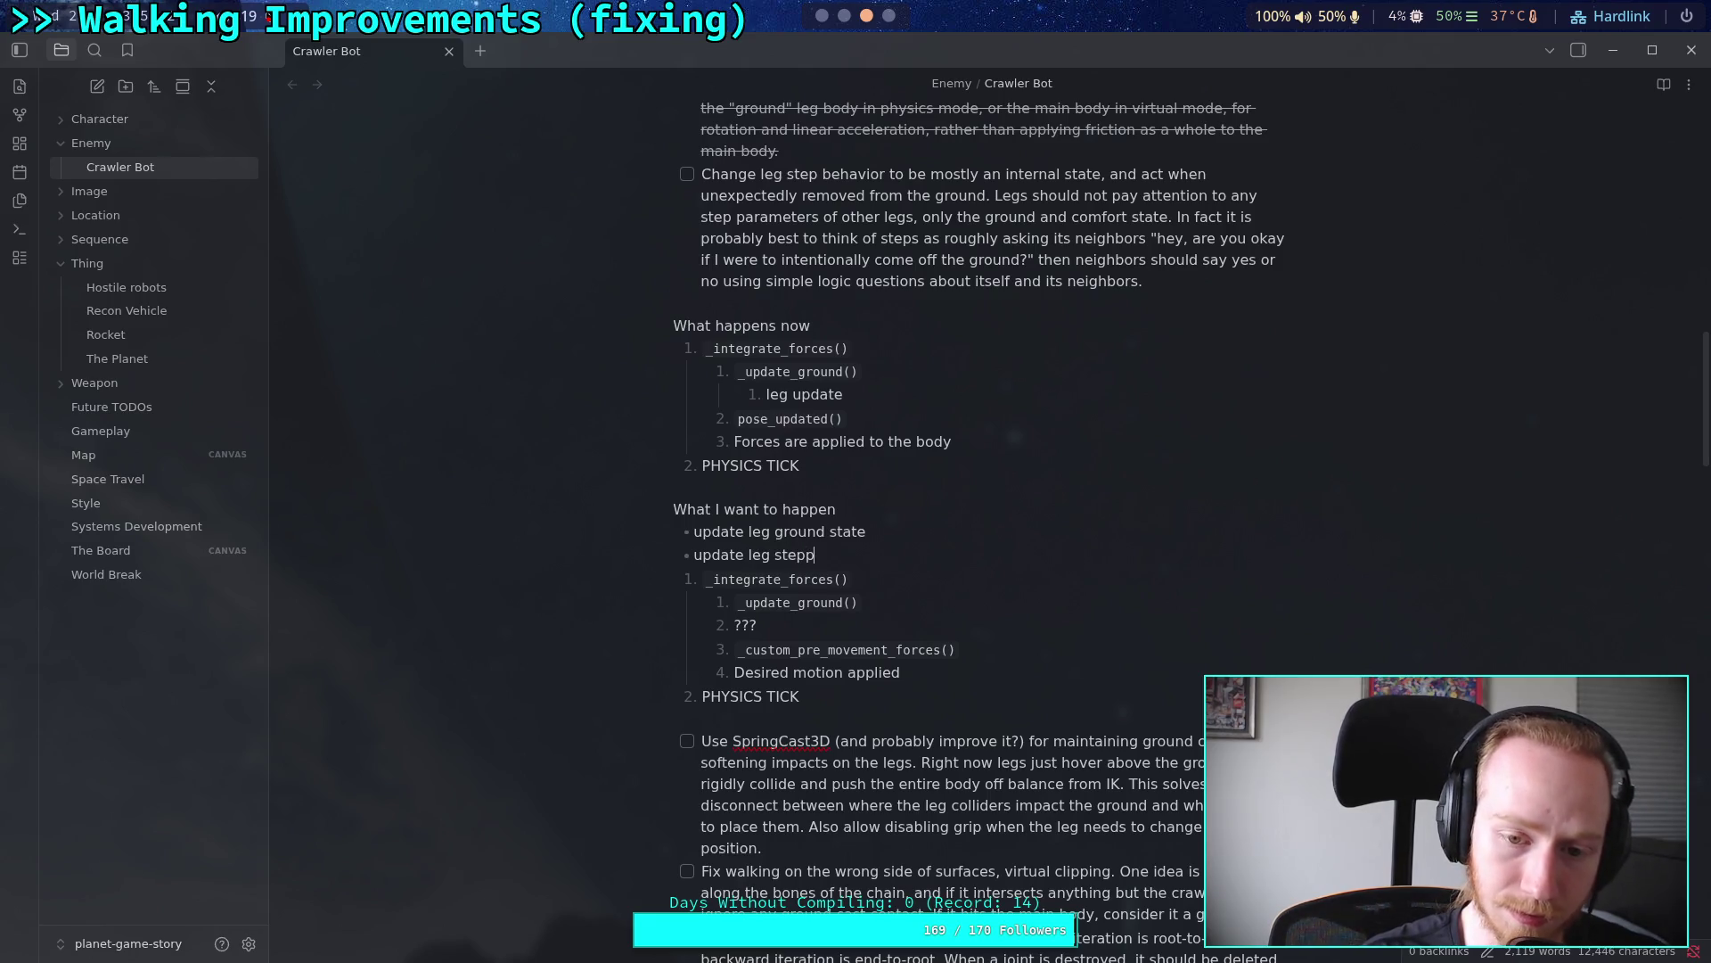
pyautogui.write('ing state')
# Step: Add 'move leg targets' and 'update IK' bullets, leaving an empty bullet after them
pyautogui.press('Return')
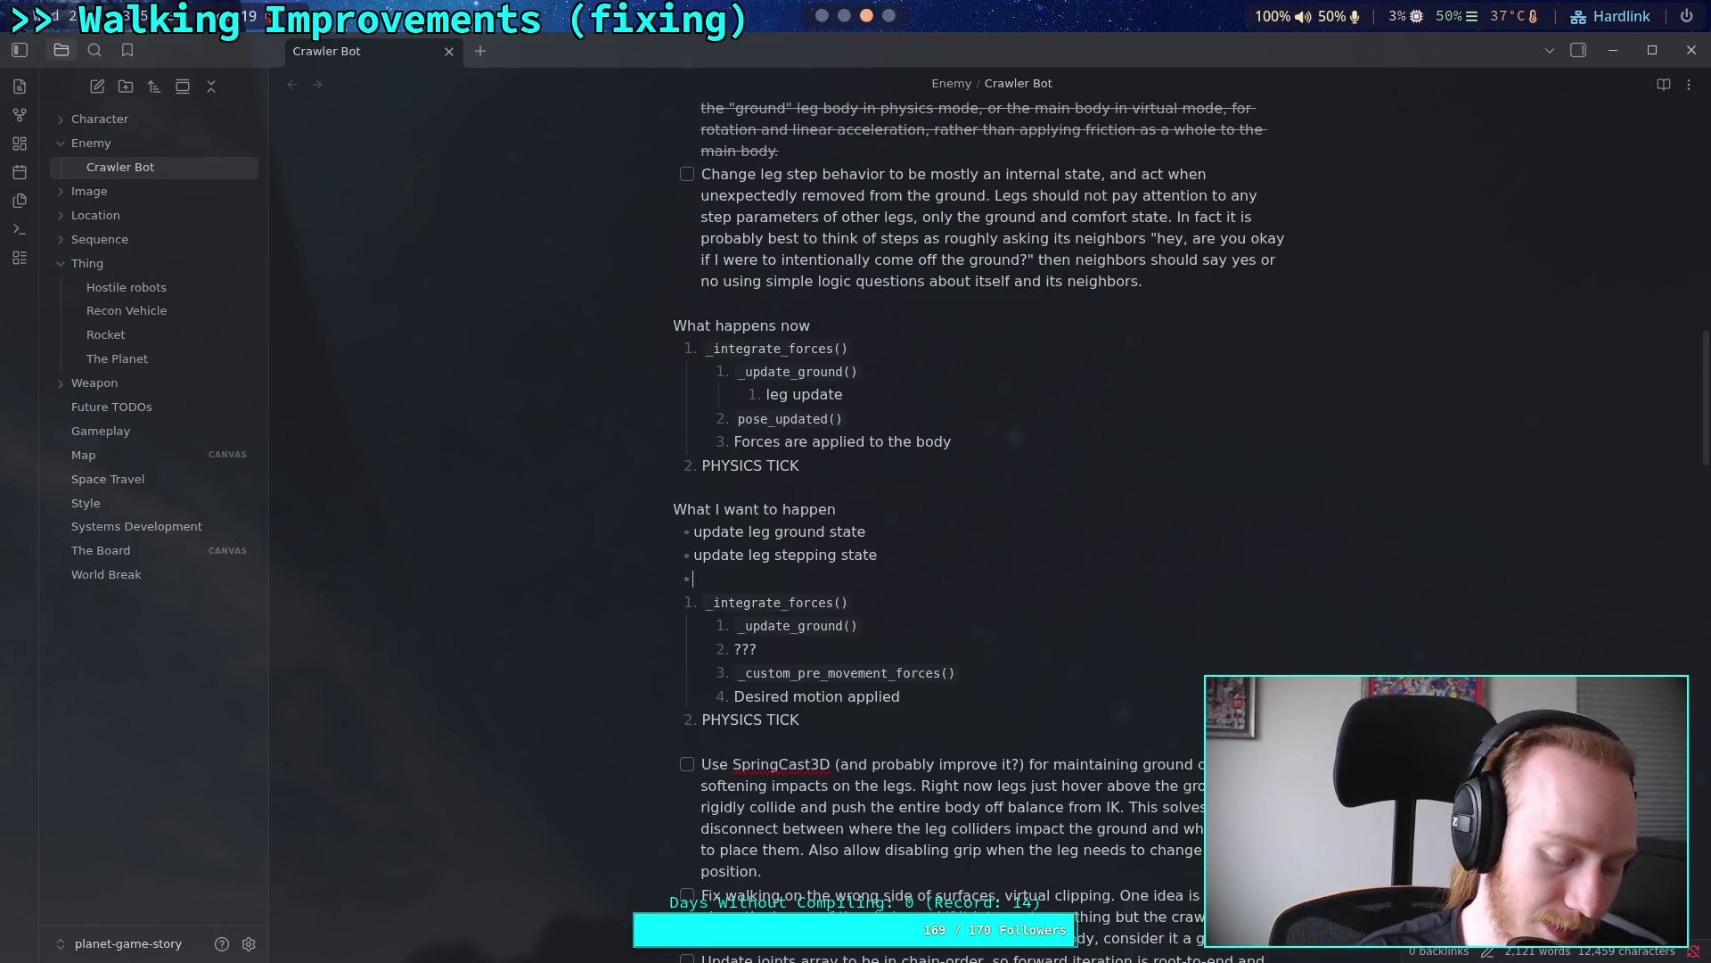
pyautogui.write('m')
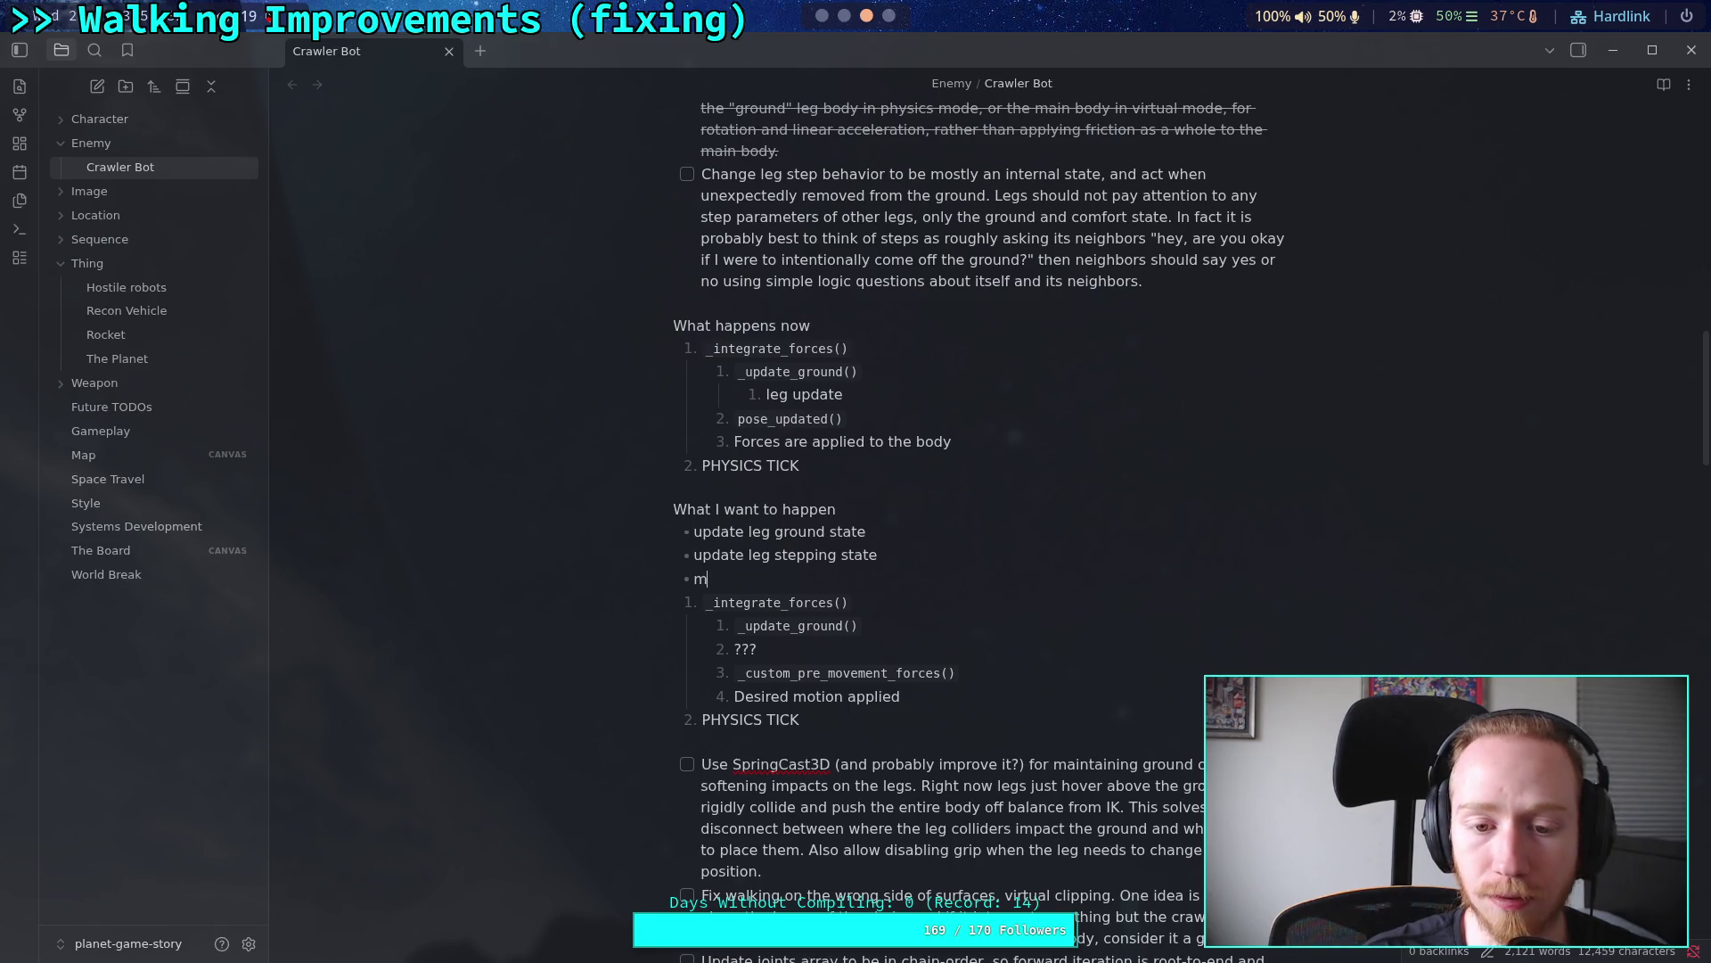
pyautogui.write('ove leg targets')
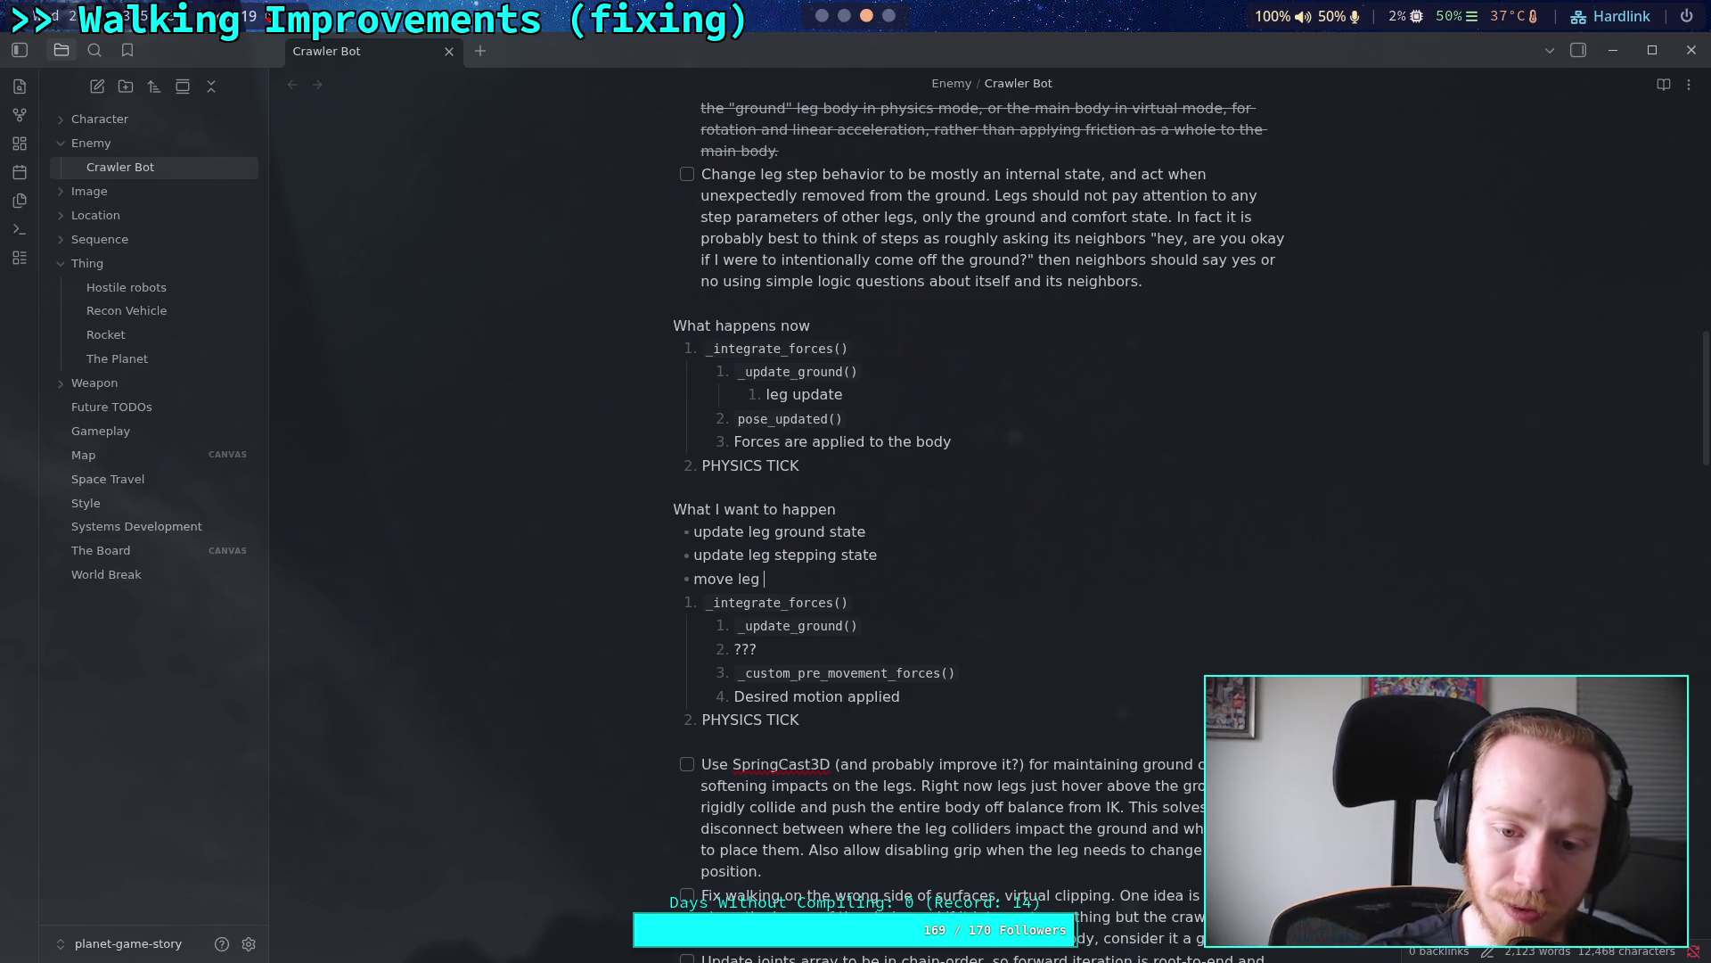
pyautogui.press('Return')
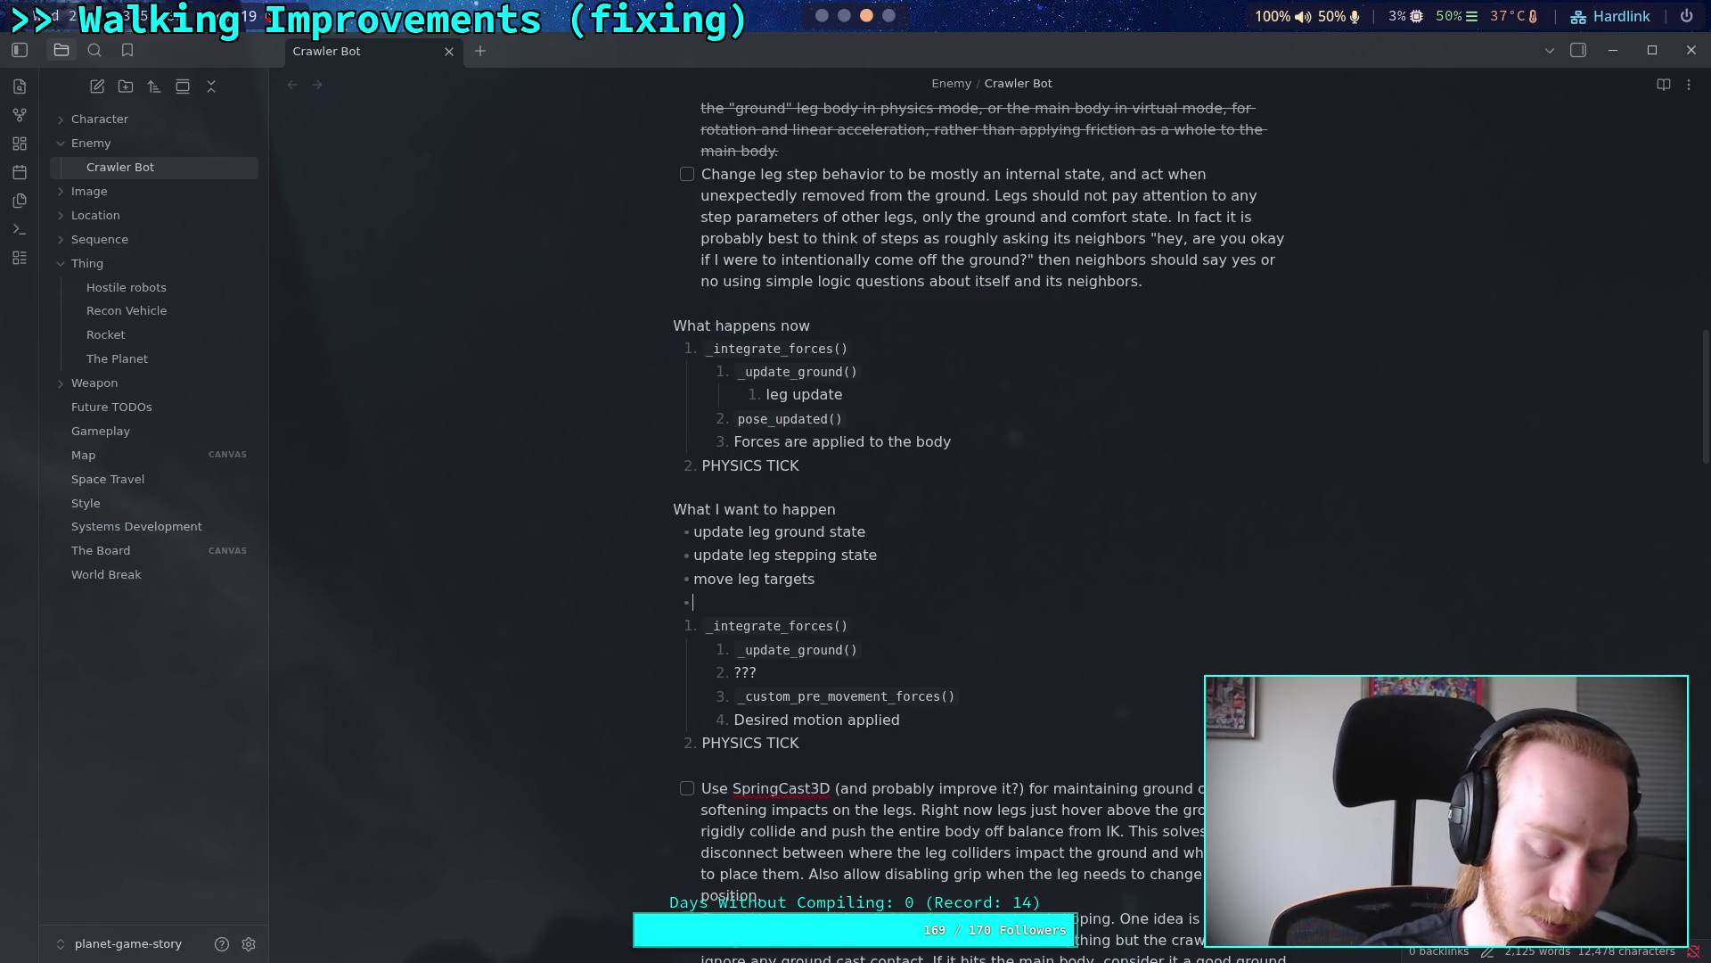
pyautogui.write('update IK')
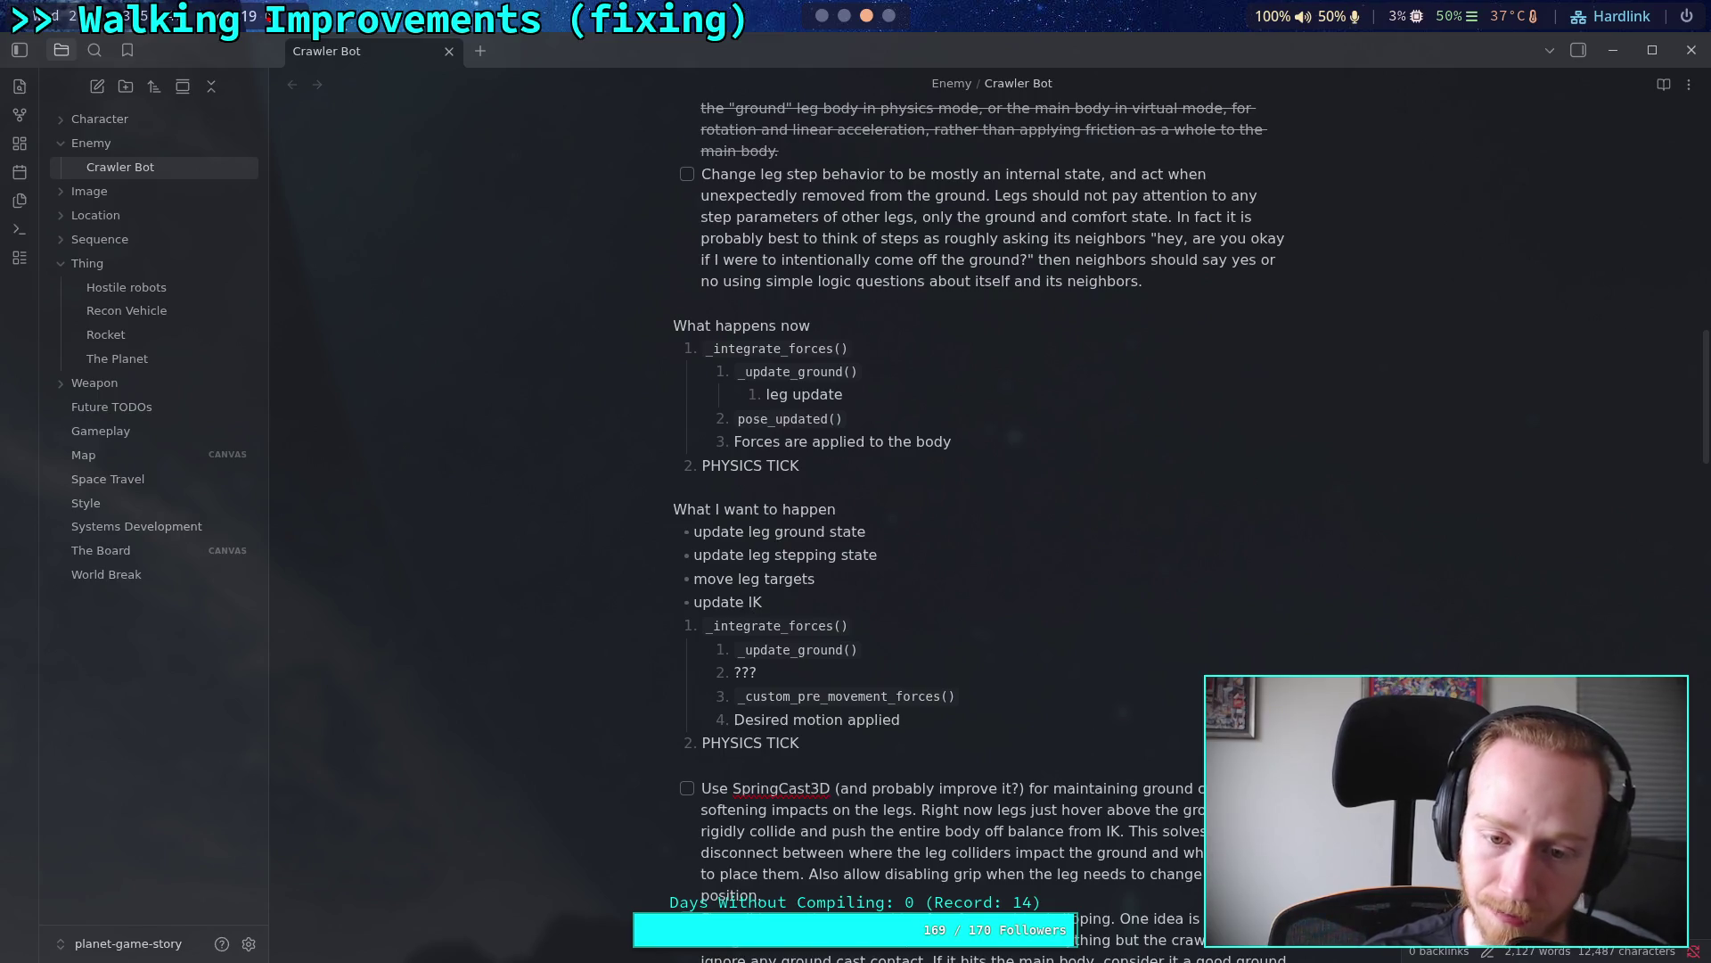
pyautogui.press('Return')
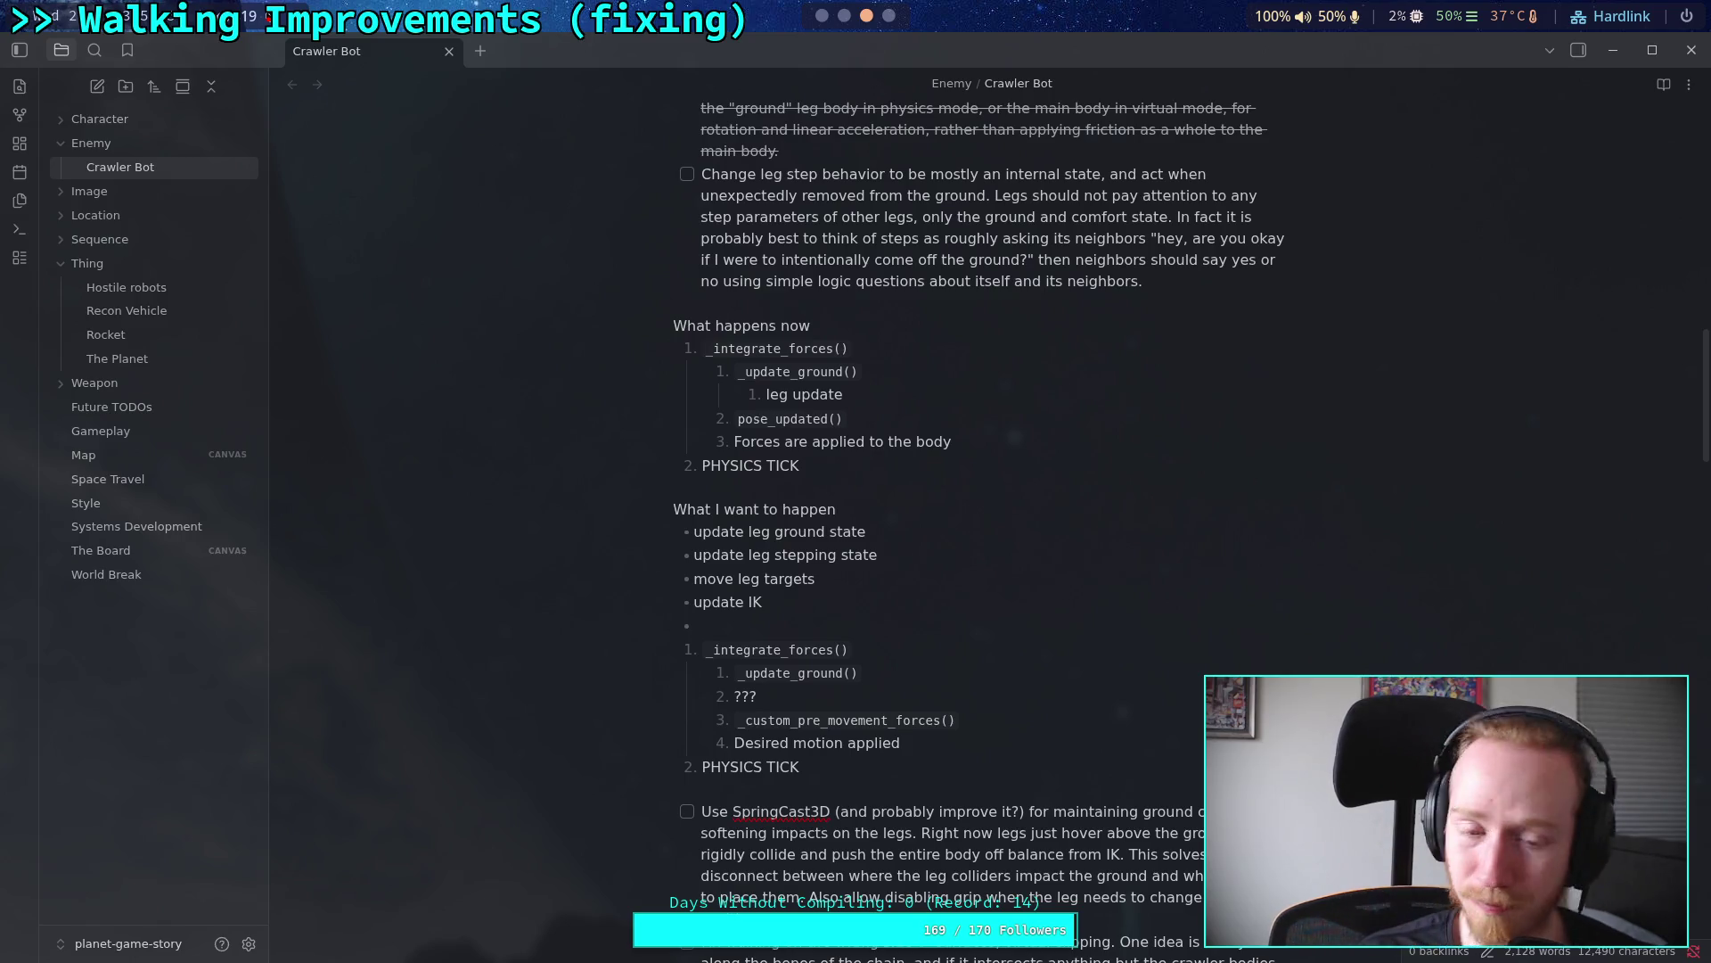
pyautogui.moveTo(879, 554); pyautogui.dragTo(859, 553)
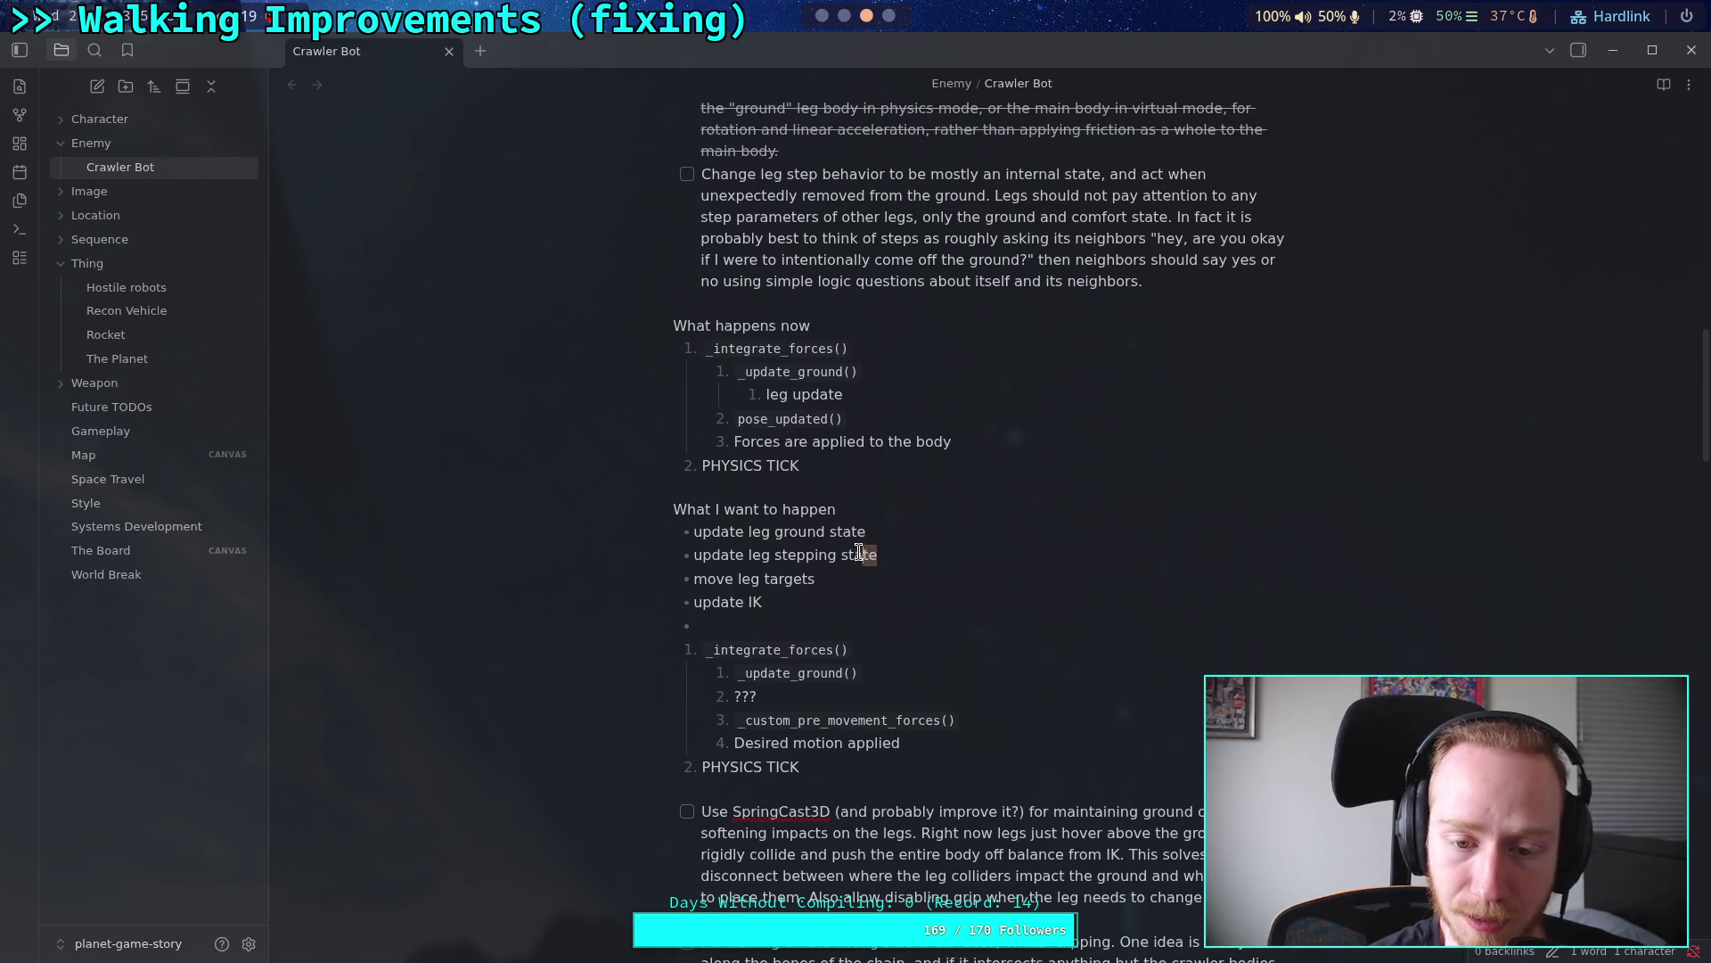
# Step: Annotate stepping state with '(requires current ground status)' and begin a 'calculate leg ground contact velocity' bullet
pyautogui.click(878, 554)
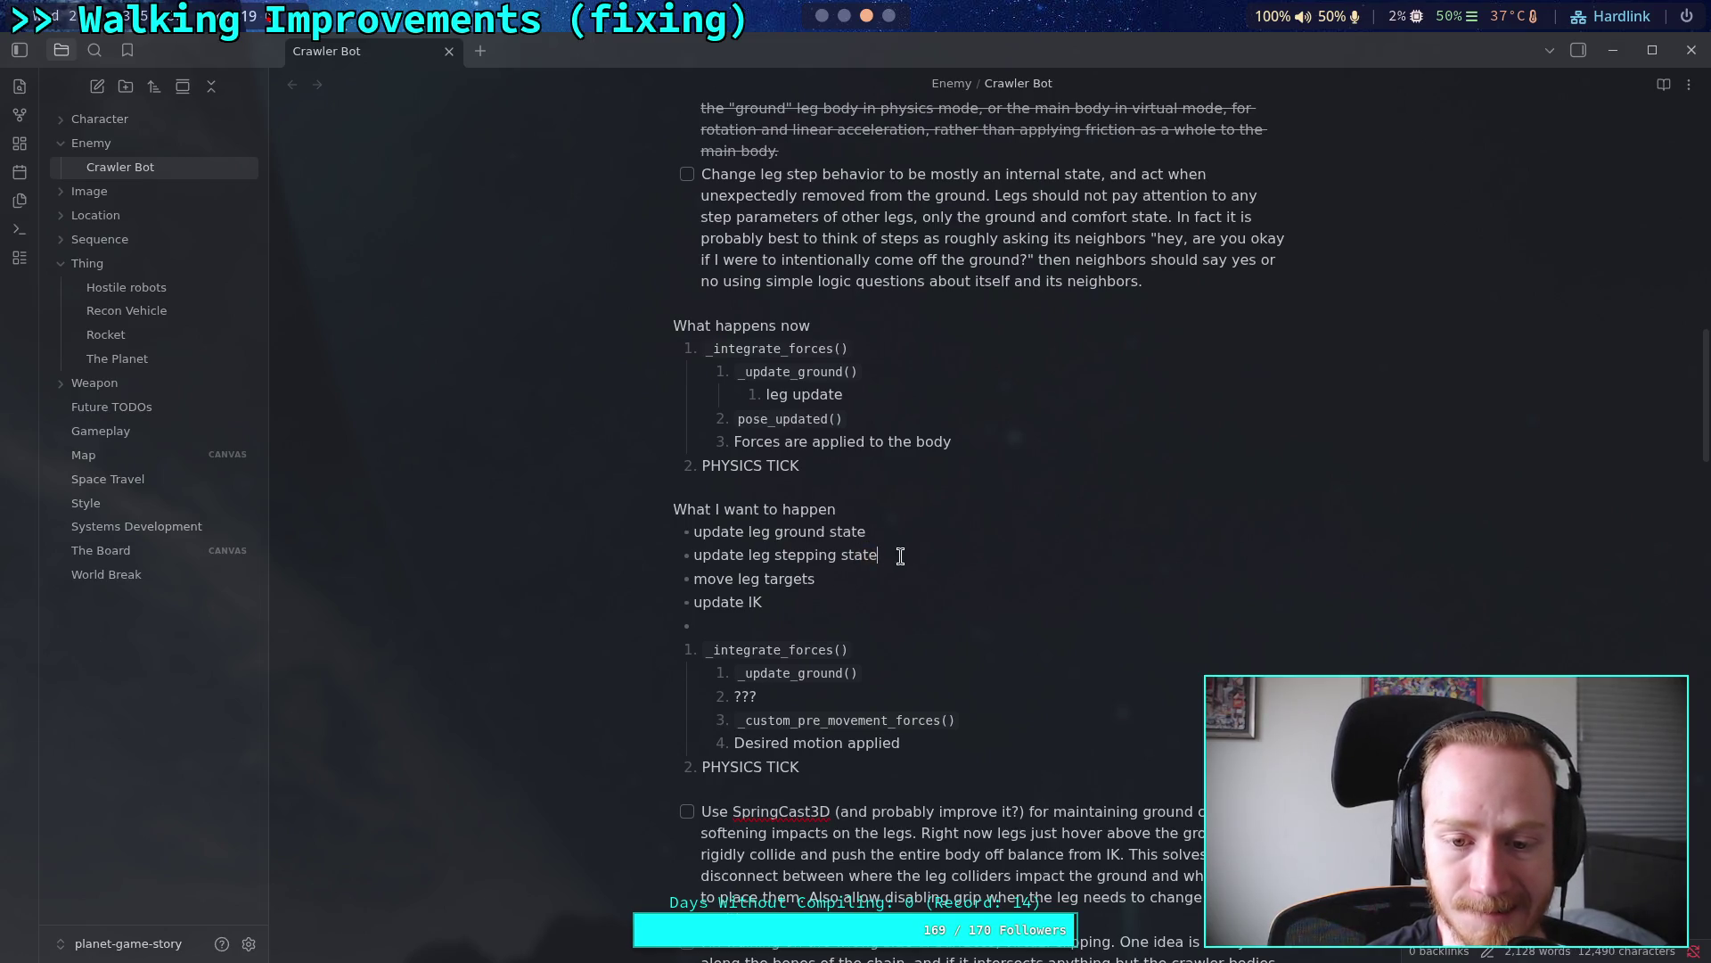
pyautogui.write('(')
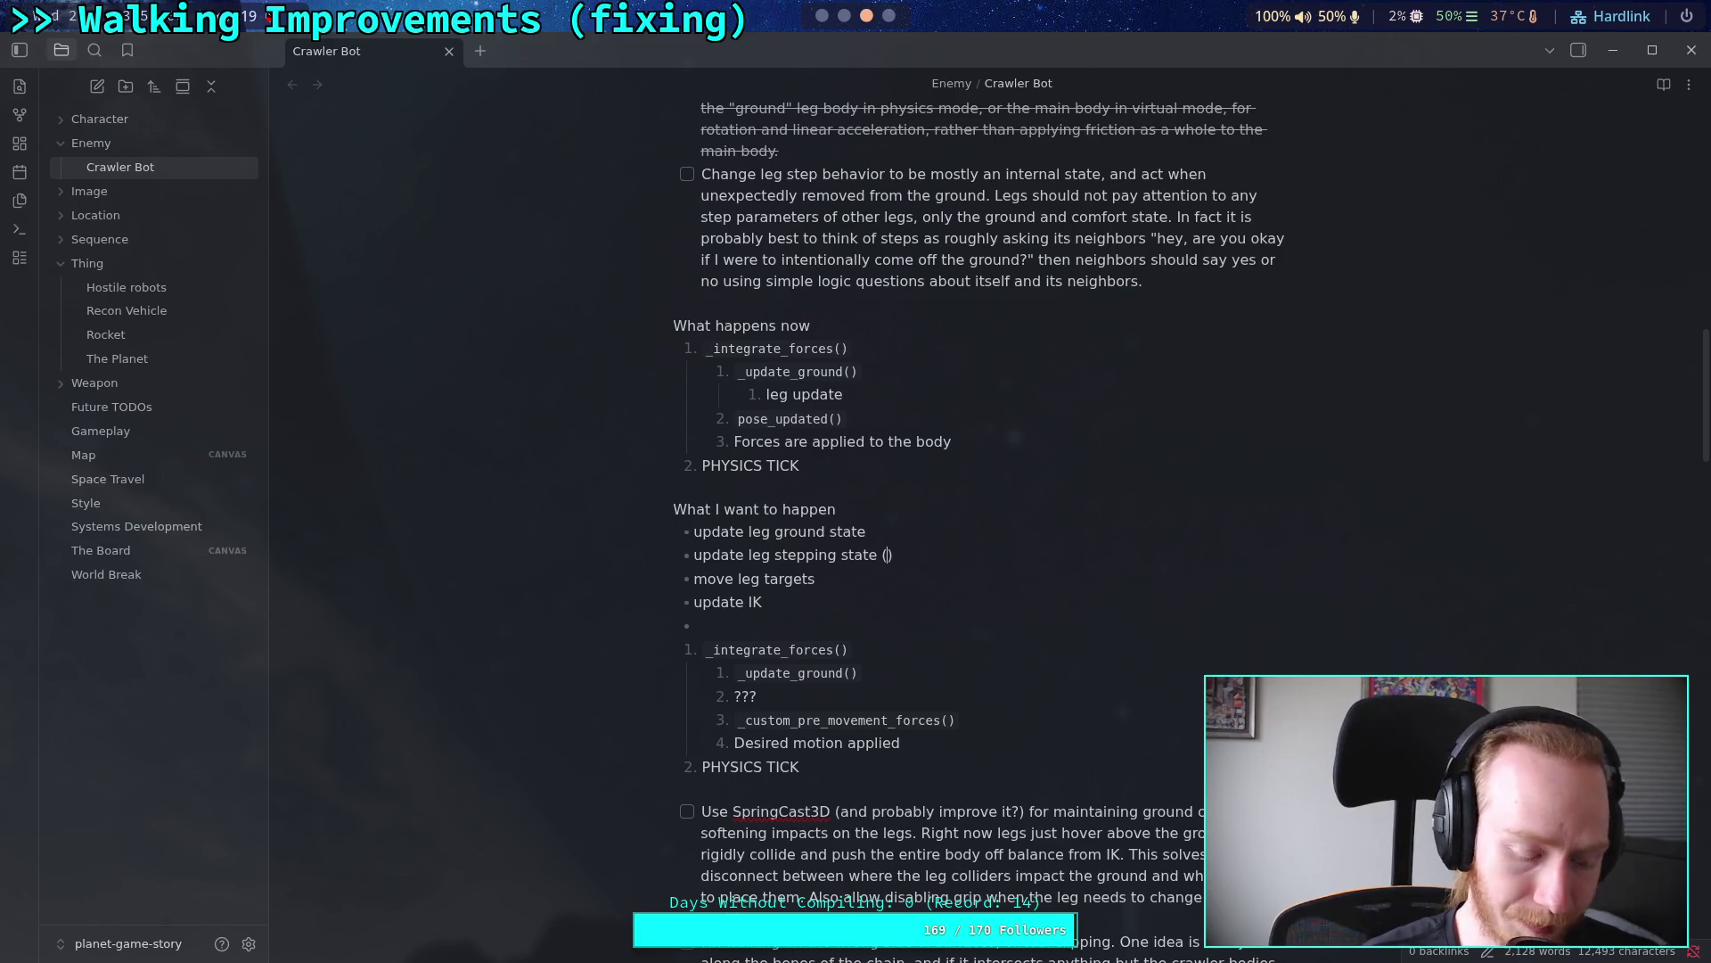
pyautogui.write('requires ')
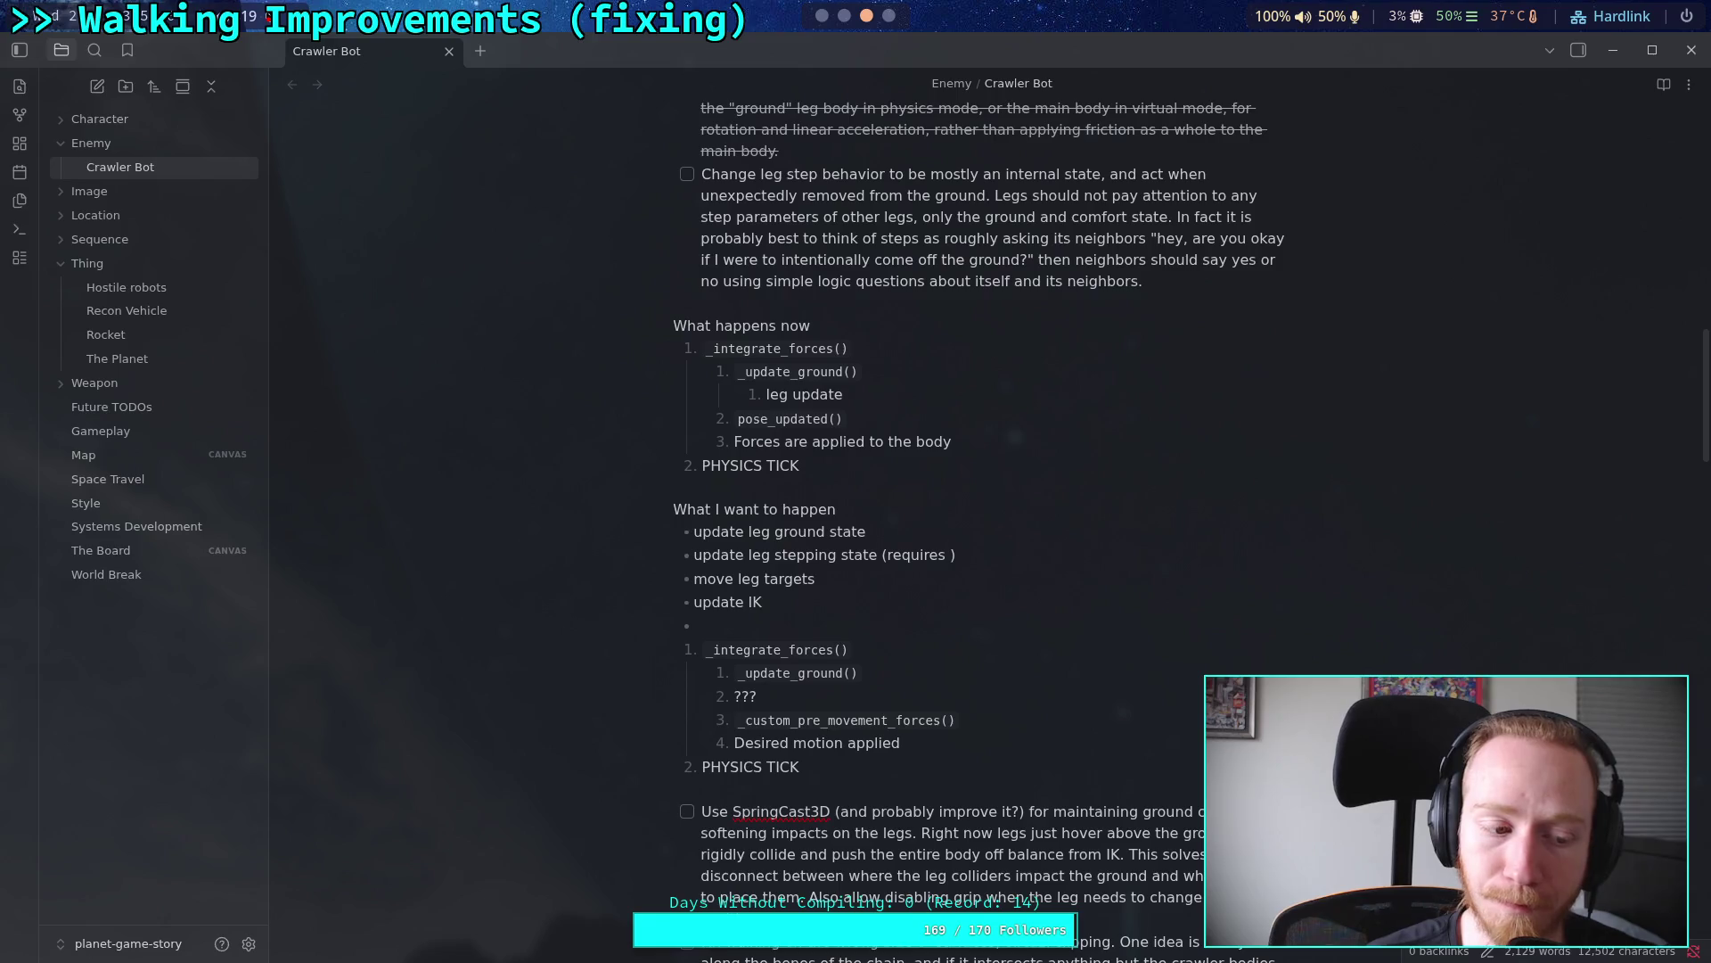
pyautogui.write('goal')
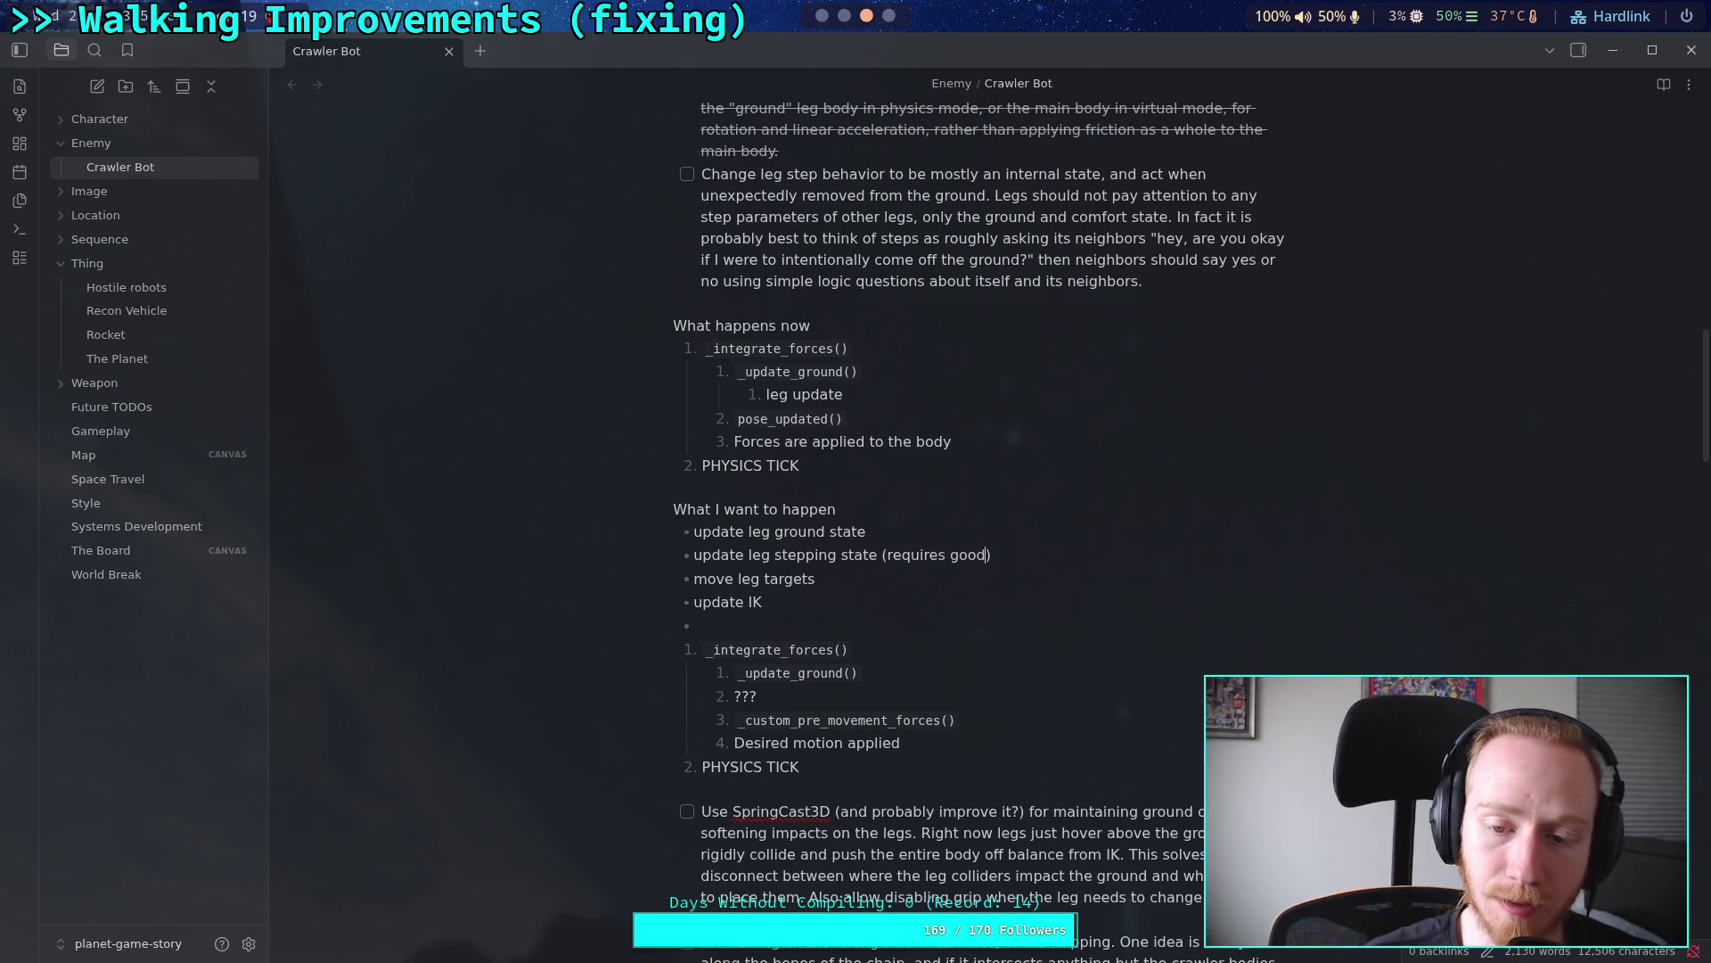
pyautogui.press('BackSpace')
pyautogui.press('BackSpace')
pyautogui.press('BackSpace')
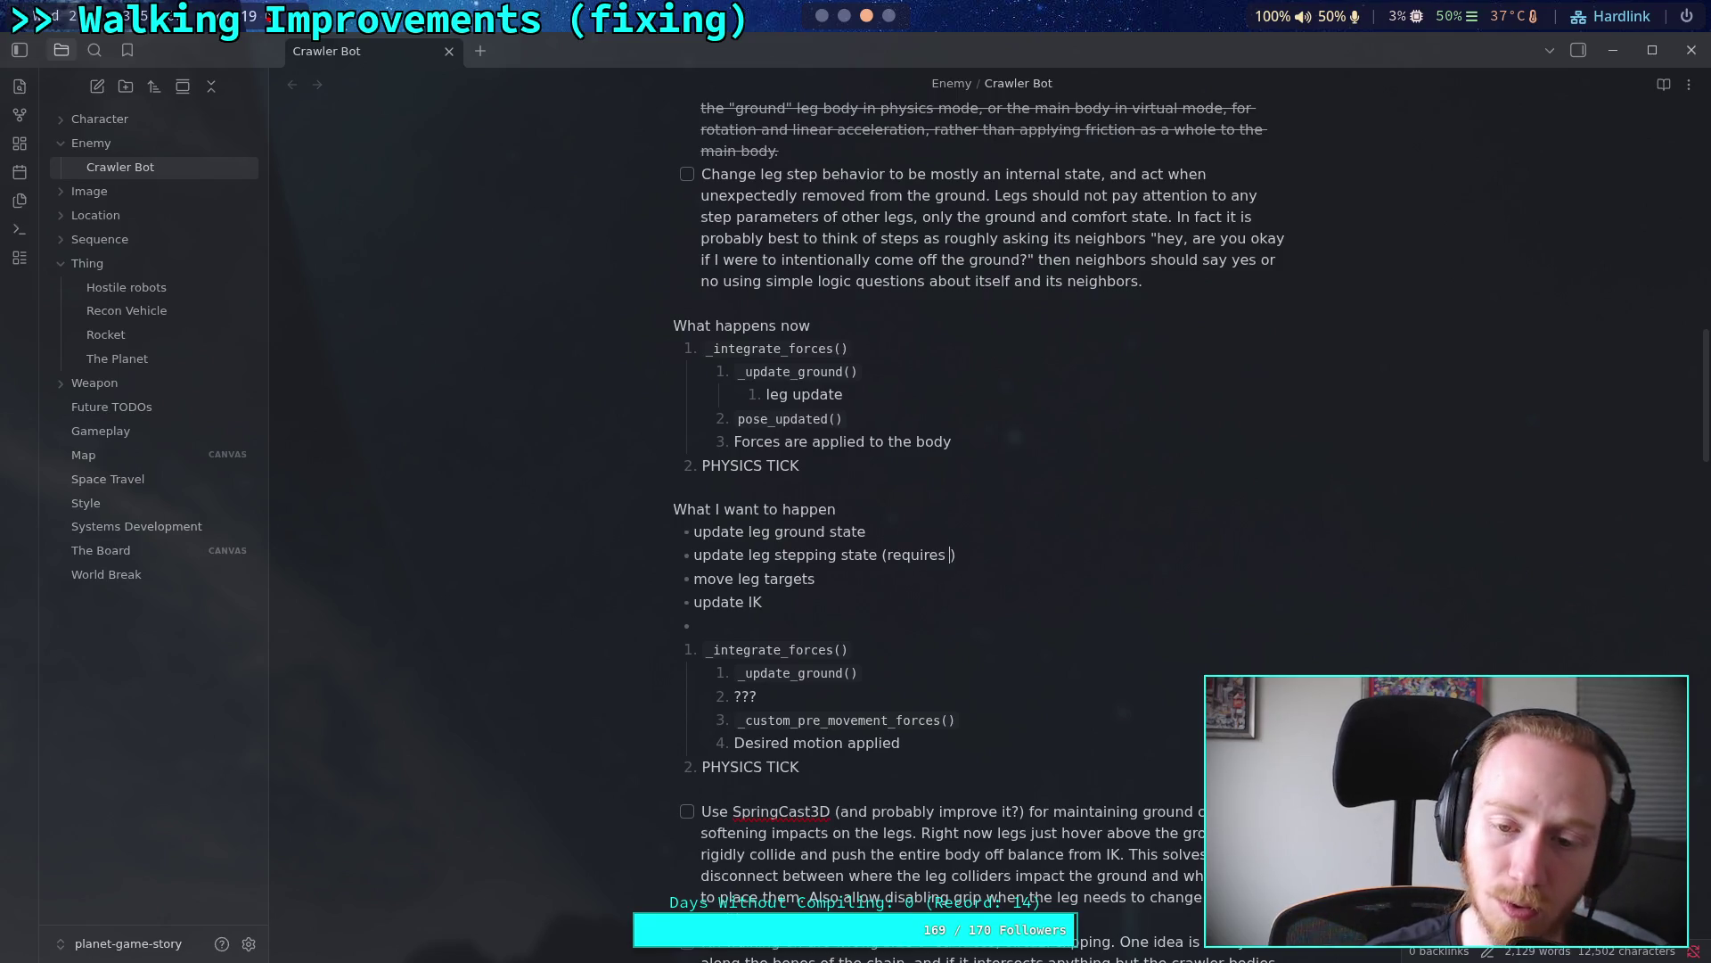
pyautogui.write('current ground ')
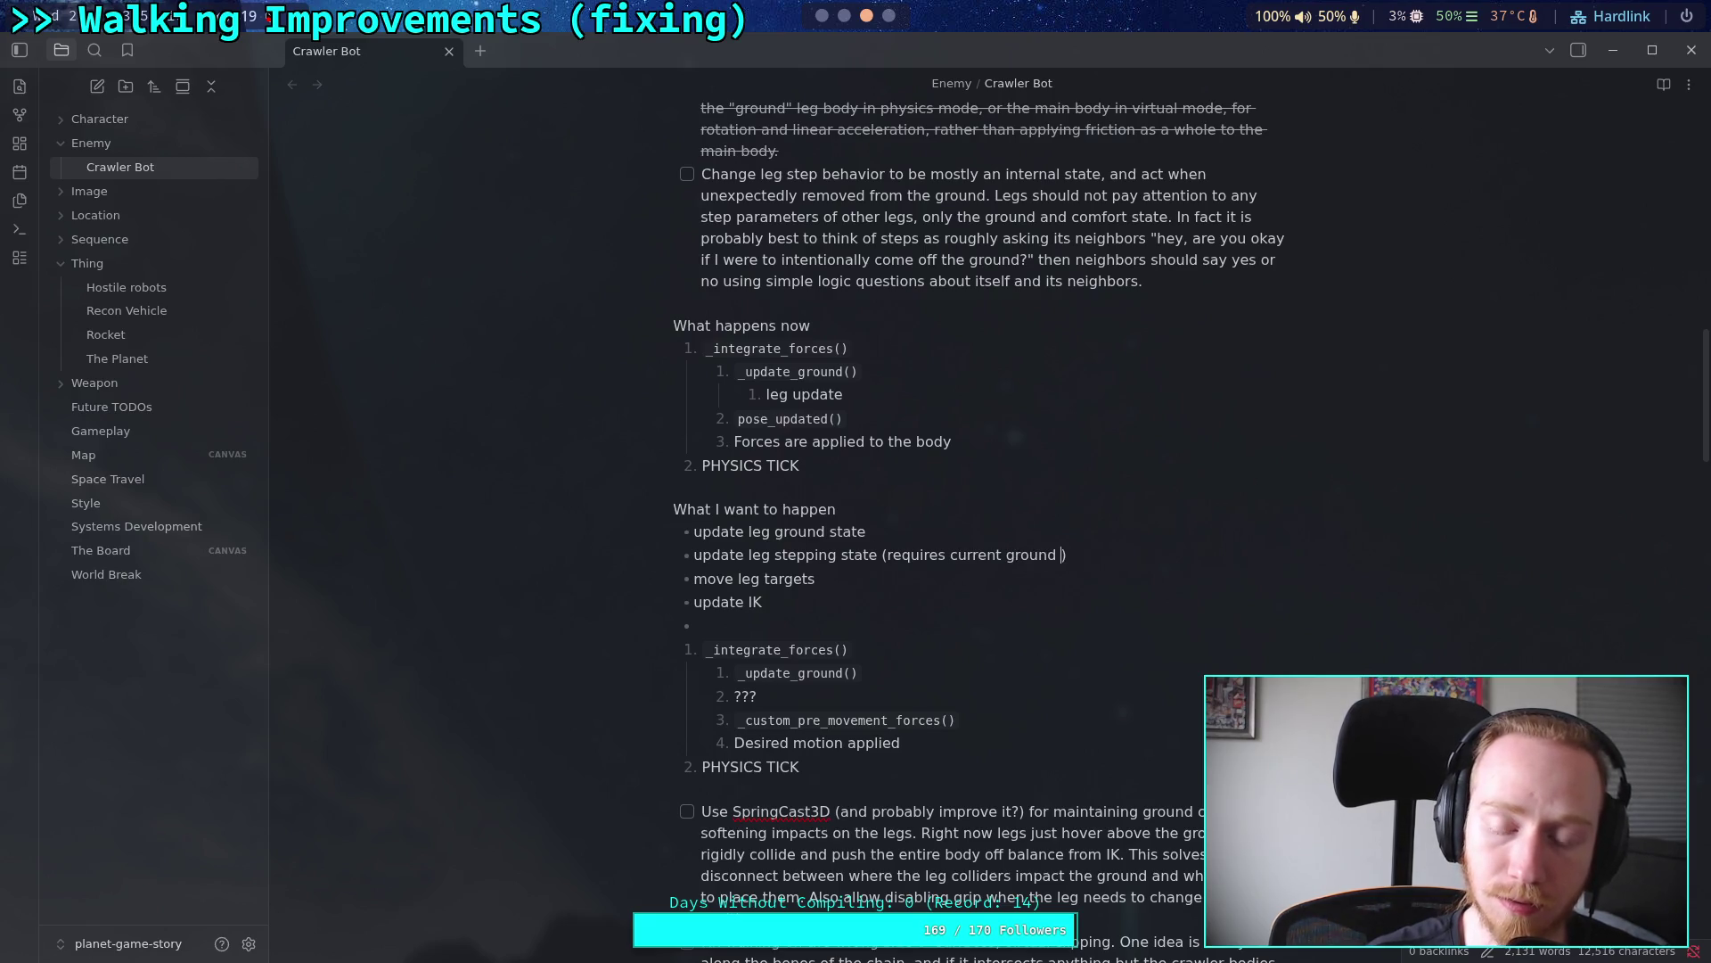
pyautogui.write('status')
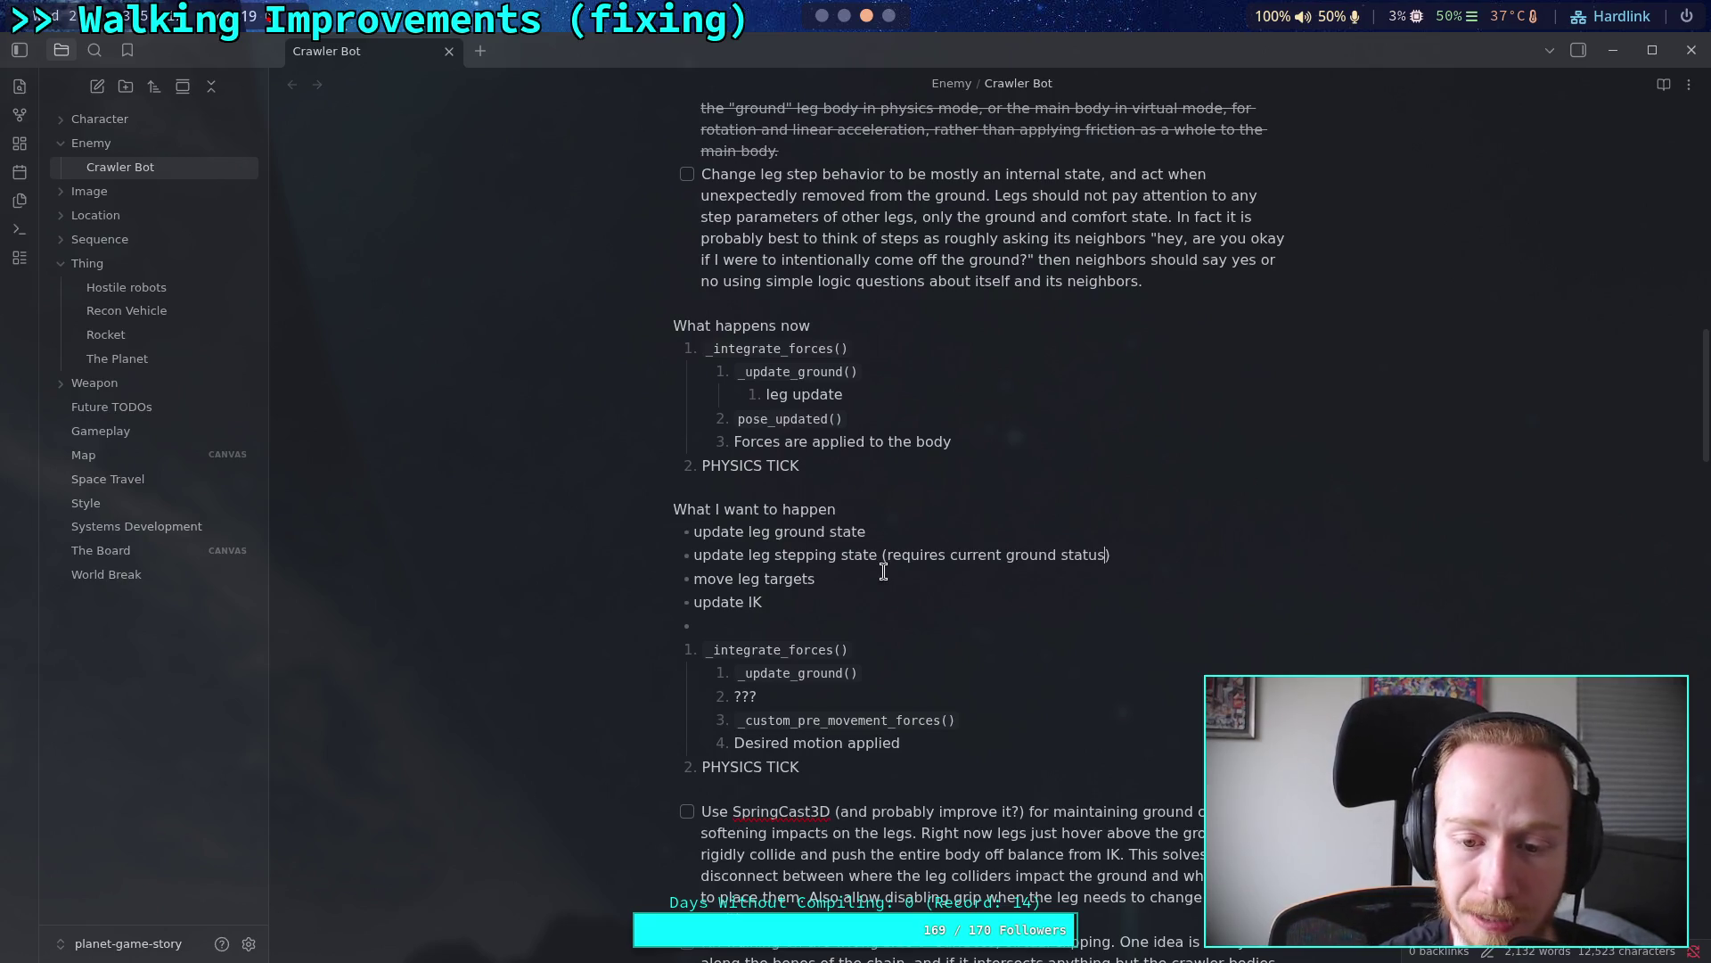
pyautogui.click(873, 623)
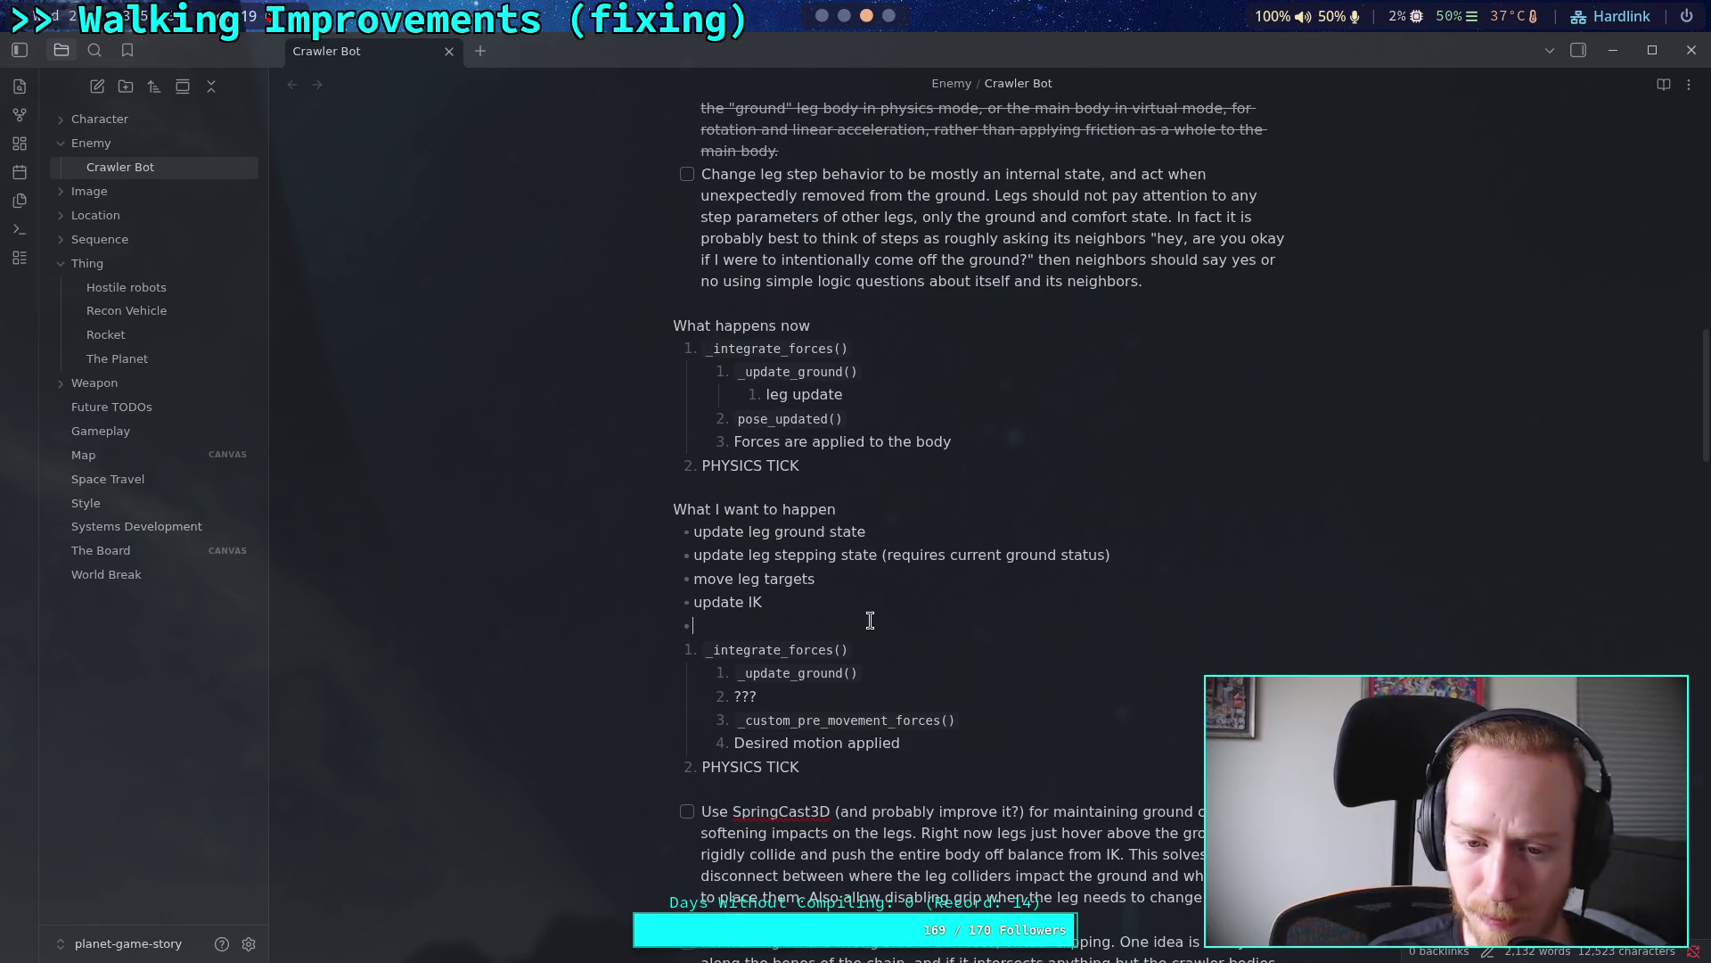
pyautogui.write('calculate ')
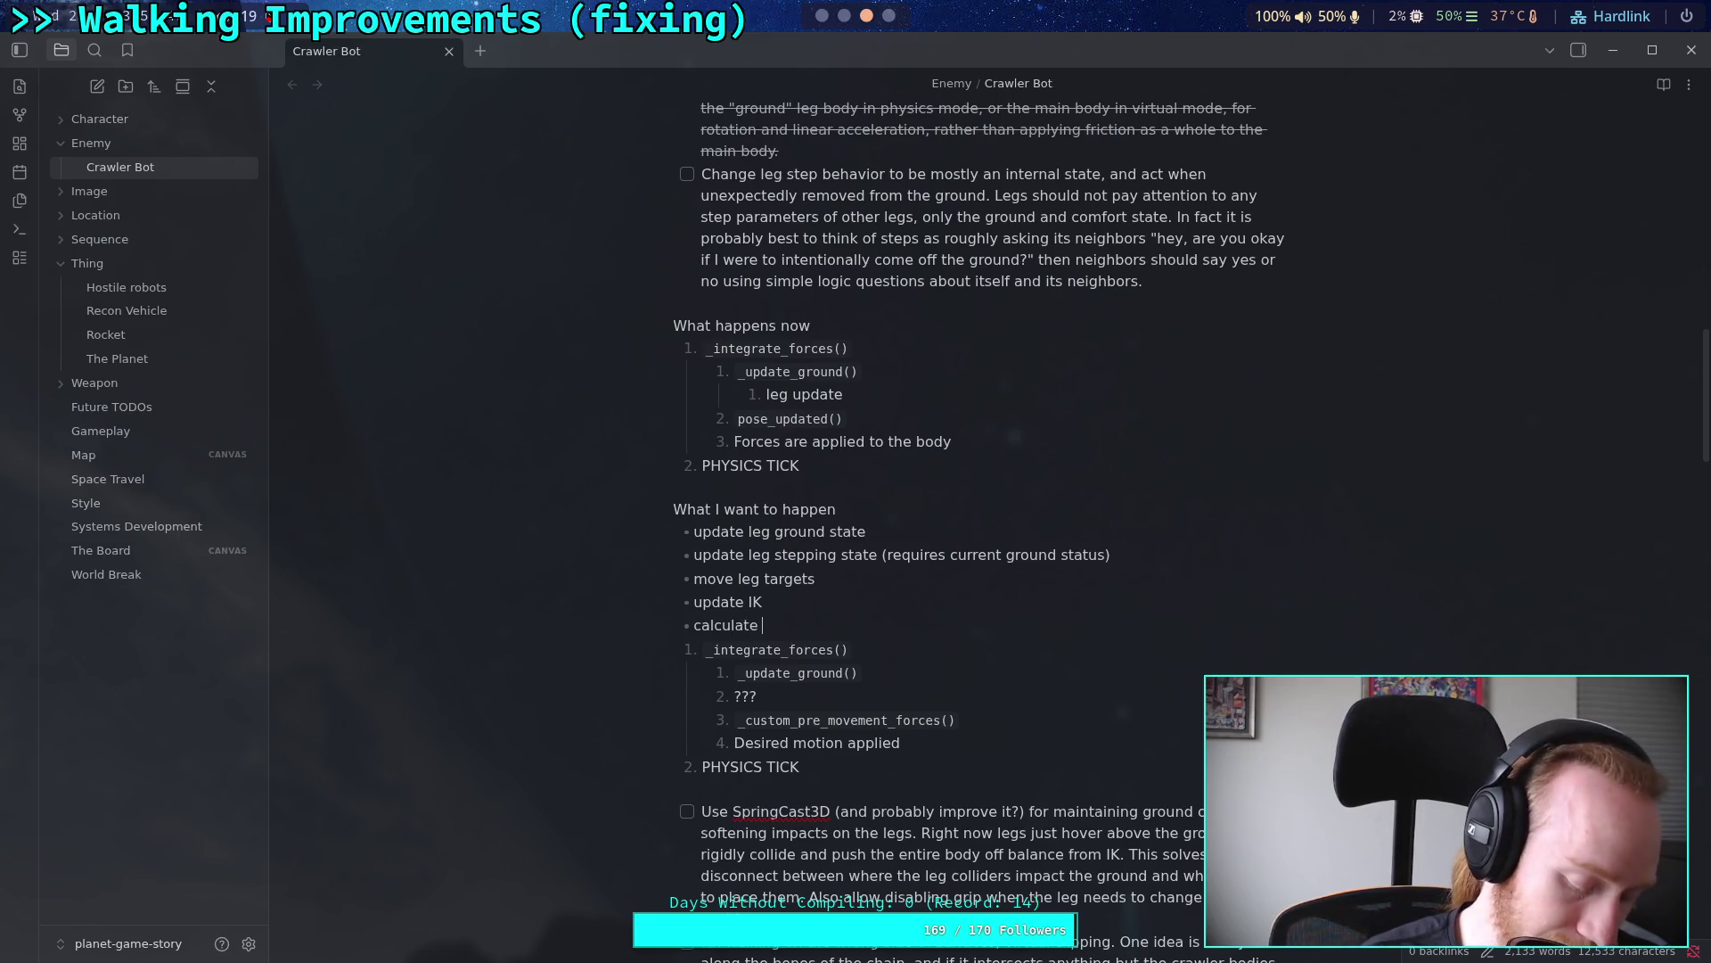
pyautogui.write('ler')
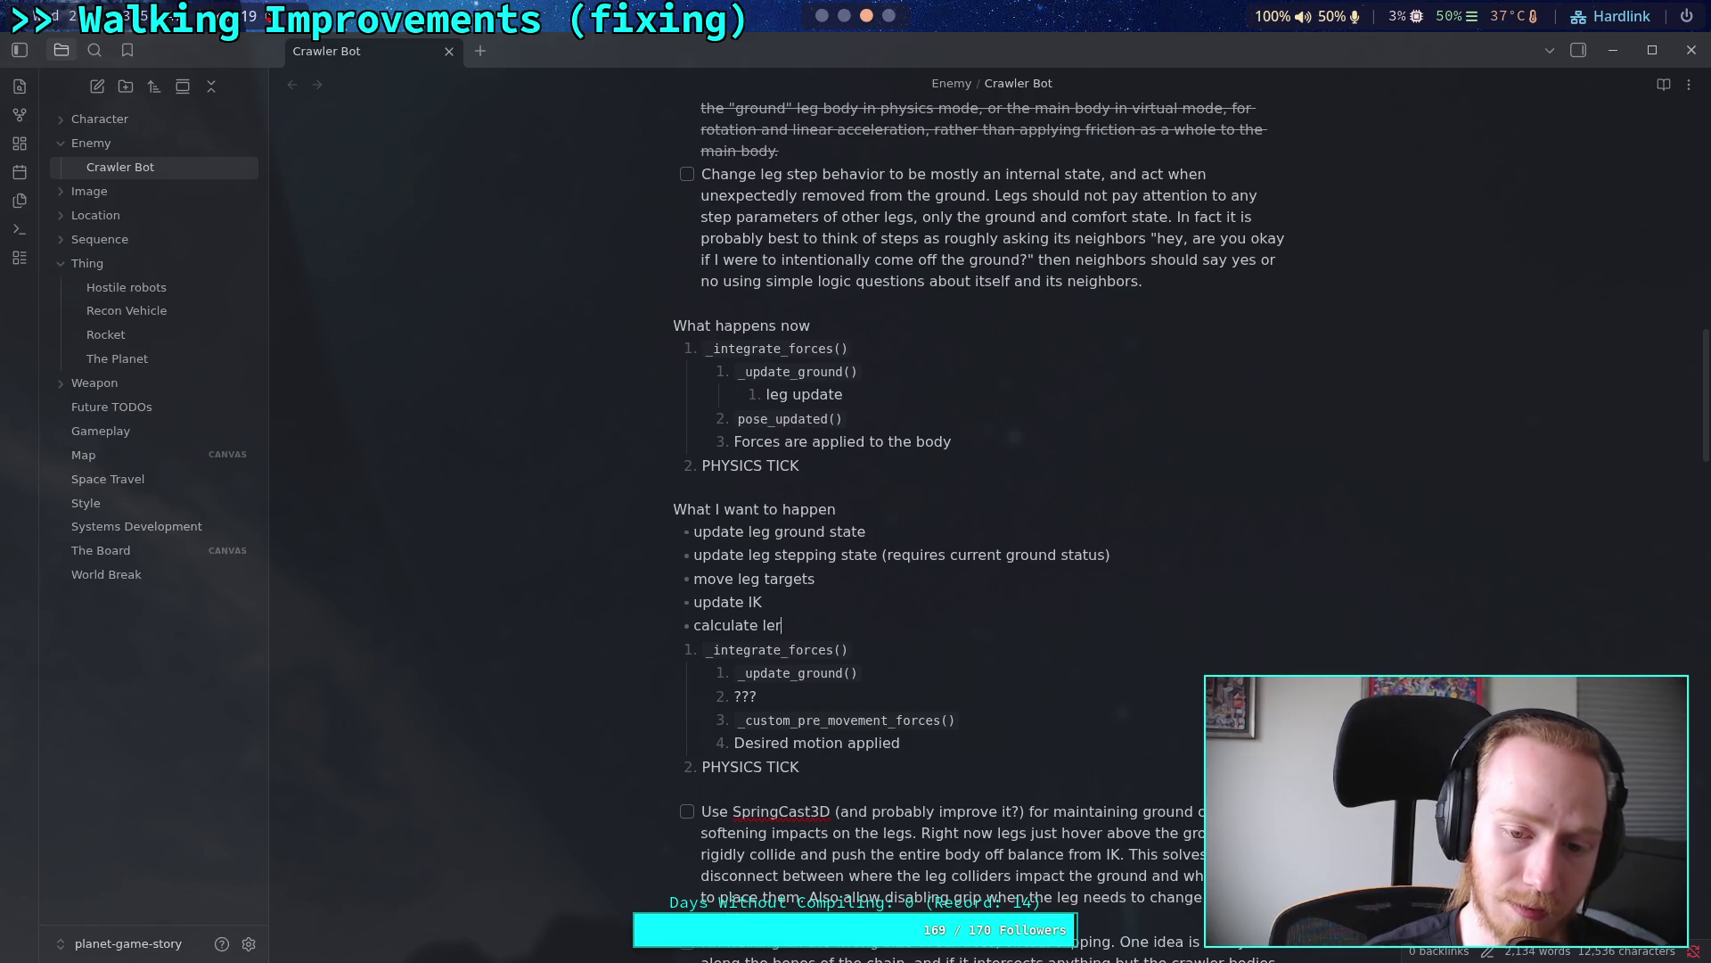
pyautogui.press('BackSpace')
pyautogui.write('g ground co')
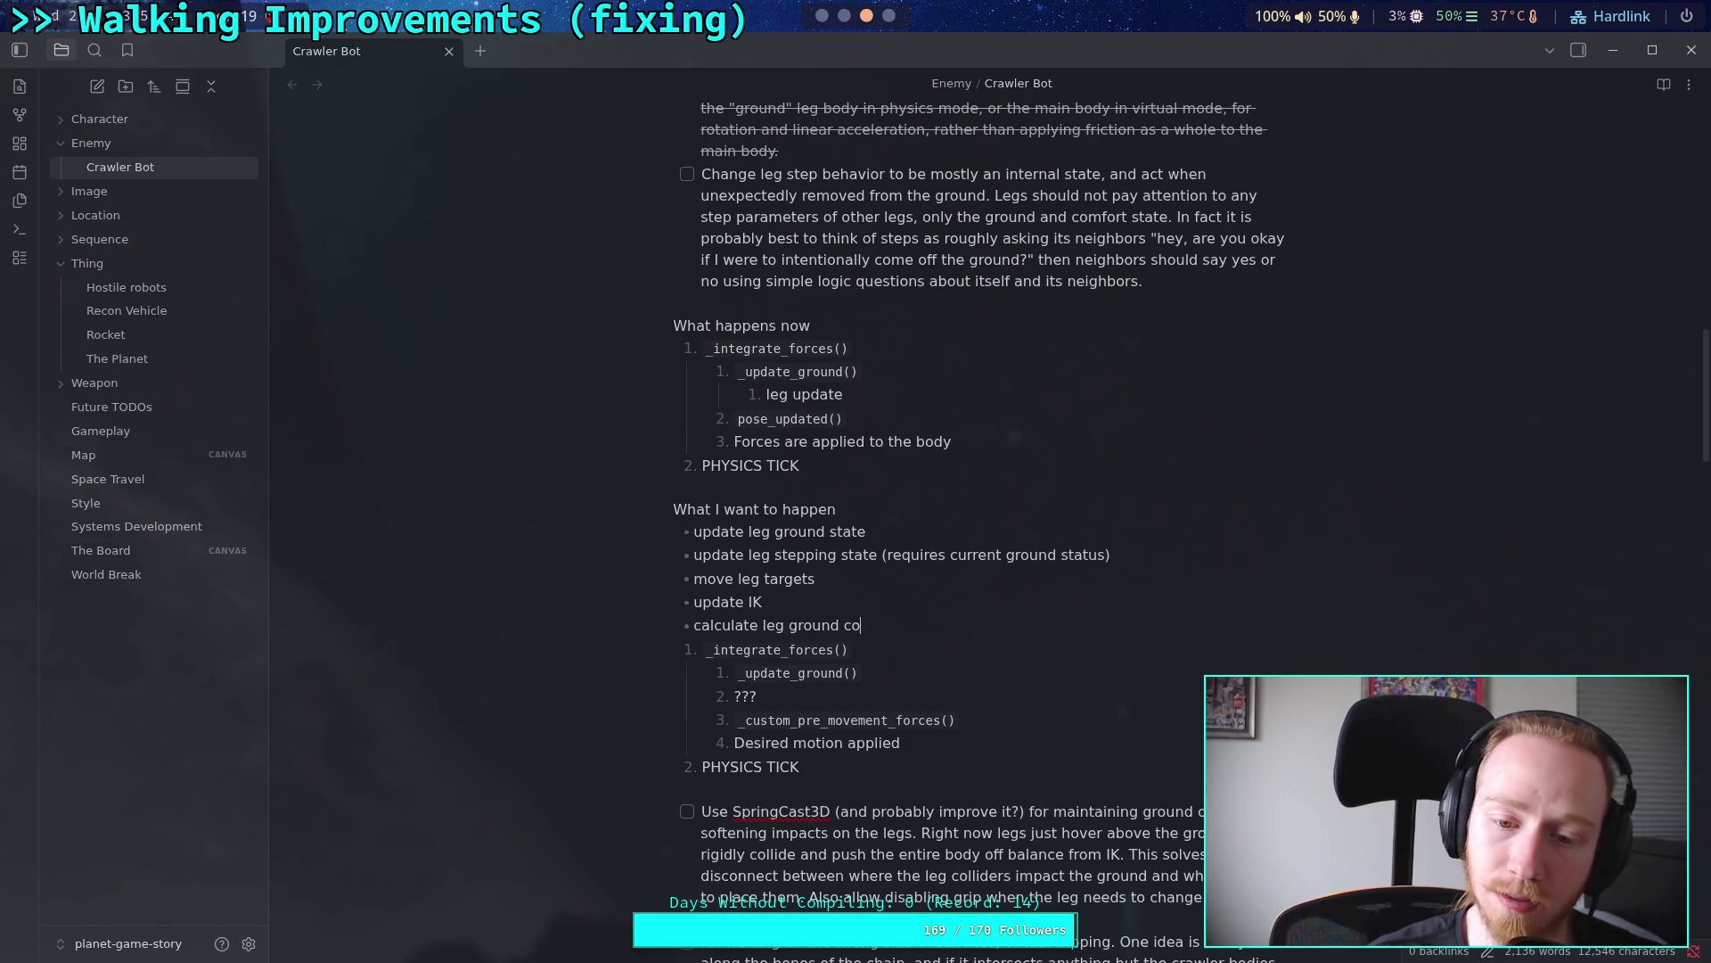
pyautogui.write('ntact veloci')
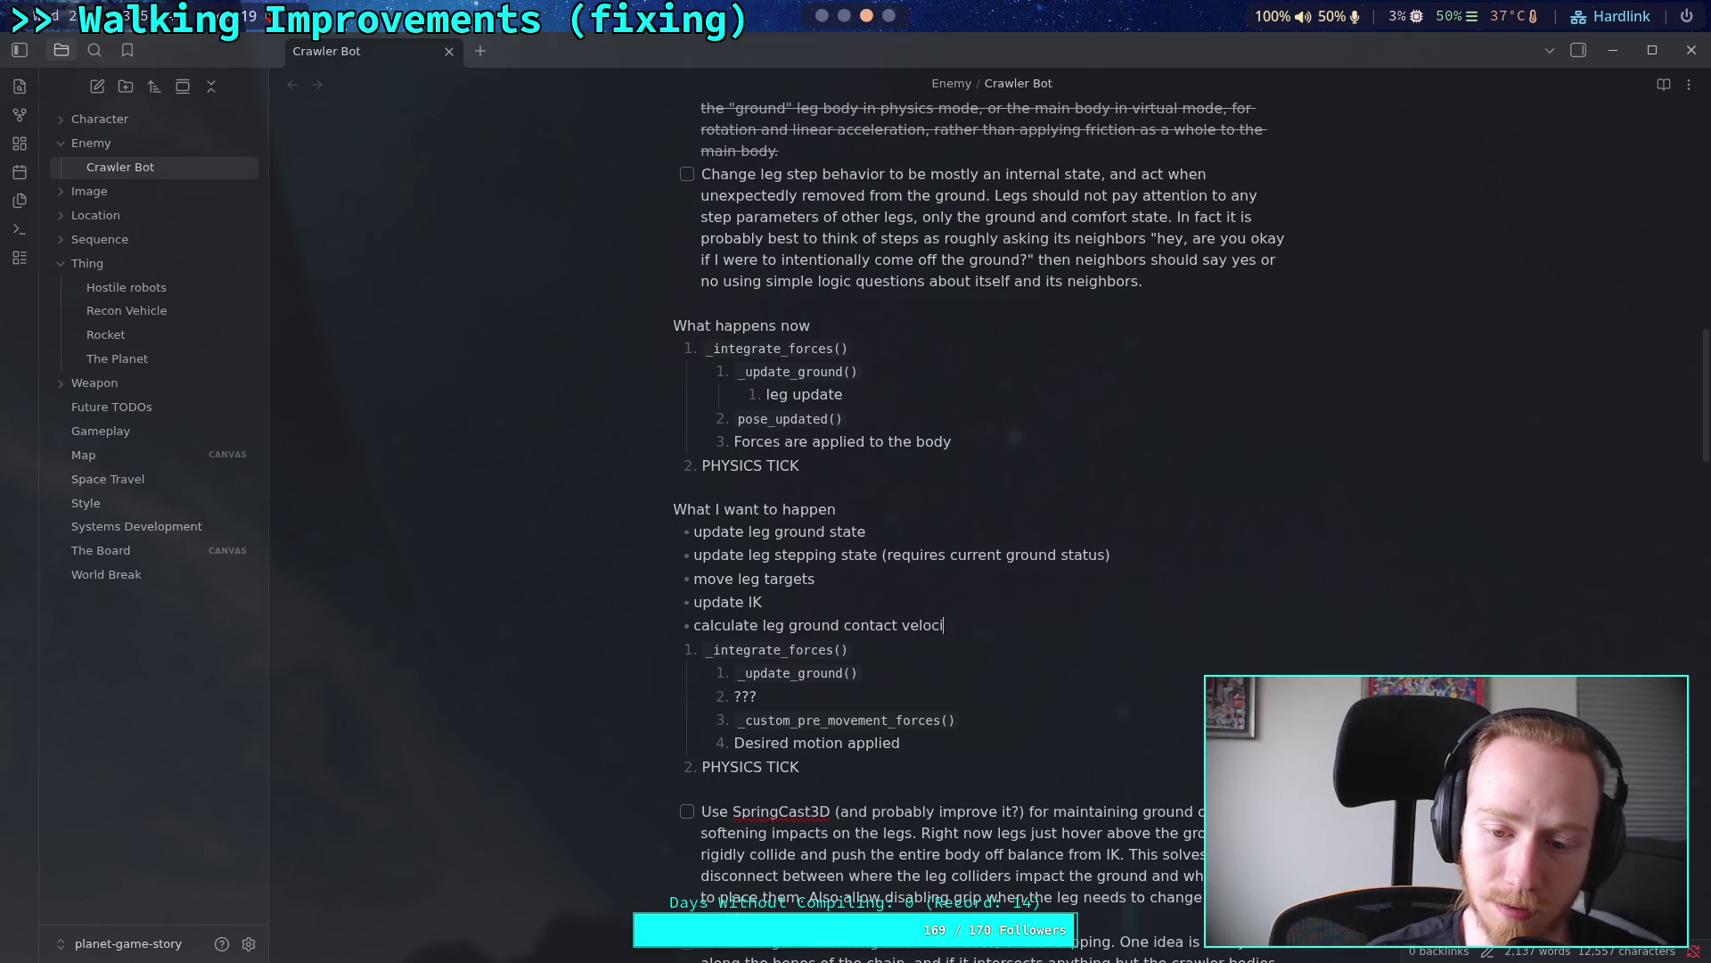
pyautogui.write('ty (require')
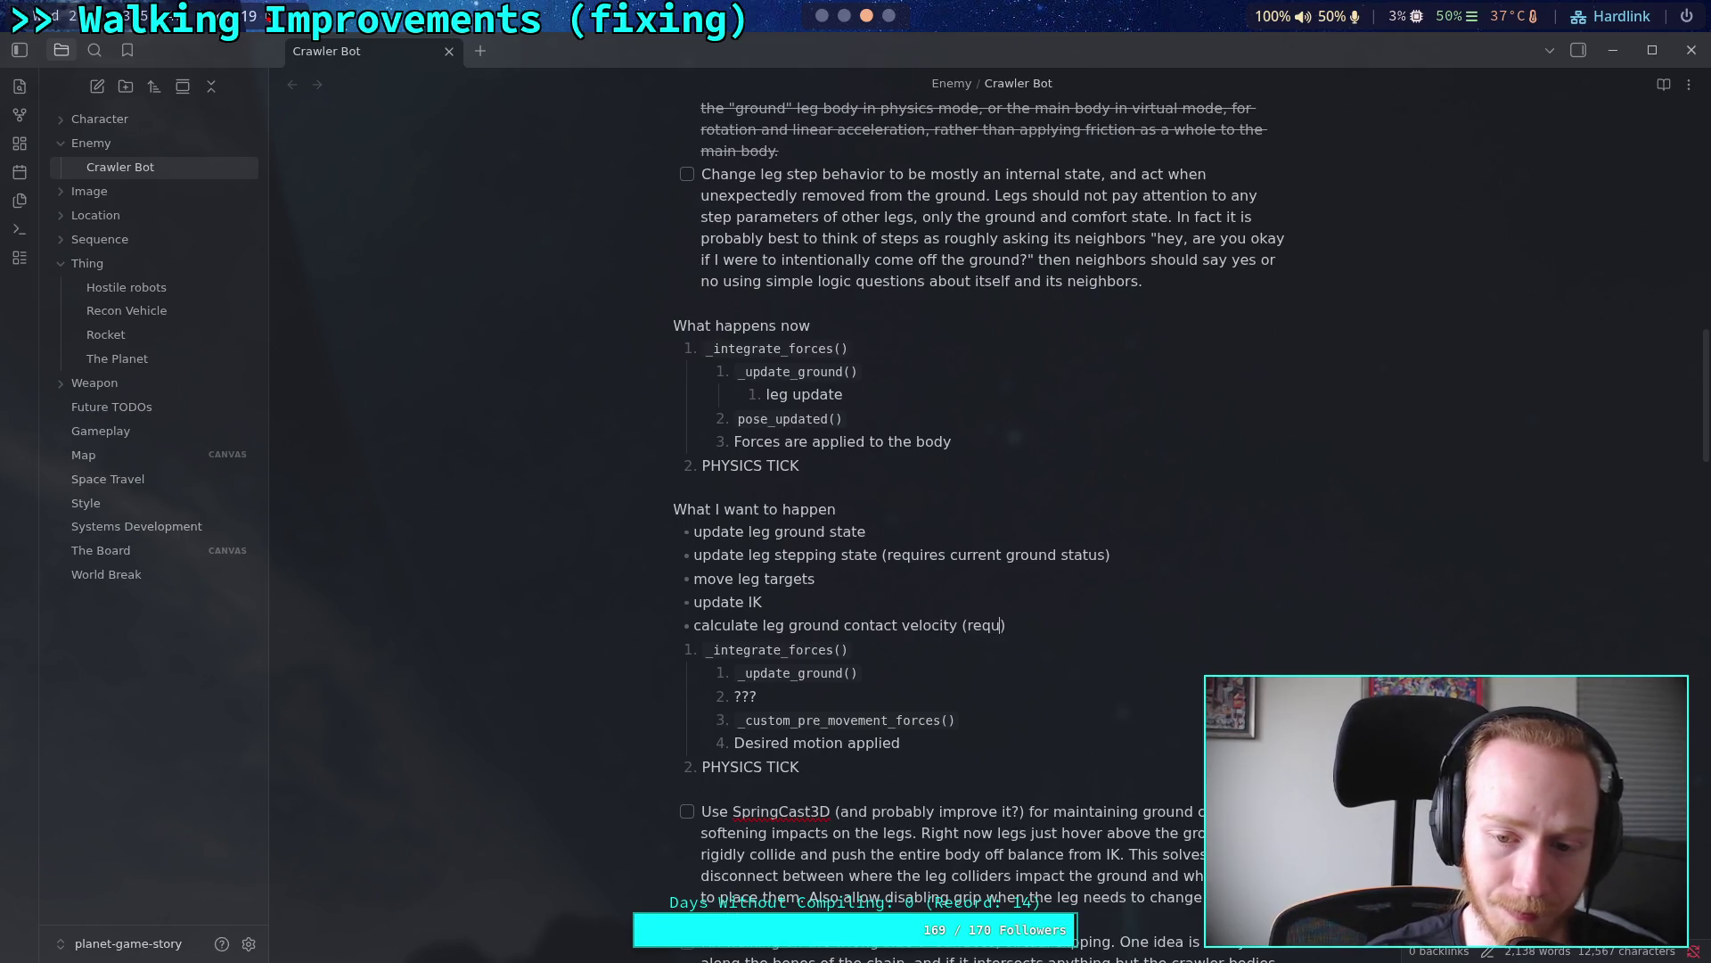
pyautogui.write('s gr')
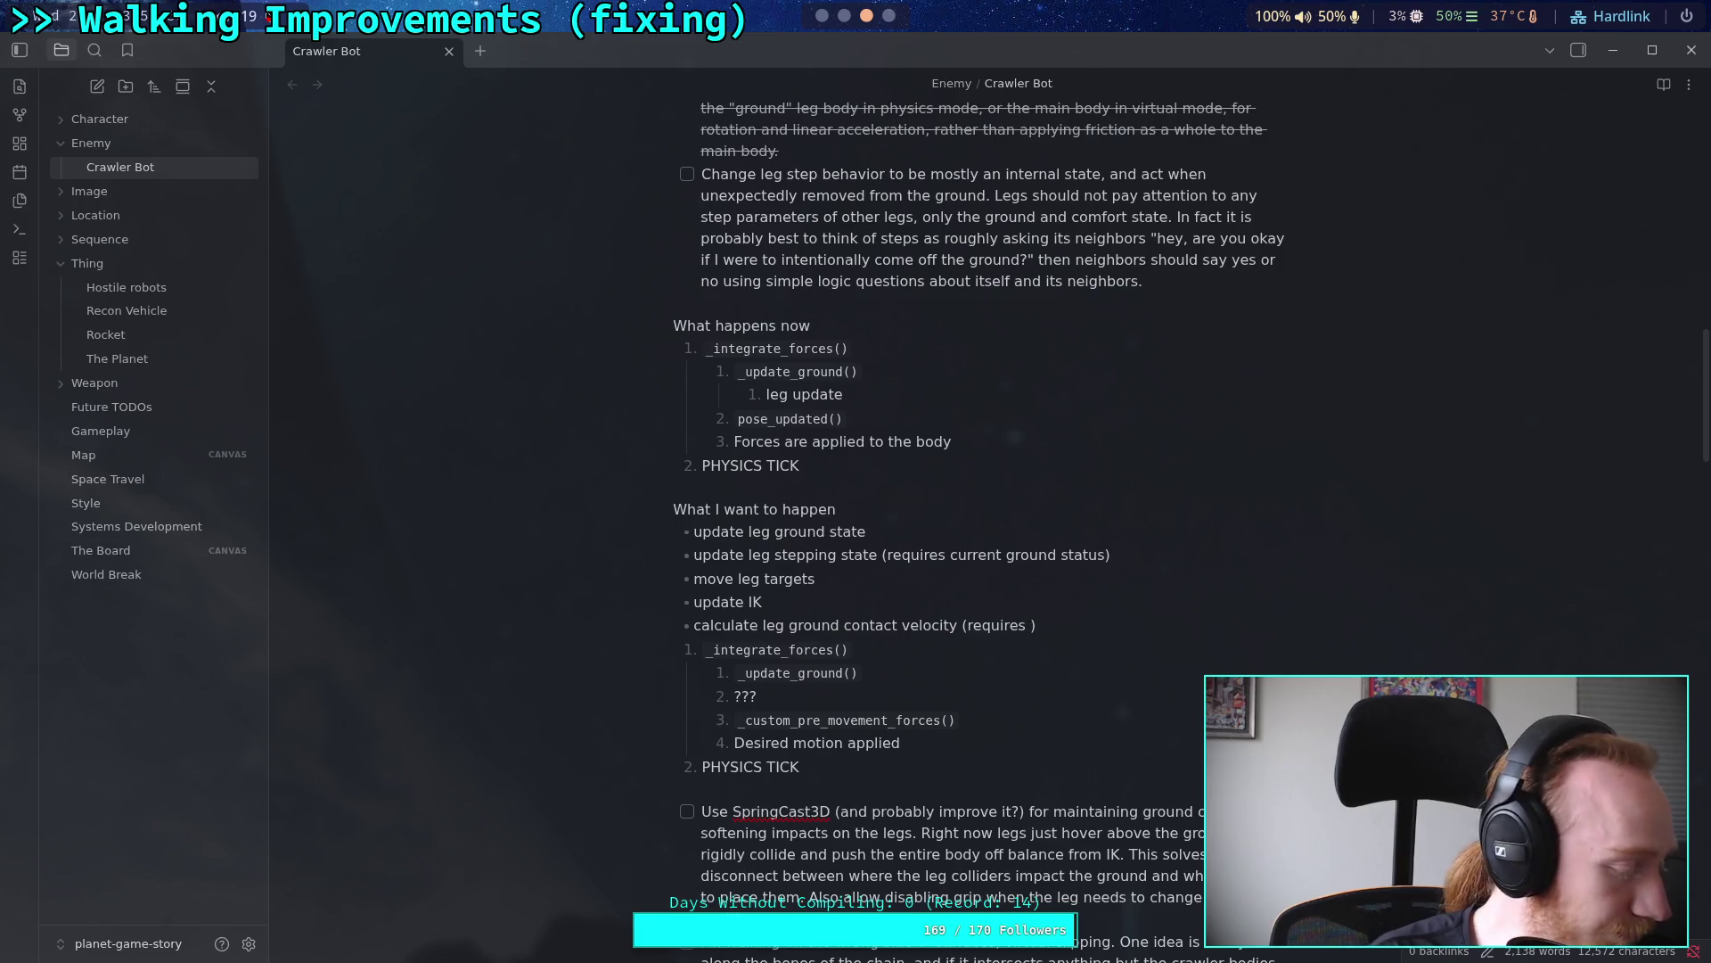
# Step: Finish the fifth bullet as "calculate leg ground contact velocity (requires current ground status and must happen after IK)"
pyautogui.press('BackSpace')
pyautogui.press('BackSpace')
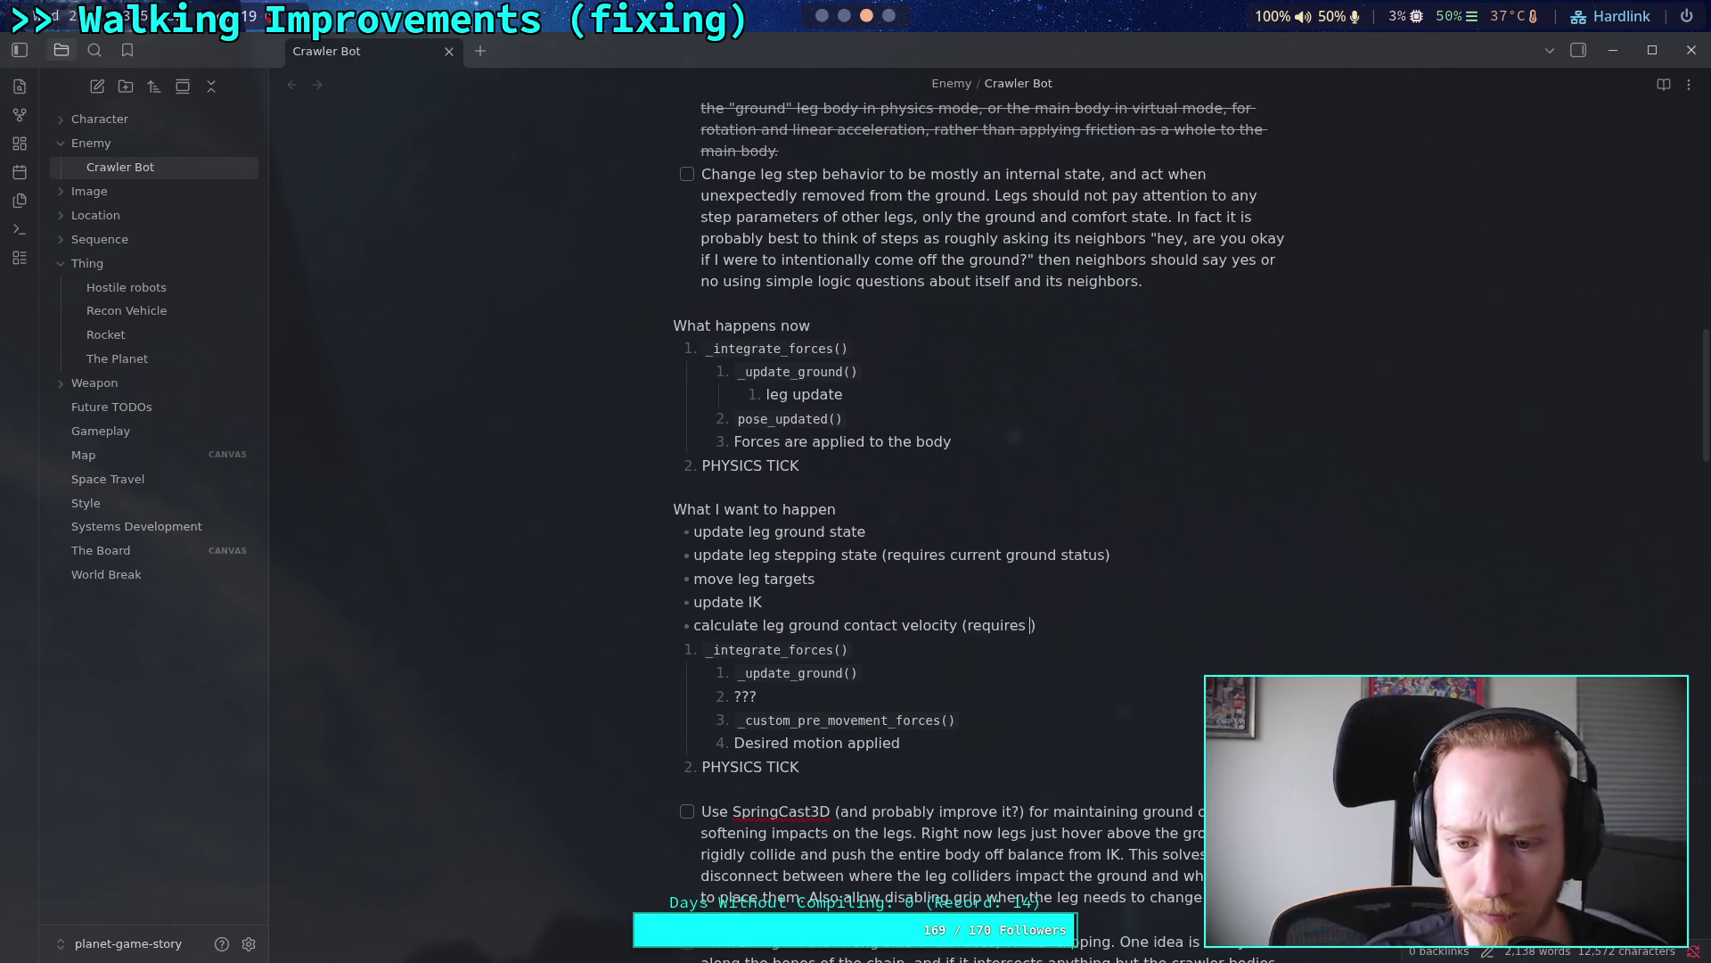
pyautogui.write('current ground sta')
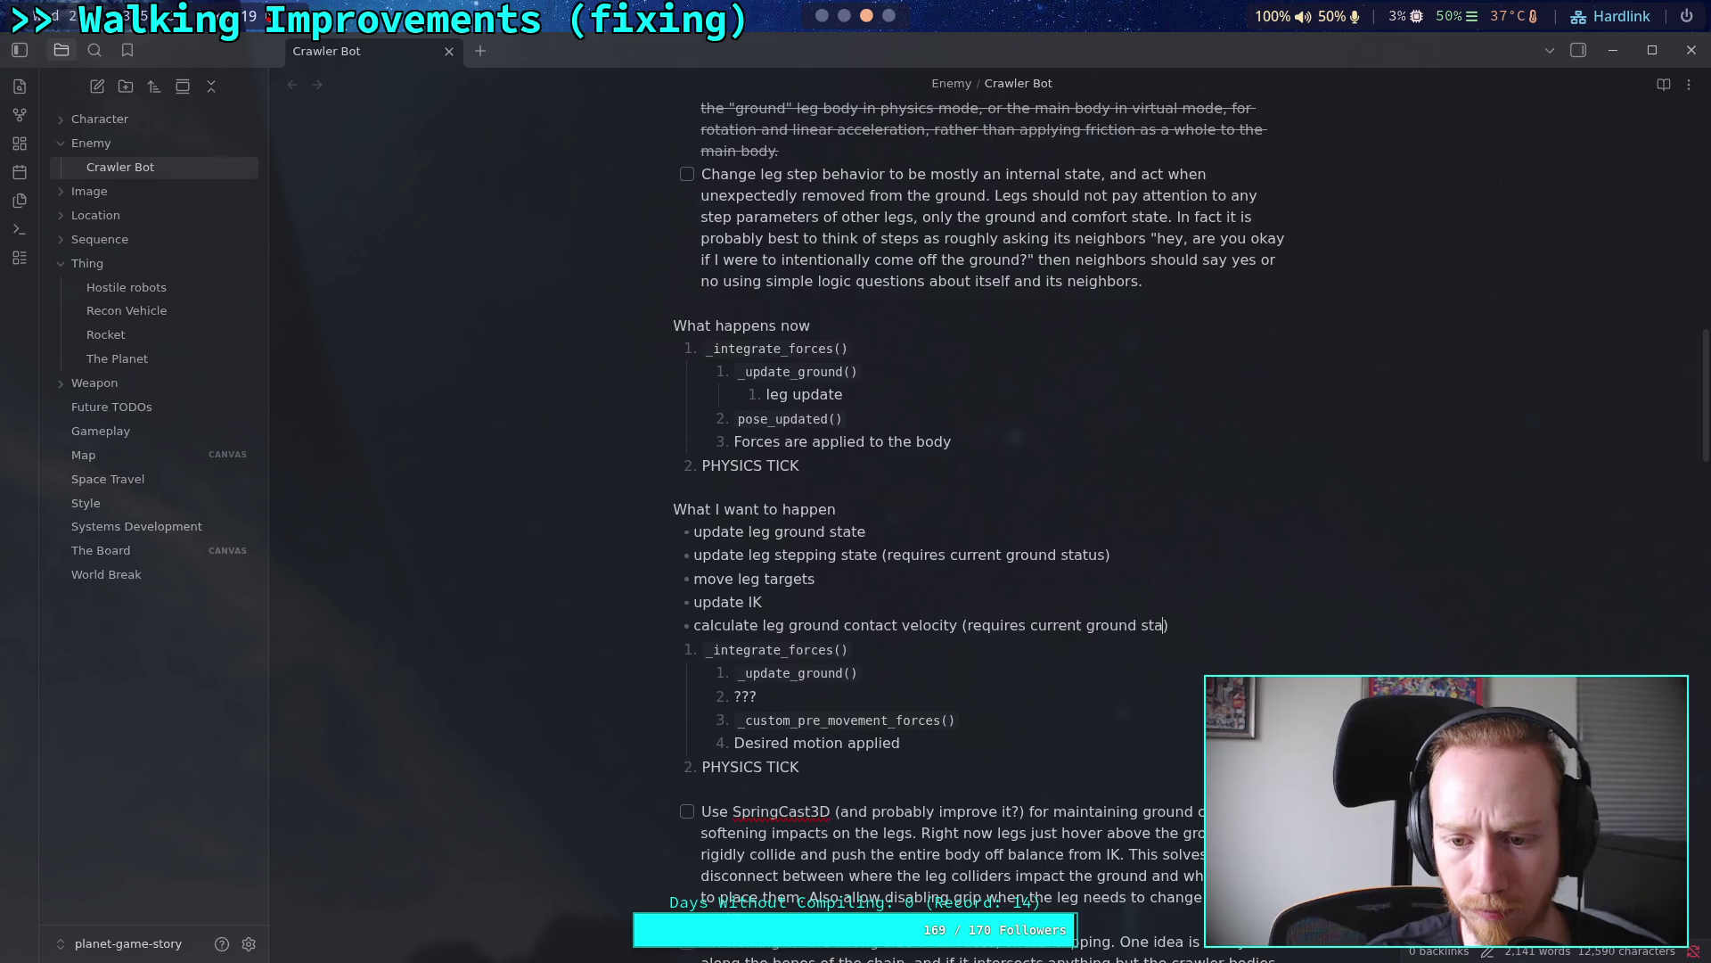
pyautogui.write('tus ')
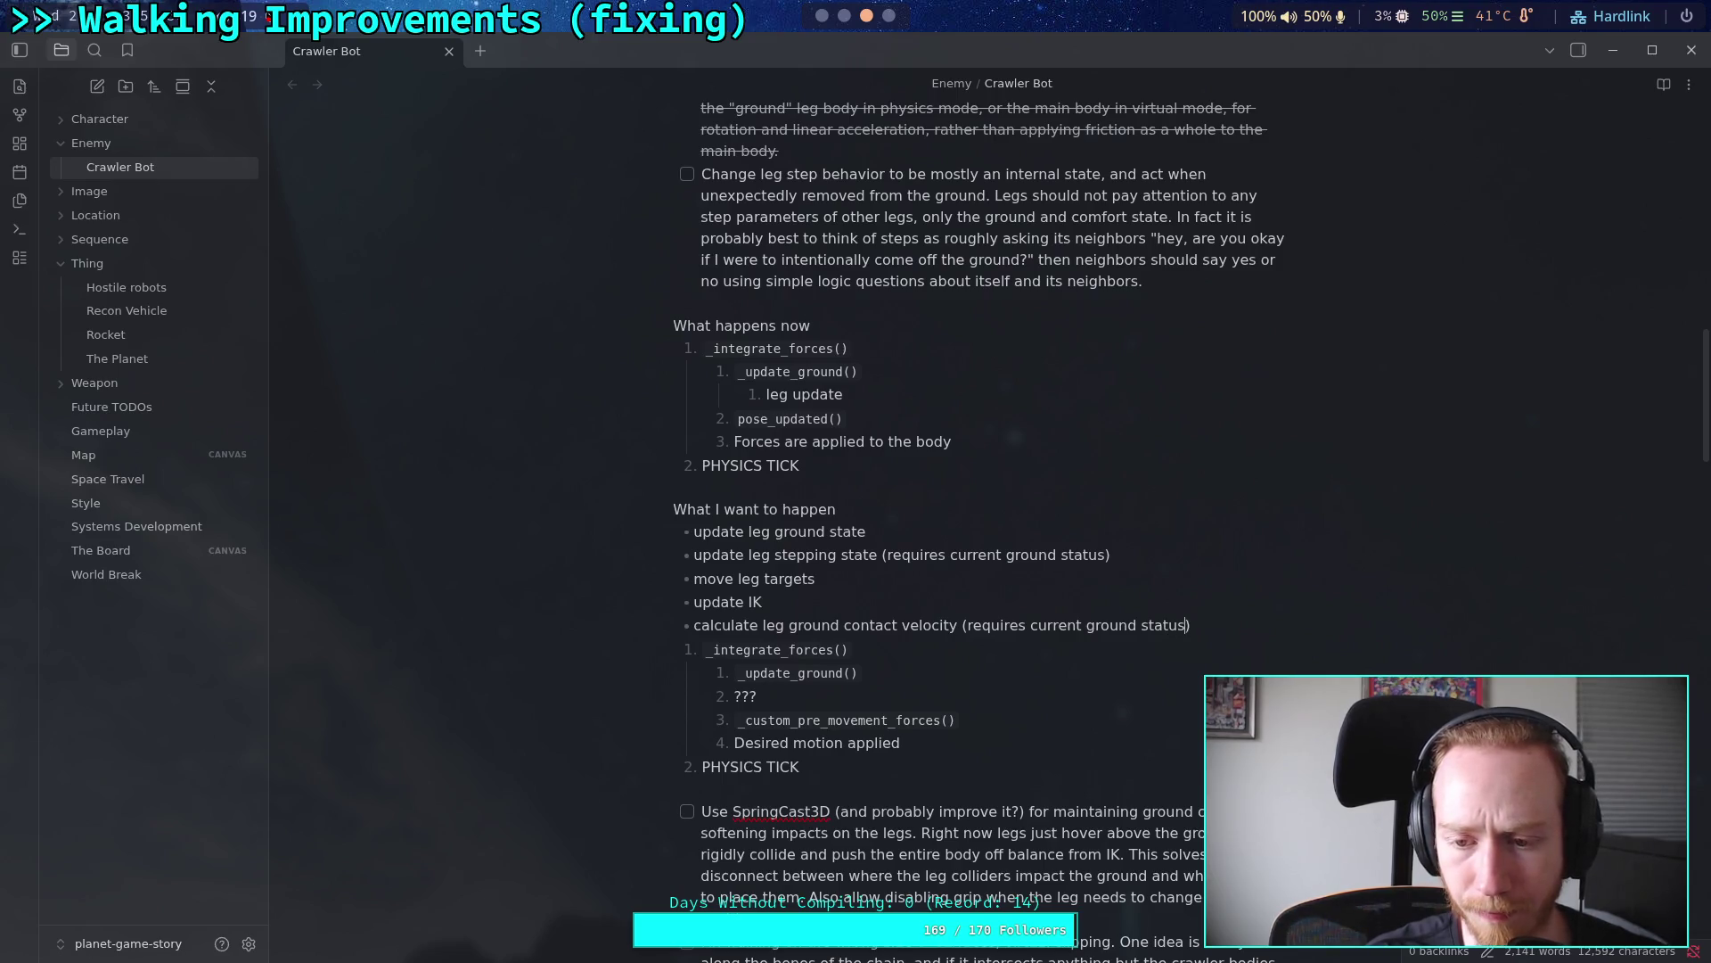
pyautogui.write('and ')
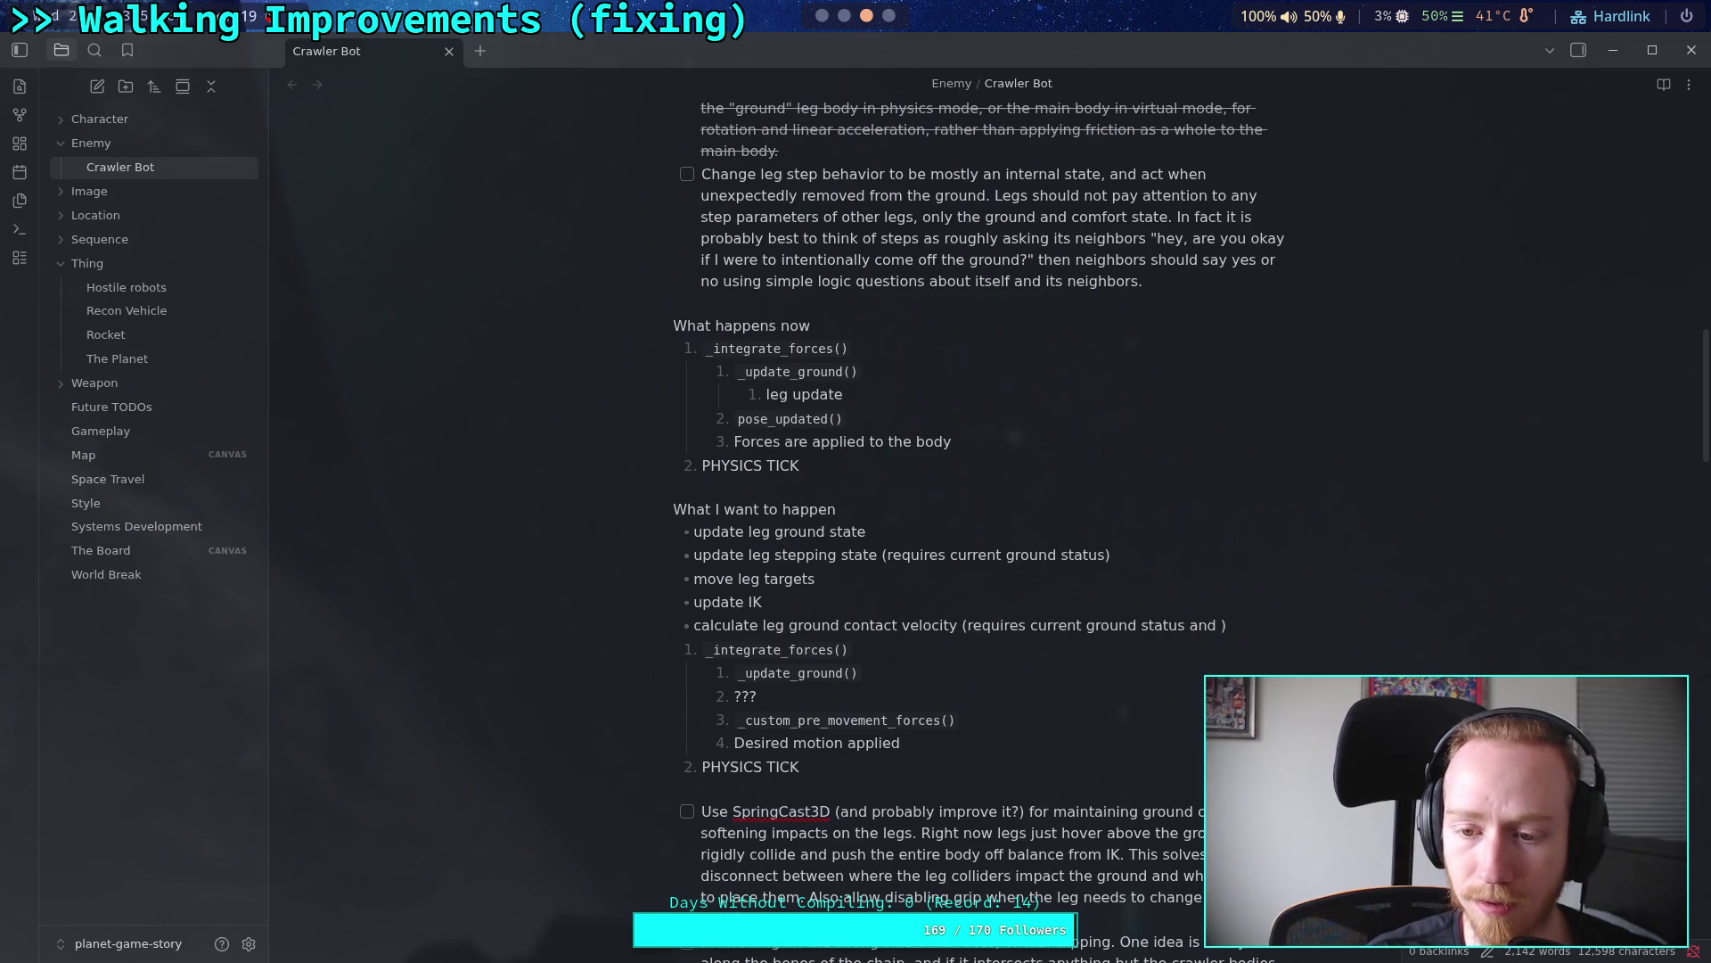
pyautogui.write('must happen ')
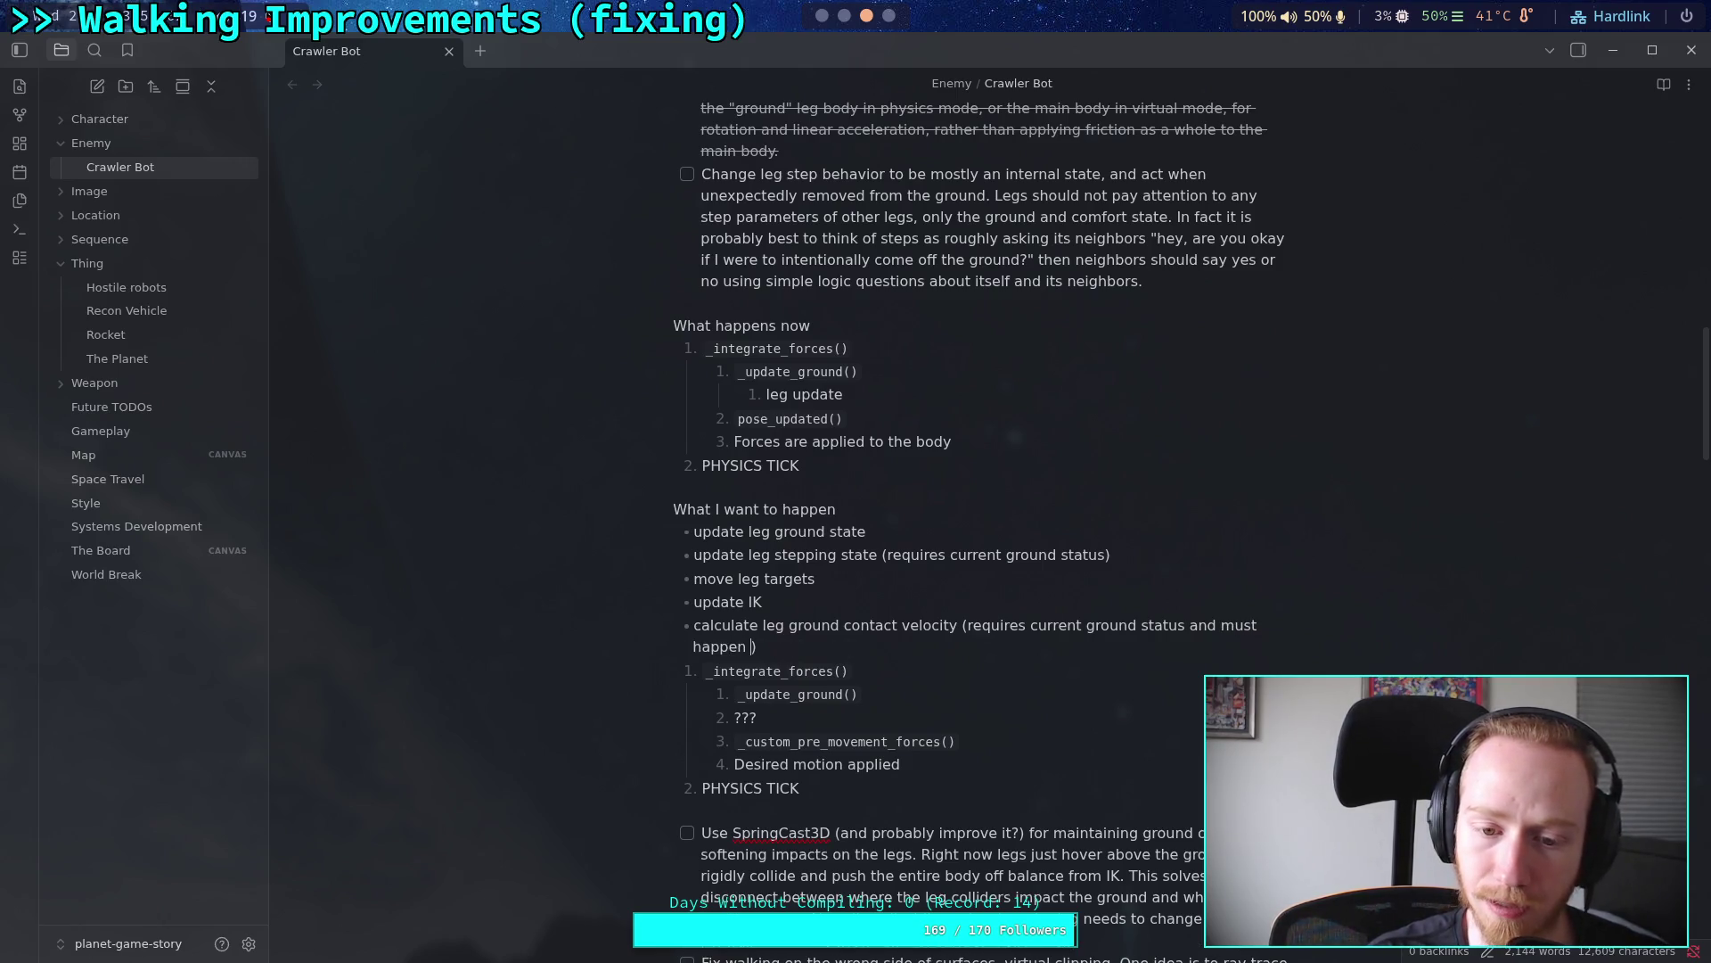
pyautogui.write('after IK')
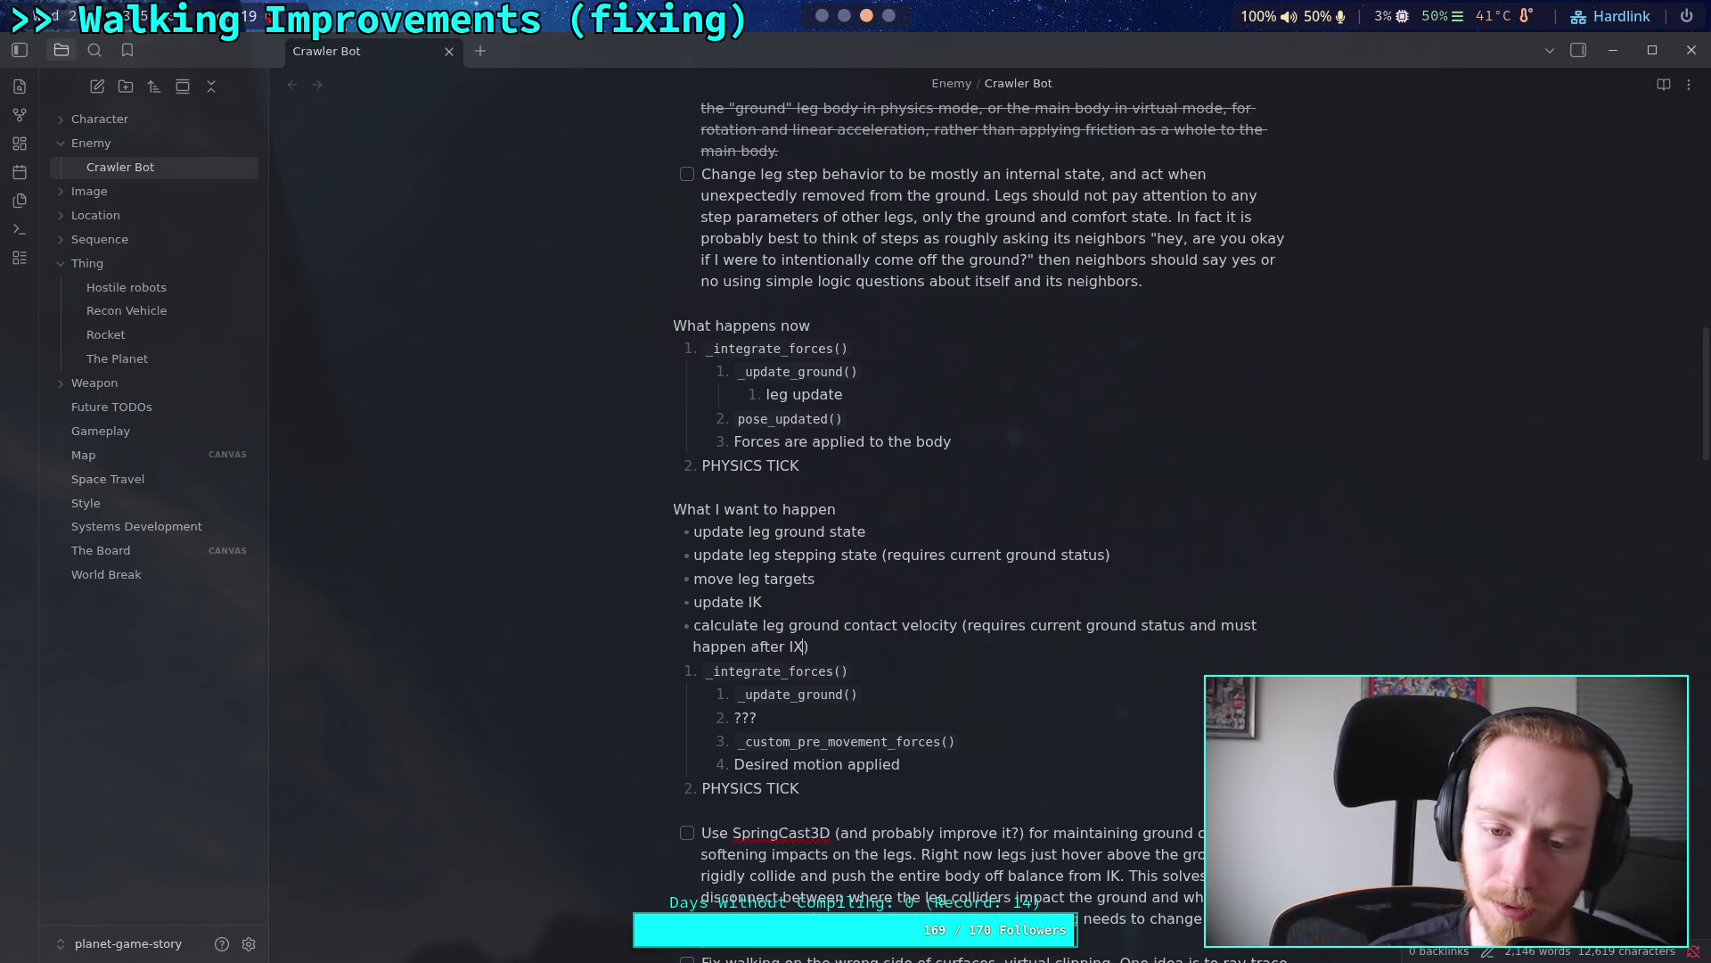
pyautogui.click(813, 649)
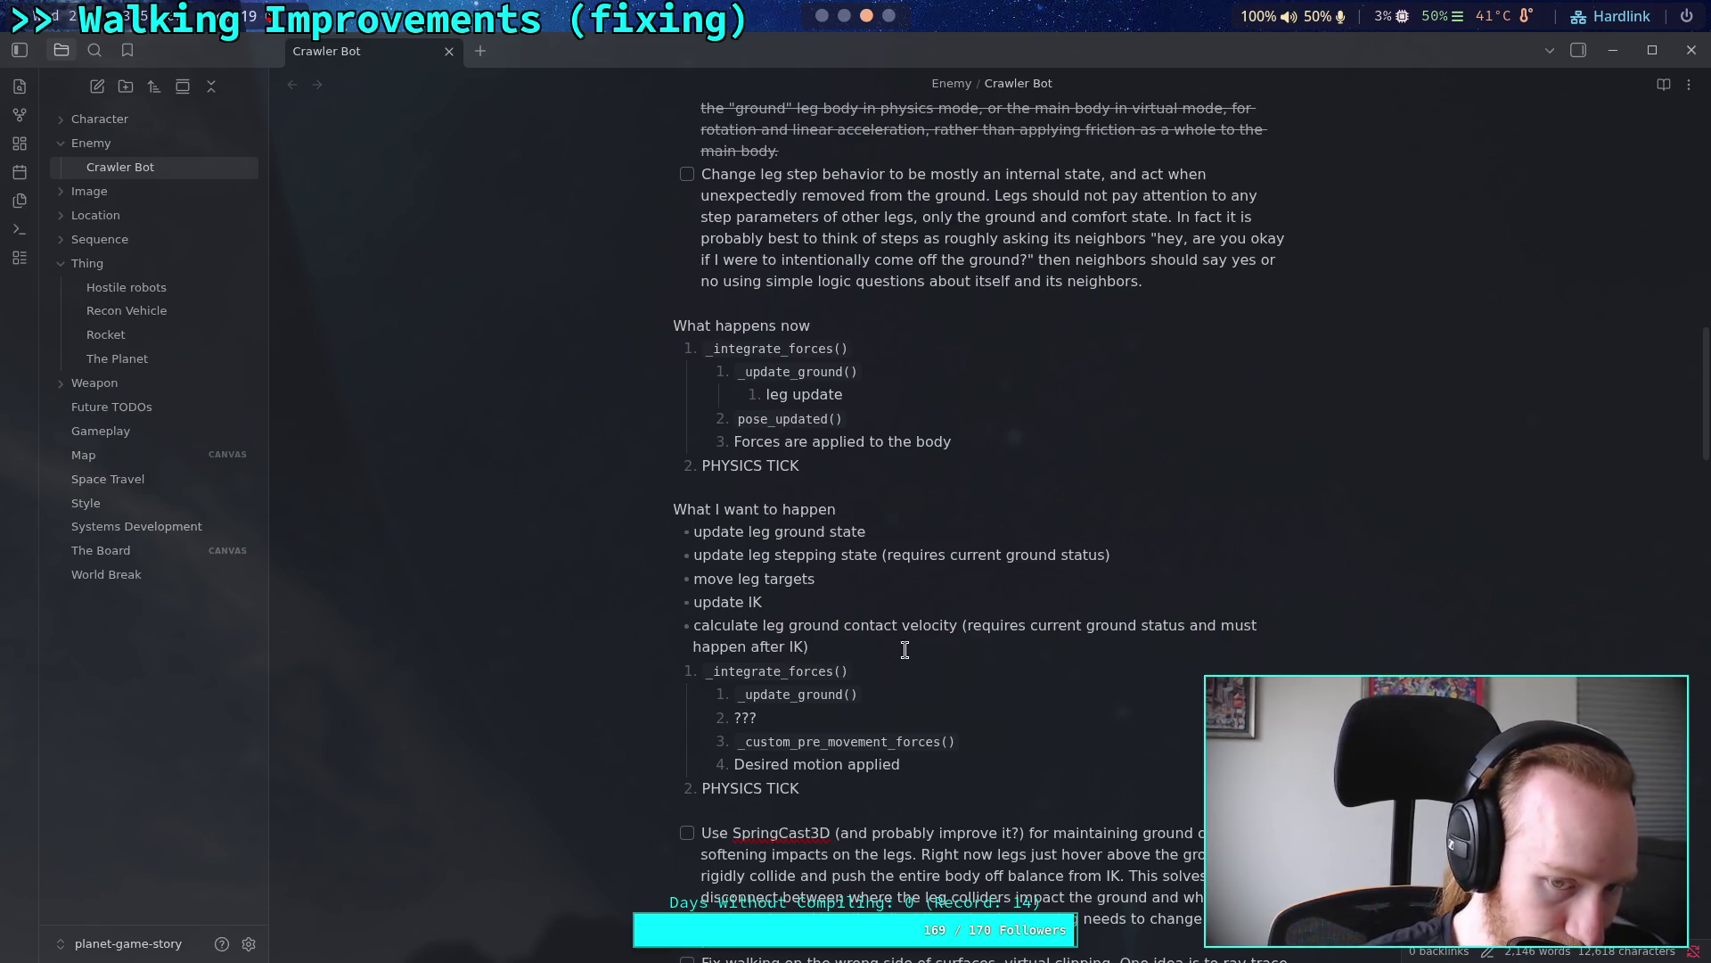
pyautogui.moveTo(814, 648); pyautogui.dragTo(686, 529)
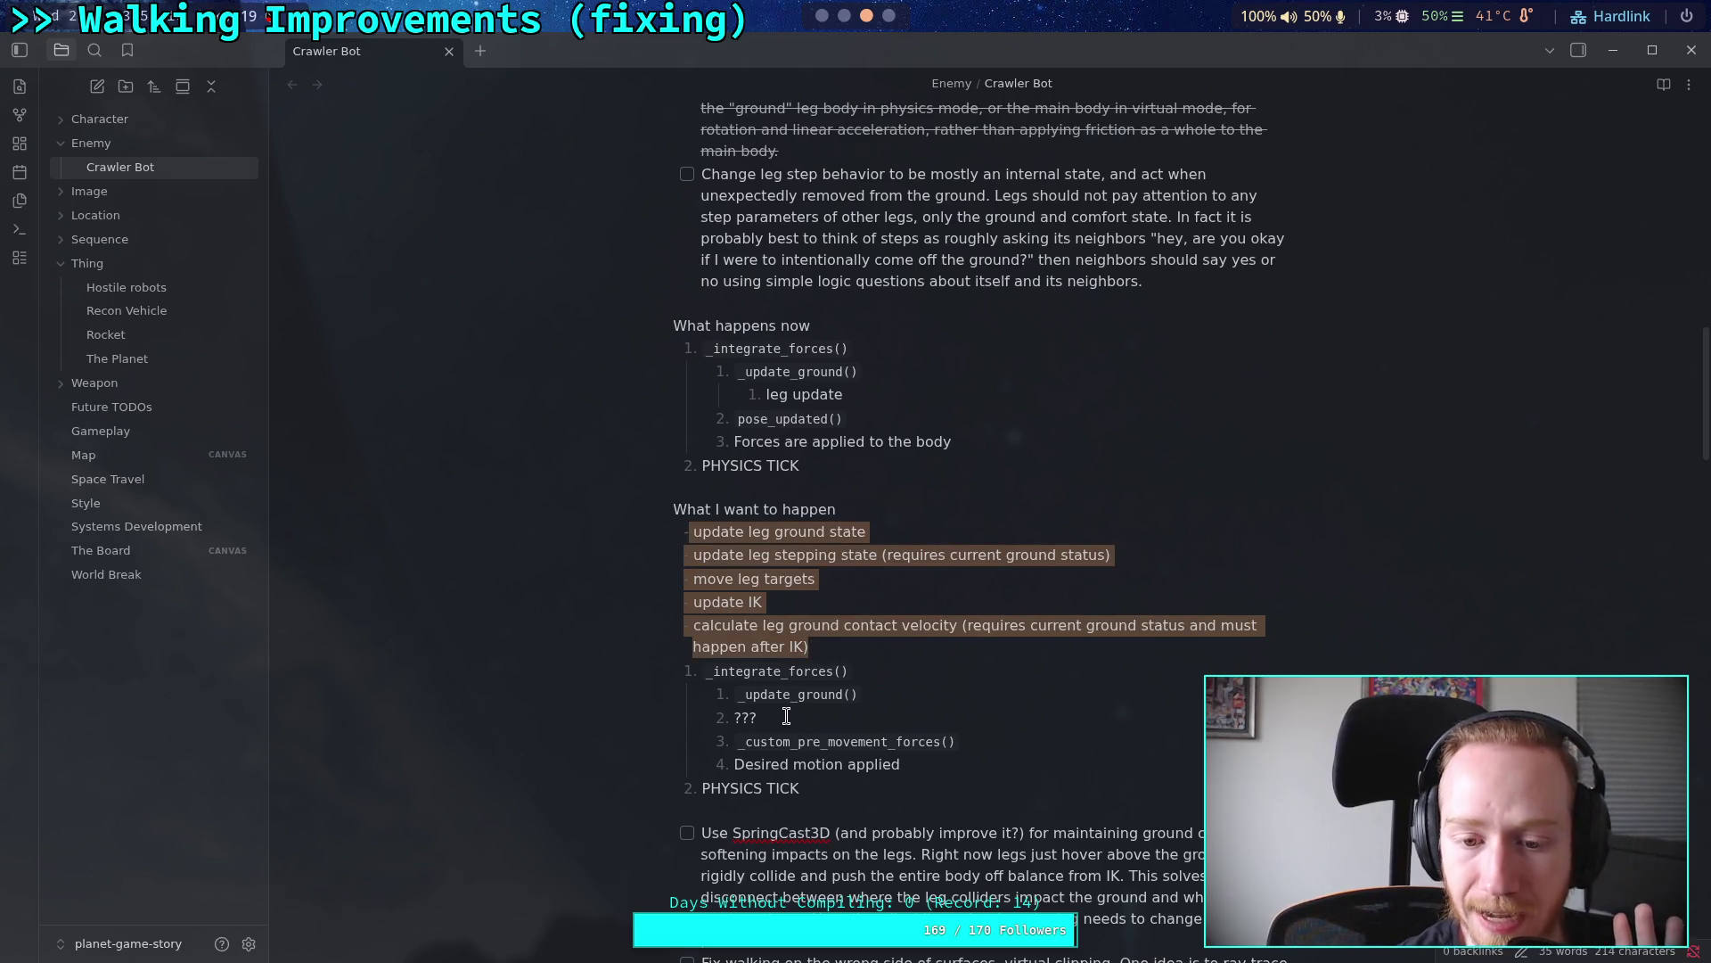
pyautogui.doubleClick(745, 718)
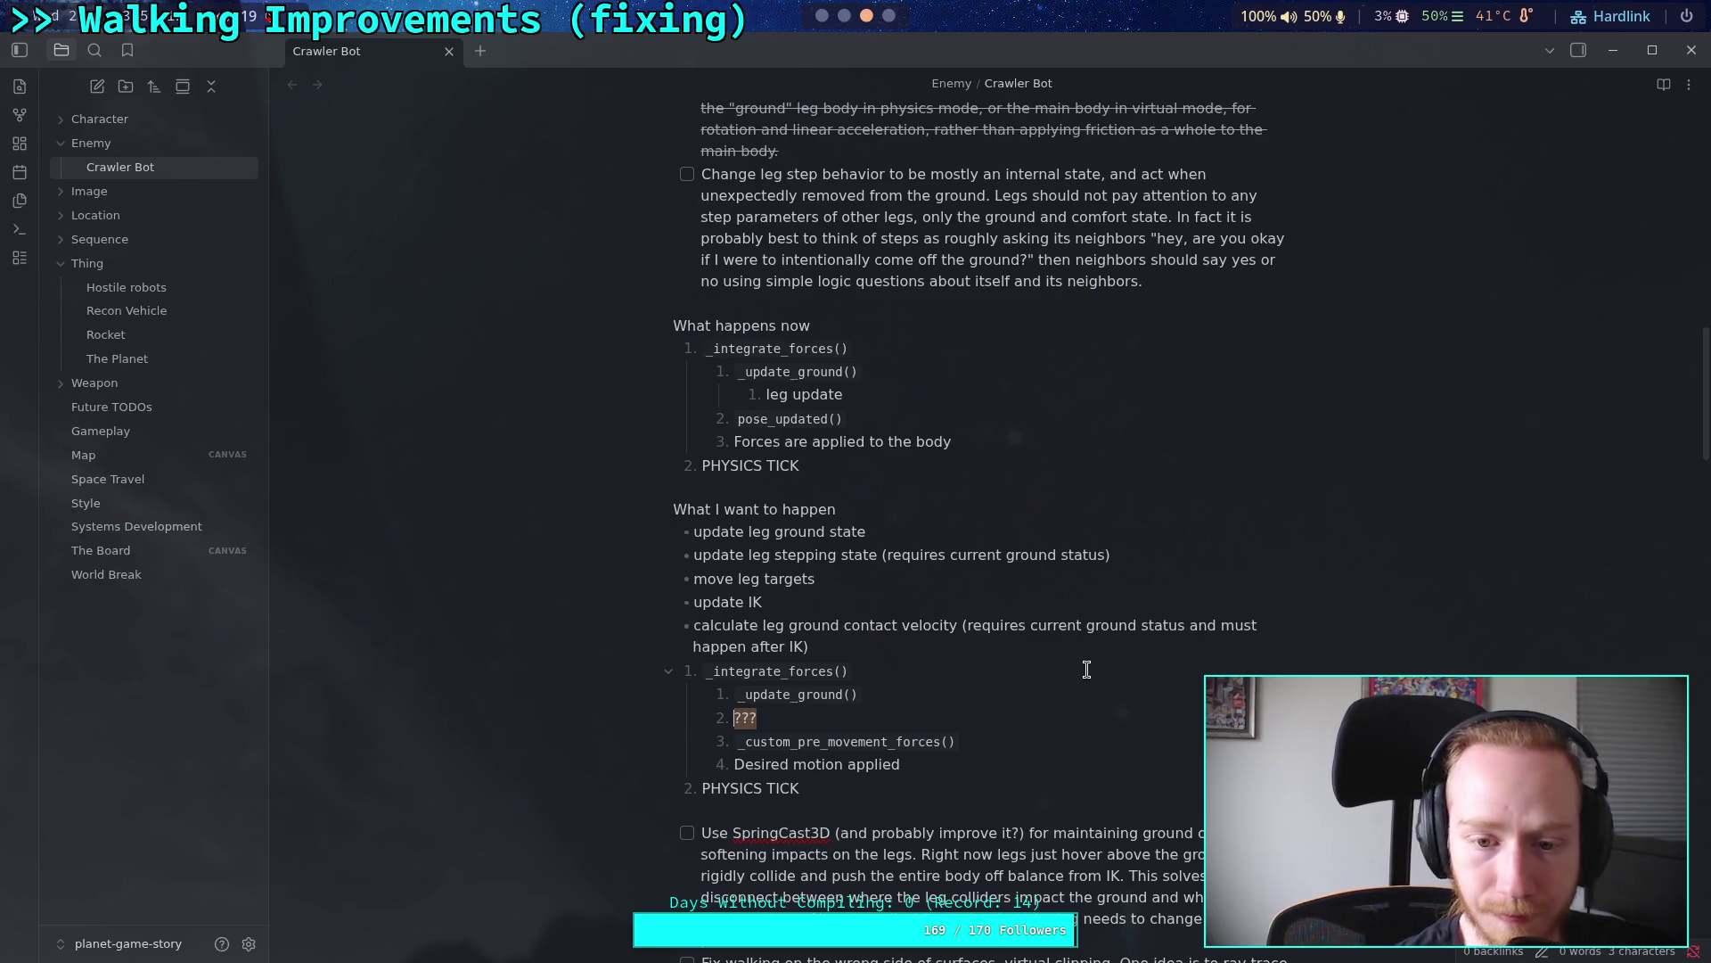
pyautogui.click(937, 620)
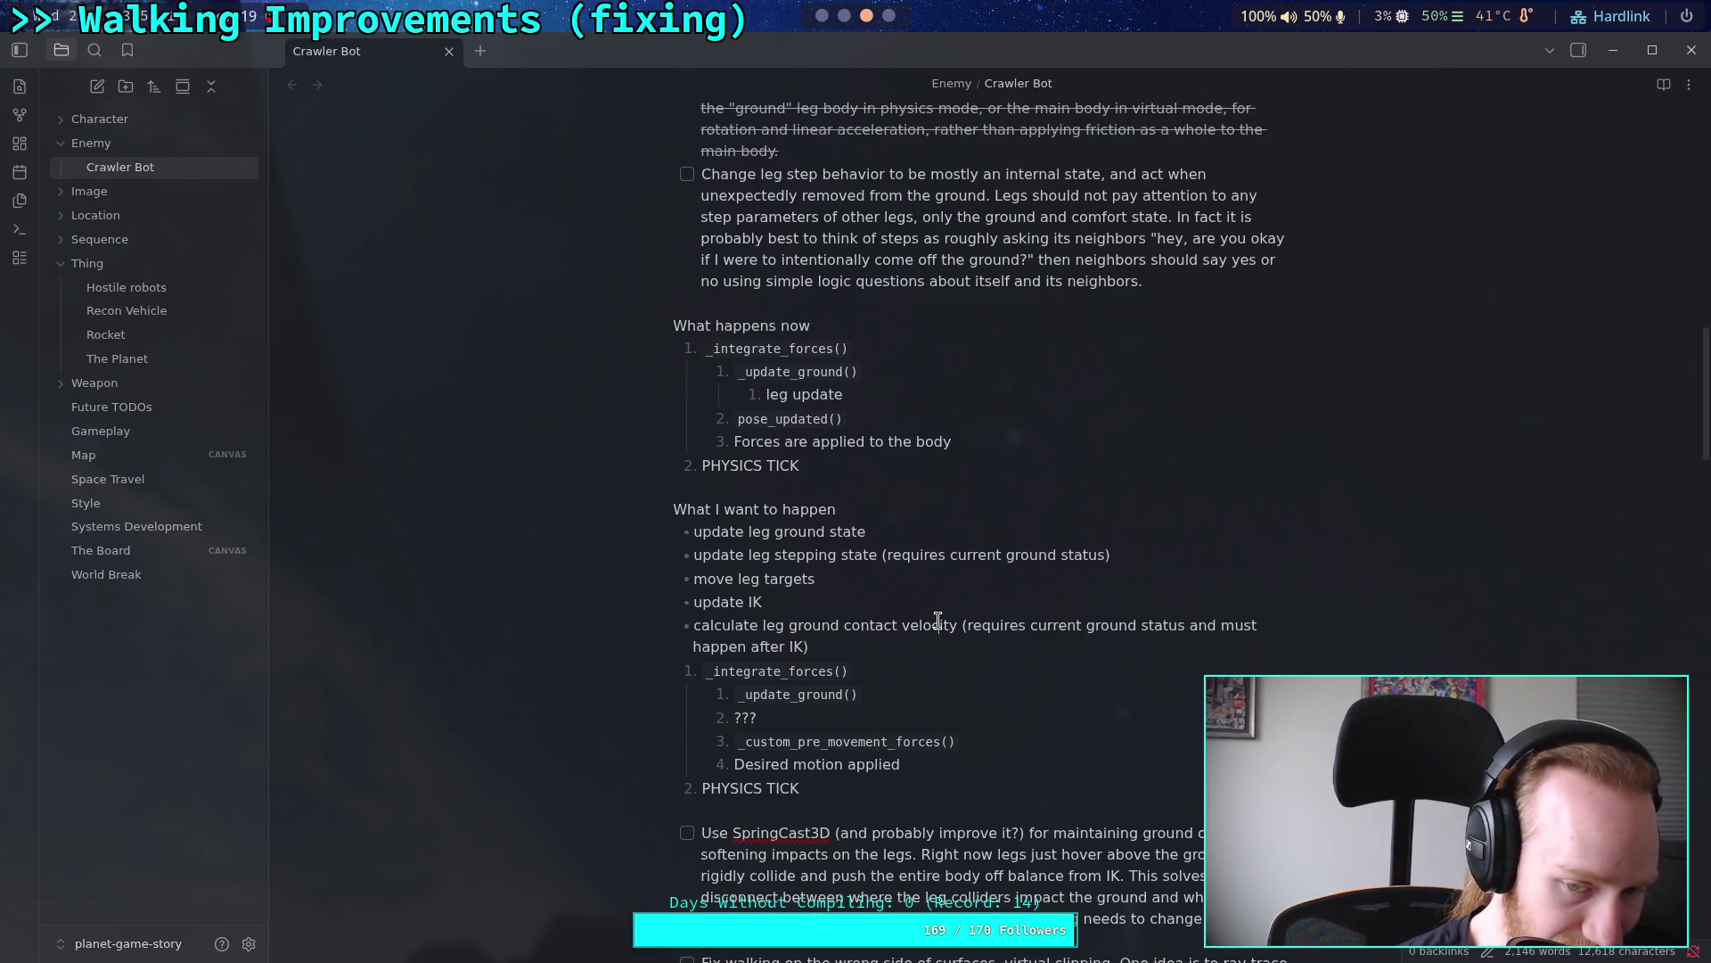
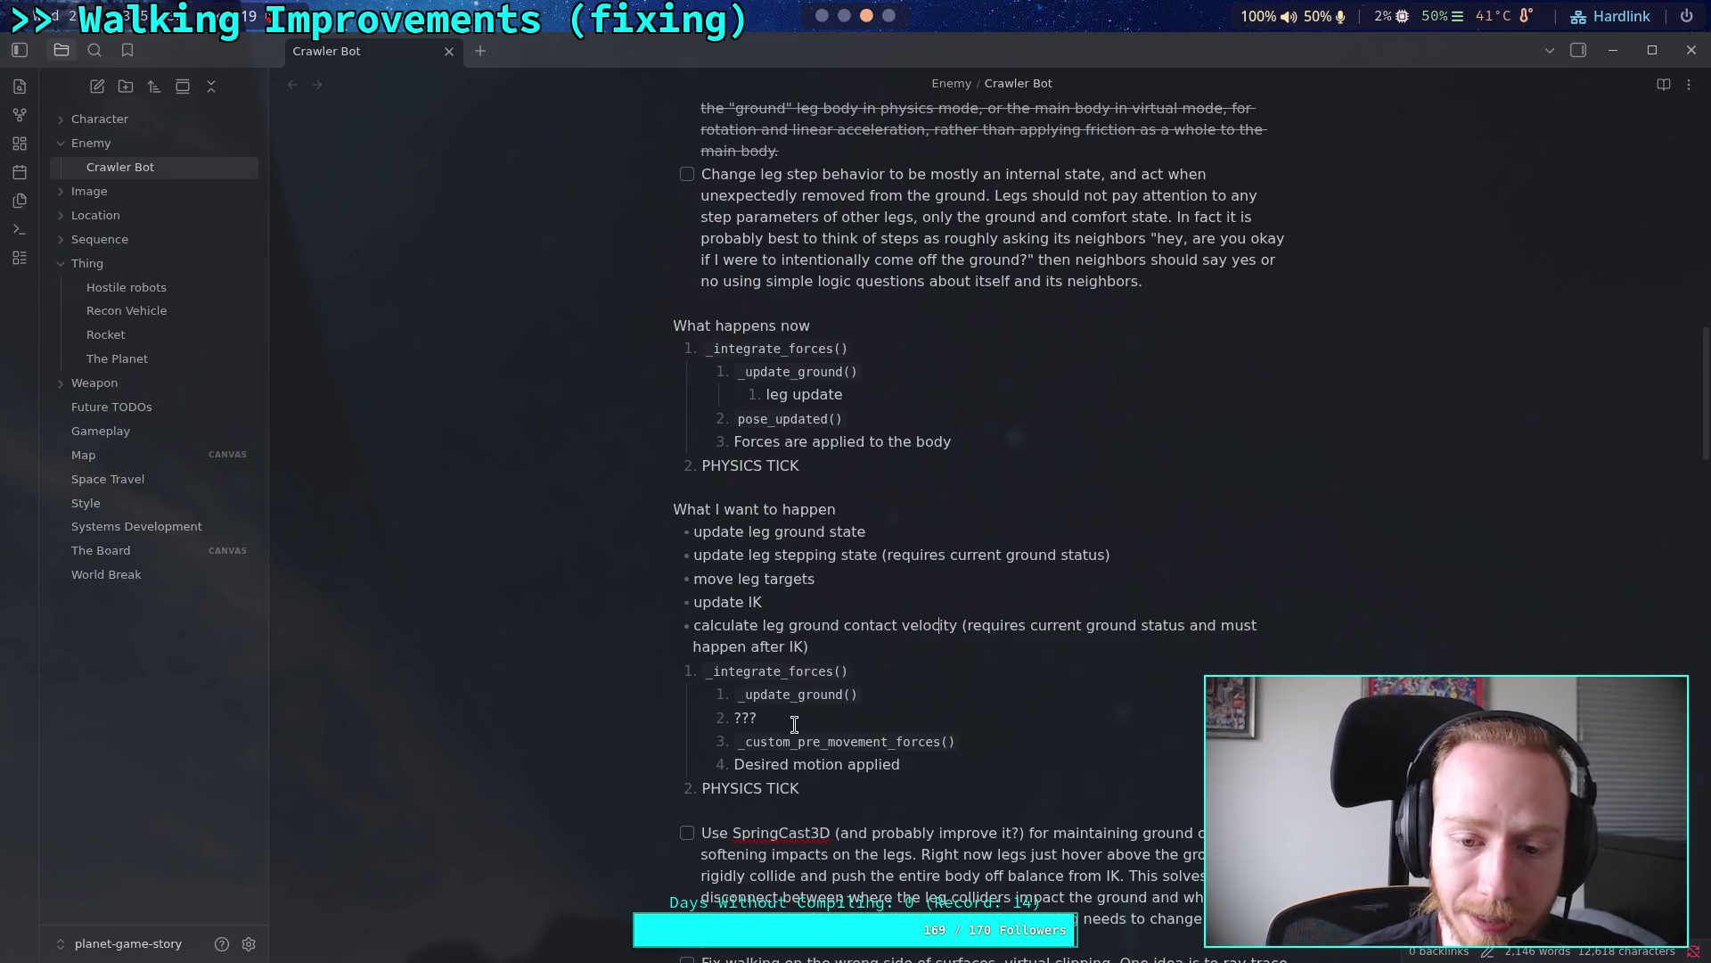
# Step: Add skeleton.advance() as a new step after ??? and begin an inline-code sub-step beneath it
pyautogui.click(754, 718)
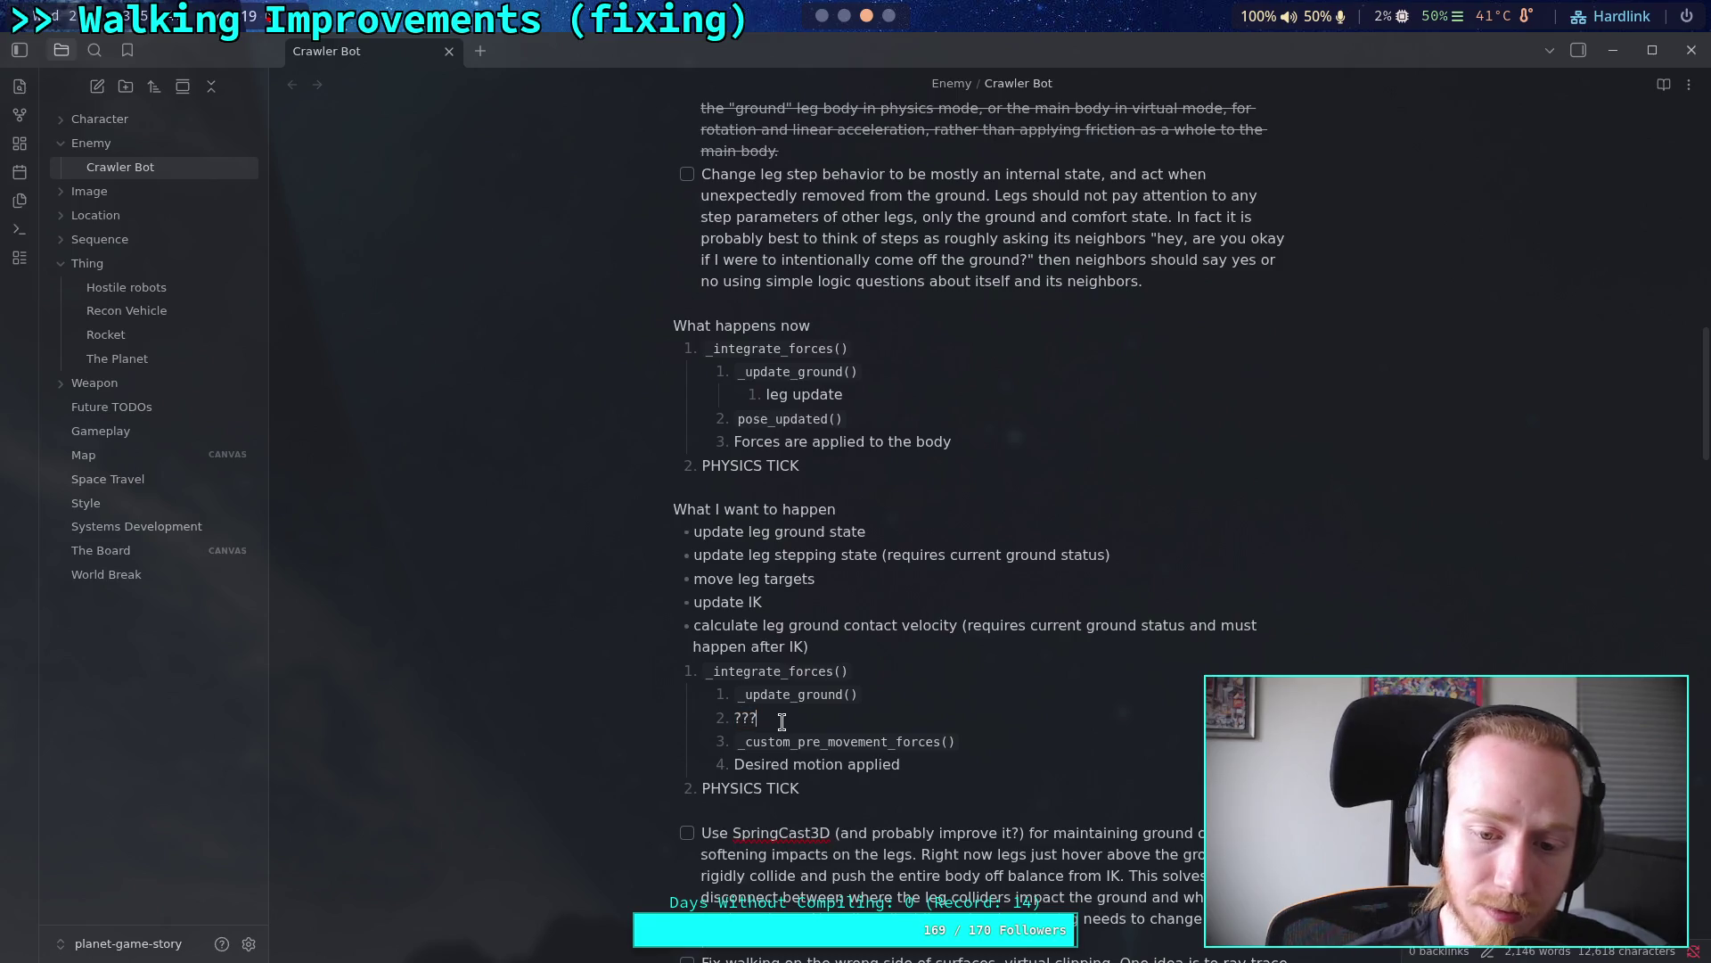
pyautogui.press('Return')
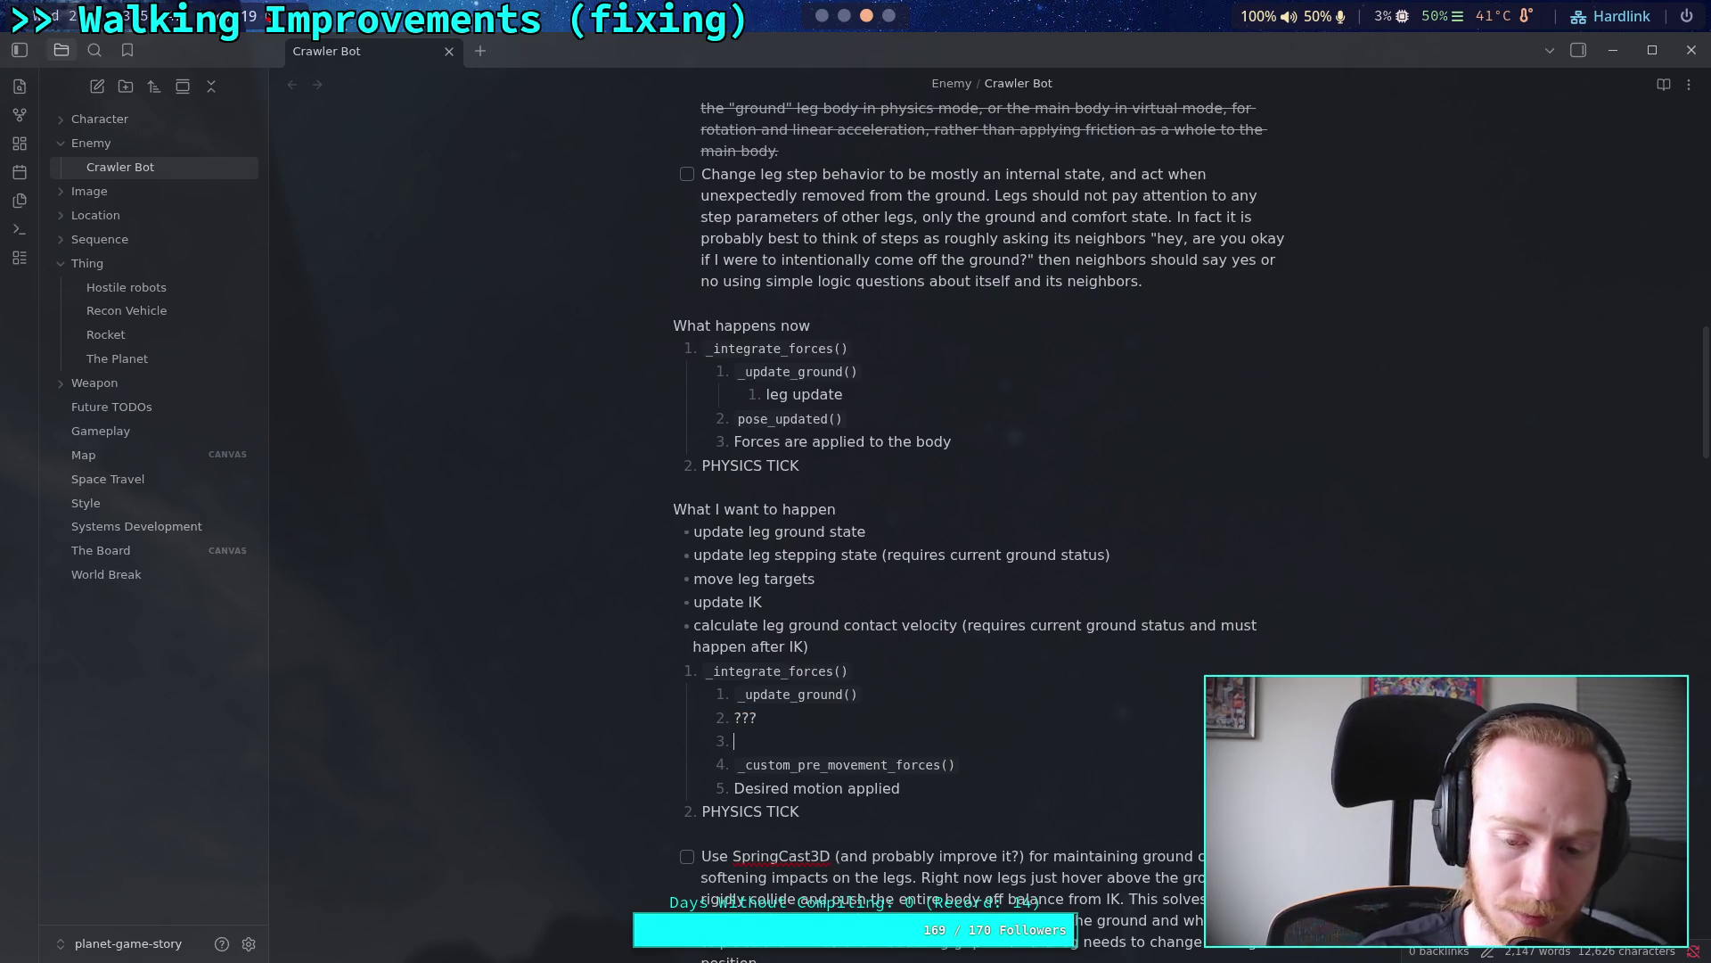
pyautogui.write('`skeleton.')
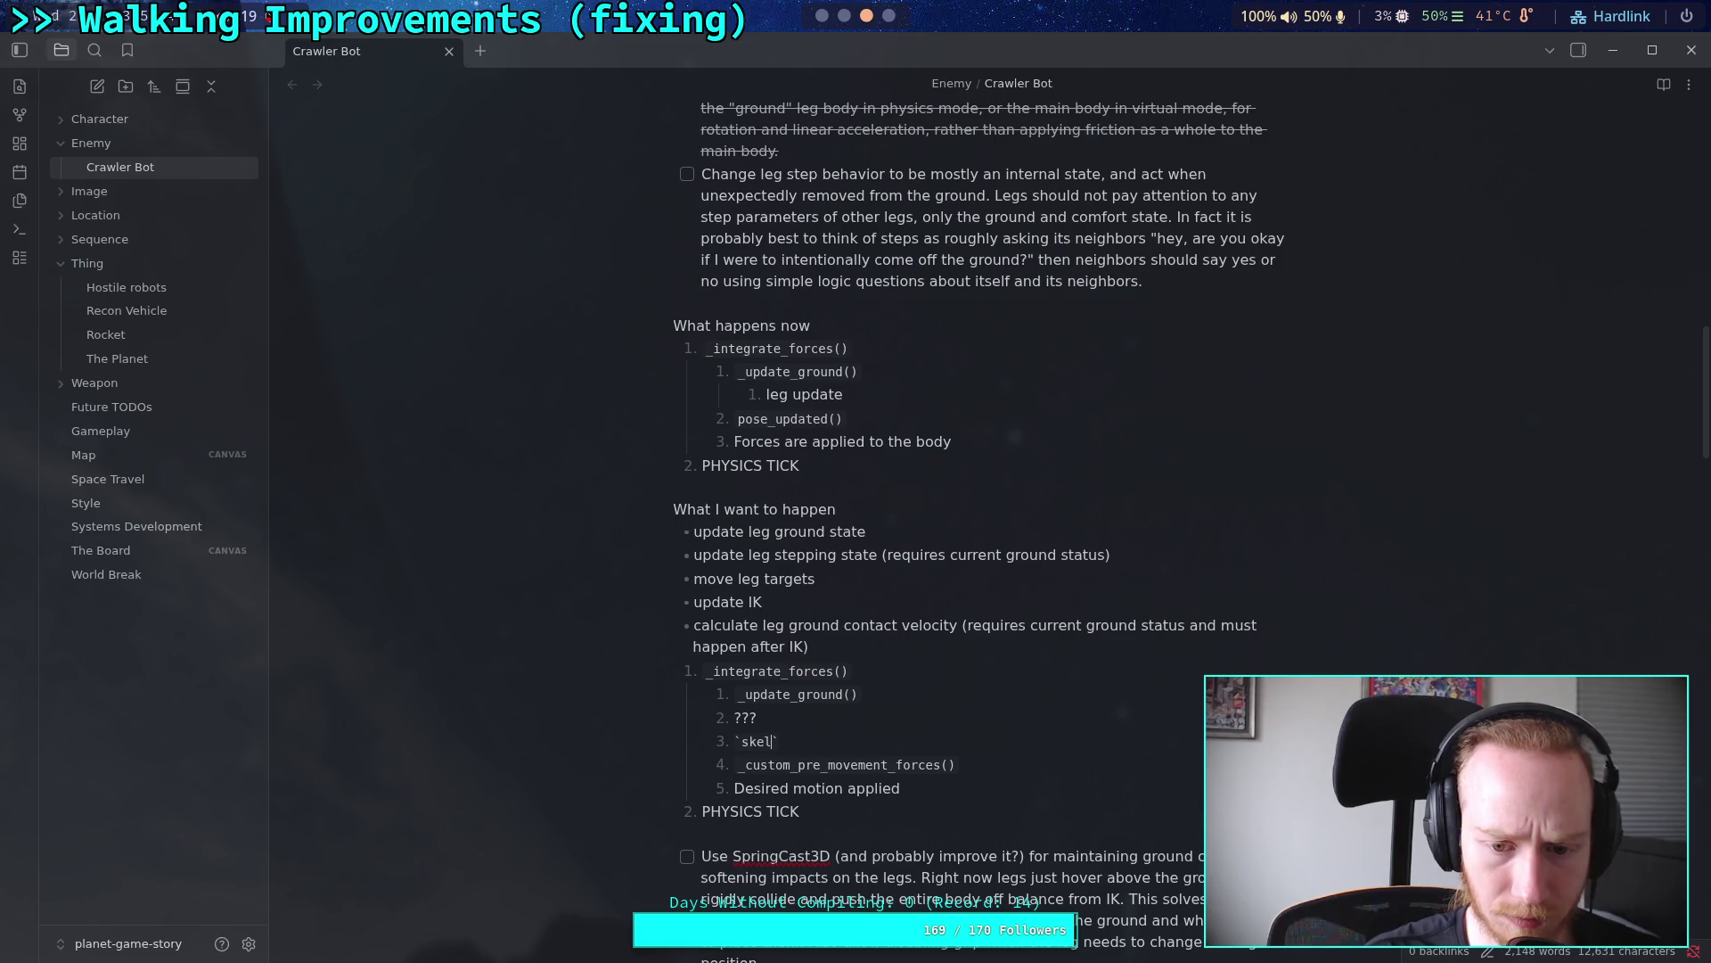
pyautogui.write('advance()`')
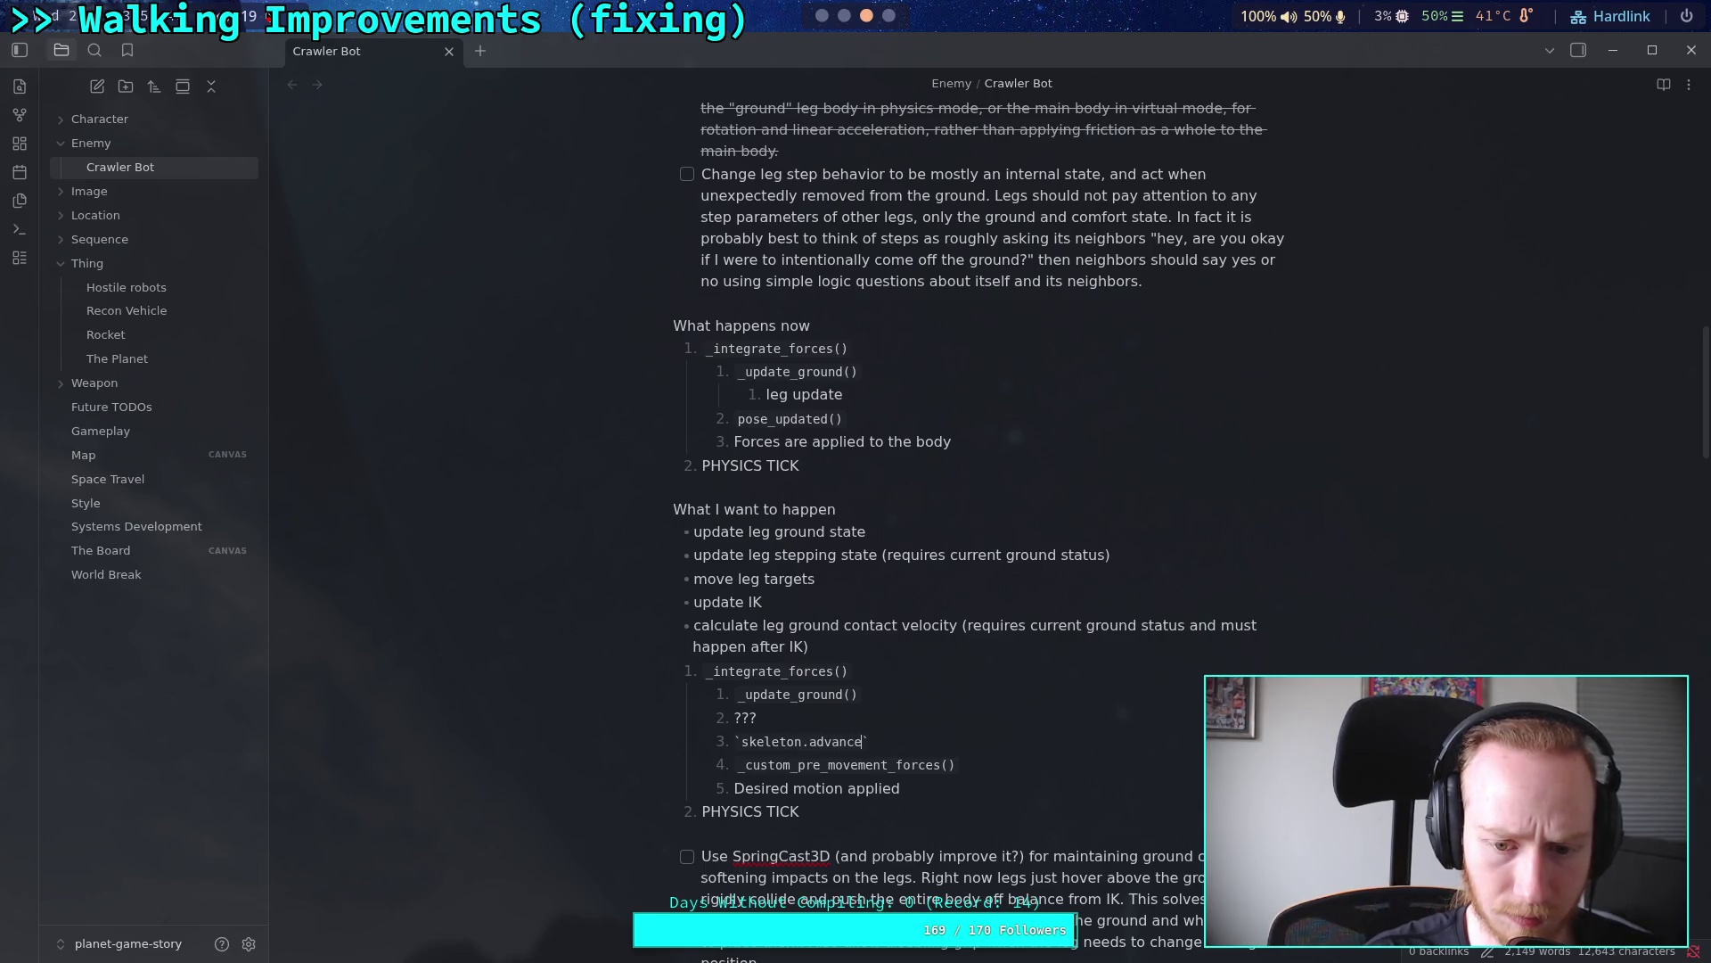
pyautogui.press('Return')
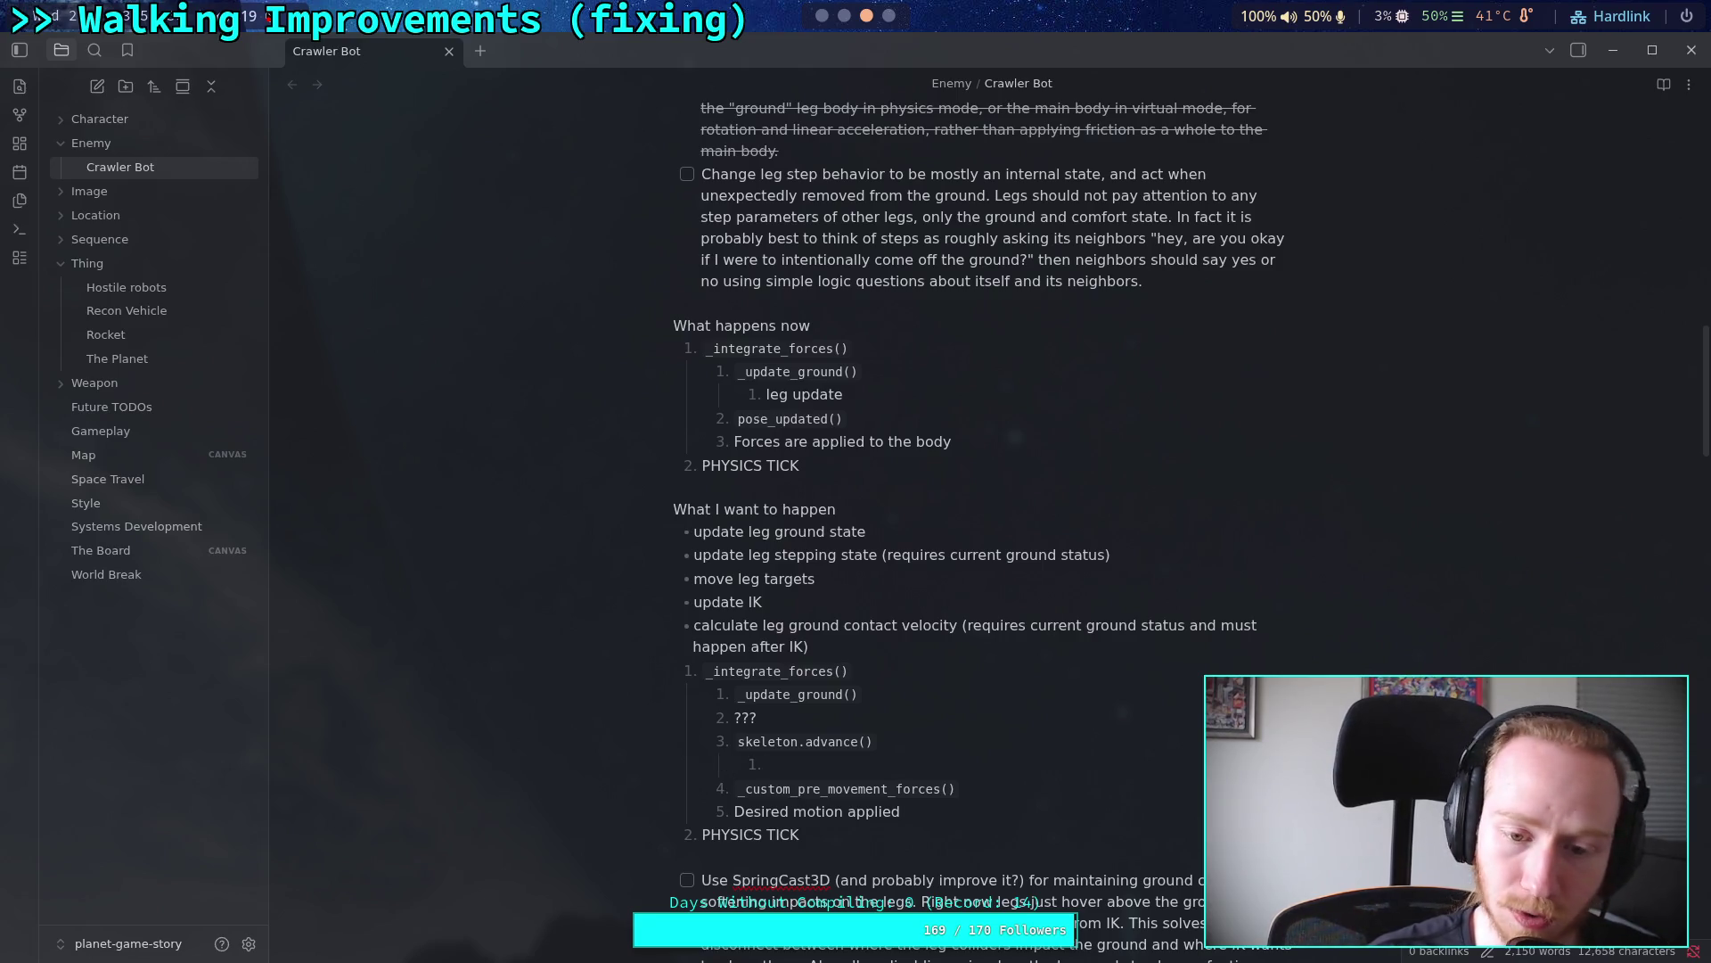
pyautogui.write('`')
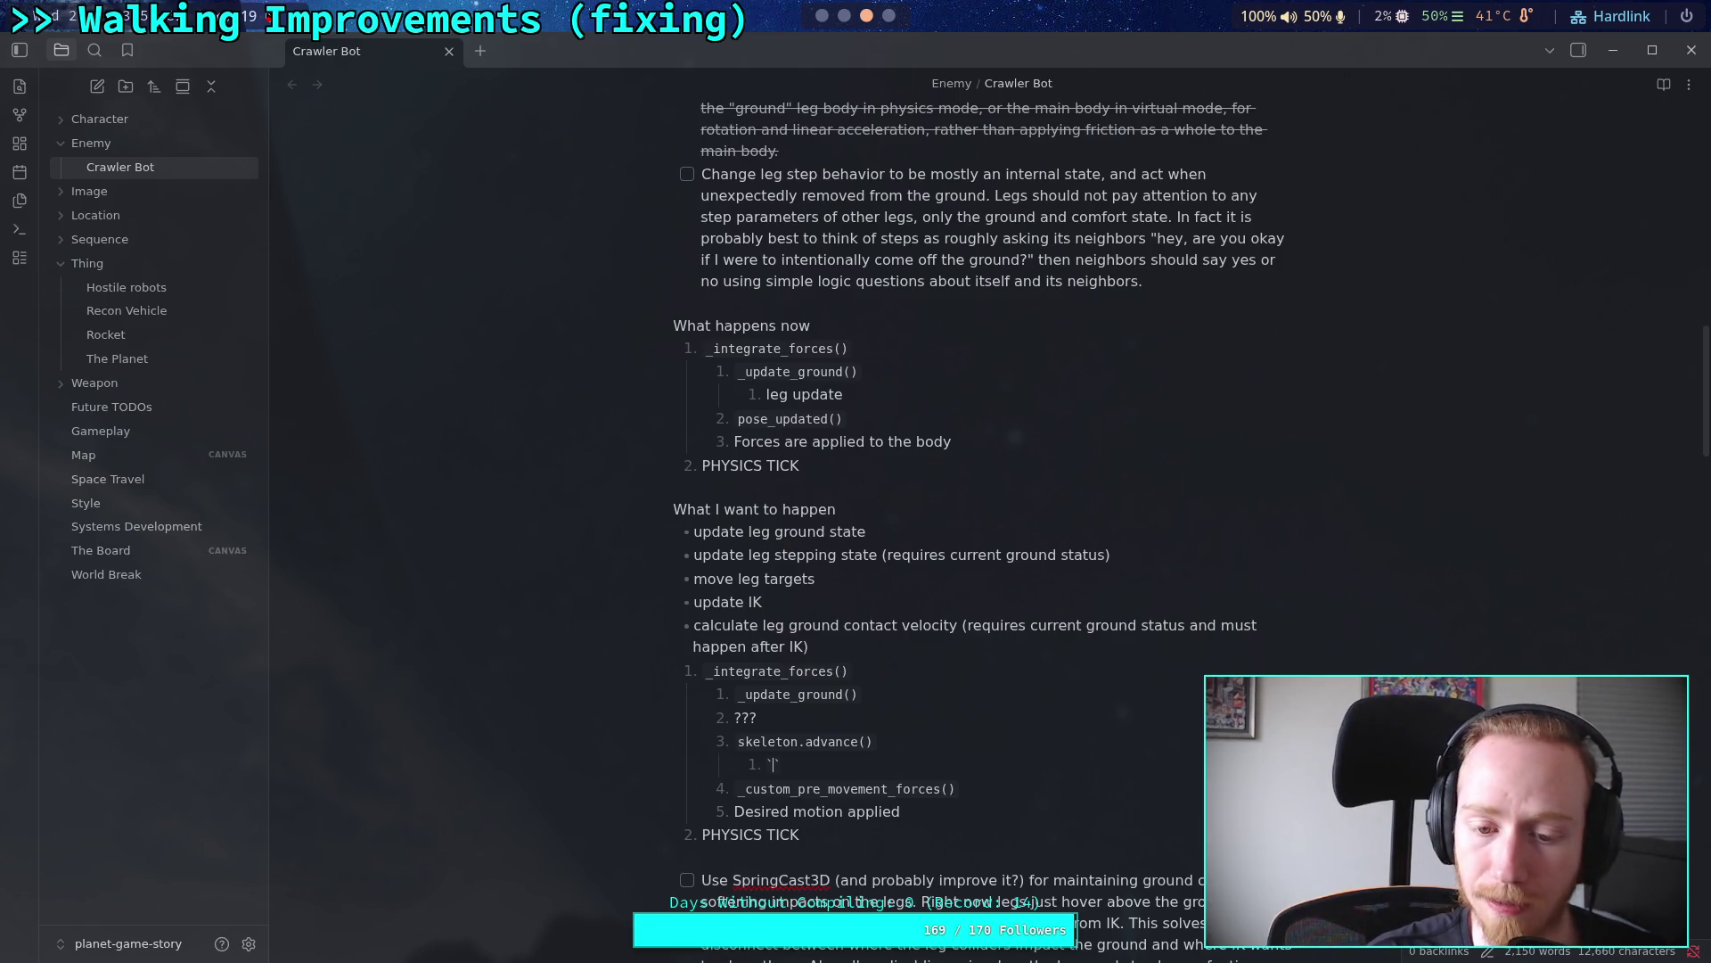
# Step: Glance over the Godot script editor, then come back to the Crawler Bot note
pyautogui.hotkey('alt', 'Tab')
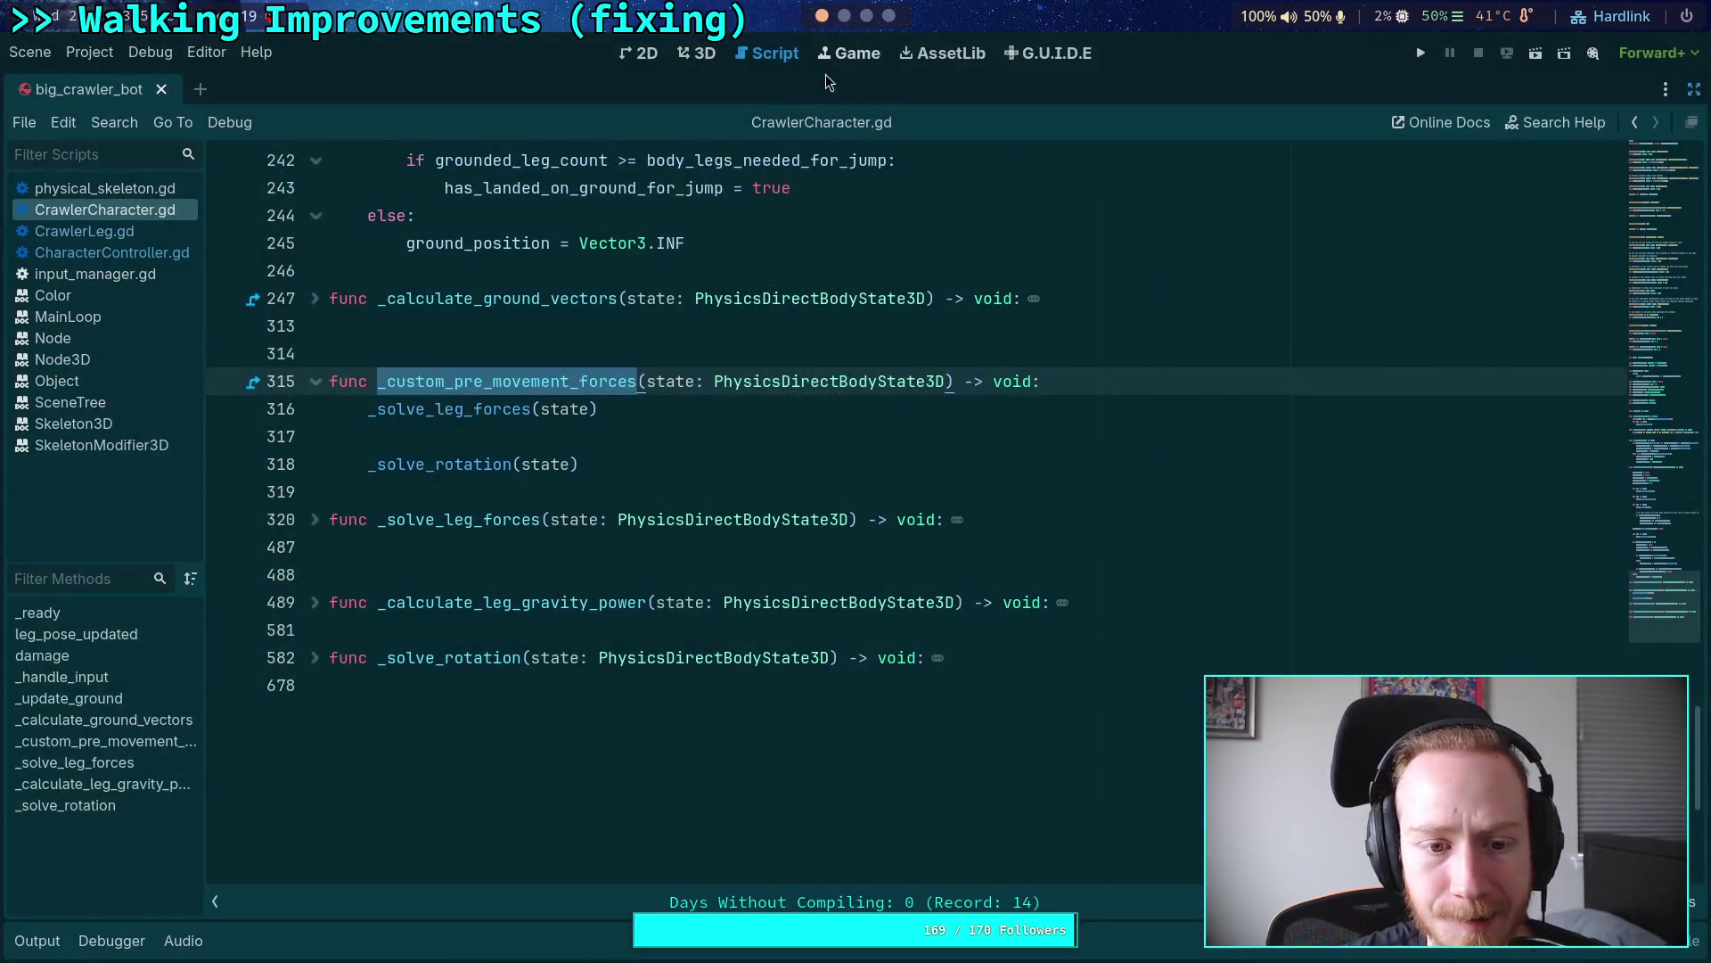
pyautogui.scroll(15, 642, 535)
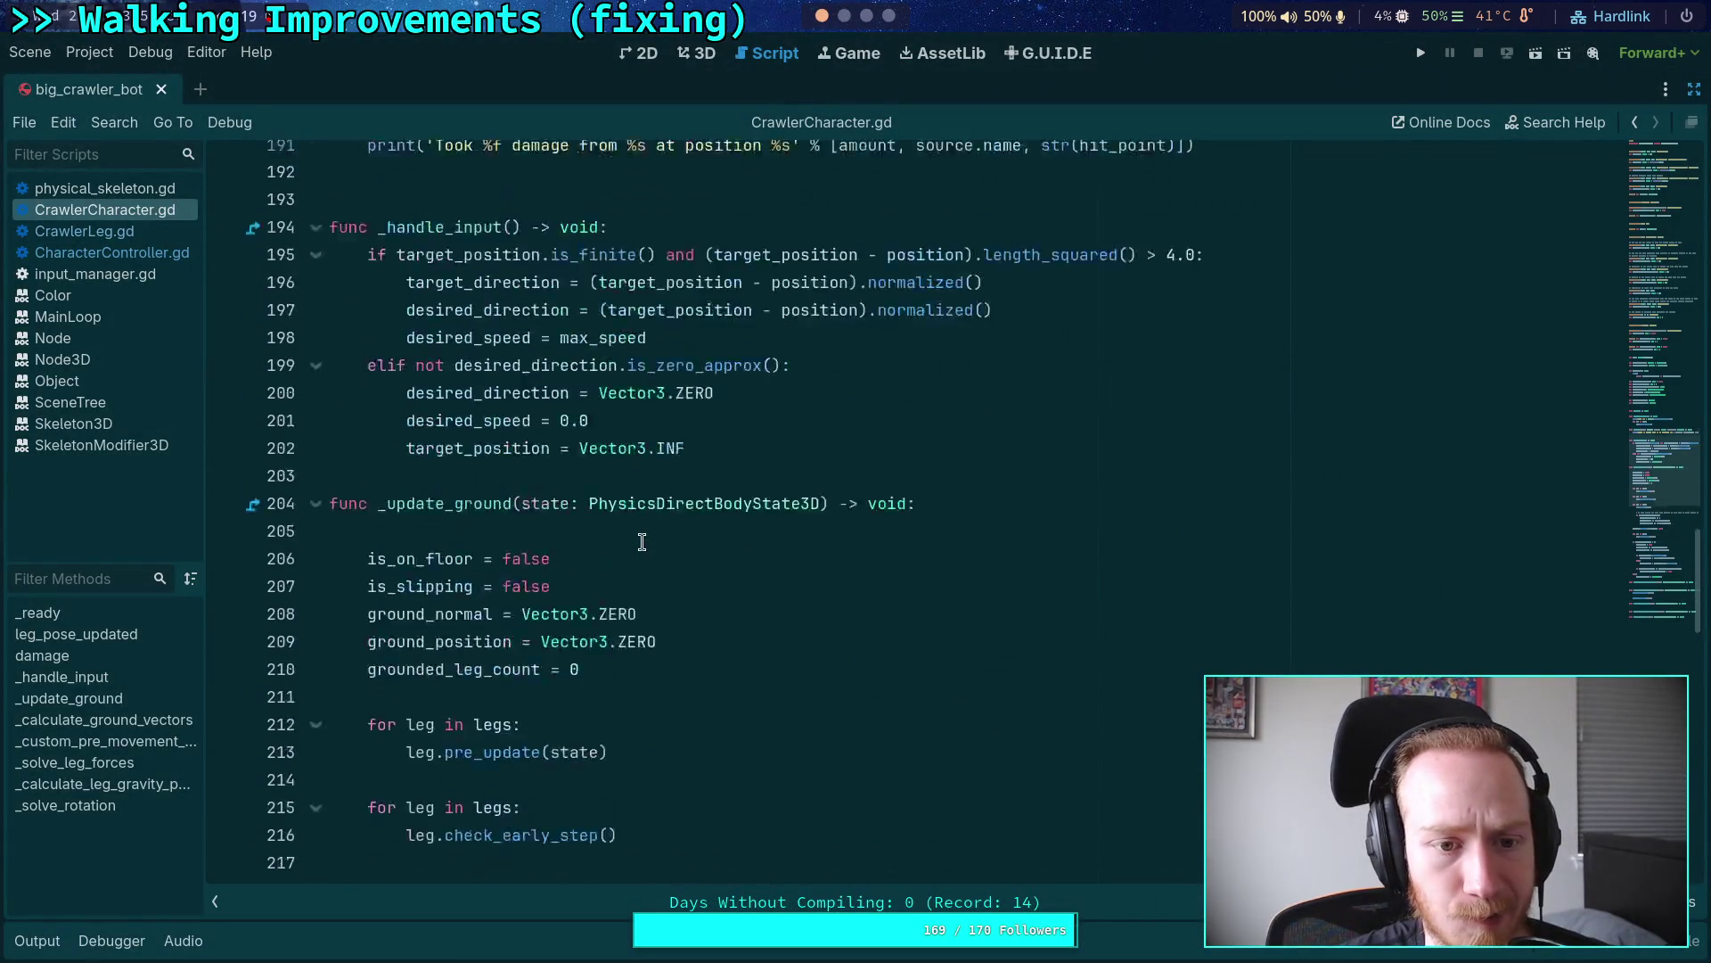
pyautogui.scroll(2, 642, 542)
pyautogui.scroll(3, 642, 542)
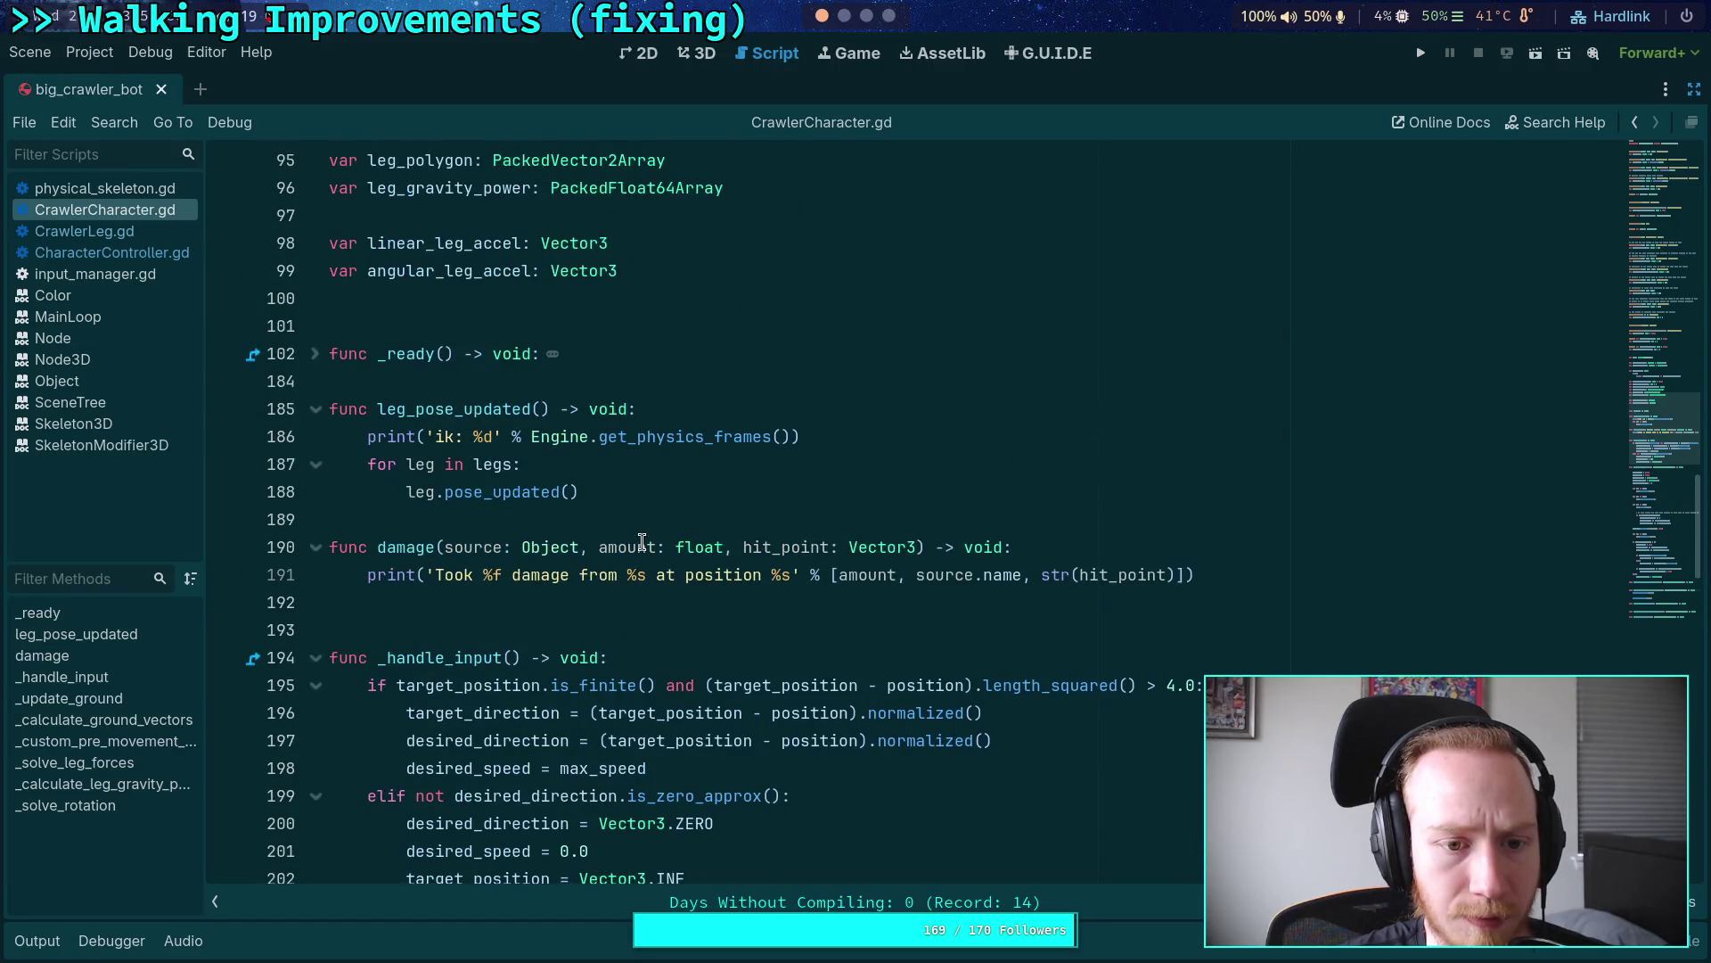
pyautogui.click(850, 17)
pyautogui.click(864, 16)
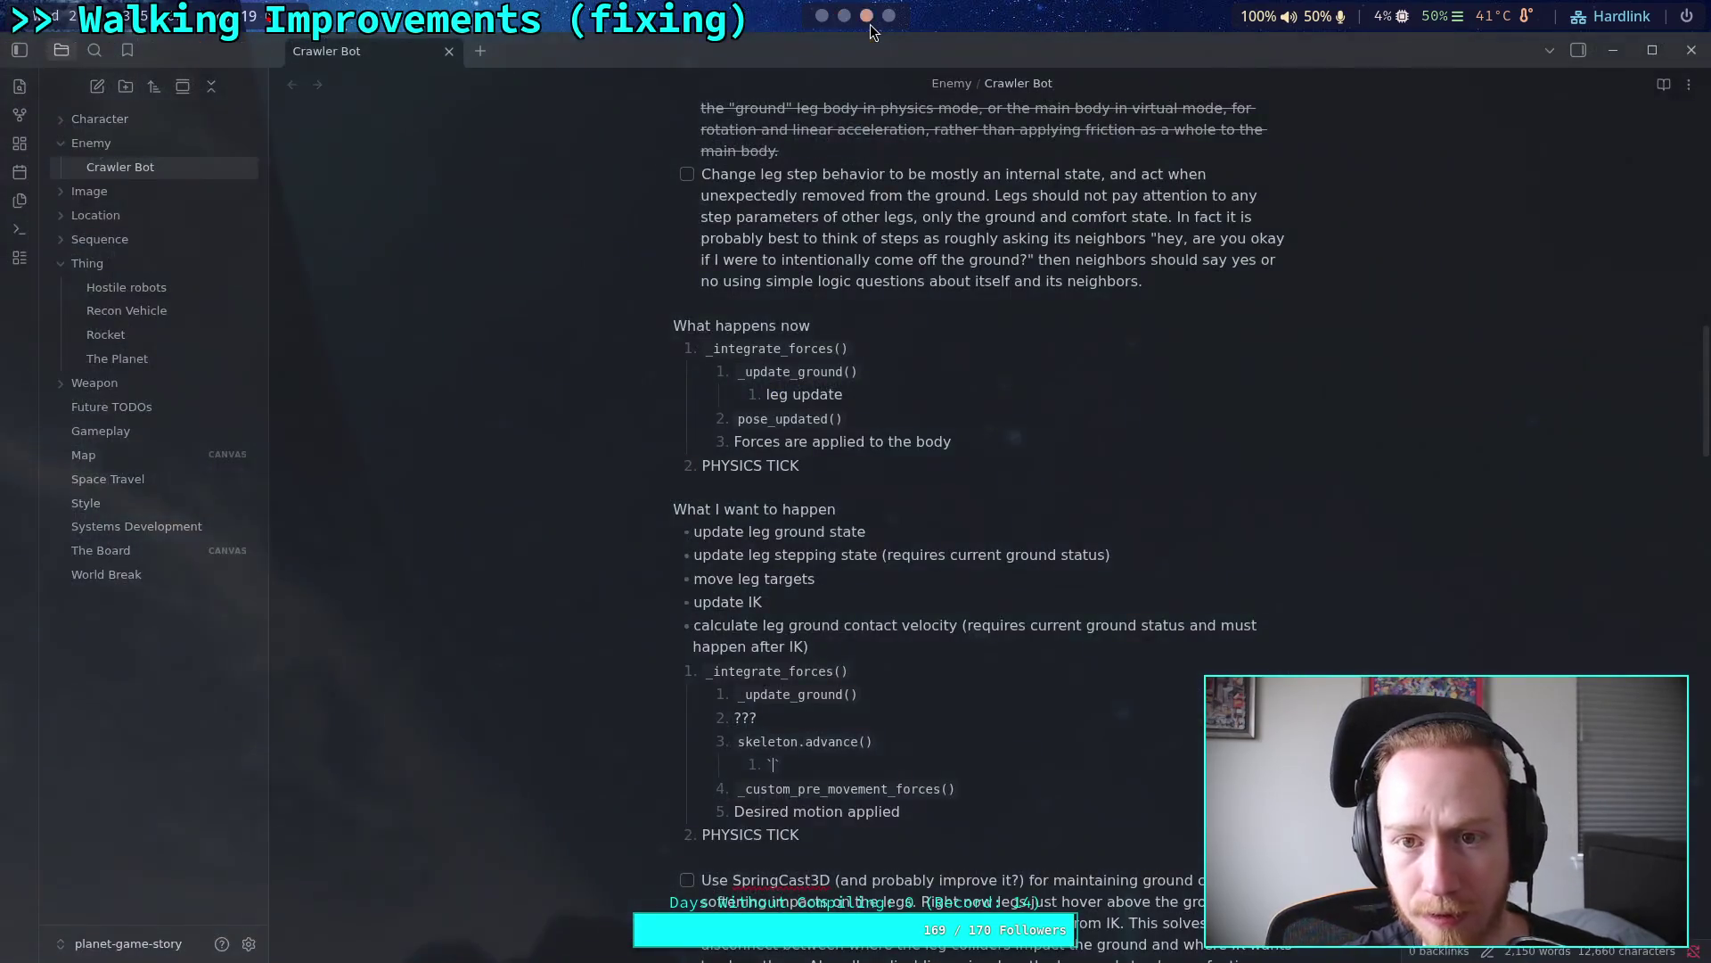
# Step: Complete the sub-step as leg_pose_updated() and open a deeper nested item beneath it
pyautogui.write('leg_pose_updated')
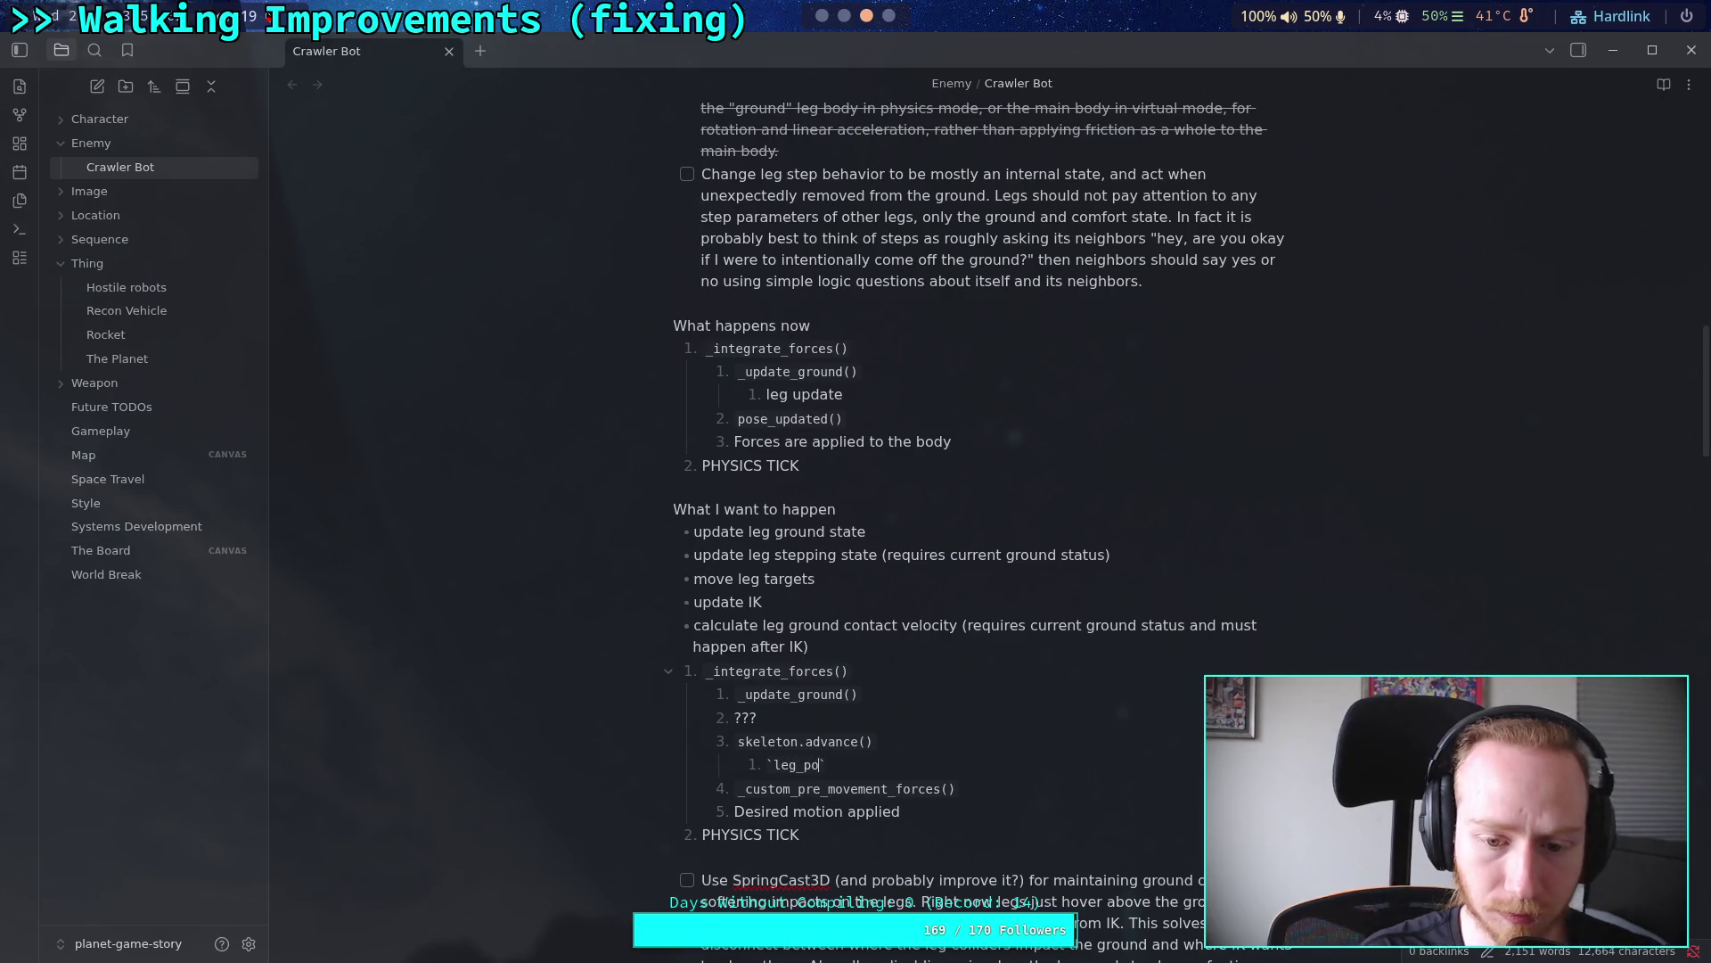
pyautogui.write('()')
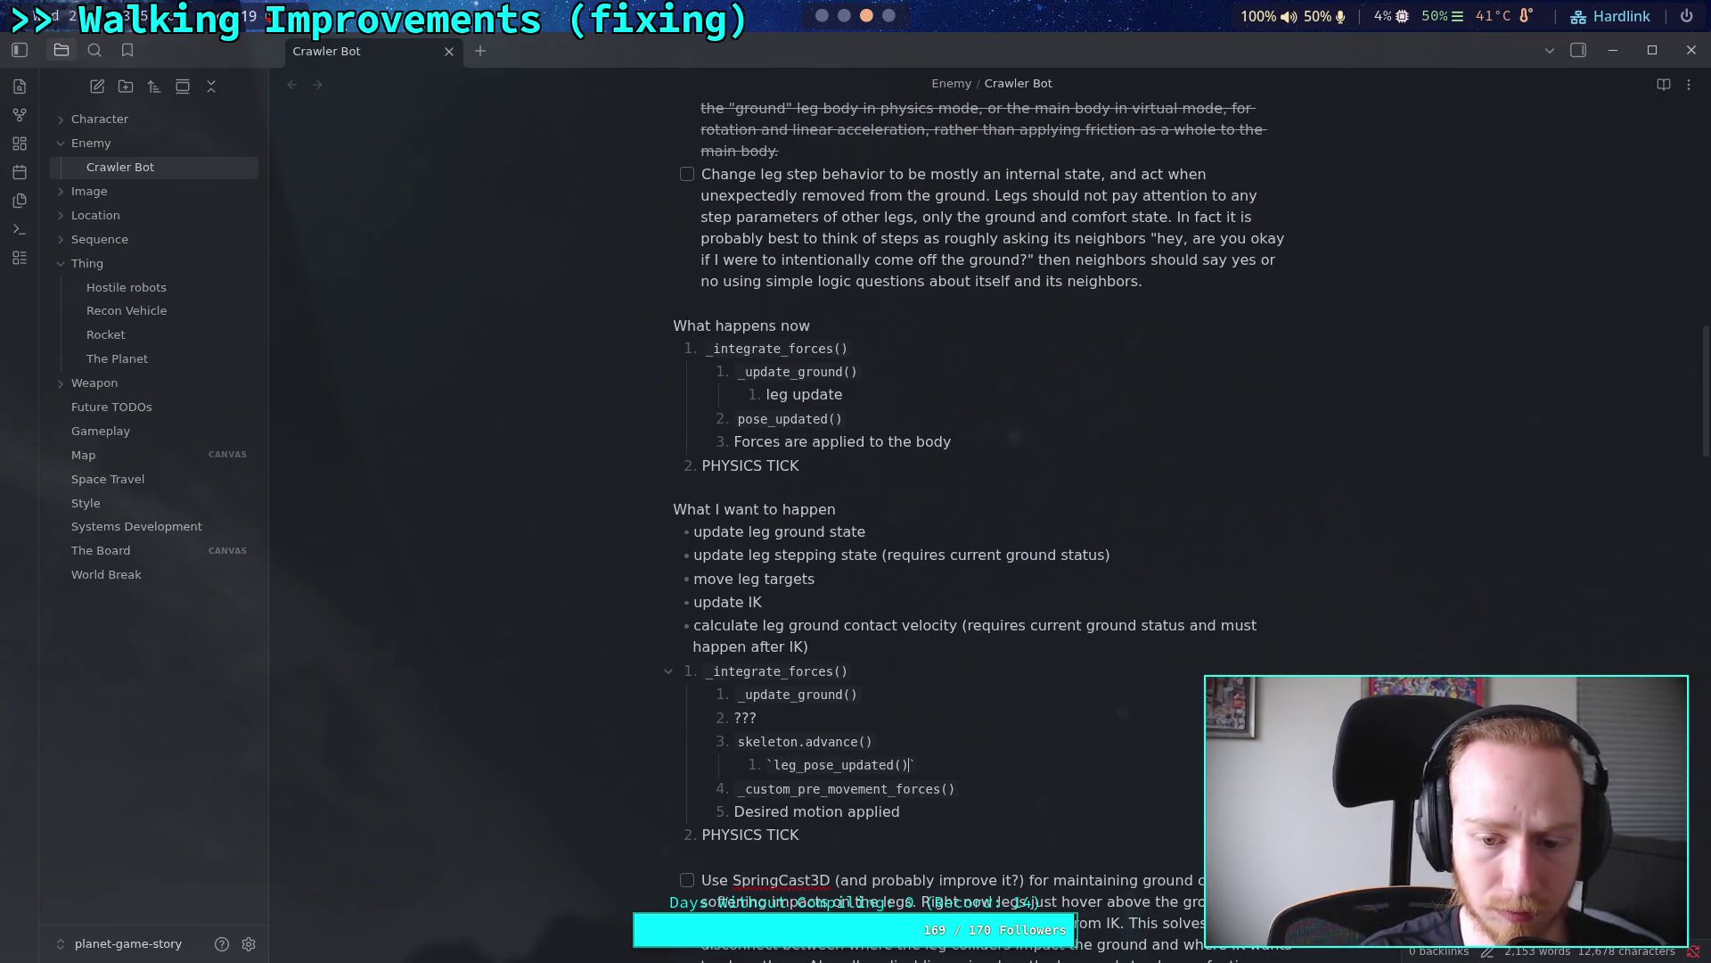
pyautogui.press('Return')
pyautogui.press('Tab')
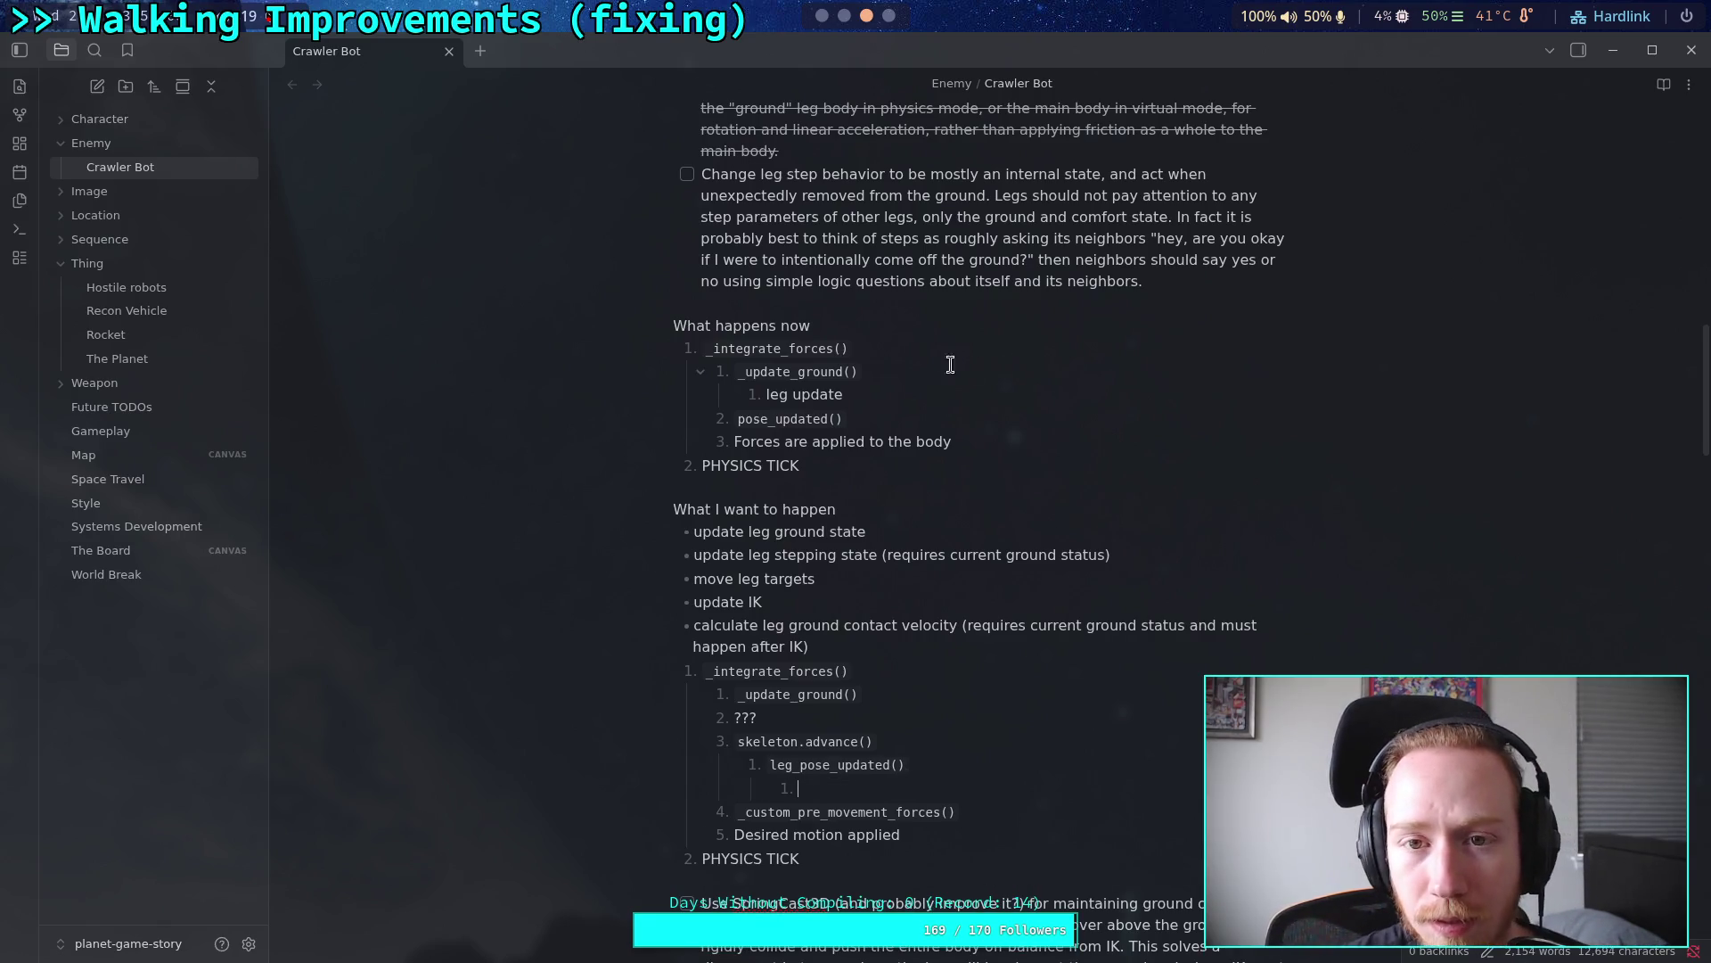
pyautogui.press('super+1')
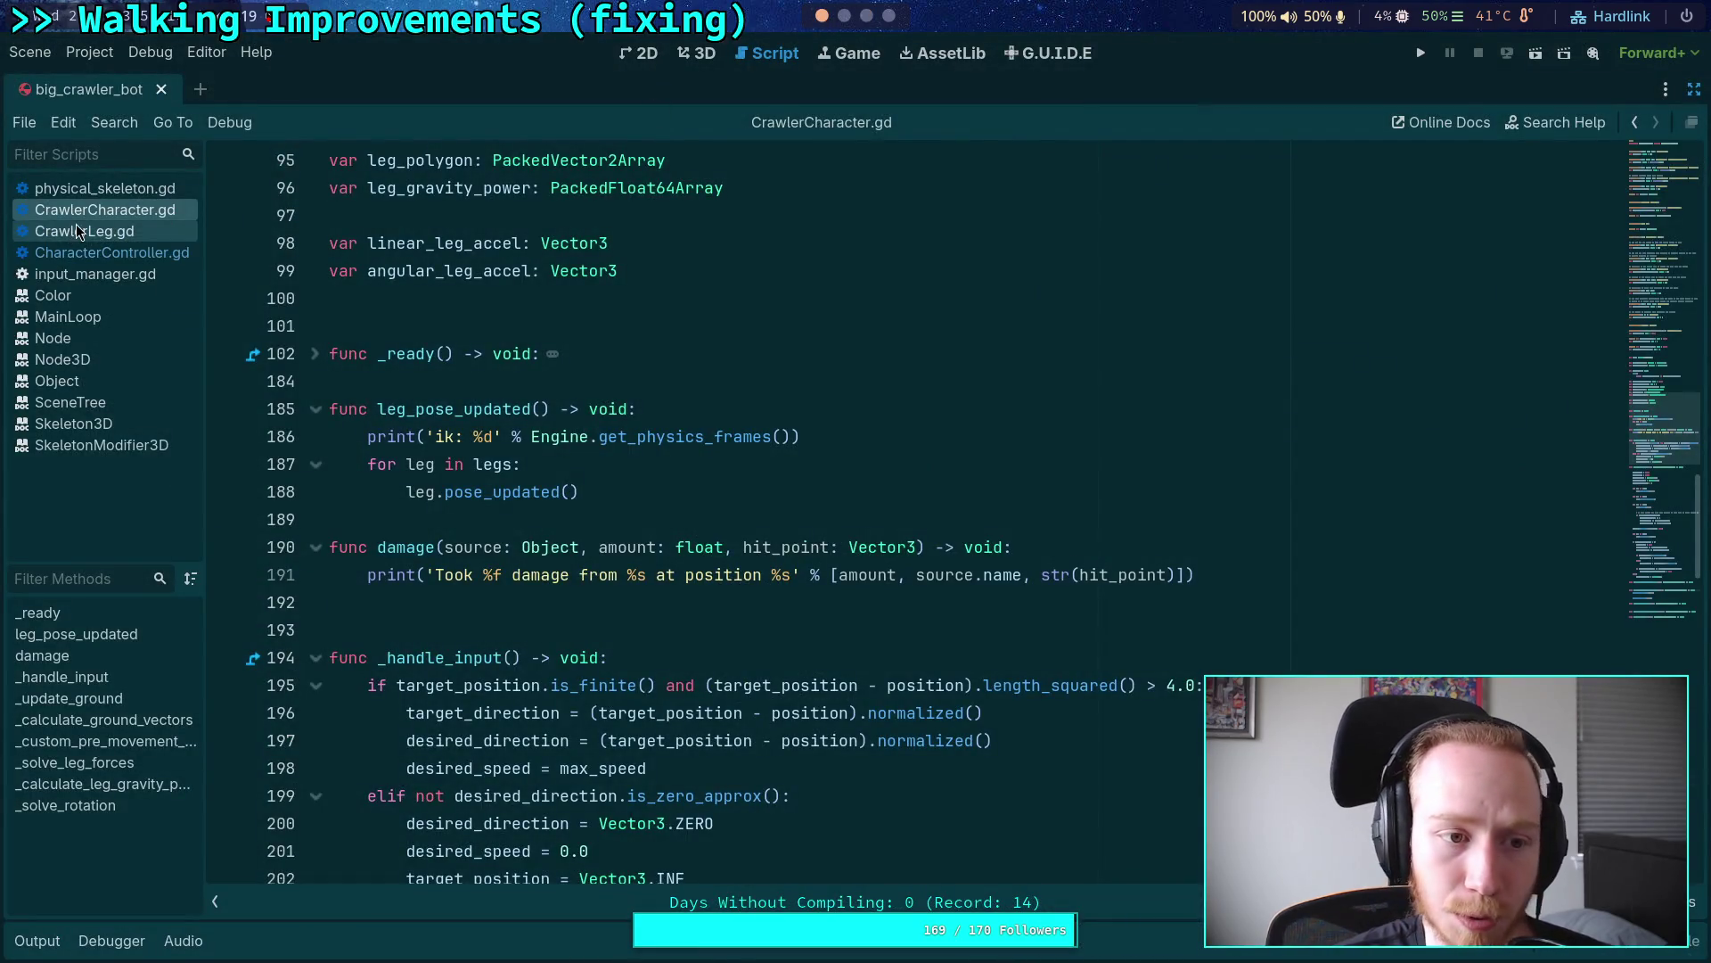
# Step: Check pose_updated in CrawlerLeg.gd, then type pose_updated() into the note's deepest item
pyautogui.click(85, 231)
pyautogui.scroll(15, 598, 288)
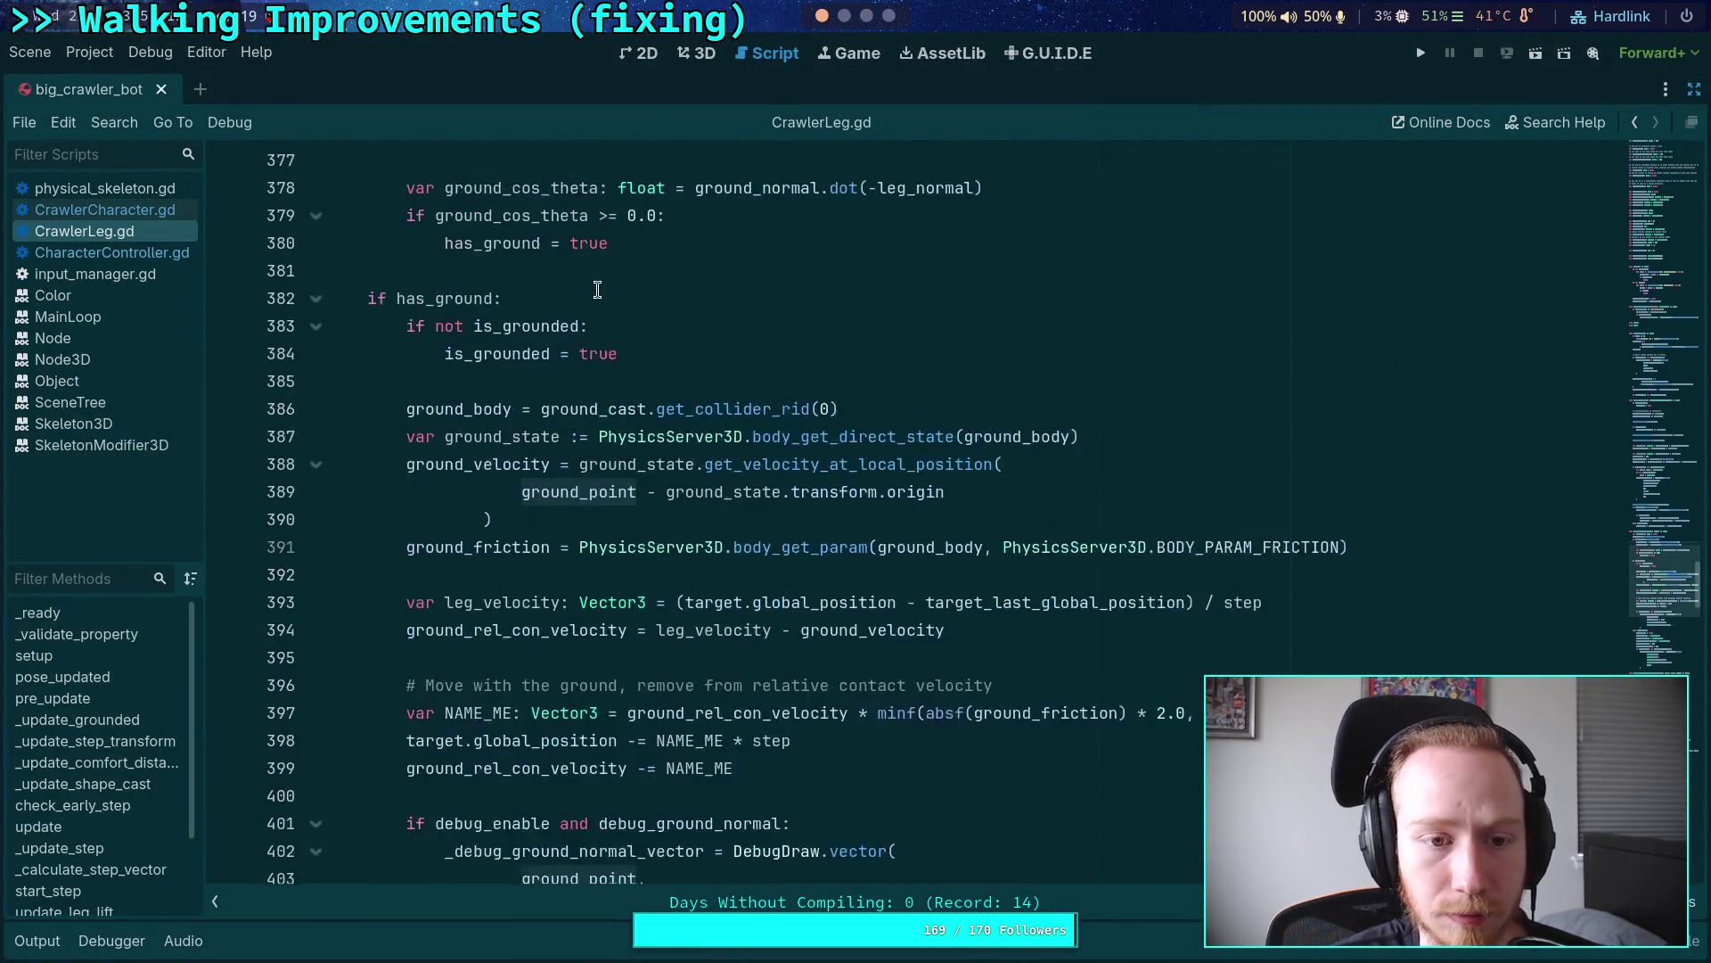
pyautogui.scroll(20, 600, 287)
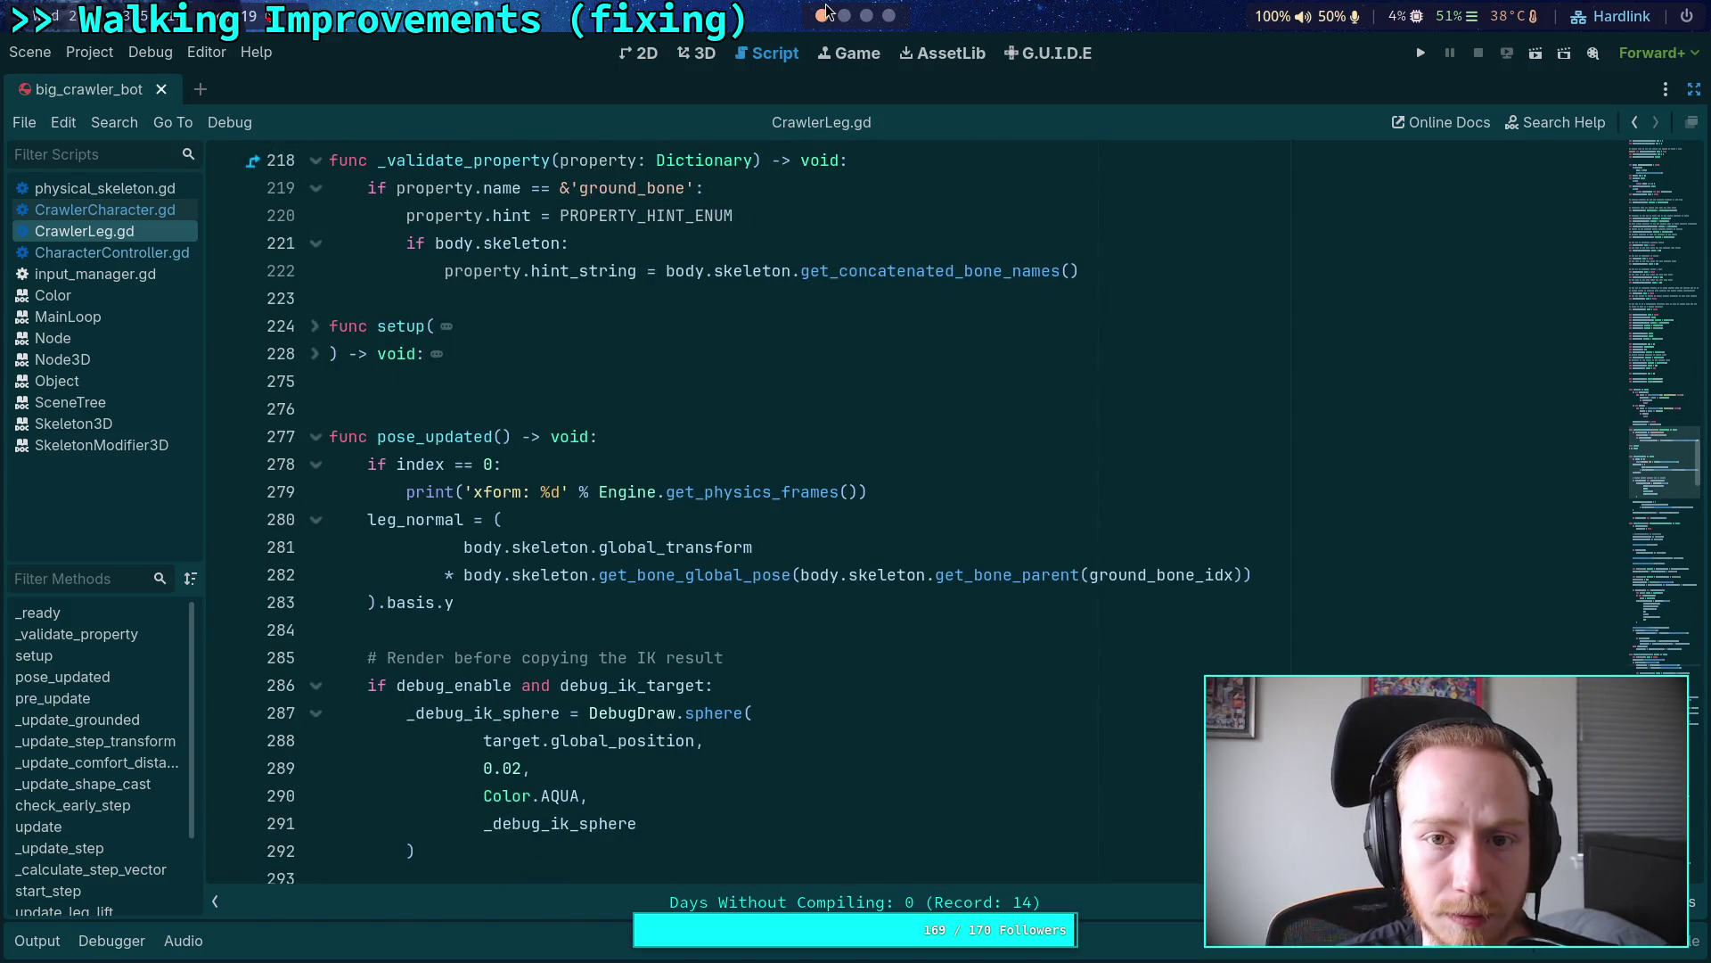
pyautogui.click(866, 16)
pyautogui.write("'pose_up")
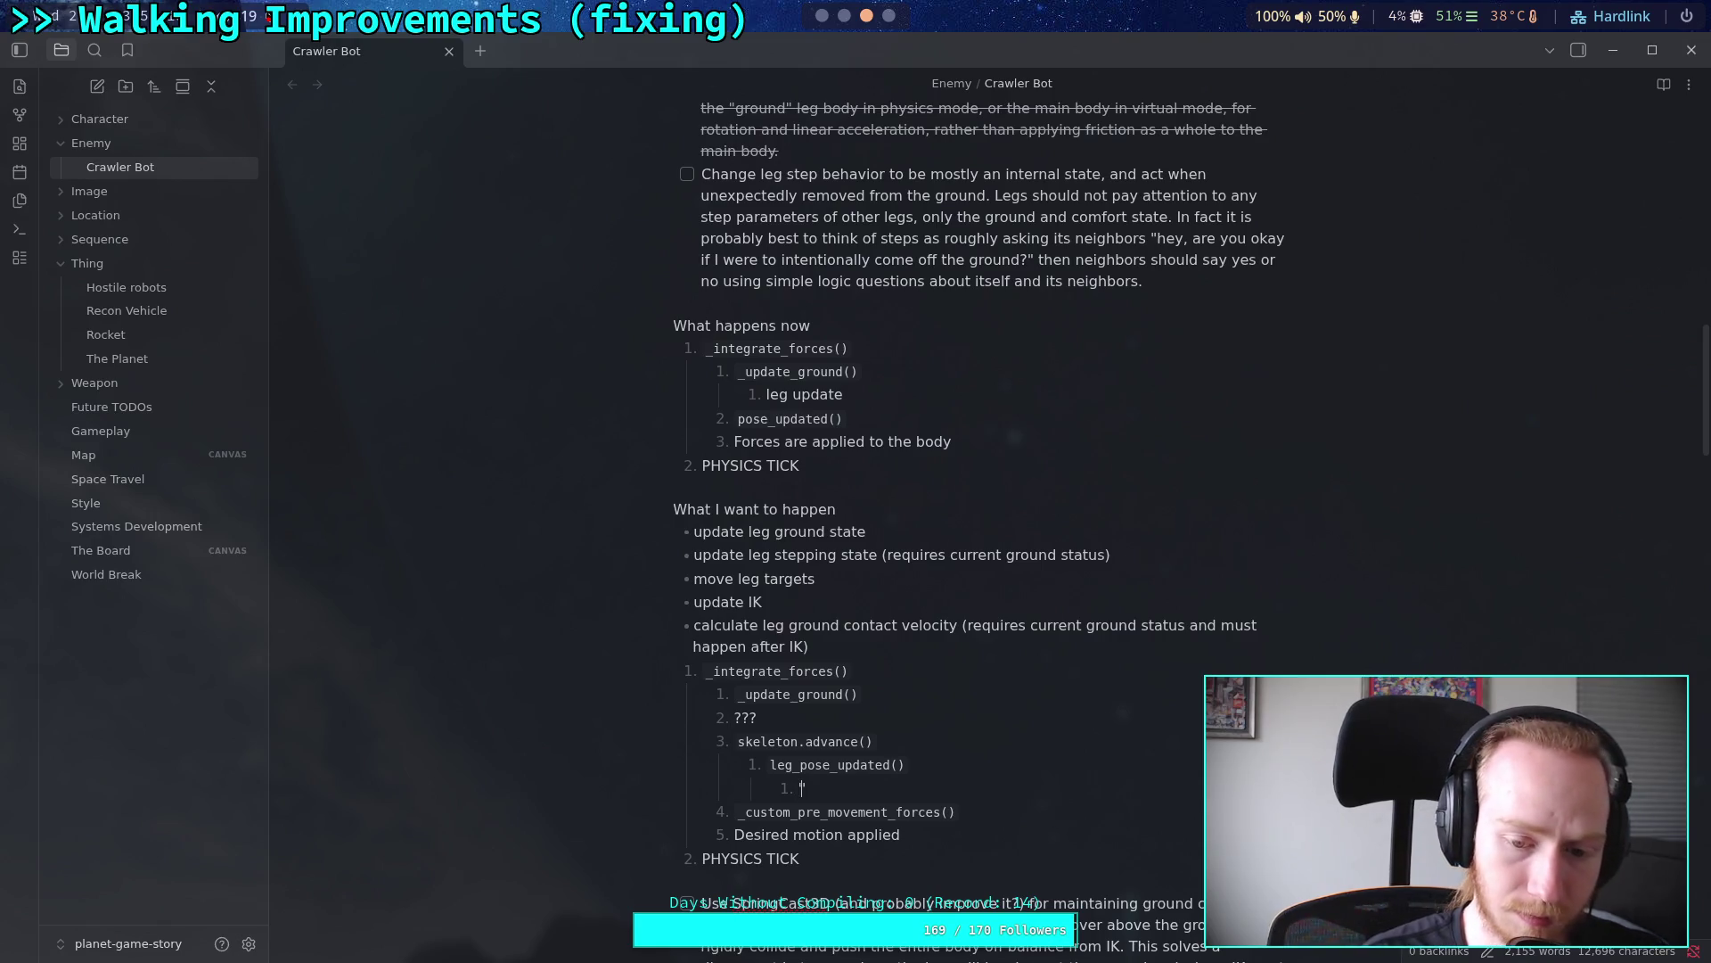
pyautogui.write('dated()')
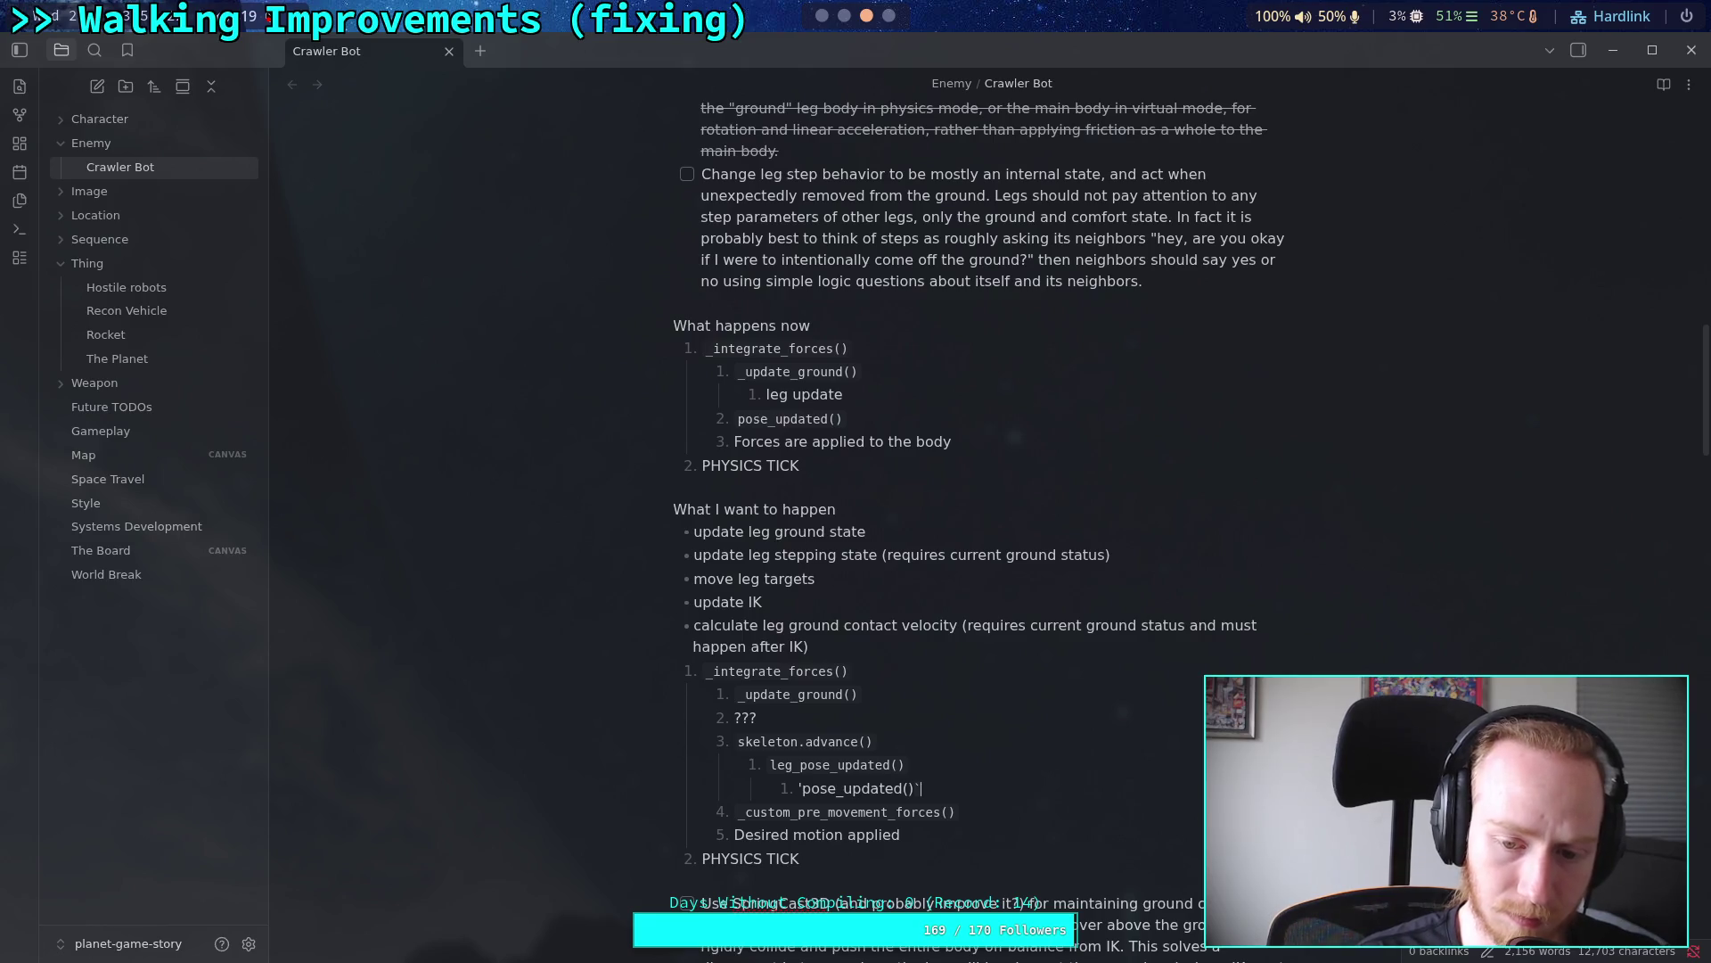
pyautogui.write('`')
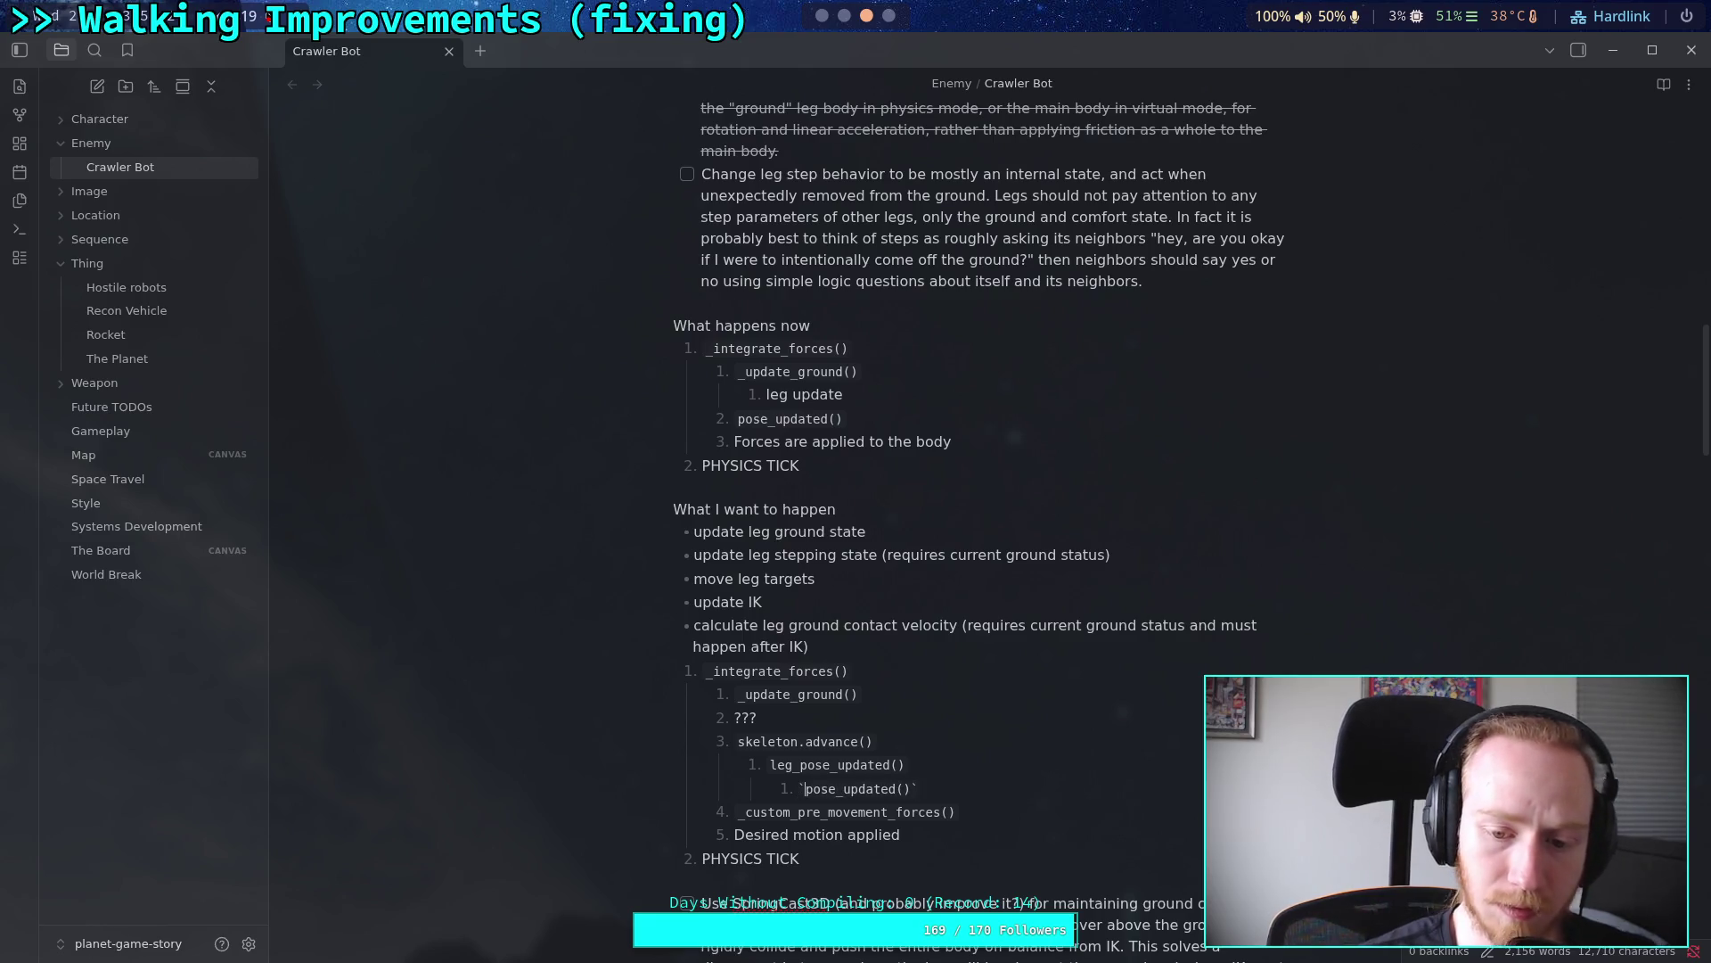
# Step: Add a ??? placeholder step right after the skeleton.advance() group
pyautogui.click(888, 578)
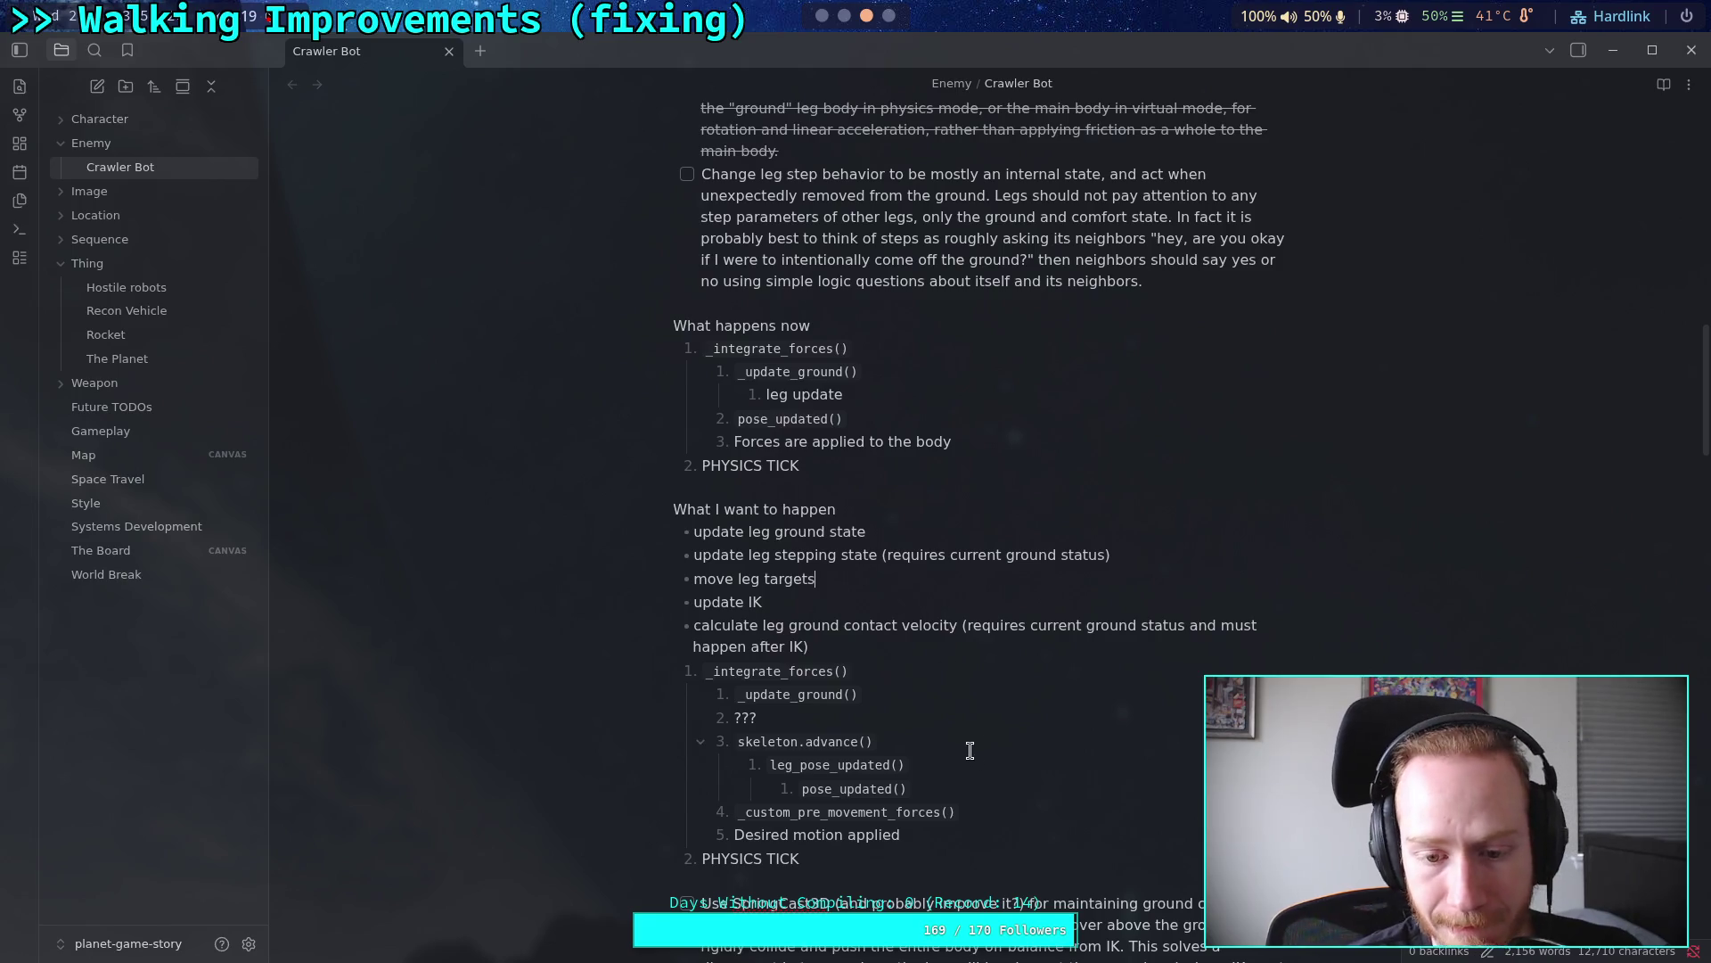
pyautogui.click(942, 729)
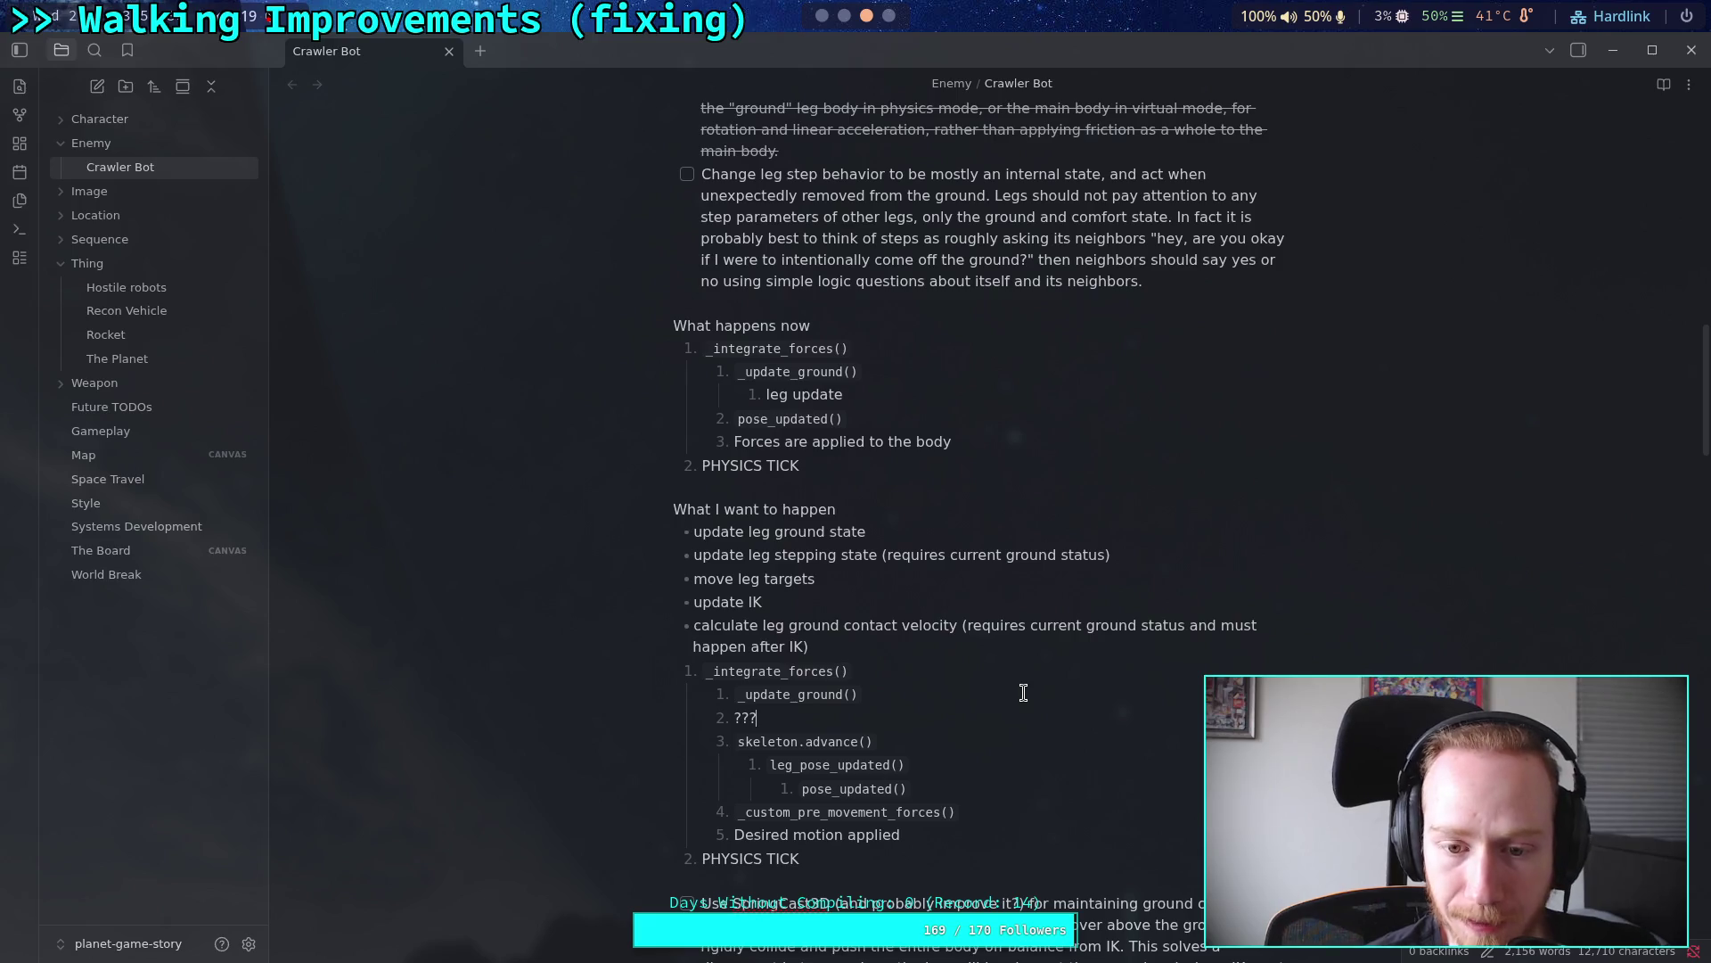
pyautogui.click(971, 792)
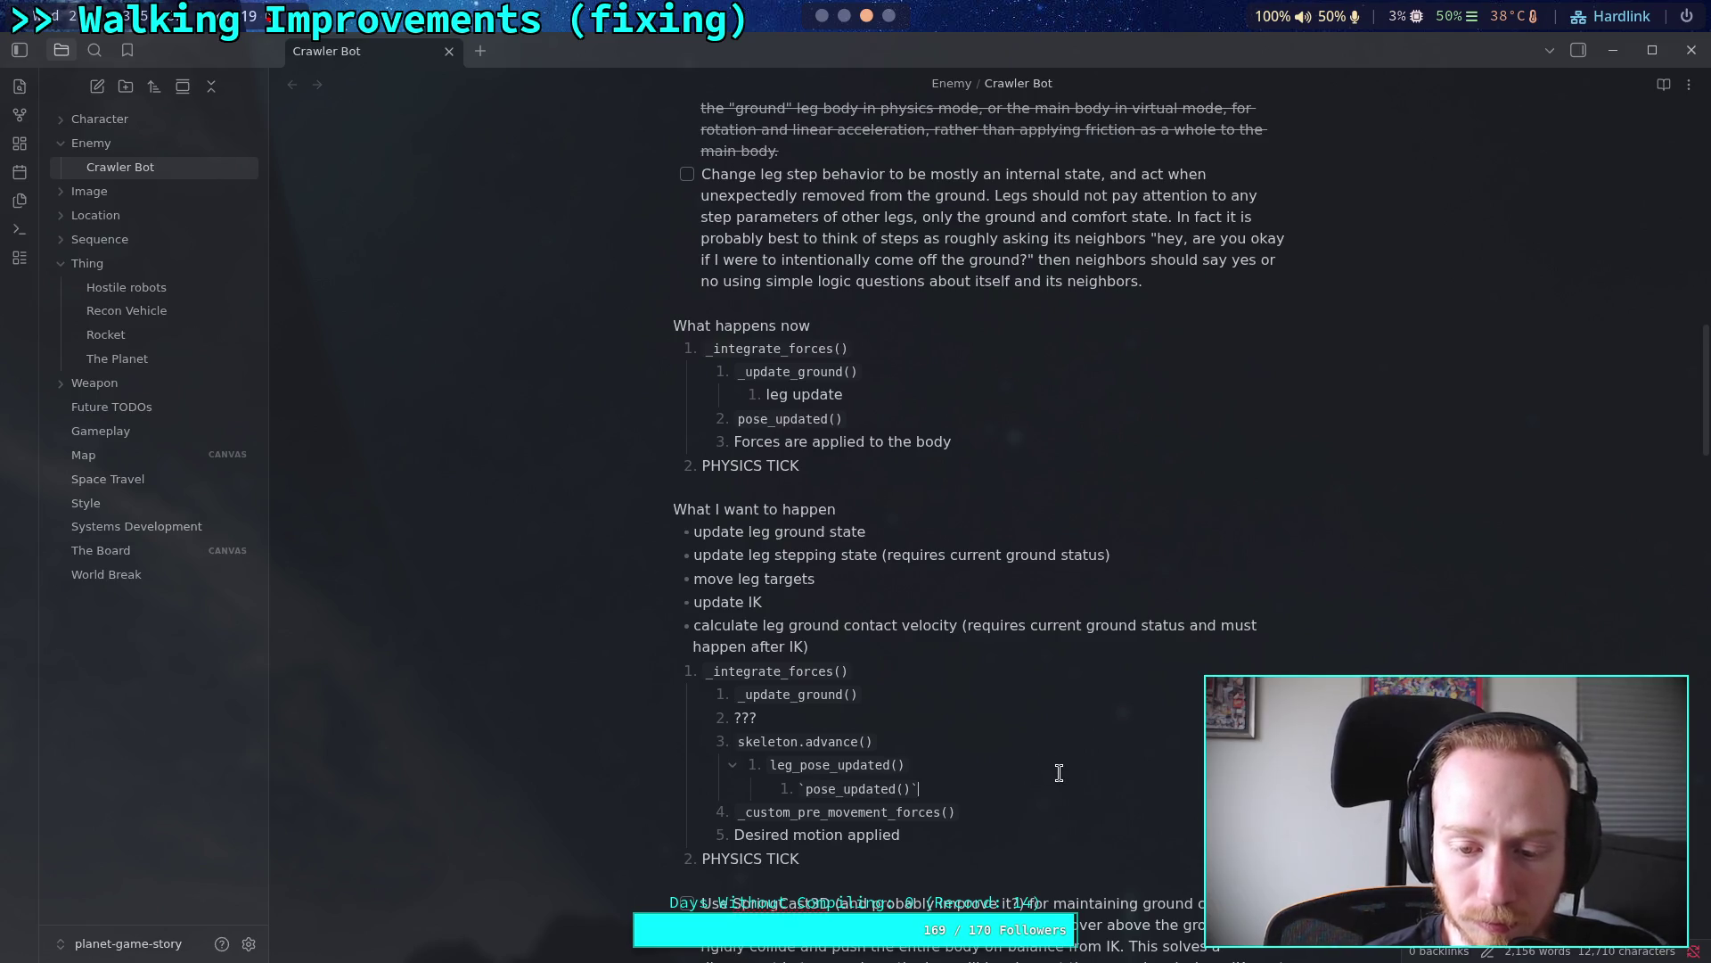
pyautogui.press('Return')
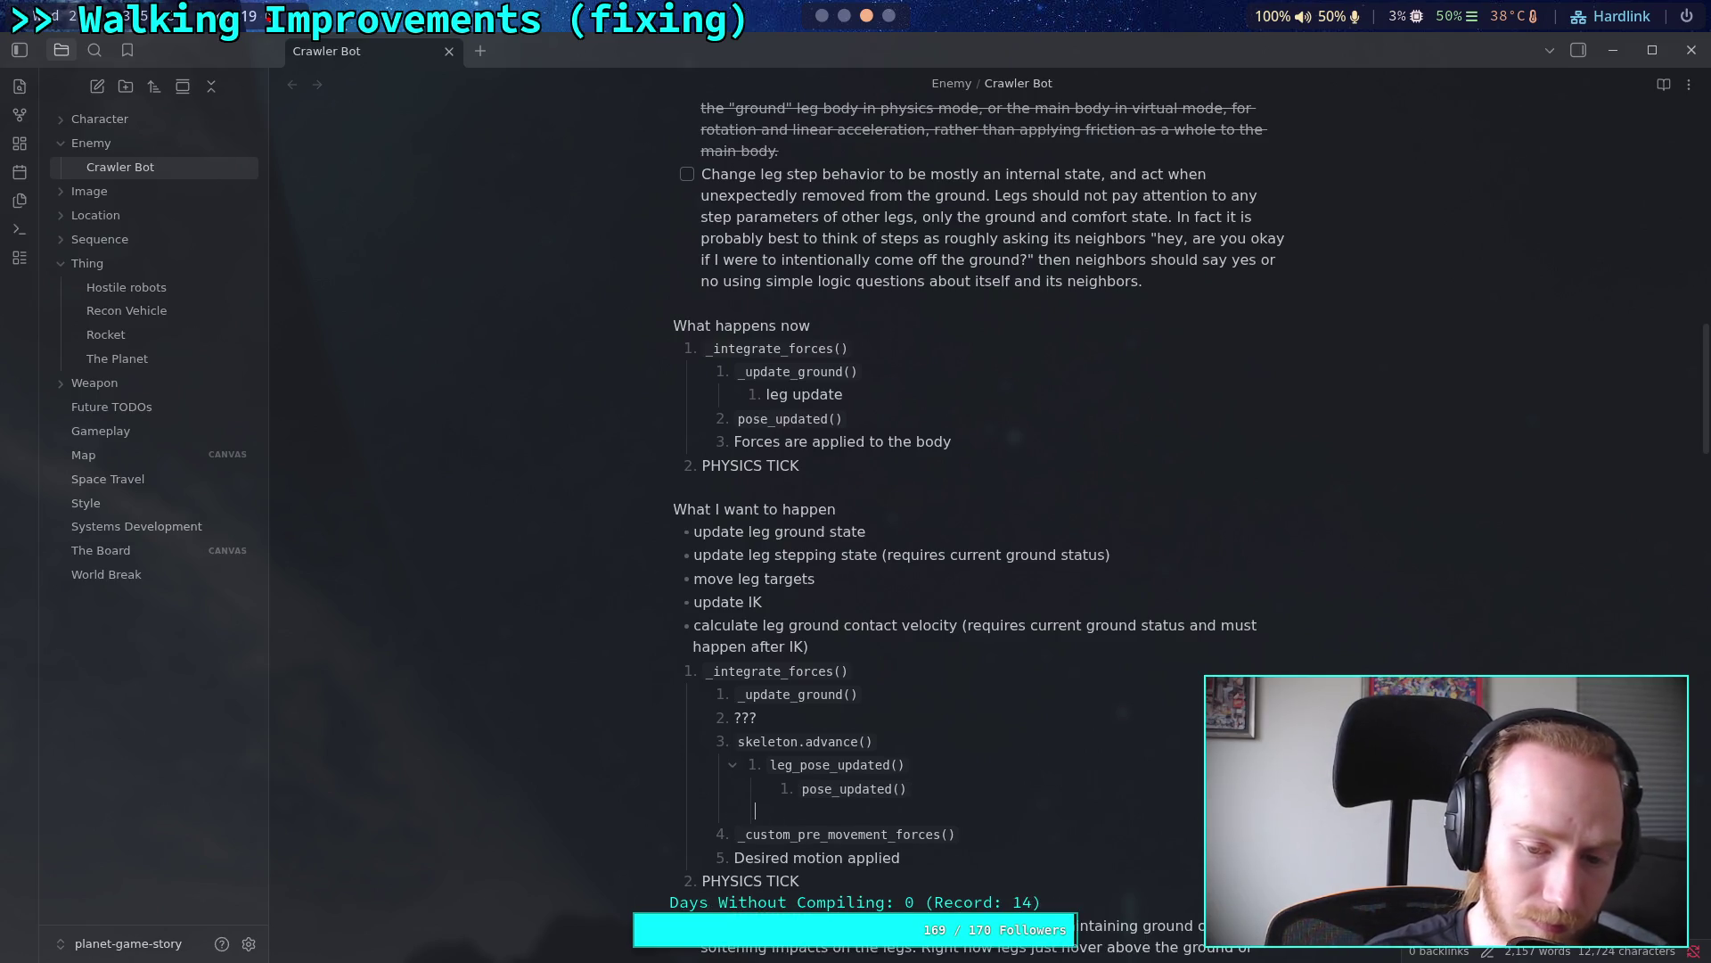
pyautogui.hotkey('ctrl', 'z')
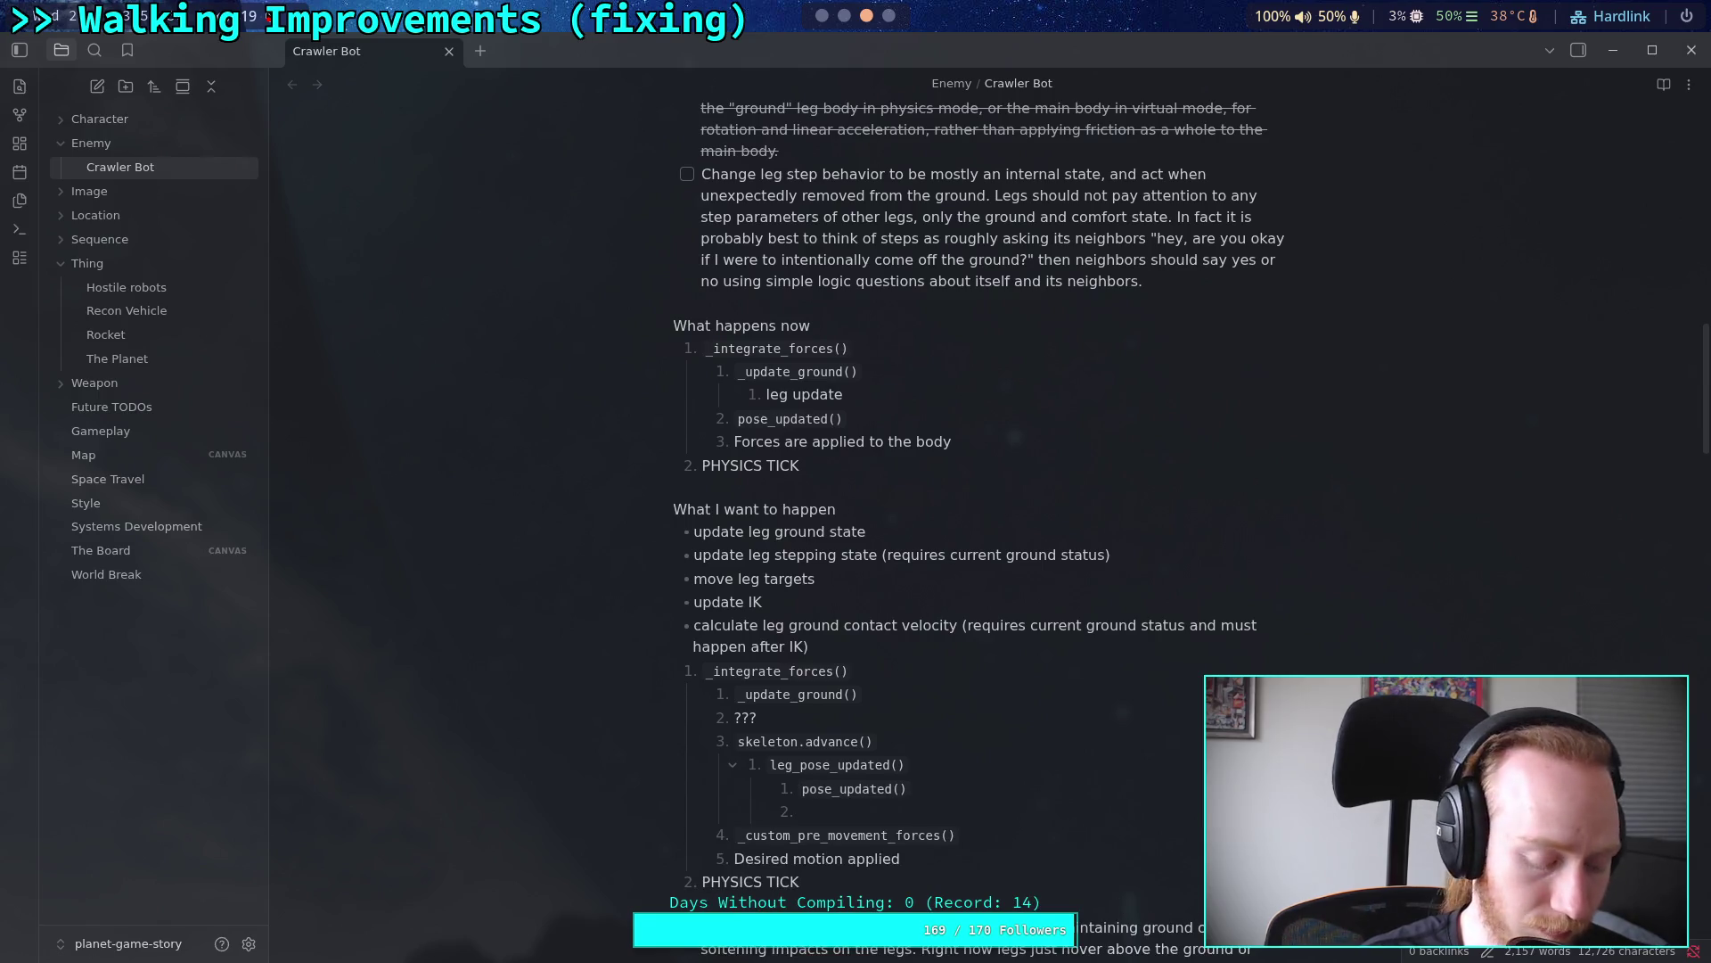
pyautogui.hotkey('ctrl', 'z')
pyautogui.hotkey('ctrl', 'z')
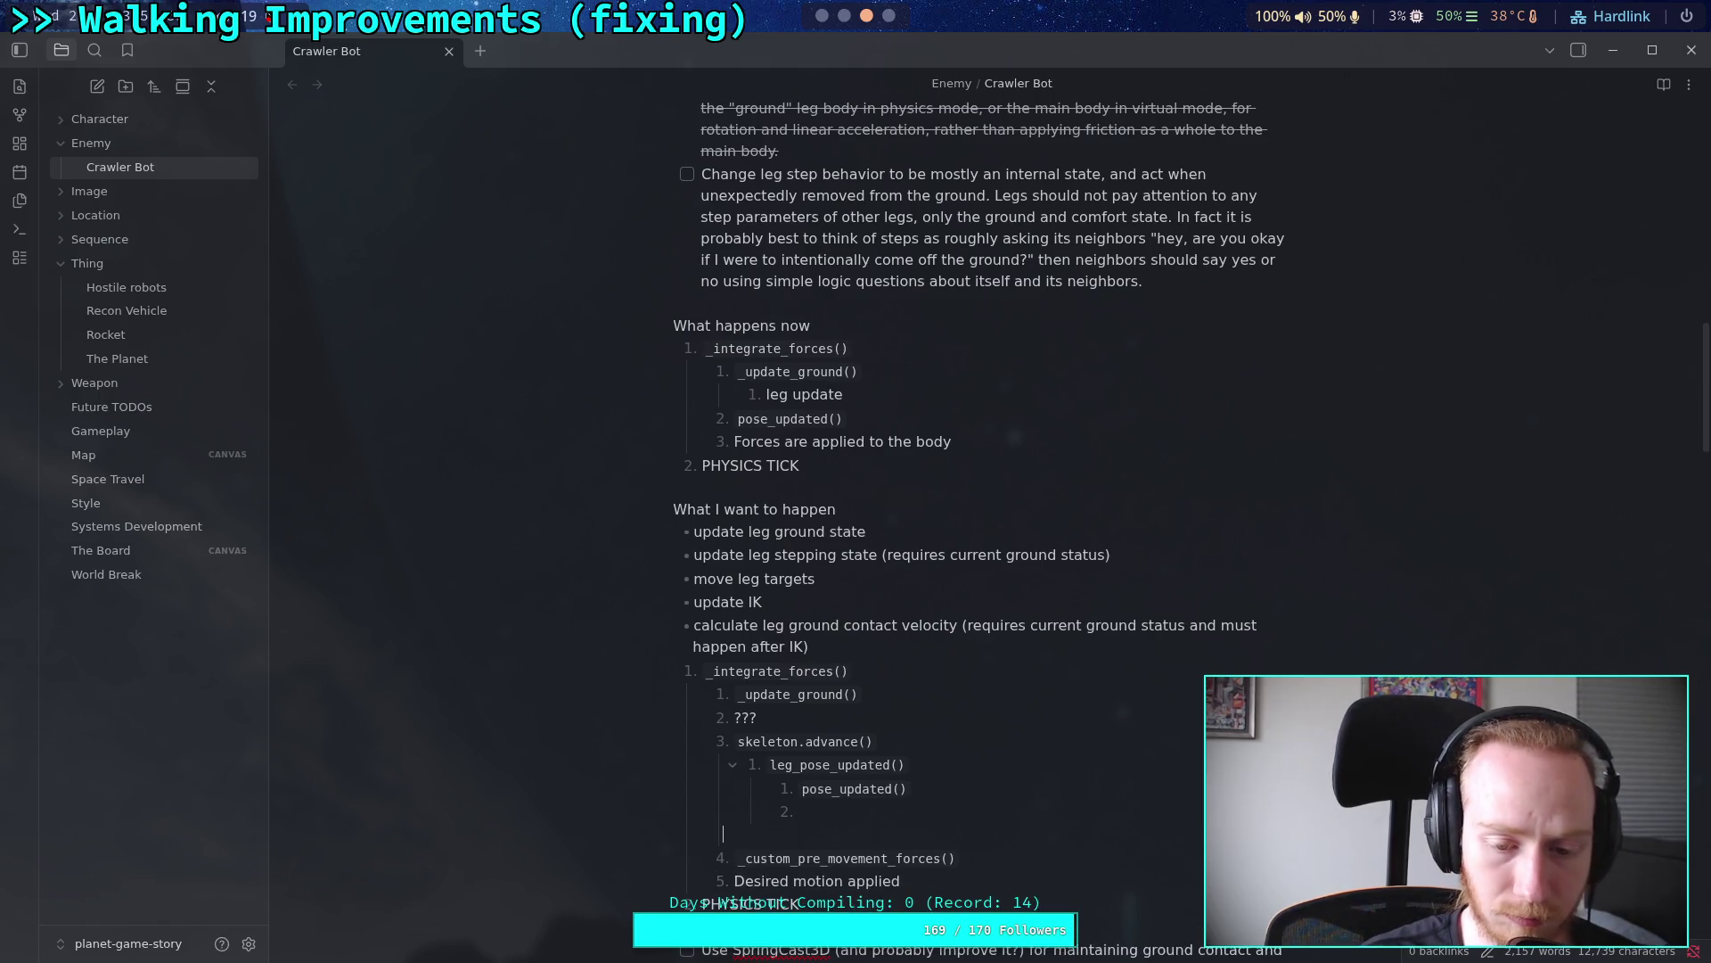
pyautogui.hotkey('ctrl', 'z')
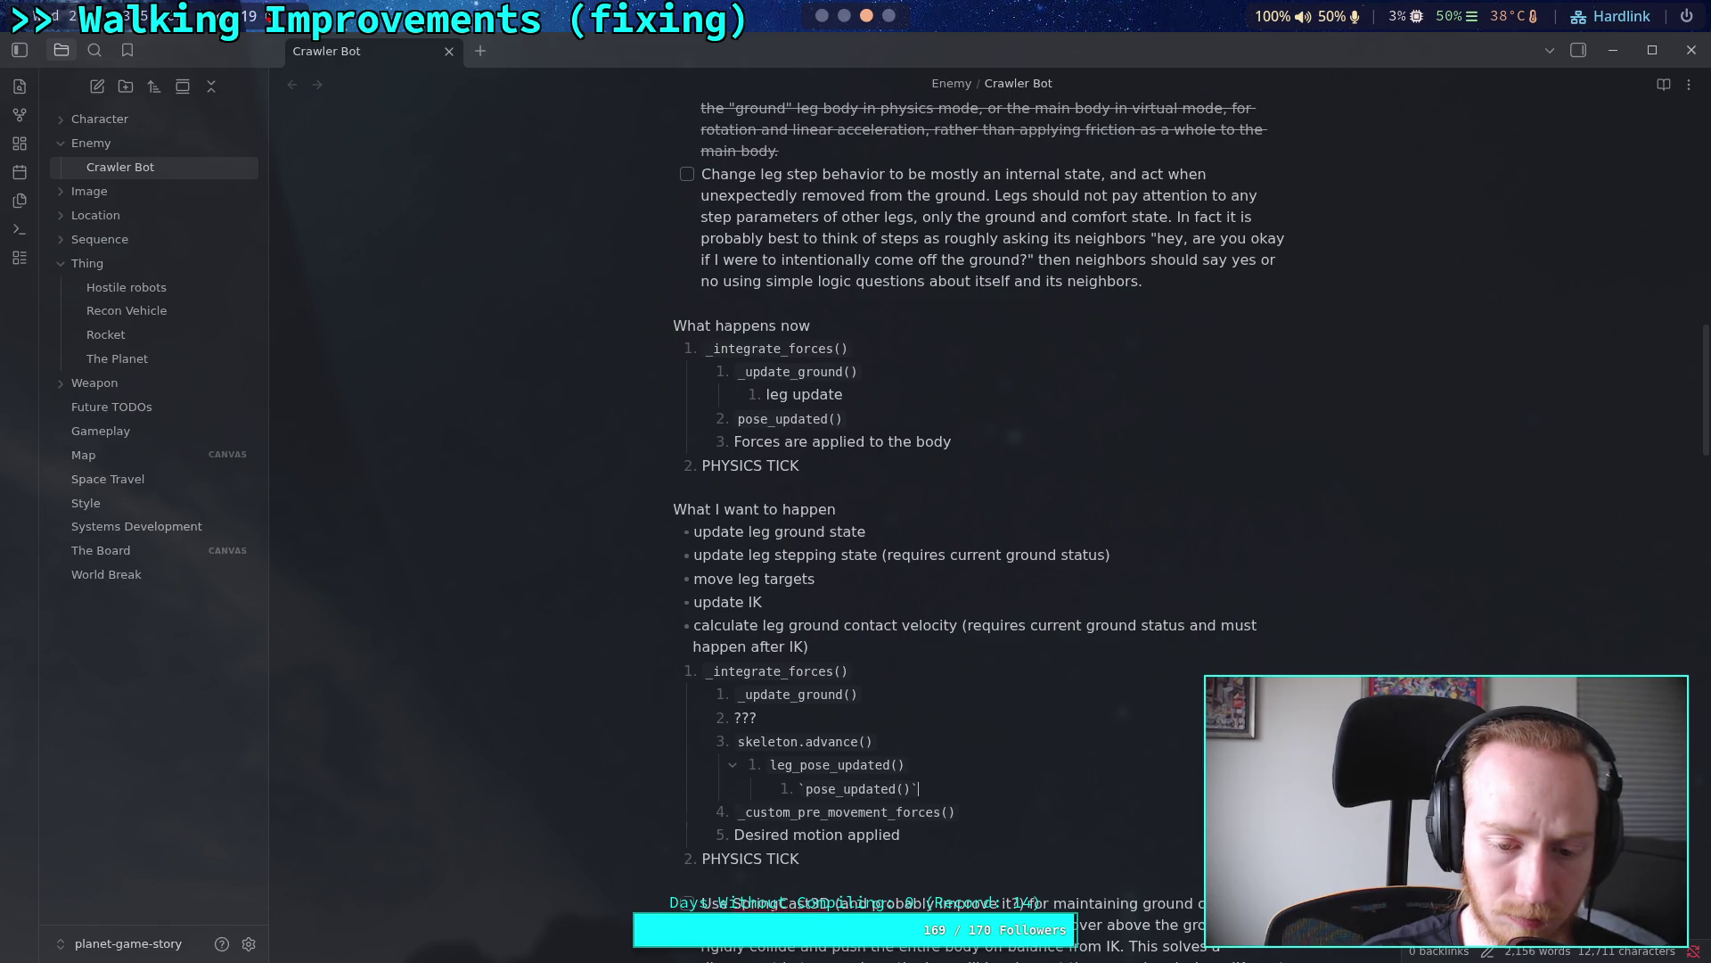
pyautogui.press('Return')
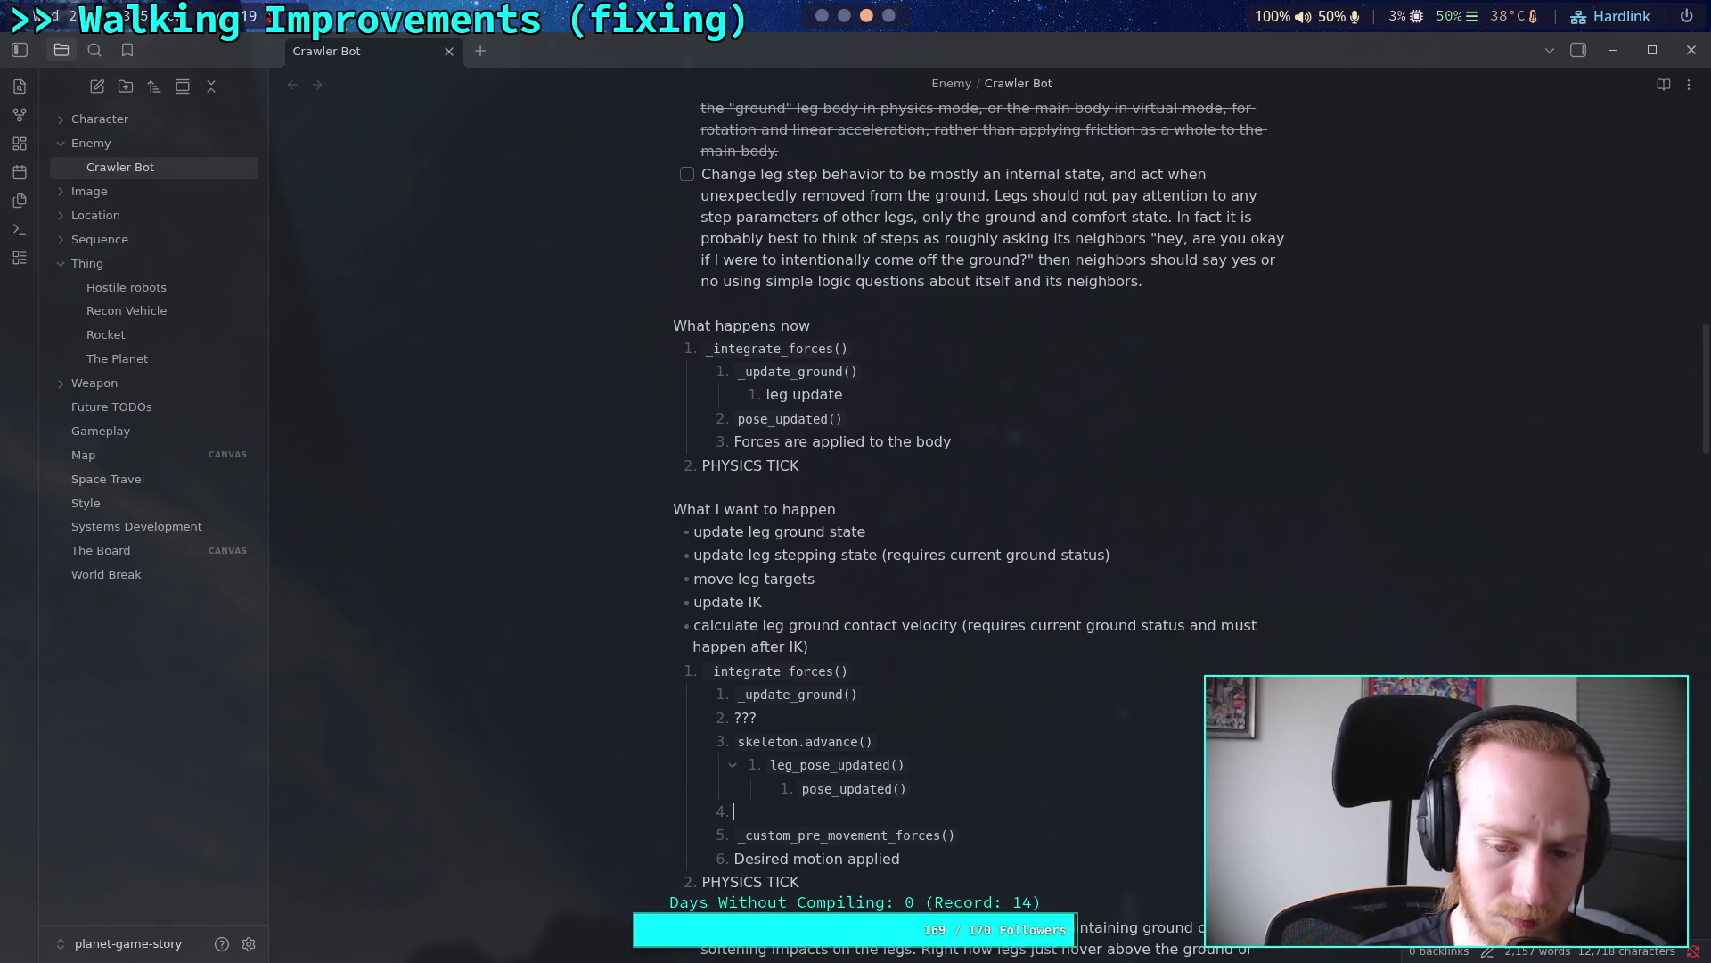
pyautogui.write('???')
# Step: Turn the 'update IK' bullet into a task checkbox
pyautogui.click(939, 670)
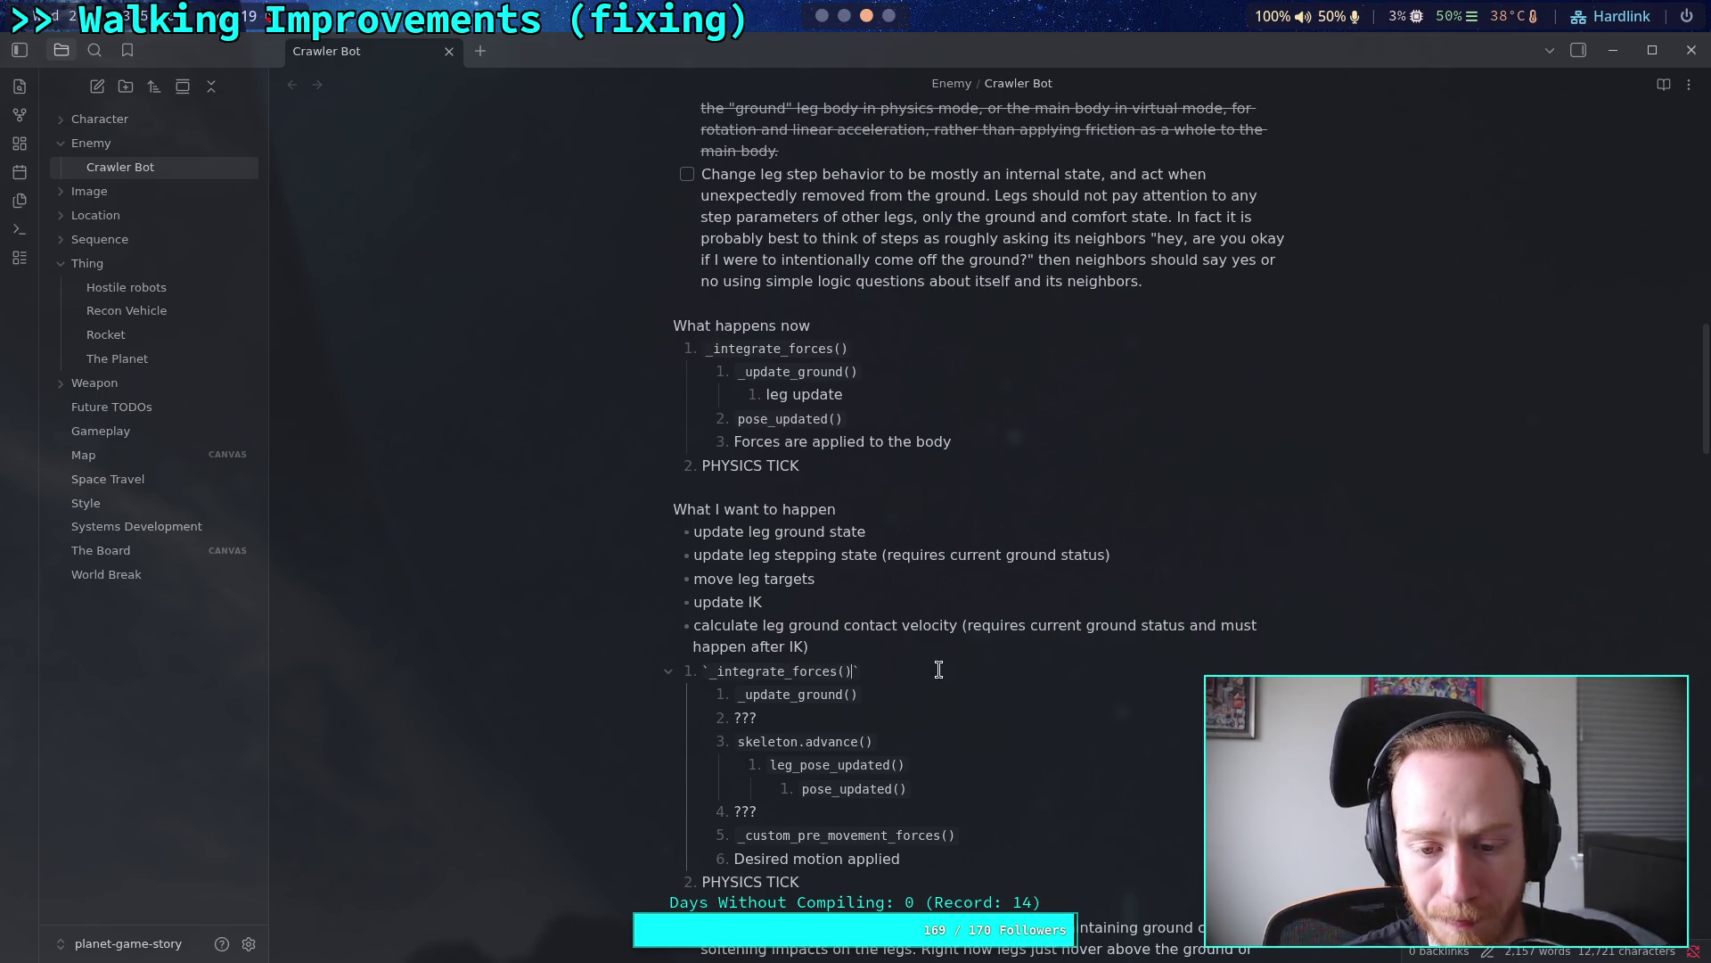
pyautogui.click(804, 601)
pyautogui.scroll(-3, 918, 660)
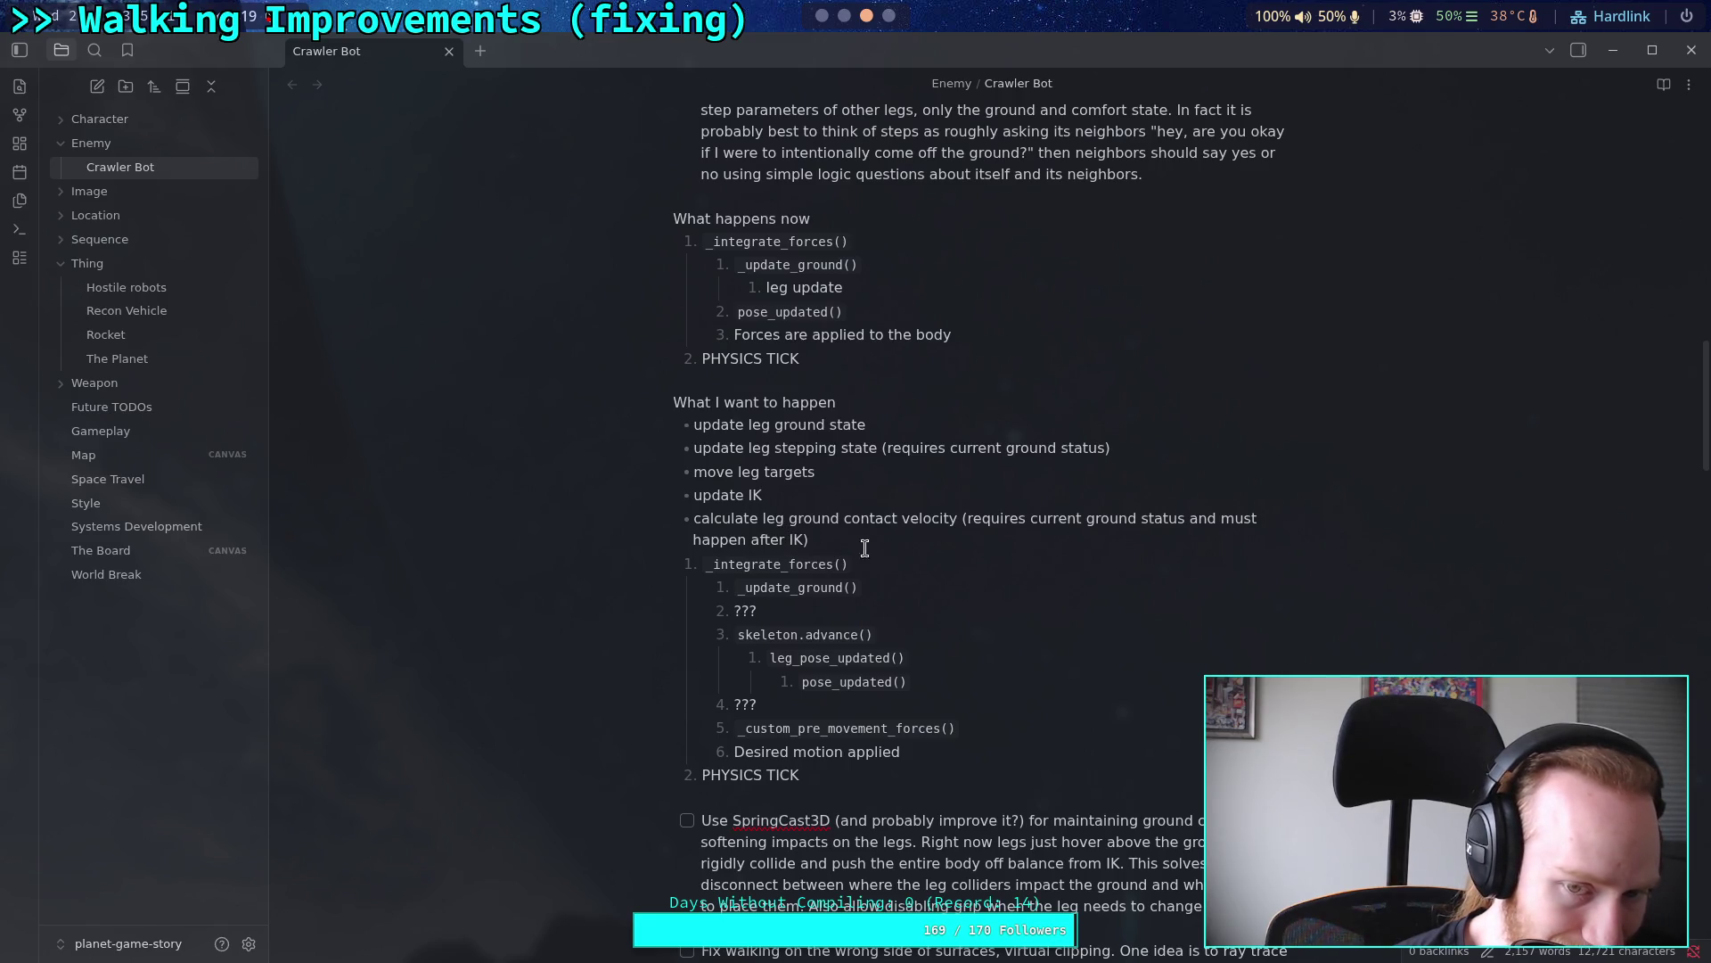
pyautogui.press('Home')
pyautogui.write('[ ]')
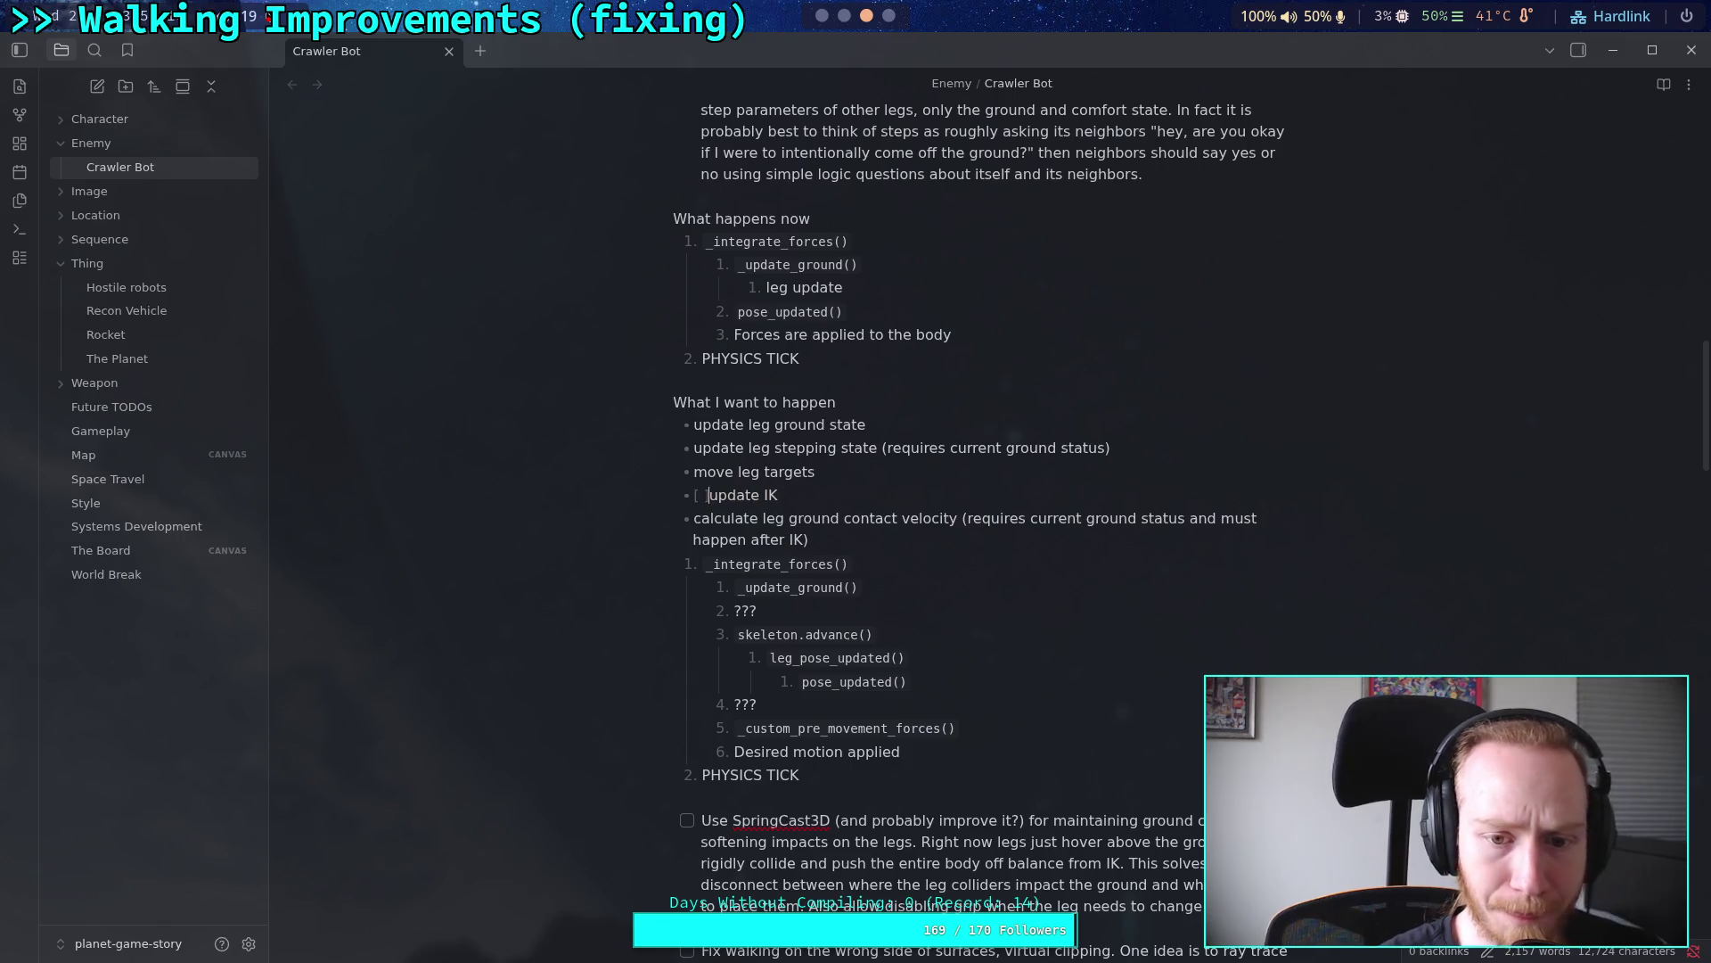
# Step: Make the leg ground state, stepping state, move leg targets and contact velocity bullets checkboxes; tick update IK
pyautogui.click(701, 471)
pyautogui.write('[ ]')
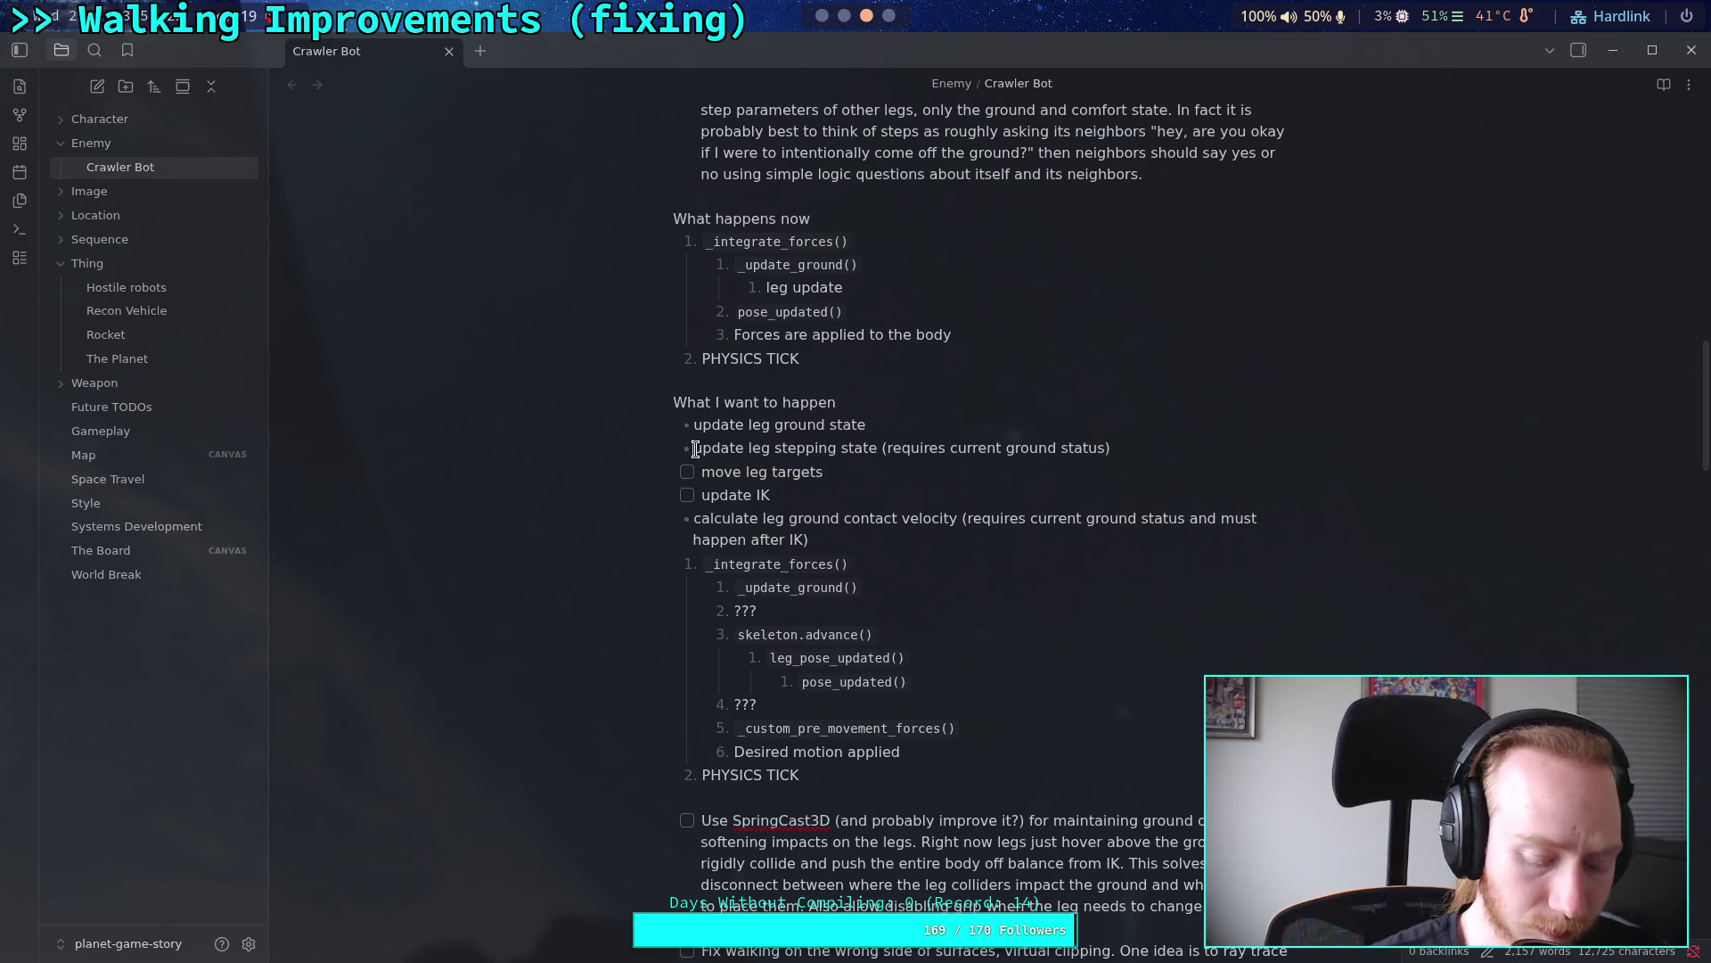
pyautogui.click(695, 448)
pyautogui.write('[ ]')
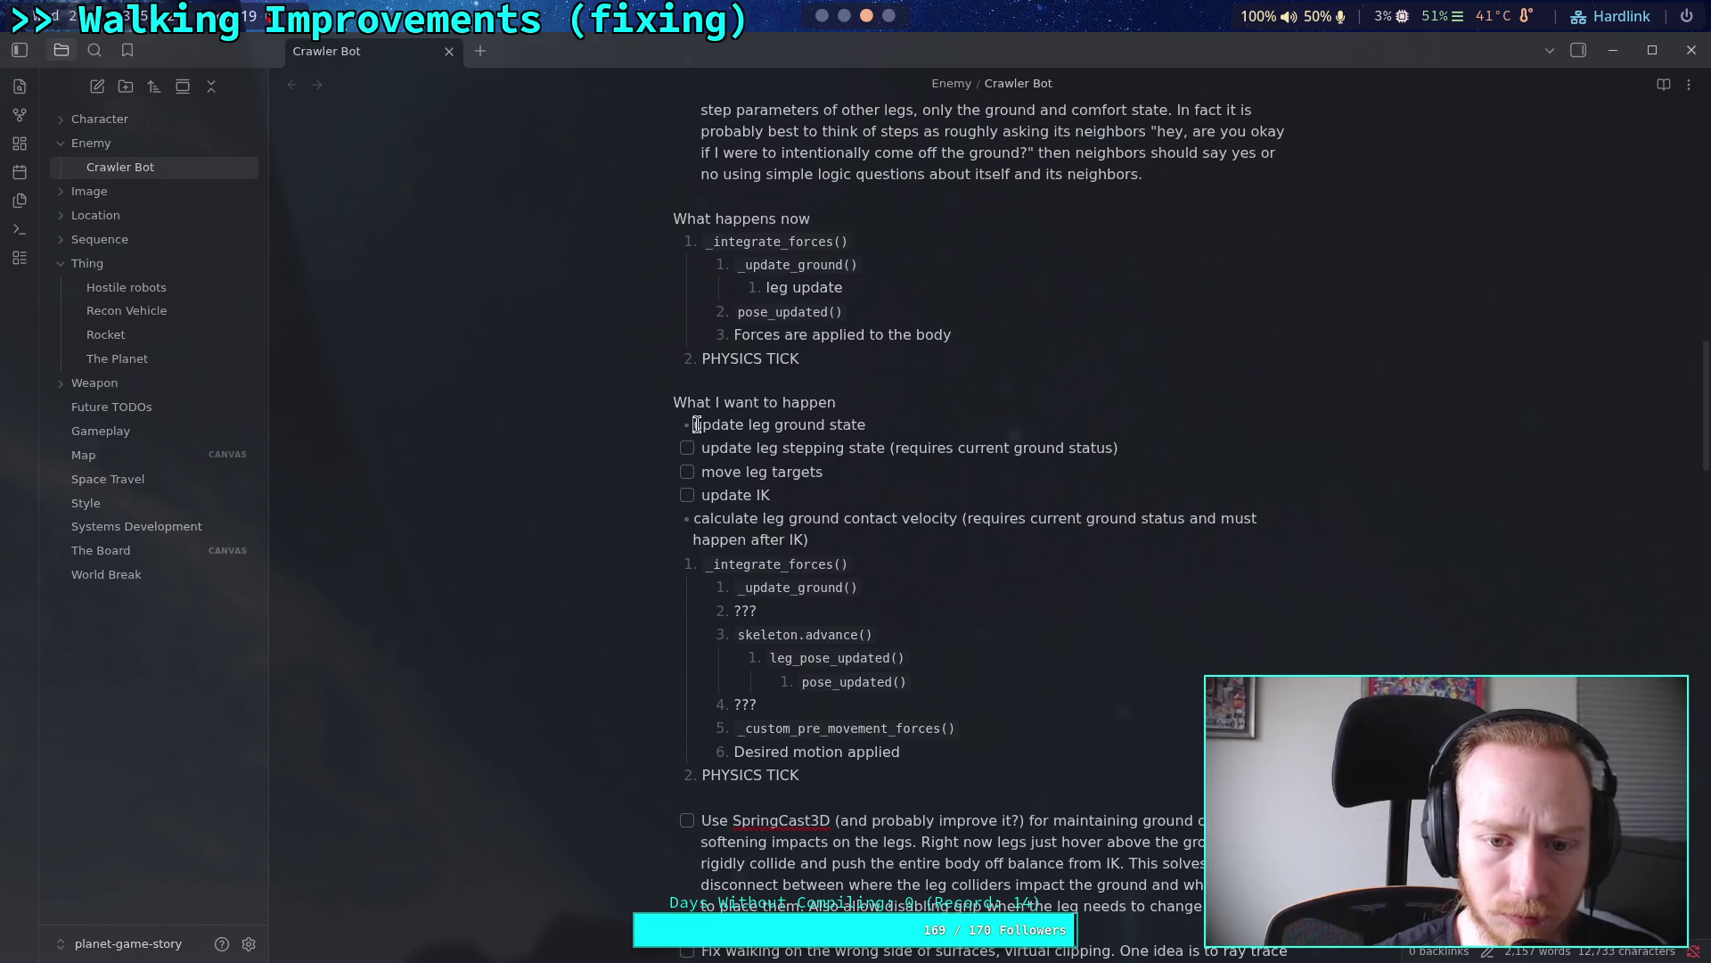
pyautogui.click(696, 425)
pyautogui.write('[ ]')
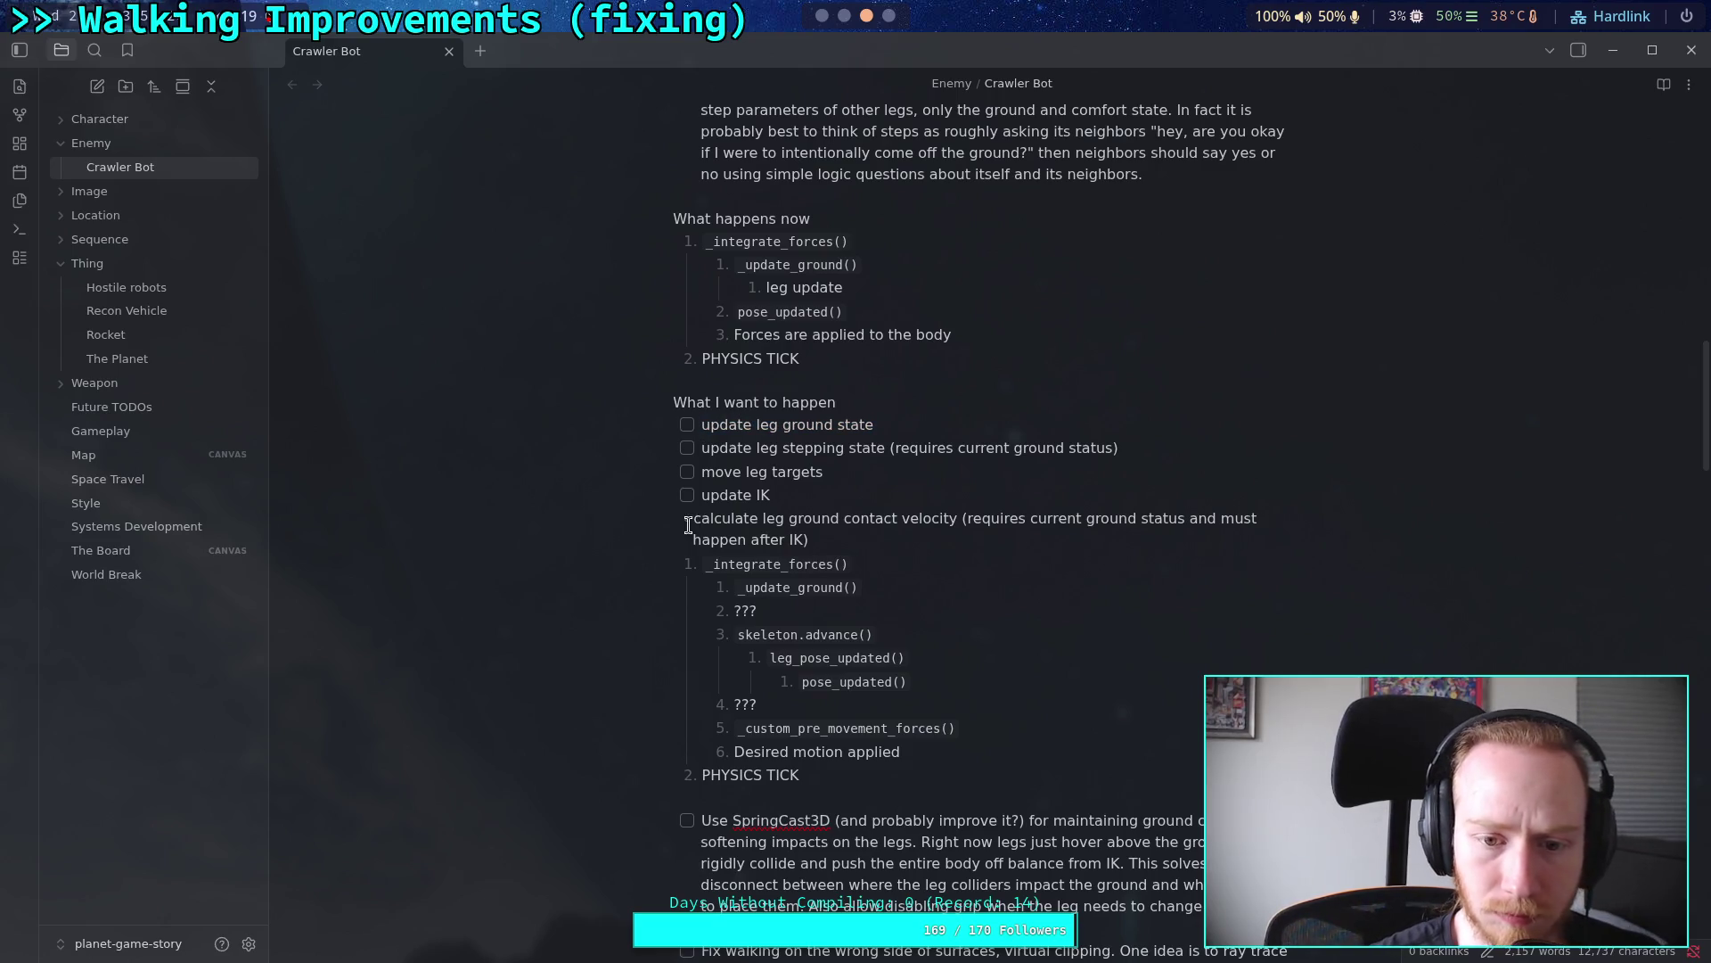
pyautogui.click(694, 518)
pyautogui.write('[ ]')
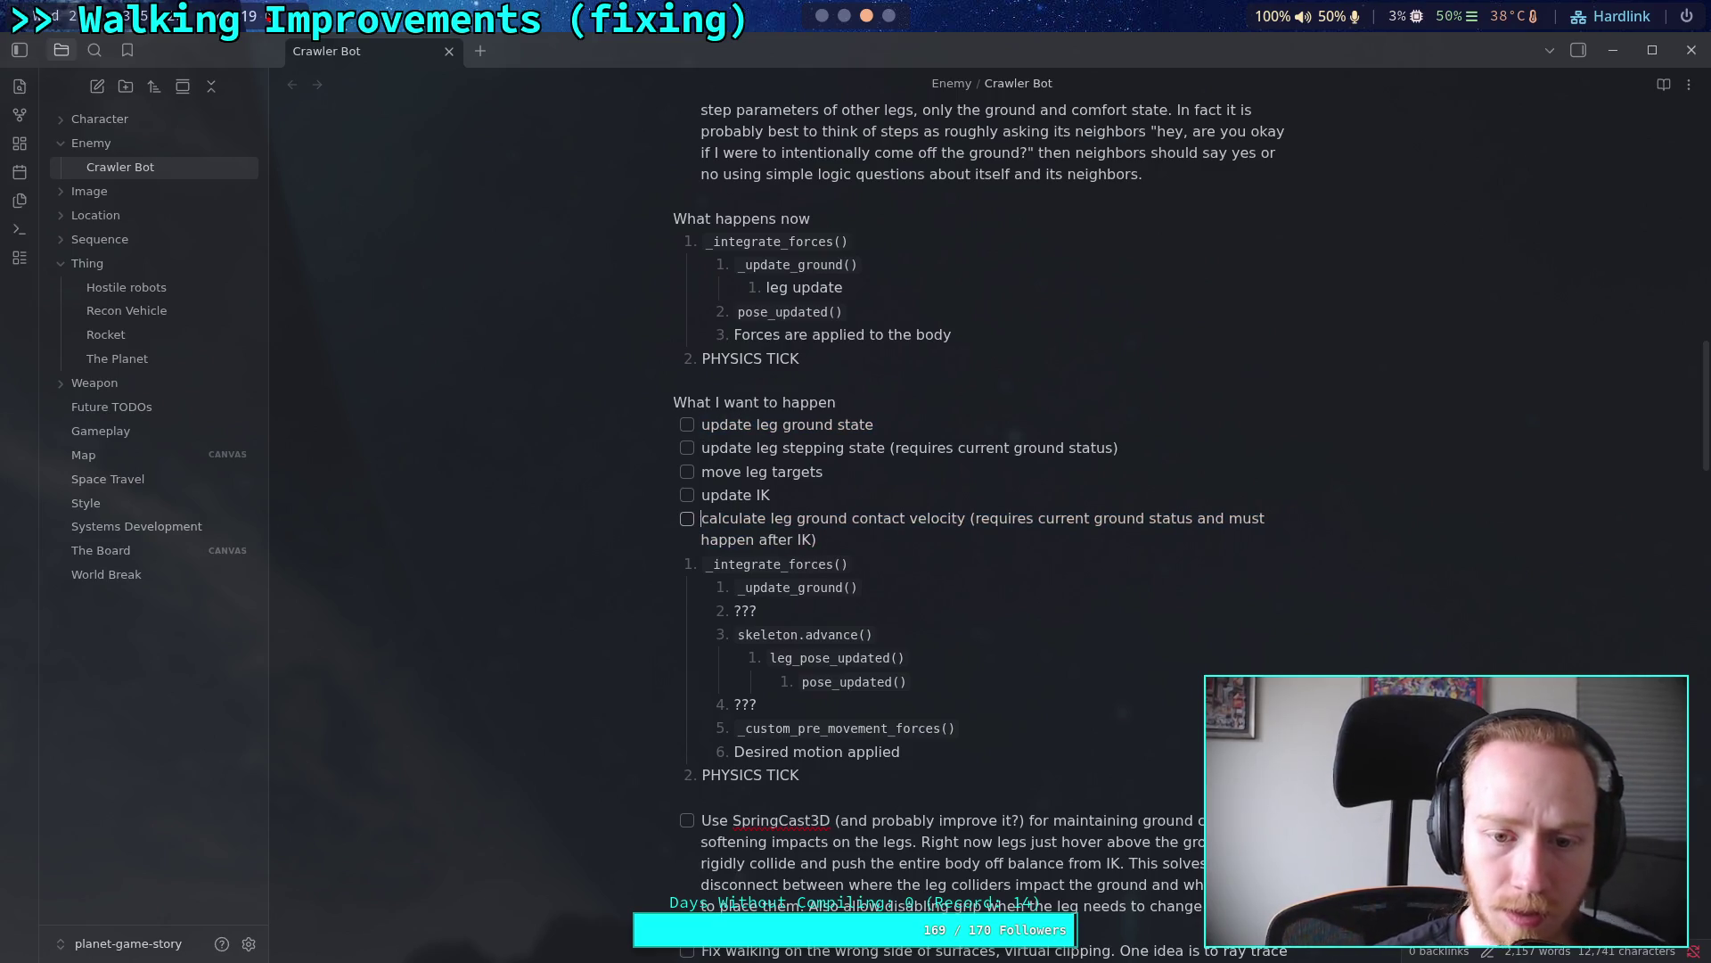
pyautogui.click(690, 490)
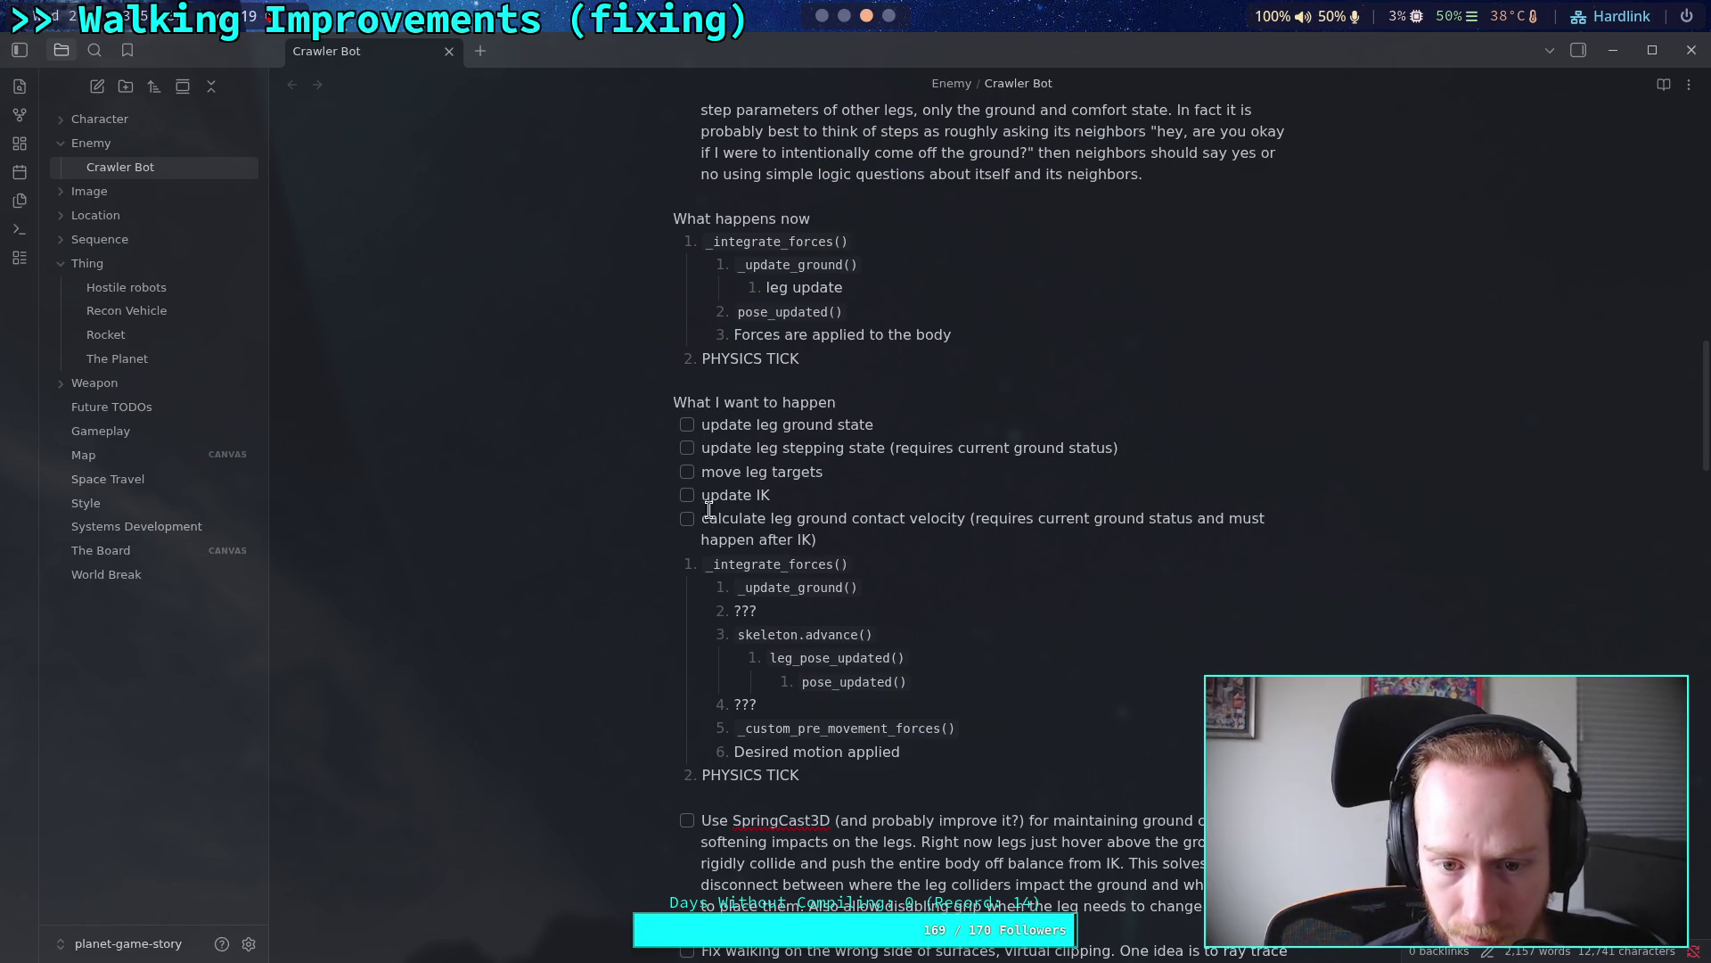
pyautogui.click(688, 495)
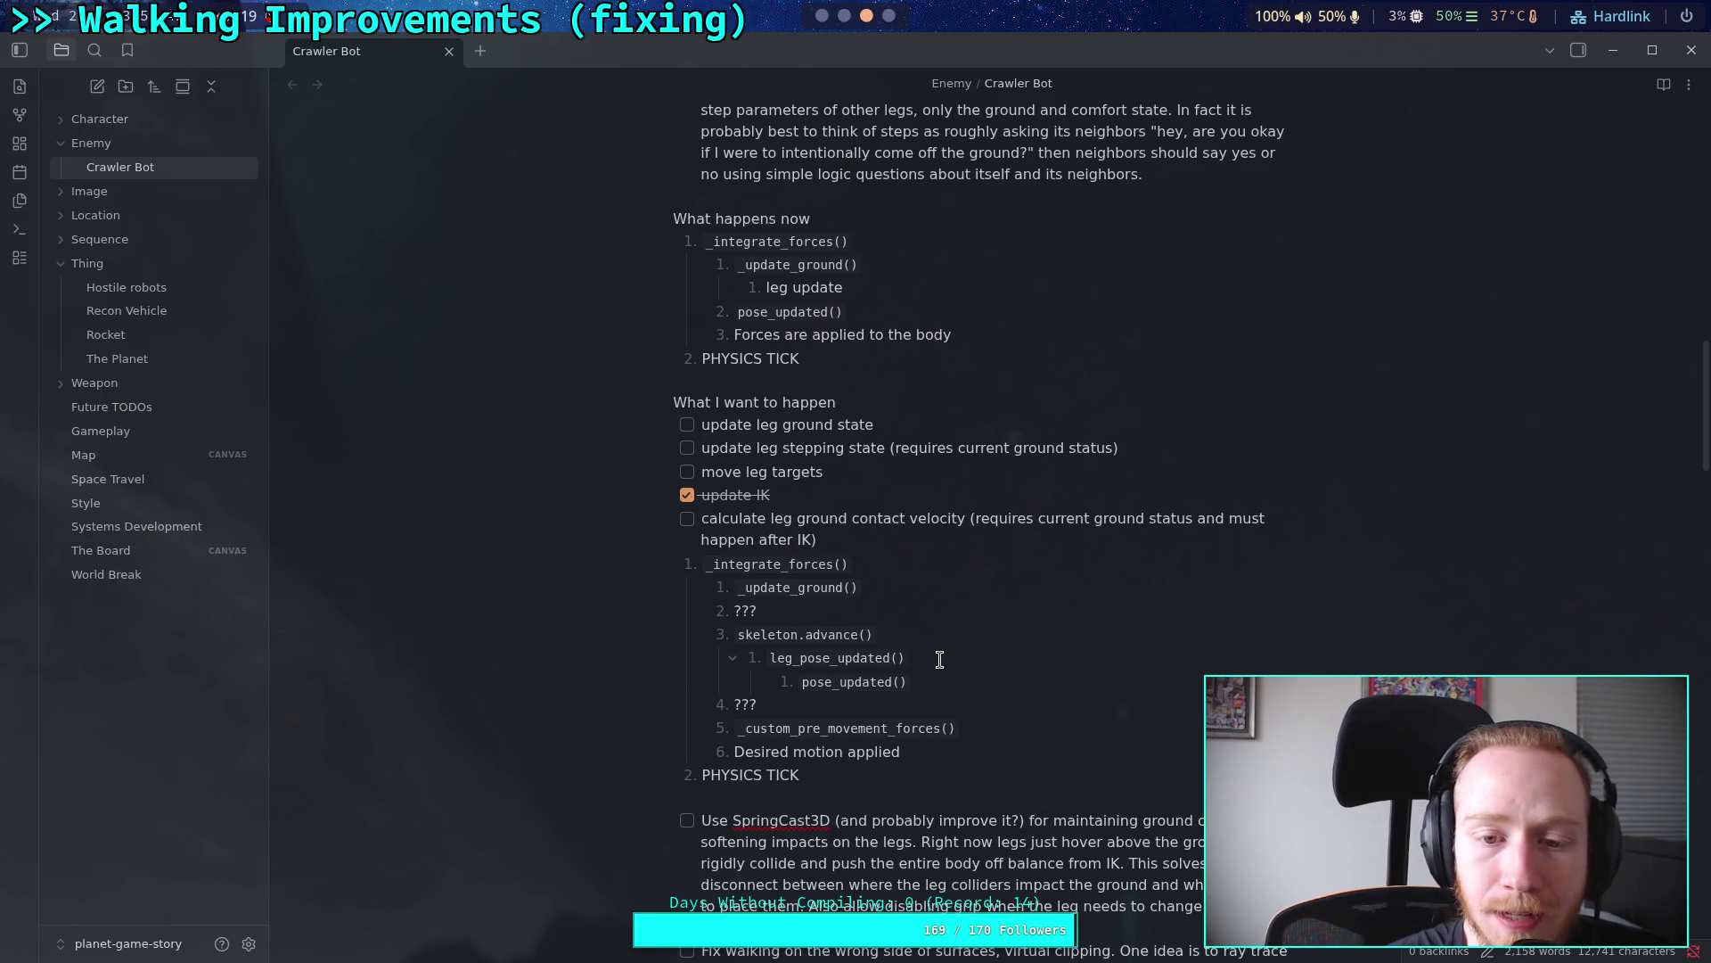
# Step: Insert a blank step after the first ??? in the _integrate_forces() call list
pyautogui.click(847, 609)
pyautogui.press('Return')
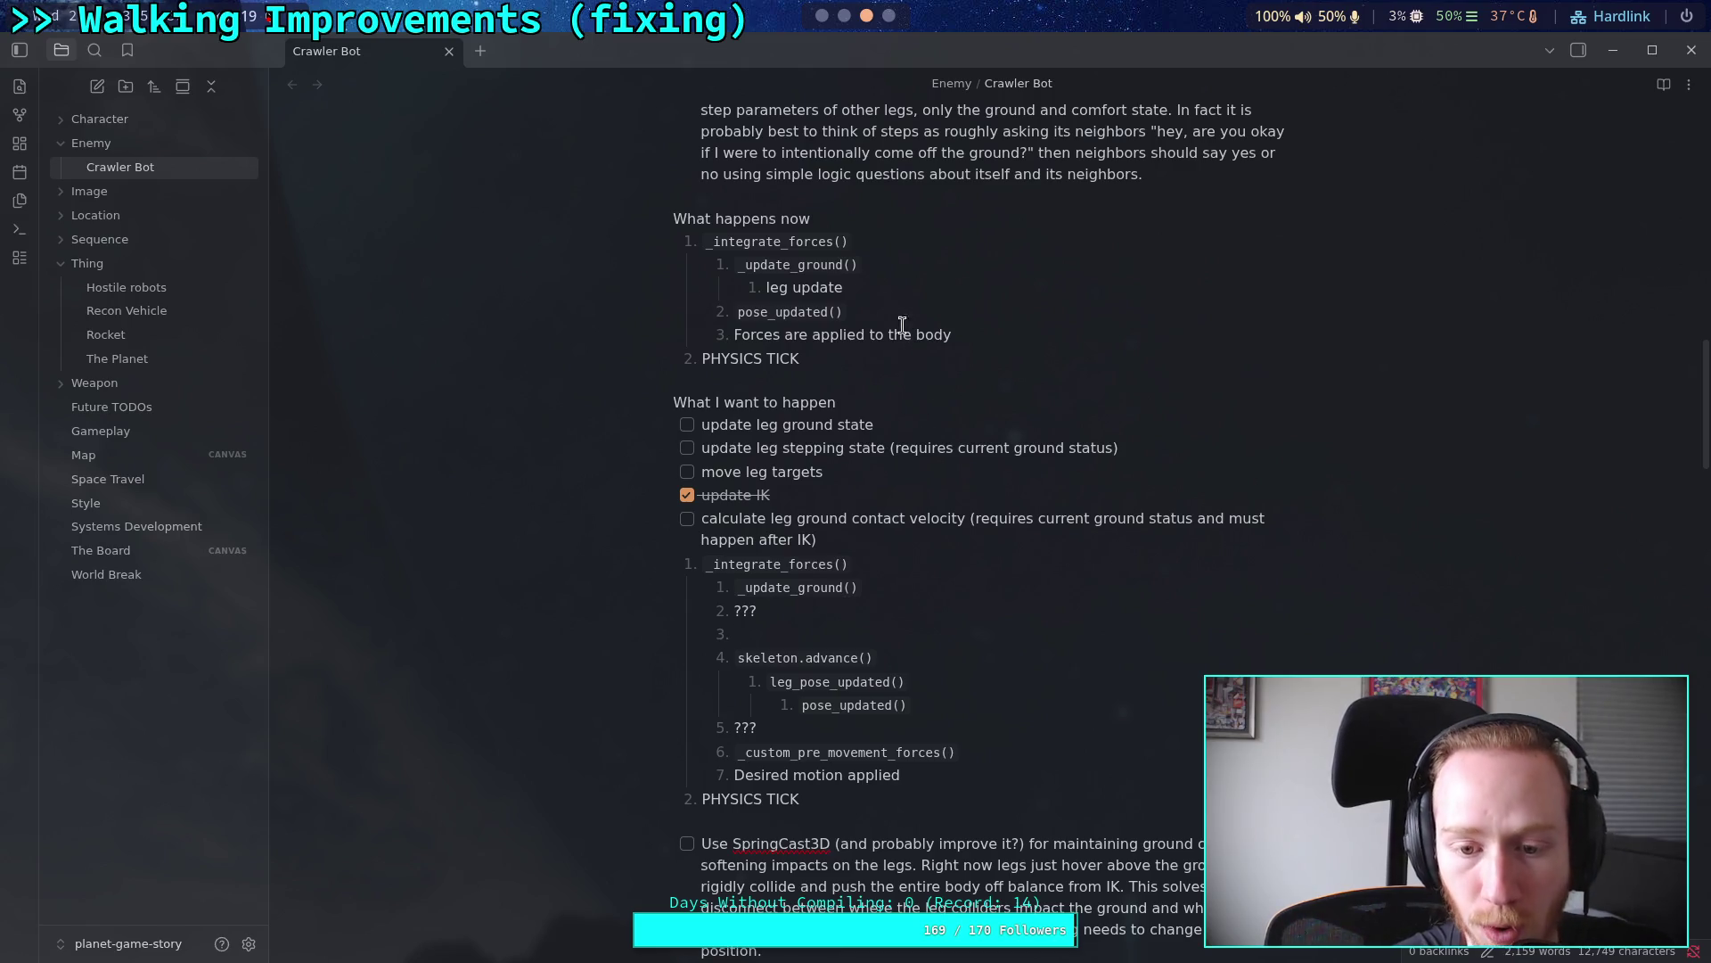
pyautogui.click(837, 18)
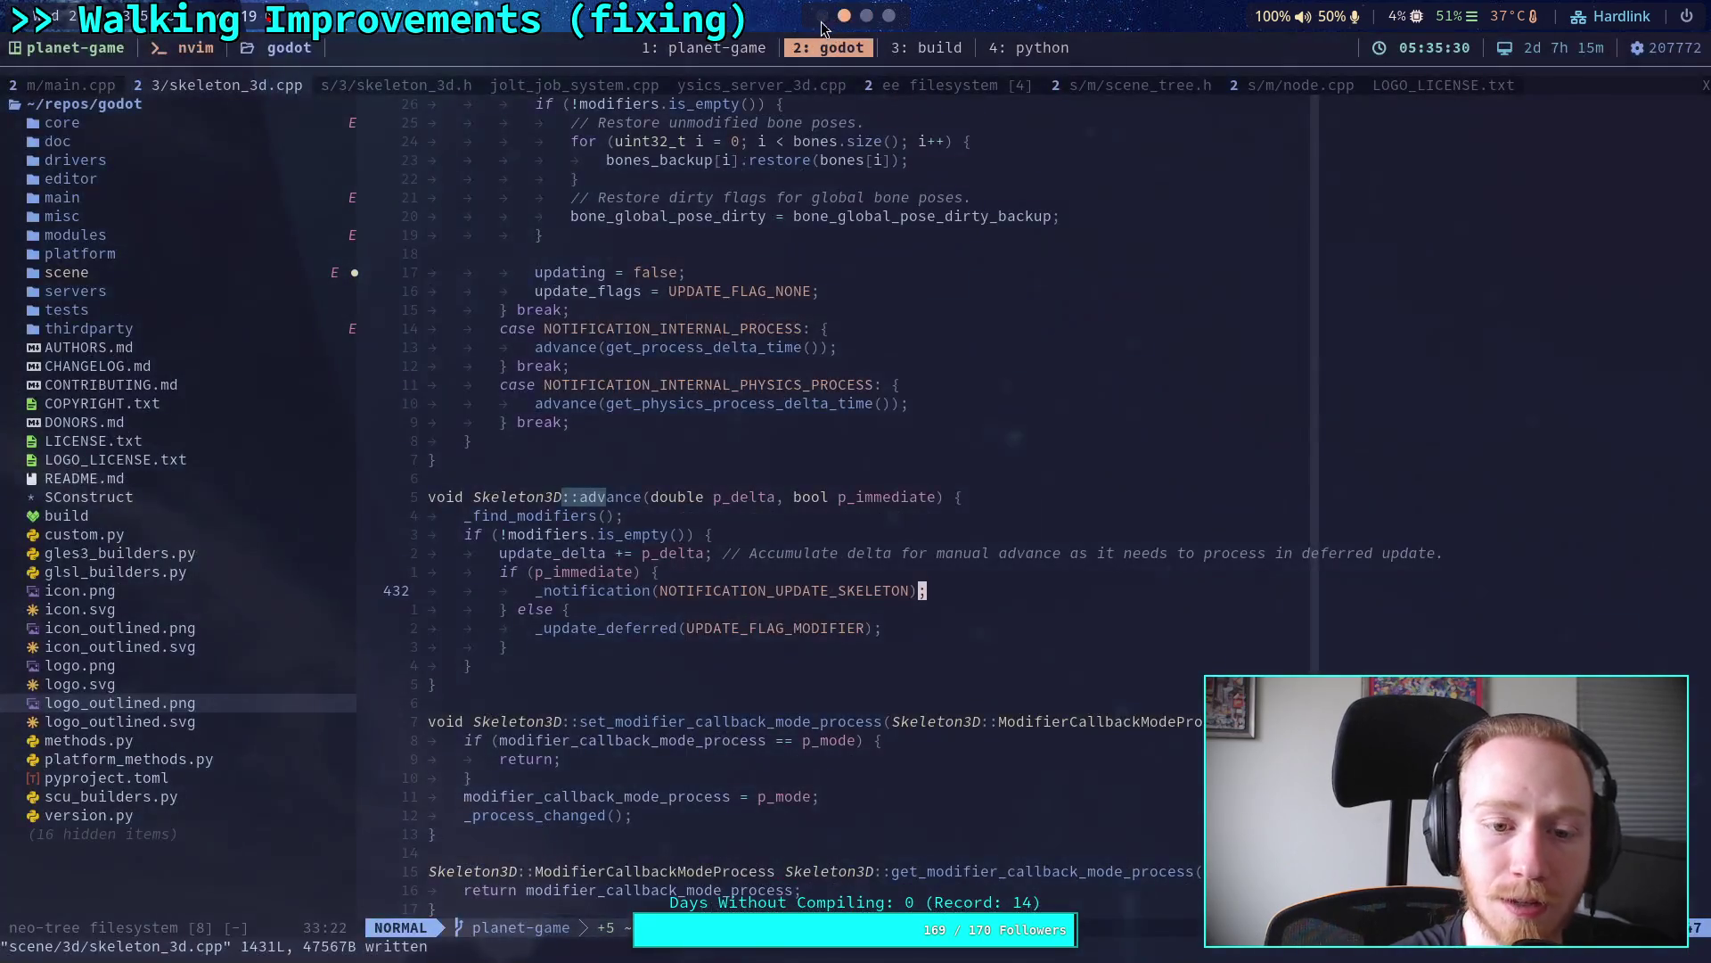
pyautogui.click(820, 22)
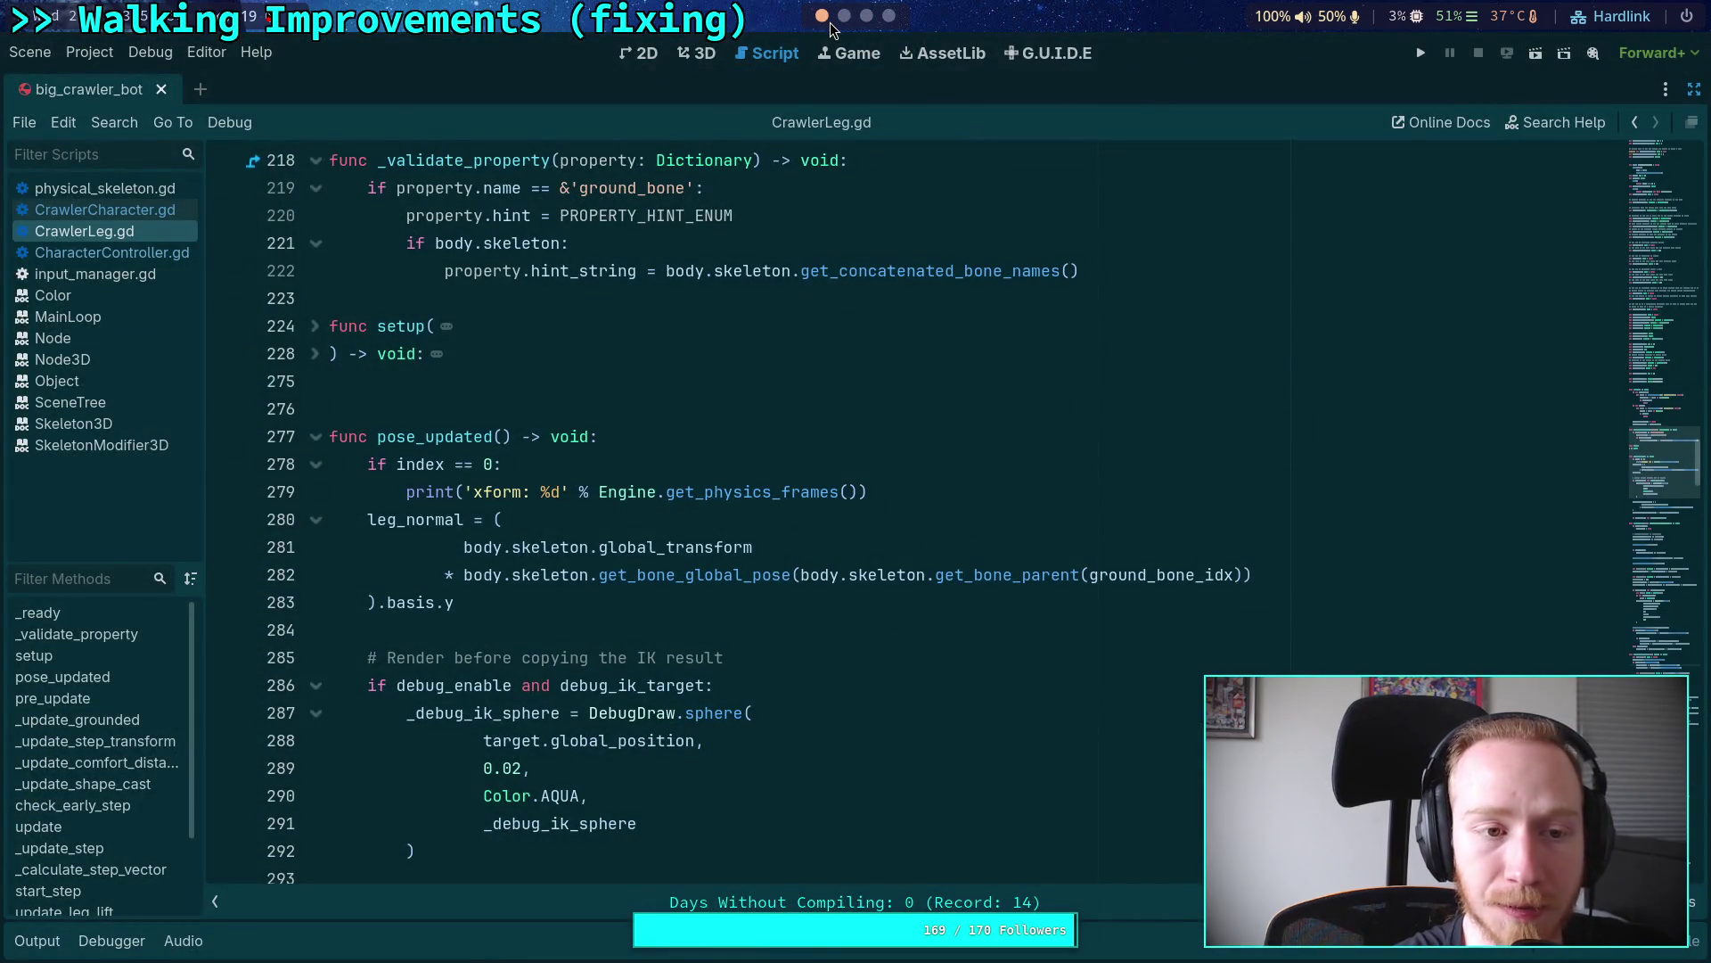
pyautogui.click(846, 20)
pyautogui.click(867, 16)
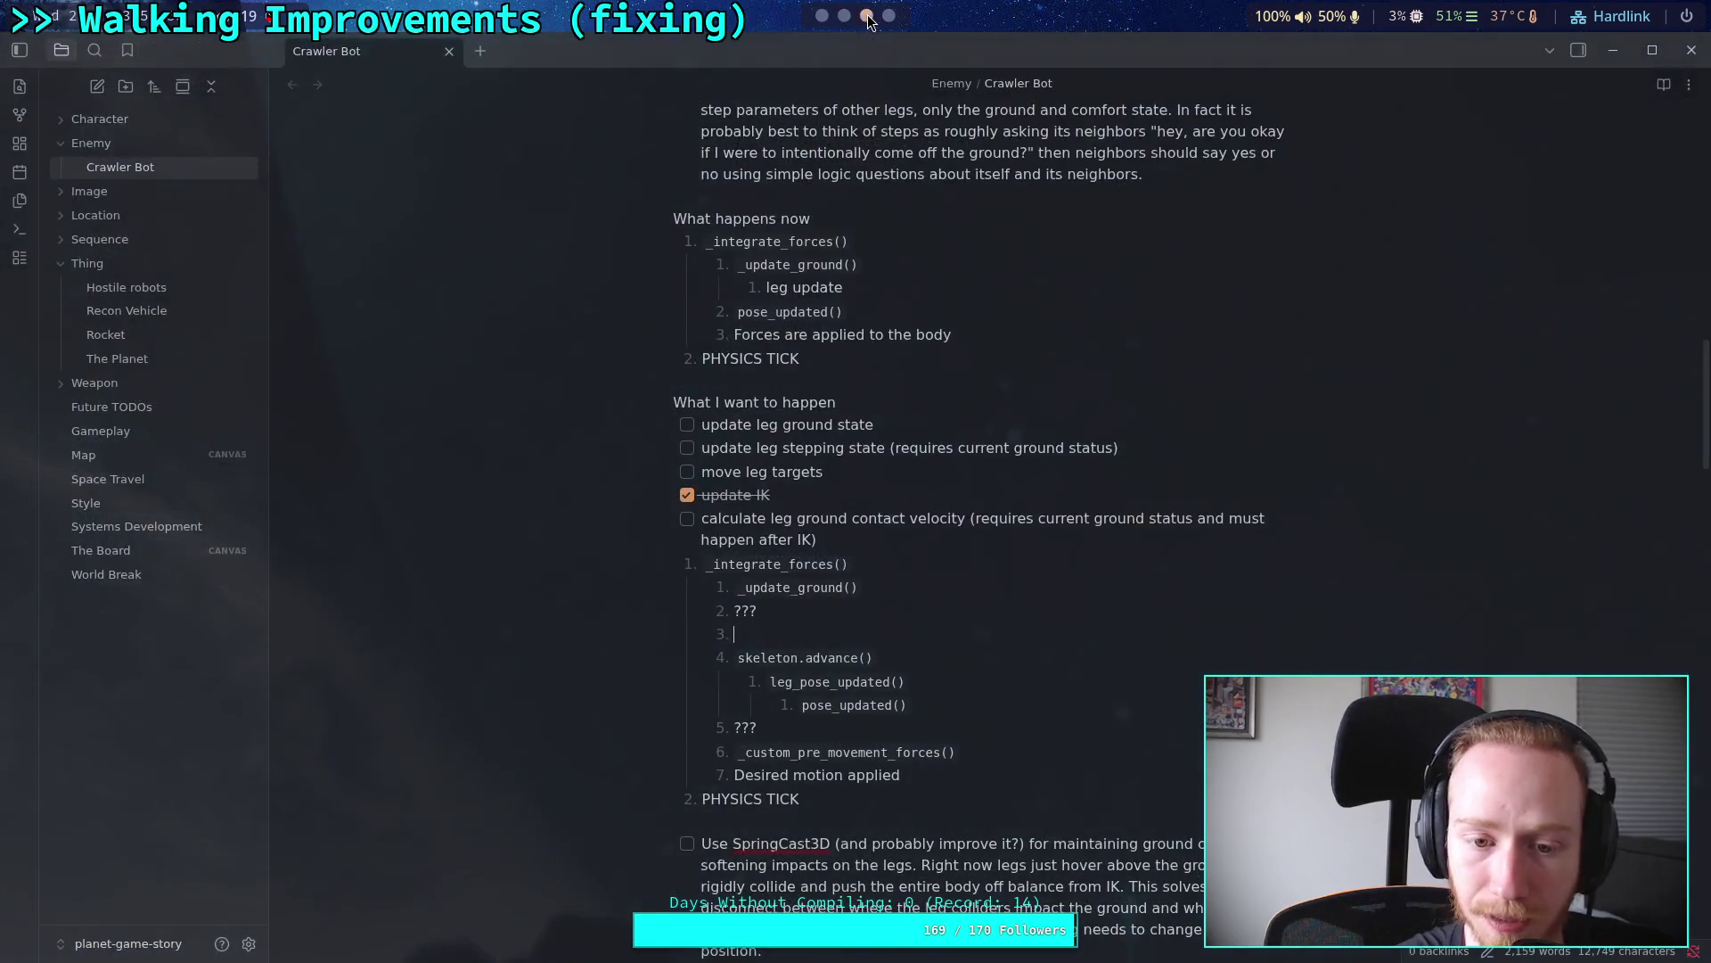
# Step: Write leg.update() (move leg targets) in step 3 and tick off move leg targets
pyautogui.write('`')
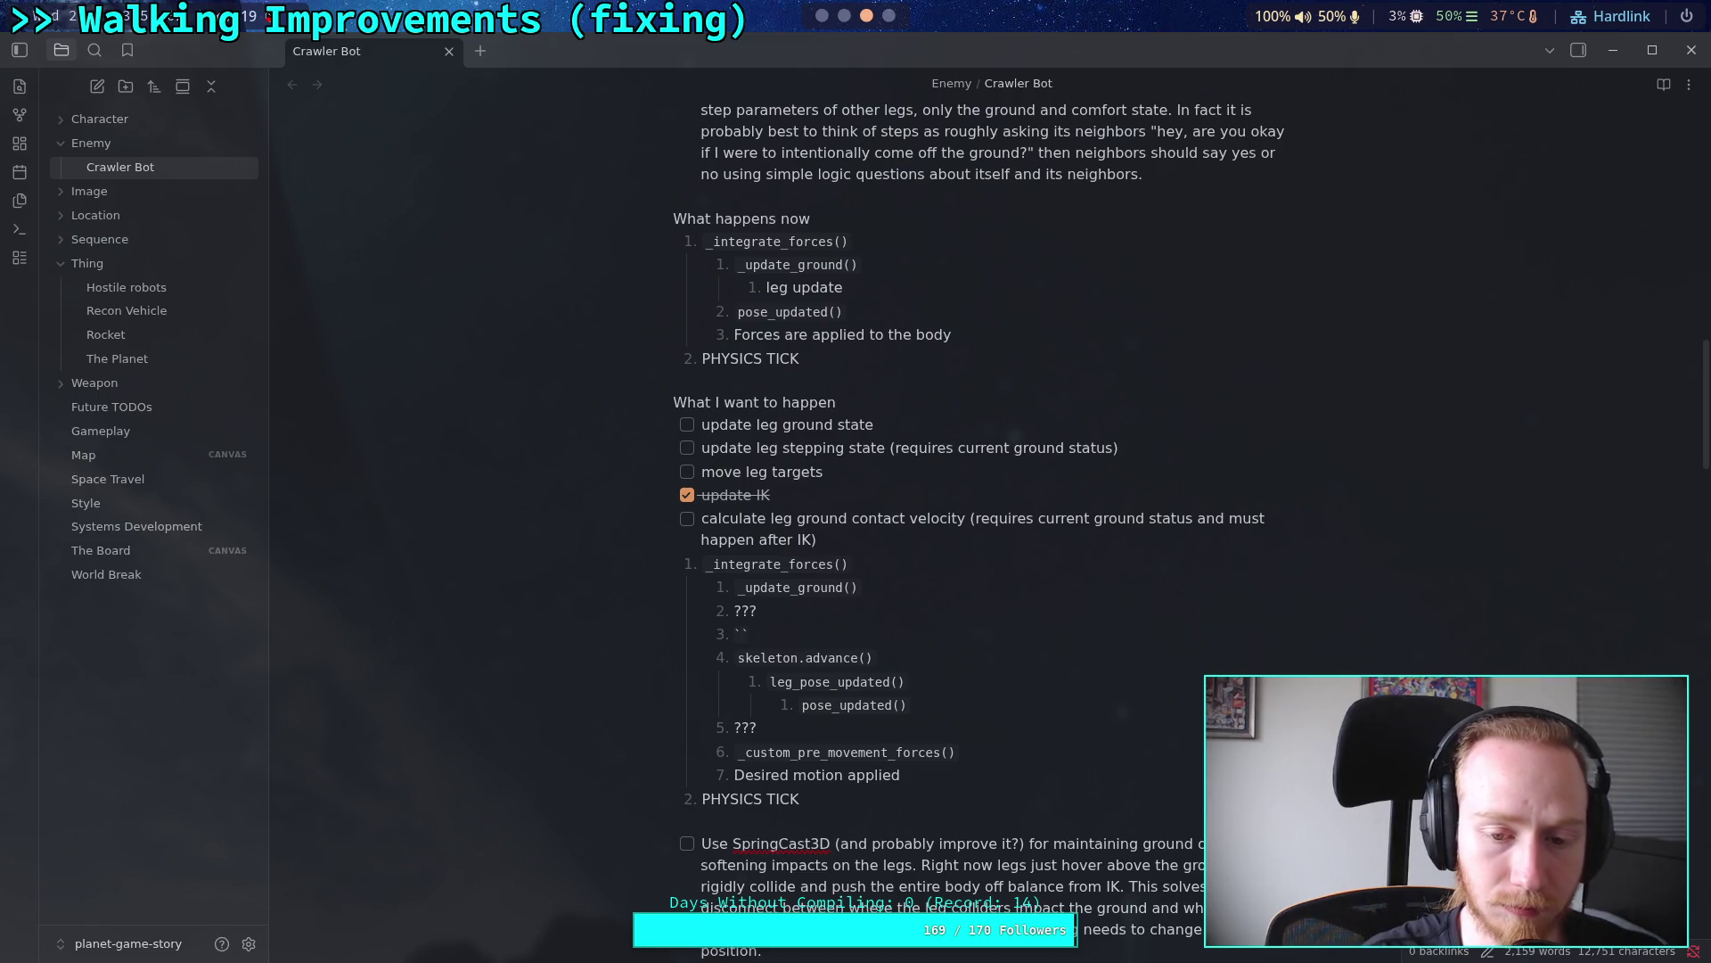
pyautogui.write('leg.update()')
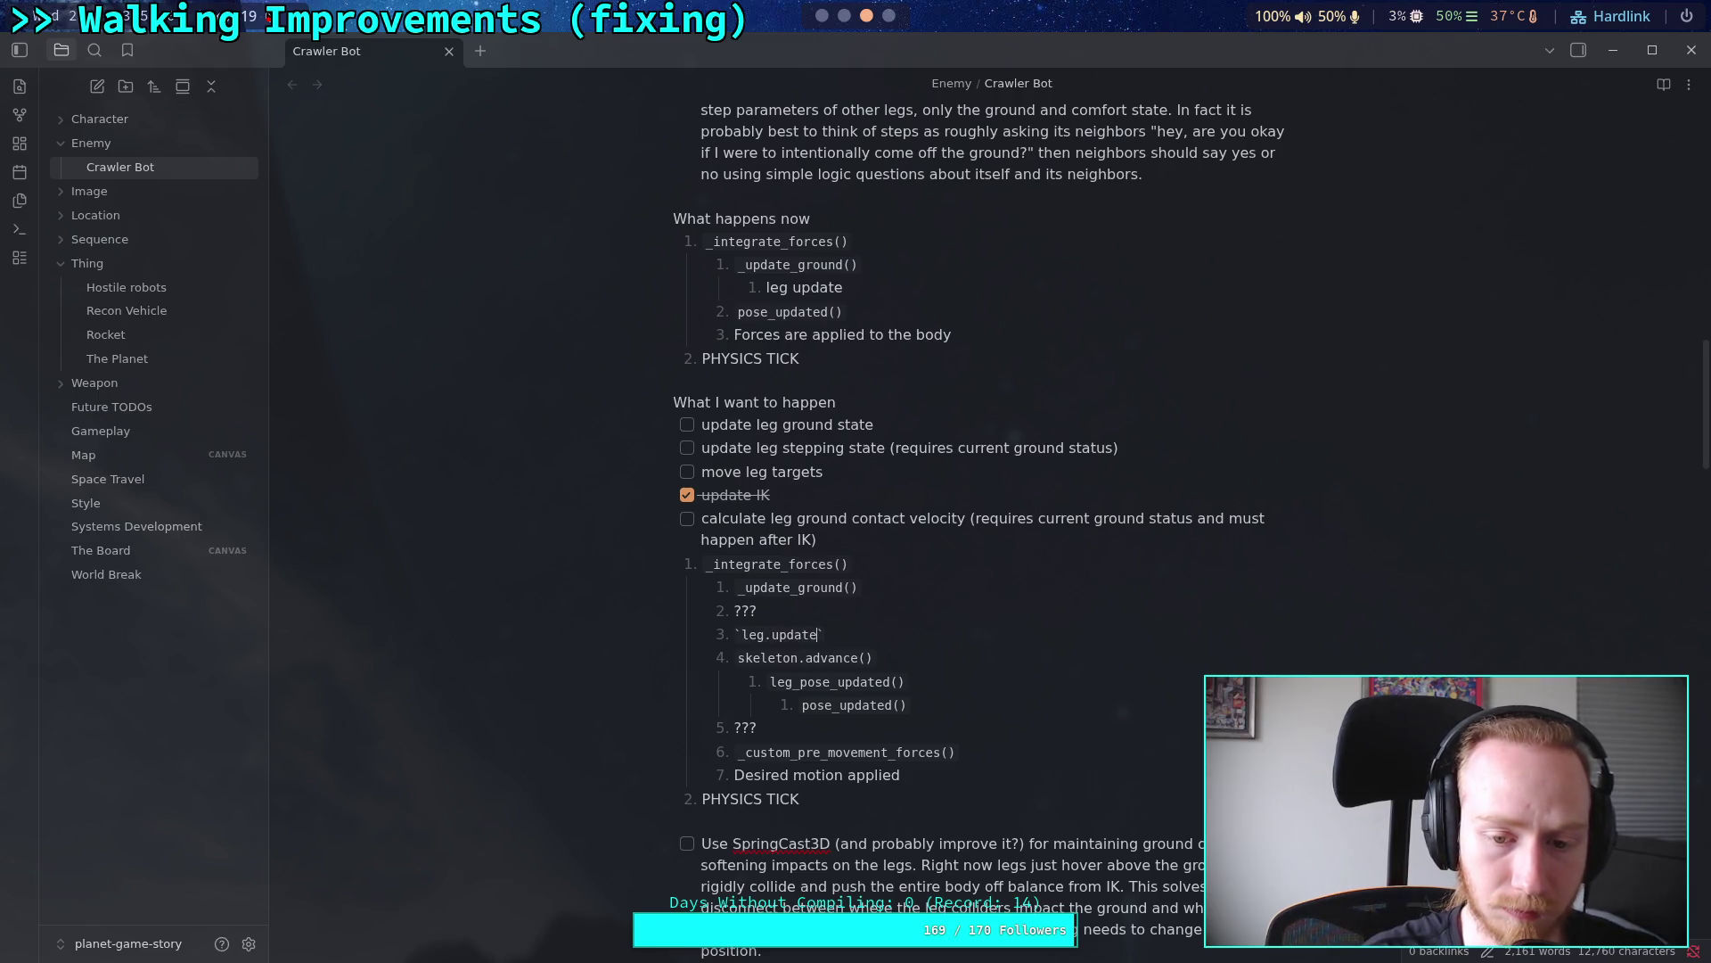
pyautogui.click(920, 411)
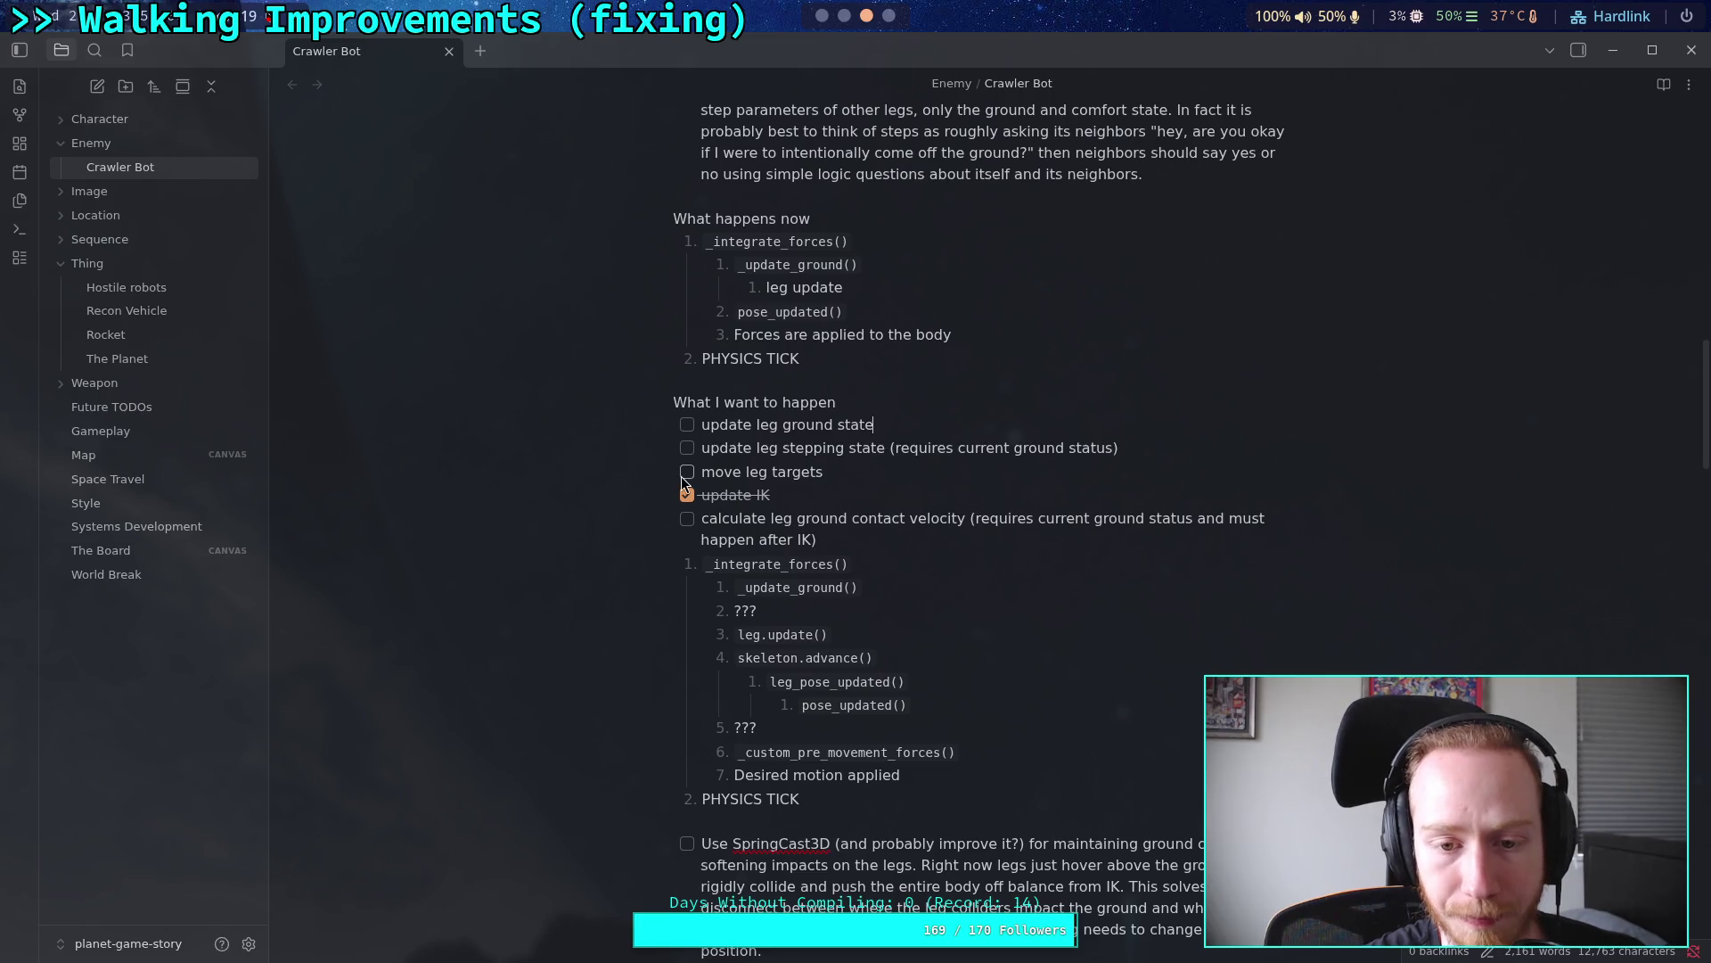
pyautogui.click(687, 472)
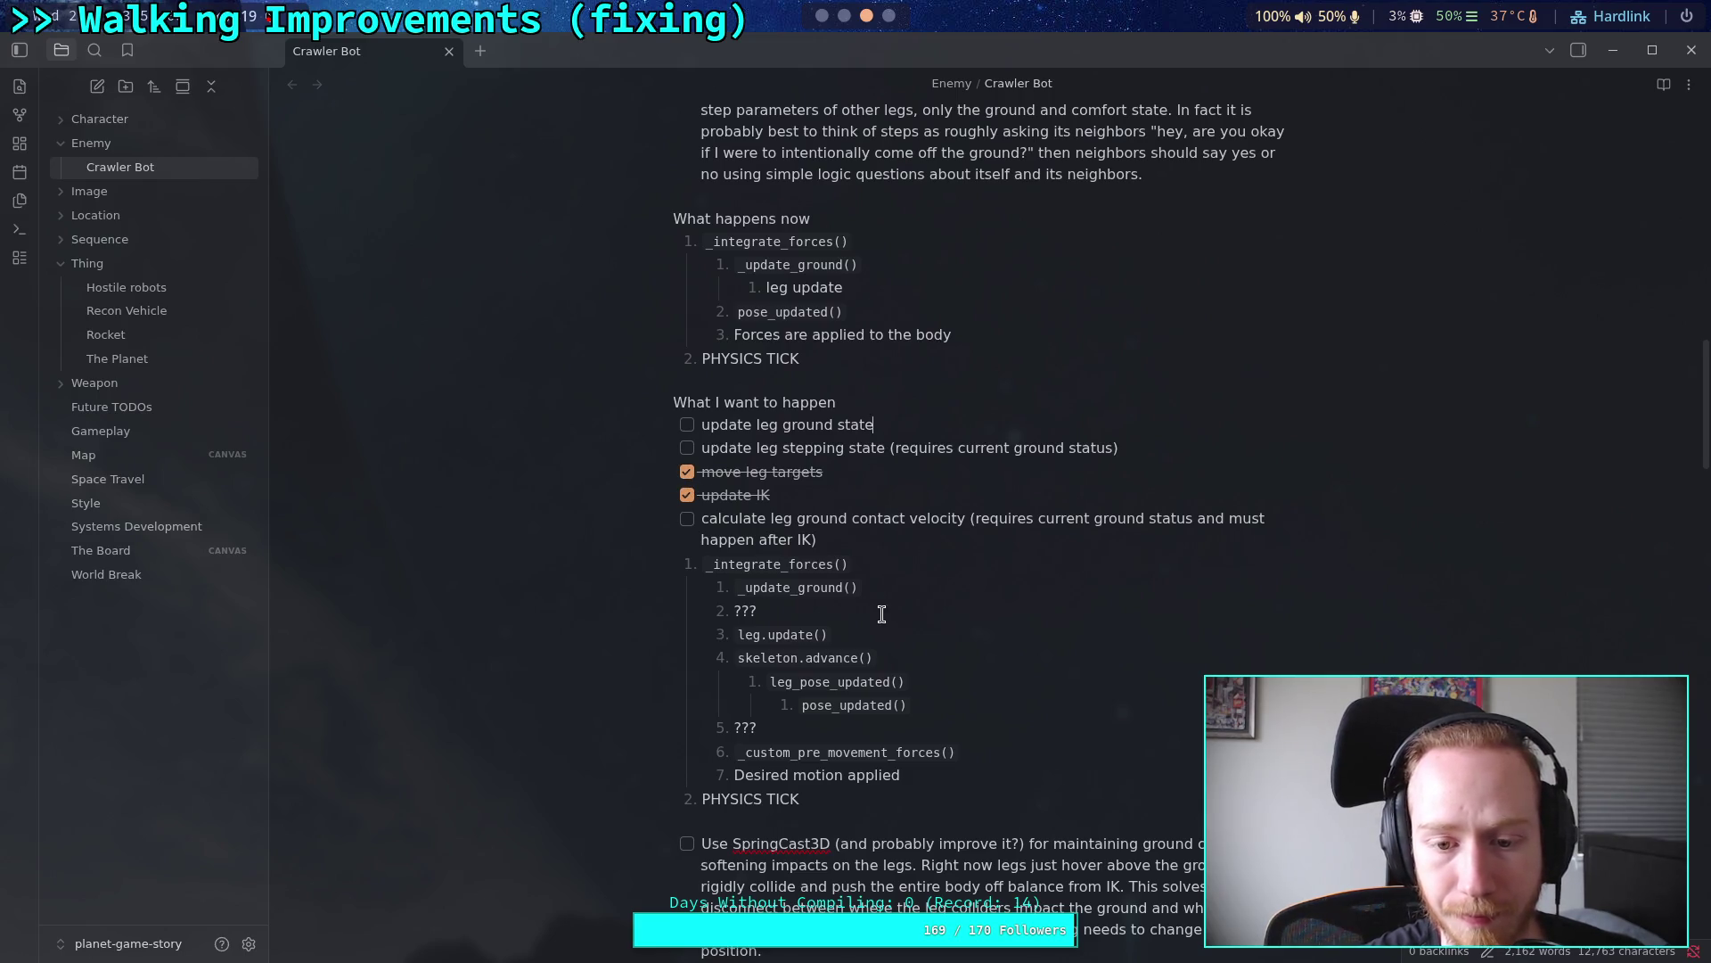
pyautogui.click(900, 638)
pyautogui.write('(move le')
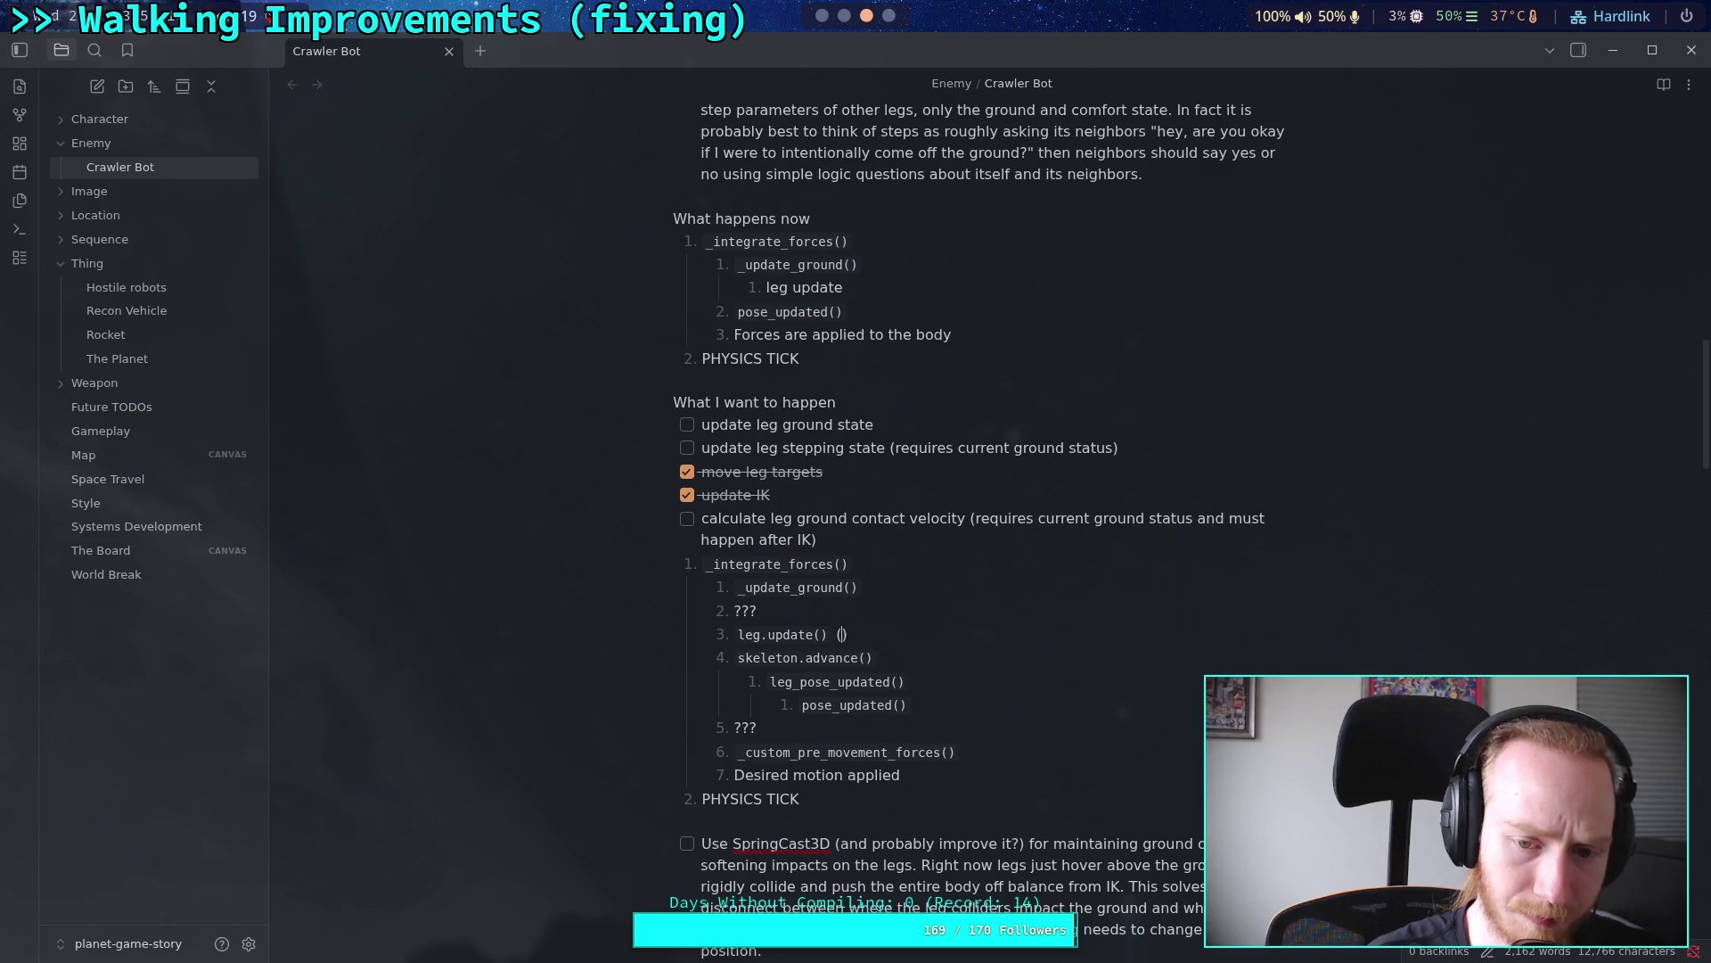
pyautogui.write('g target')
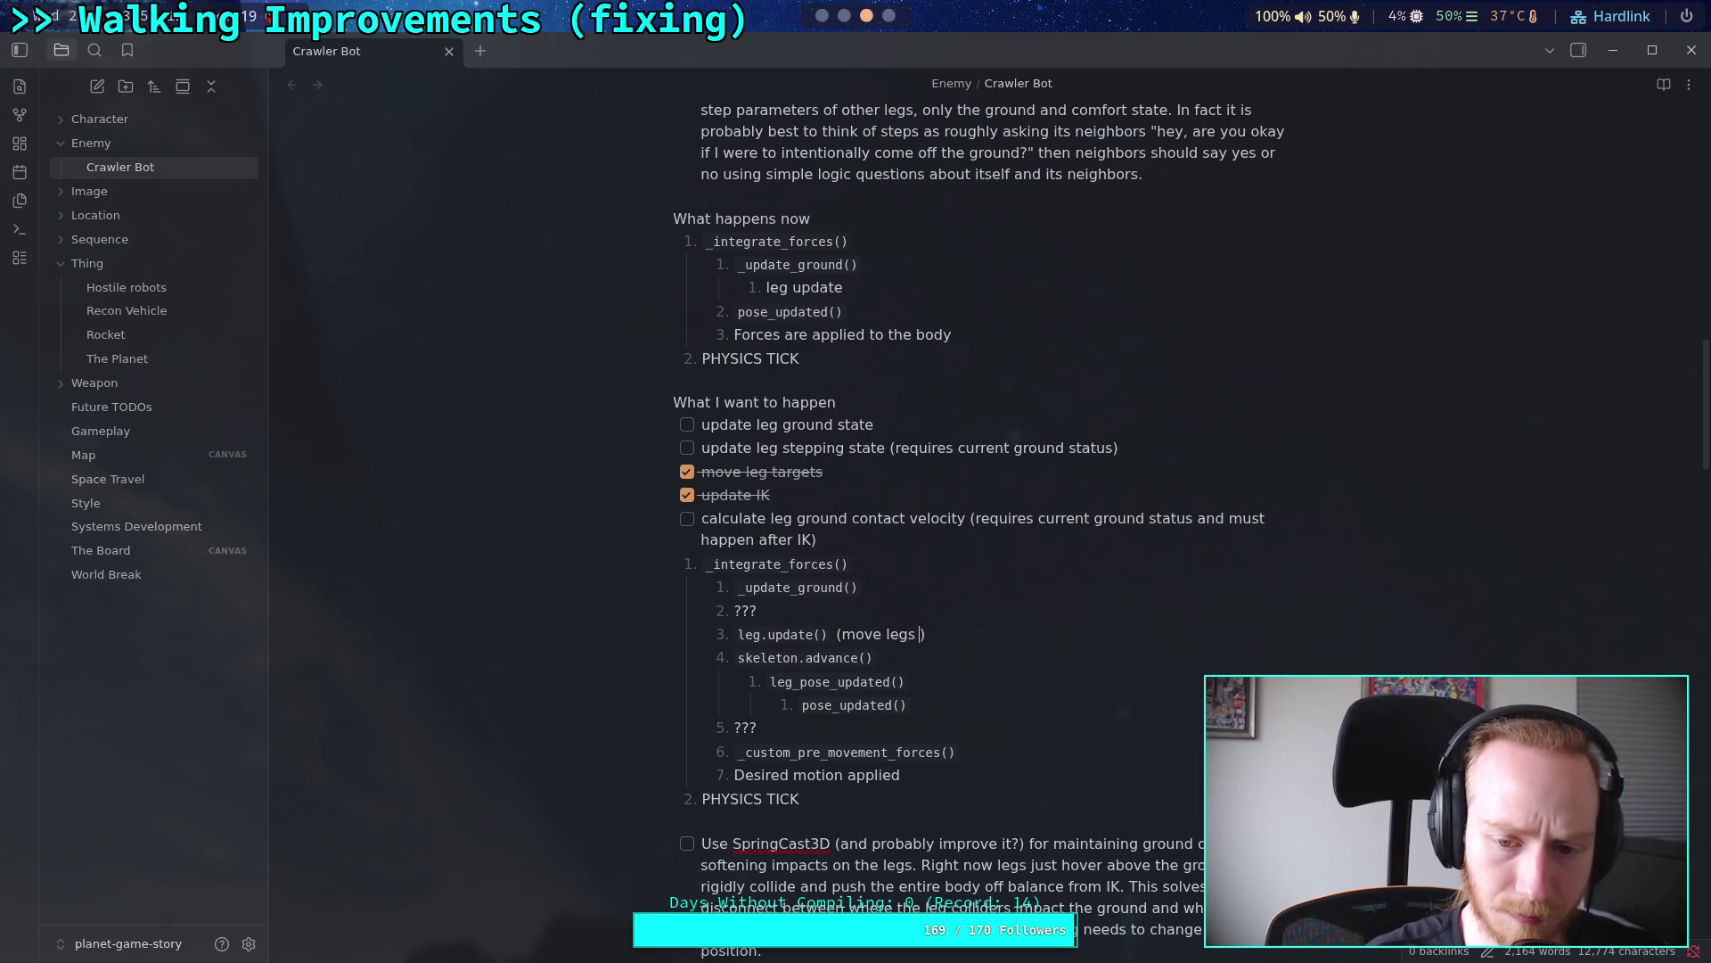
pyautogui.write('s')
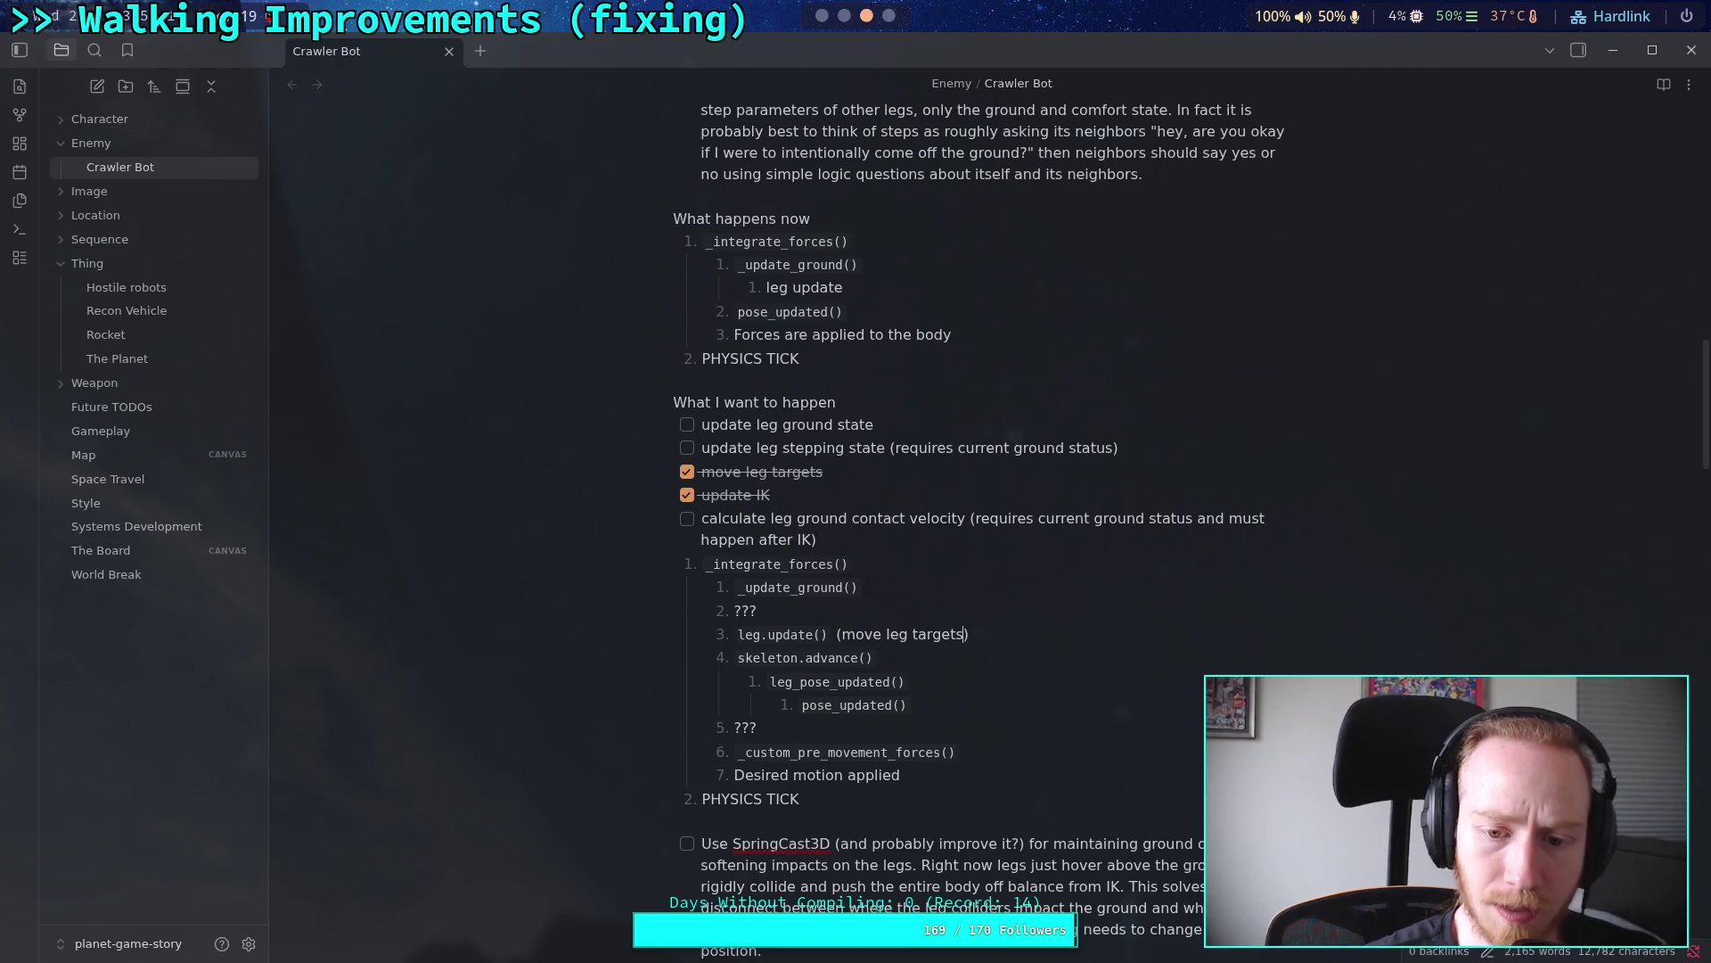
pyautogui.click(820, 475)
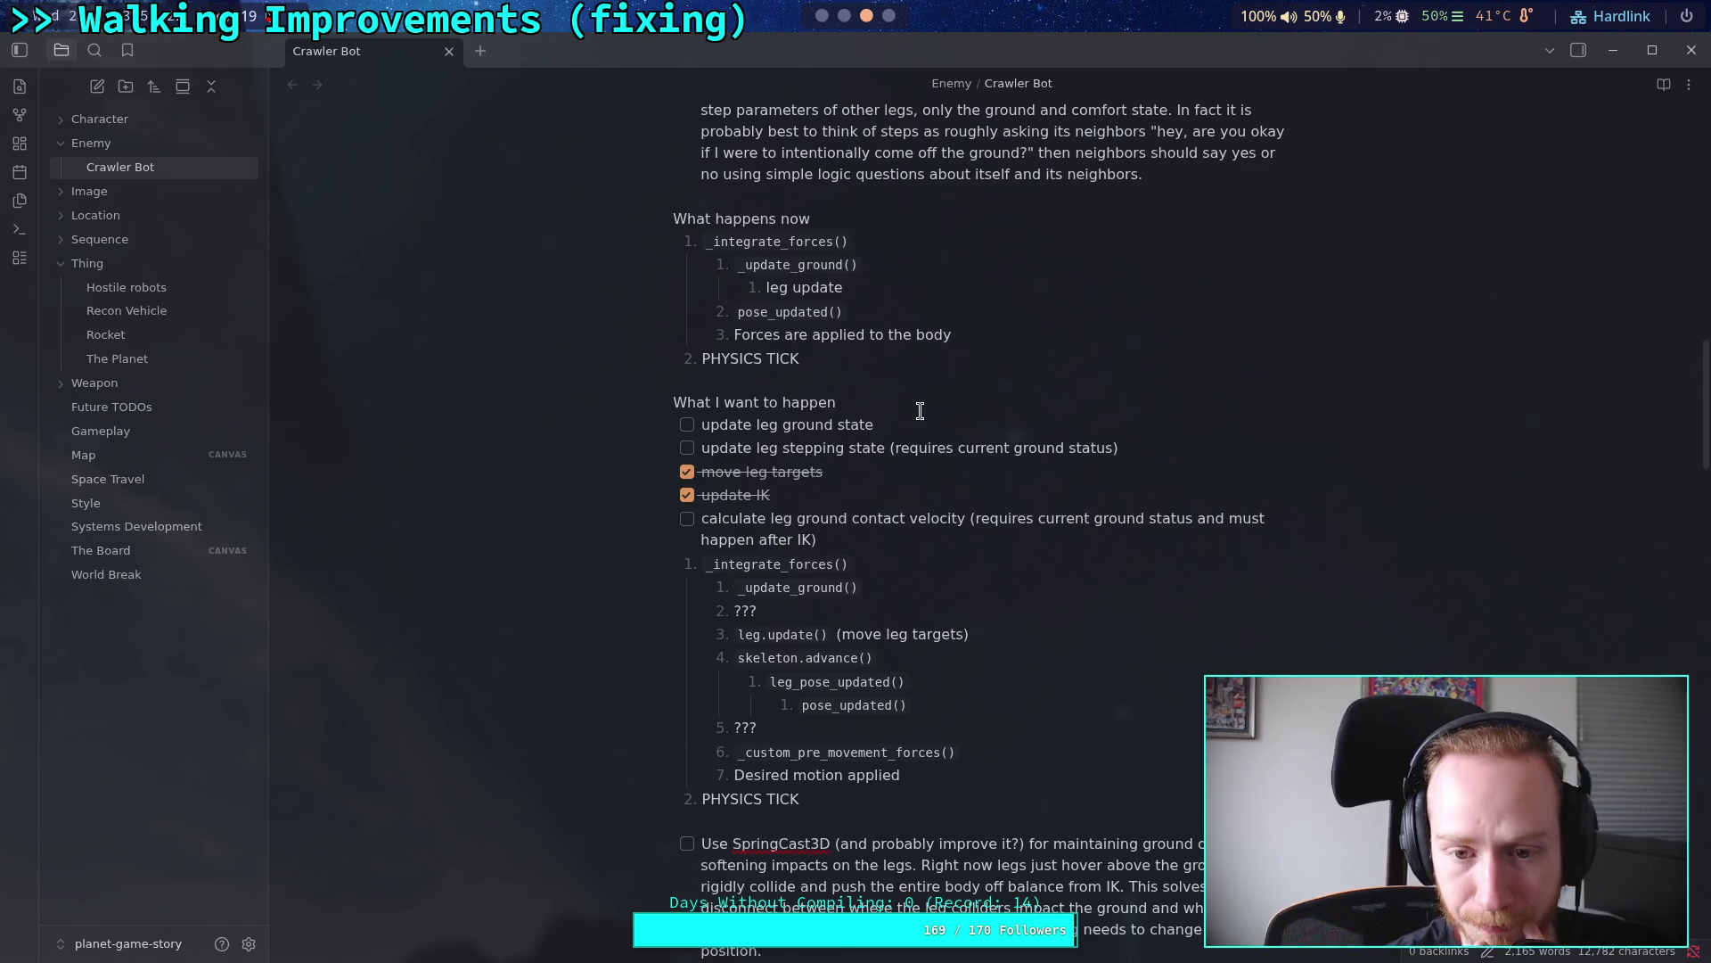
# Step: Annotate skeleton.advance() with (update IK) and insert another empty step after ???
pyautogui.click(1088, 655)
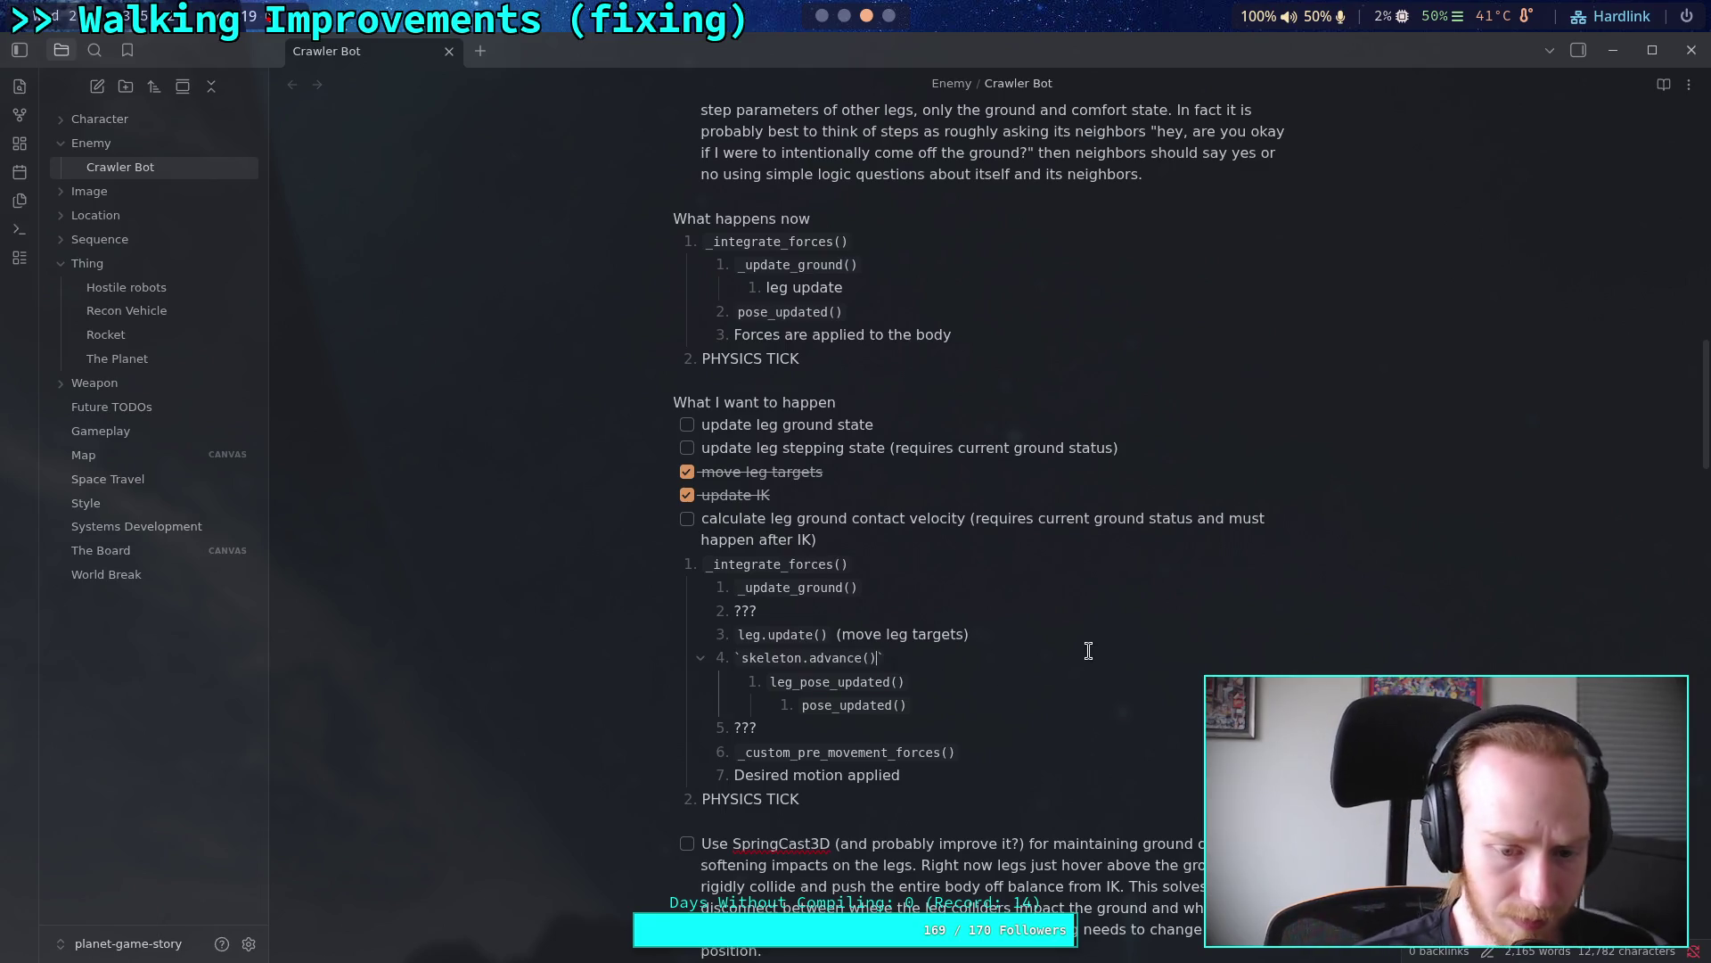
pyautogui.press('BackSpace')
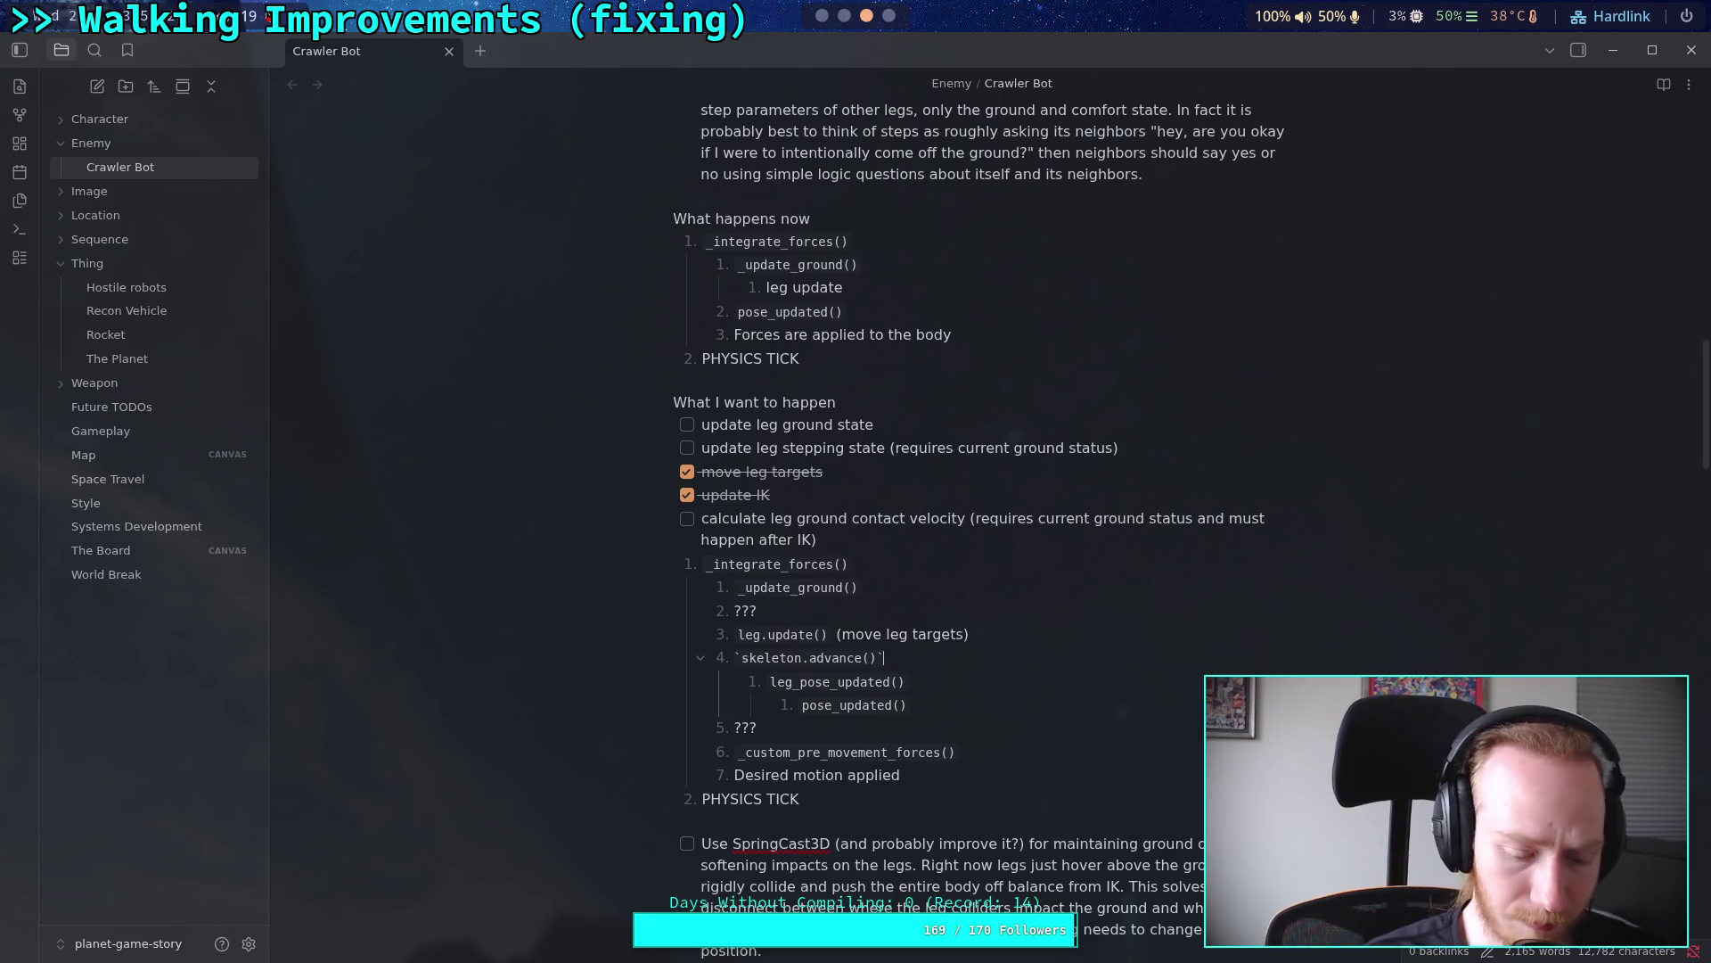
pyautogui.write('(update l')
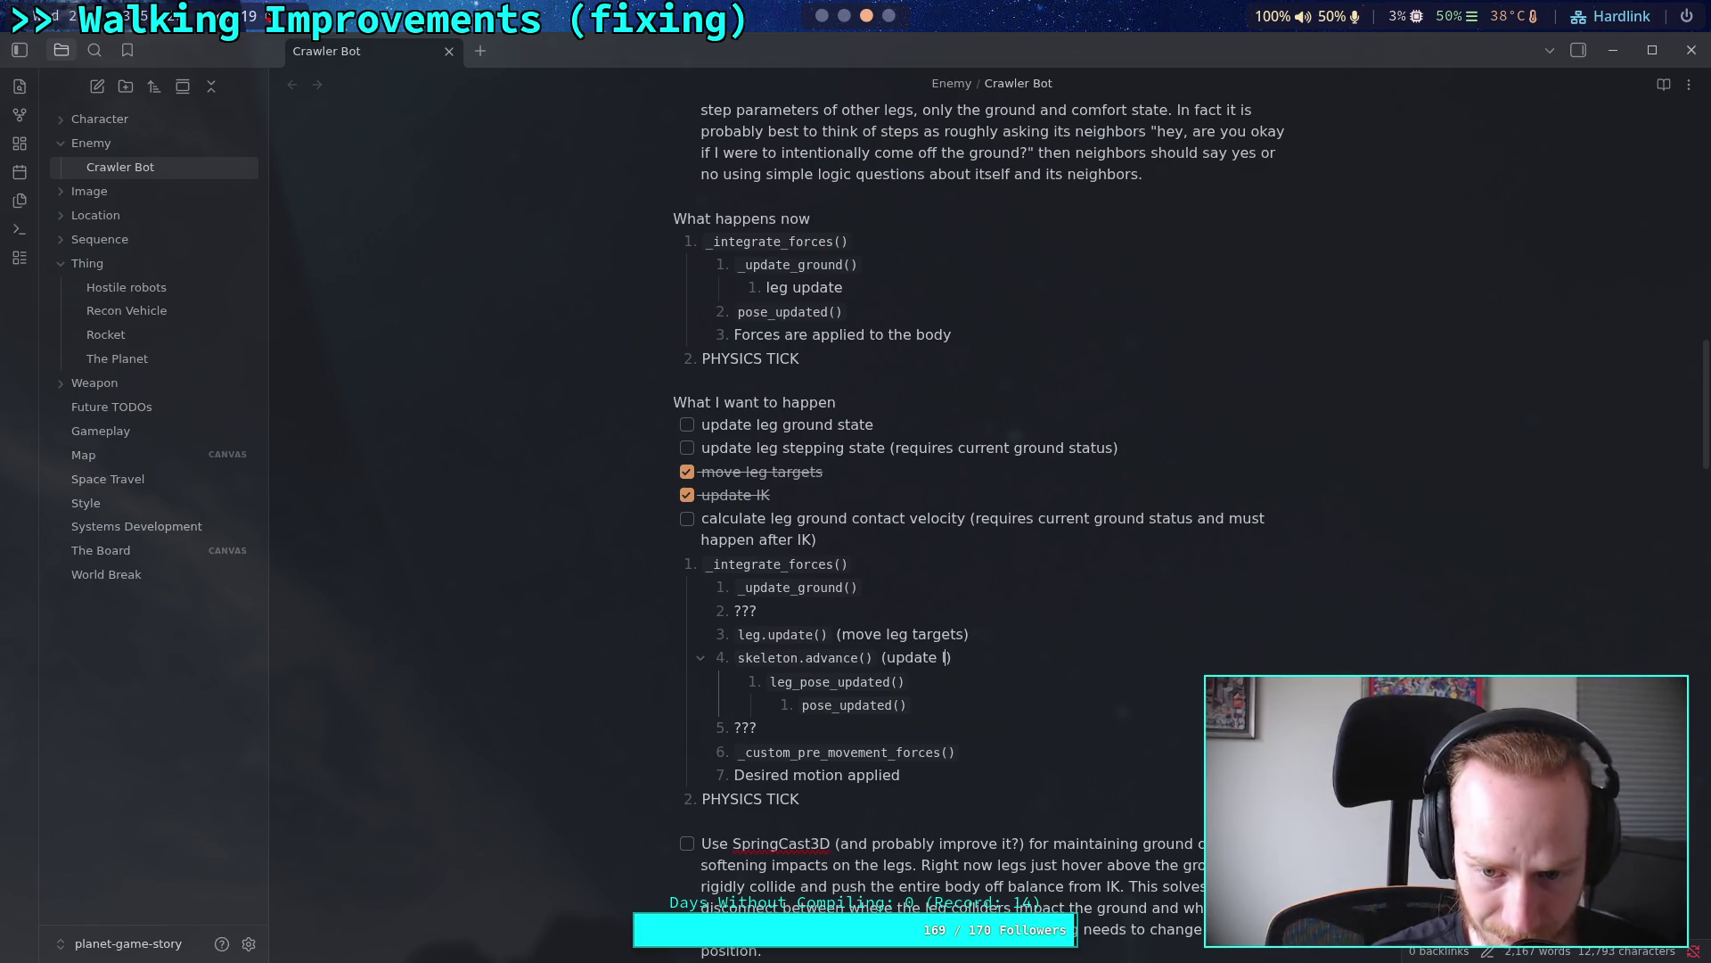
pyautogui.write('K')
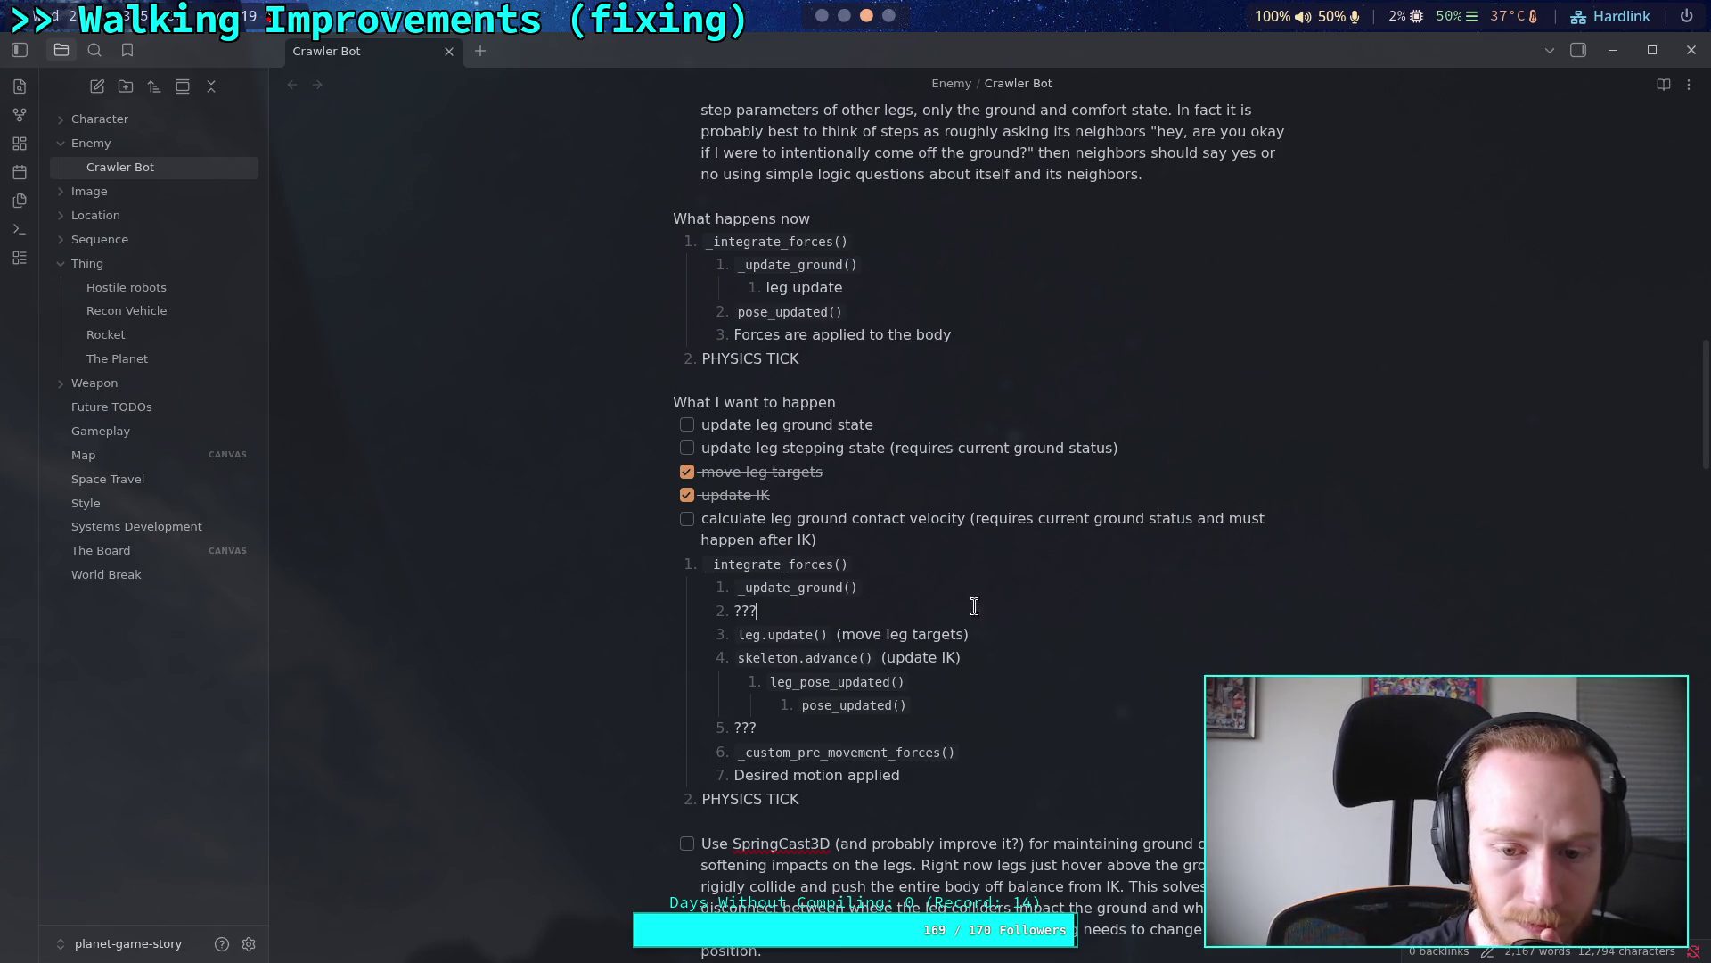
pyautogui.press('Return')
pyautogui.write('``')
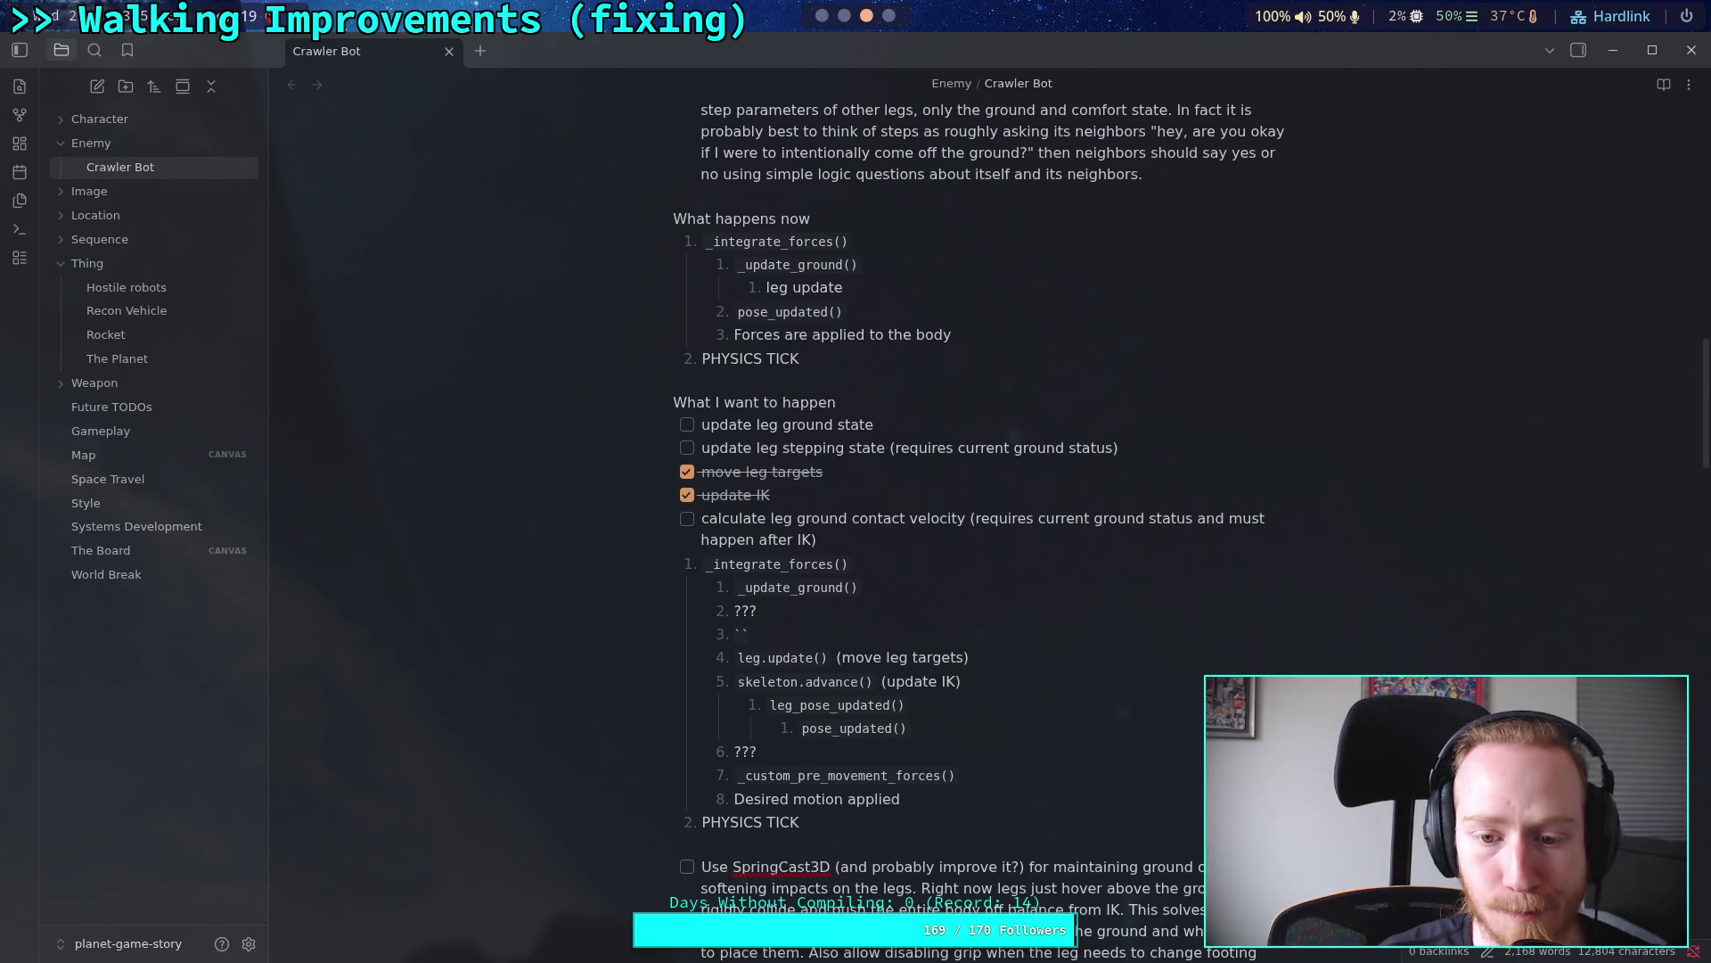
pyautogui.click(844, 15)
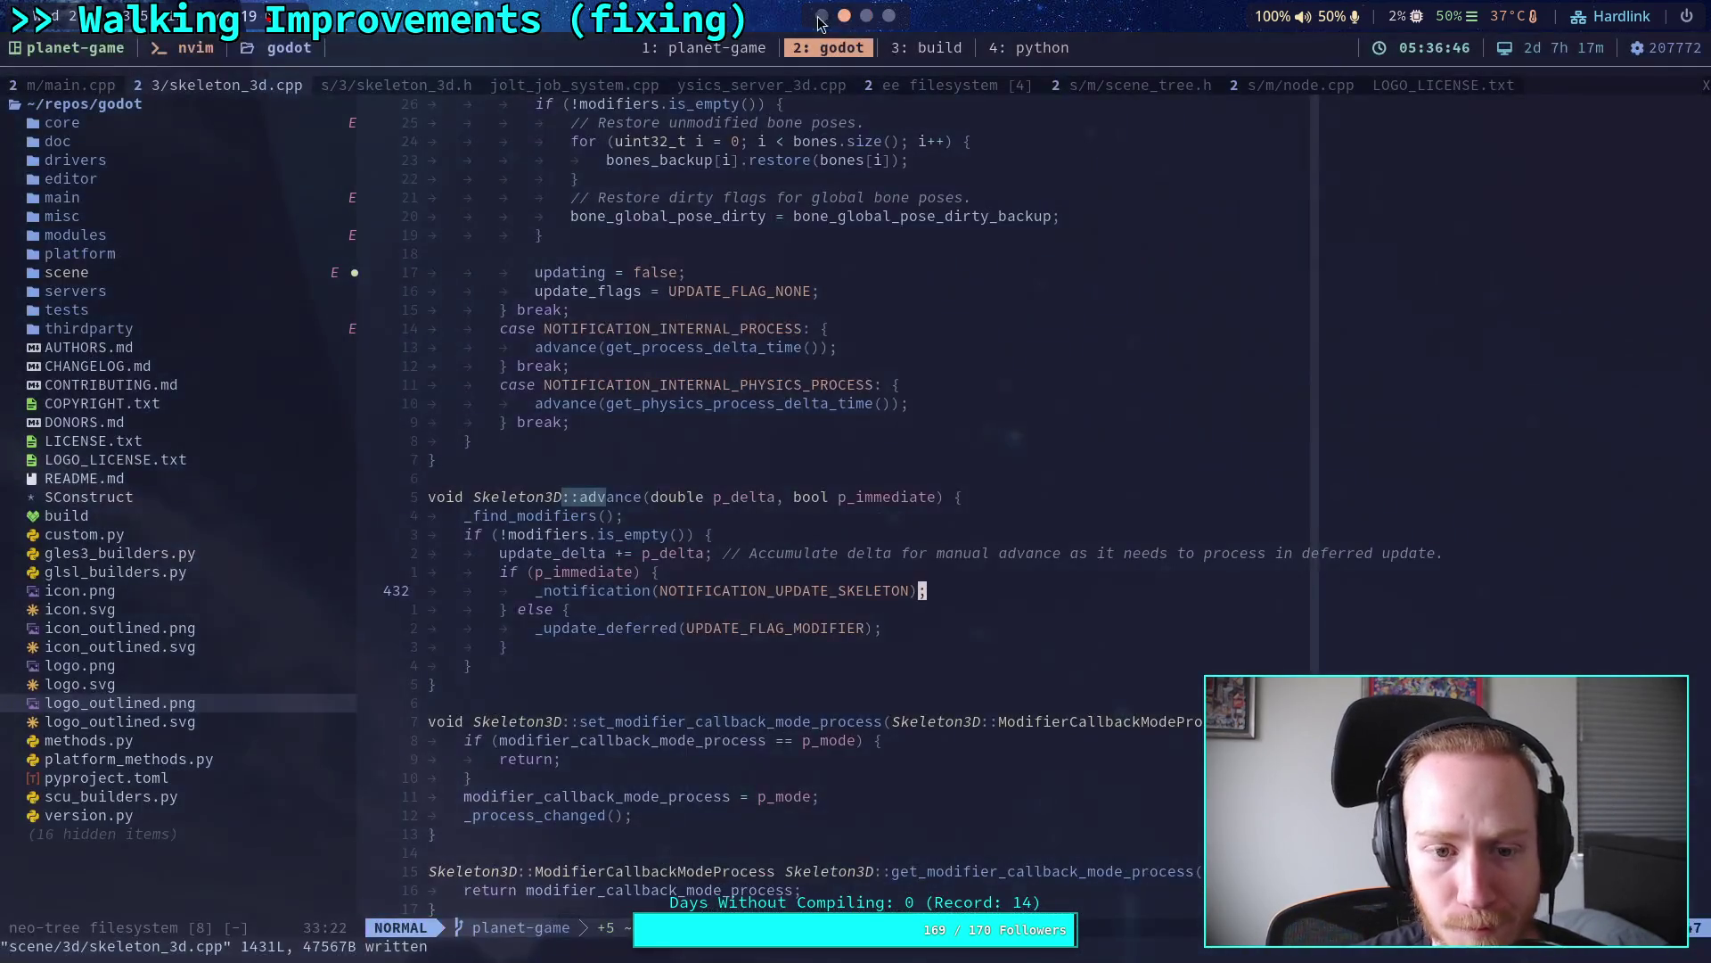
# Step: Review CrawlerLeg.gd in Godot, collapsing the pose_updated function
pyautogui.click(820, 16)
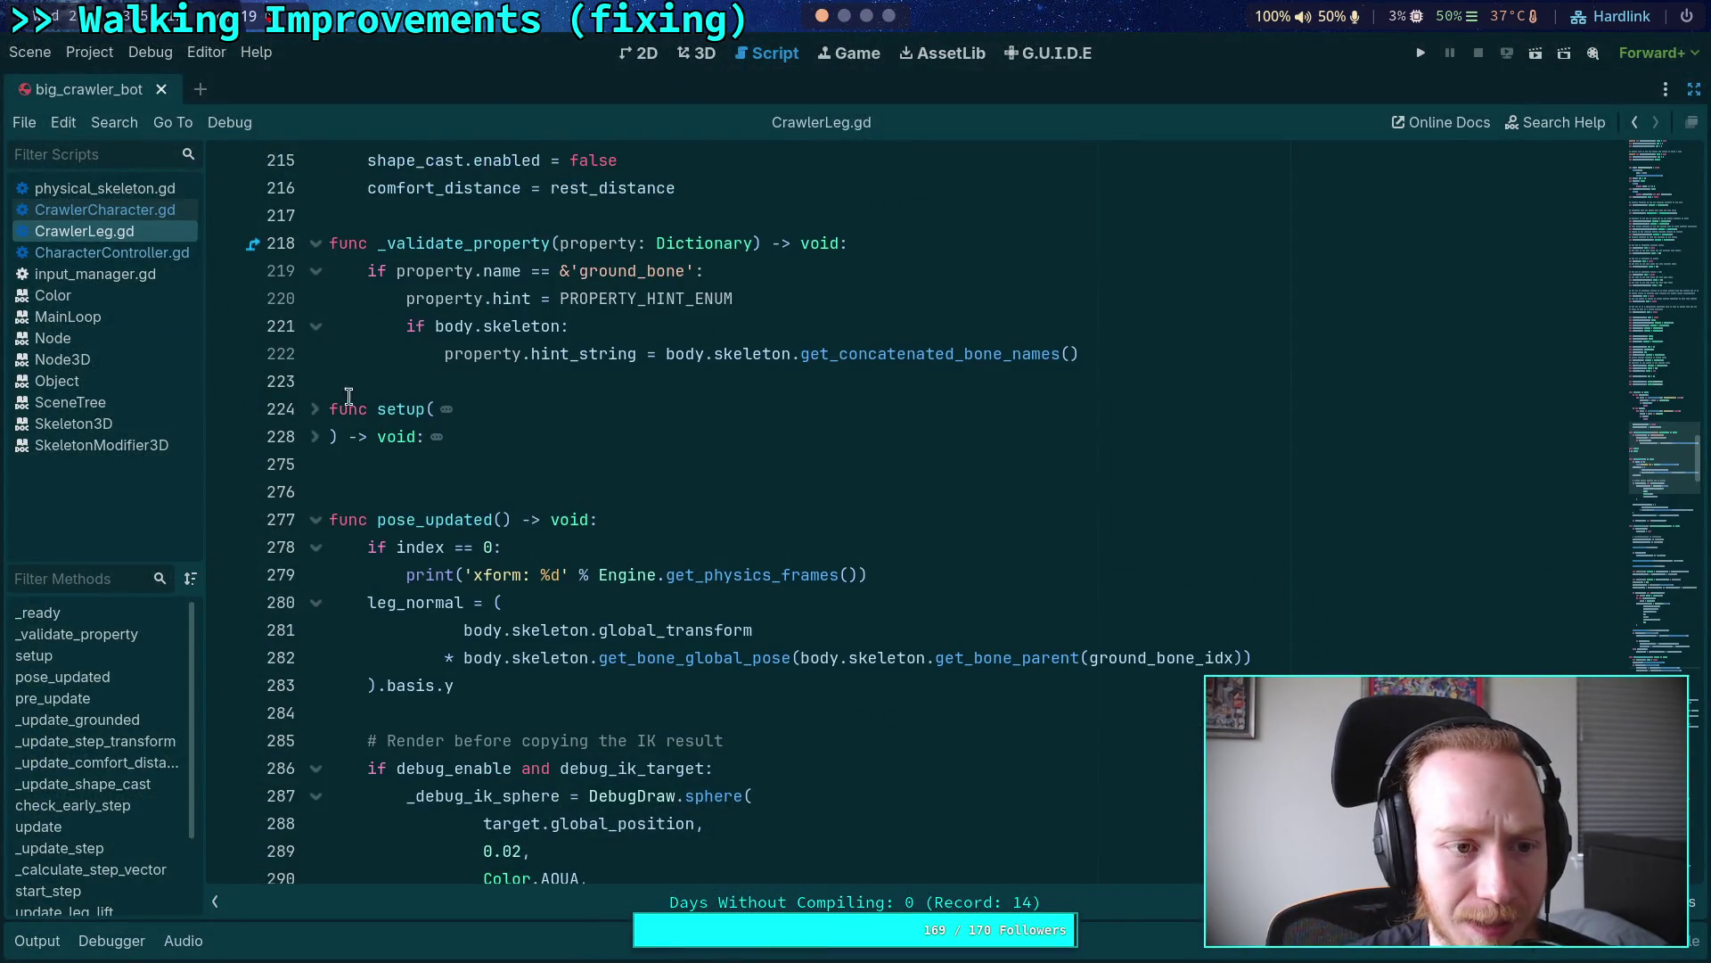
pyautogui.scroll(10, 668, 382)
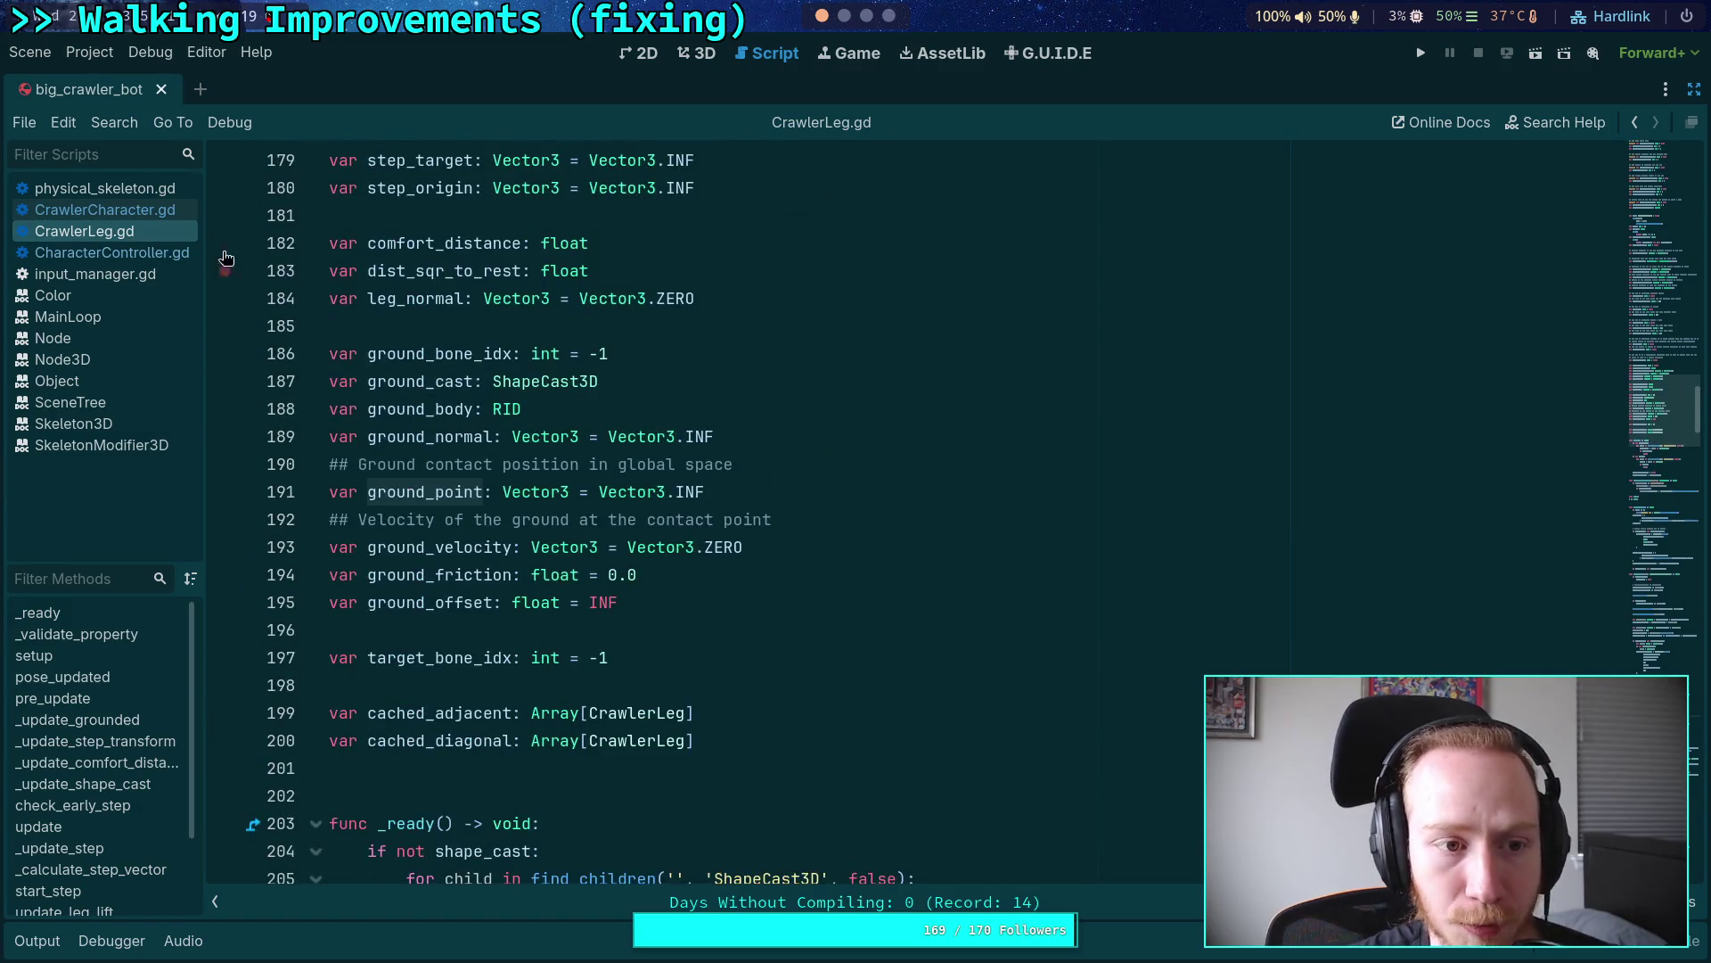
pyautogui.scroll(-5, 652, 428)
pyautogui.scroll(-12, 653, 428)
pyautogui.scroll(4, 653, 428)
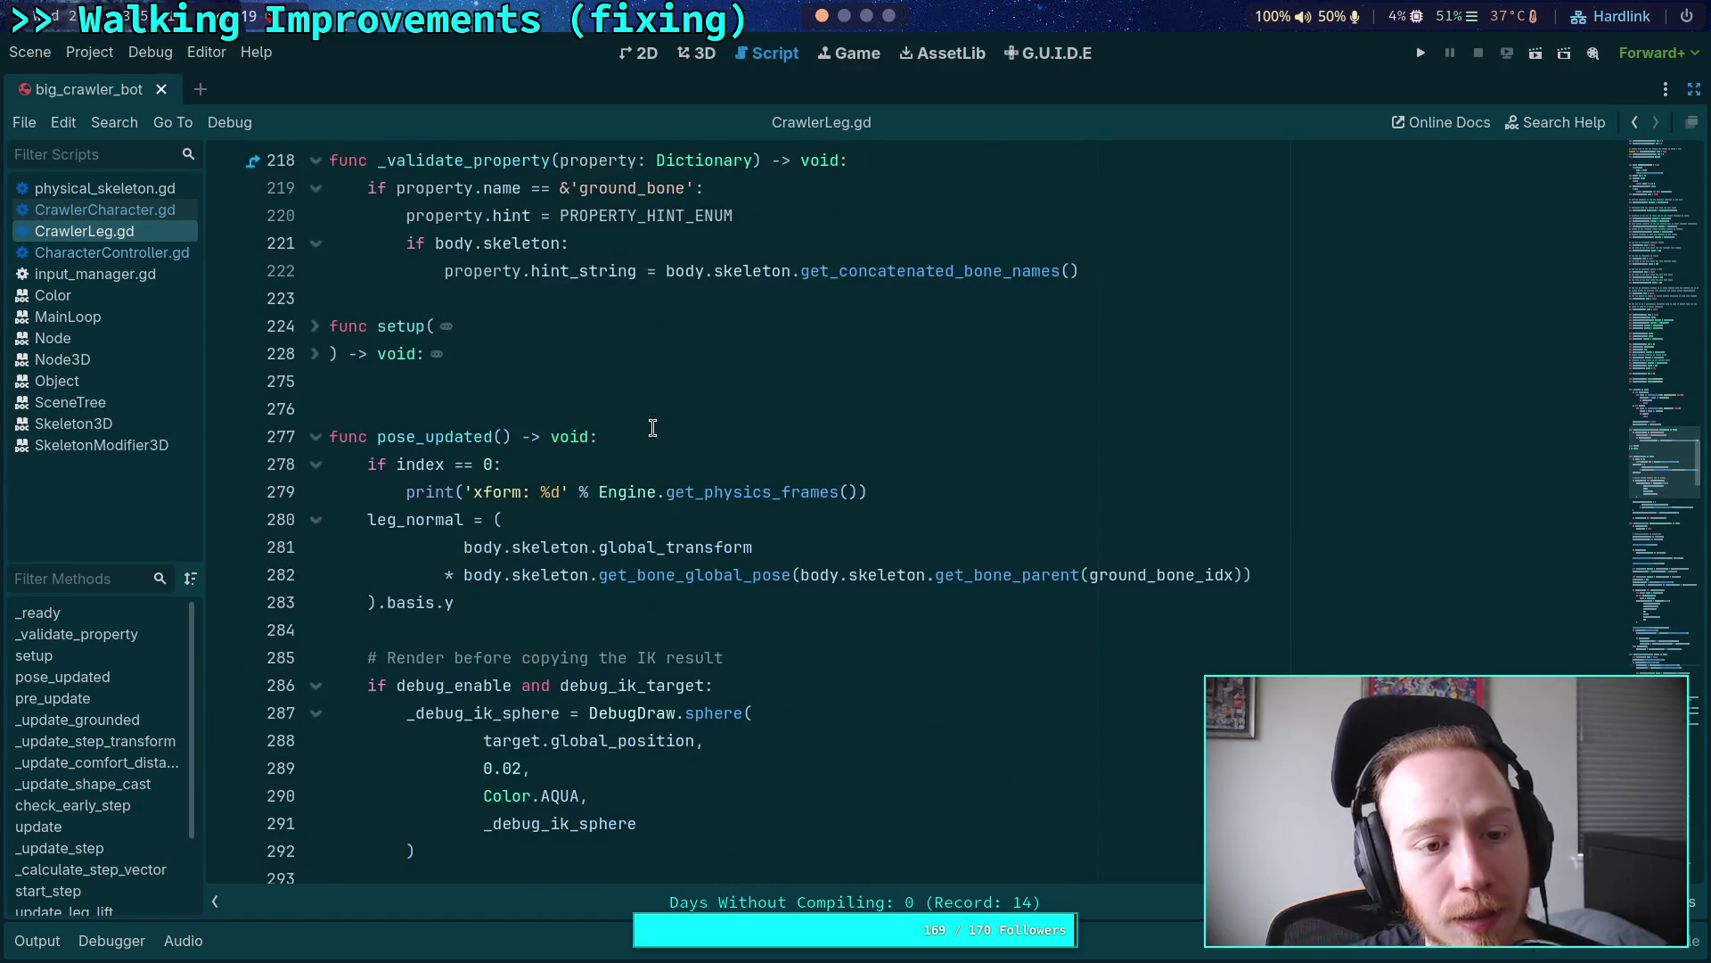
pyautogui.click(320, 443)
pyautogui.scroll(-6, 506, 401)
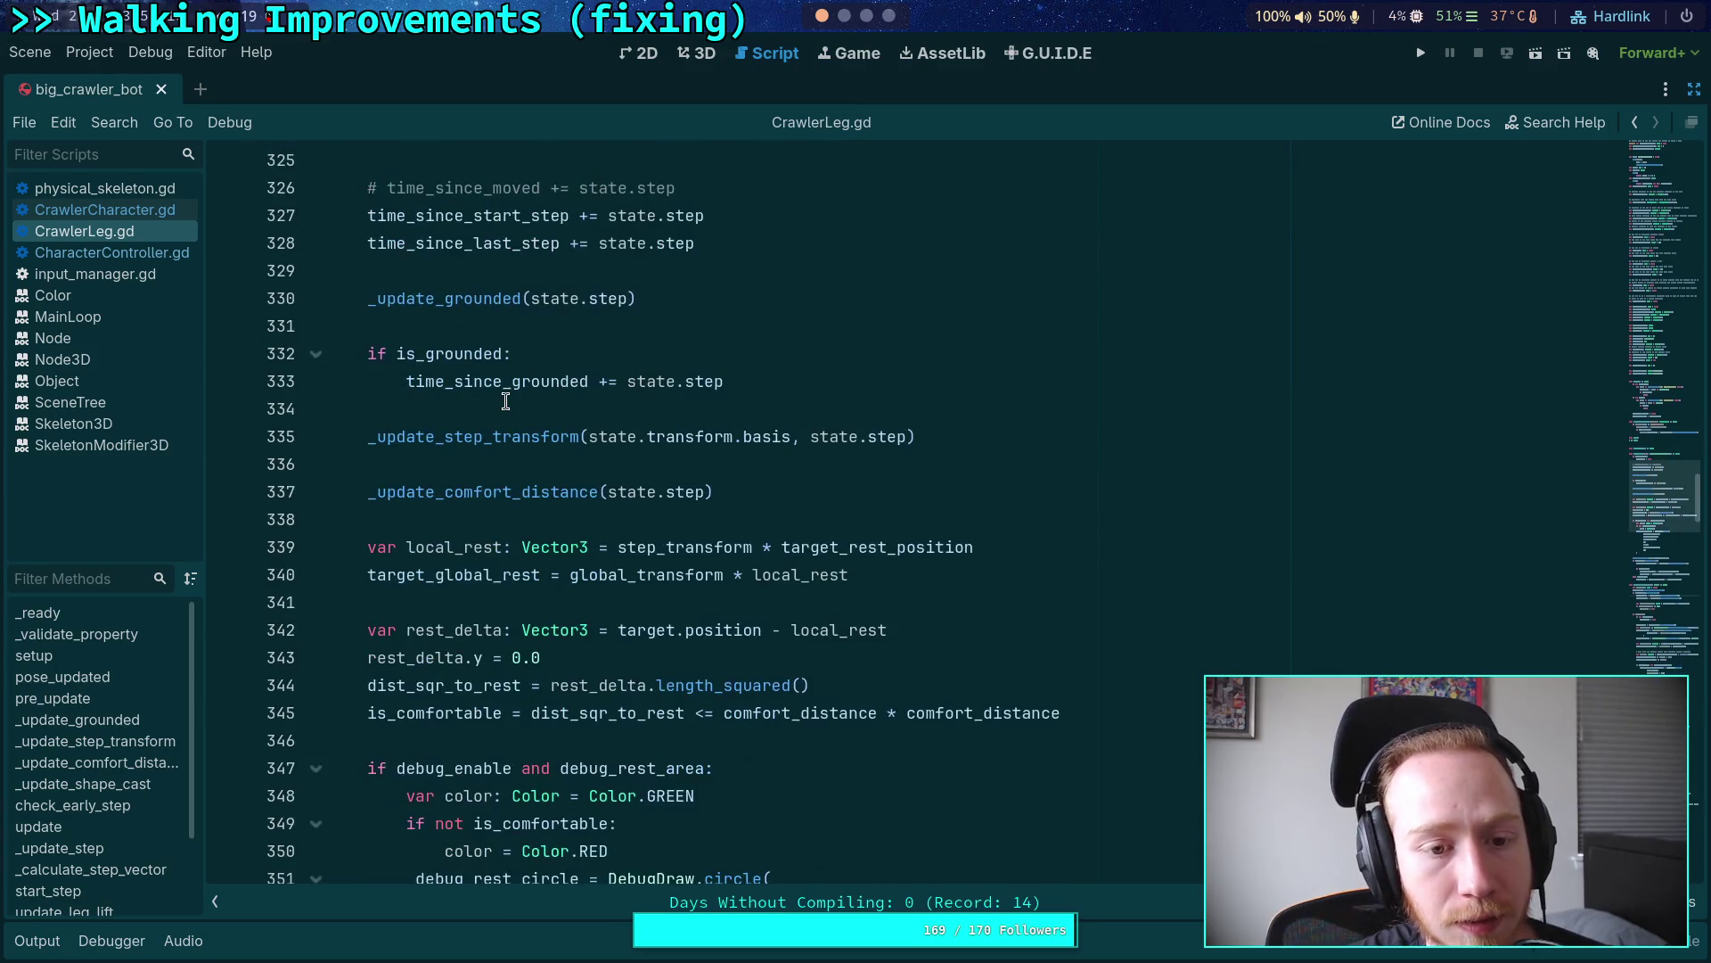
pyautogui.scroll(-3, 647, 452)
pyautogui.scroll(-6, 631, 441)
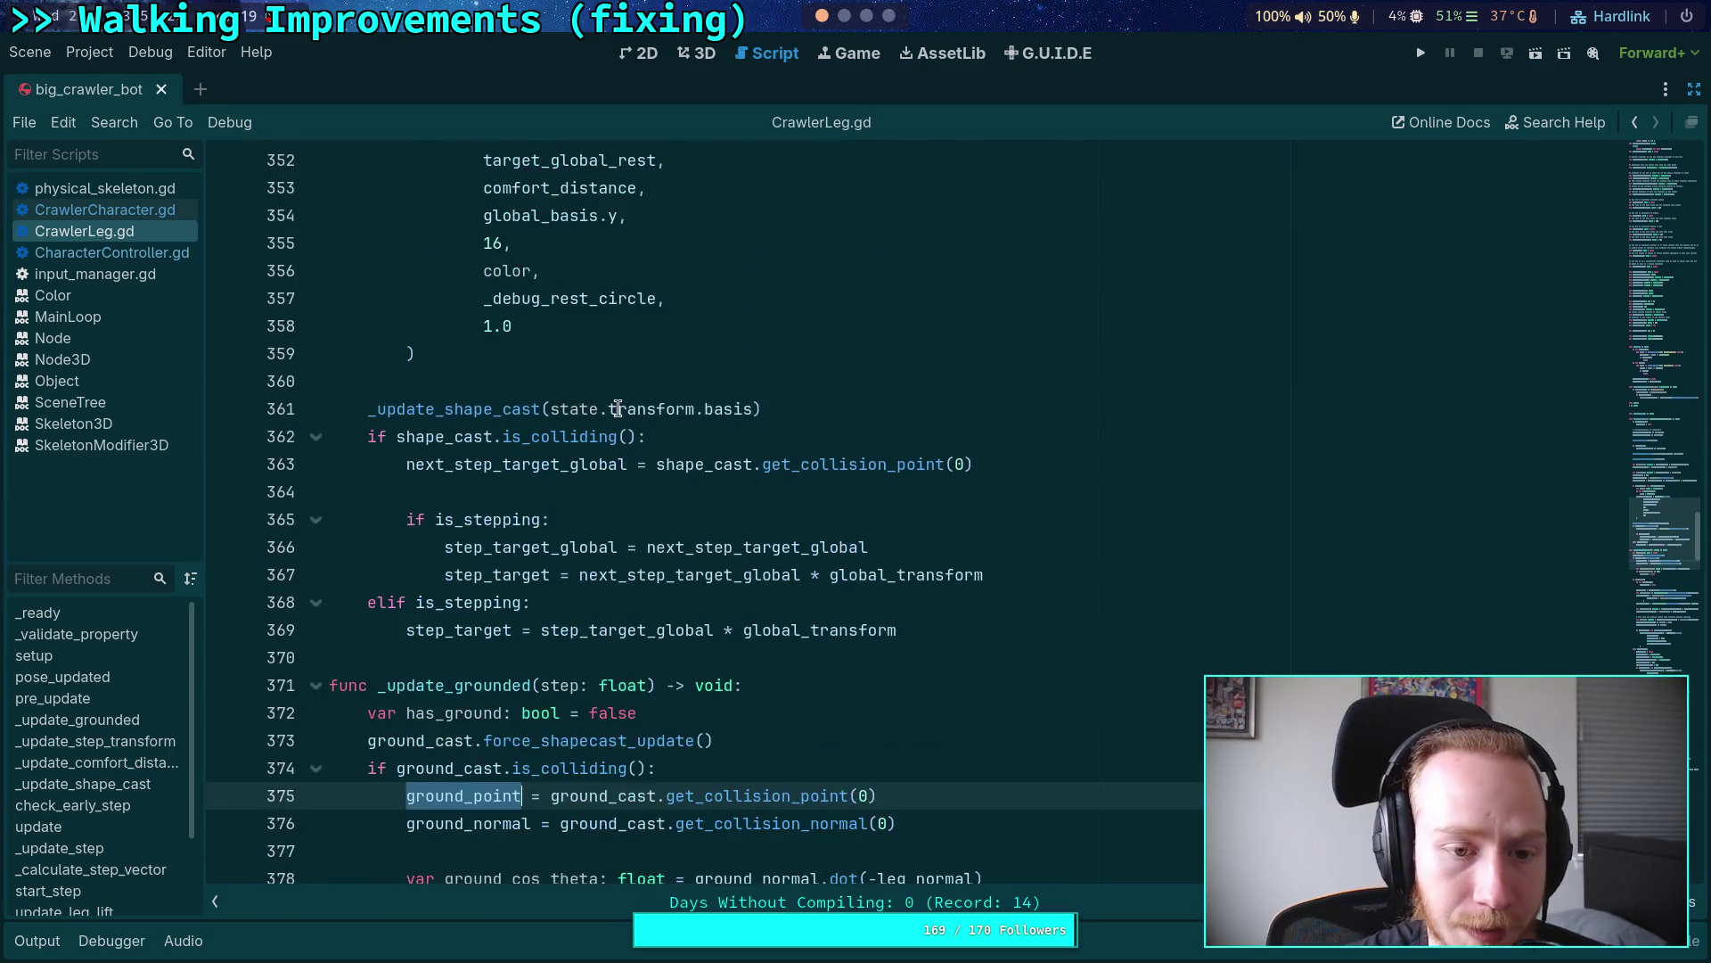
# Step: Skim CrawlerCharacter.gd, then scroll CrawlerLeg.gd past check_early_step down to _update_step
pyautogui.click(105, 209)
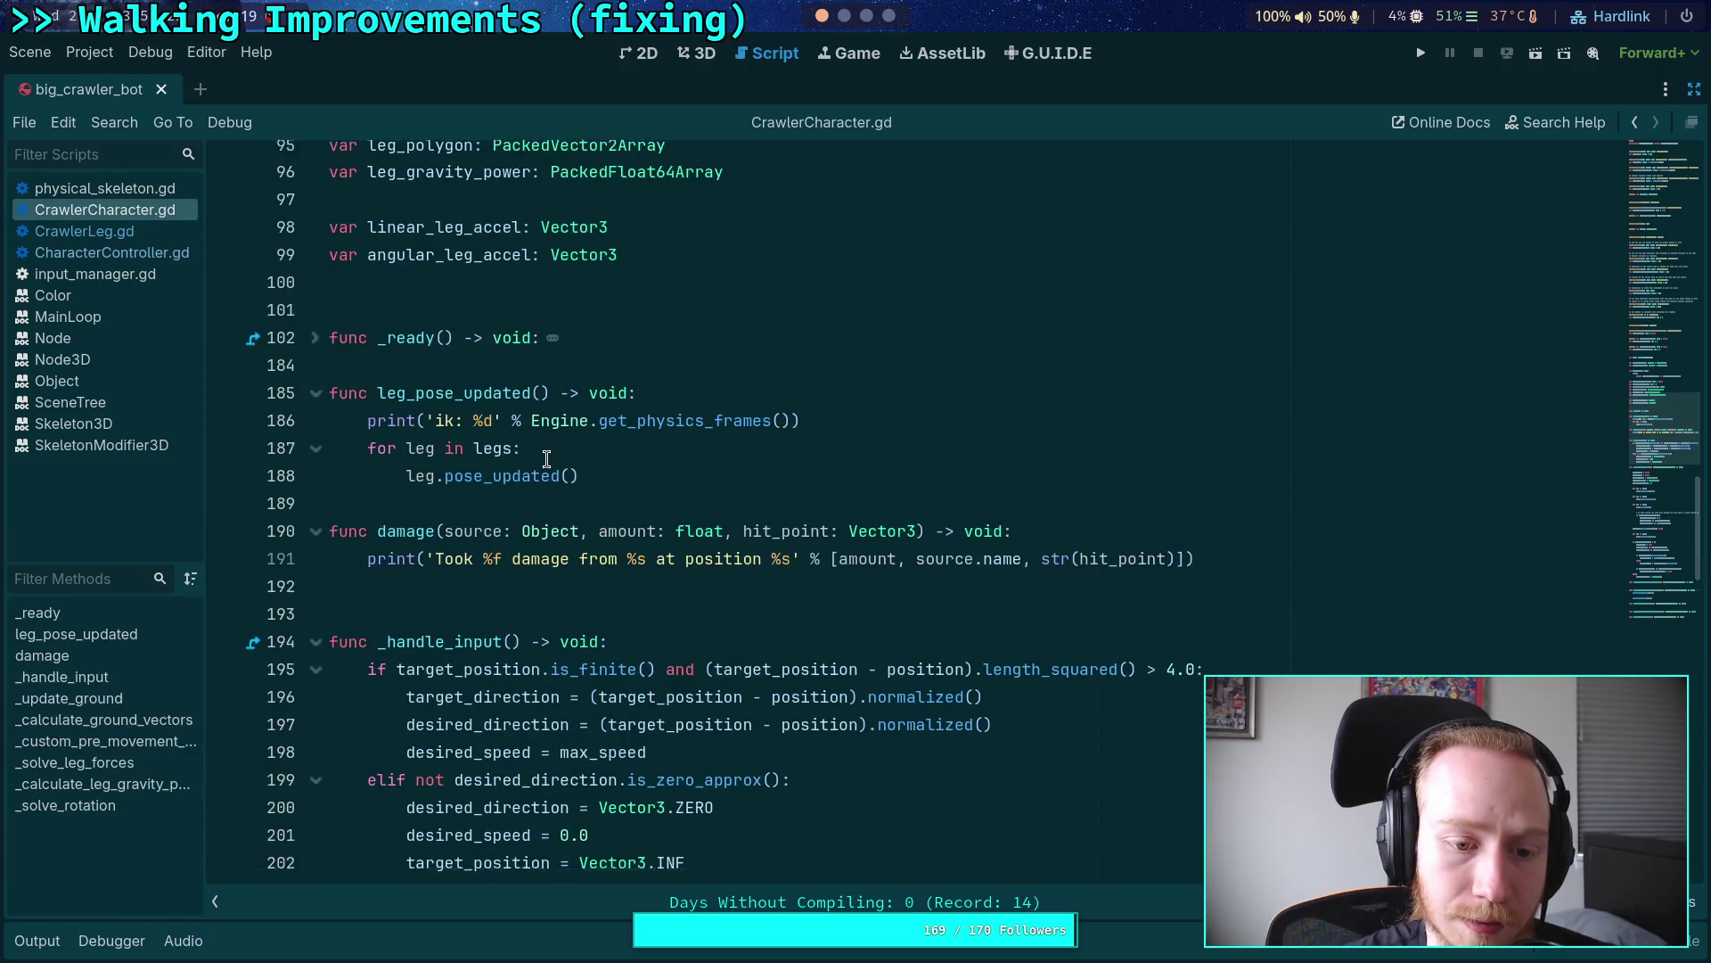
pyautogui.scroll(-6, 554, 451)
pyautogui.scroll(-3, 553, 450)
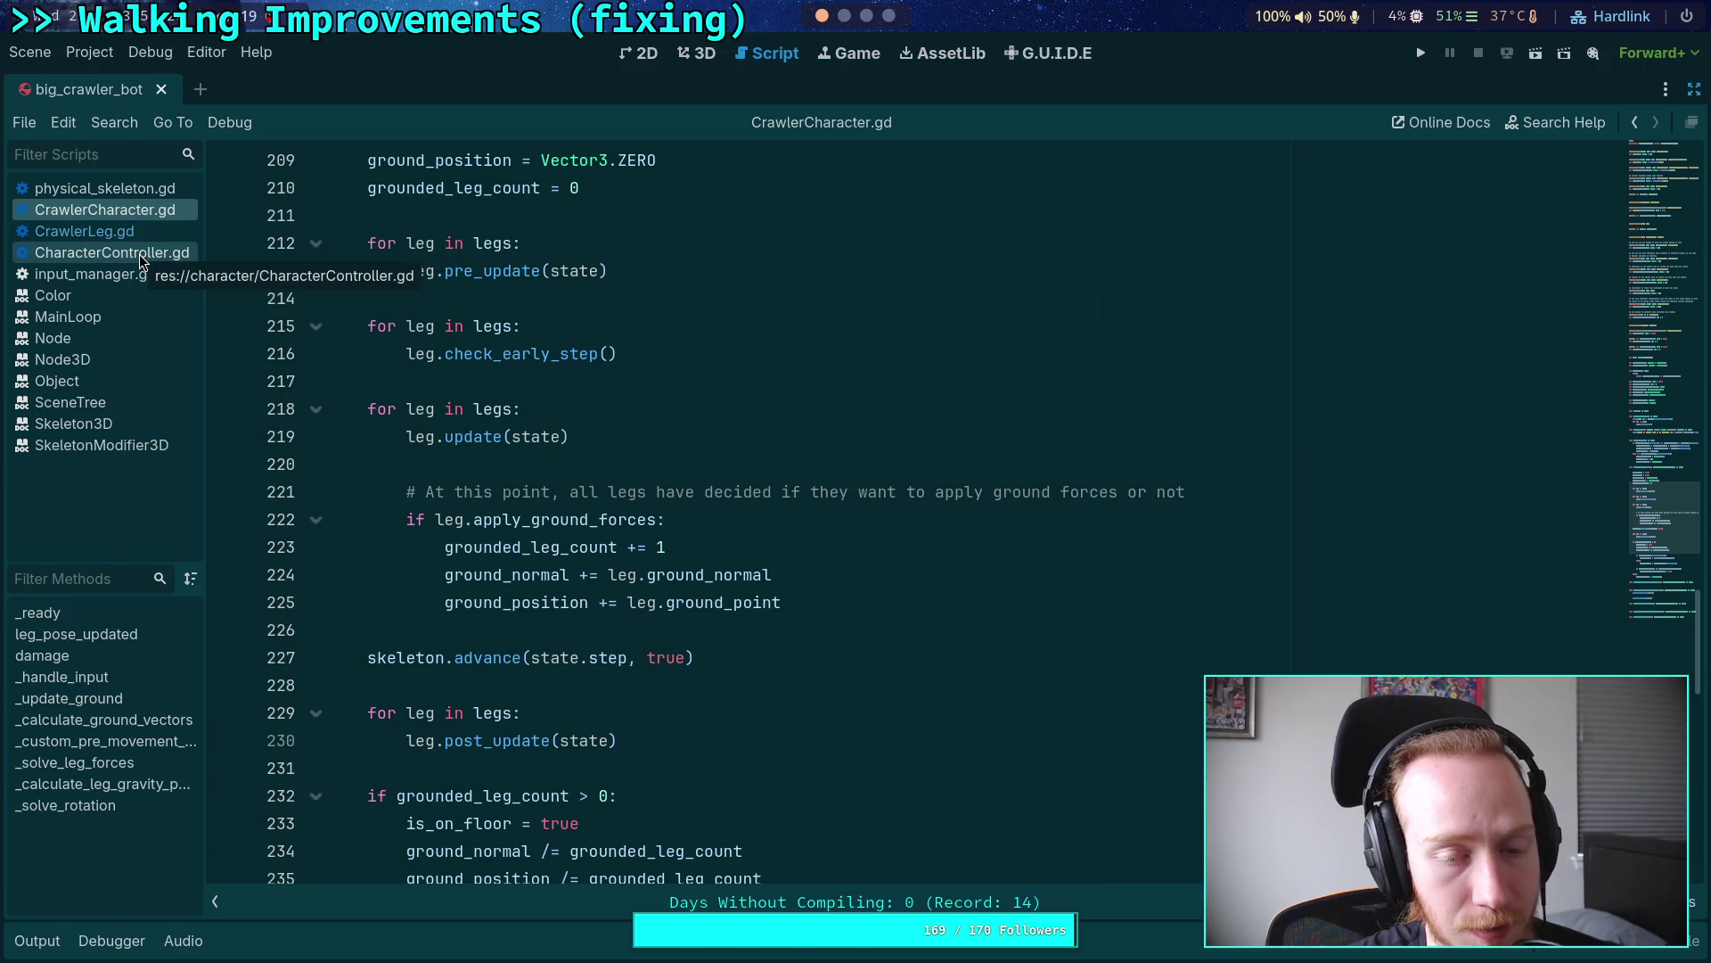
pyautogui.click(85, 231)
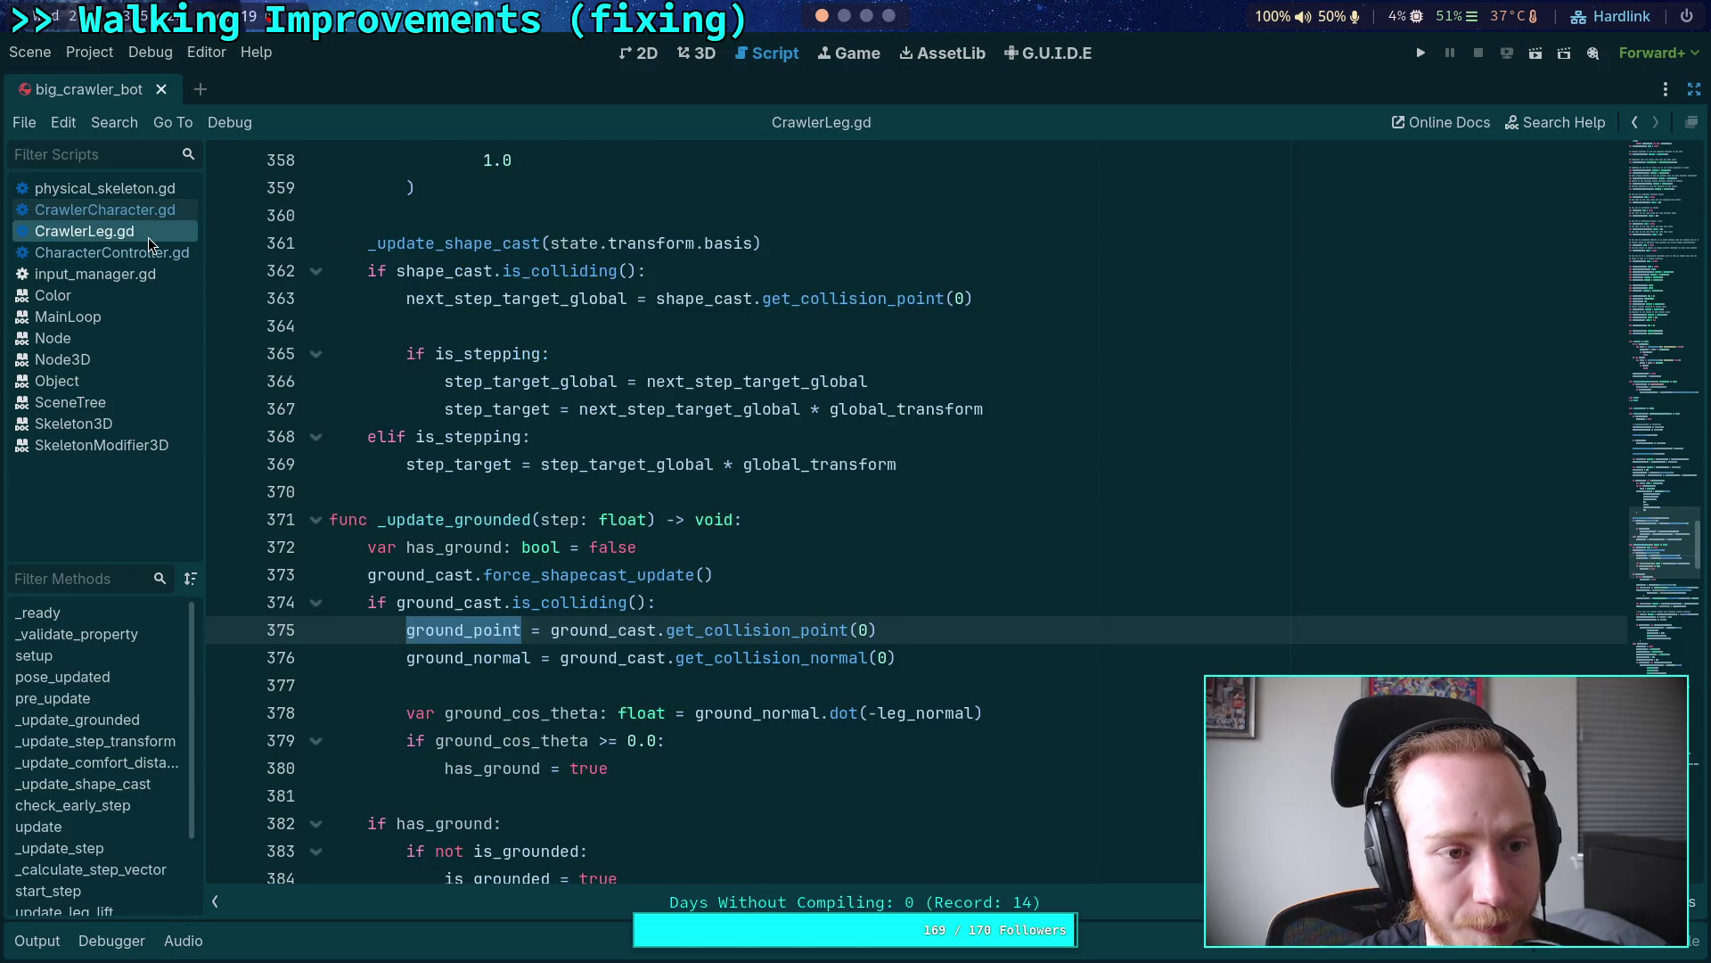
pyautogui.scroll(-15, 526, 413)
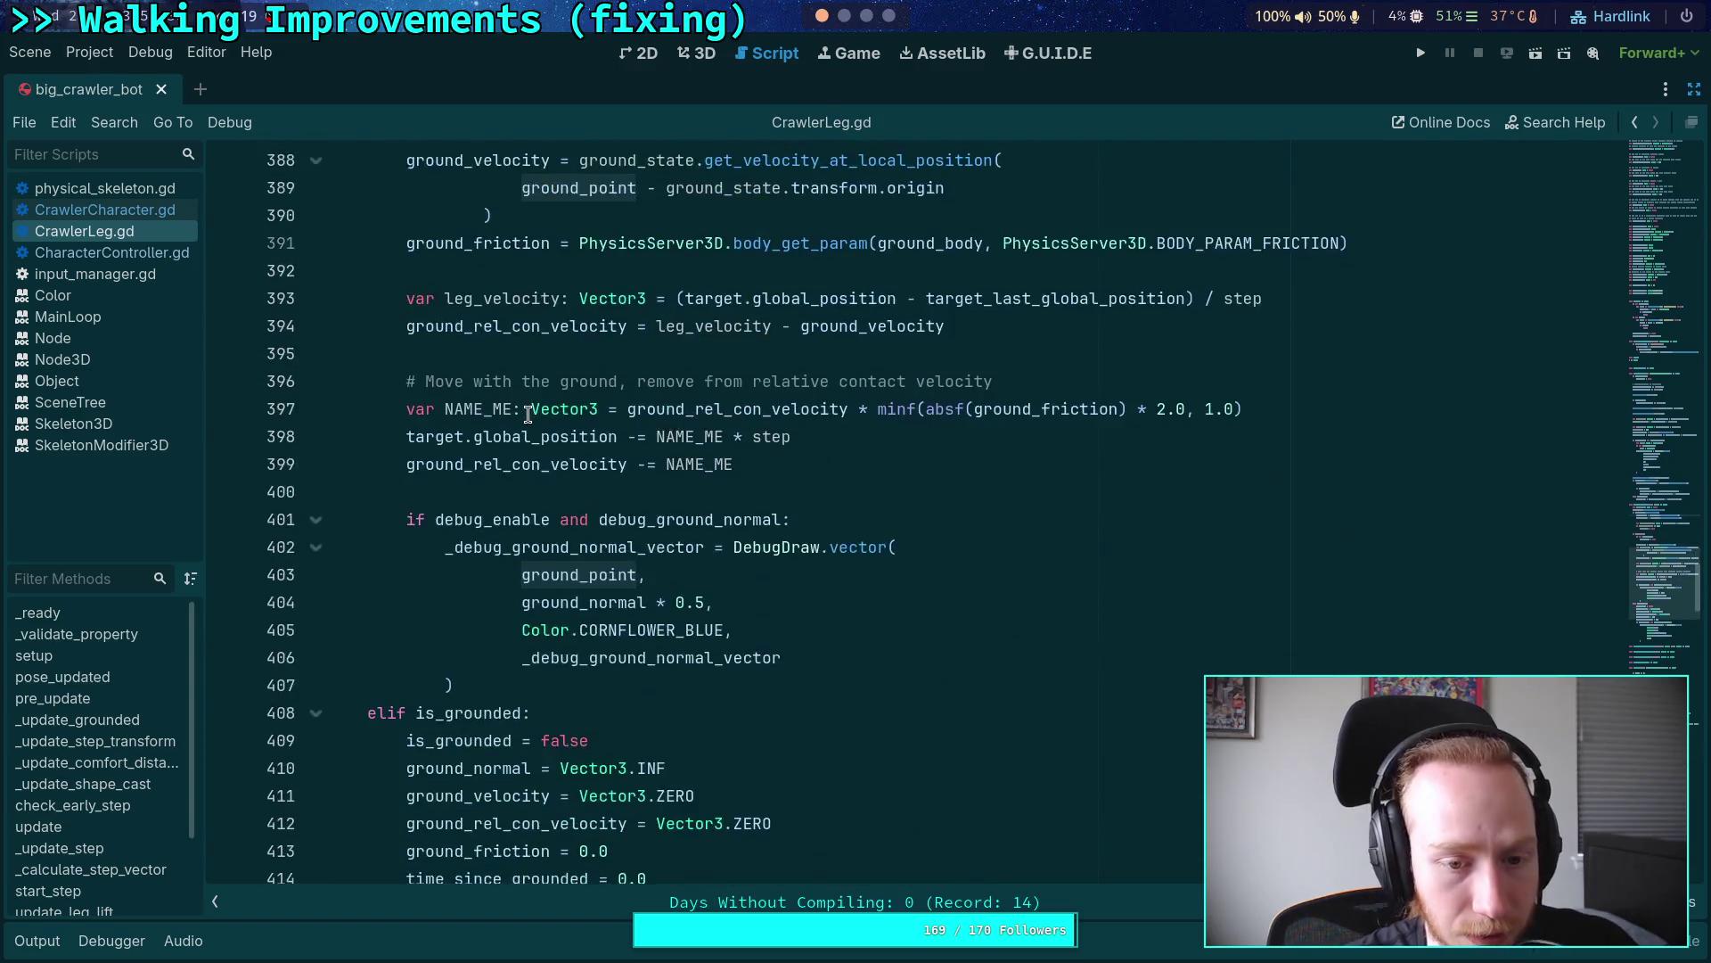
pyautogui.click(314, 411)
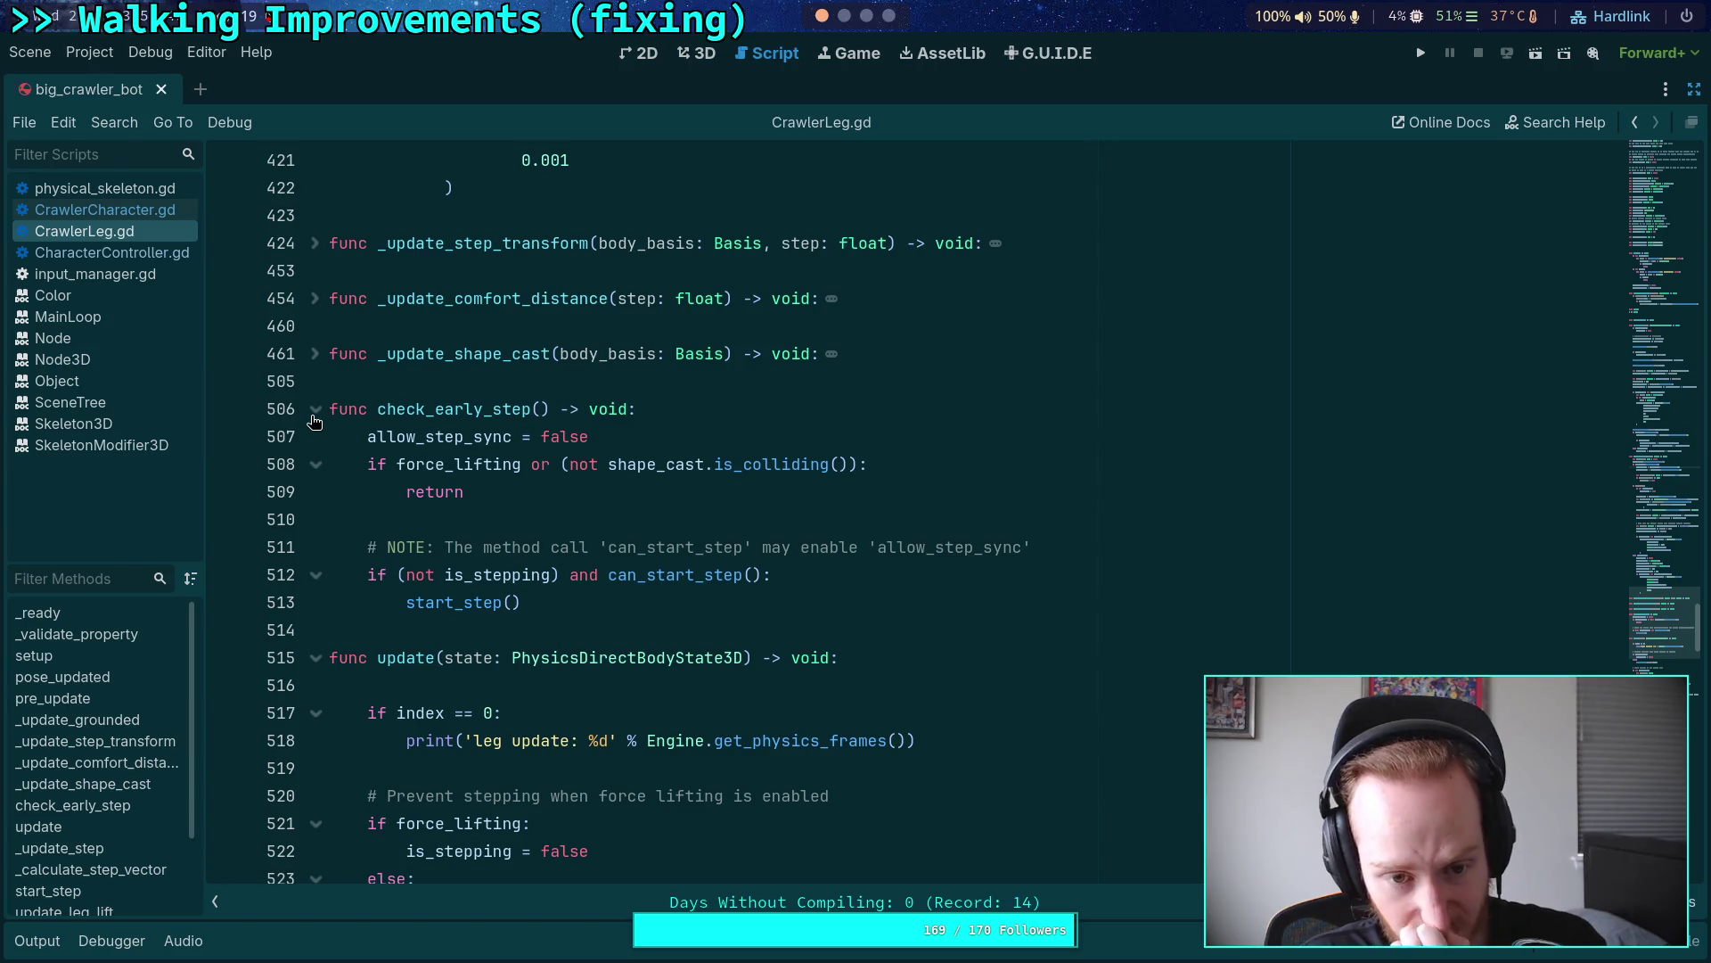
pyautogui.click(314, 417)
pyautogui.scroll(-2, 313, 418)
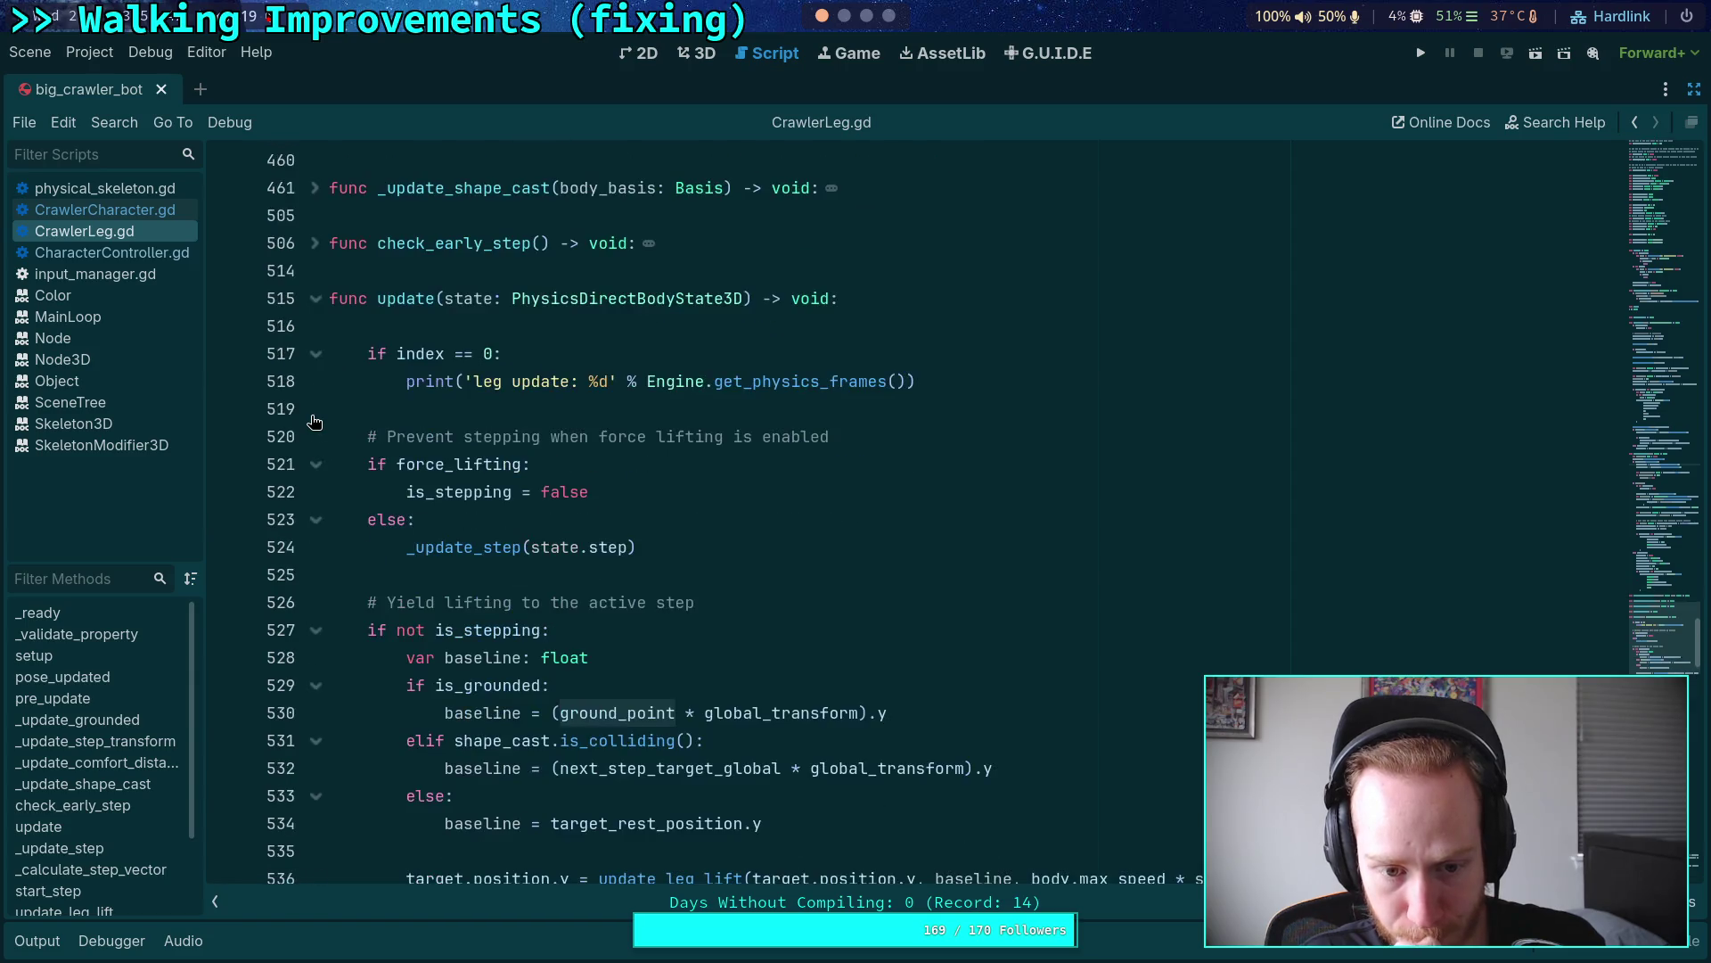
pyautogui.scroll(-8, 314, 421)
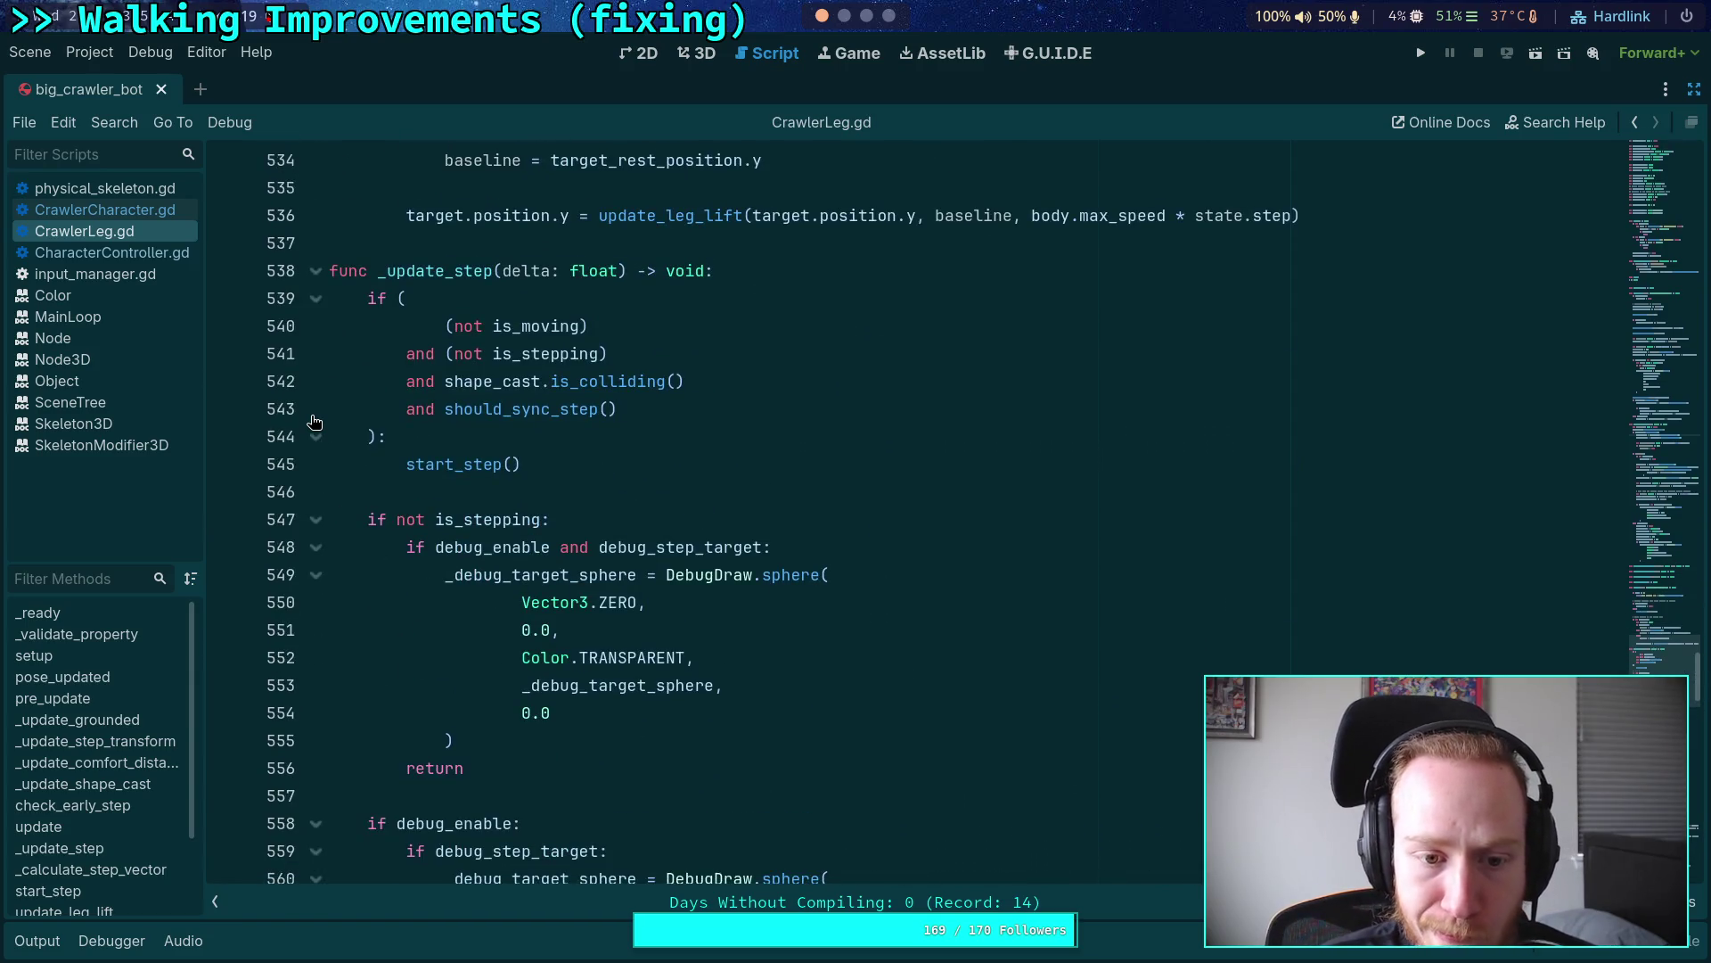
pyautogui.scroll(-1, 314, 421)
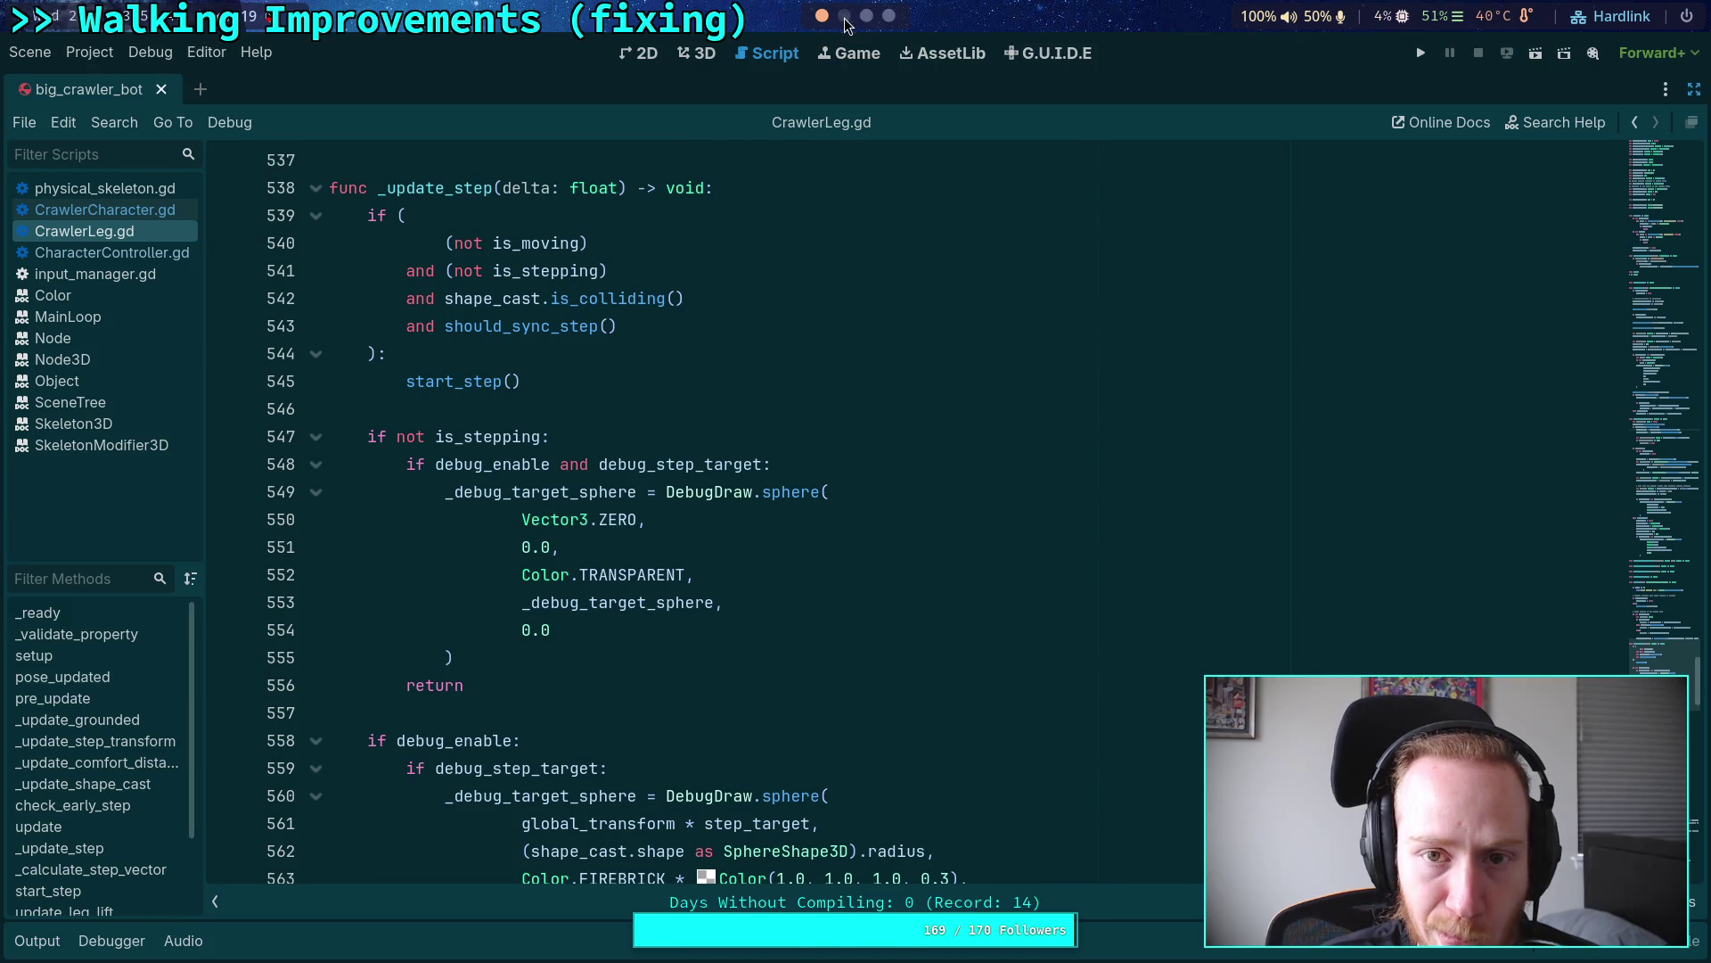
# Step: Replace list item 3's backticks with '(update leg stepping state)' in the Crawler Bot note
pyautogui.click(866, 15)
pyautogui.write('``')
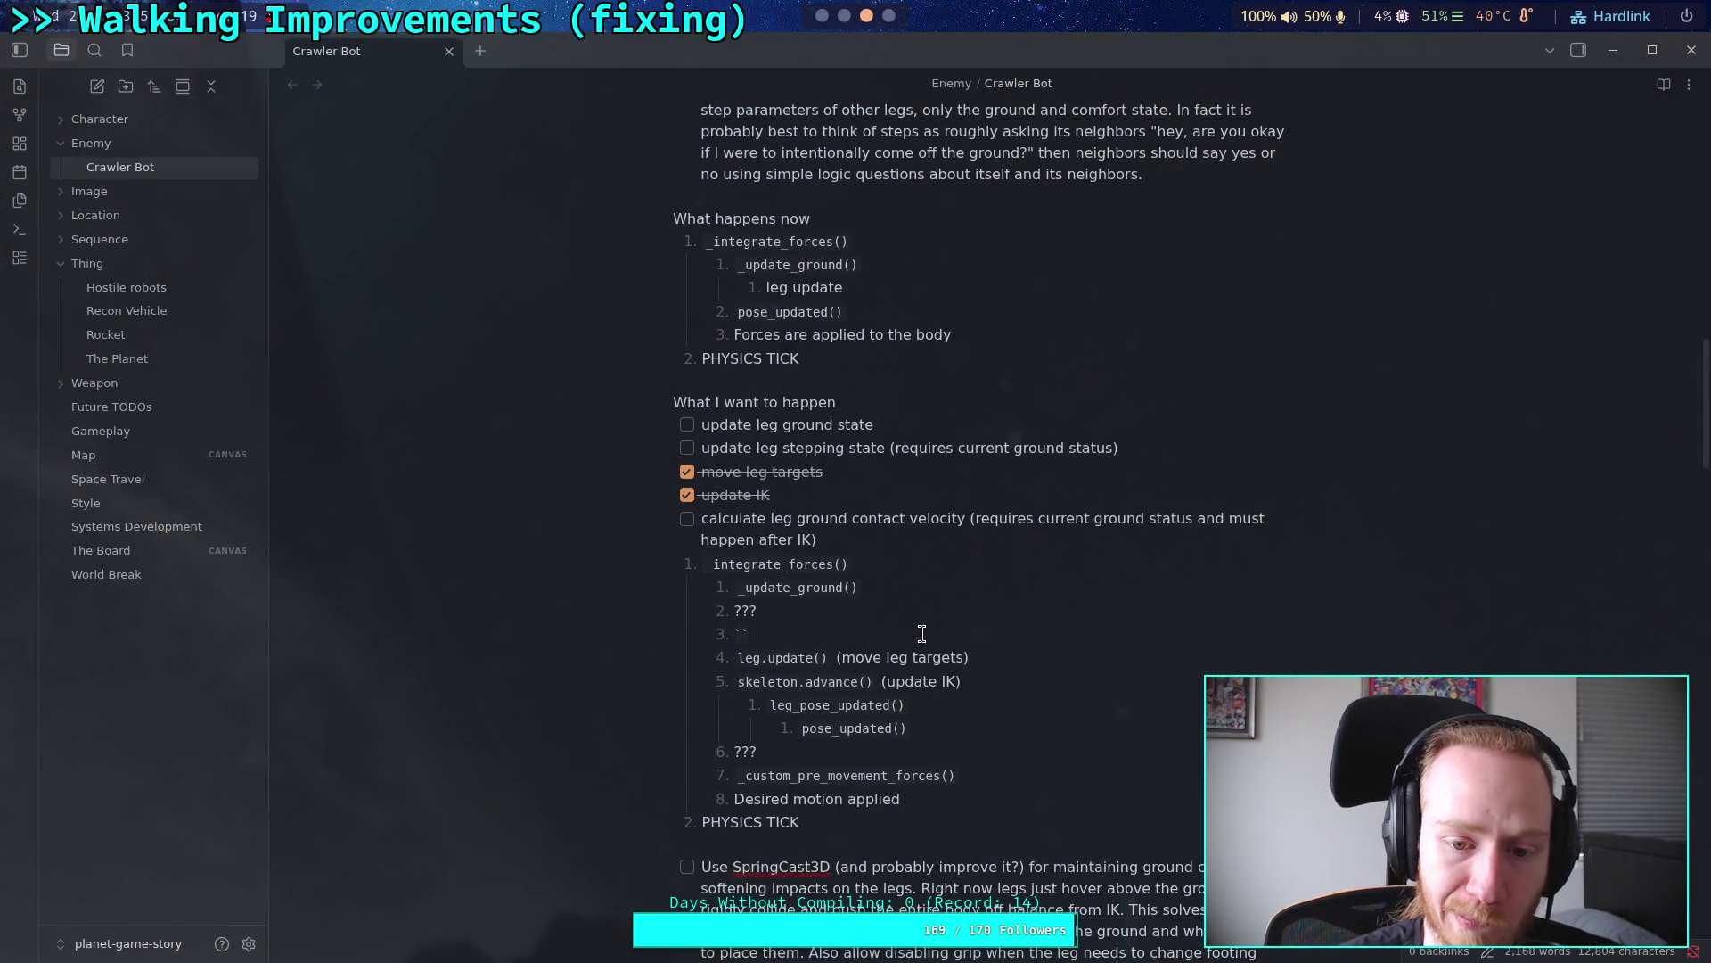
pyautogui.press('BackSpace')
pyautogui.press('BackSpace')
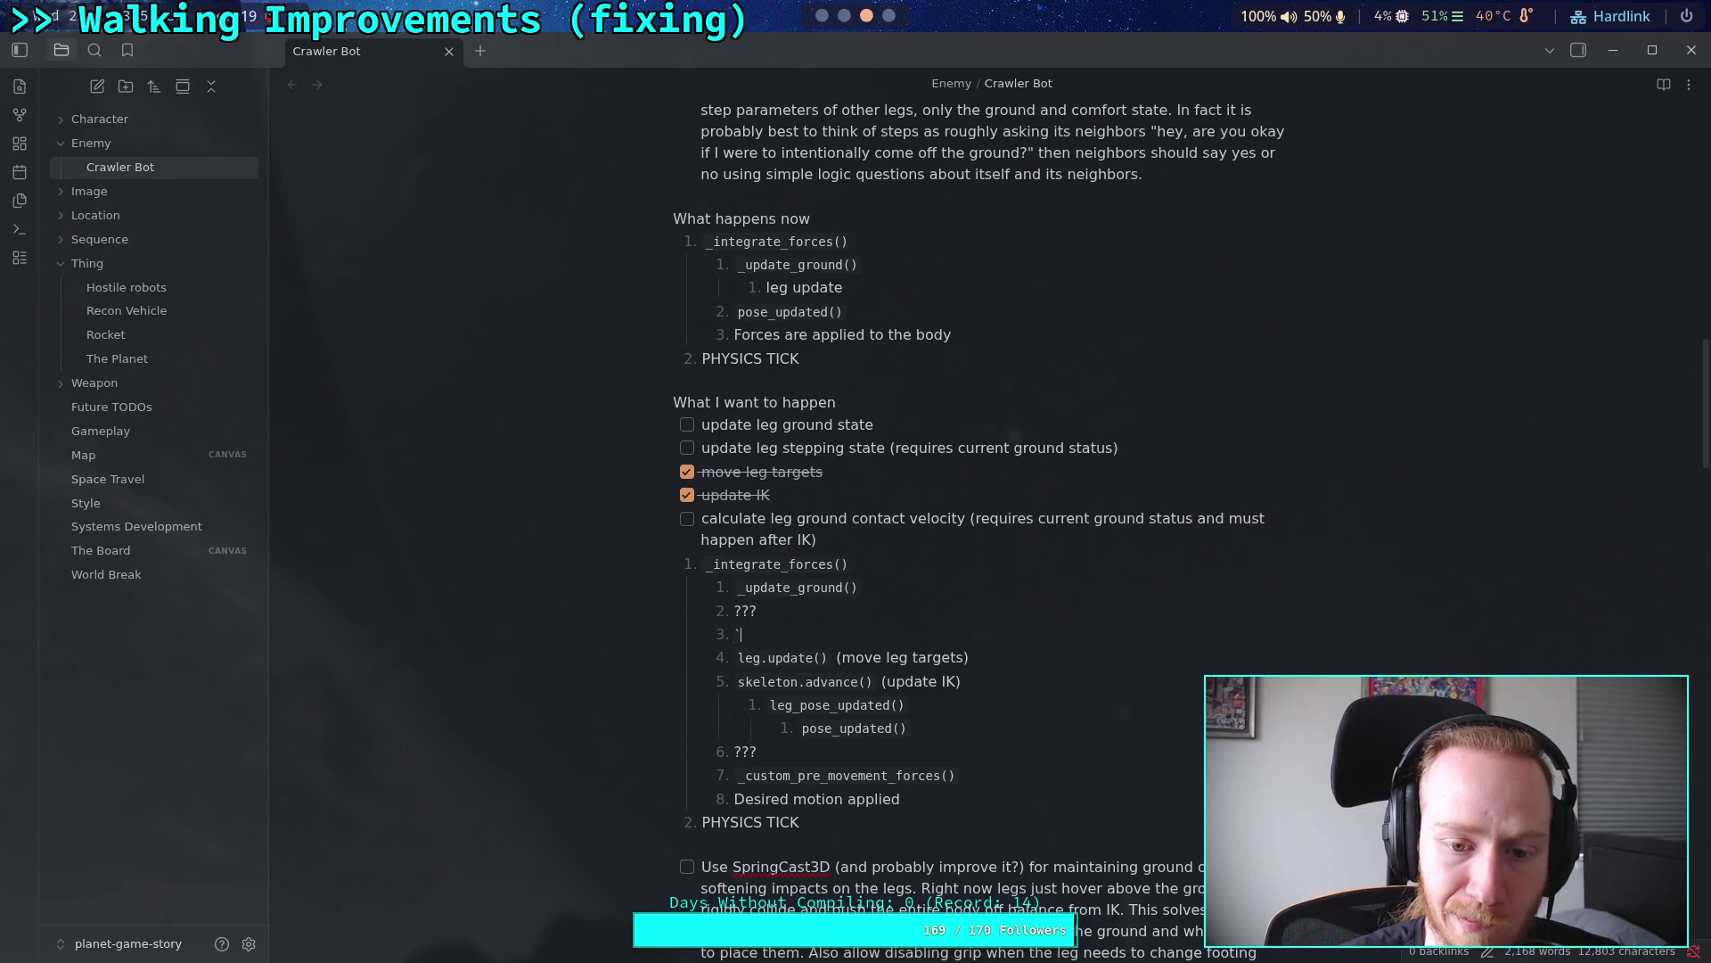
pyautogui.write('(')
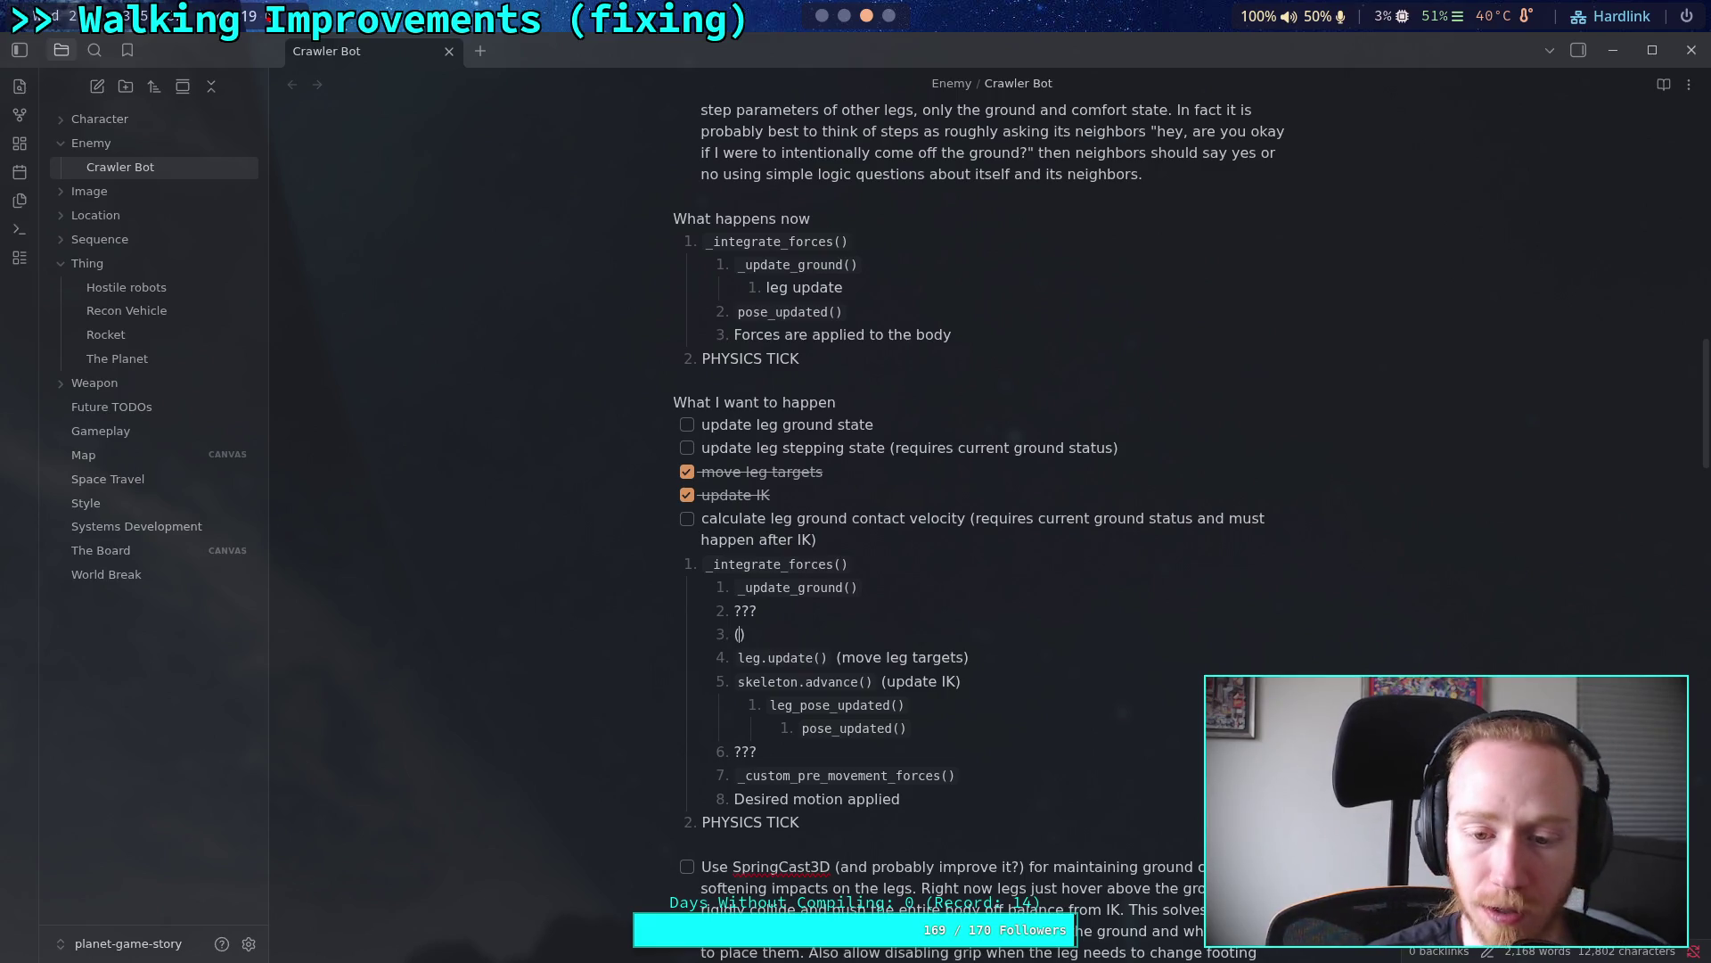
pyautogui.write('update leg')
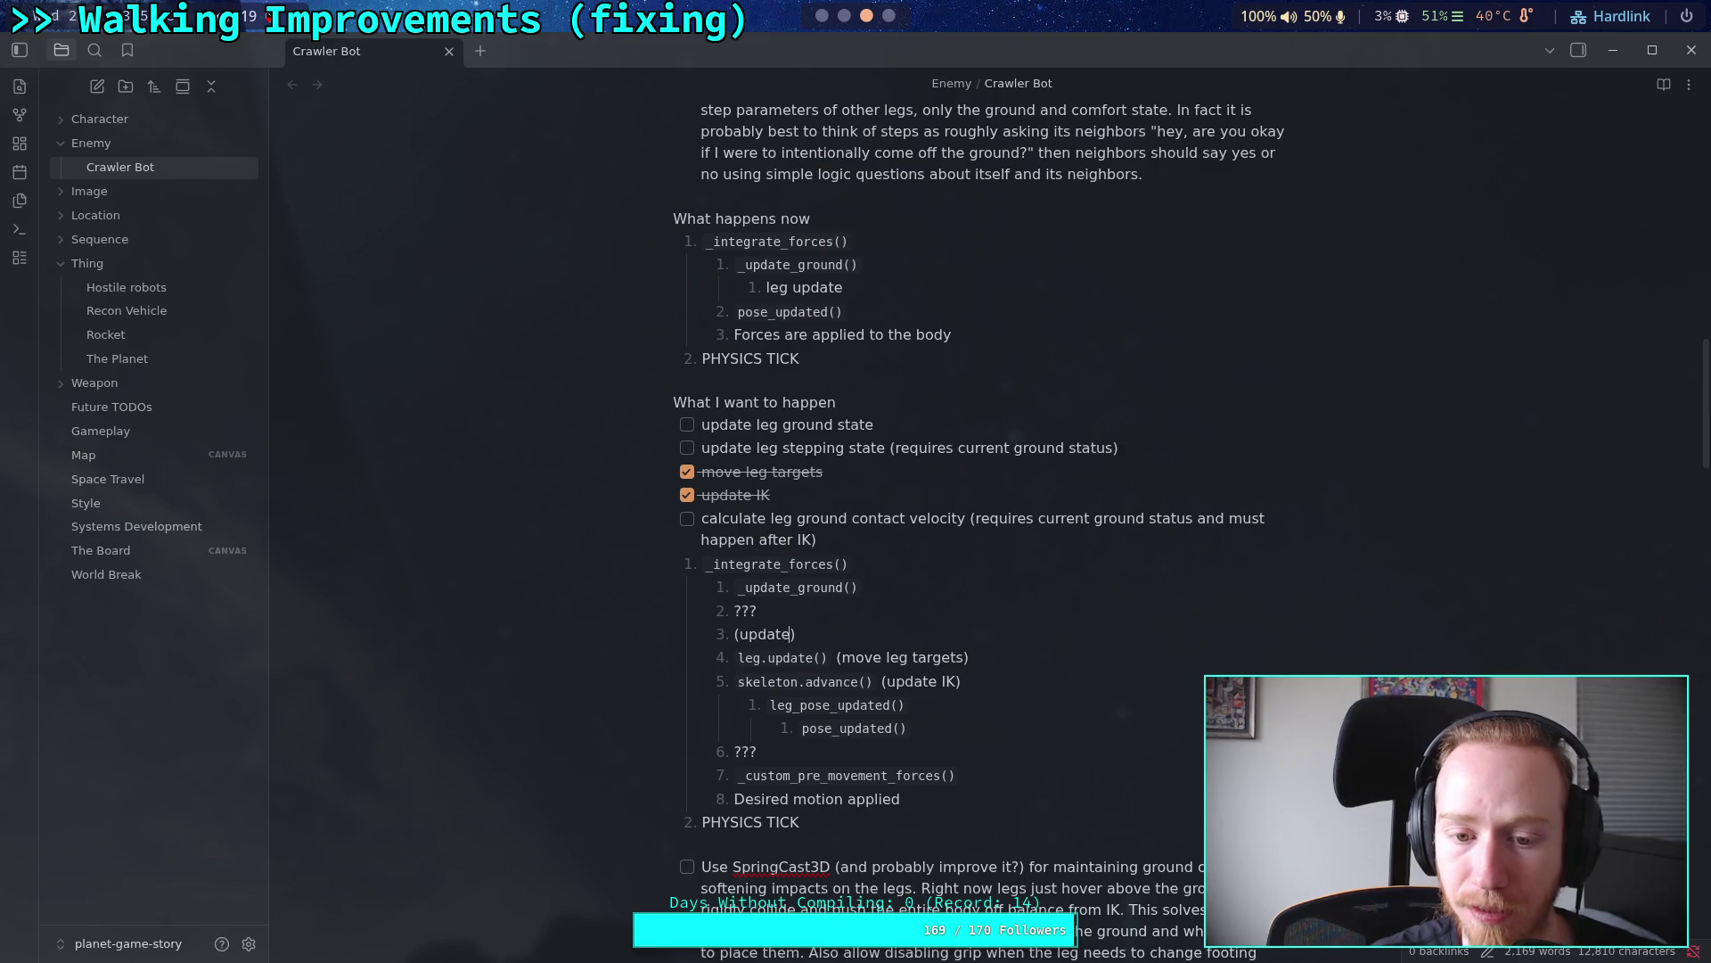
pyautogui.write(' step')
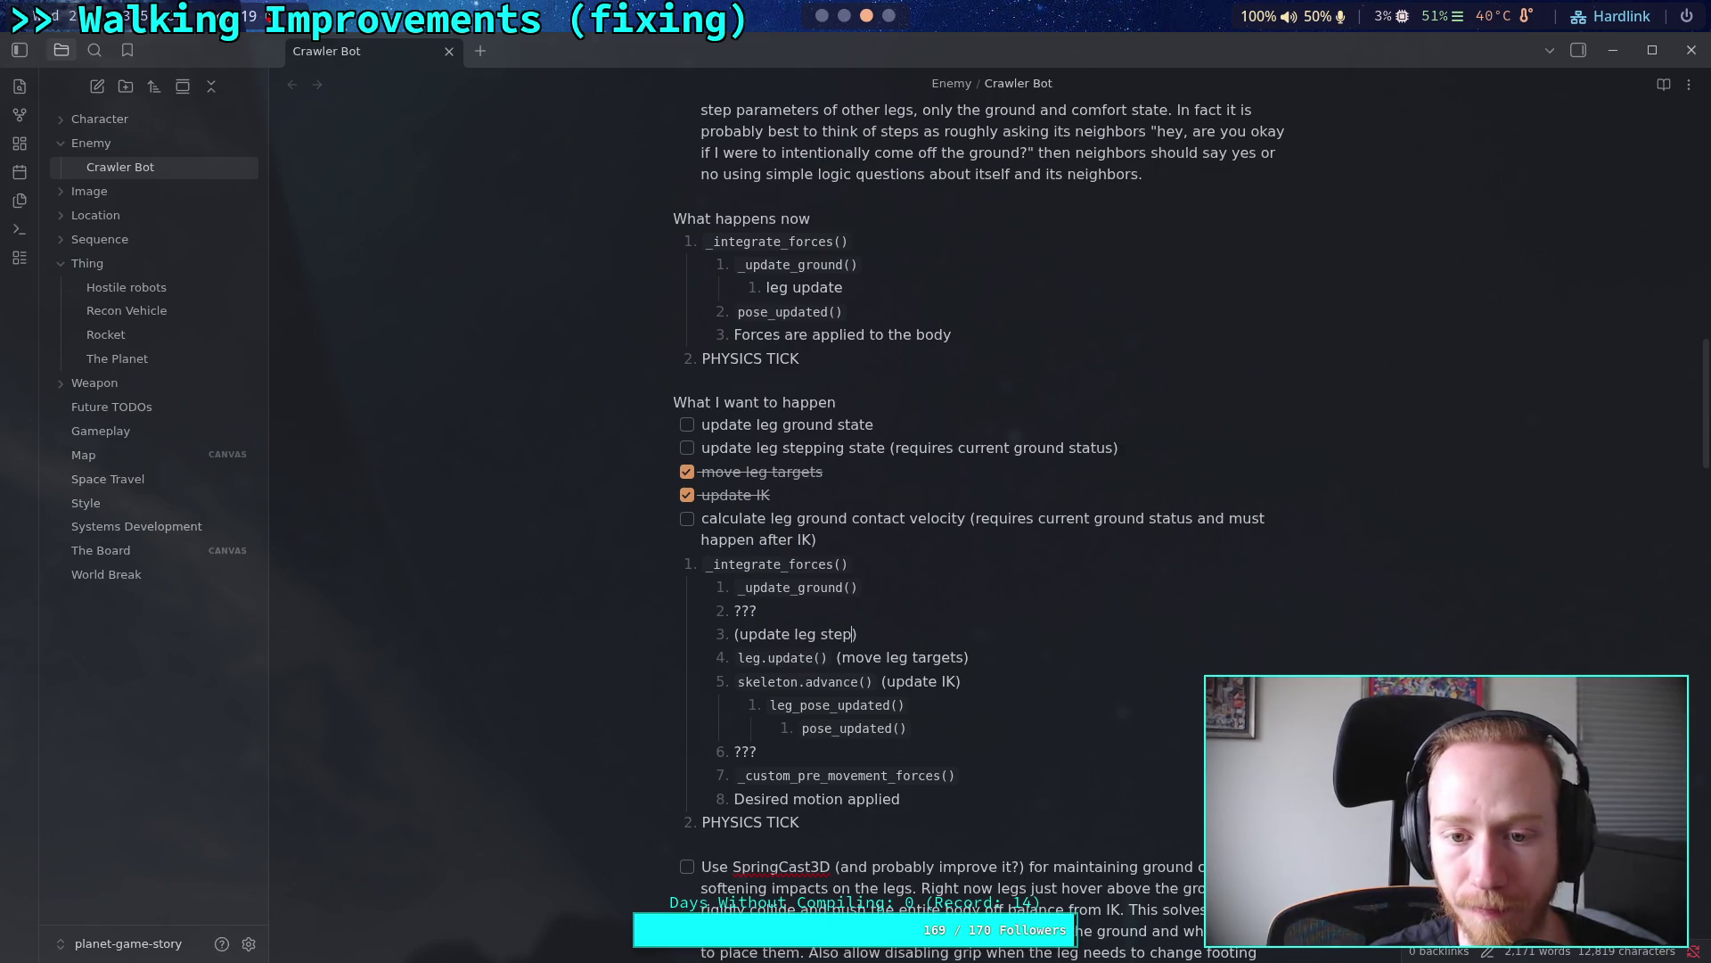
pyautogui.write('ping state')
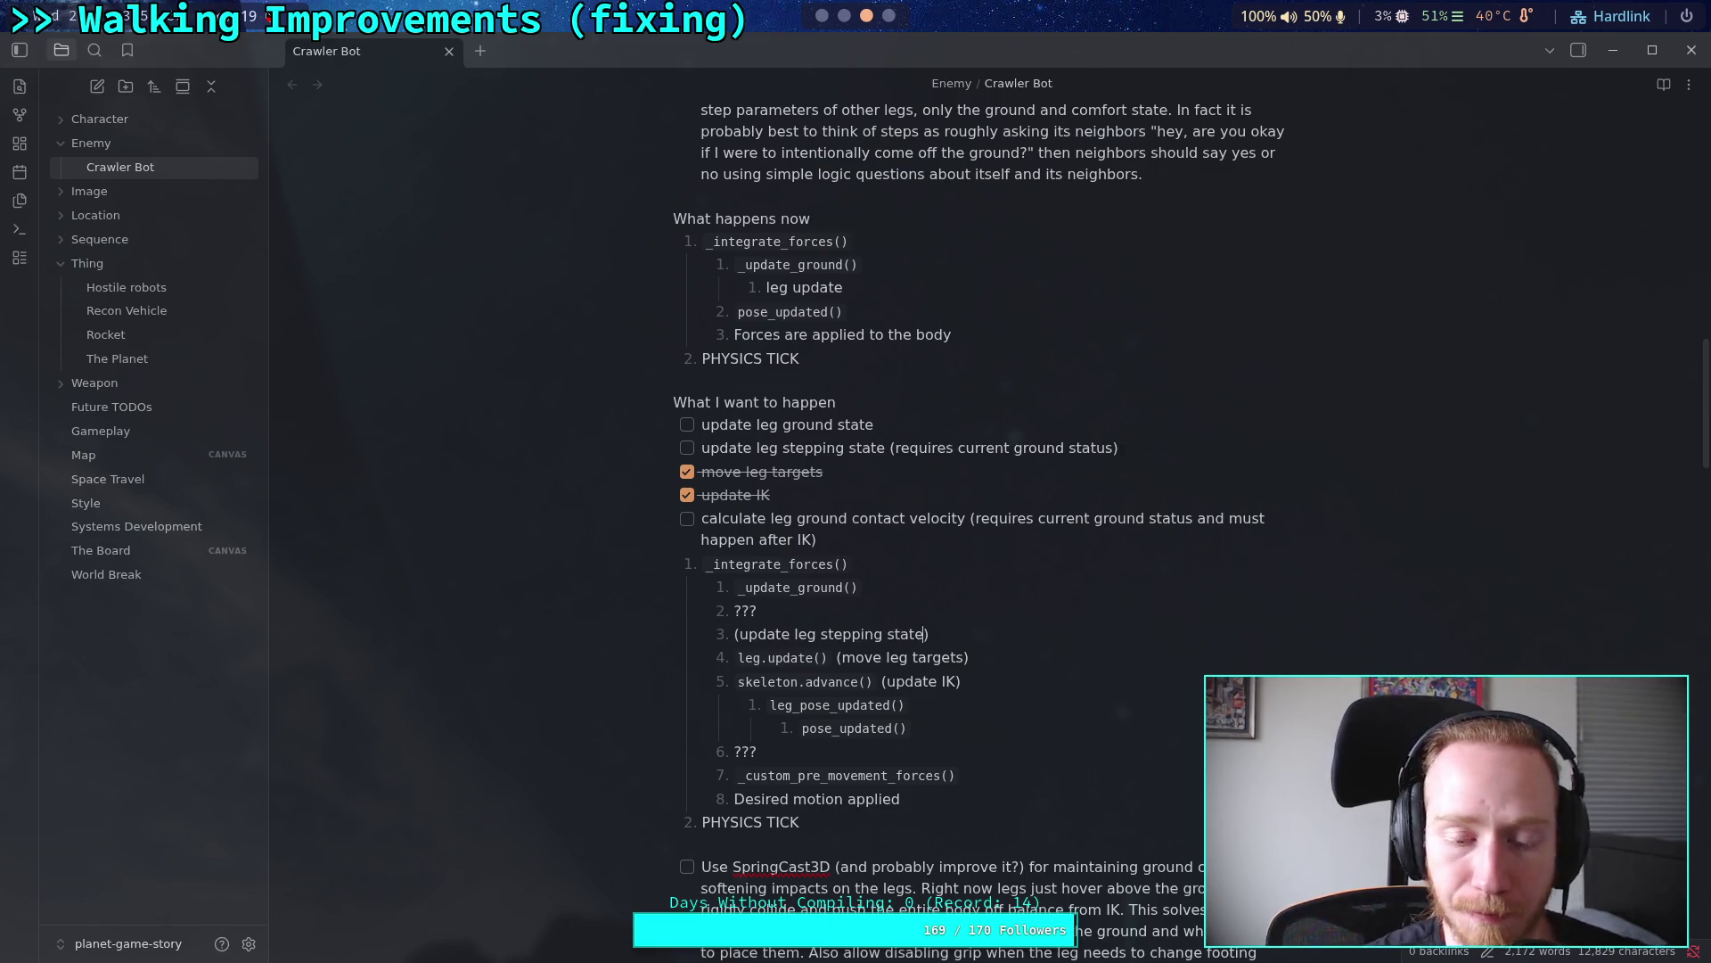
pyautogui.click(965, 621)
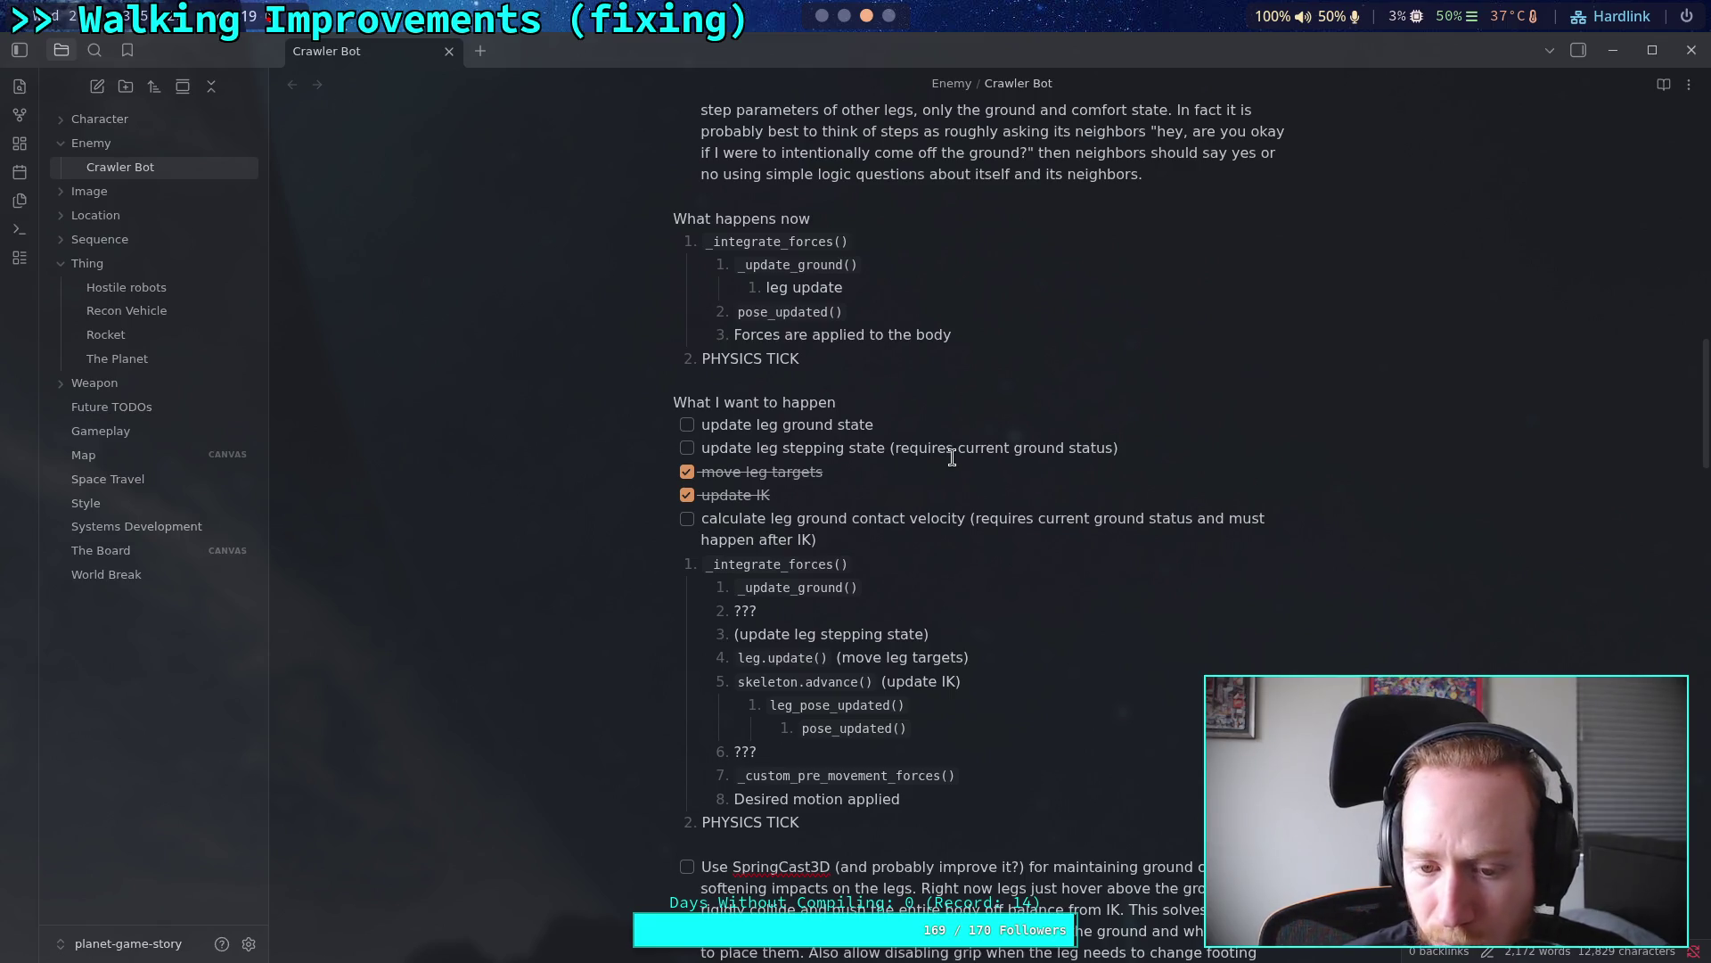
pyautogui.click(843, 16)
pyautogui.click(822, 16)
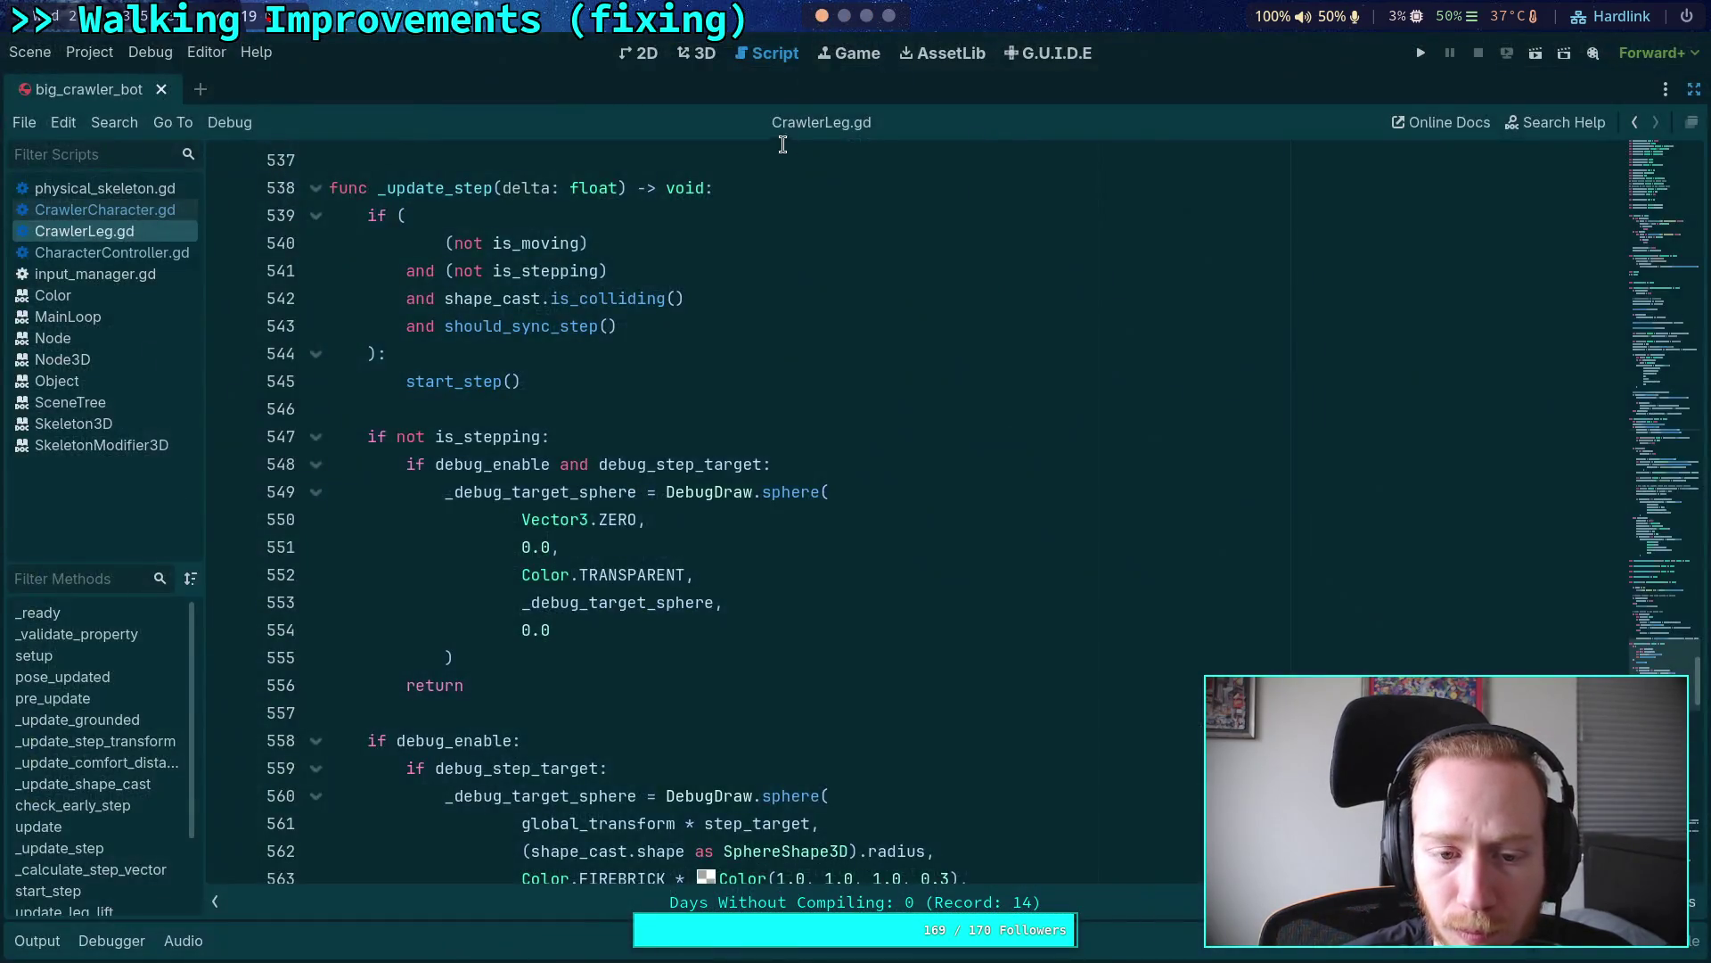
pyautogui.scroll(10, 629, 488)
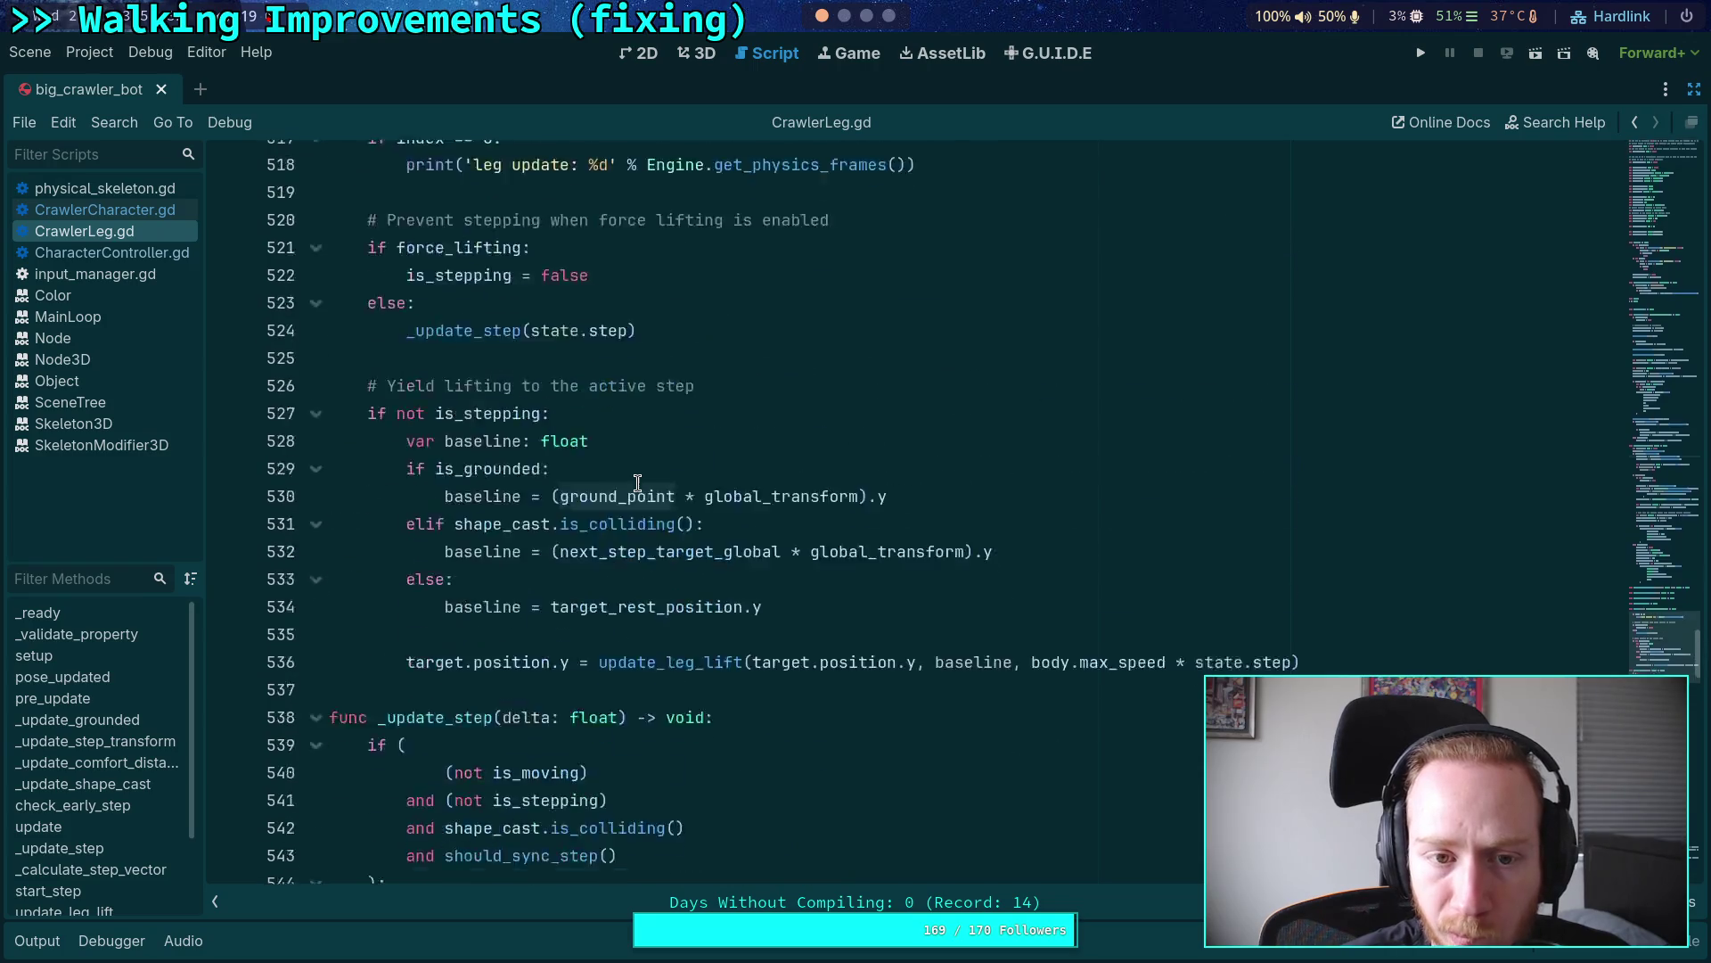
pyautogui.scroll(4, 637, 483)
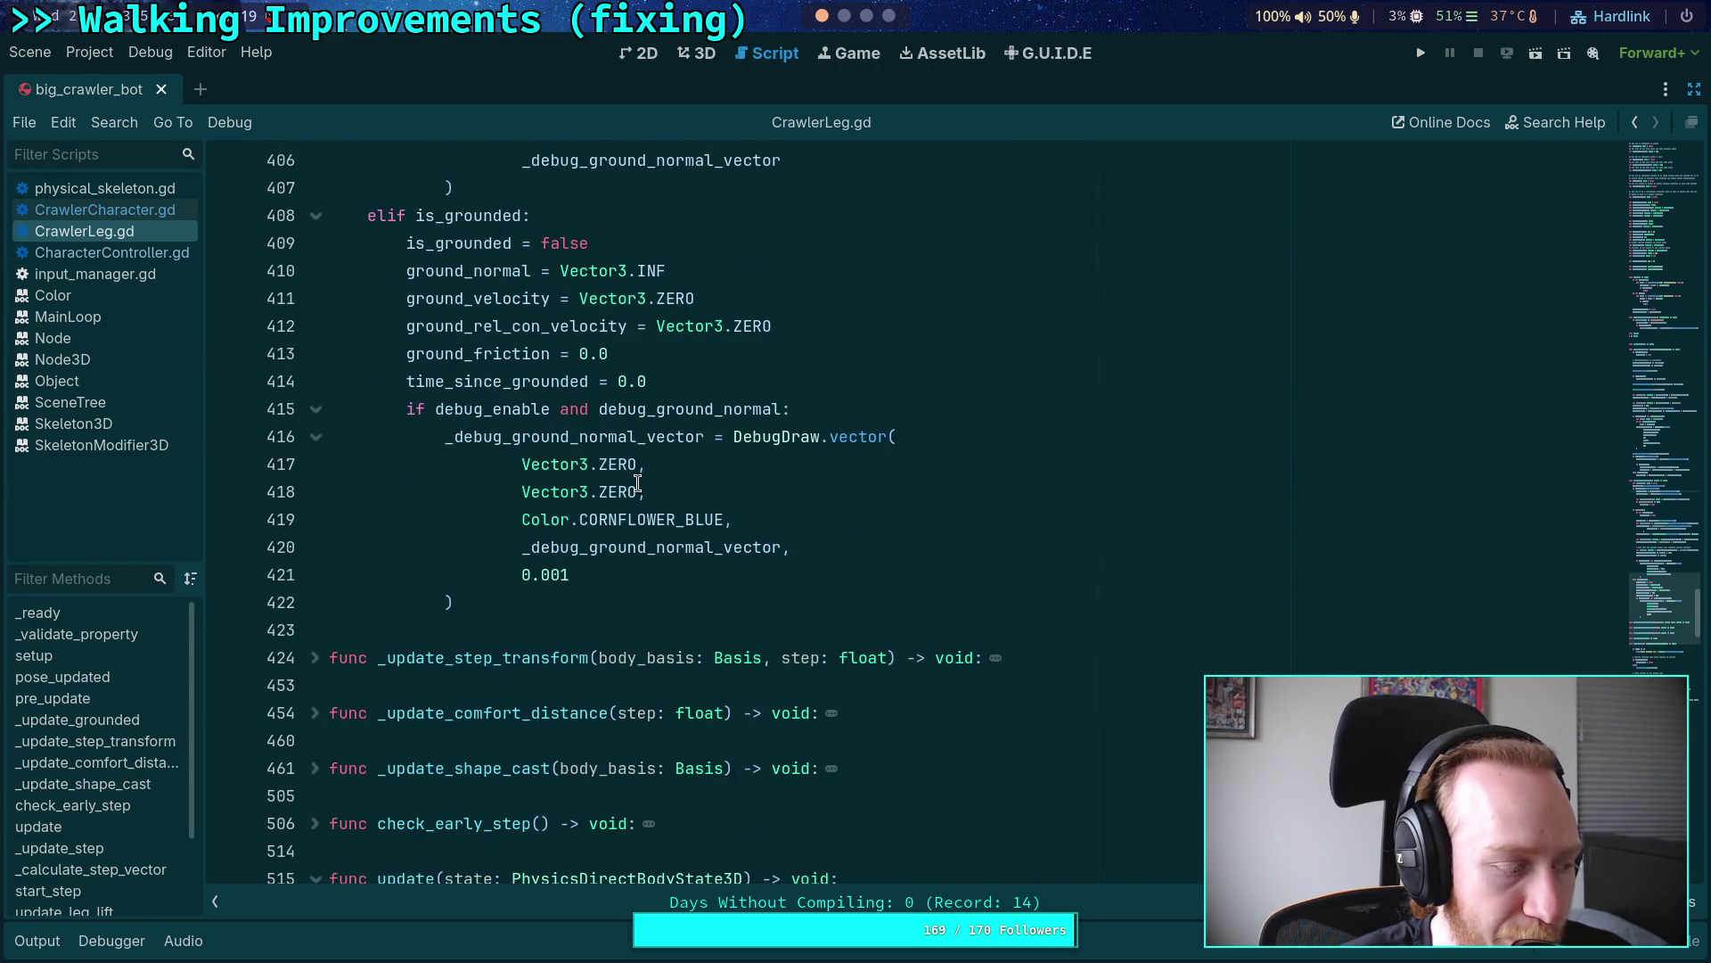
pyautogui.scroll(1, 638, 483)
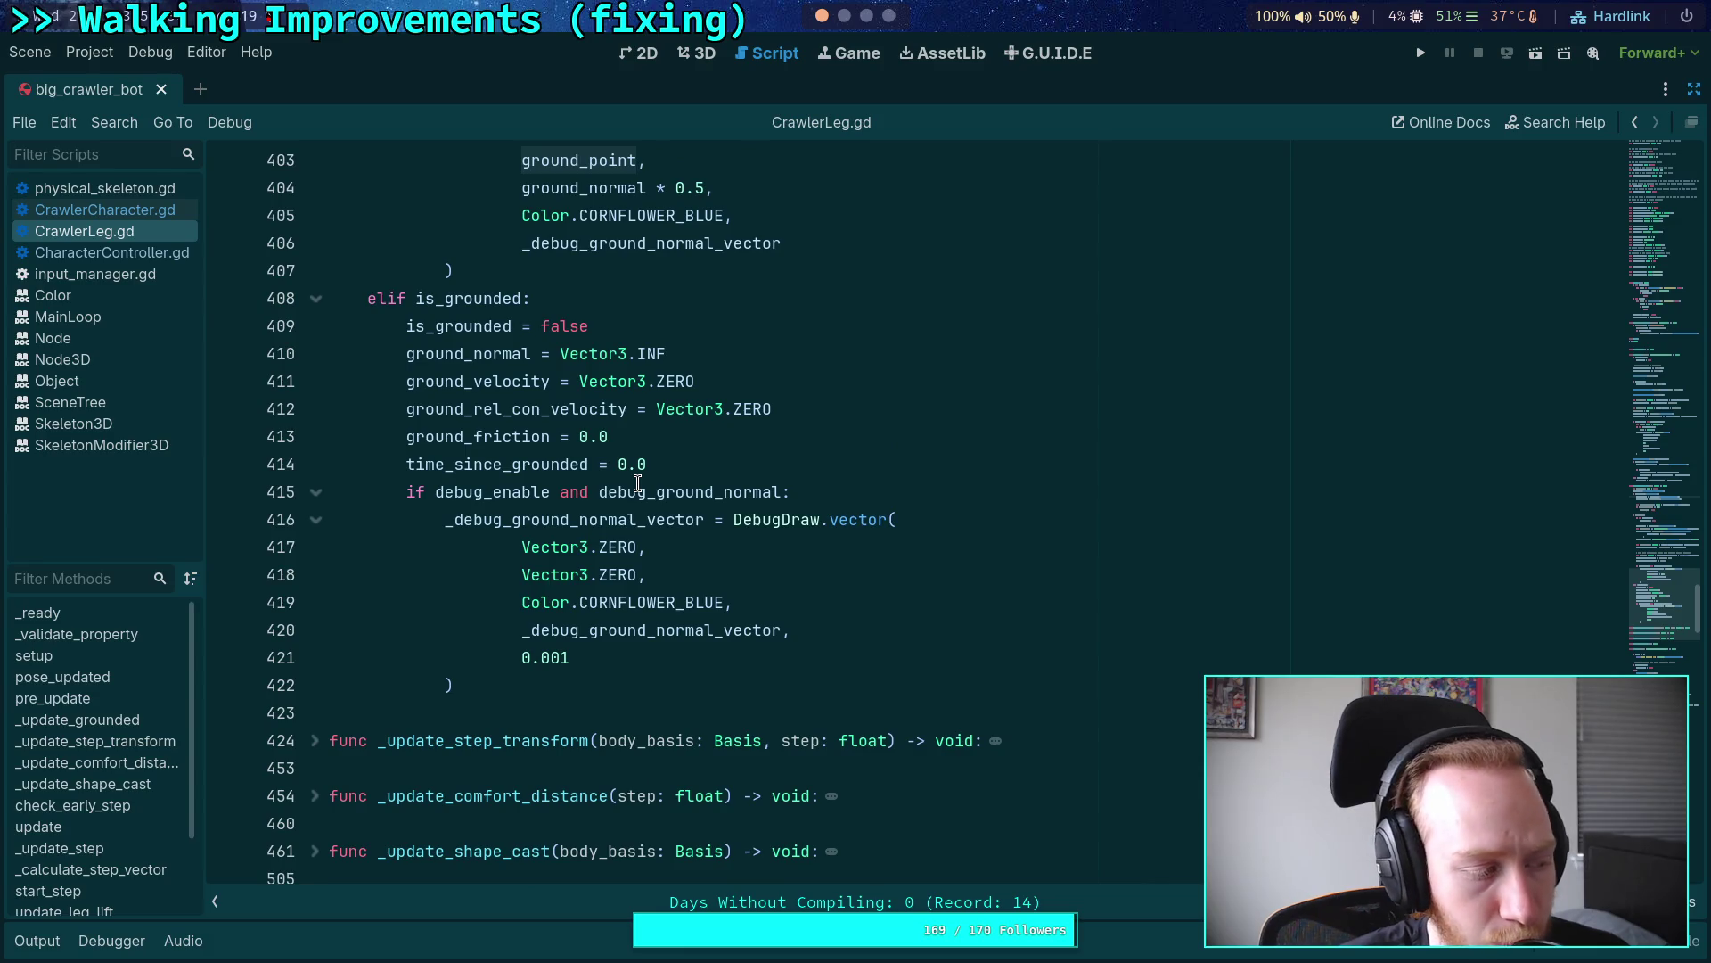
pyautogui.scroll(7, 637, 484)
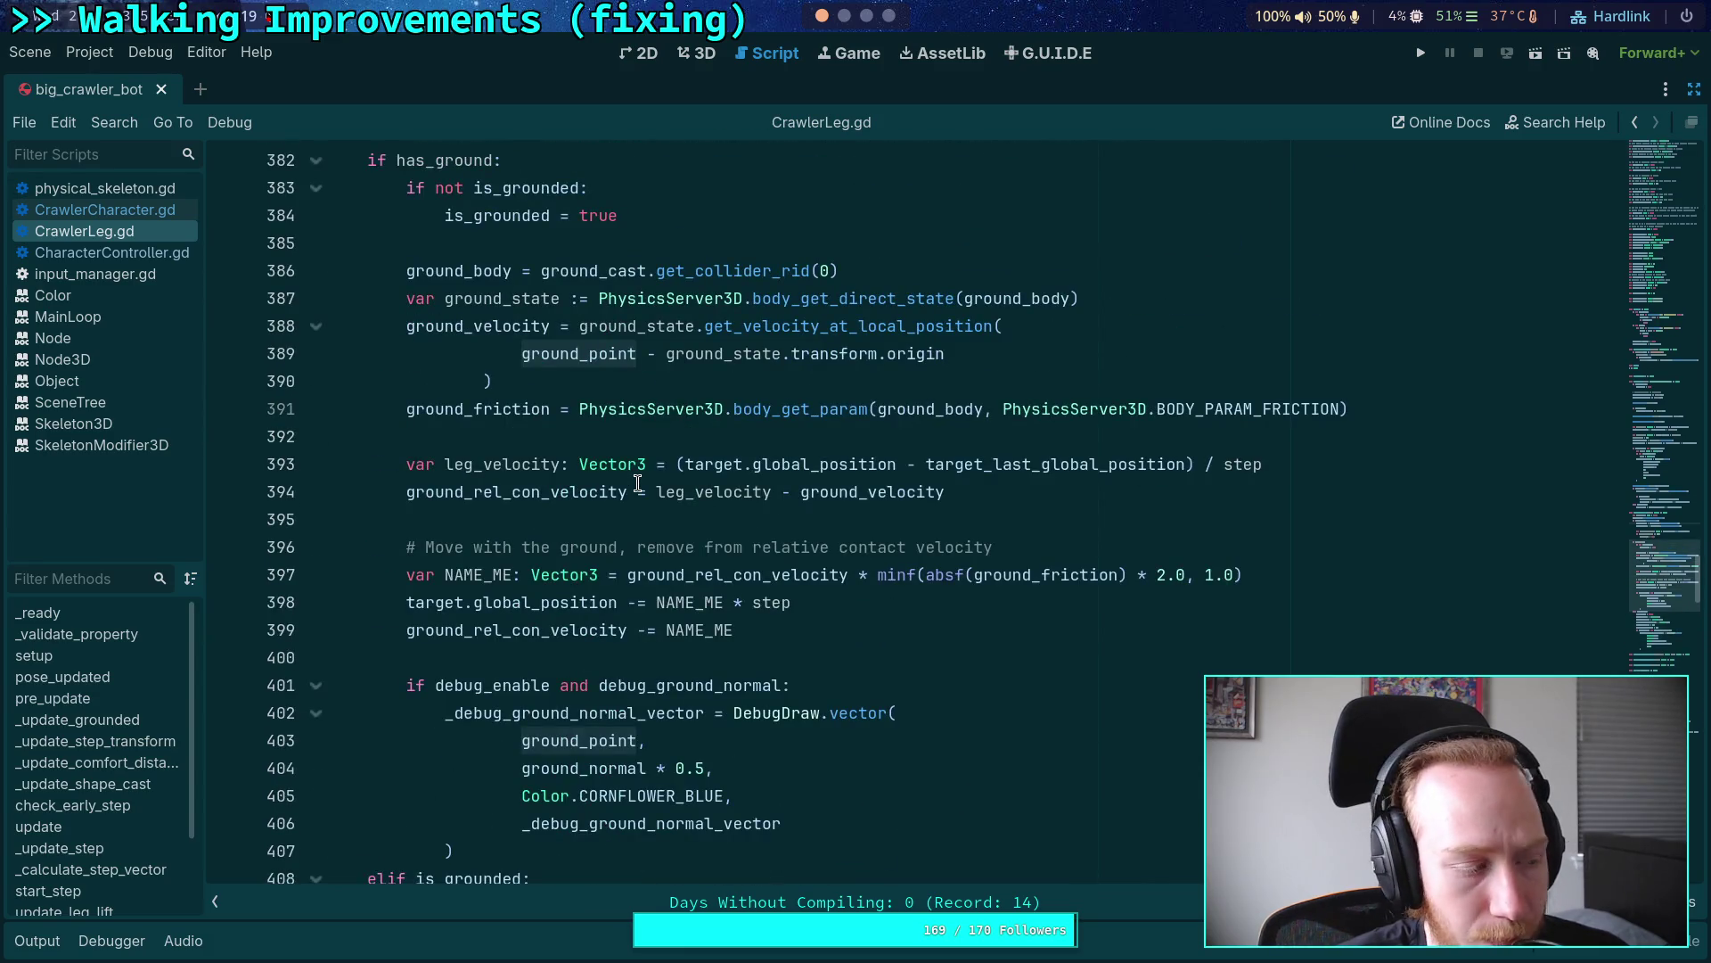
pyautogui.scroll(3, 638, 483)
pyautogui.scroll(3, 637, 484)
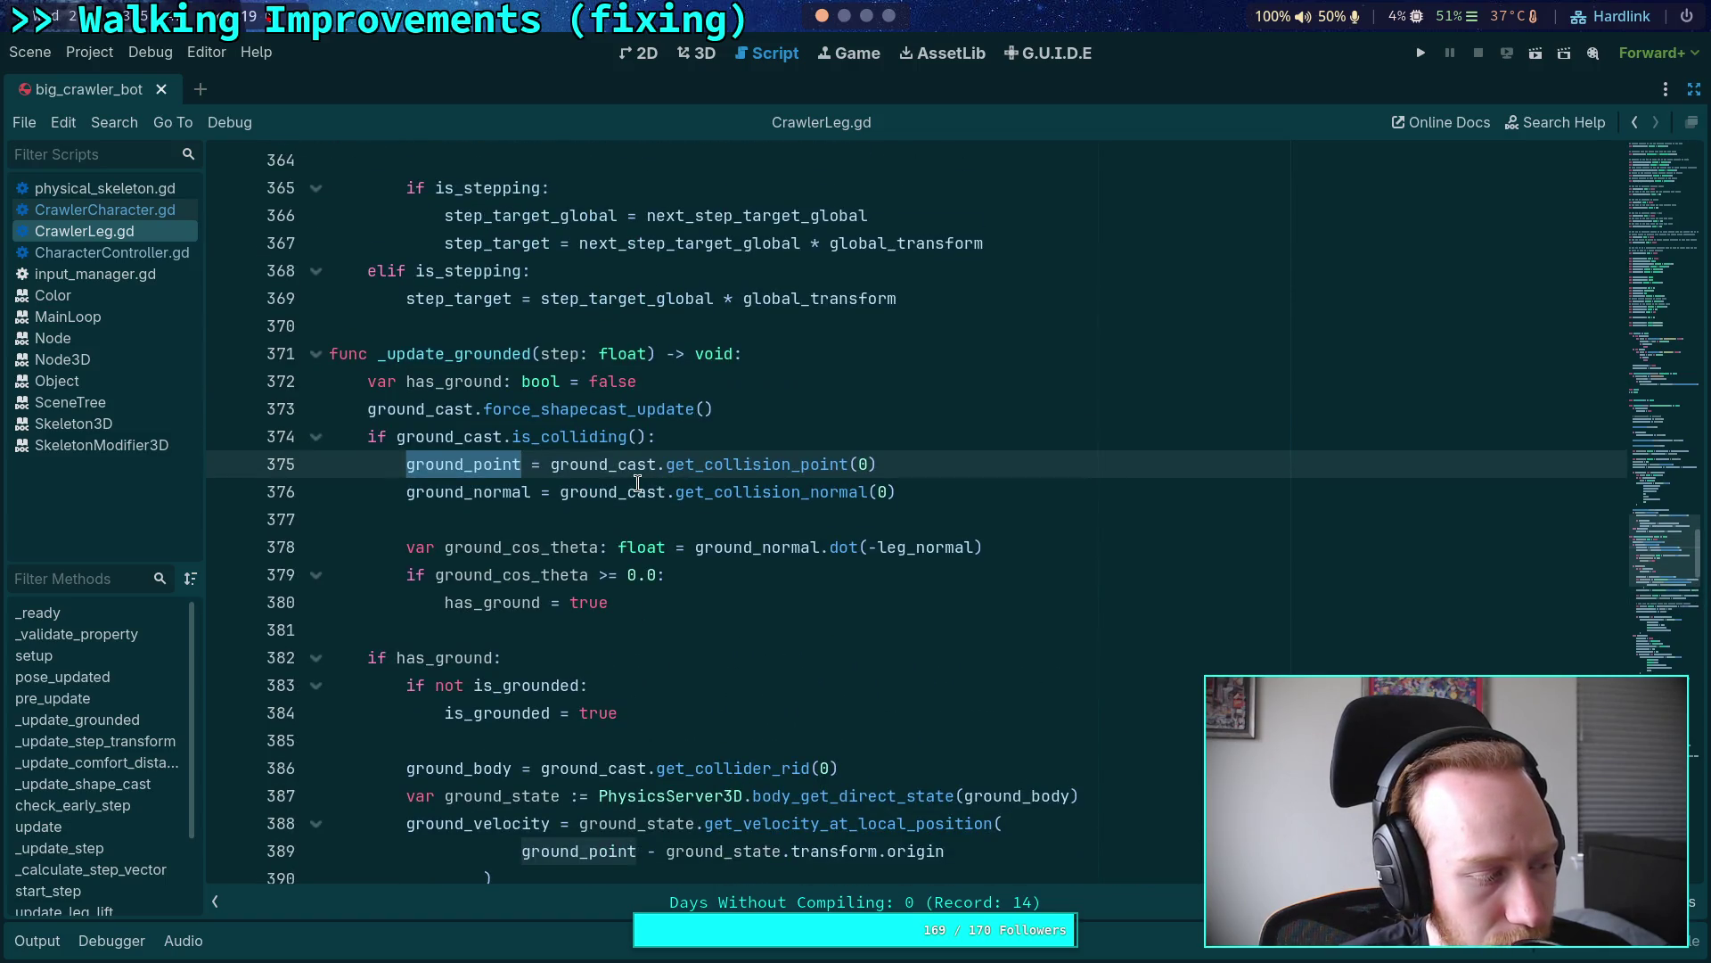
pyautogui.scroll(2, 637, 483)
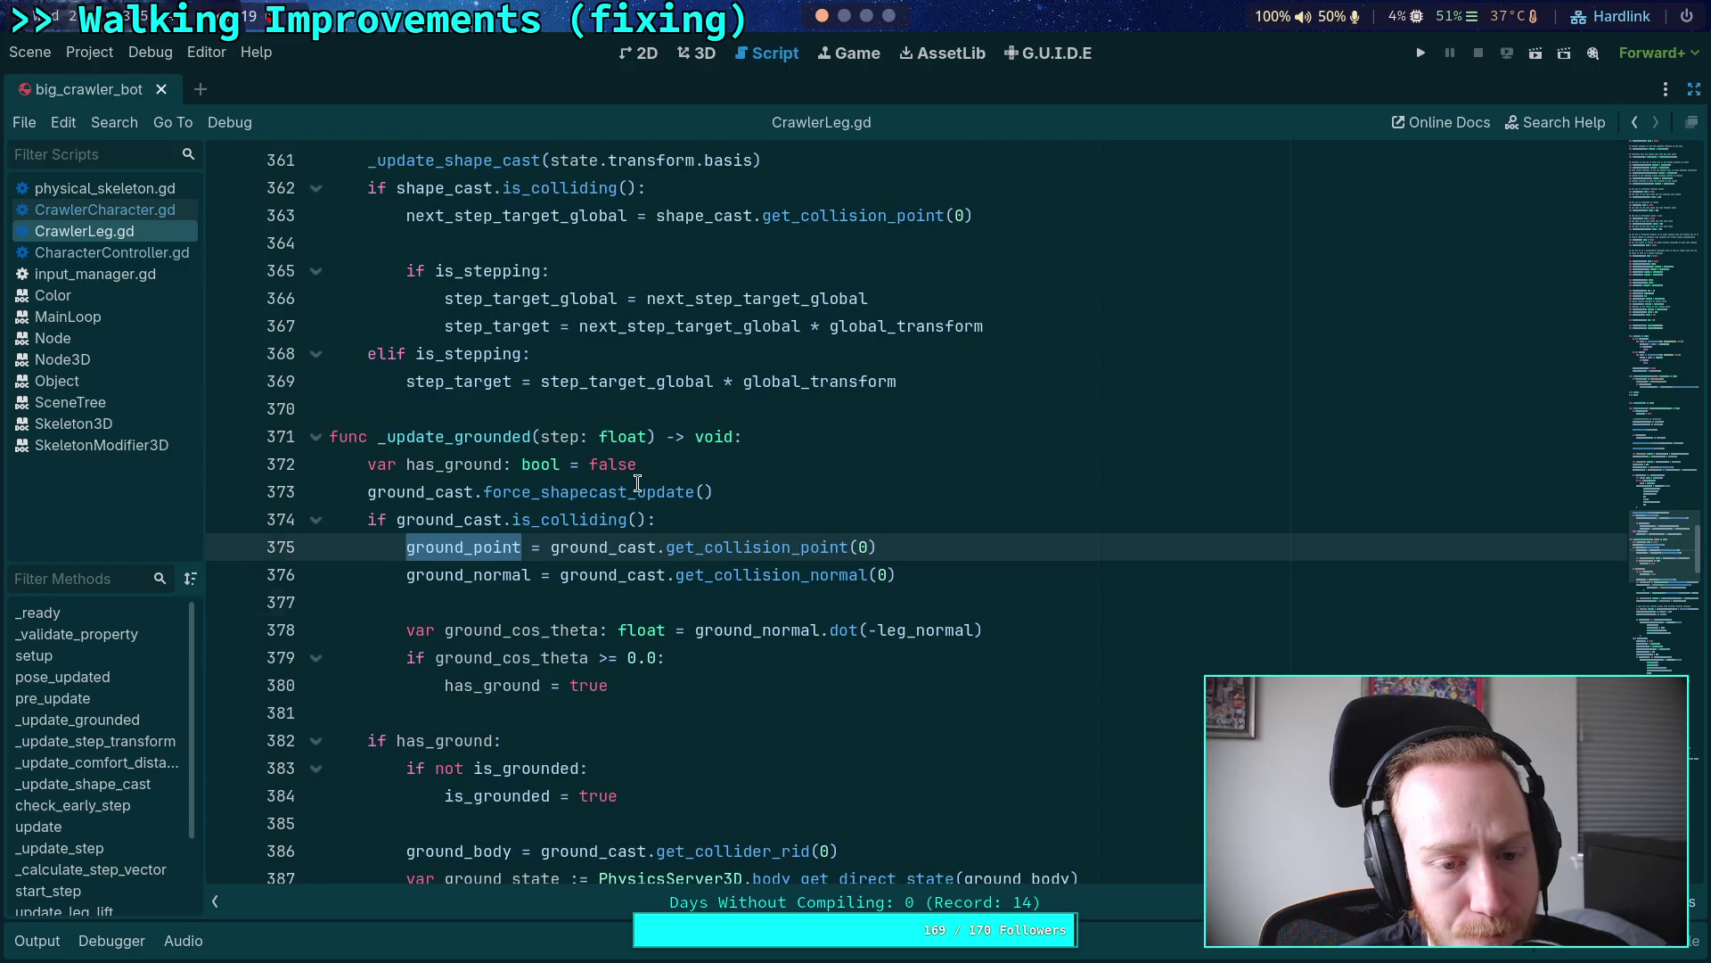
pyautogui.scroll(1, 637, 483)
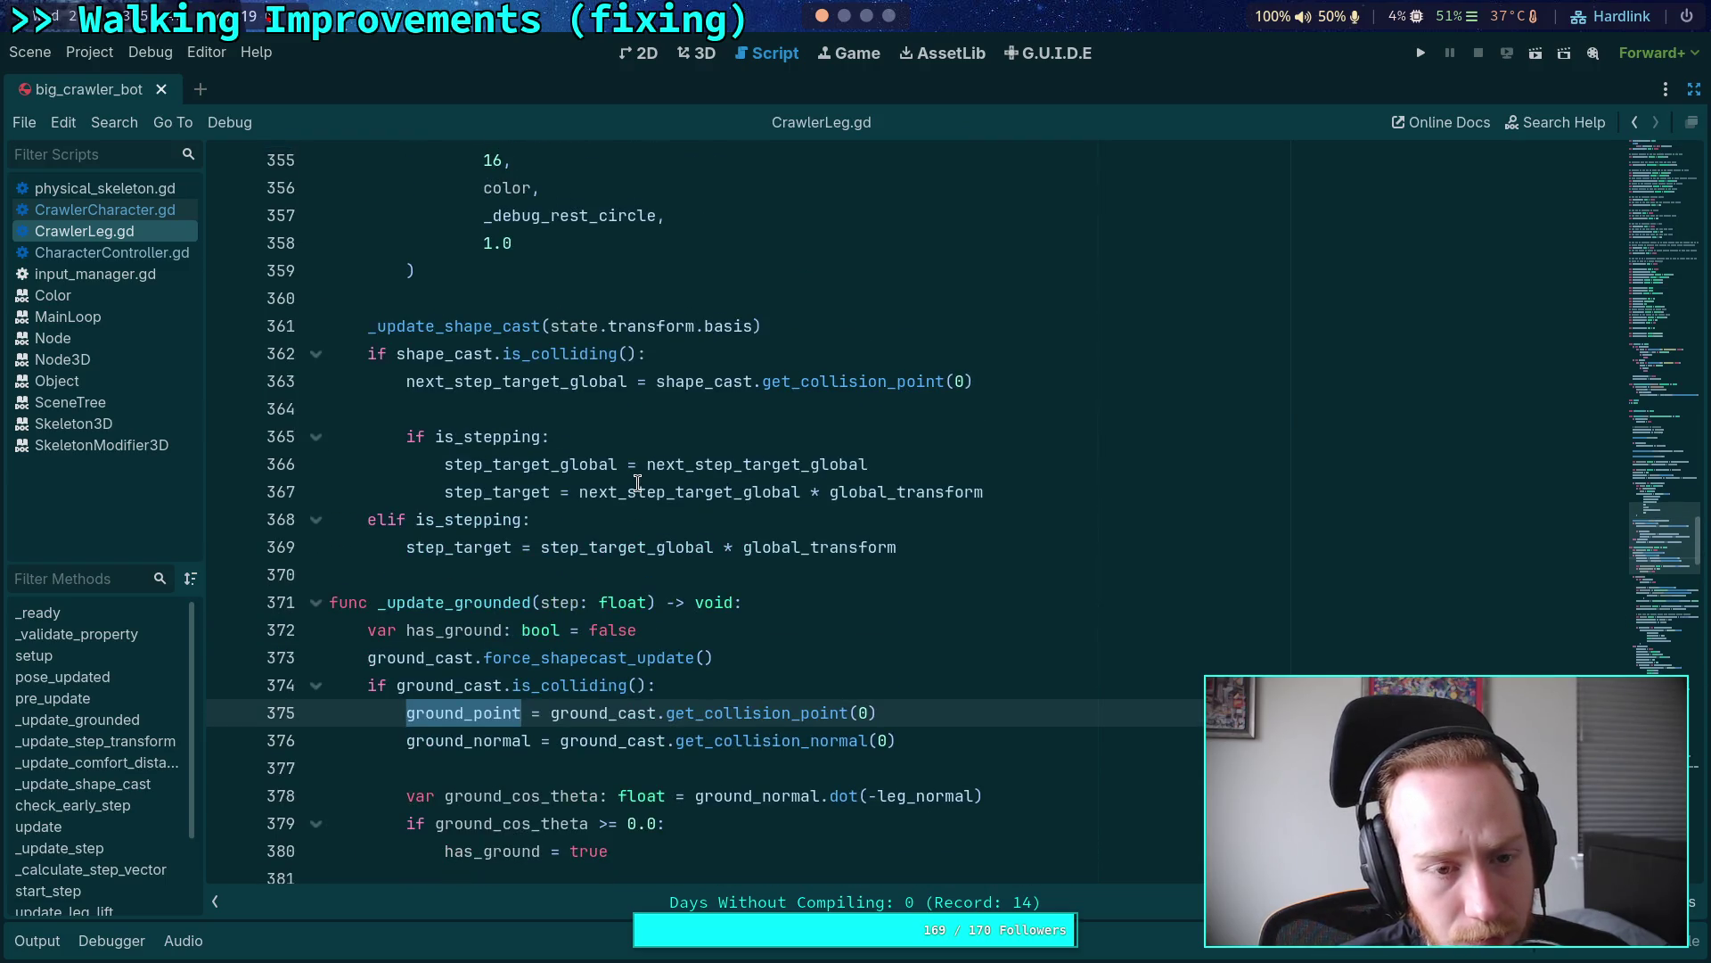
pyautogui.scroll(15, 637, 483)
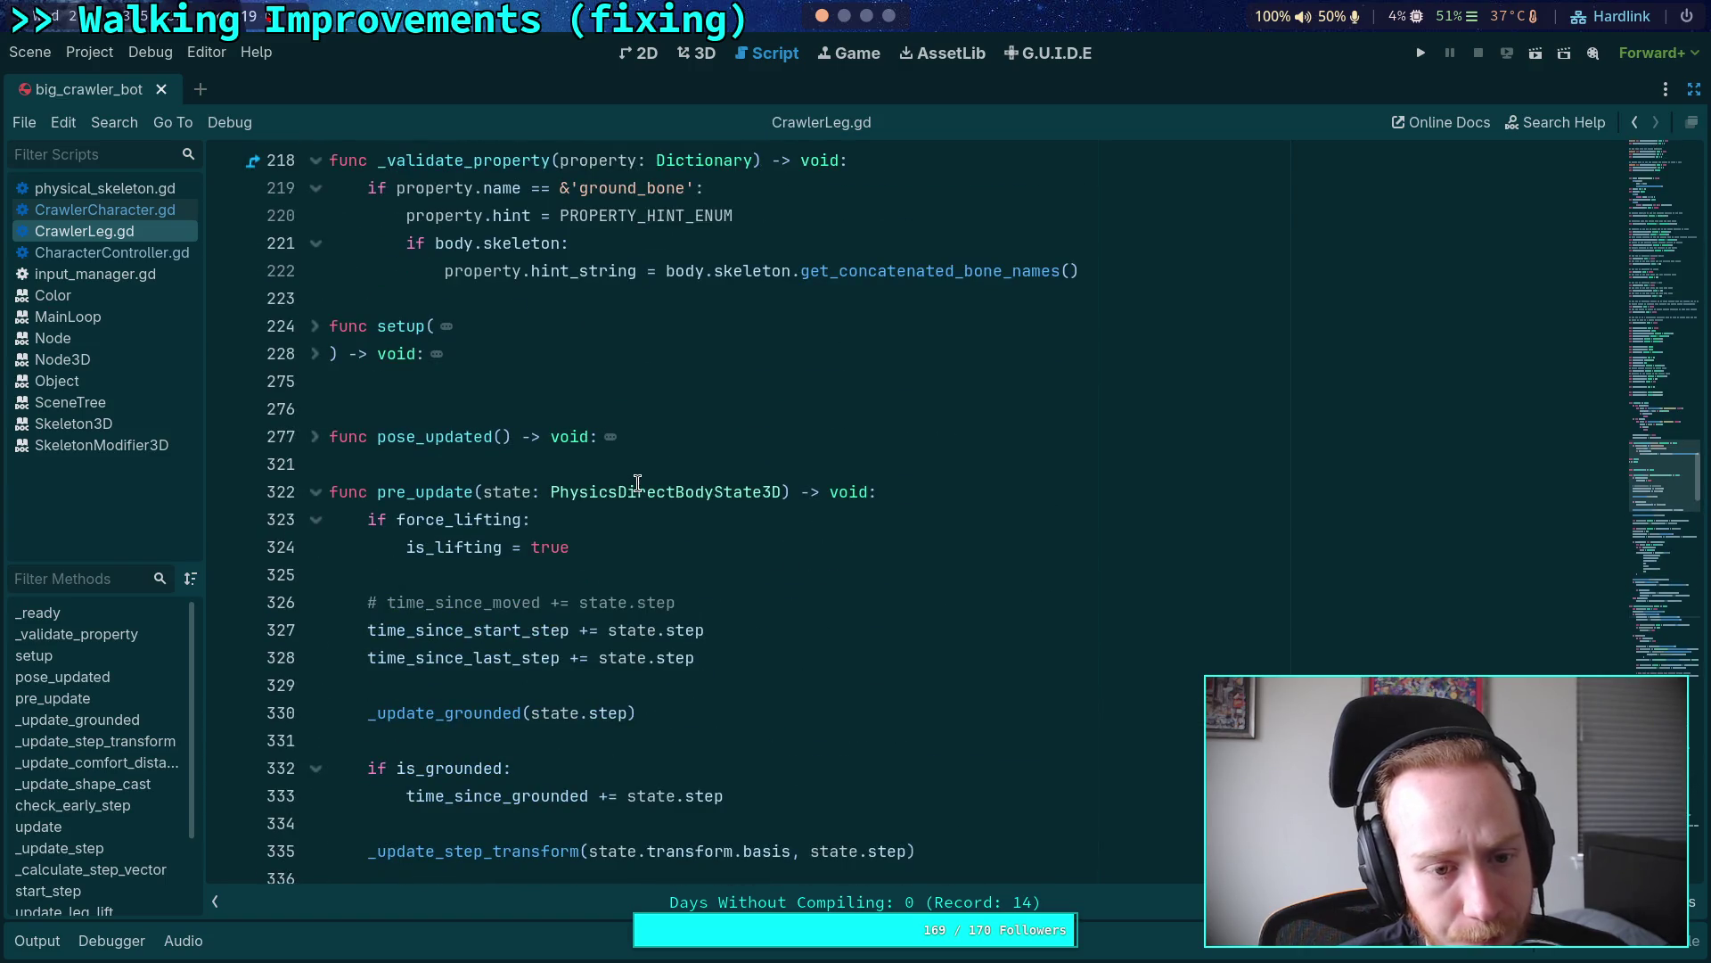
pyautogui.click(316, 436)
pyautogui.scroll(-3, 327, 447)
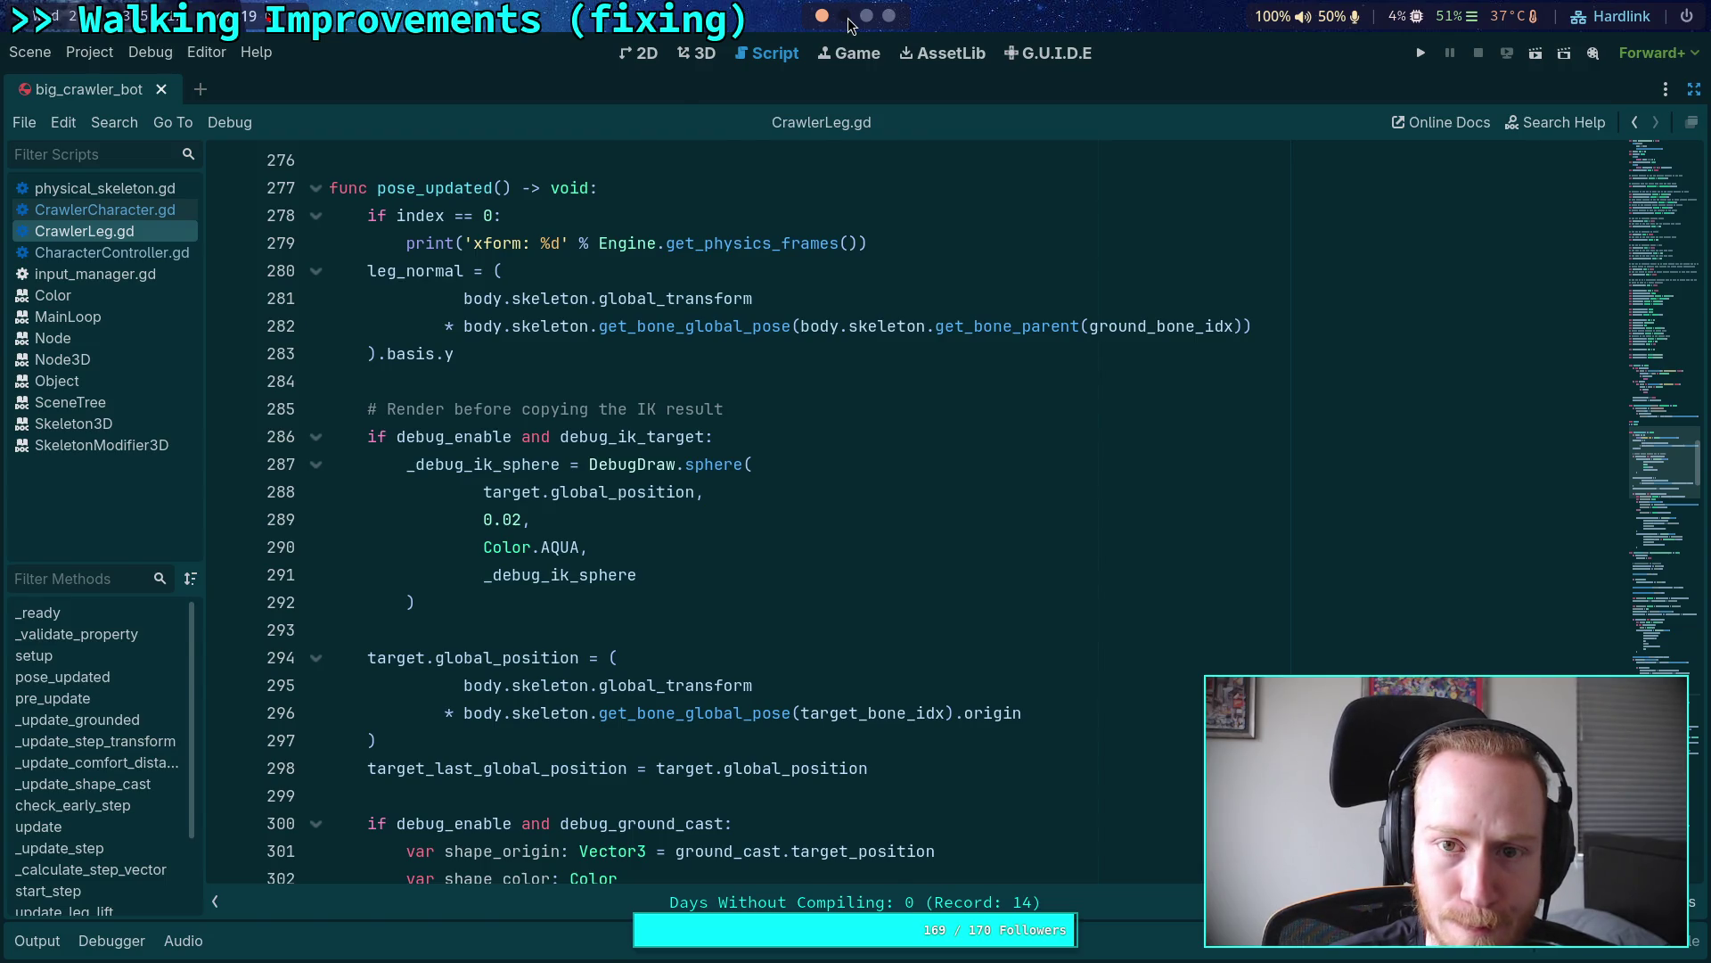
pyautogui.click(847, 18)
pyautogui.click(869, 16)
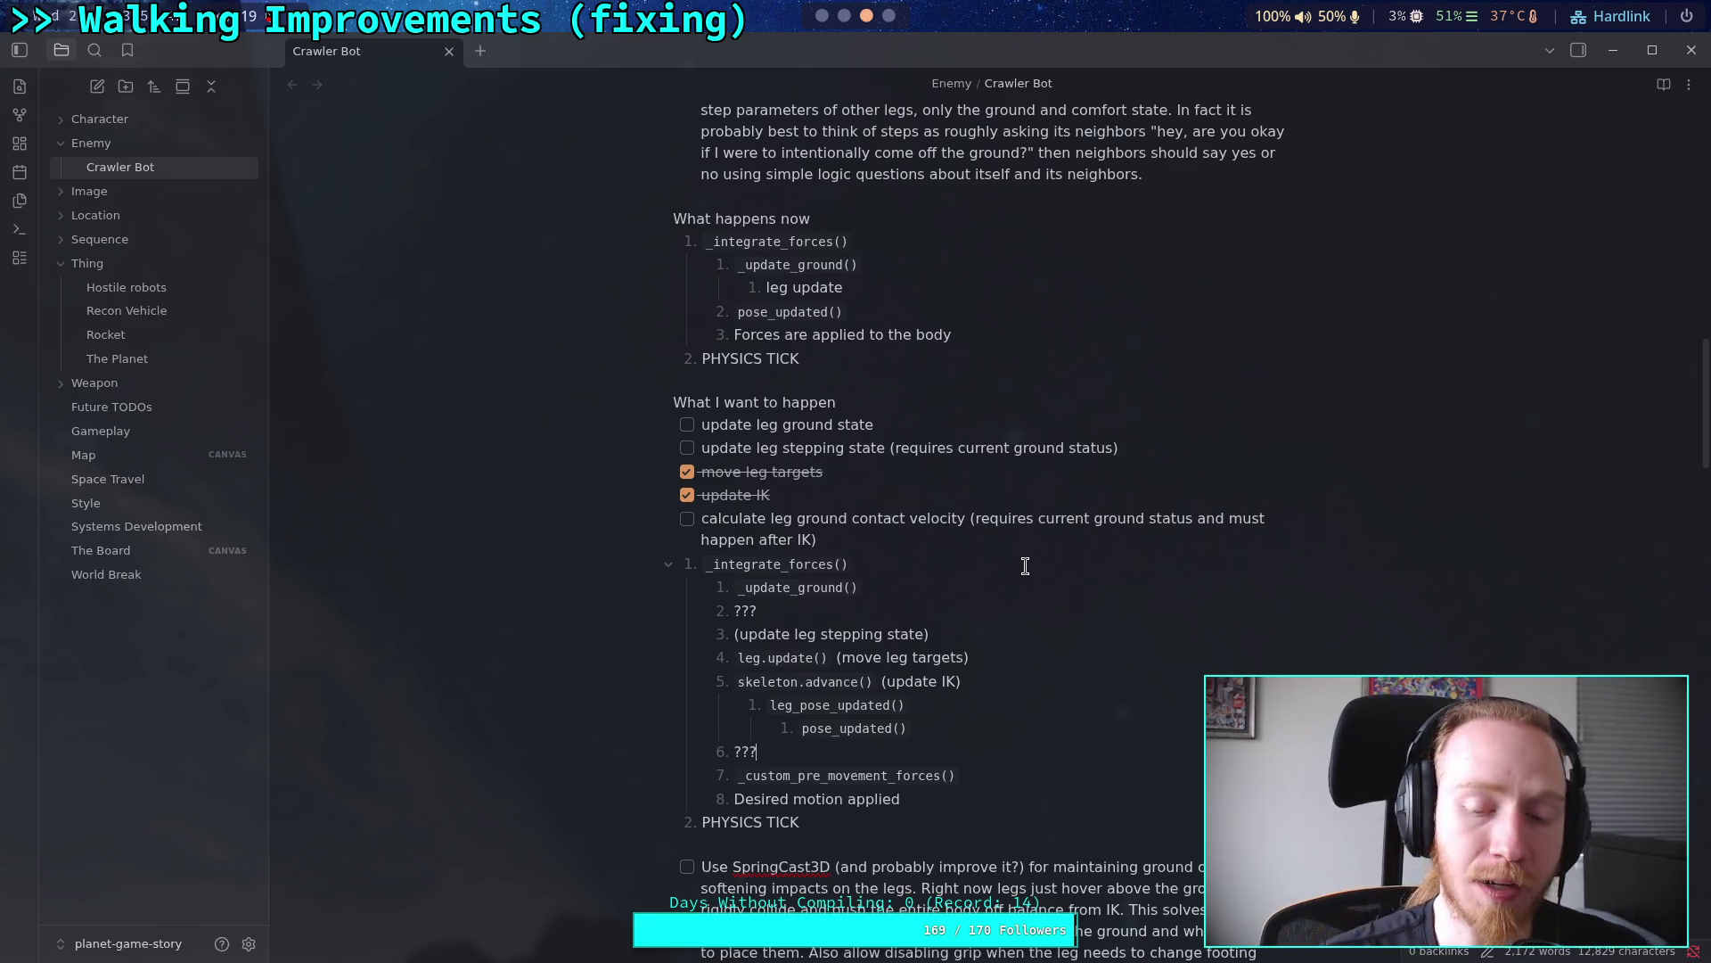
# Step: Select the ??? placeholder on step 6, just before _custom_pre_movement_forces()
pyautogui.click(979, 633)
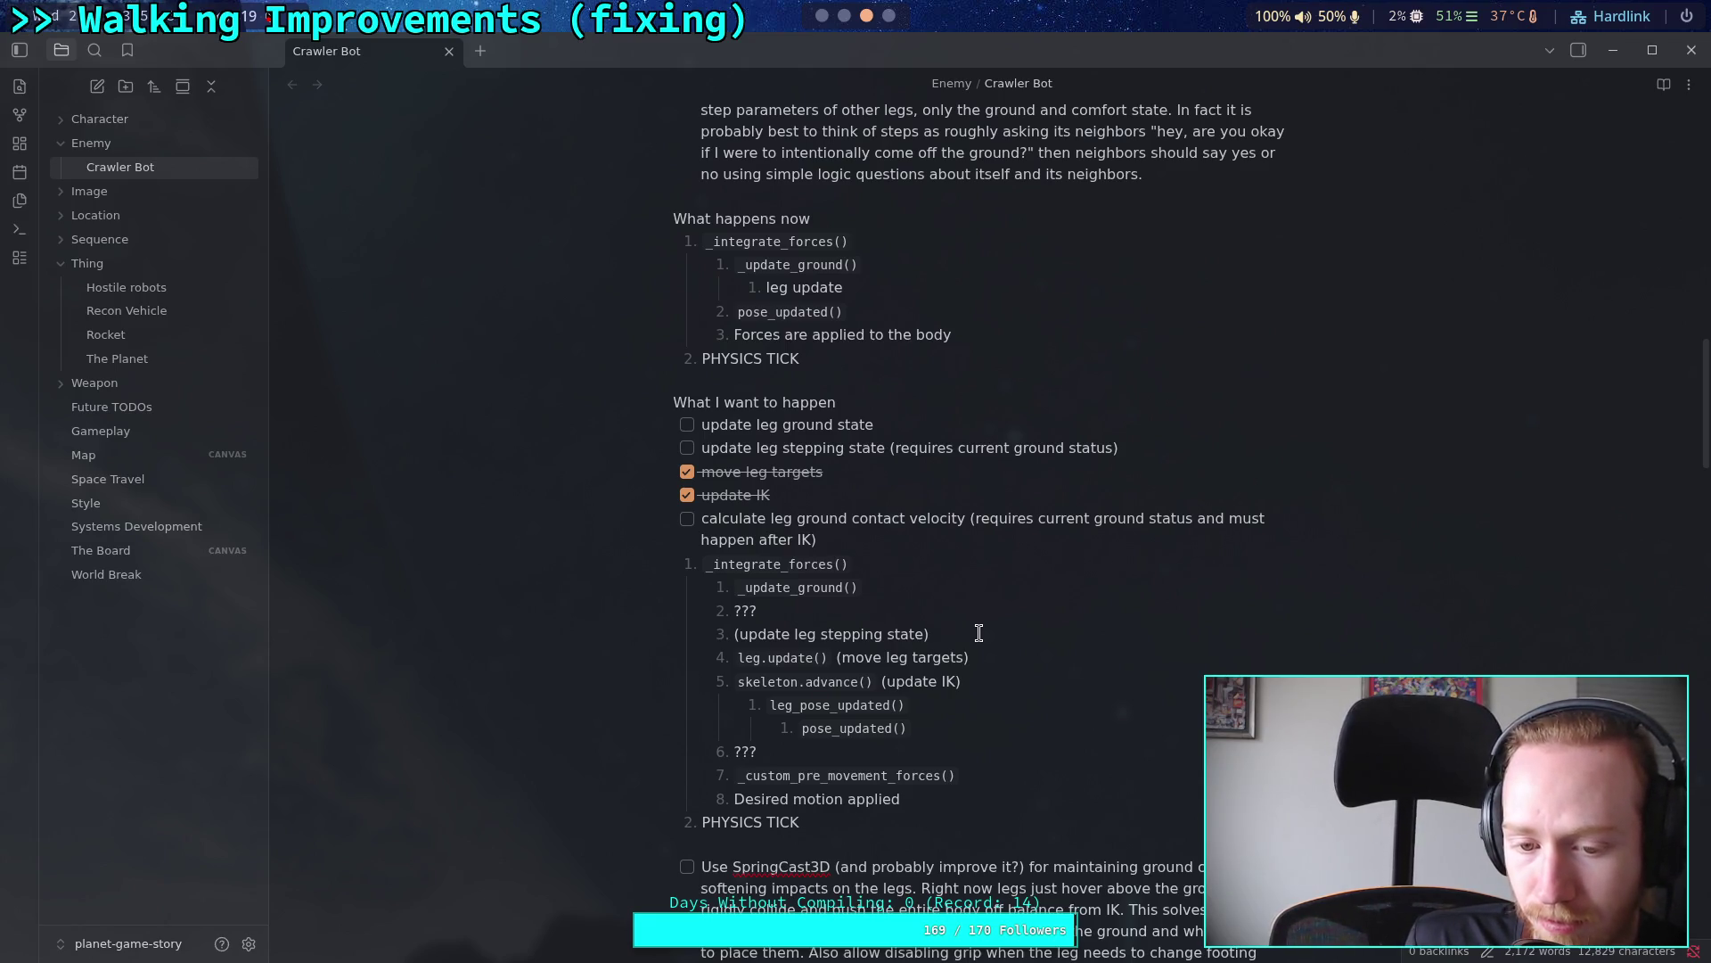
pyautogui.click(979, 633)
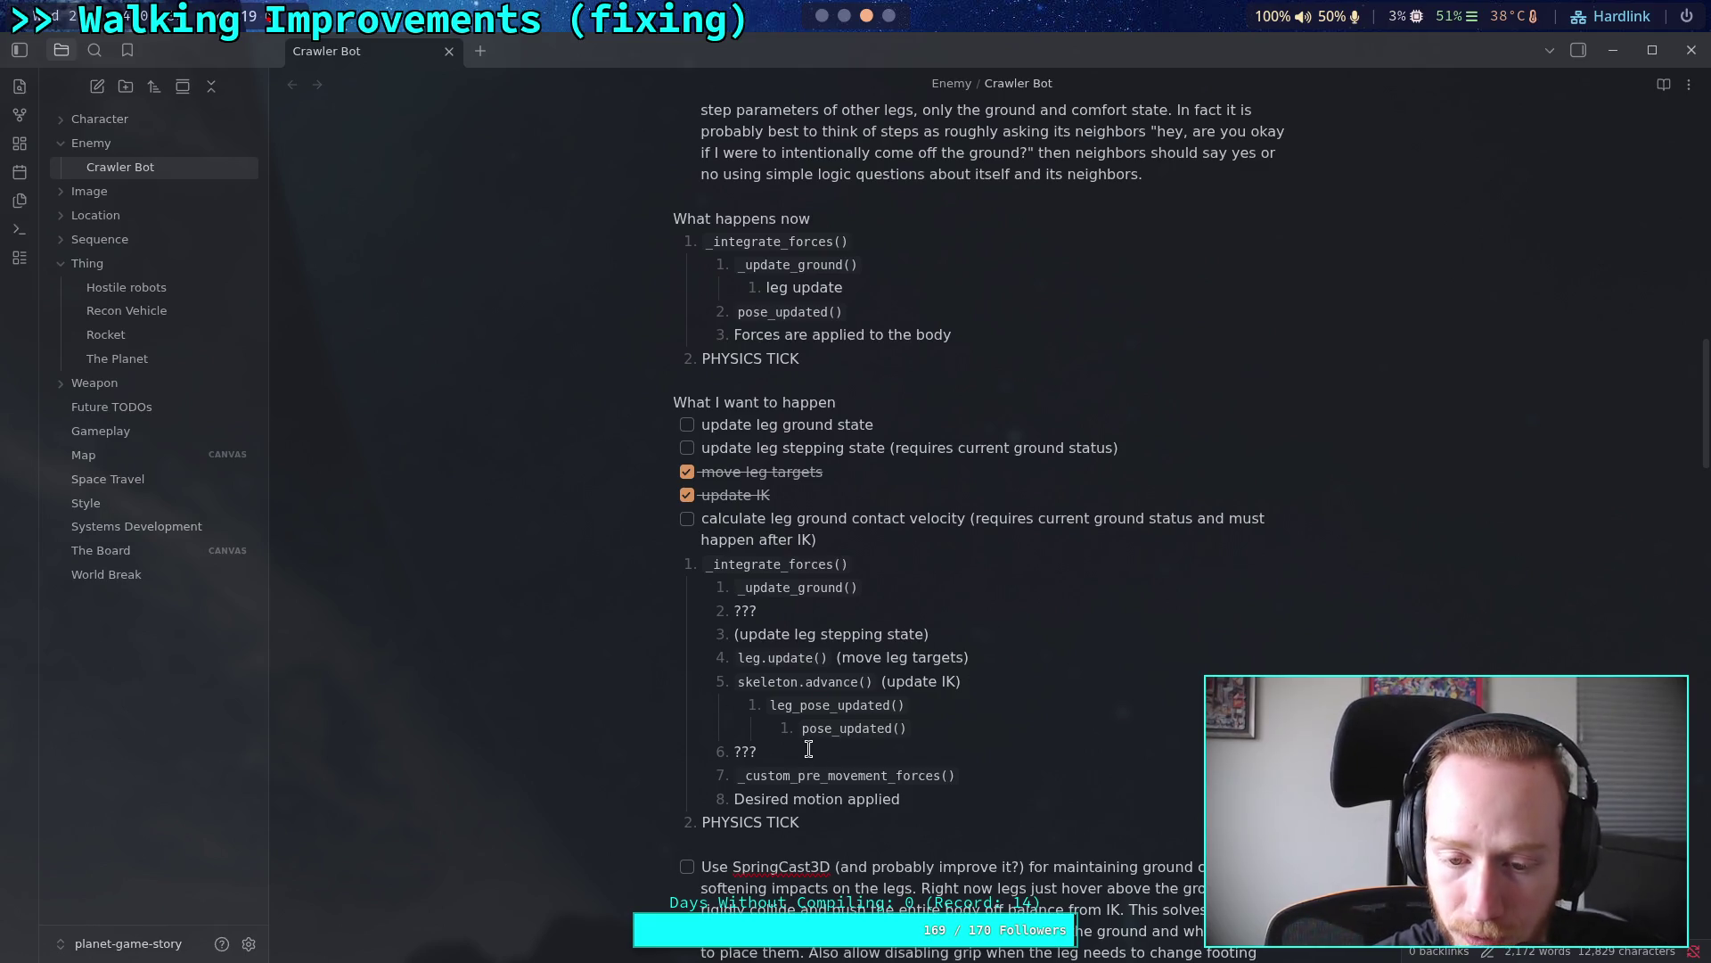
pyautogui.moveTo(765, 754); pyautogui.dragTo(734, 754)
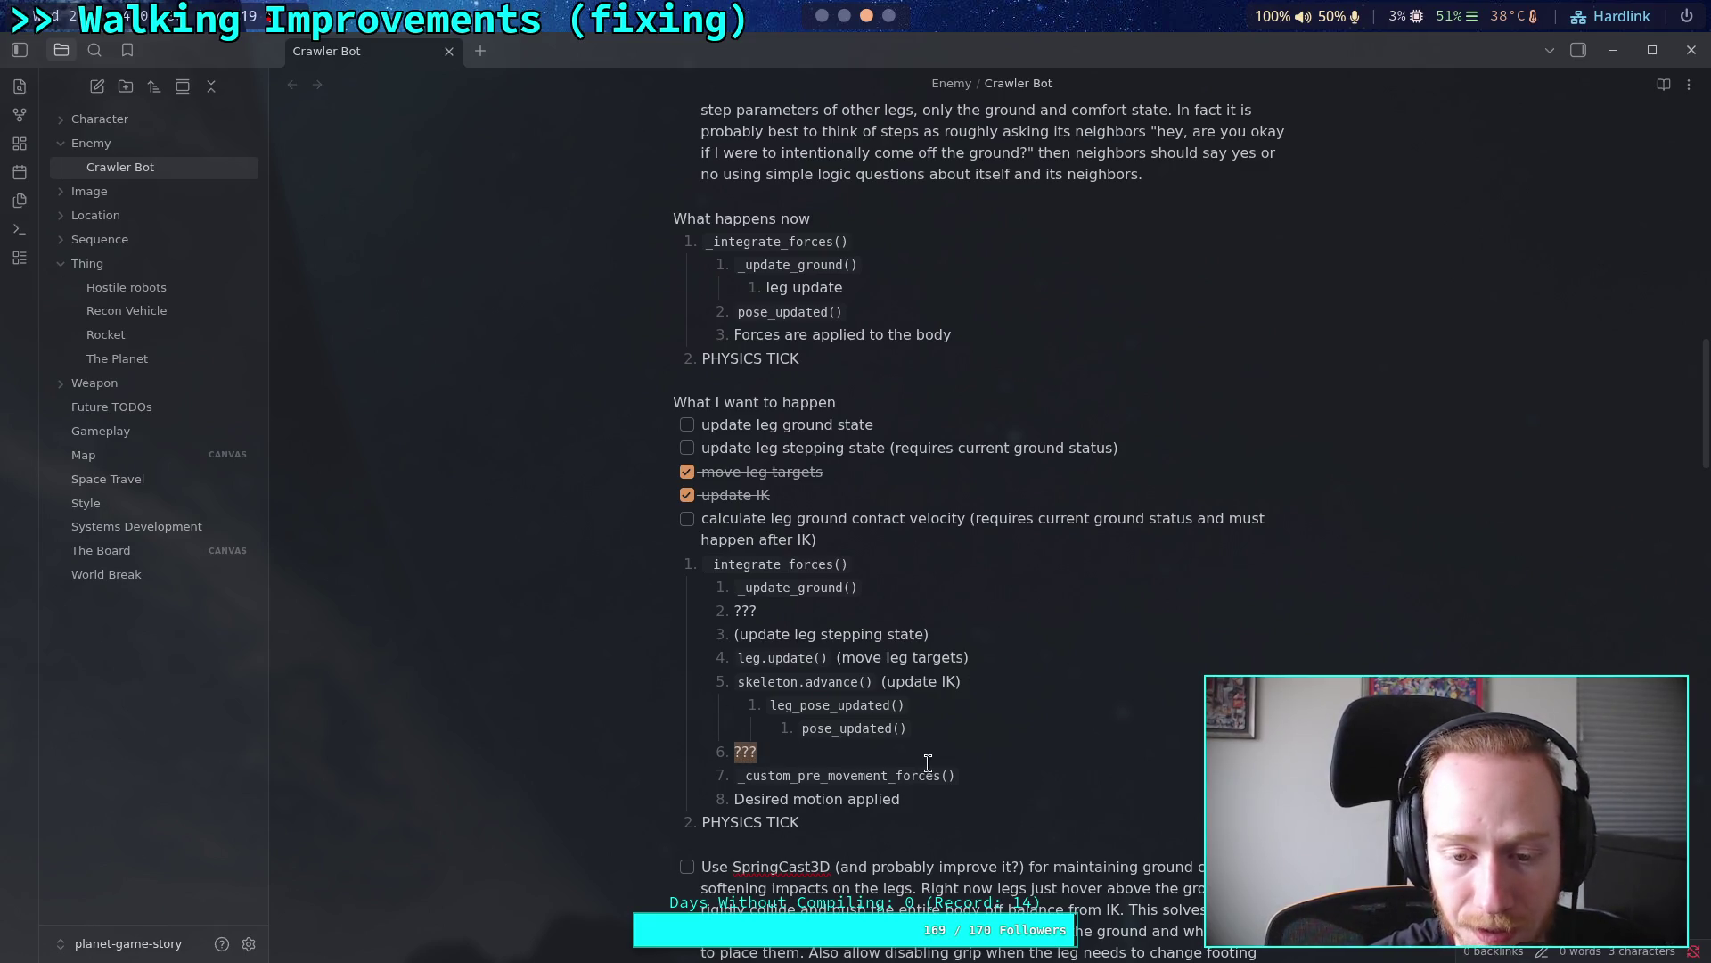